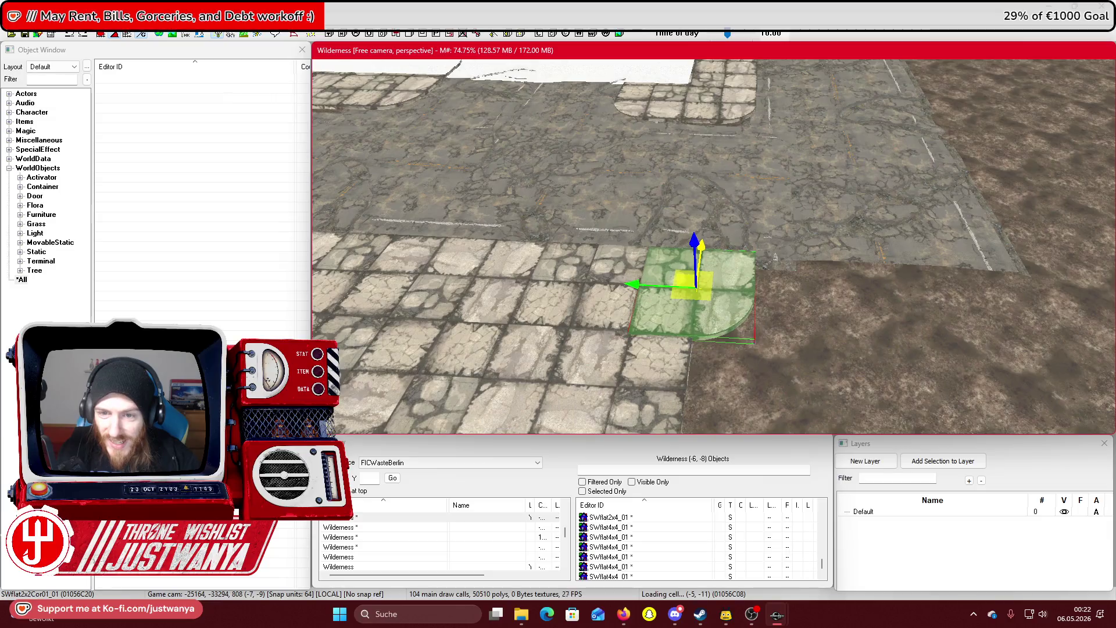
Rotate the SWflat2x2Cor01_01 corner tile so it faces the other way
{"action": "left_click_drag", "start_coordinate": [674, 345], "coordinate": [674, 345]}
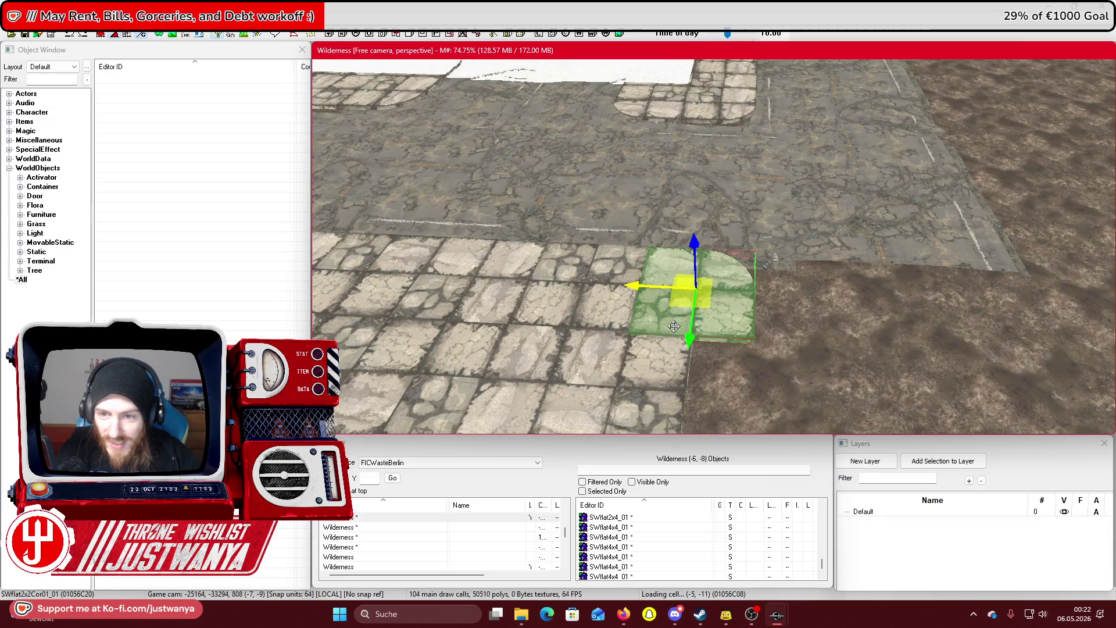
{"action": "scroll", "coordinate": [673, 326], "scroll_direction": "up", "scroll_amount": 2}
{"action": "key", "text": "ctrl+d"}
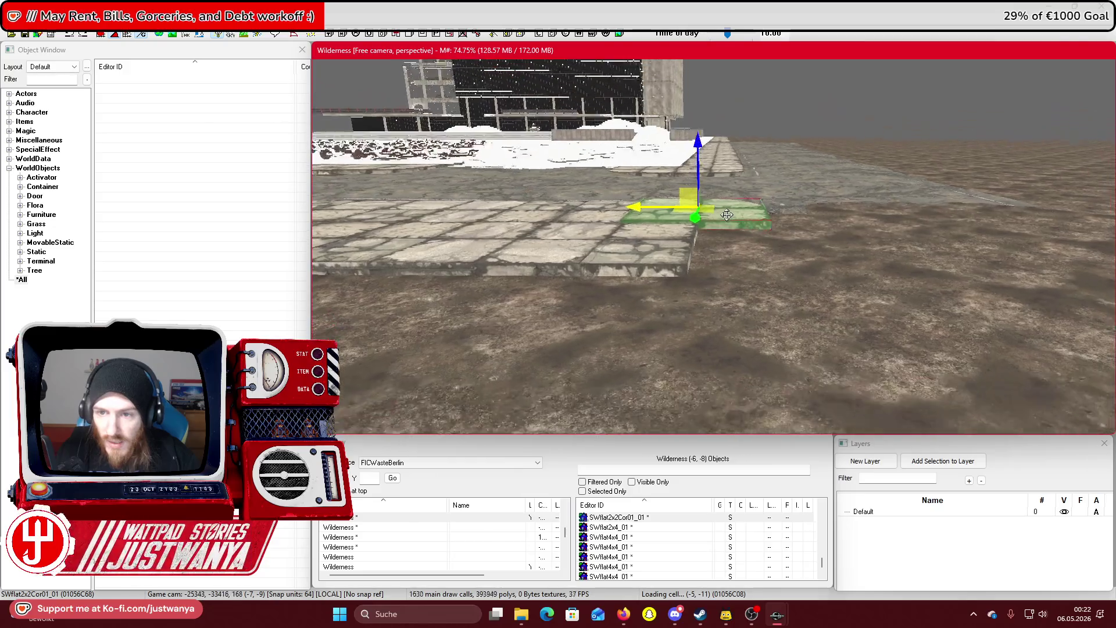
{"action": "key", "text": "shift"}
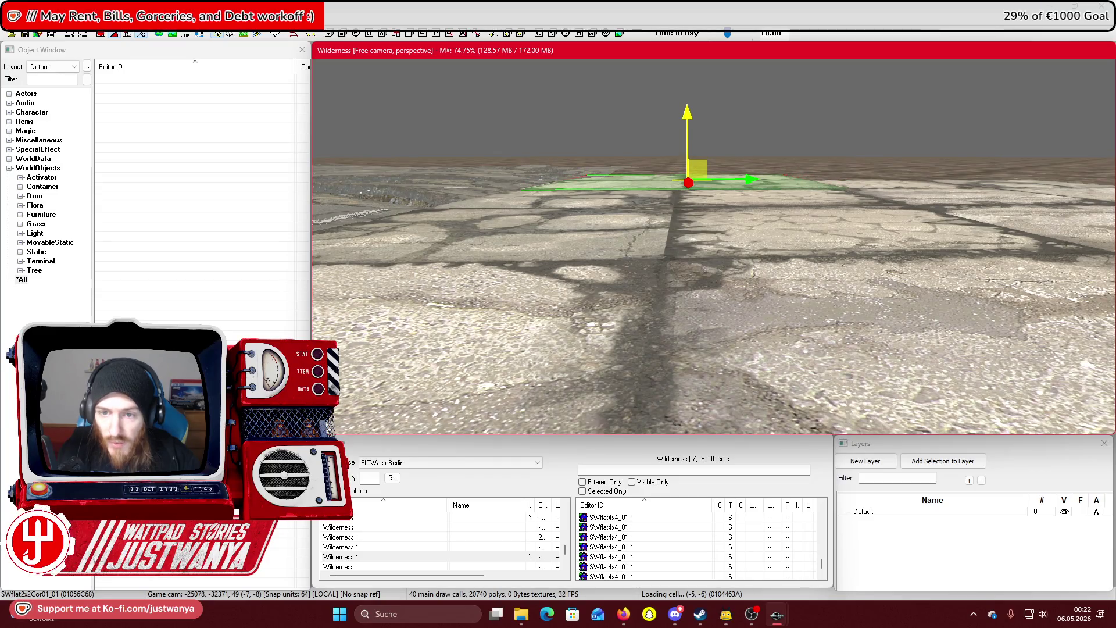
{"action": "key", "text": "shift"}
Slide the corner tile along its X axis to sit beside the adjoining paving
{"action": "mouse_move", "coordinate": [747, 181]}
{"action": "left_mouse_down"}
{"action": "mouse_move", "coordinate": [1012, 177]}
{"action": "mouse_move", "coordinate": [988, 175]}
{"action": "left_mouse_up"}
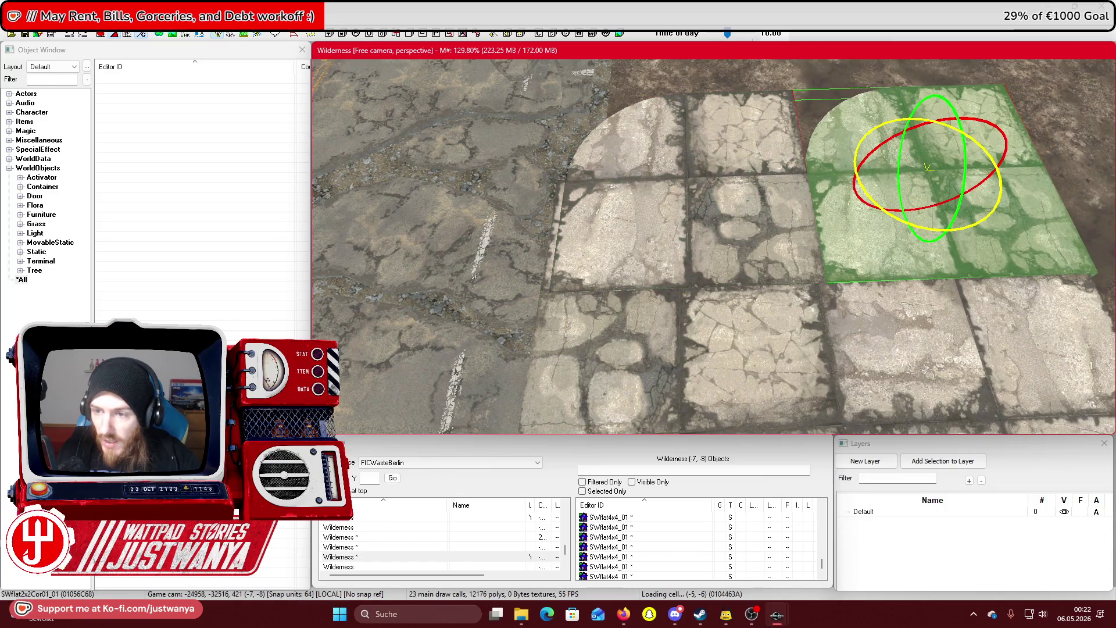
{"action": "key", "text": "w"}
{"action": "key", "text": "shift"}
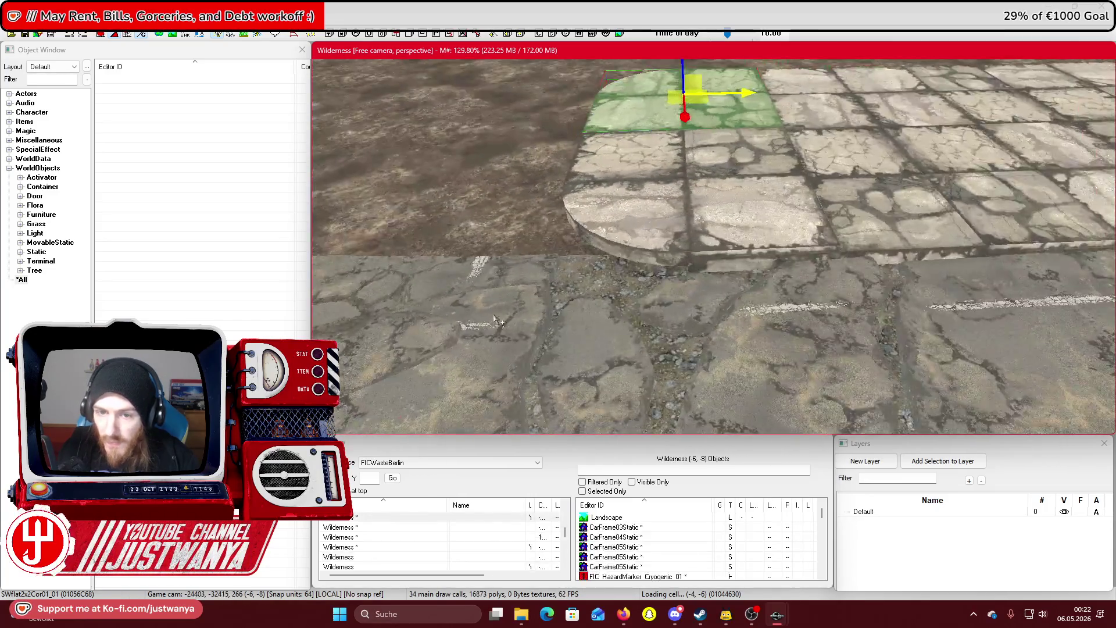
{"action": "scroll", "coordinate": [495, 320], "scroll_direction": "down", "scroll_amount": 10}
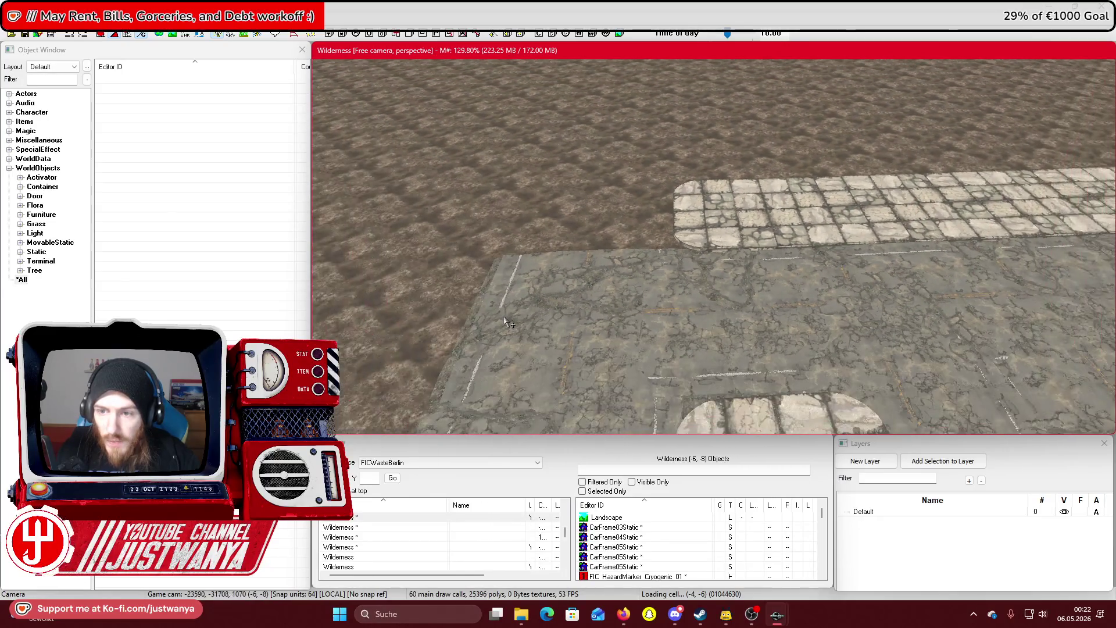
{"action": "scroll", "coordinate": [520, 313], "scroll_direction": "down", "scroll_amount": 3}
{"action": "left_click_drag", "start_coordinate": [828, 214], "coordinate": [701, 242]}
{"action": "scroll", "coordinate": [717, 291], "scroll_direction": "up", "scroll_amount": 3}
Select the RoadAlleyCurve pieces along the snowy bank, refining which curves are included
{"action": "left_click", "coordinate": [735, 328], "text": "ctrl"}
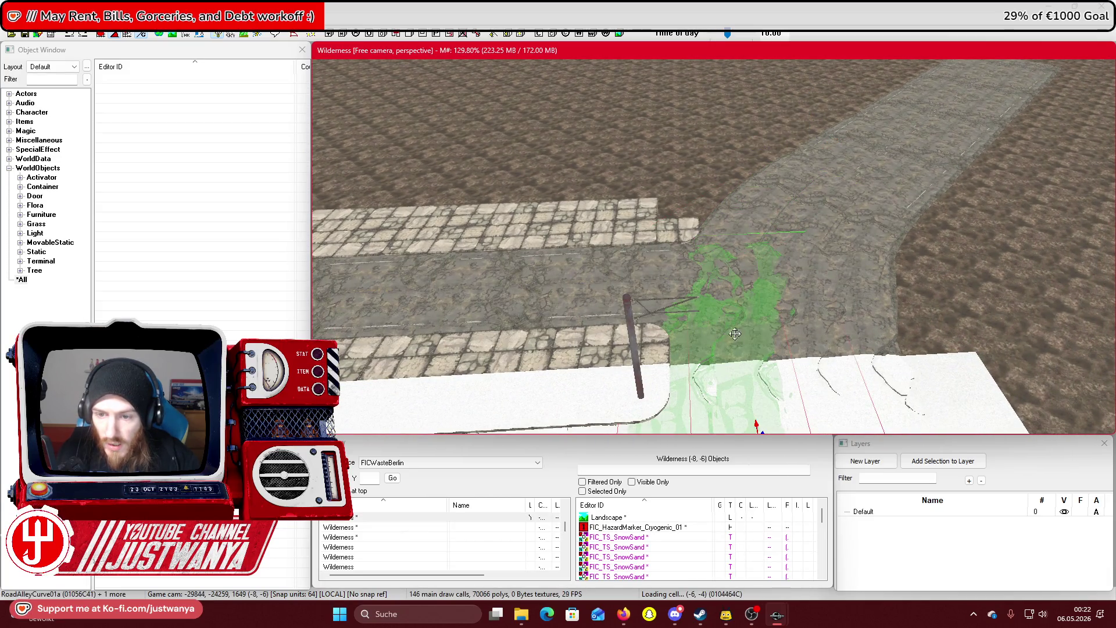
{"action": "left_click", "coordinate": [796, 336], "text": "ctrl"}
{"action": "left_click", "coordinate": [876, 281], "text": "ctrl"}
{"action": "left_click", "coordinate": [834, 282], "text": "ctrl"}
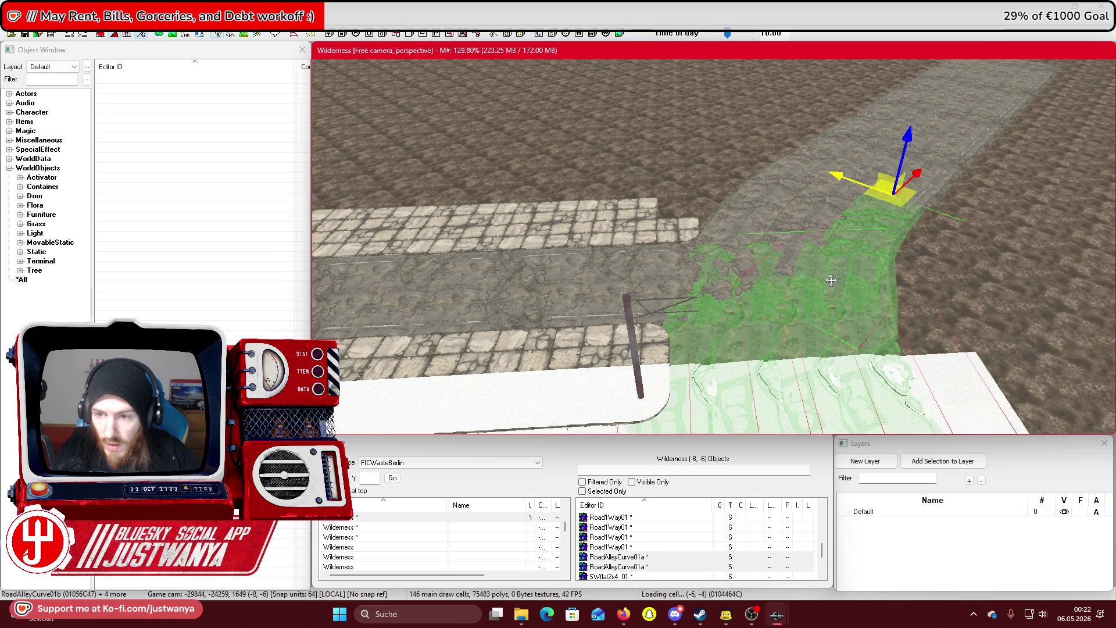
{"action": "left_click", "coordinate": [810, 257], "text": "ctrl"}
{"action": "left_click", "coordinate": [796, 262], "text": "ctrl"}
{"action": "left_click", "coordinate": [801, 253], "text": "ctrl"}
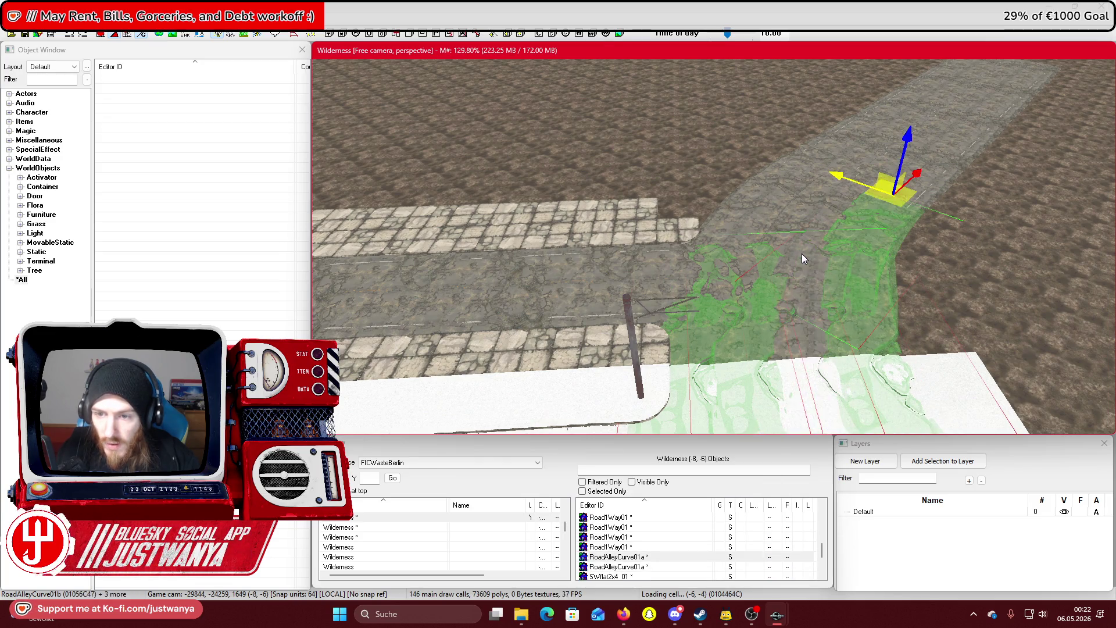
{"action": "left_click", "coordinate": [805, 271], "text": "ctrl"}
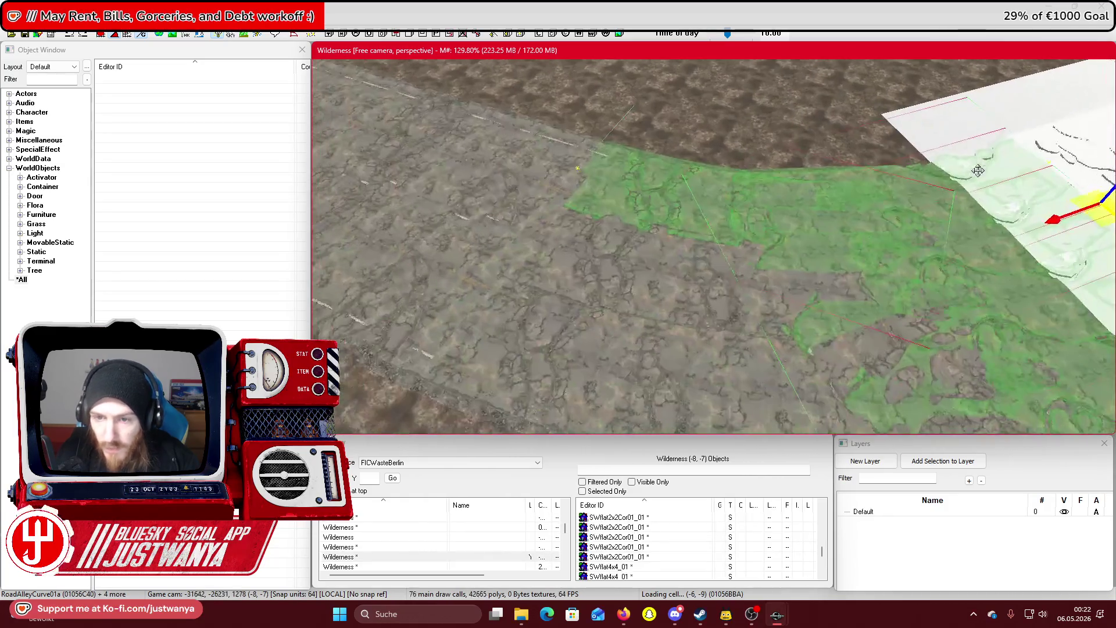
{"action": "left_click", "coordinate": [668, 268], "text": "ctrl"}
{"action": "left_click", "coordinate": [710, 290], "text": "ctrl"}
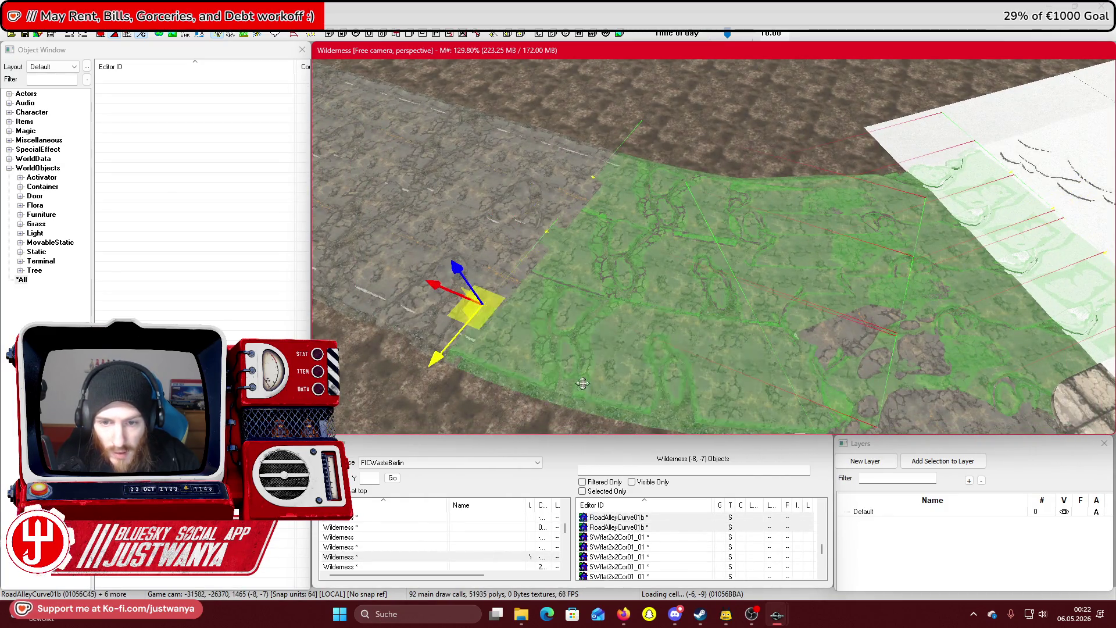
{"action": "scroll", "coordinate": [724, 295], "scroll_direction": "up", "scroll_amount": 3}
Add the straight Road1Way01 and grey road pieces to the multi-selection
{"action": "left_click", "coordinate": [714, 260], "text": "ctrl"}
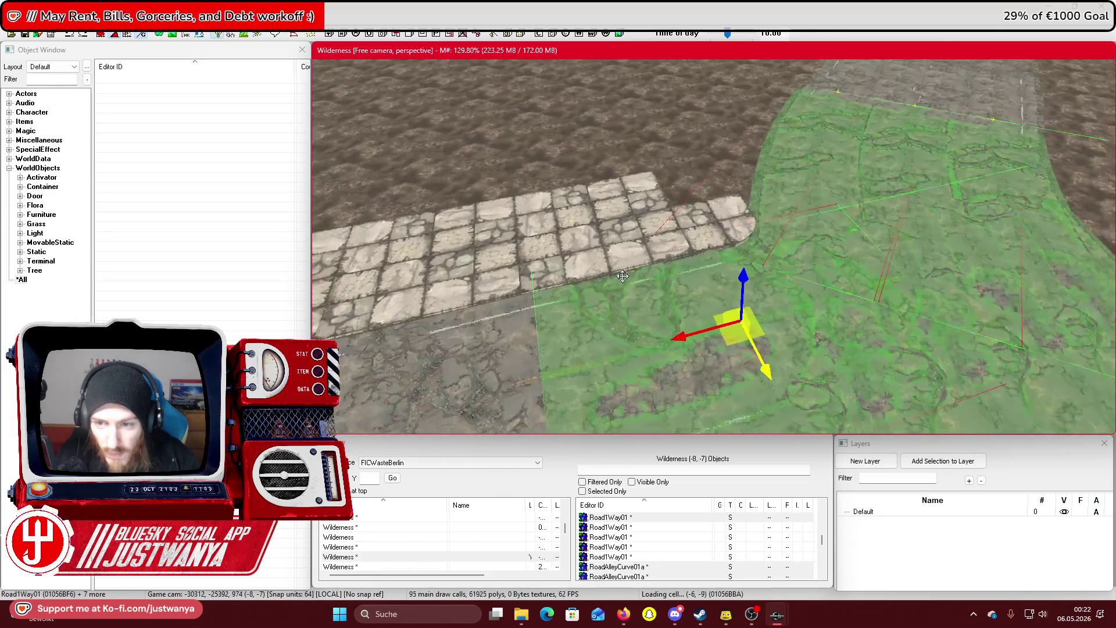
{"action": "left_click", "coordinate": [617, 282], "text": "ctrl"}
{"action": "left_click_drag", "start_coordinate": [753, 222], "coordinate": [668, 265]}
{"action": "left_click", "coordinate": [828, 218], "text": "ctrl"}
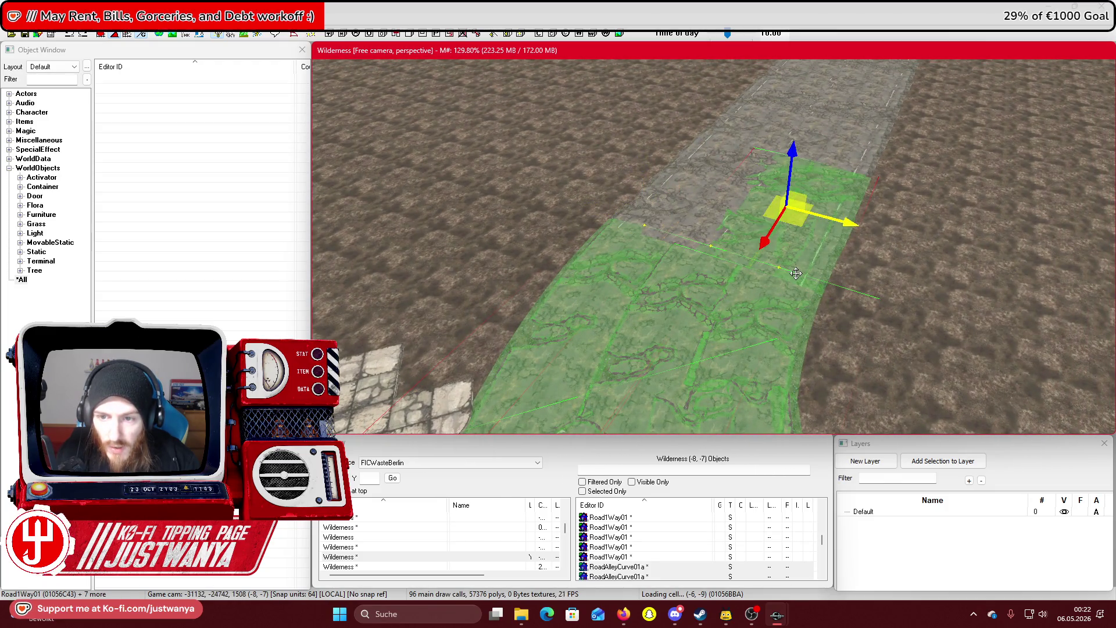
{"action": "left_click", "coordinate": [705, 200], "text": "ctrl"}
{"action": "scroll", "coordinate": [756, 249], "scroll_direction": "up", "scroll_amount": 5}
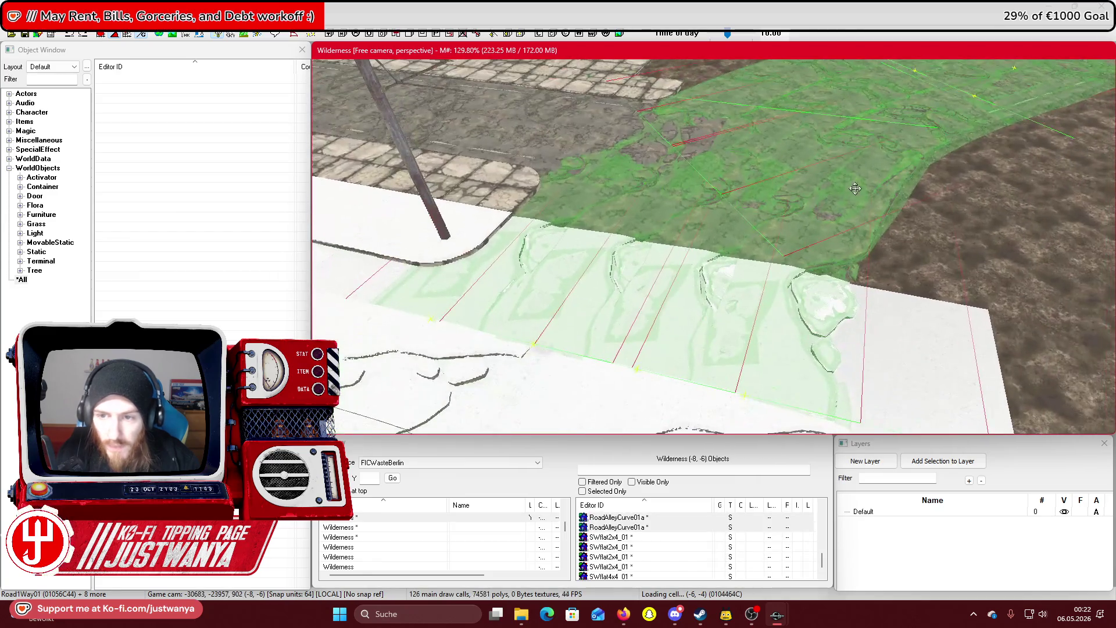
{"action": "left_click", "coordinate": [831, 314], "text": "ctrl"}
{"action": "left_click", "coordinate": [812, 301], "text": "ctrl"}
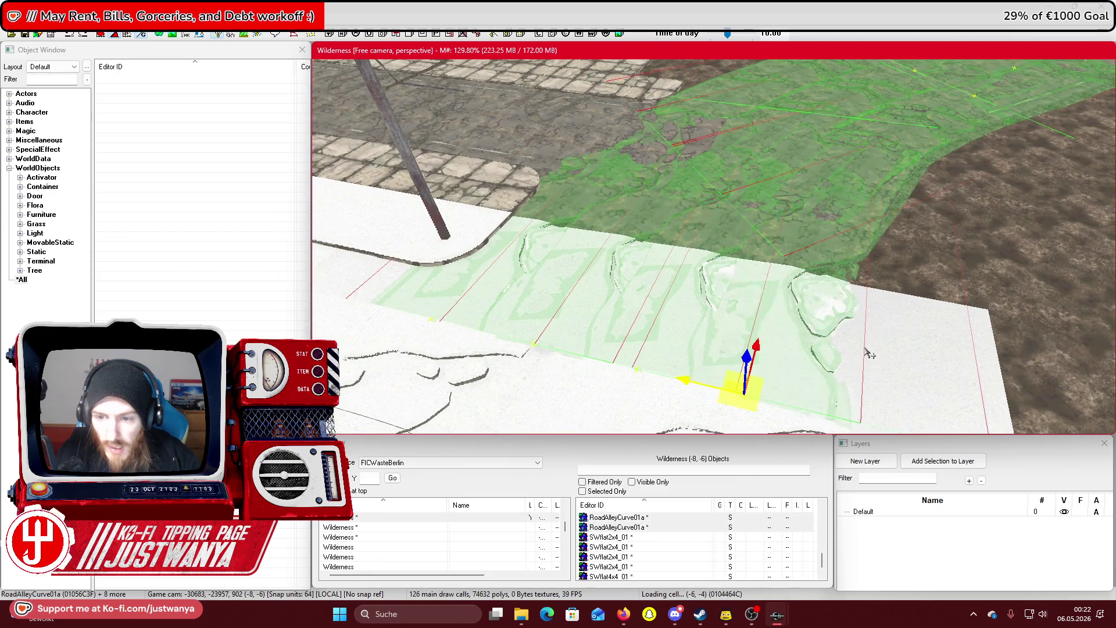
{"action": "scroll", "coordinate": [605, 259], "scroll_direction": "down", "scroll_amount": 3}
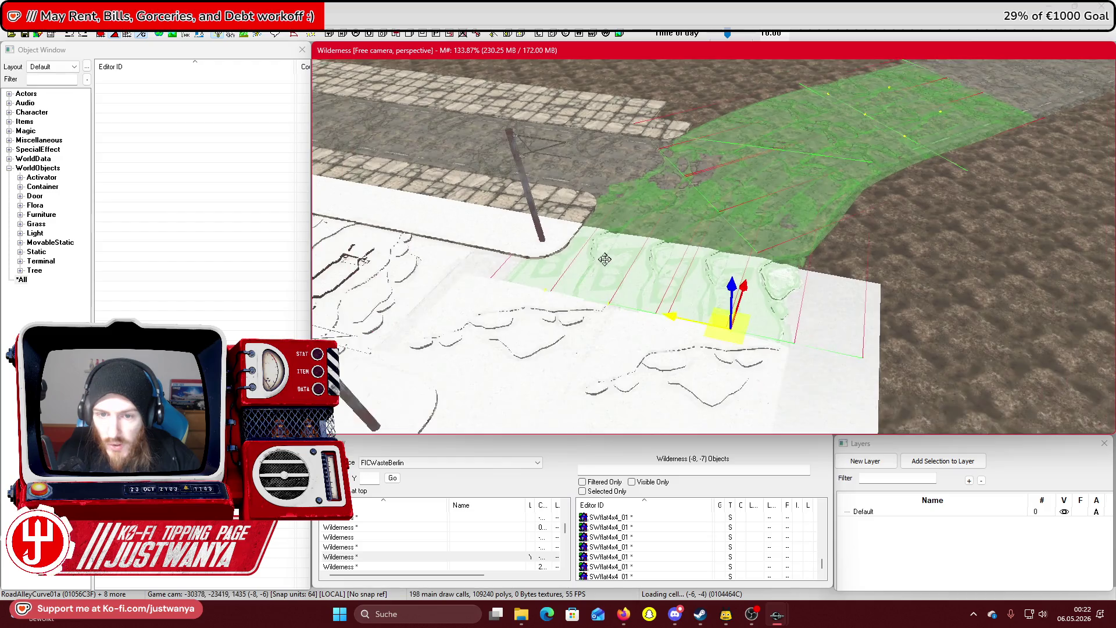
{"action": "scroll", "coordinate": [604, 259], "scroll_direction": "down", "scroll_amount": 5}
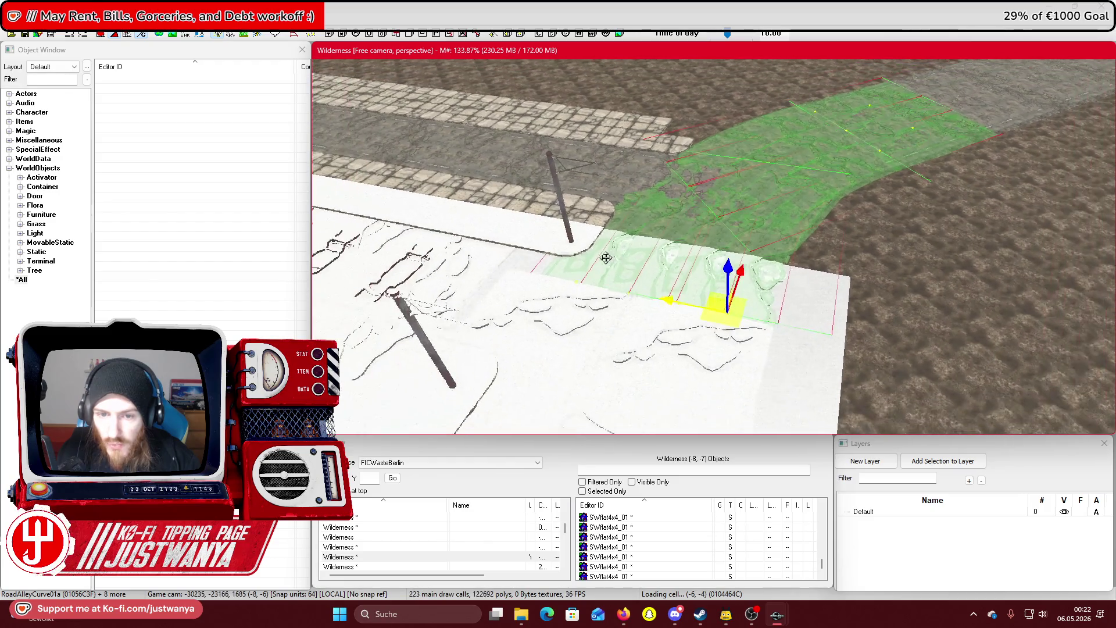
{"action": "scroll", "coordinate": [604, 279], "scroll_direction": "down", "scroll_amount": 5}
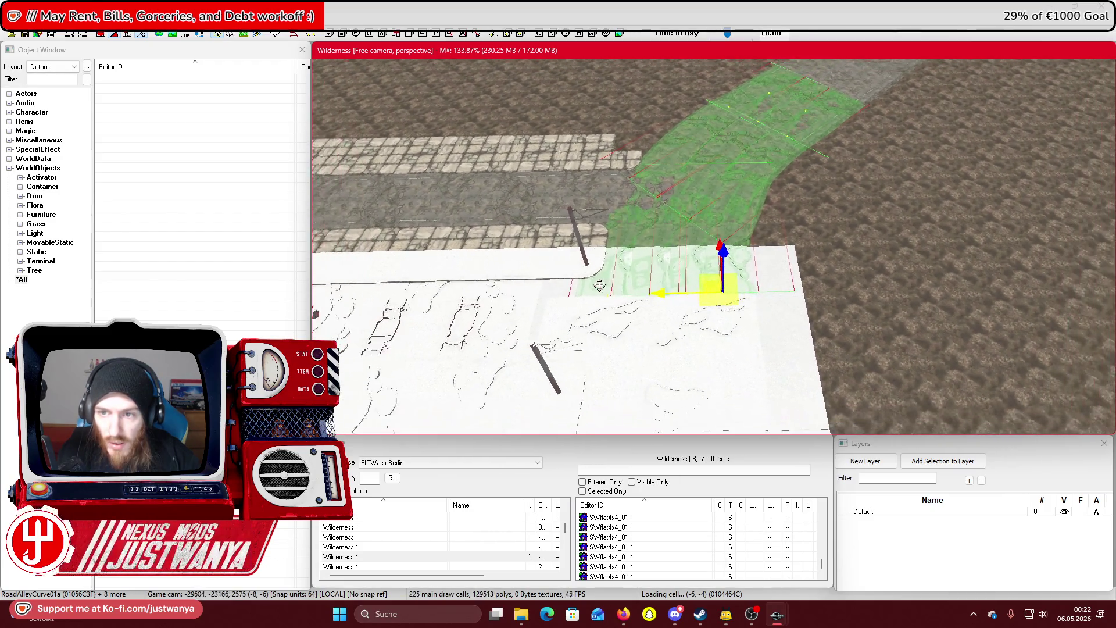
{"action": "scroll", "coordinate": [593, 285], "scroll_direction": "down", "scroll_amount": 2}
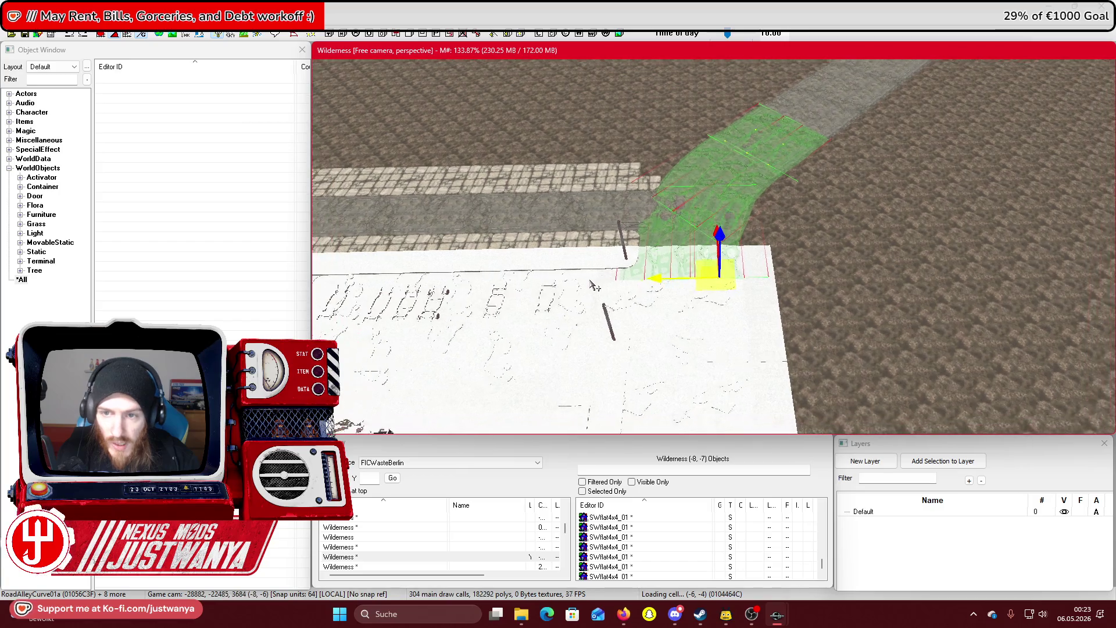
{"action": "left_click_drag", "start_coordinate": [592, 285], "coordinate": [950, 254]}
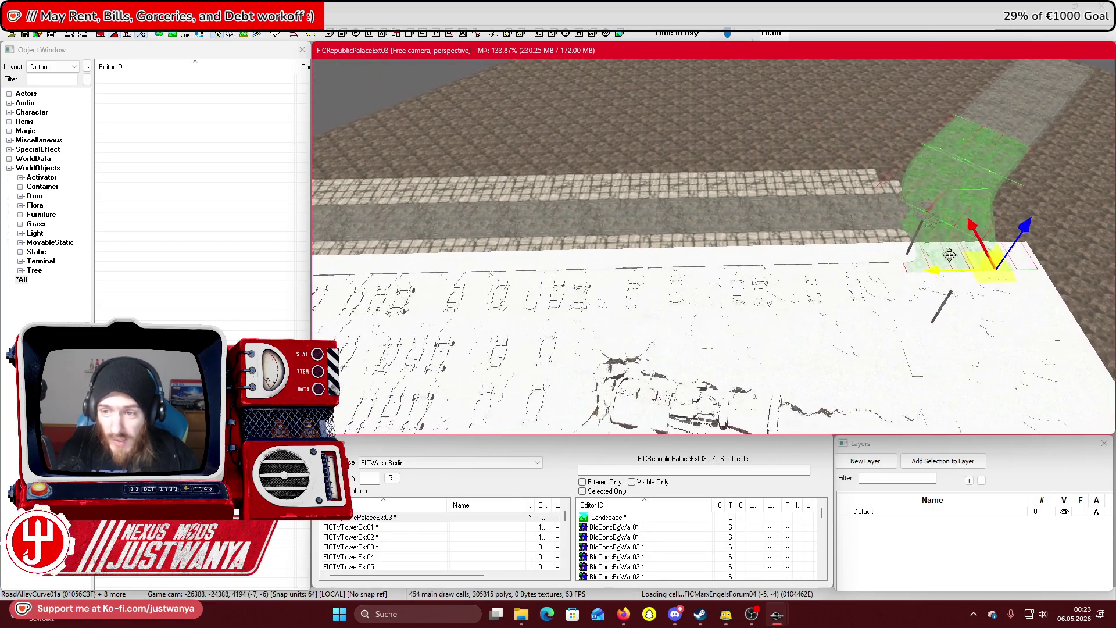
Frame the grouped road pieces and select a single RoadAlleyCurve01a piece alone
{"action": "left_click_drag", "start_coordinate": [459, 274], "coordinate": [903, 302]}
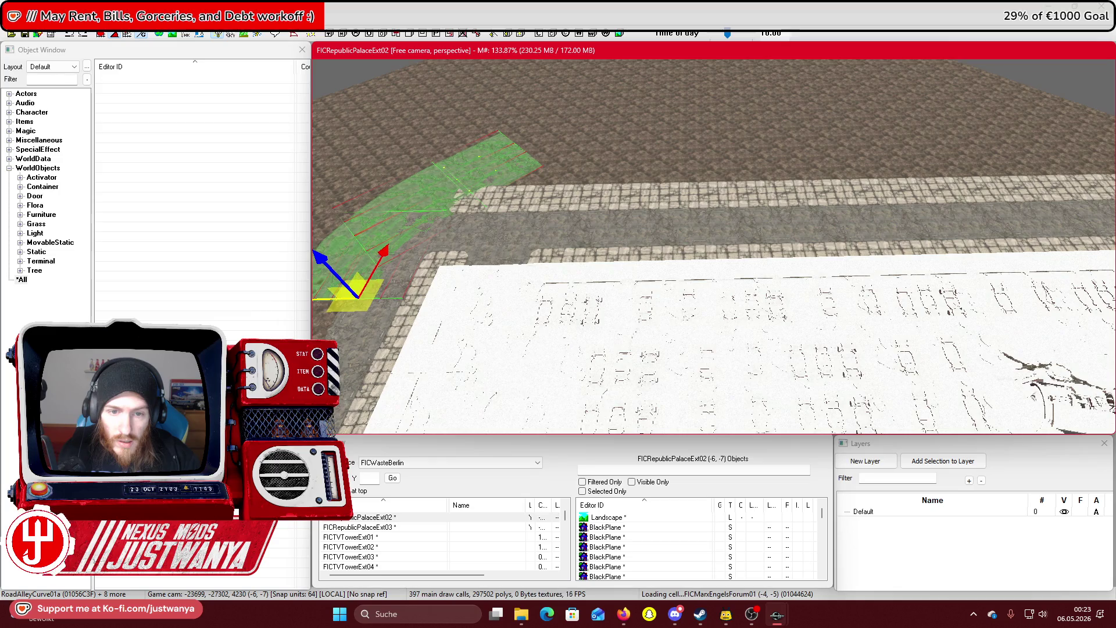
{"action": "key", "text": "f"}
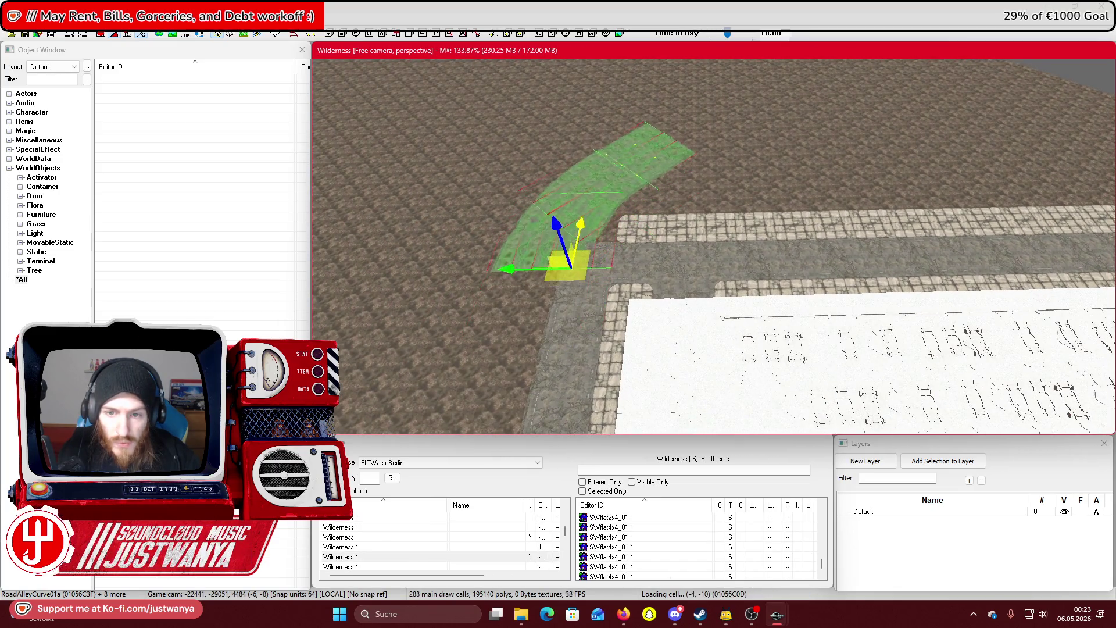
{"action": "scroll", "coordinate": [569, 298], "scroll_direction": "up", "scroll_amount": 4}
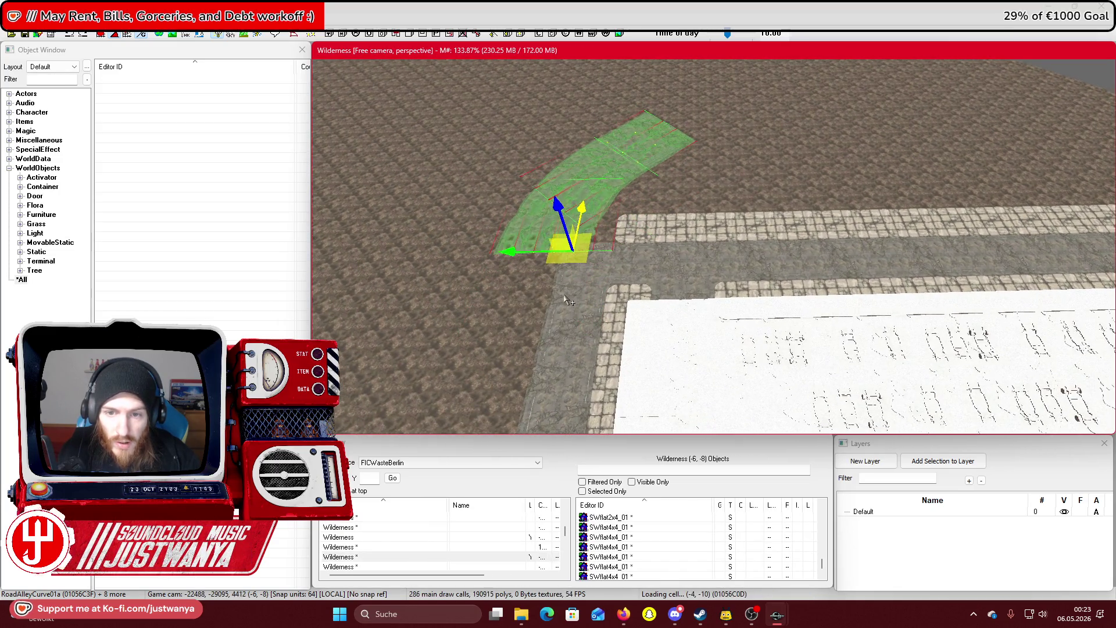
{"action": "scroll", "coordinate": [570, 297], "scroll_direction": "up", "scroll_amount": 5}
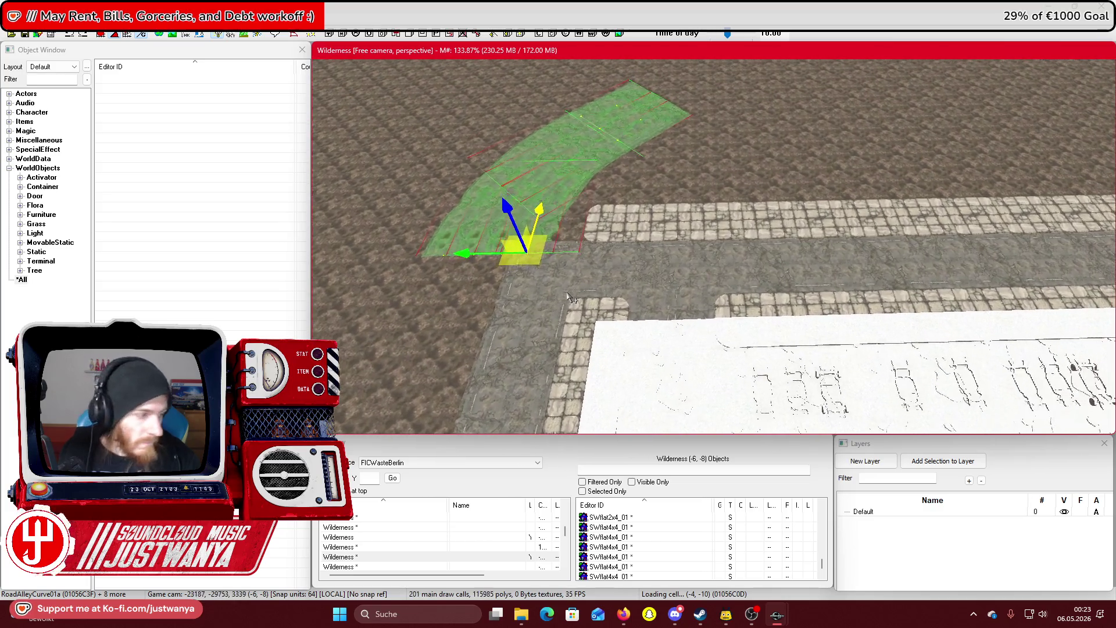
{"action": "scroll", "coordinate": [569, 296], "scroll_direction": "up", "scroll_amount": 5}
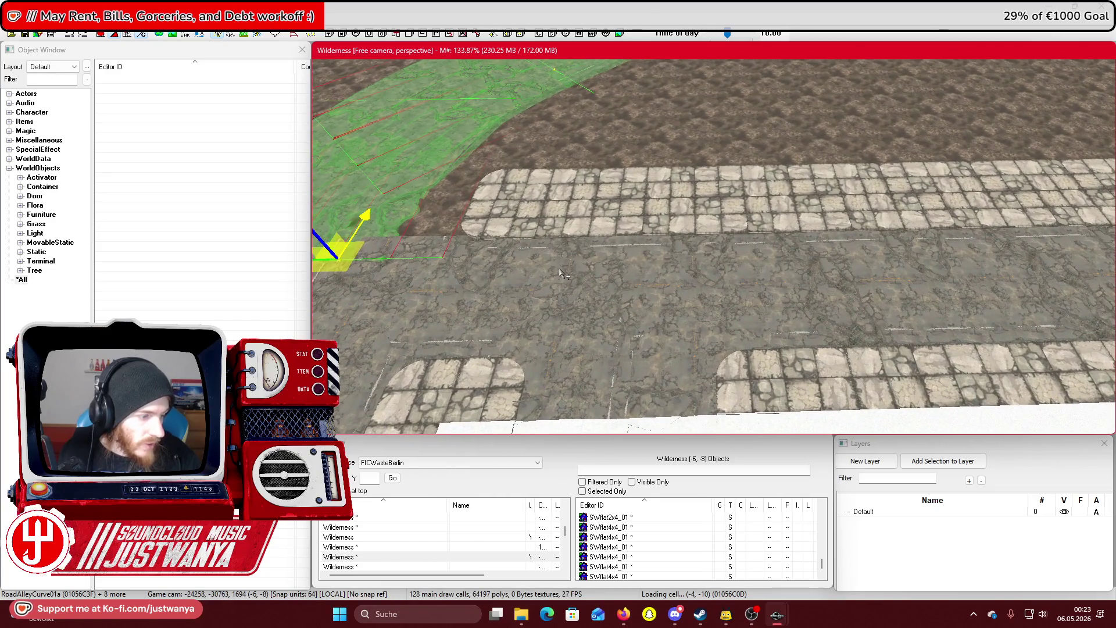
{"action": "scroll", "coordinate": [561, 273], "scroll_direction": "up", "scroll_amount": 8}
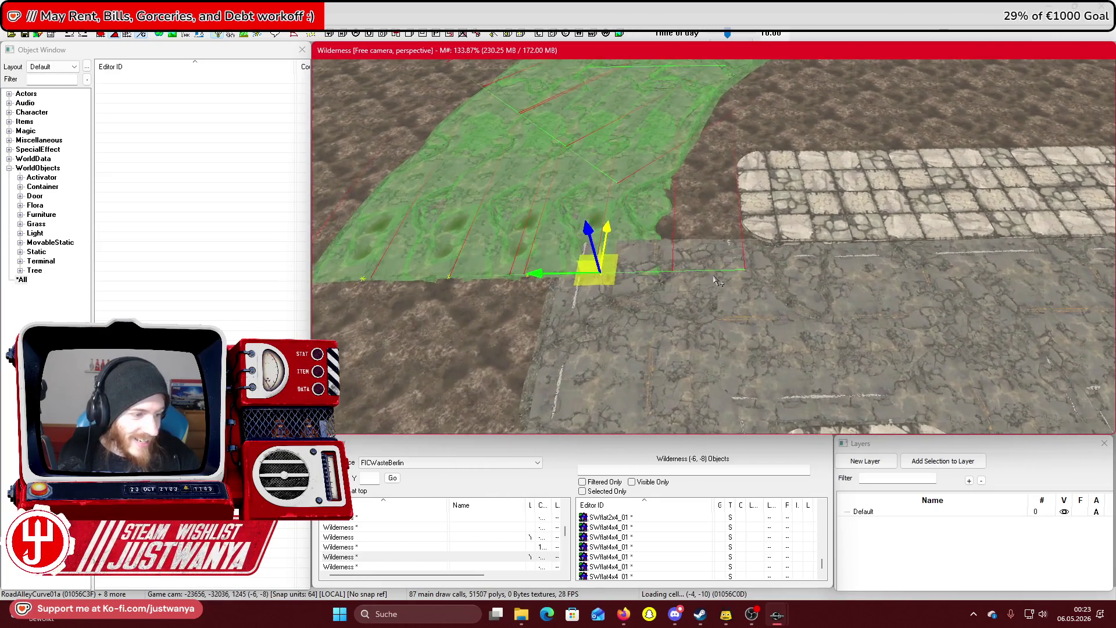
{"action": "scroll", "coordinate": [715, 279], "scroll_direction": "up", "scroll_amount": 3}
{"action": "scroll", "coordinate": [715, 280], "scroll_direction": "up", "scroll_amount": 3}
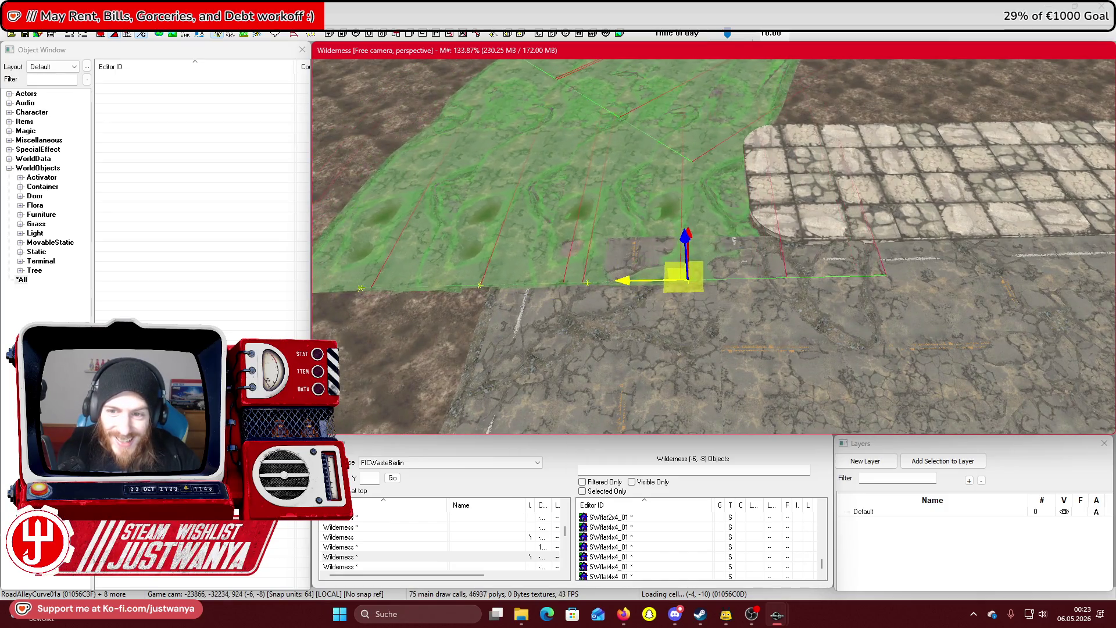
{"action": "scroll", "coordinate": [769, 263], "scroll_direction": "down", "scroll_amount": 5}
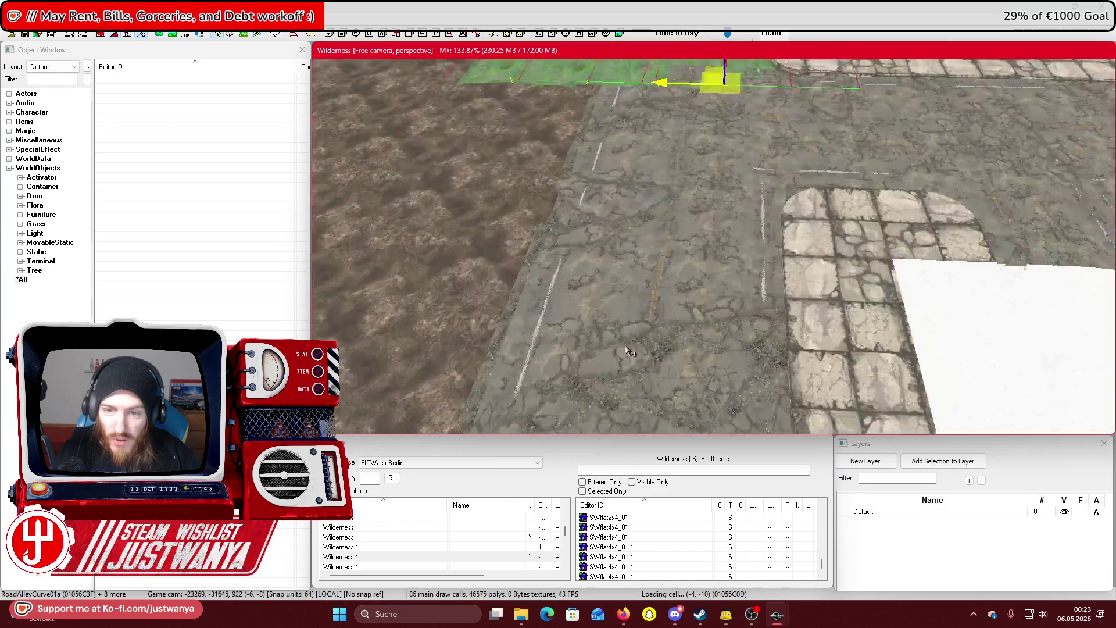
{"action": "scroll", "coordinate": [663, 367], "scroll_direction": "up", "scroll_amount": 6}
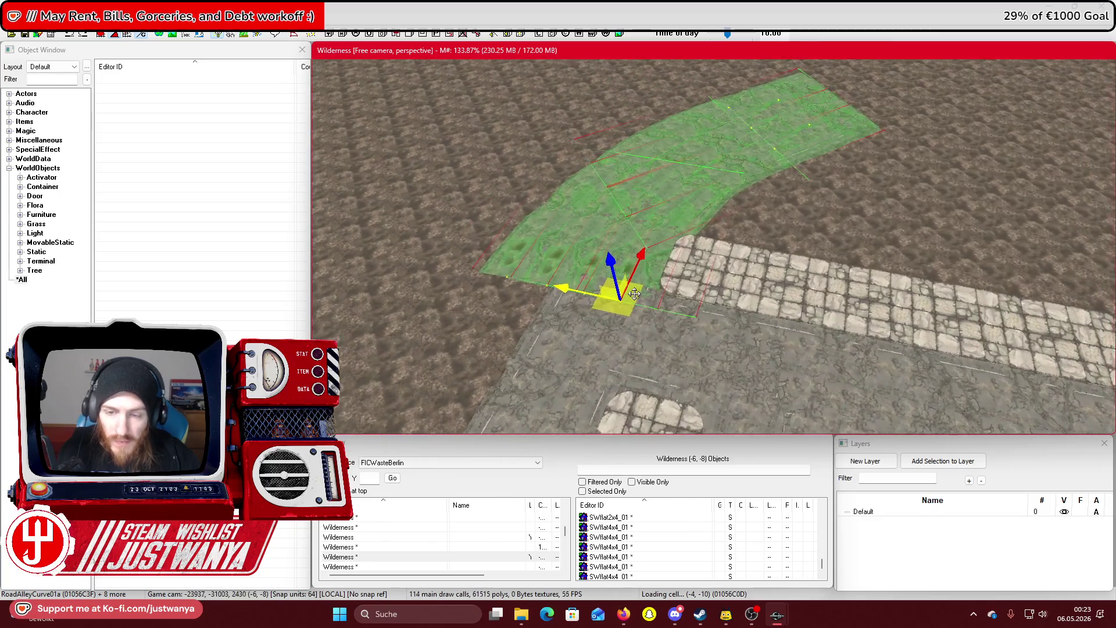
{"action": "scroll", "coordinate": [615, 297], "scroll_direction": "up", "scroll_amount": 2}
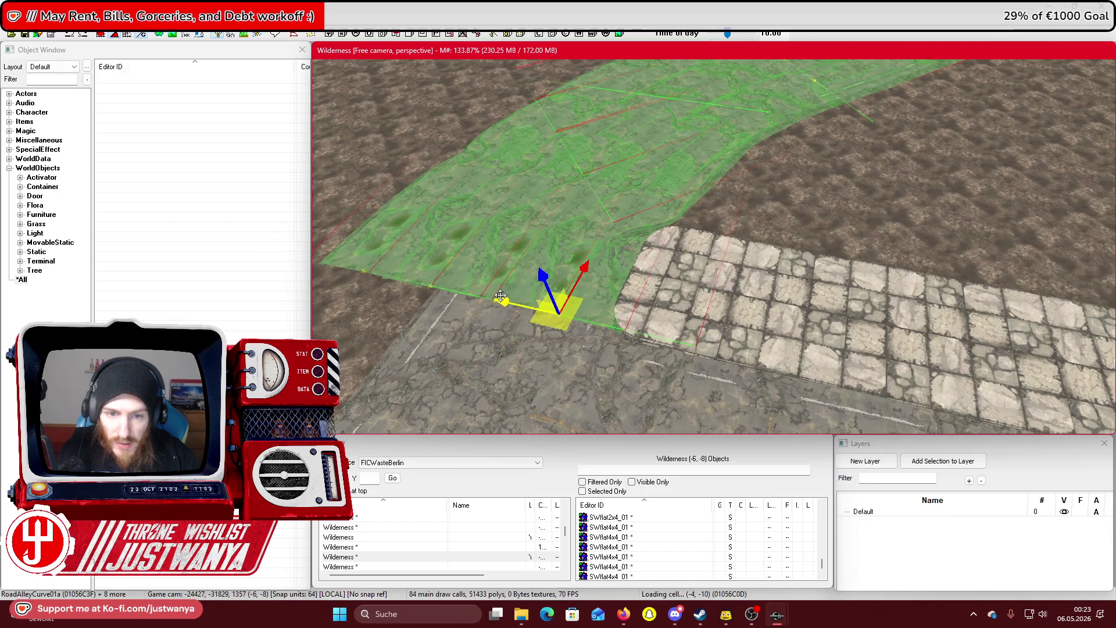
{"action": "left_click_drag", "start_coordinate": [501, 297], "coordinate": [601, 312]}
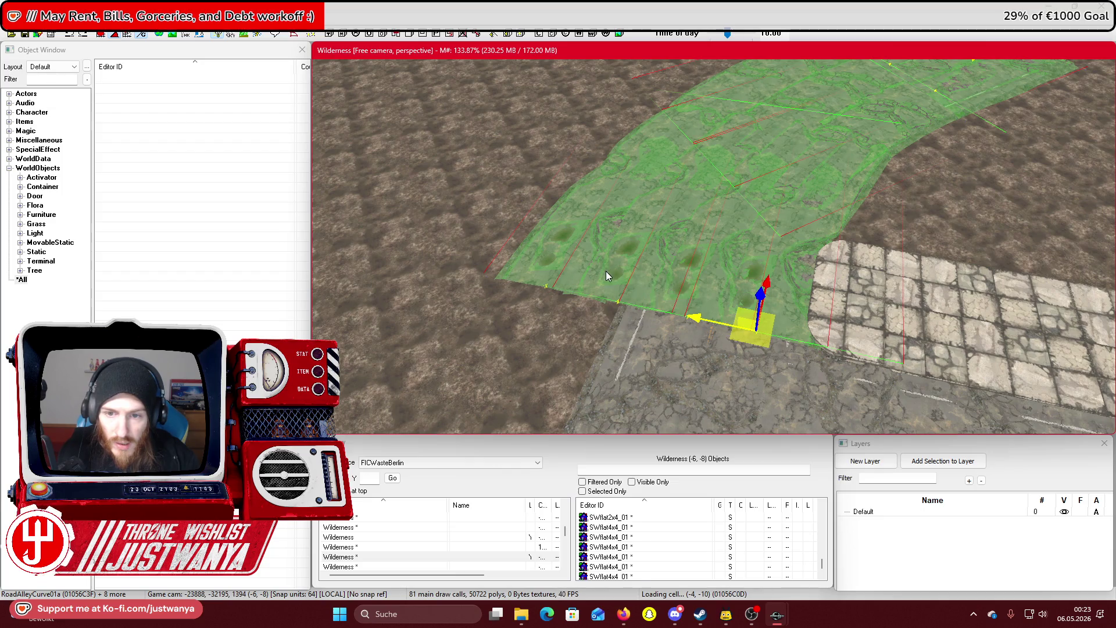
{"action": "left_click", "coordinate": [620, 260]}
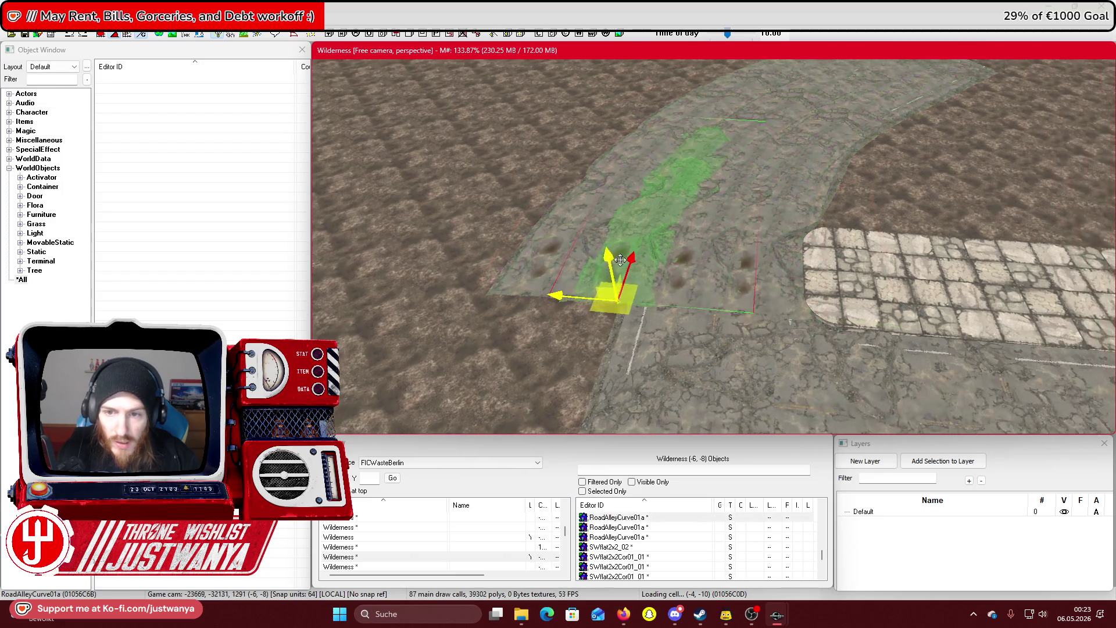
Select neighbouring curved and one-way road pieces, ending with two curved pieces chosen
{"action": "left_click", "coordinate": [552, 254]}
{"action": "scroll", "coordinate": [633, 232], "scroll_direction": "down", "scroll_amount": 3}
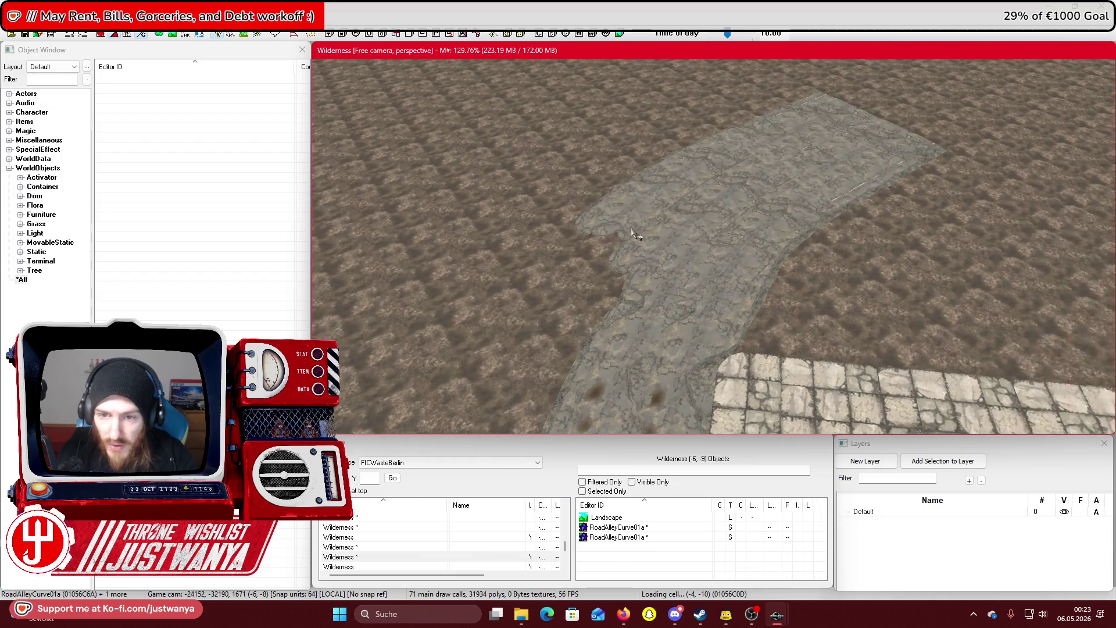
{"action": "left_click", "coordinate": [657, 246]}
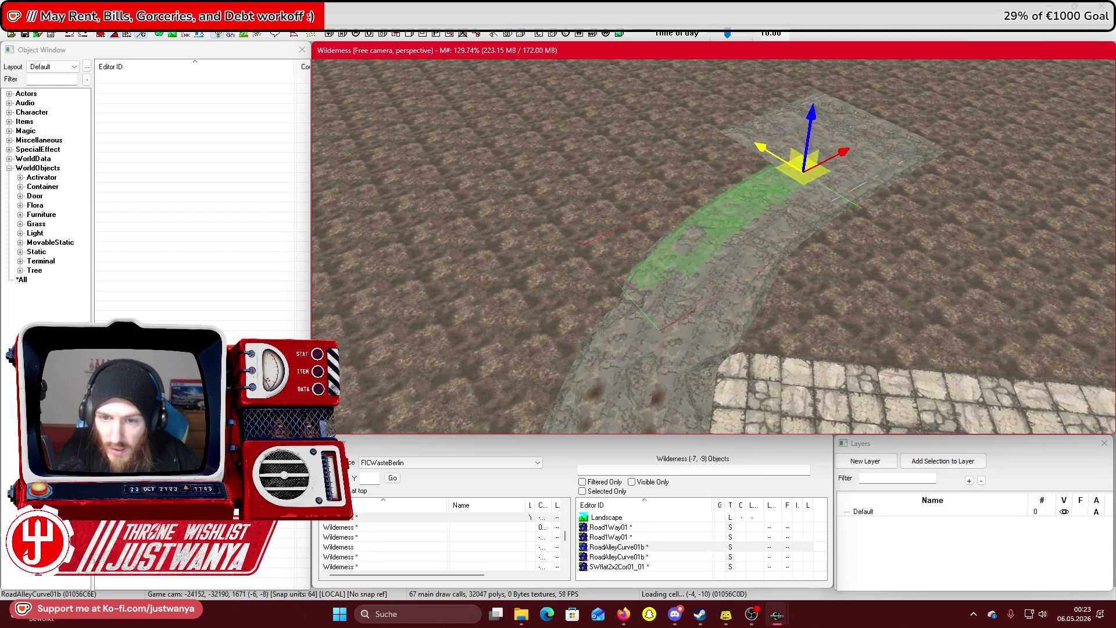
{"action": "left_click", "coordinate": [766, 122]}
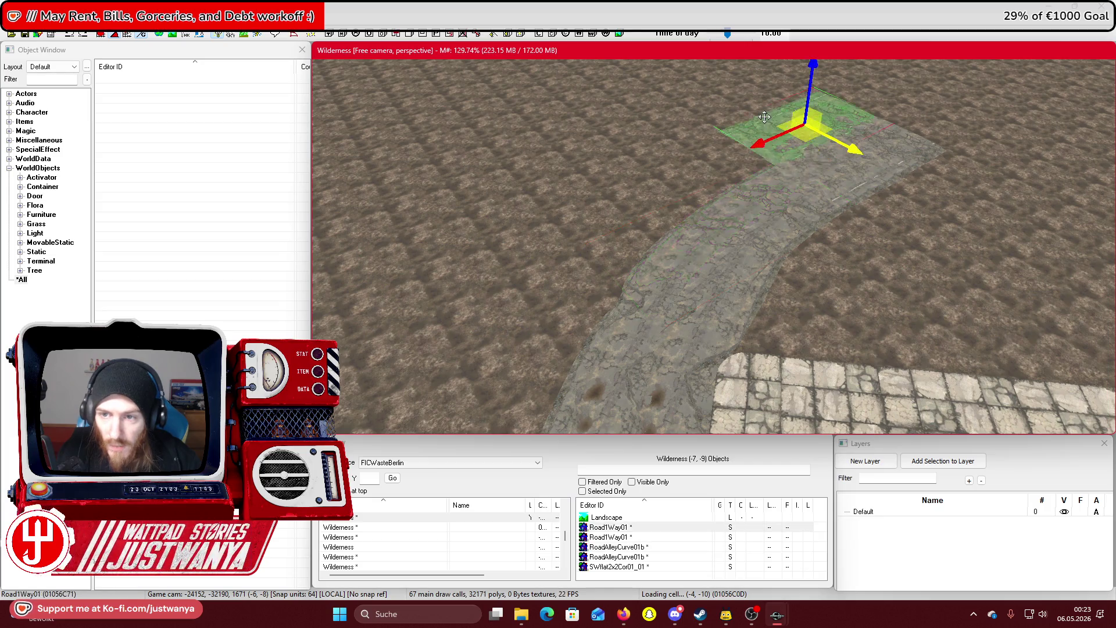
{"action": "left_click", "coordinate": [703, 115]}
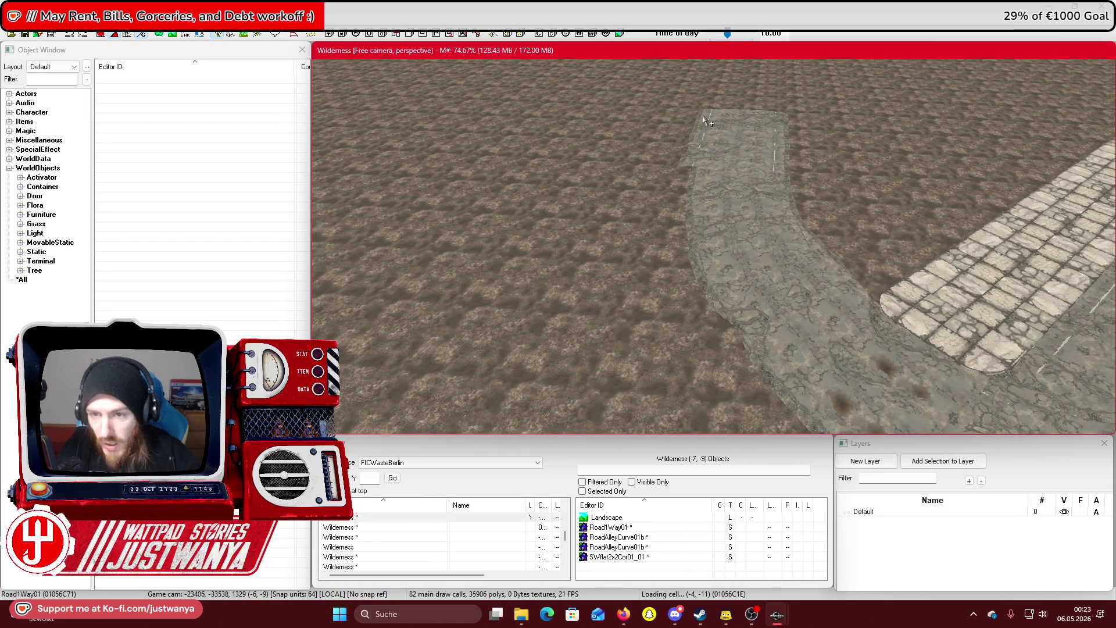
{"action": "left_click", "coordinate": [746, 161]}
{"action": "left_click", "coordinate": [715, 216]}
{"action": "left_click", "coordinate": [792, 360], "text": "ctrl"}
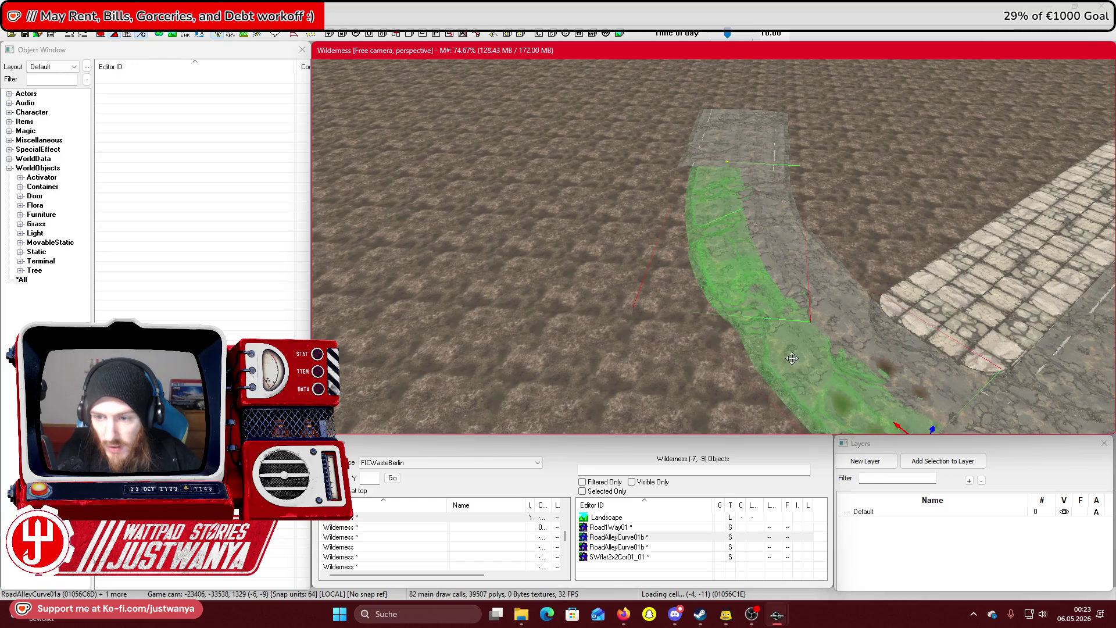
{"action": "left_click_drag", "start_coordinate": [862, 422], "coordinate": [832, 349]}
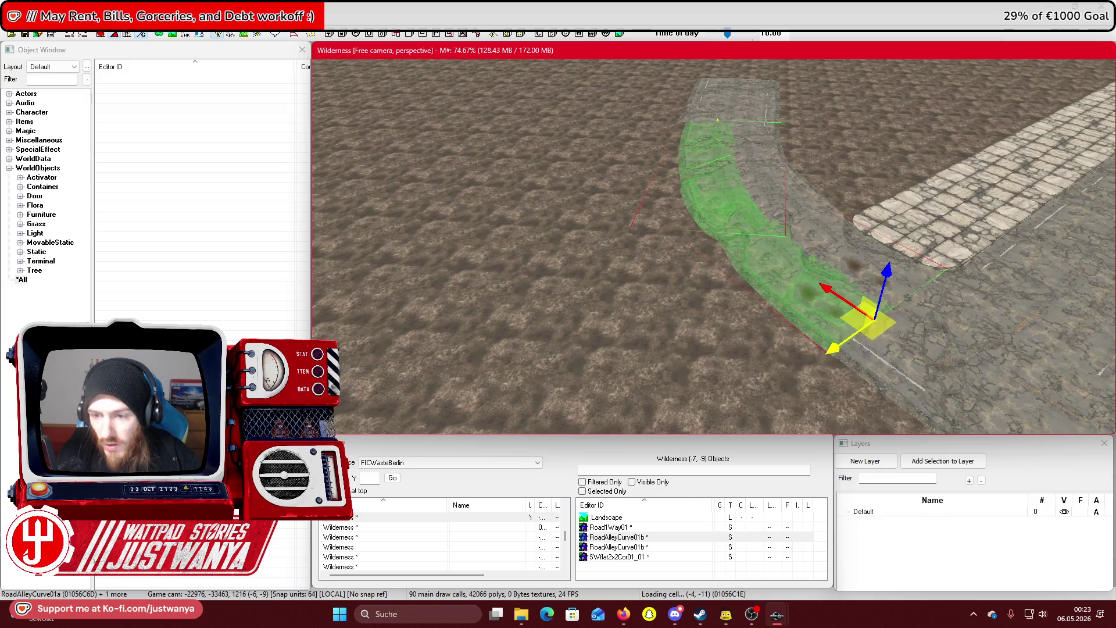
Nudge the upper RoadAlleyCurve piece slightly left along X into alignment
{"action": "left_click", "coordinate": [777, 235]}
{"action": "key", "text": "shift"}
{"action": "scroll", "coordinate": [756, 312], "scroll_direction": "up", "scroll_amount": 3}
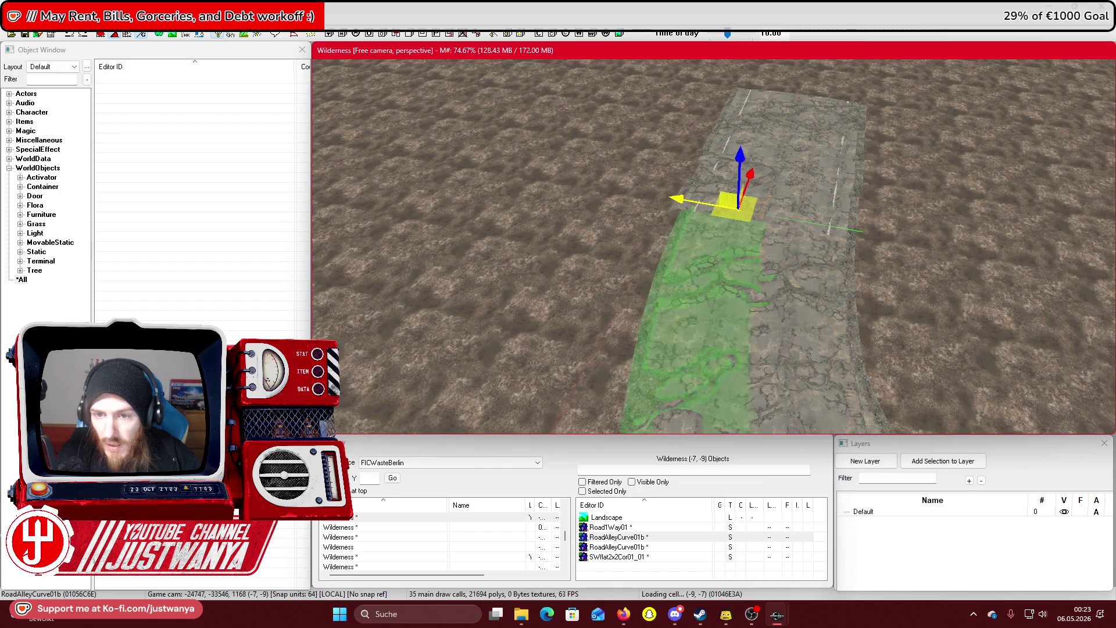
{"action": "left_click_drag", "start_coordinate": [738, 206], "coordinate": [727, 204]}
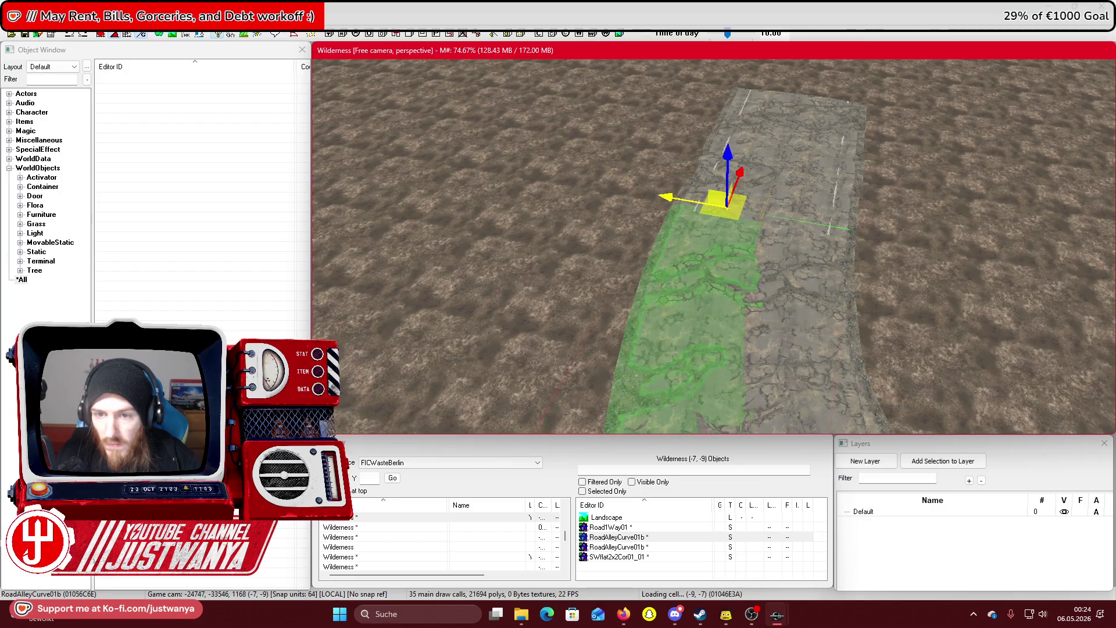
{"action": "key", "text": "shift"}
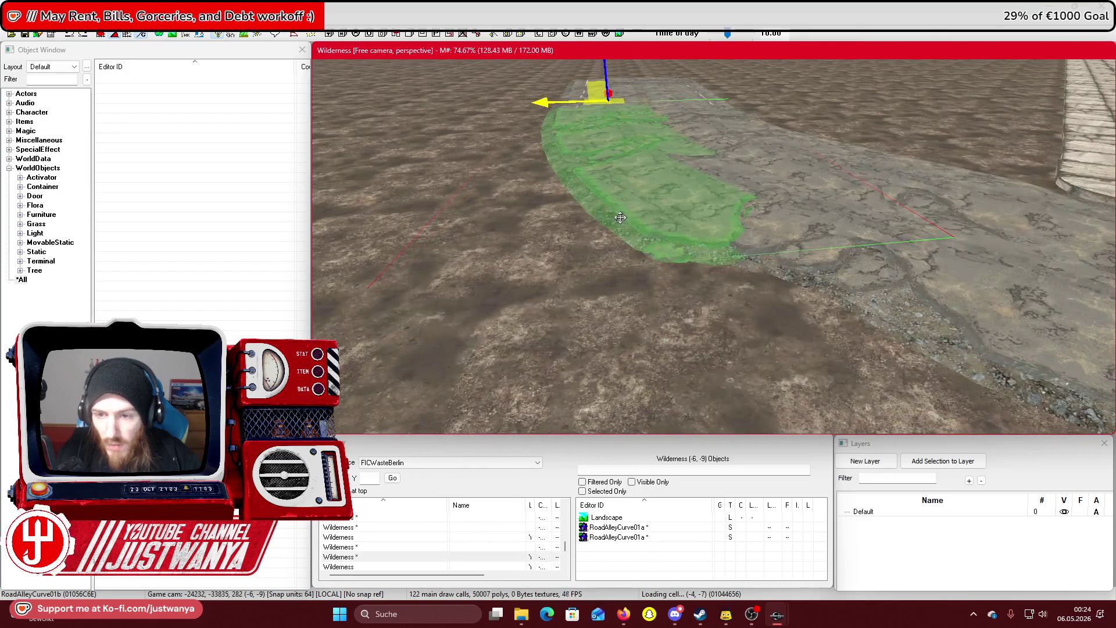
{"action": "key", "text": "shift"}
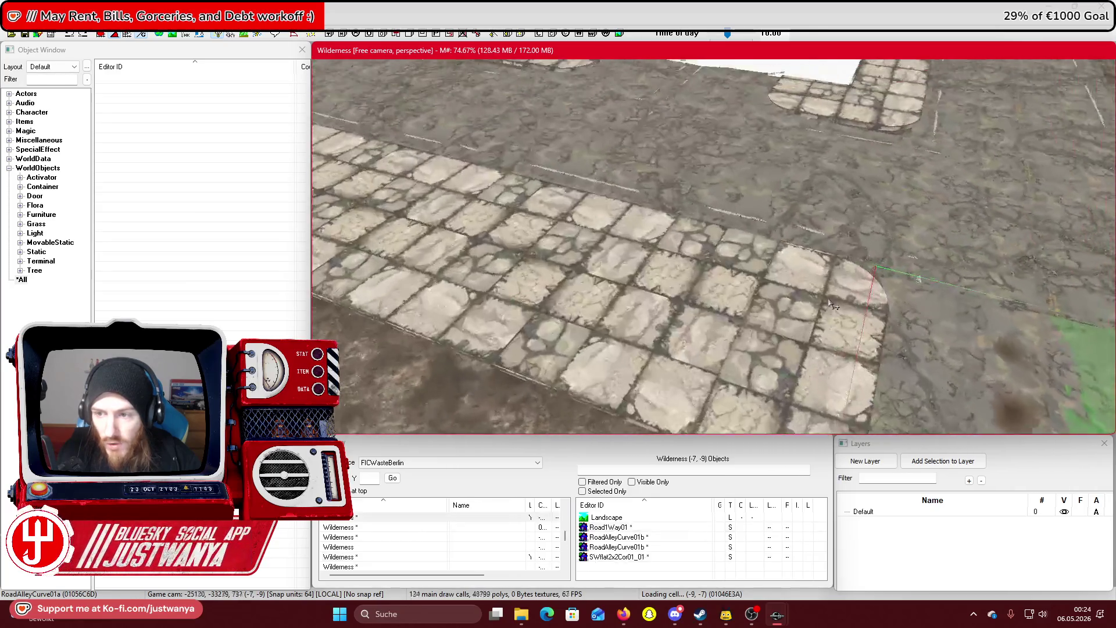
{"action": "scroll", "coordinate": [764, 239], "scroll_direction": "down", "scroll_amount": 5}
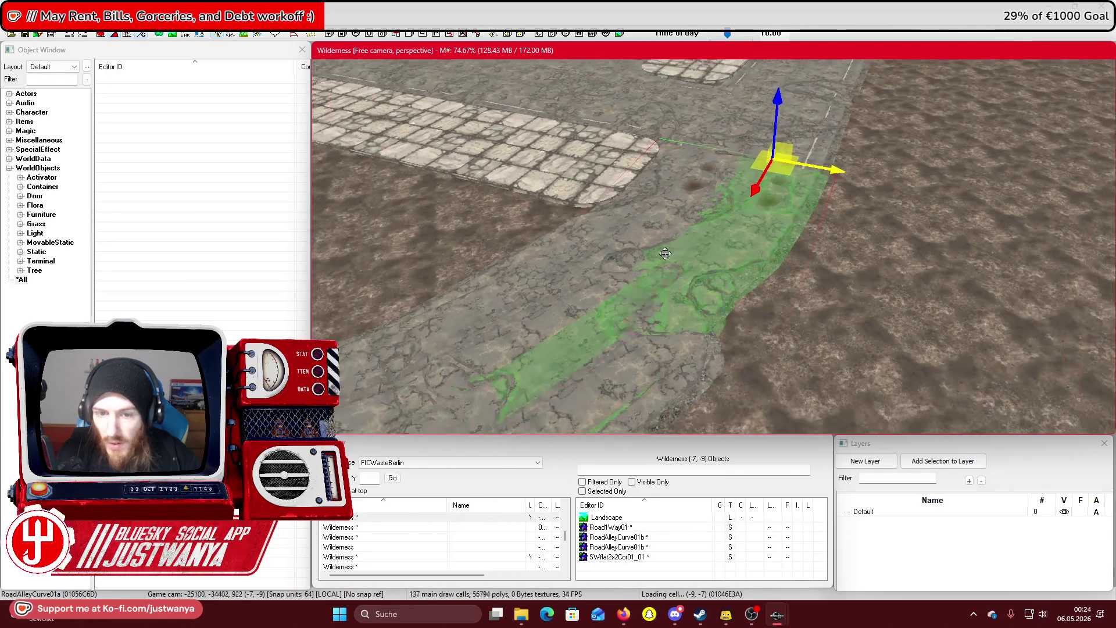
{"action": "key", "text": "shift"}
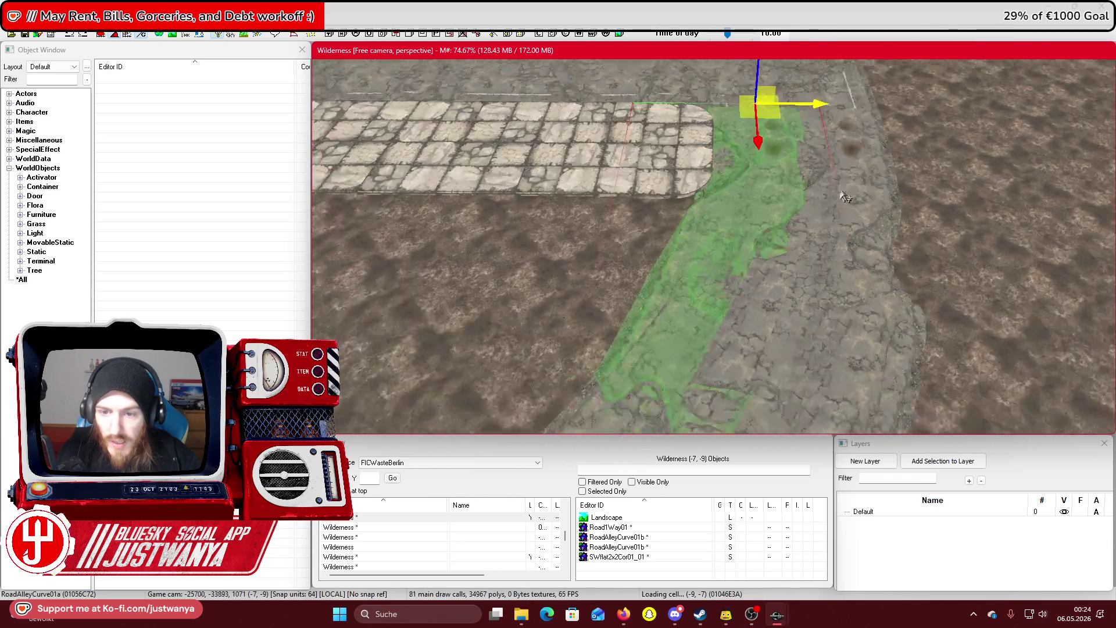
{"action": "scroll", "coordinate": [855, 180], "scroll_direction": "down", "scroll_amount": 2}
{"action": "left_click_drag", "start_coordinate": [870, 90], "coordinate": [867, 88]}
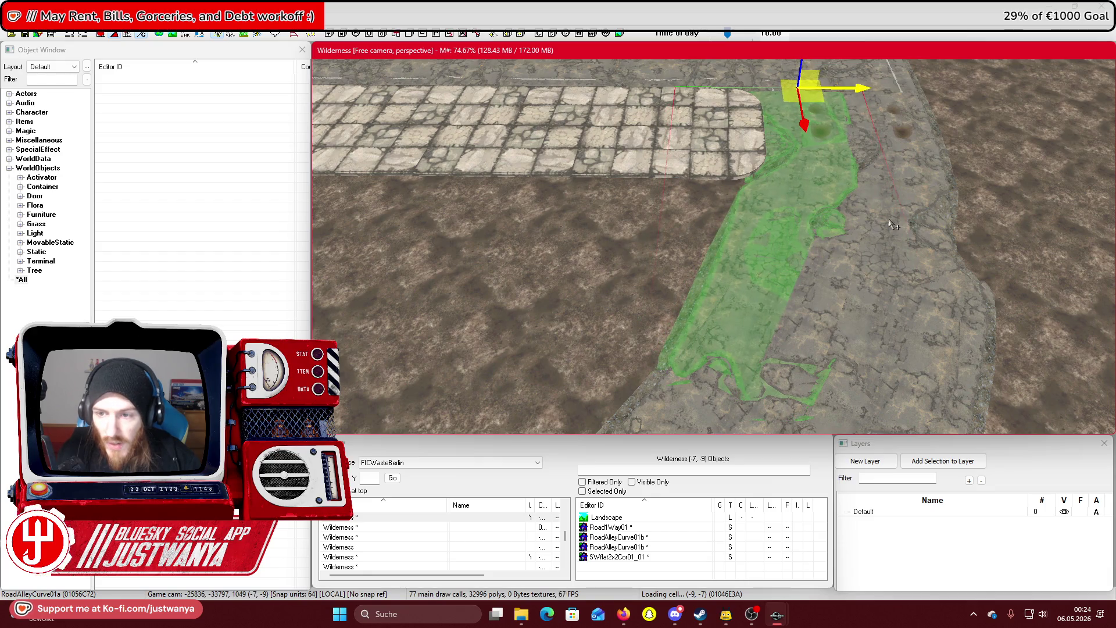
Select the straight Road1Way01 piece and view the road from further back
{"action": "scroll", "coordinate": [893, 226], "scroll_direction": "down", "scroll_amount": 3}
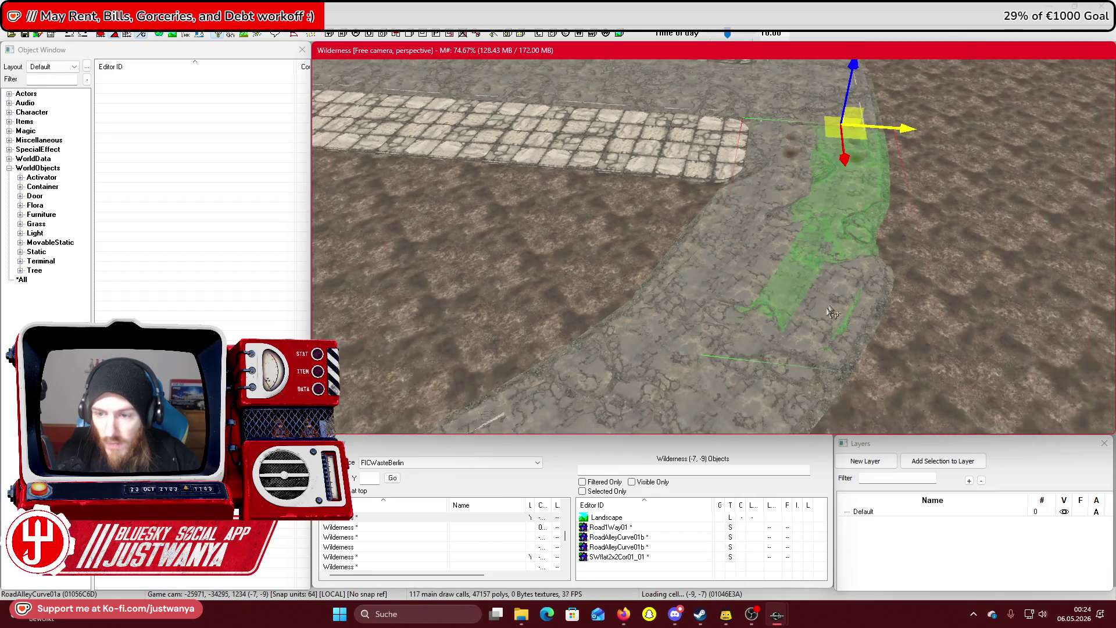
{"action": "scroll", "coordinate": [833, 313], "scroll_direction": "down", "scroll_amount": 10}
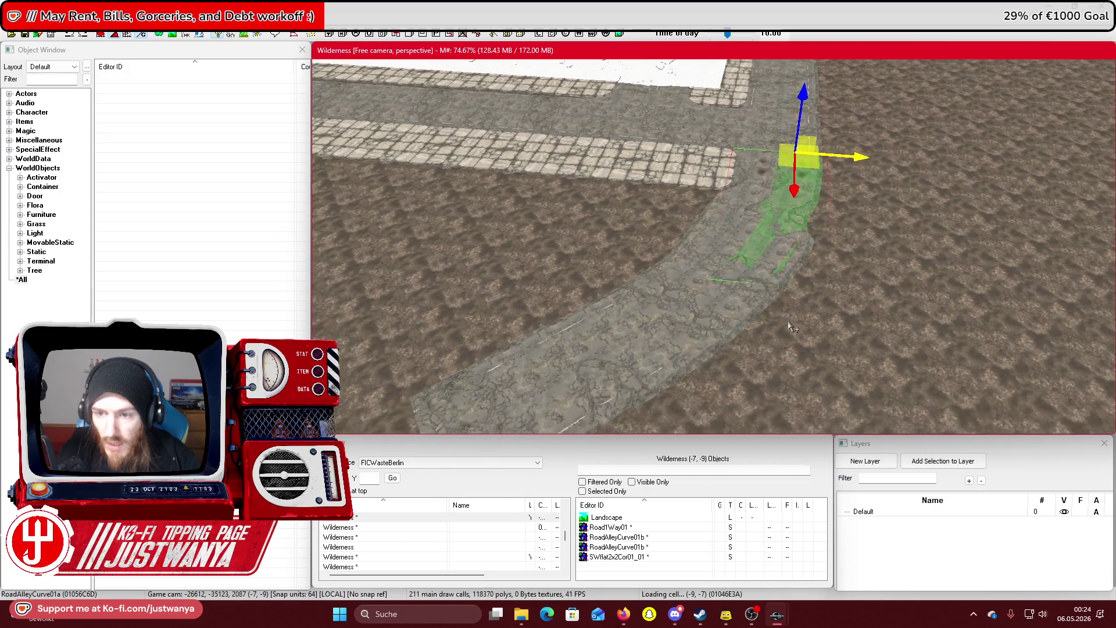
{"action": "scroll", "coordinate": [748, 302], "scroll_direction": "up", "scroll_amount": 8}
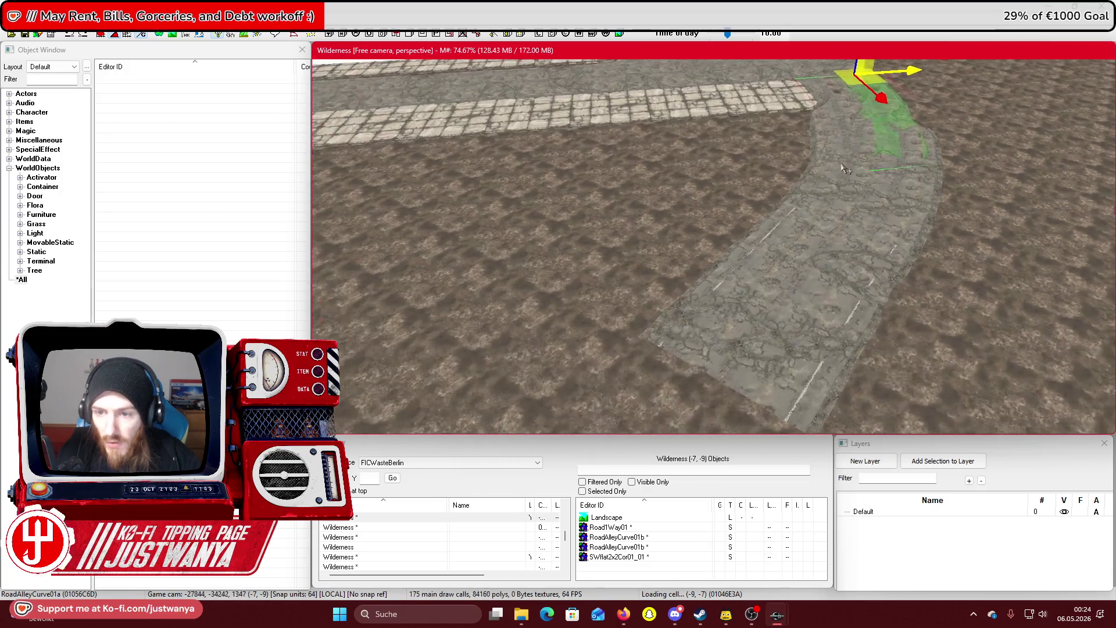
{"action": "left_click", "coordinate": [749, 302]}
{"action": "scroll", "coordinate": [934, 228], "scroll_direction": "down", "scroll_amount": 4}
{"action": "left_click_drag", "start_coordinate": [934, 229], "coordinate": [745, 330]}
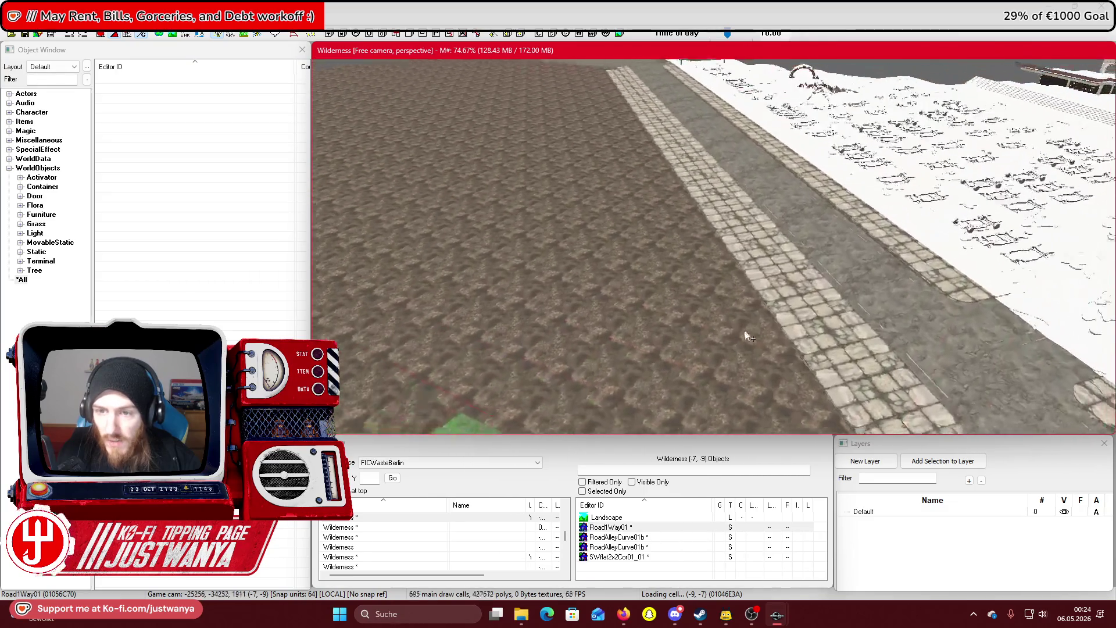
Save the FICWasteBerlin road edits and survey the road from several angles
{"action": "scroll", "coordinate": [754, 339], "scroll_direction": "up", "scroll_amount": 8}
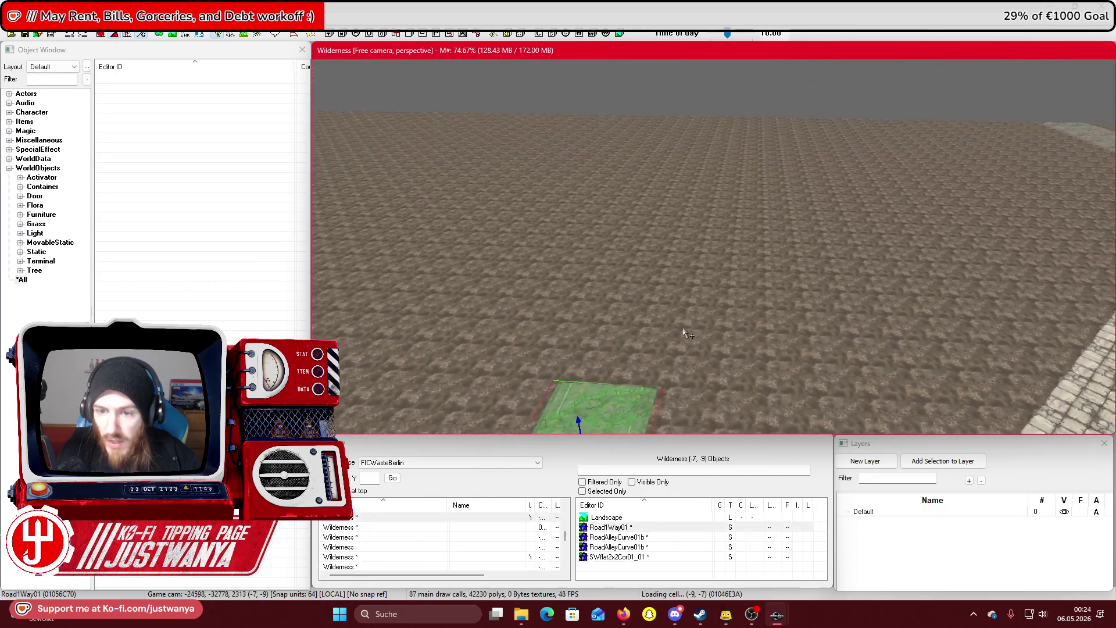
{"action": "scroll", "coordinate": [601, 189], "scroll_direction": "down", "scroll_amount": 2}
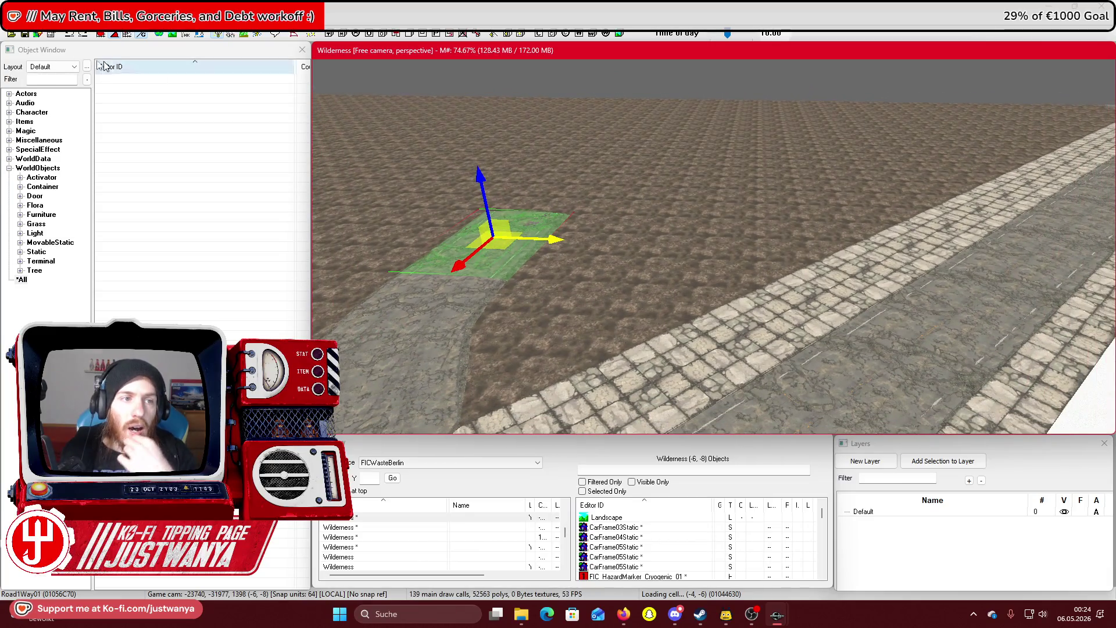
{"action": "left_click", "coordinate": [25, 35]}
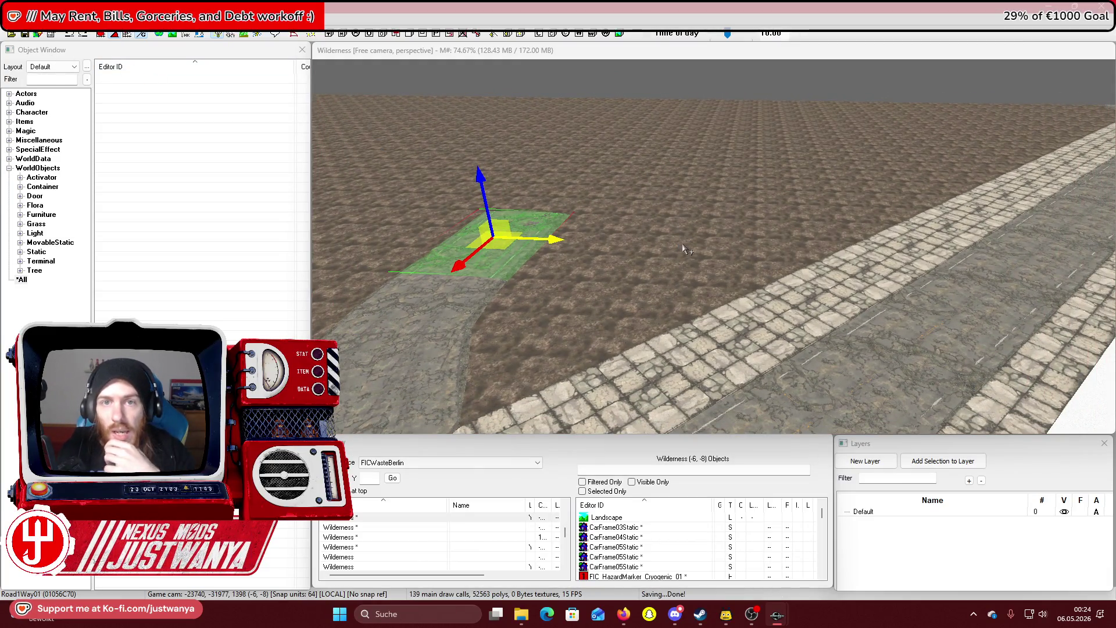
{"action": "scroll", "coordinate": [746, 330], "scroll_direction": "up", "scroll_amount": 4}
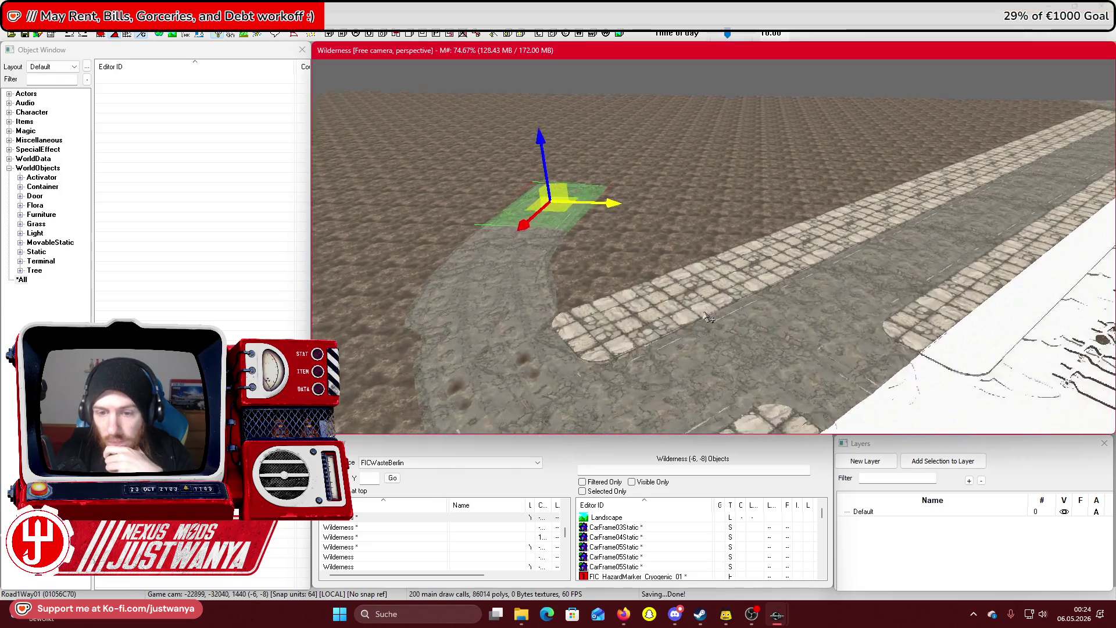
{"action": "scroll", "coordinate": [712, 323], "scroll_direction": "up", "scroll_amount": 6}
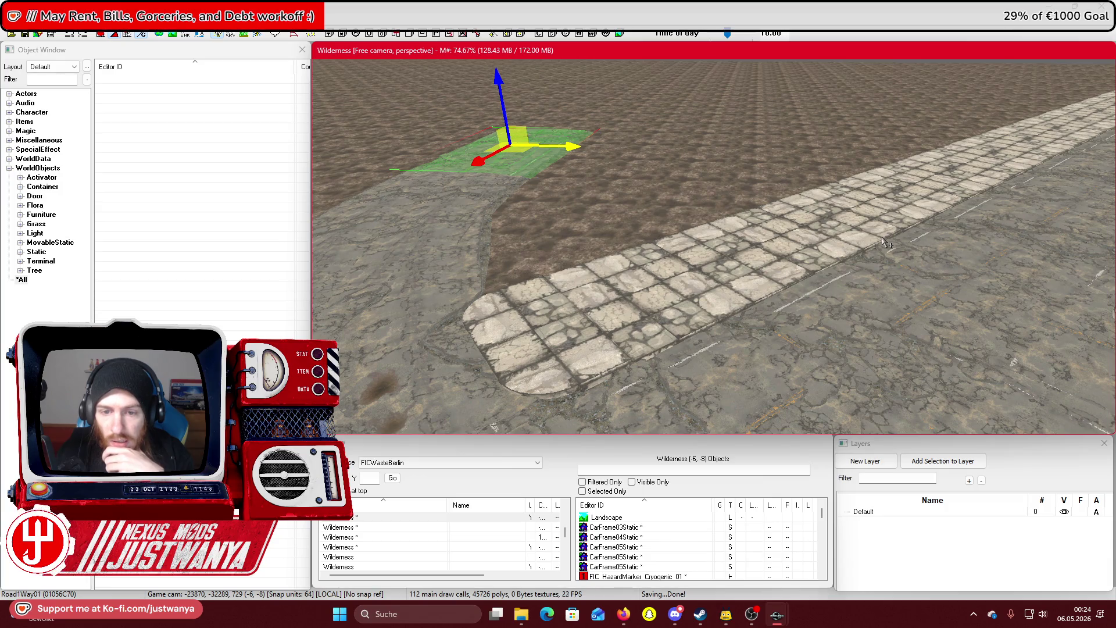
{"action": "scroll", "coordinate": [884, 243], "scroll_direction": "down", "scroll_amount": 5}
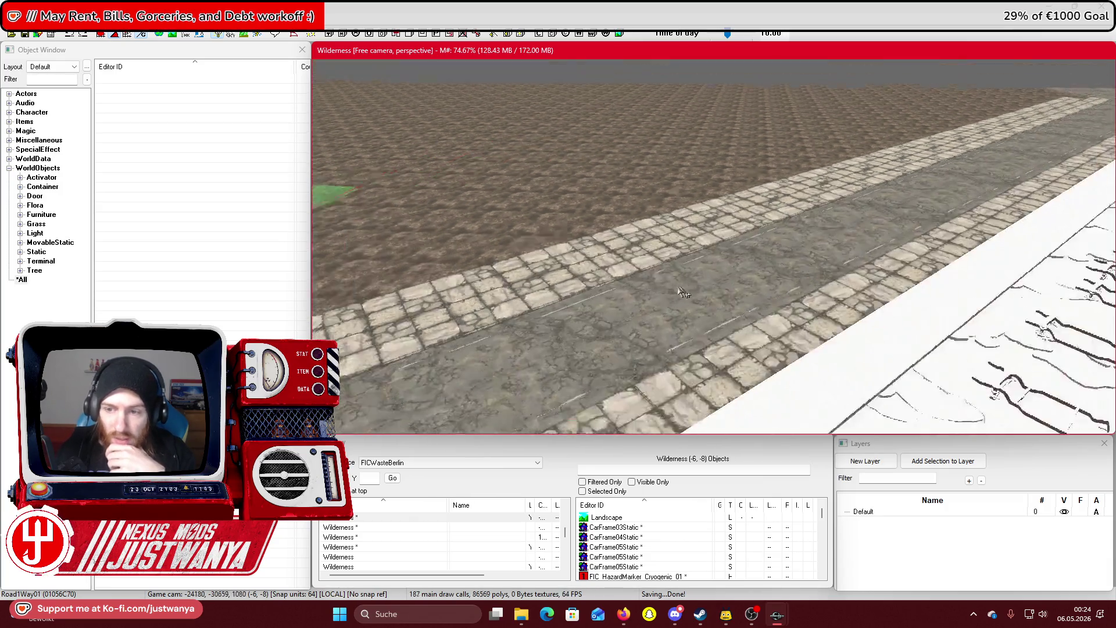
{"action": "scroll", "coordinate": [876, 261], "scroll_direction": "up", "scroll_amount": 3}
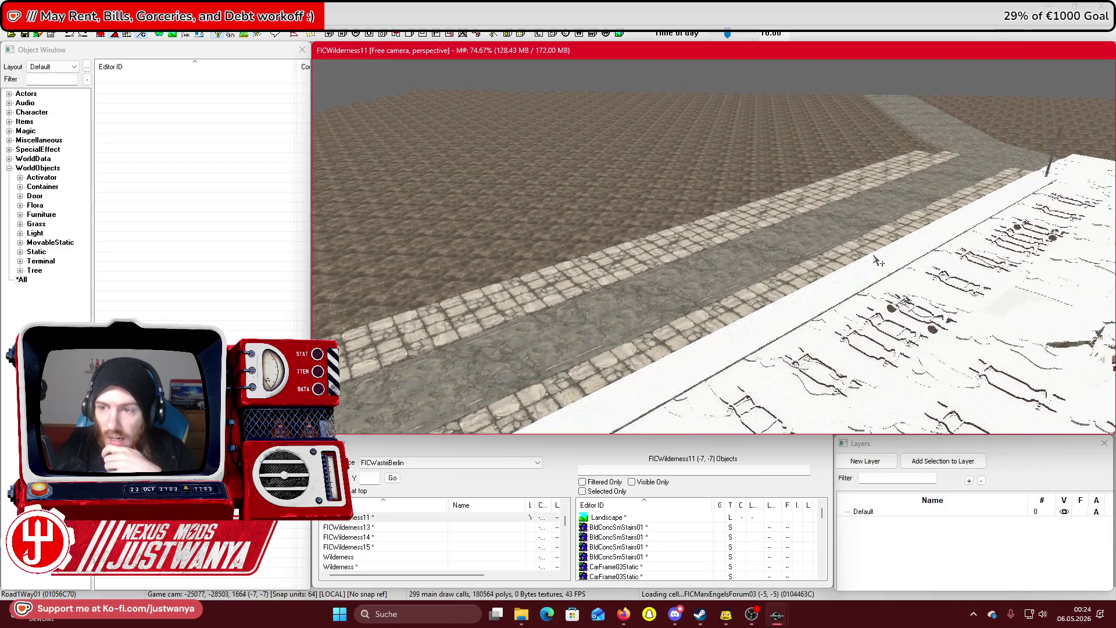
{"action": "mouse_move", "coordinate": [966, 183]}
{"action": "left_mouse_down"}
{"action": "mouse_move", "coordinate": [591, 265]}
{"action": "mouse_move", "coordinate": [885, 256]}
{"action": "left_mouse_up"}
{"action": "scroll", "coordinate": [885, 256], "scroll_direction": "up", "scroll_amount": 8}
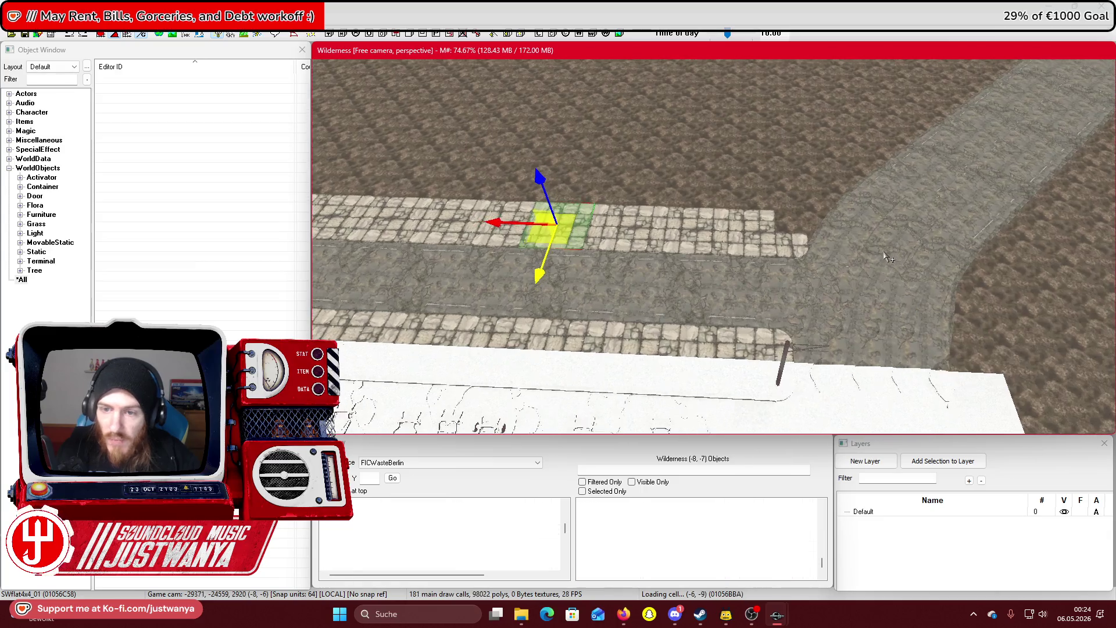
Try moving the 4x4 road tile along the road, then undo it
{"action": "scroll", "coordinate": [887, 256], "scroll_direction": "up", "scroll_amount": 5}
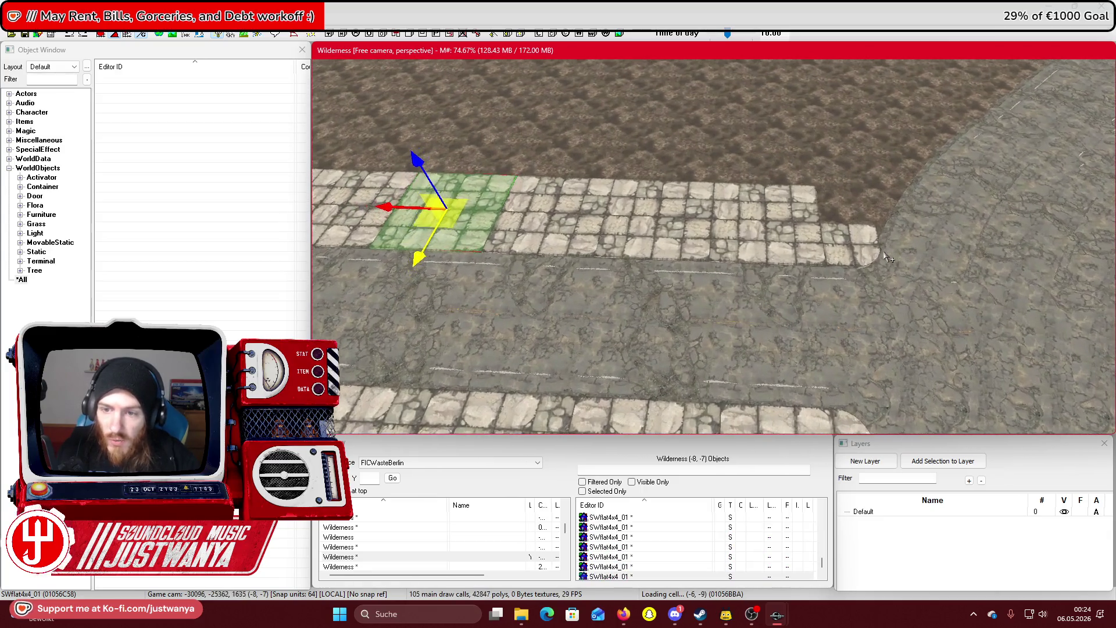
{"action": "left_click_drag", "start_coordinate": [981, 295], "coordinate": [871, 287]}
{"action": "left_click_drag", "start_coordinate": [668, 215], "coordinate": [710, 314]}
{"action": "key", "text": "ctrl+z"}
{"action": "key", "text": "ctrl+z"}
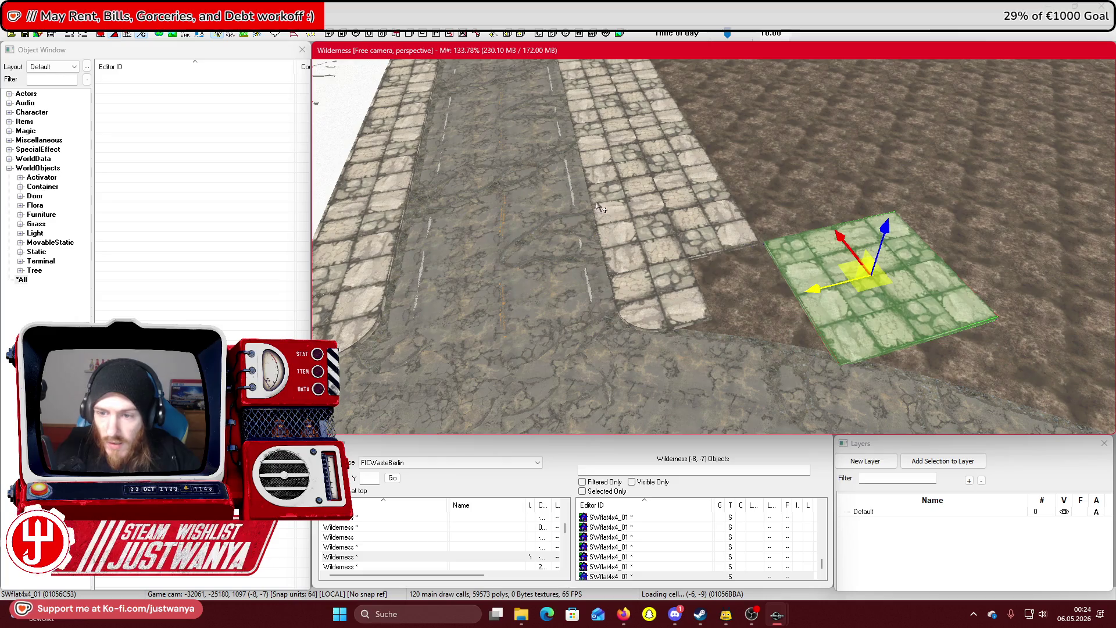
Turn the SWflat2x4 slab about a quarter turn and nudge it against the path edge
{"action": "left_click_drag", "start_coordinate": [853, 331], "coordinate": [907, 328]}
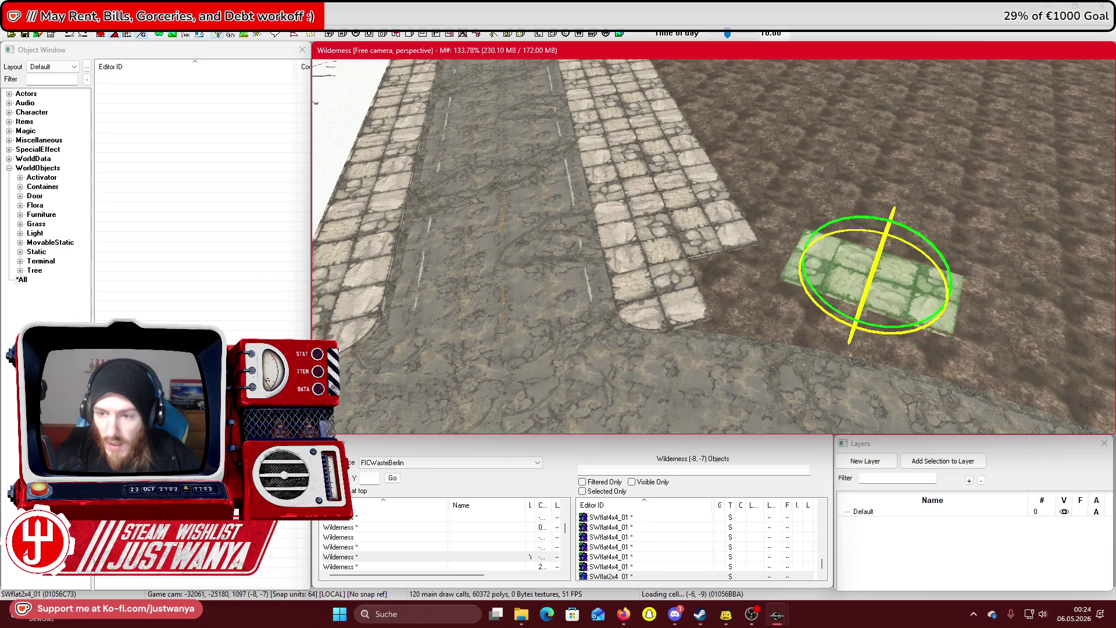
{"action": "left_click_drag", "start_coordinate": [785, 262], "coordinate": [789, 295]}
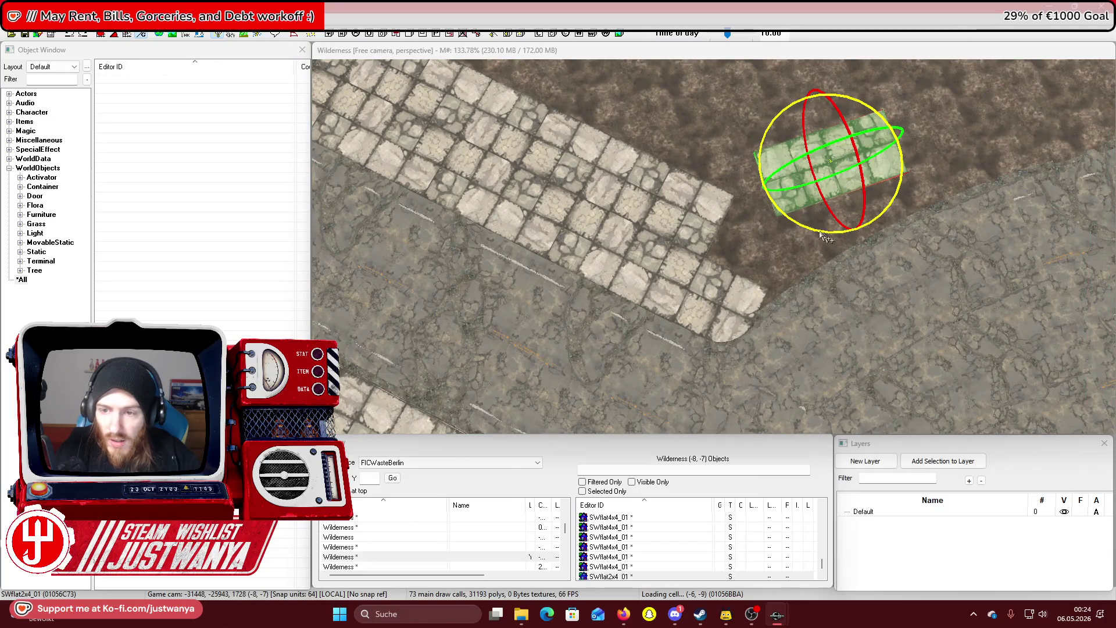
{"action": "mouse_move", "coordinate": [815, 229]}
{"action": "left_mouse_down"}
{"action": "mouse_move", "coordinate": [831, 224]}
{"action": "mouse_move", "coordinate": [897, 266]}
{"action": "left_mouse_up"}
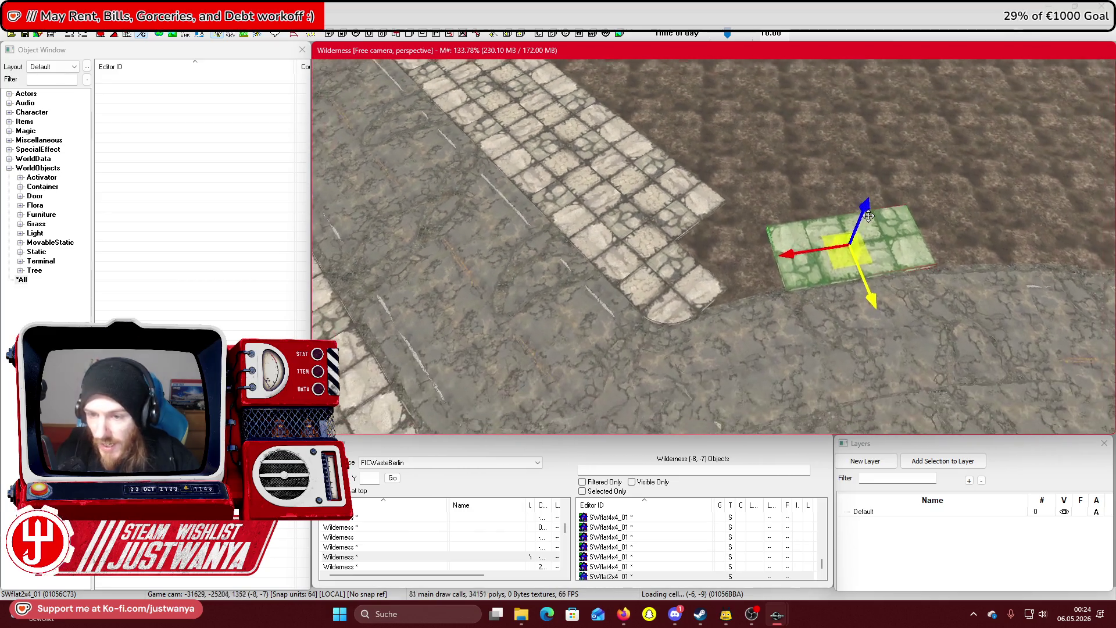
{"action": "left_click_drag", "start_coordinate": [764, 251], "coordinate": [759, 254]}
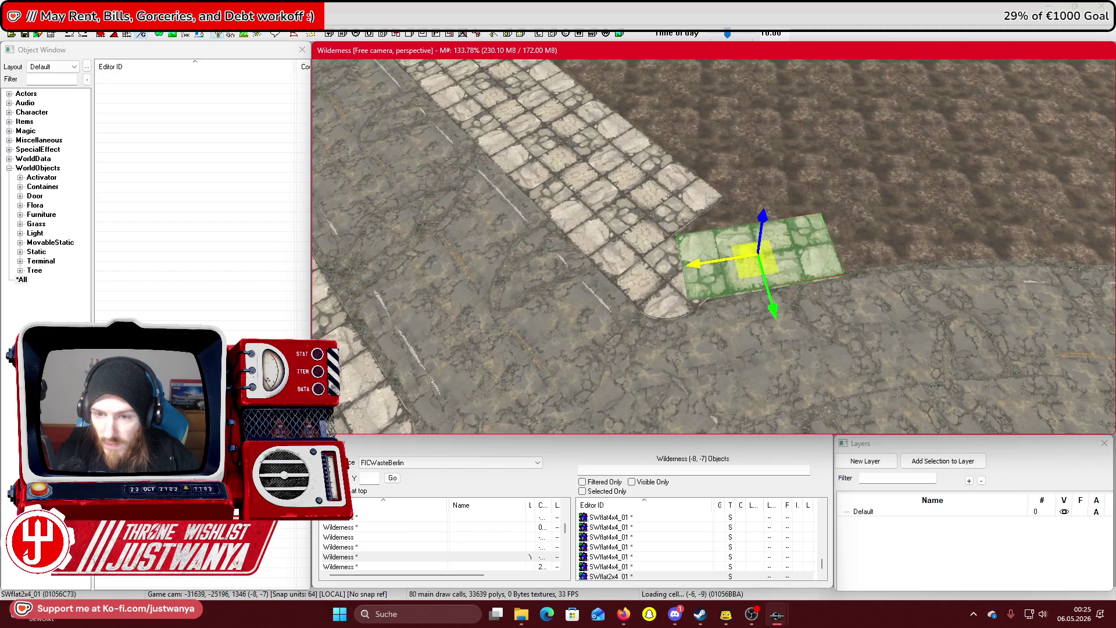
{"action": "scroll", "coordinate": [778, 314], "scroll_direction": "up", "scroll_amount": 5}
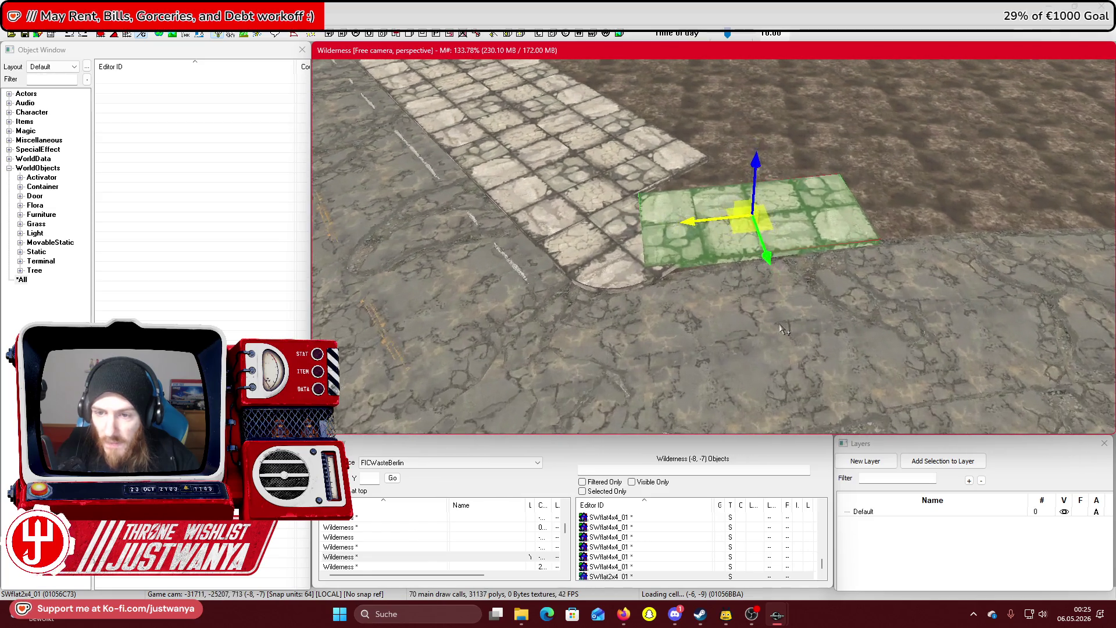
{"action": "key", "text": "2"}
{"action": "mouse_move", "coordinate": [748, 251]}
{"action": "left_mouse_down"}
{"action": "mouse_move", "coordinate": [773, 251]}
{"action": "mouse_move", "coordinate": [747, 258]}
{"action": "mouse_move", "coordinate": [760, 258]}
{"action": "mouse_move", "coordinate": [750, 238]}
{"action": "mouse_move", "coordinate": [754, 271]}
{"action": "left_mouse_up"}
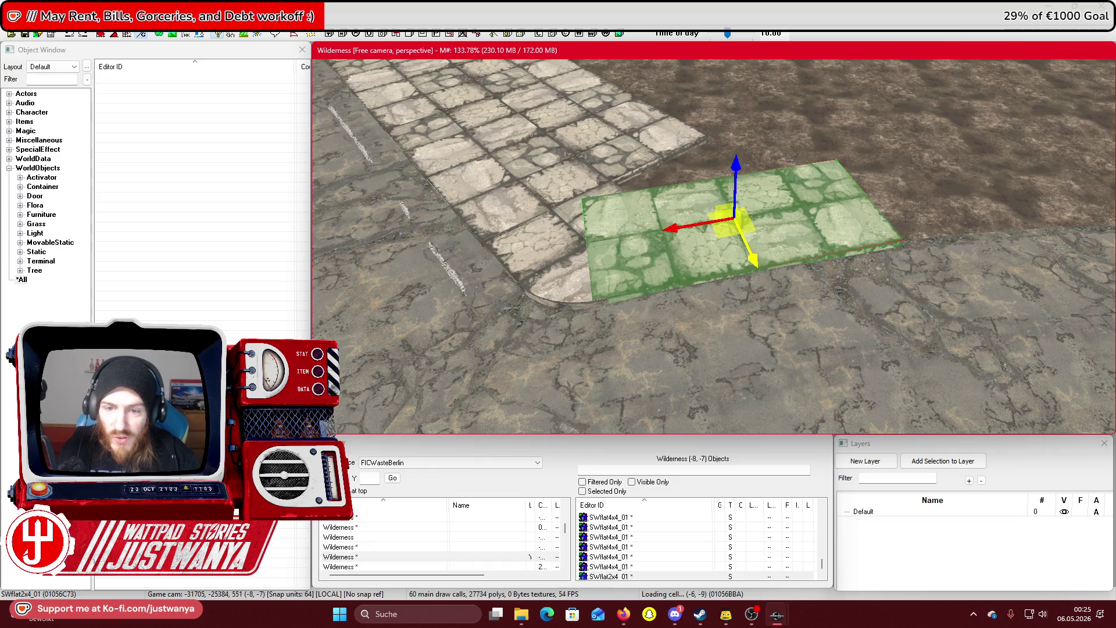
{"action": "scroll", "coordinate": [681, 233], "scroll_direction": "down", "scroll_amount": 5}
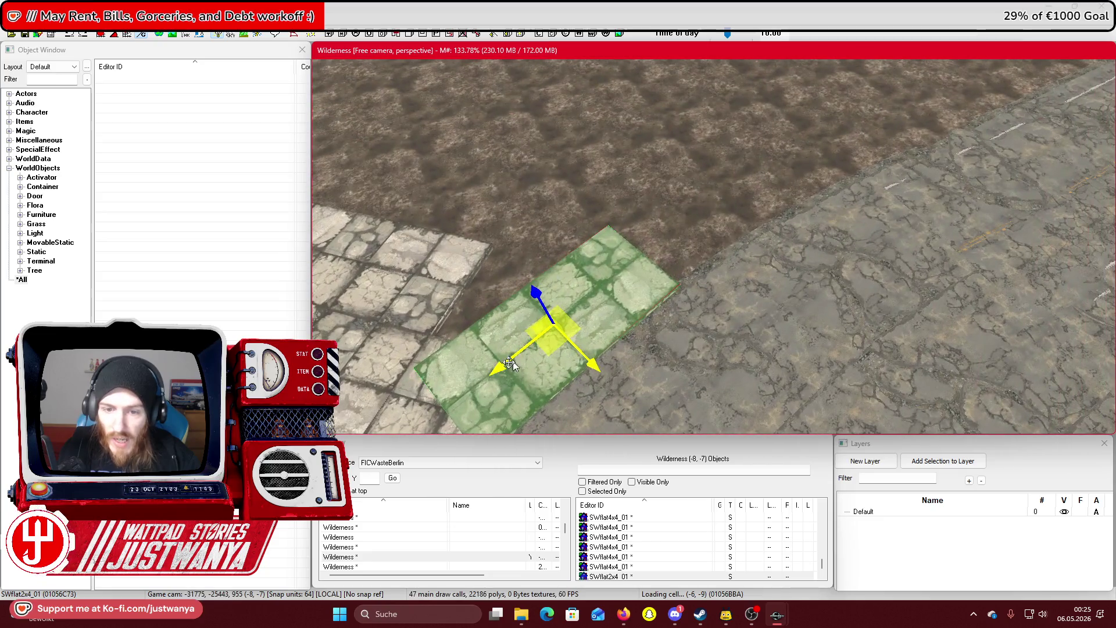
Slide the 2x4 slab further along the path and delete the misplaced 4x4 tile
{"action": "left_click_drag", "start_coordinate": [509, 363], "coordinate": [675, 232]}
{"action": "left_click_drag", "start_coordinate": [756, 153], "coordinate": [759, 158]}
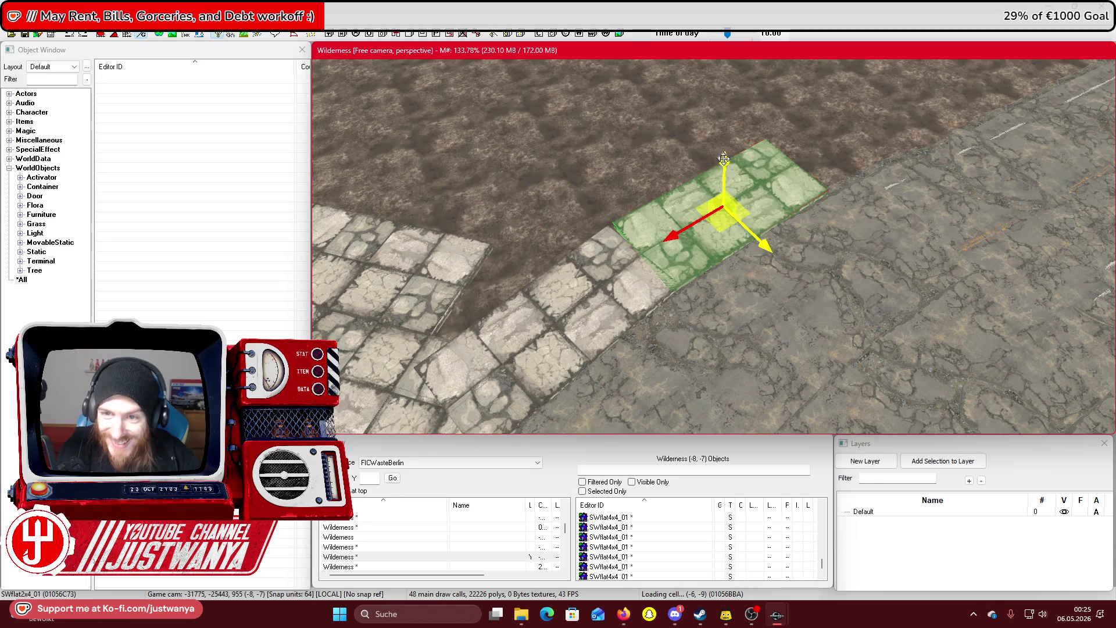
{"action": "scroll", "coordinate": [666, 212], "scroll_direction": "up", "scroll_amount": 3}
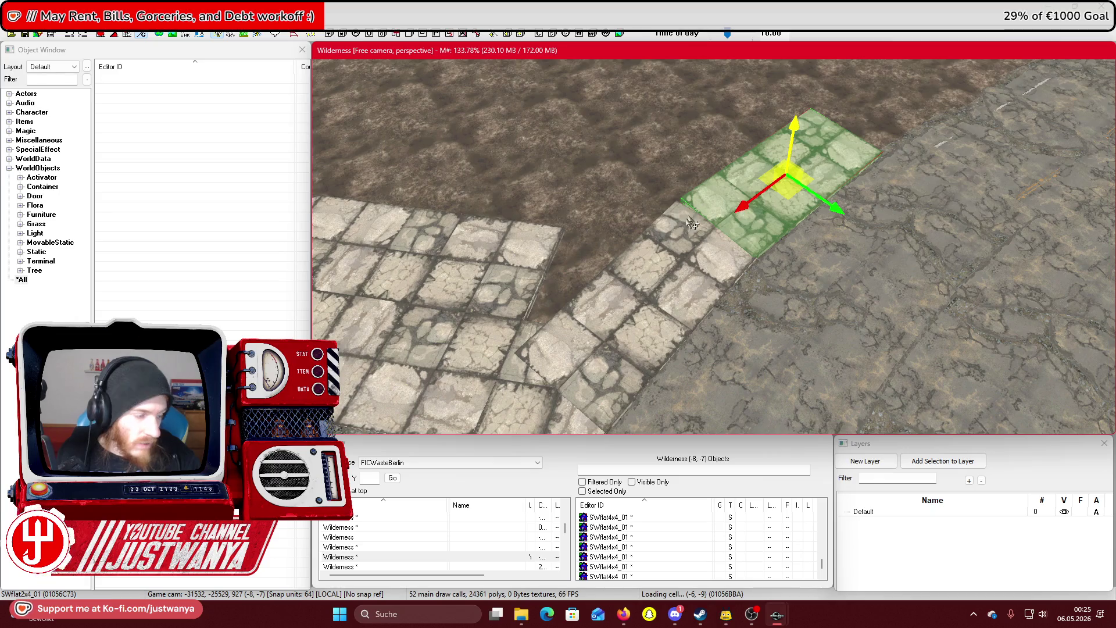
{"action": "scroll", "coordinate": [691, 223], "scroll_direction": "down", "scroll_amount": 3}
{"action": "left_click", "coordinate": [486, 289]}
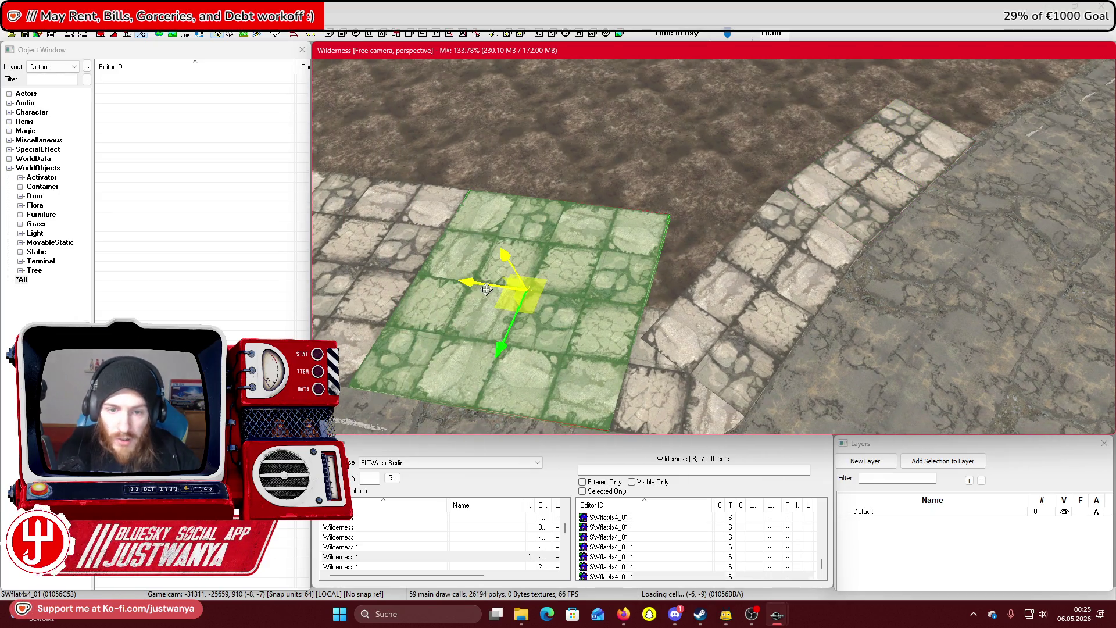
{"action": "left_click_drag", "start_coordinate": [486, 289], "coordinate": [529, 309]}
{"action": "key", "text": "Delete"}
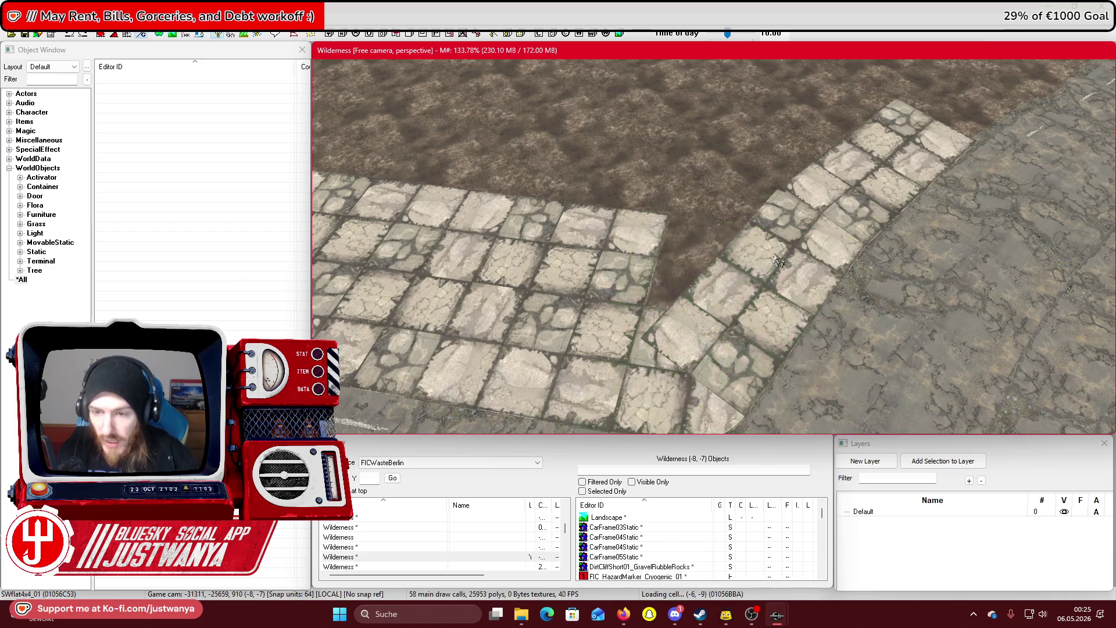
Reset the SWflat2x4 slab's rotation in its 3D Data properties and confirm with OK
{"action": "left_click", "coordinate": [833, 190]}
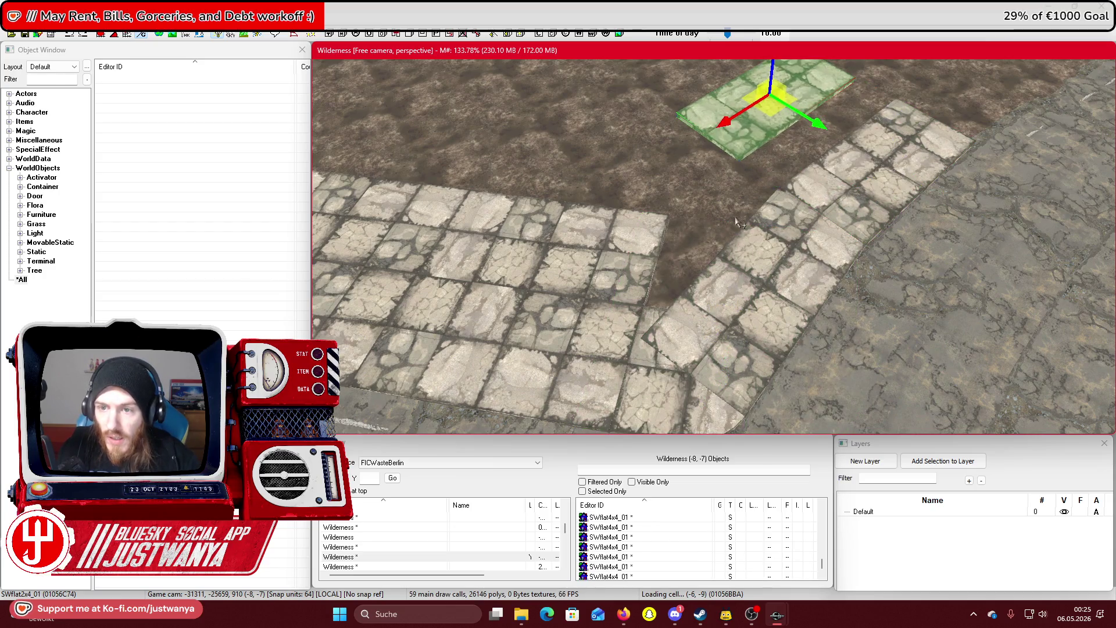
{"action": "scroll", "coordinate": [711, 232], "scroll_direction": "up", "scroll_amount": 3}
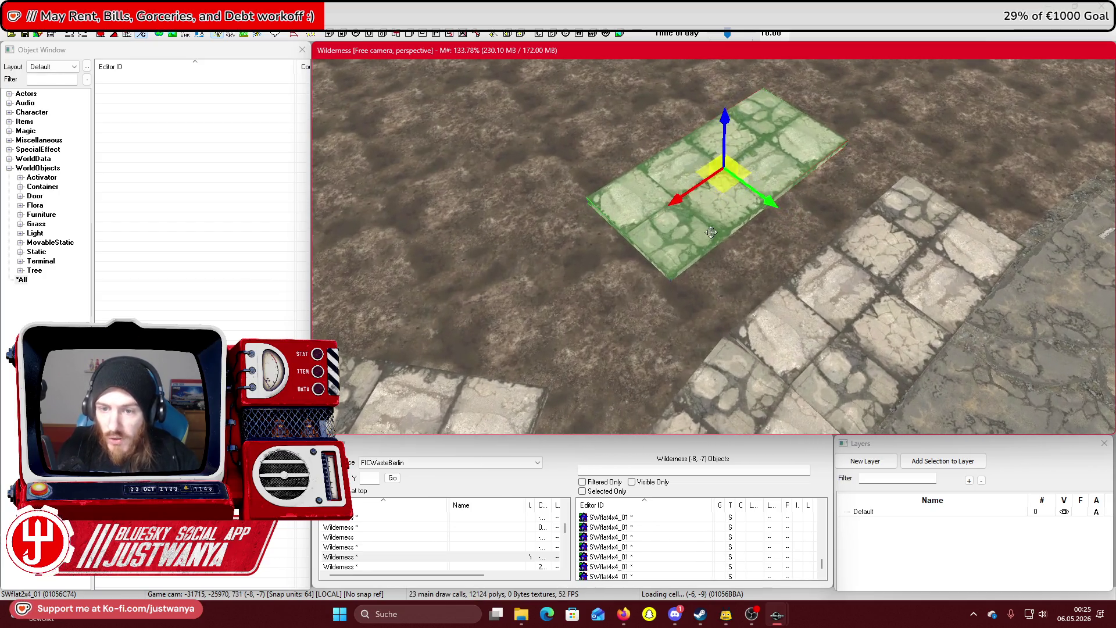
{"action": "double_click", "coordinate": [711, 232]}
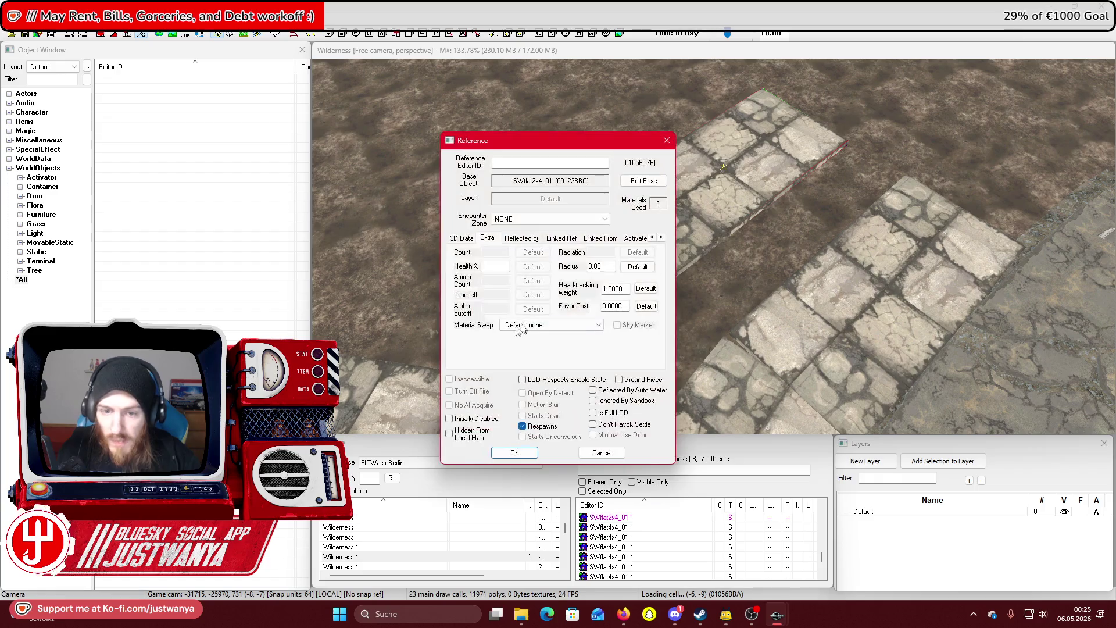
{"action": "left_click", "coordinate": [459, 239]}
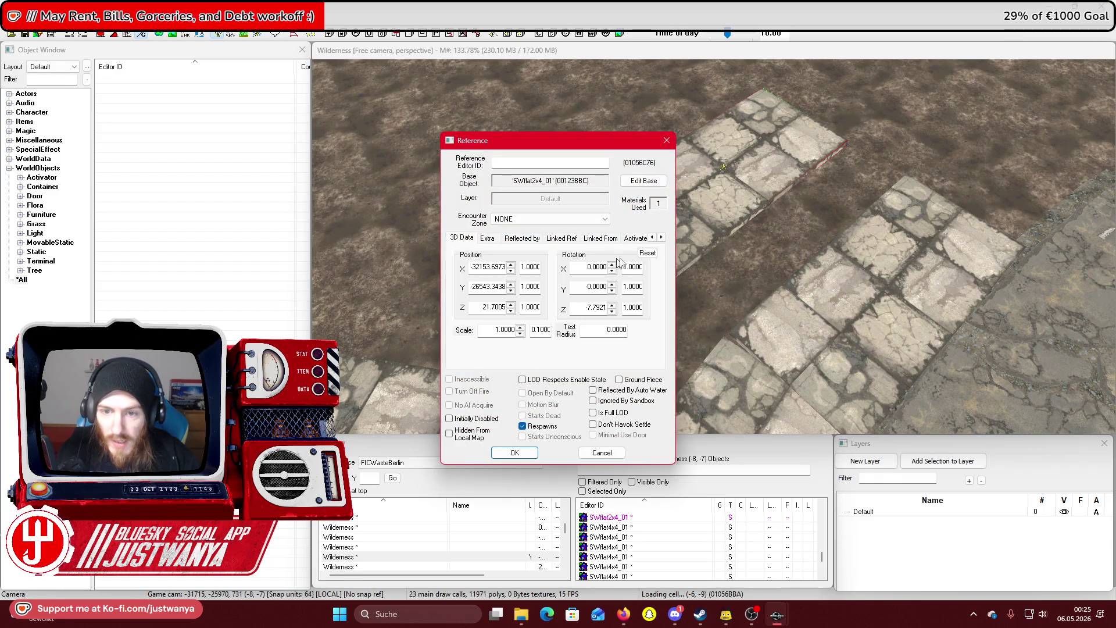
{"action": "left_click", "coordinate": [647, 253]}
{"action": "left_click", "coordinate": [515, 452]}
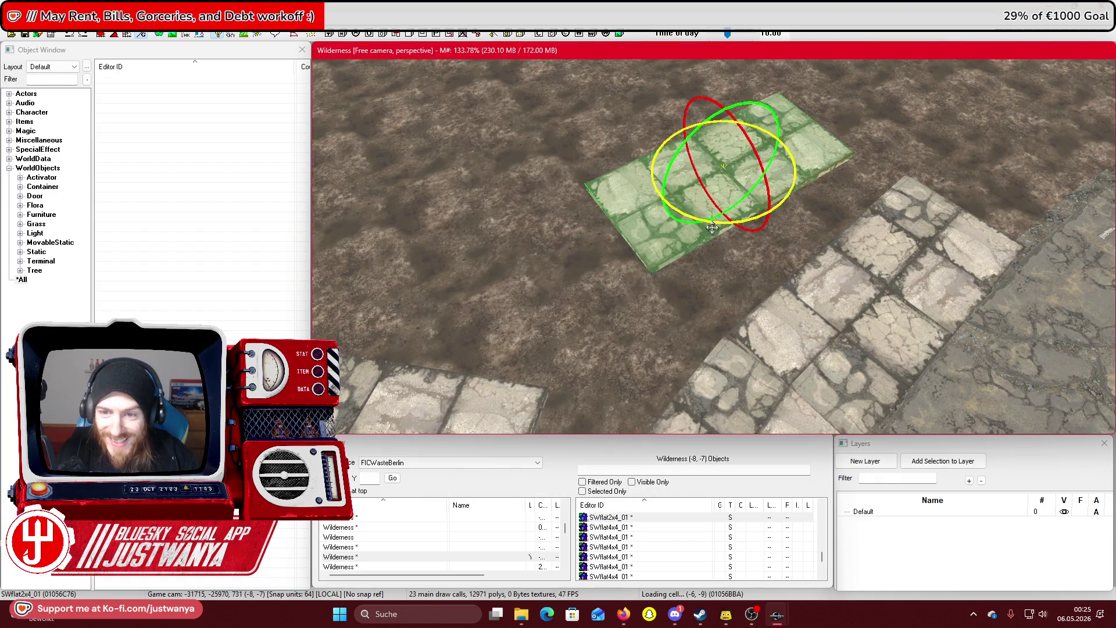
Turn the 2x4 slab 90° and move it onto the path at the cobblestone strip's end
{"action": "left_click", "coordinate": [121, 35]}
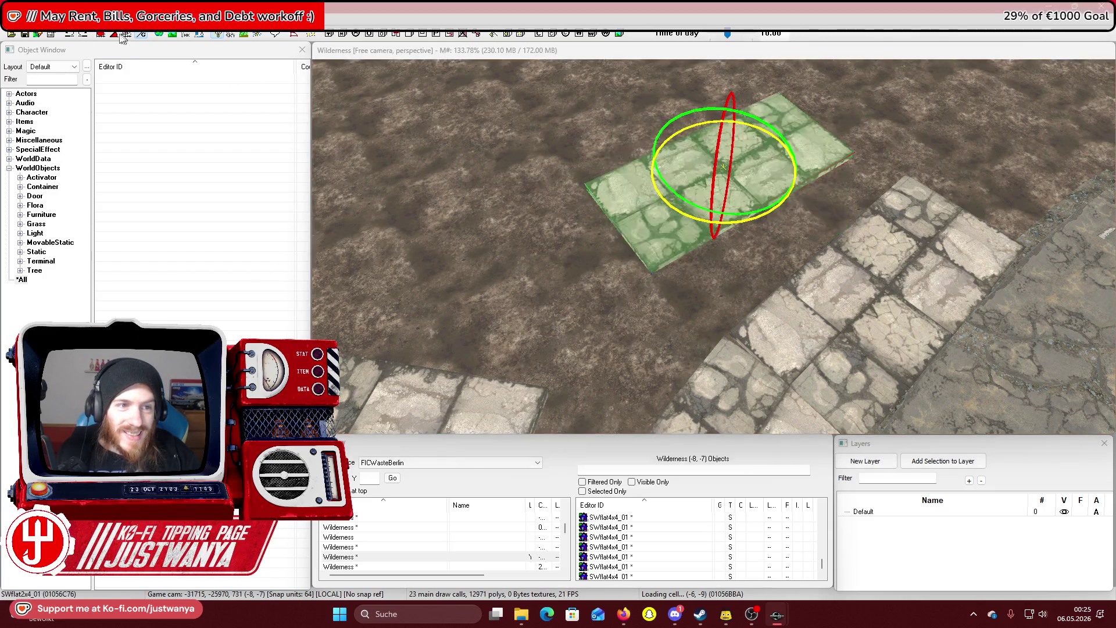
{"action": "left_click", "coordinate": [738, 239]}
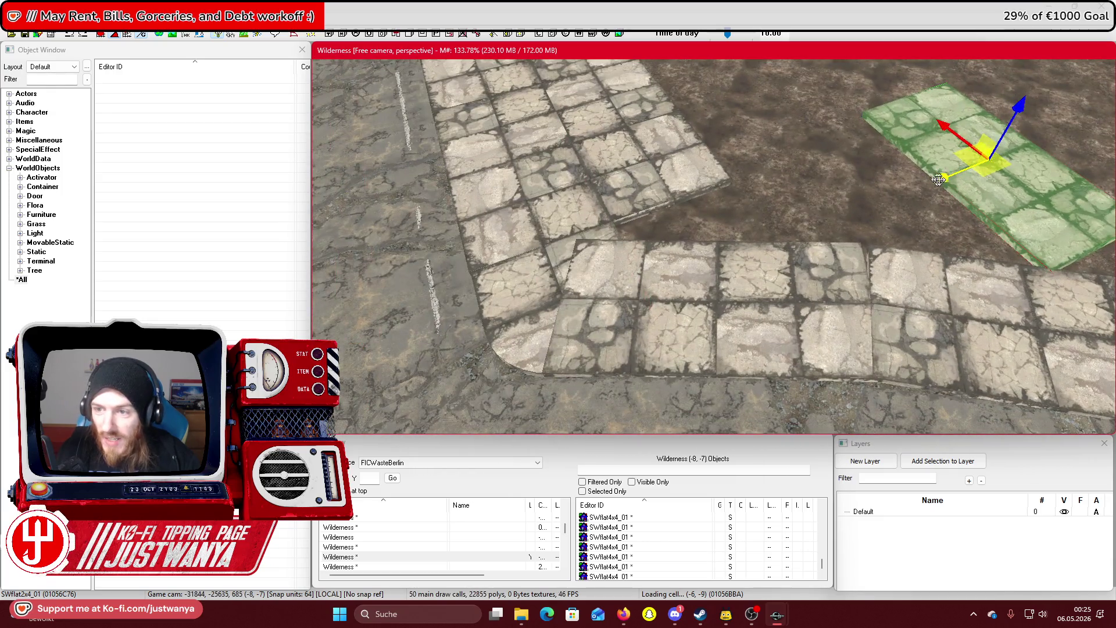
{"action": "mouse_move", "coordinate": [938, 180]}
{"action": "left_mouse_down"}
{"action": "mouse_move", "coordinate": [637, 294]}
{"action": "mouse_move", "coordinate": [657, 295]}
{"action": "left_mouse_up"}
{"action": "mouse_move", "coordinate": [683, 254]}
{"action": "left_mouse_down"}
{"action": "mouse_move", "coordinate": [604, 146]}
{"action": "mouse_move", "coordinate": [692, 247]}
{"action": "mouse_move", "coordinate": [634, 170]}
{"action": "left_mouse_up"}
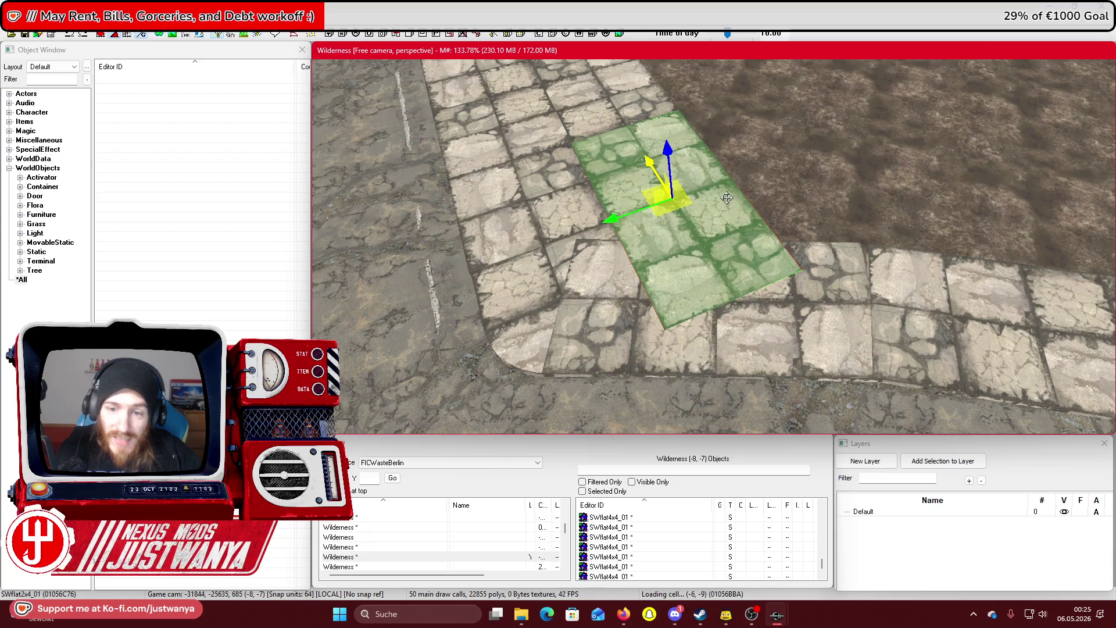
{"action": "scroll", "coordinate": [727, 179], "scroll_direction": "up", "scroll_amount": 3}
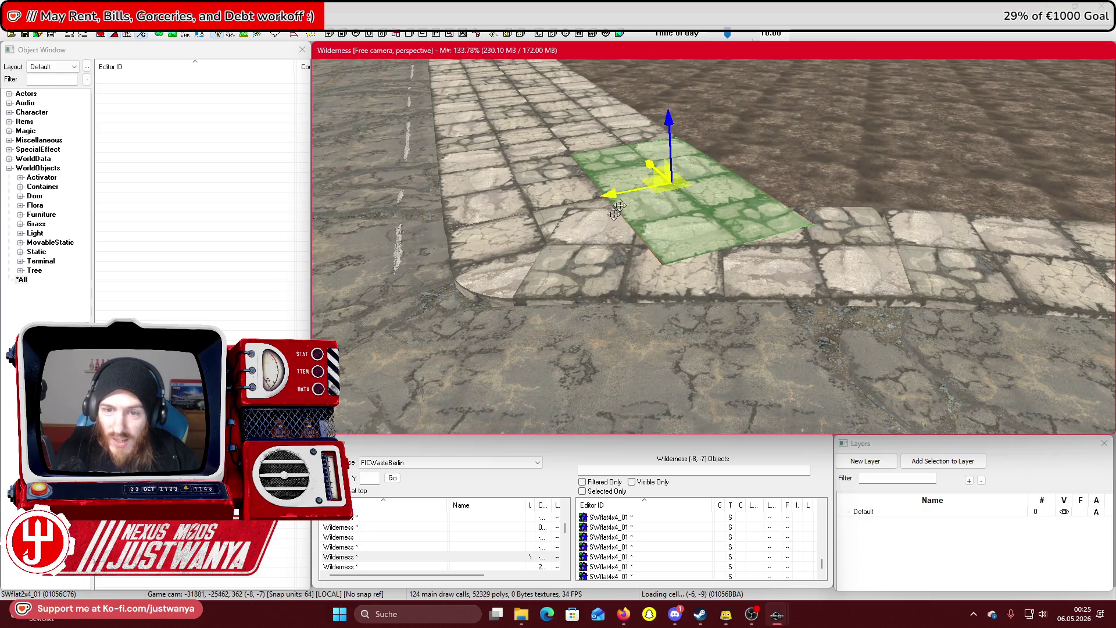
{"action": "key", "text": "shift"}
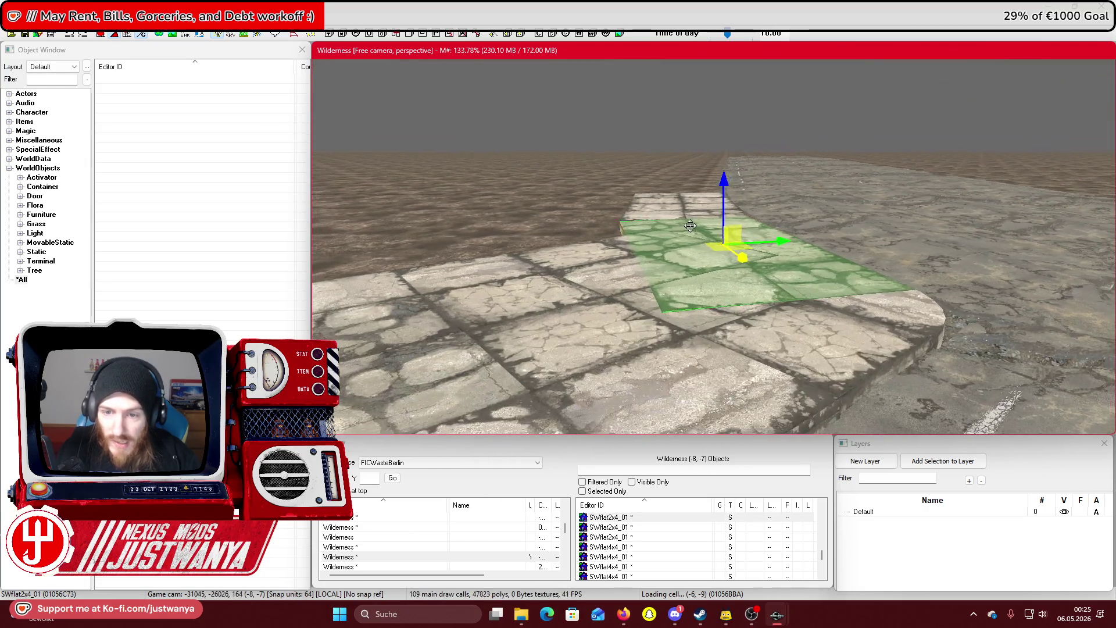
{"action": "key", "text": "shift"}
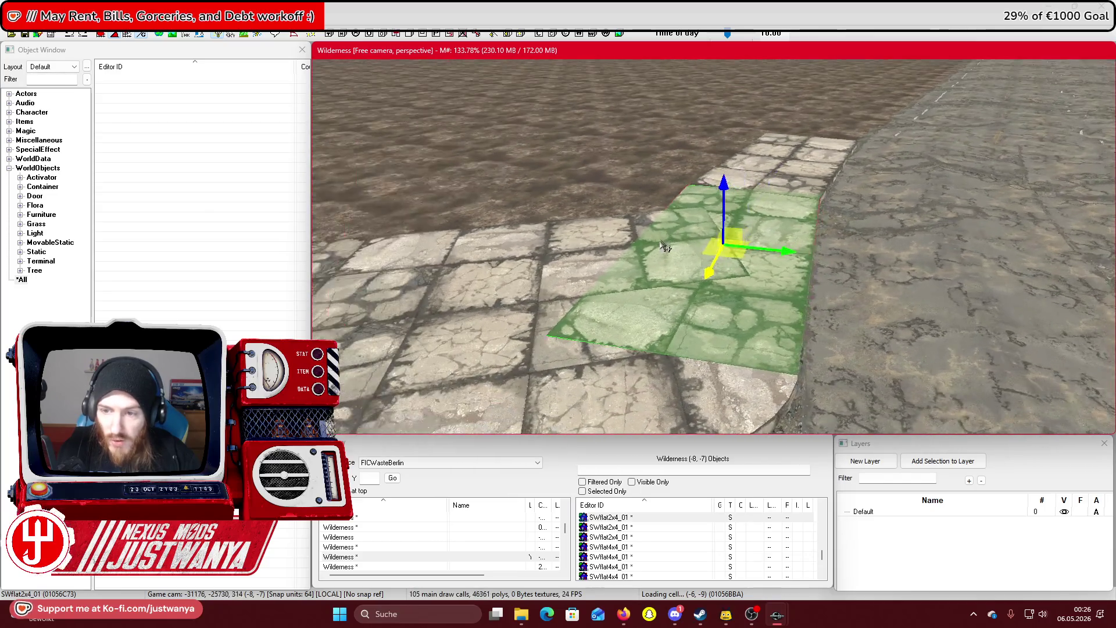
{"action": "key", "text": "shift"}
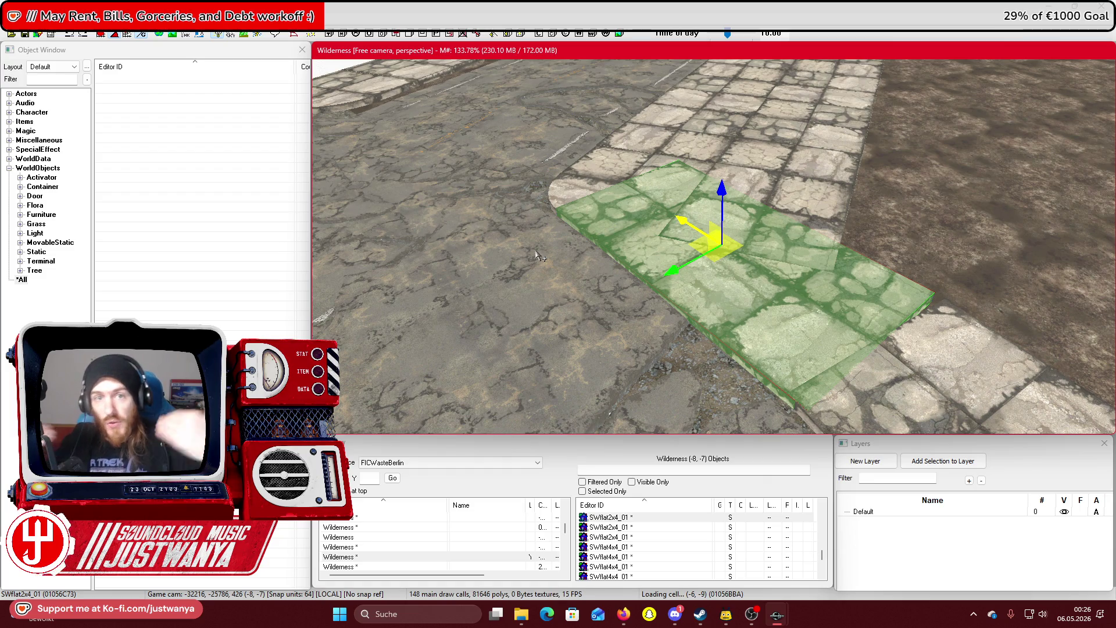
Select the next floor tile along the path and save the plugin
{"action": "left_click", "coordinate": [792, 187]}
{"action": "key", "text": "shift"}
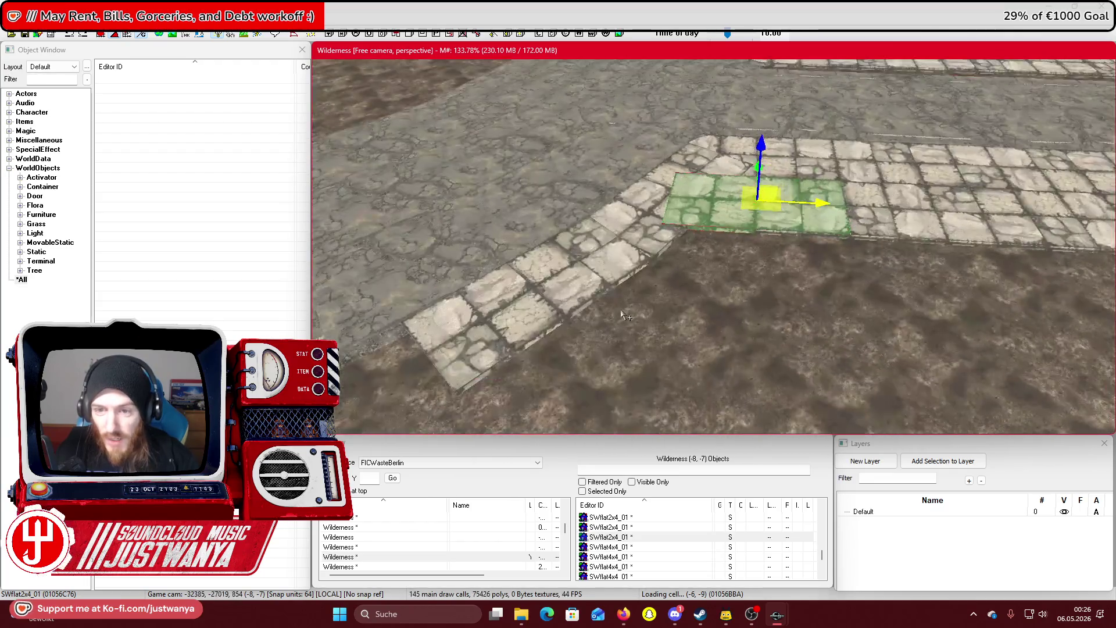
{"action": "key", "text": "shift"}
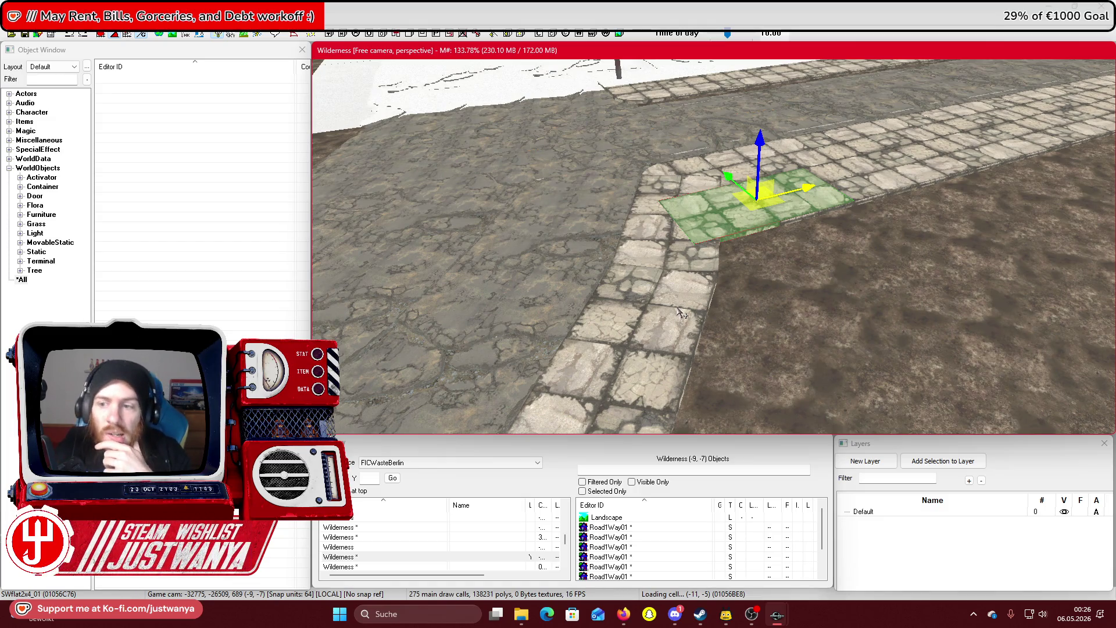
{"action": "left_click", "coordinate": [24, 35]}
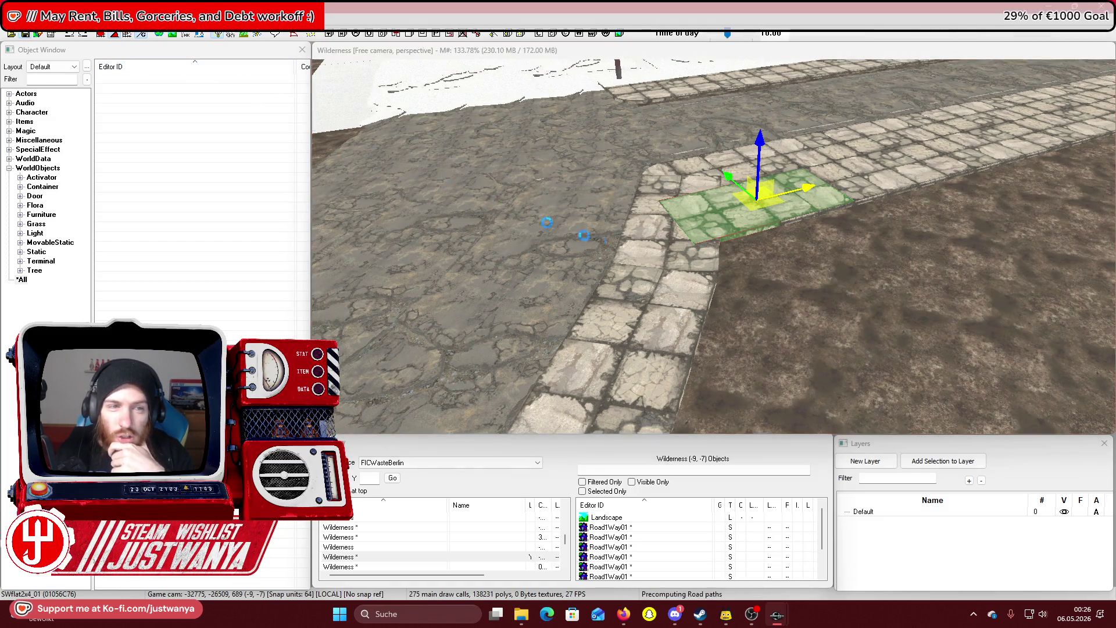
{"action": "scroll", "coordinate": [688, 326], "scroll_direction": "down", "scroll_amount": 2}
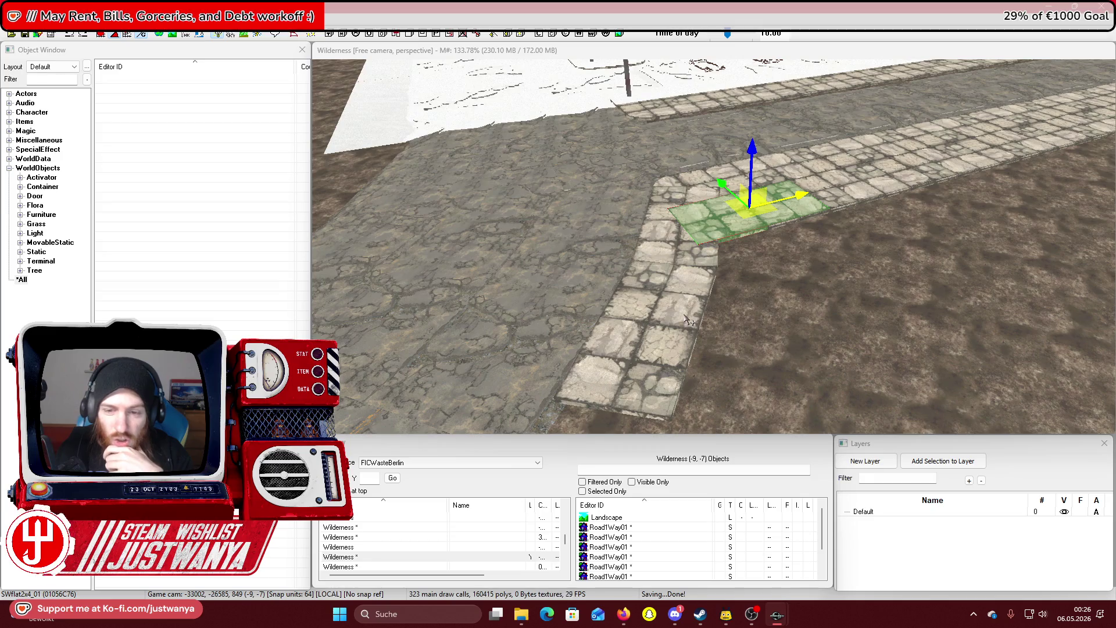
Switch to Firefox showing the Google Maps 3D view of Berlin's Schloßplatz
{"action": "left_click_drag", "start_coordinate": [673, 349], "coordinate": [721, 317]}
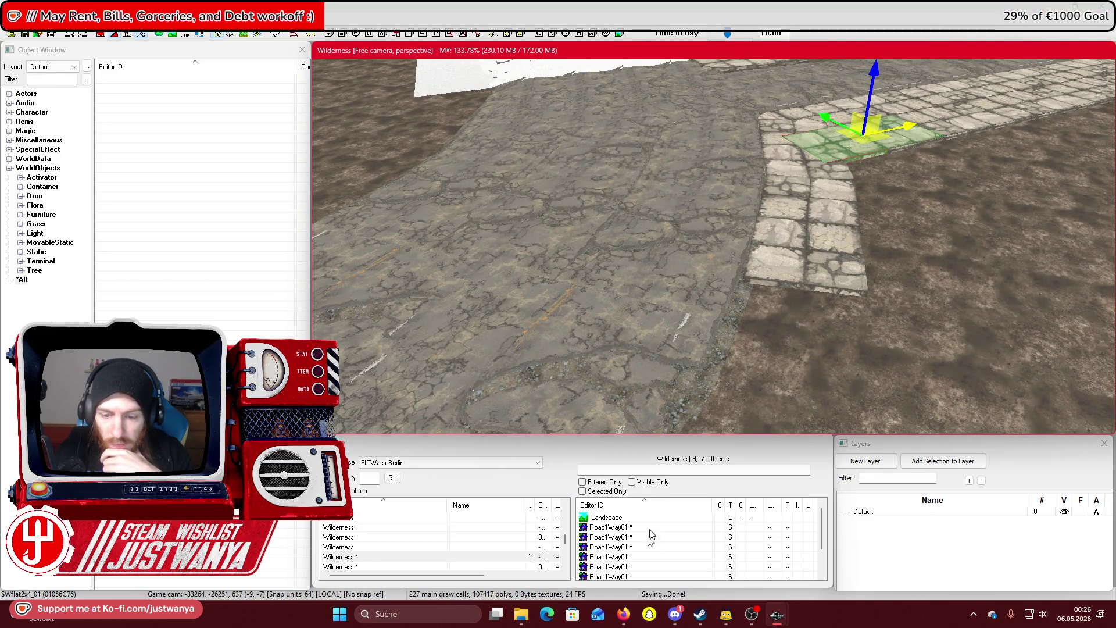
{"action": "mouse_move", "coordinate": [623, 614]}
{"action": "left_click", "coordinate": [683, 569]}
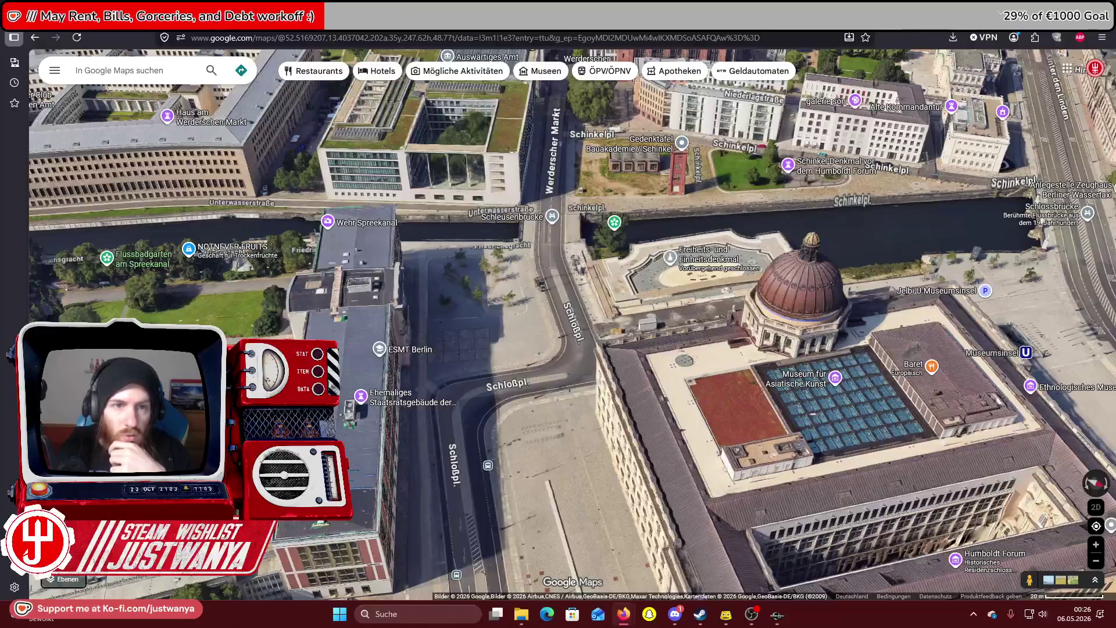
Search Google for 'Fallout London' in a new tab and scroll through the results
{"action": "key", "text": "ctrl+t"}
{"action": "type", "text": "Fallout London"}
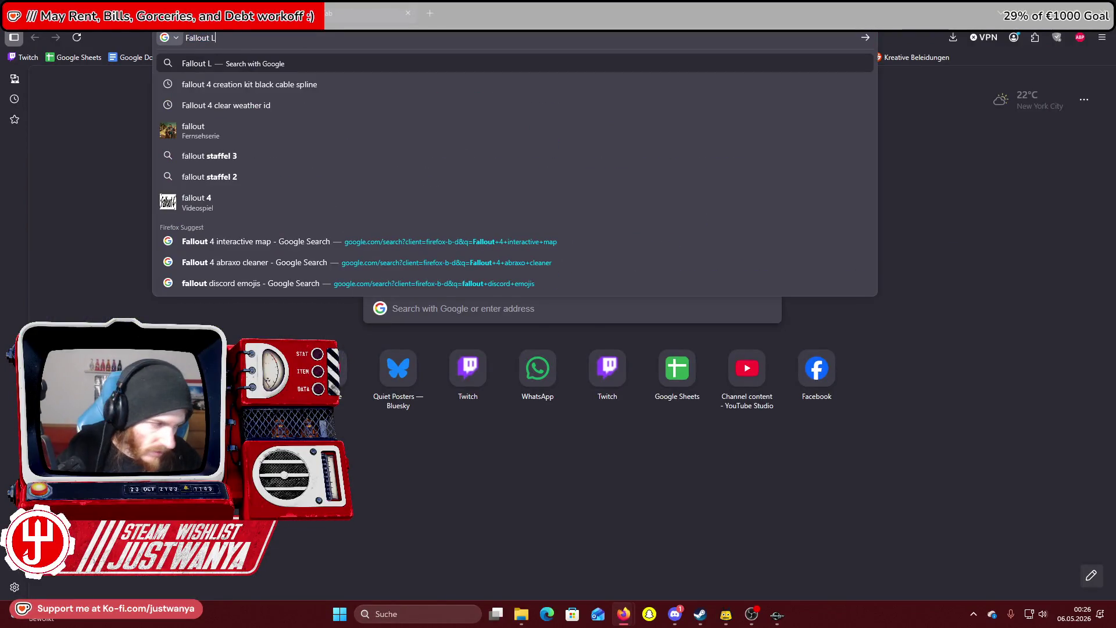
{"action": "key", "text": "Return"}
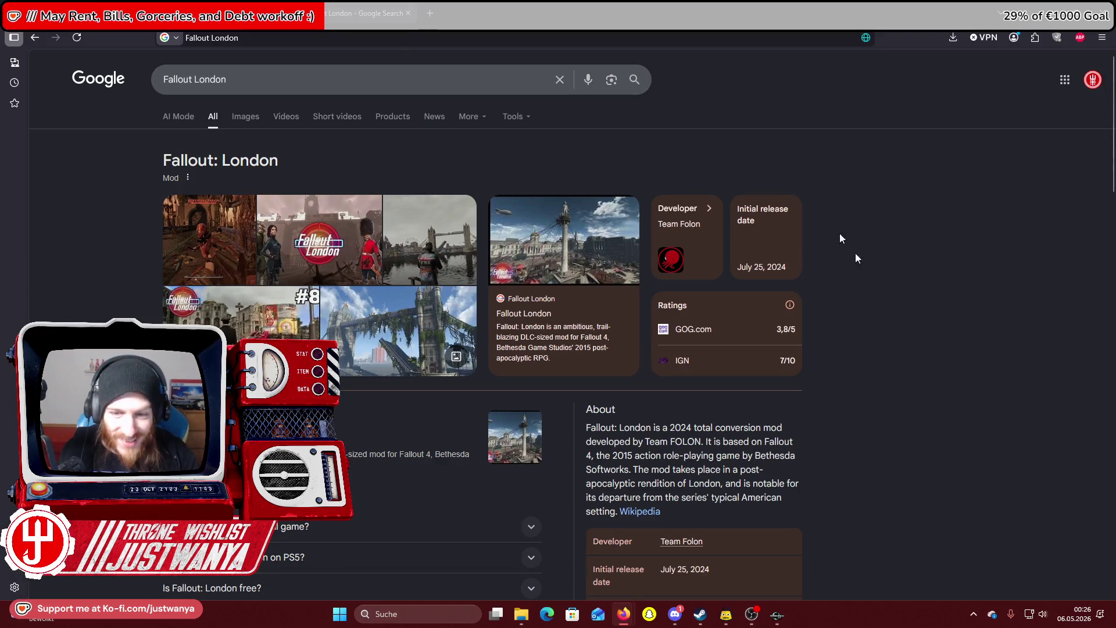
{"action": "scroll", "coordinate": [908, 375], "scroll_direction": "down", "scroll_amount": 5}
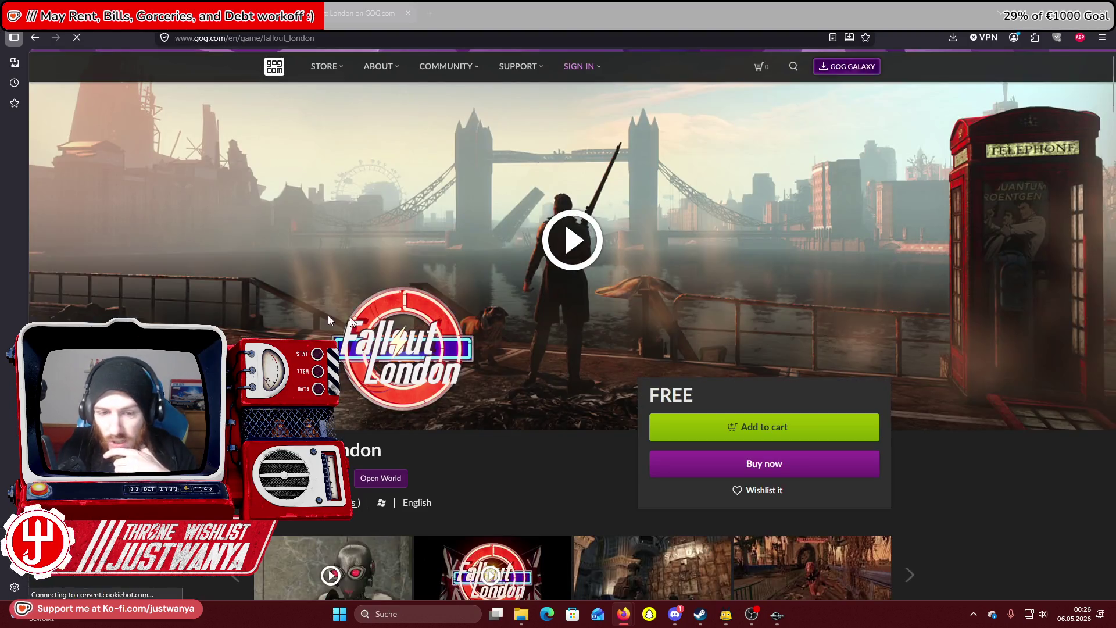
Reject the GOG cookie notice and scroll down the Fallout: London store page
{"action": "left_click", "coordinate": [810, 578]}
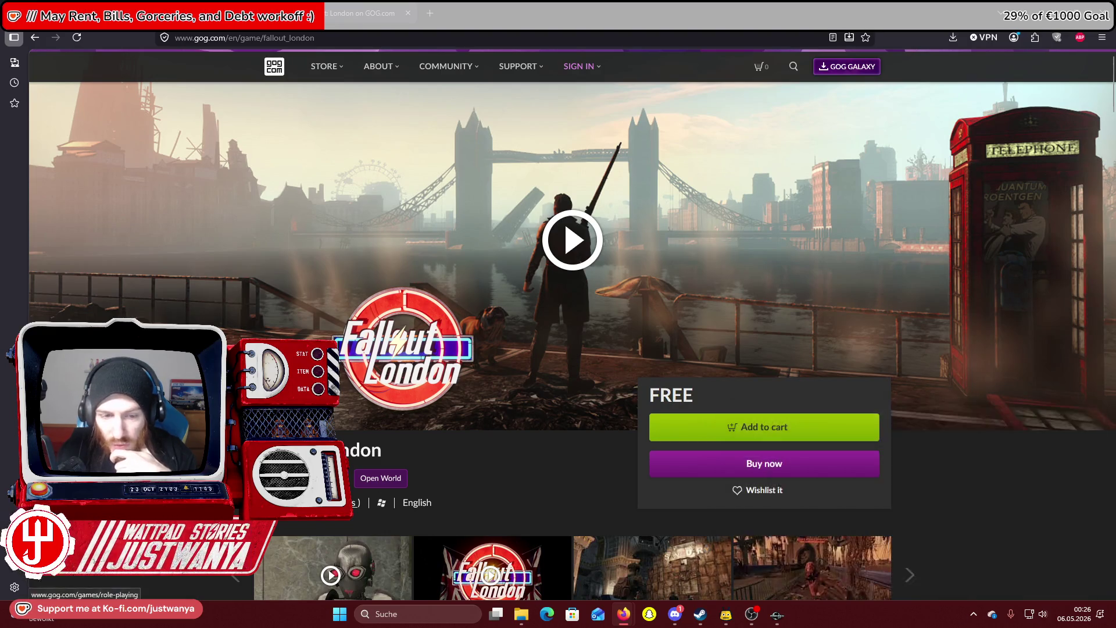
{"action": "scroll", "coordinate": [556, 110], "scroll_direction": "down", "scroll_amount": 2}
{"action": "scroll", "coordinate": [558, 232], "scroll_direction": "down", "scroll_amount": 1}
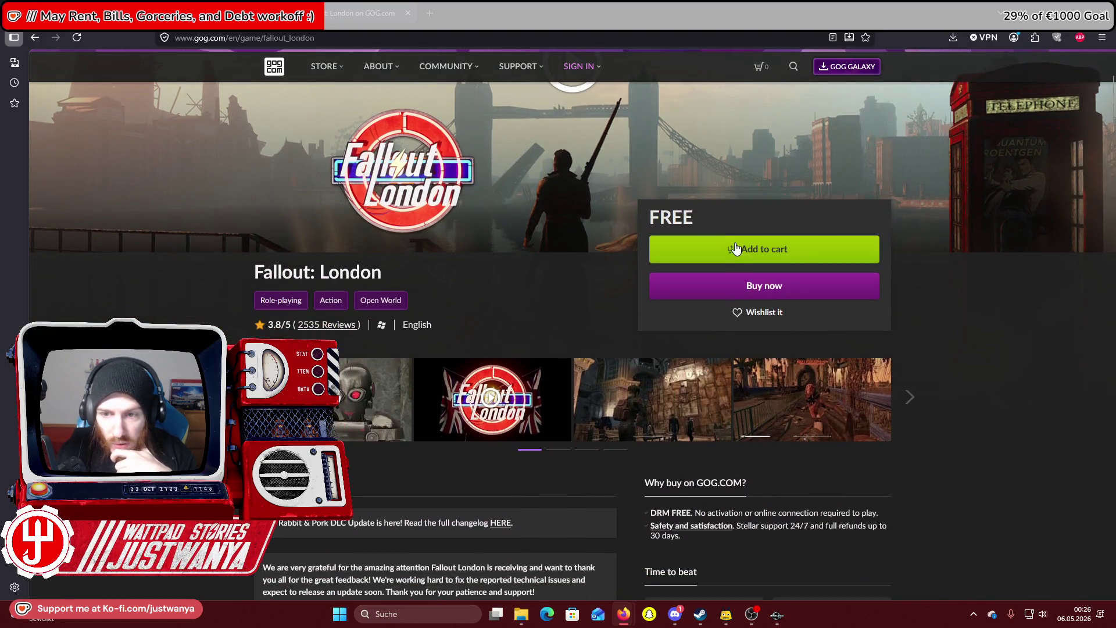
{"action": "scroll", "coordinate": [490, 334], "scroll_direction": "down", "scroll_amount": 8}
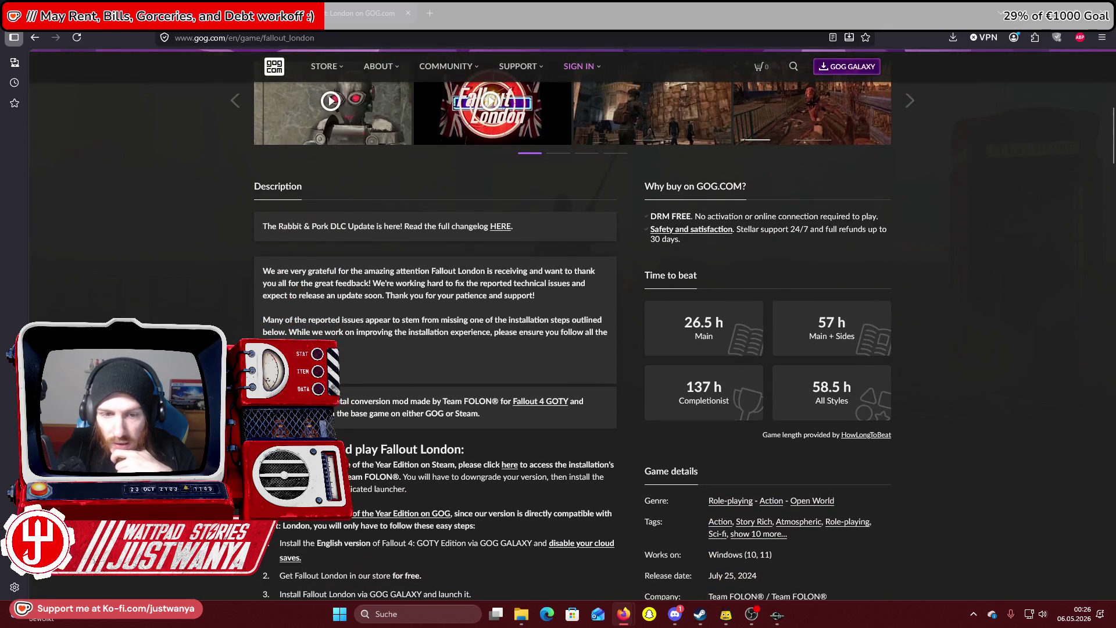
{"action": "scroll", "coordinate": [558, 333], "scroll_direction": "down", "scroll_amount": 10}
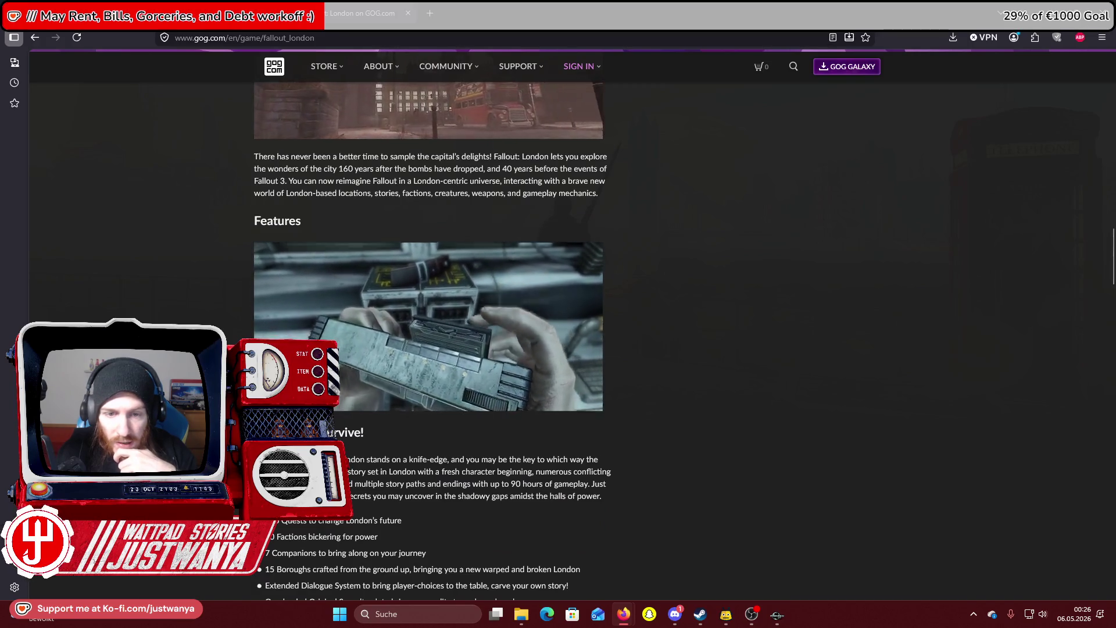
{"action": "scroll", "coordinate": [435, 334], "scroll_direction": "down", "scroll_amount": 7}
{"action": "scroll", "coordinate": [434, 334], "scroll_direction": "down", "scroll_amount": 5}
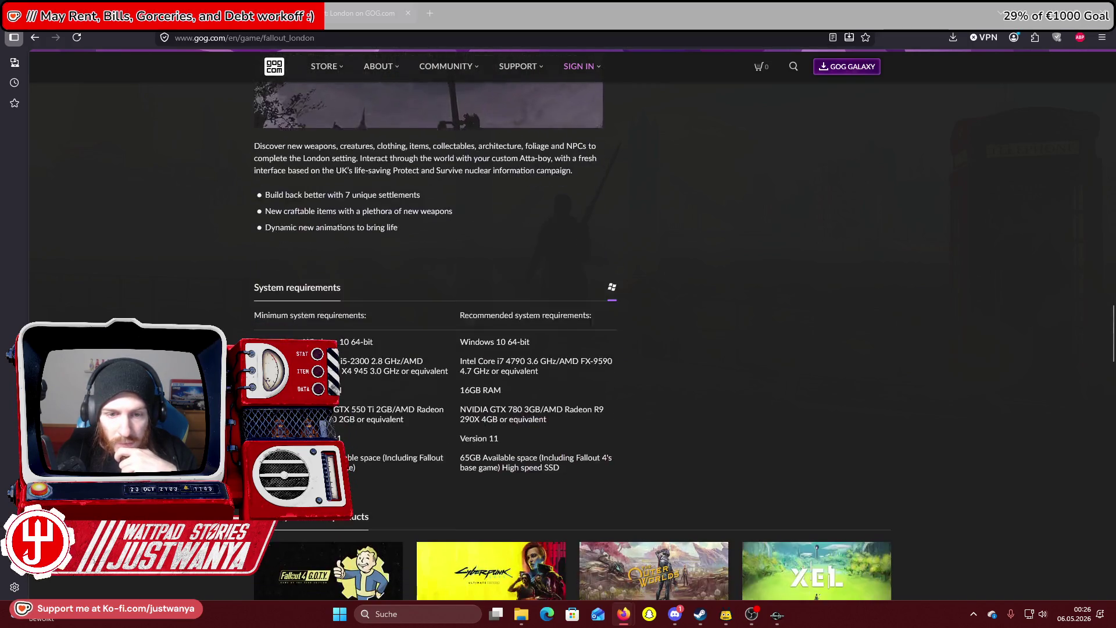
{"action": "scroll", "coordinate": [572, 340], "scroll_direction": "down", "scroll_amount": 2}
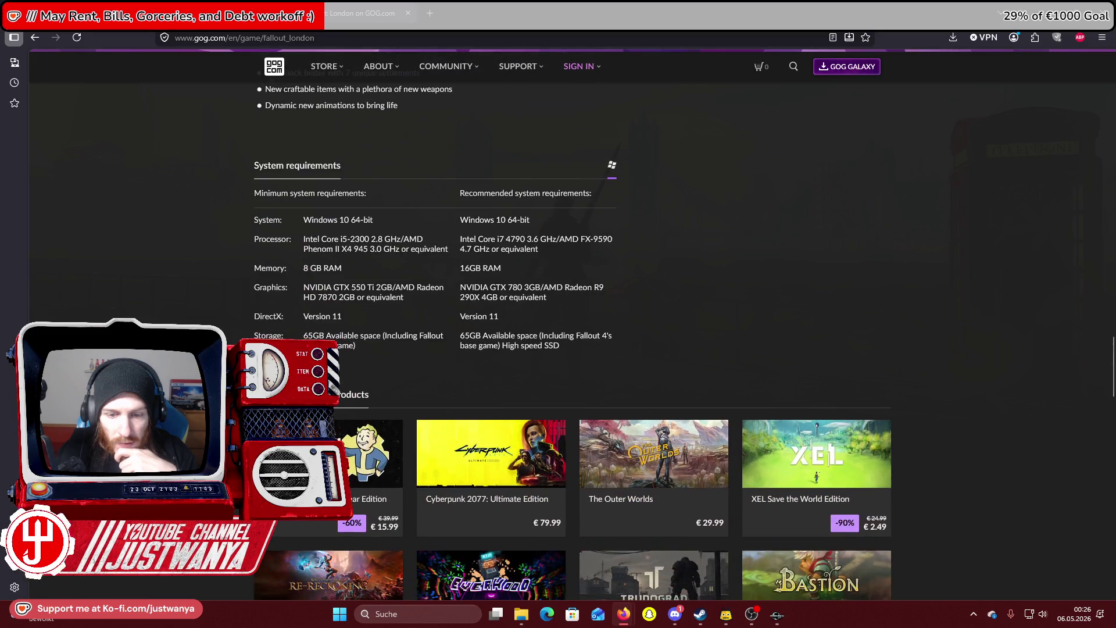
Scroll back up through the Fallout: London page, then close it
{"action": "scroll", "coordinate": [623, 480], "scroll_direction": "up", "scroll_amount": 8}
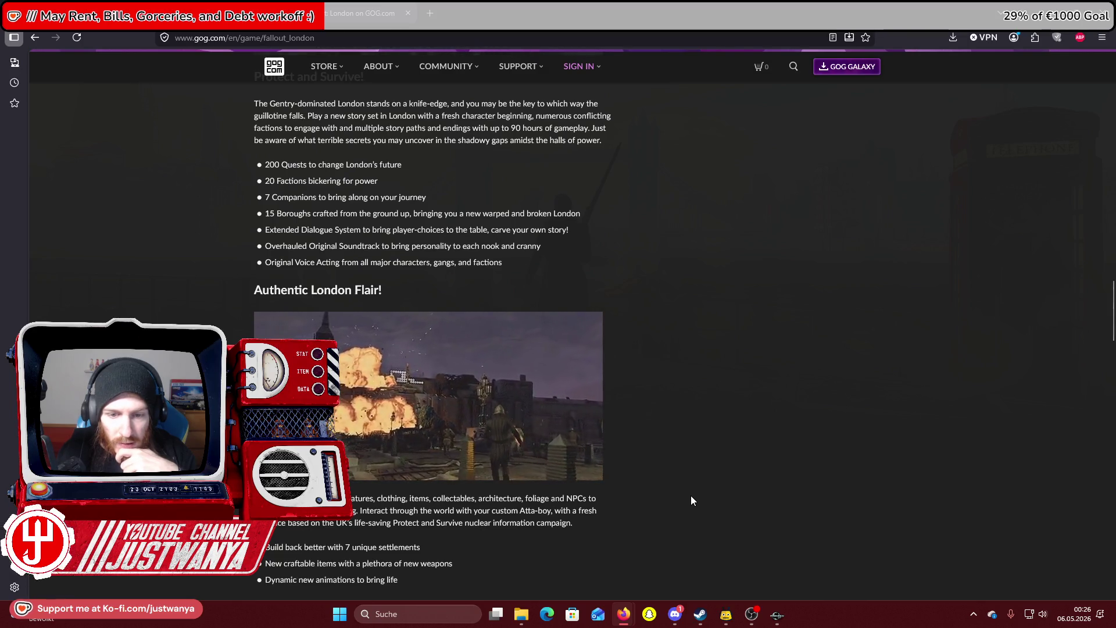
{"action": "scroll", "coordinate": [691, 497], "scroll_direction": "up", "scroll_amount": 20}
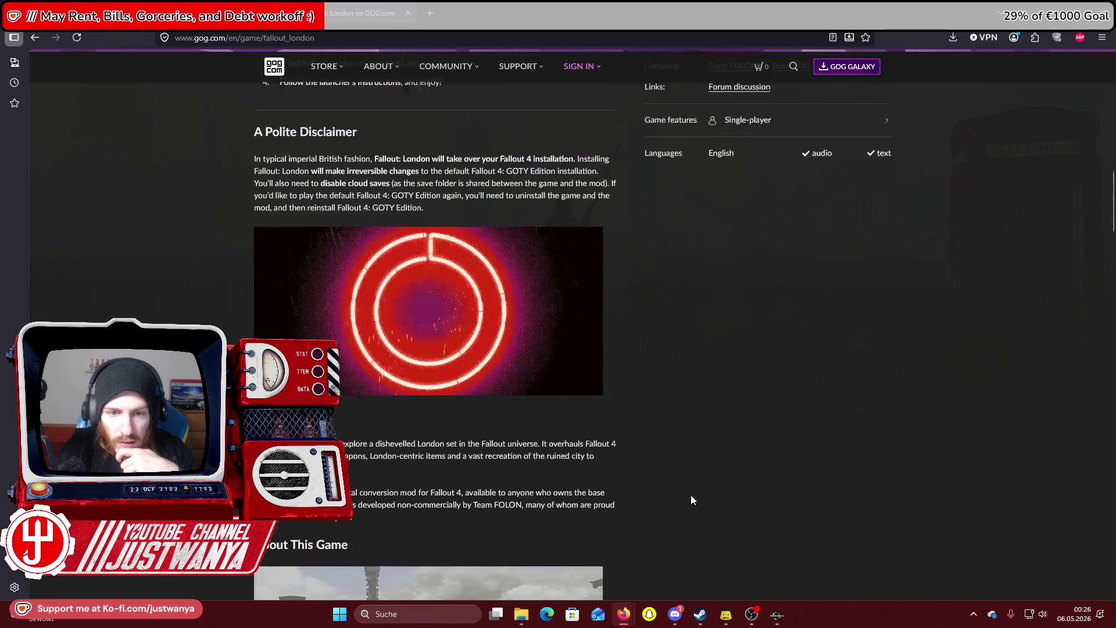
{"action": "scroll", "coordinate": [691, 499], "scroll_direction": "up", "scroll_amount": 12}
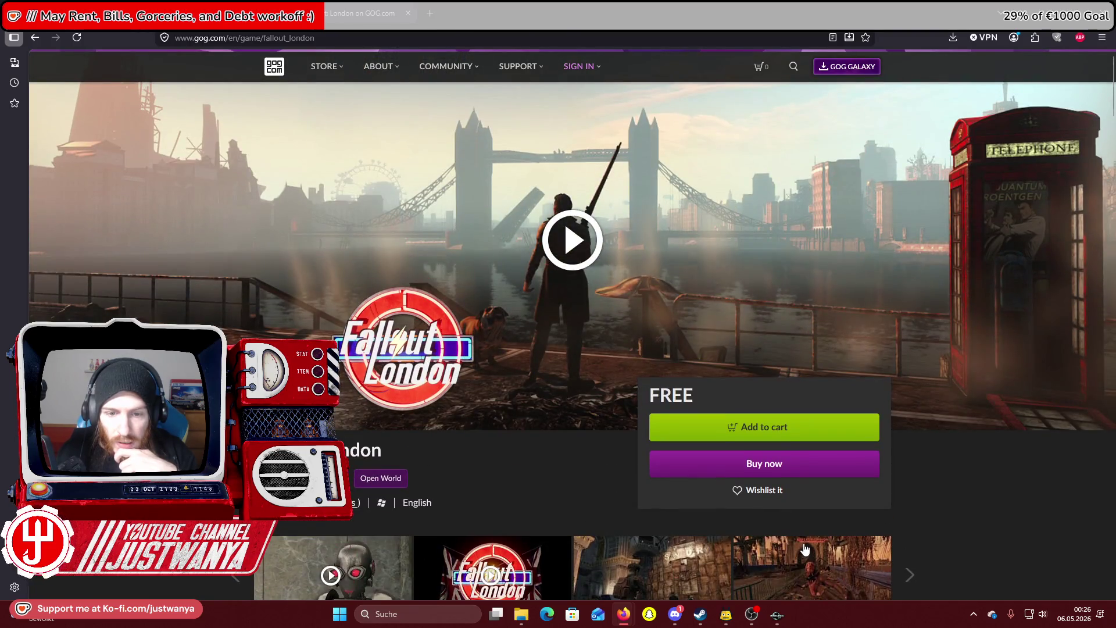
{"action": "scroll", "coordinate": [691, 499], "scroll_direction": "down", "scroll_amount": 6}
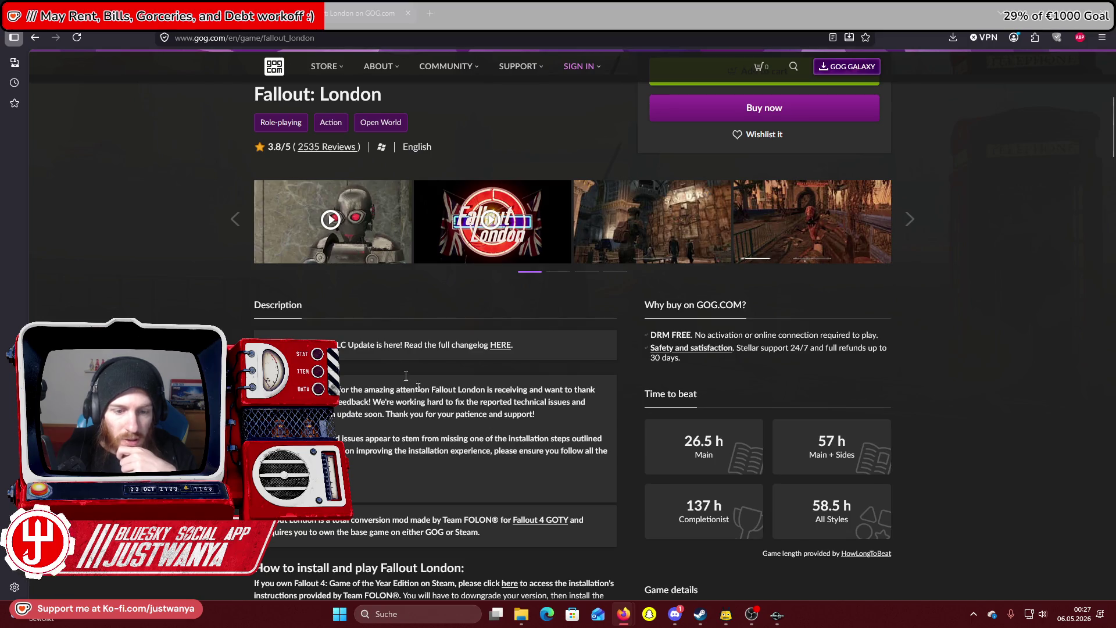
{"action": "left_click", "coordinate": [408, 13]}
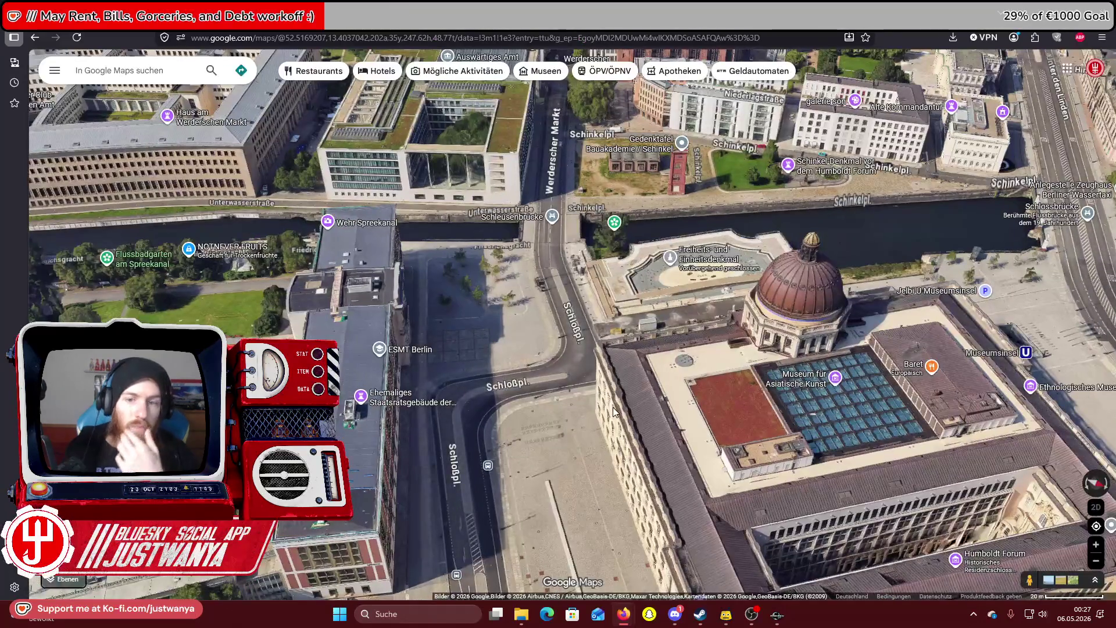
Rotate the SWflat2x4_01 paving slab slightly to align it, checking its properties
{"action": "key", "text": "alt+Tab"}
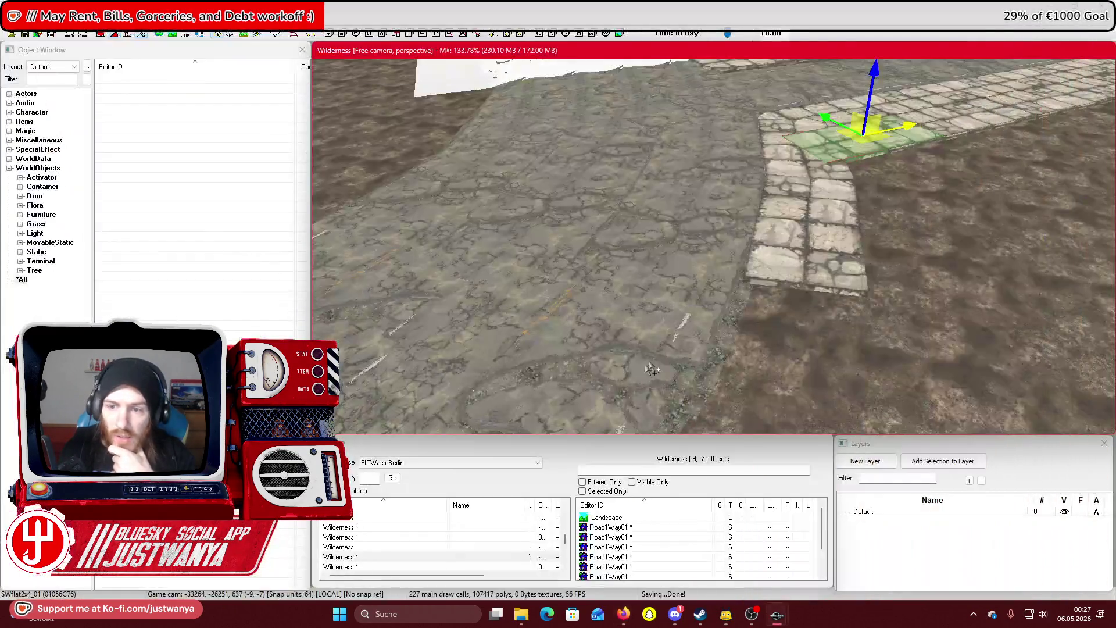
{"action": "mouse_move", "coordinate": [901, 253]}
{"action": "left_mouse_down"}
{"action": "mouse_move", "coordinate": [723, 247]}
{"action": "mouse_move", "coordinate": [773, 220]}
{"action": "left_mouse_up"}
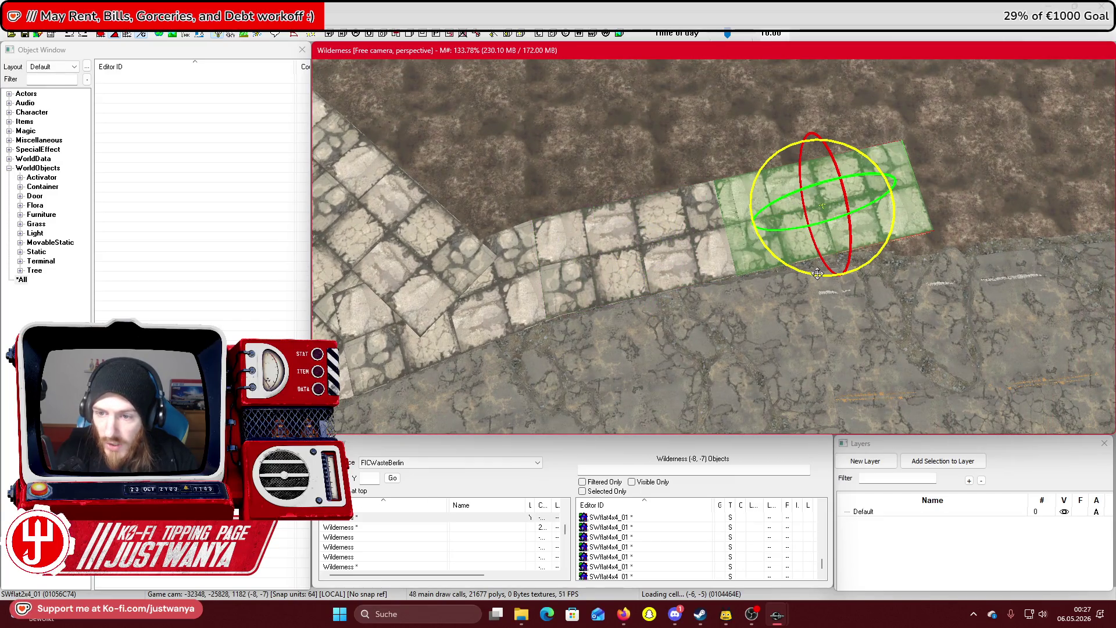
{"action": "left_click", "coordinate": [111, 34]}
{"action": "left_click_drag", "start_coordinate": [841, 261], "coordinate": [867, 261]}
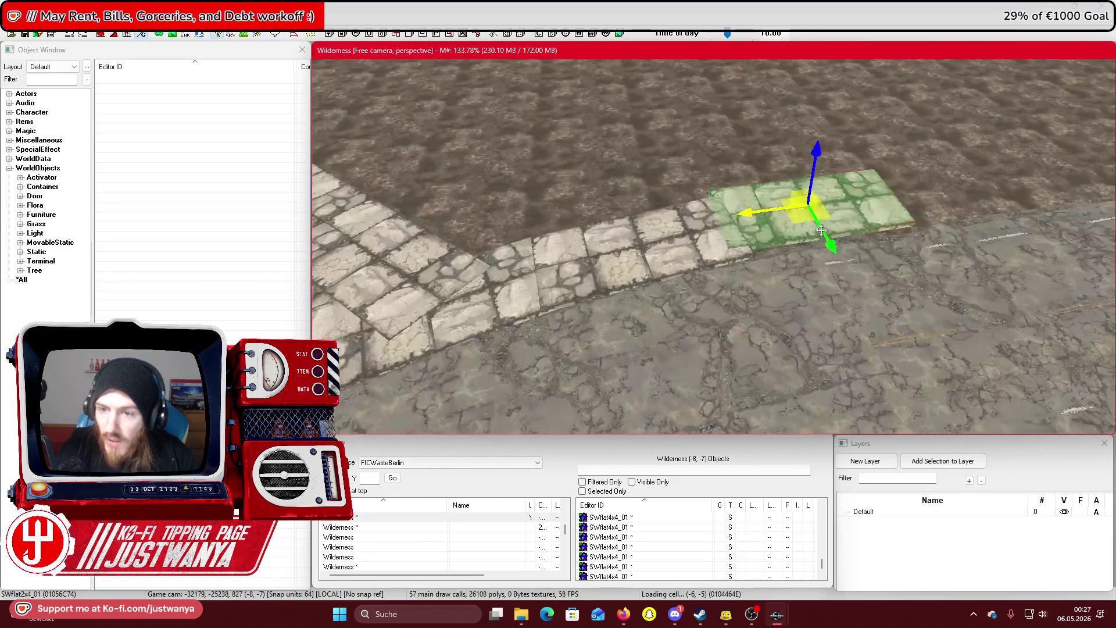
{"action": "double_click", "coordinate": [793, 247]}
{"action": "key", "text": "Return"}
Nudge the slab slightly right, then slightly left, viewing it from several angles
{"action": "key", "text": "shift"}
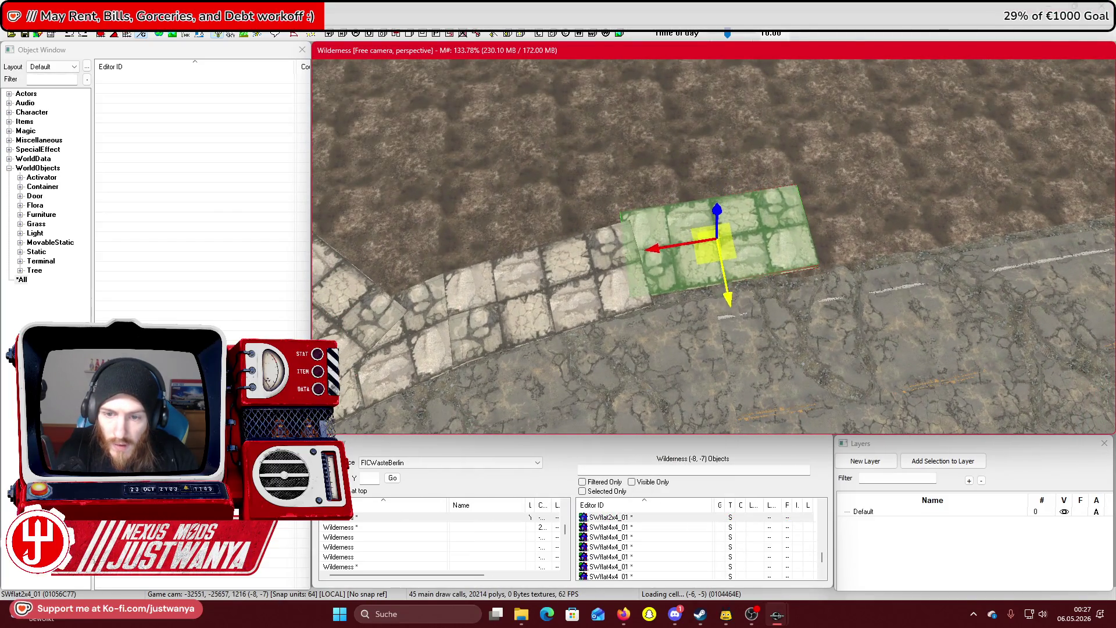
{"action": "left_click_drag", "start_coordinate": [673, 268], "coordinate": [684, 268]}
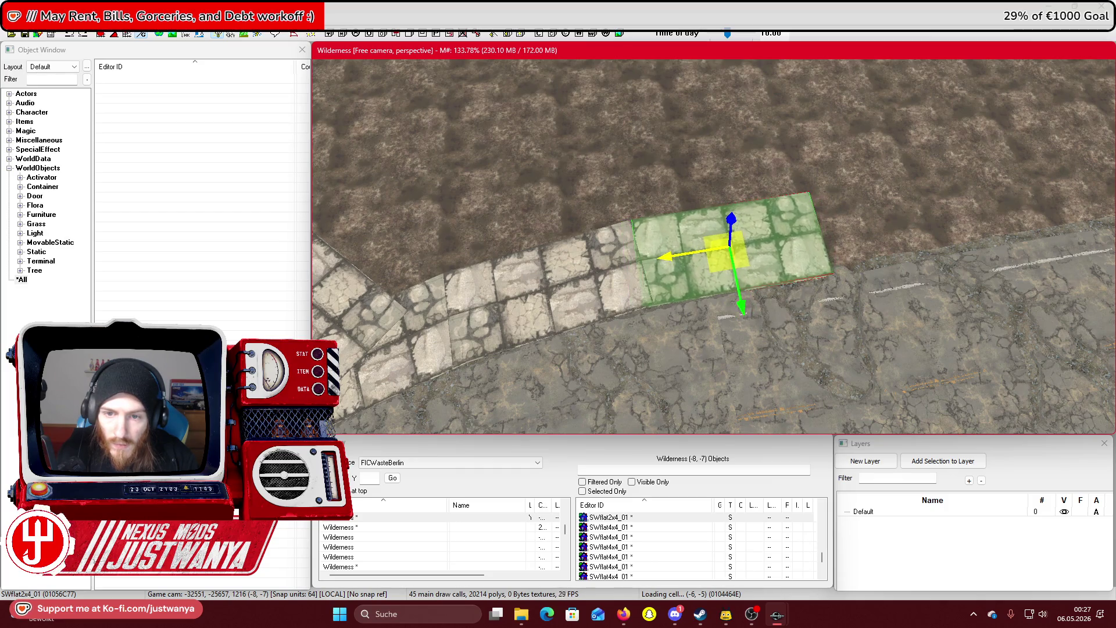
{"action": "key", "text": "shift"}
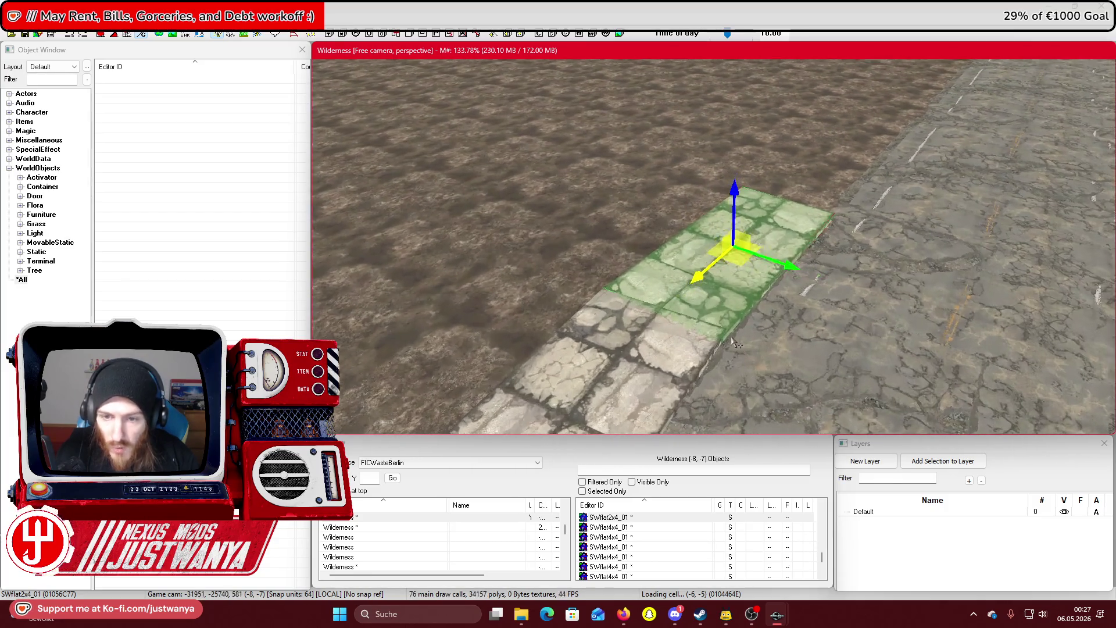
{"action": "scroll", "coordinate": [763, 178], "scroll_direction": "up", "scroll_amount": 3}
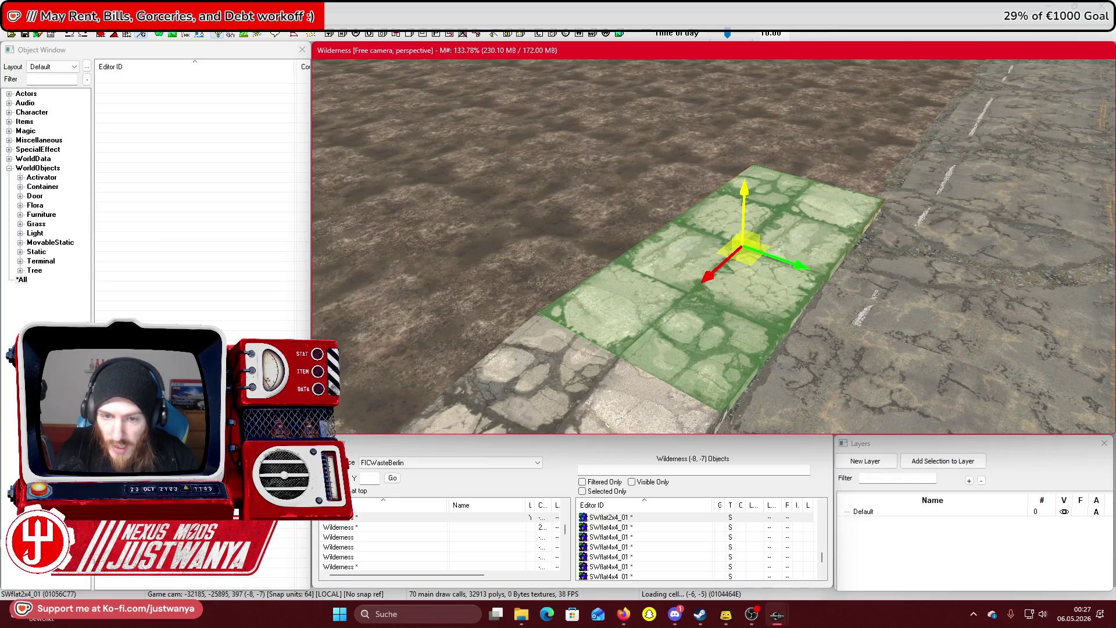
{"action": "key", "text": "shift"}
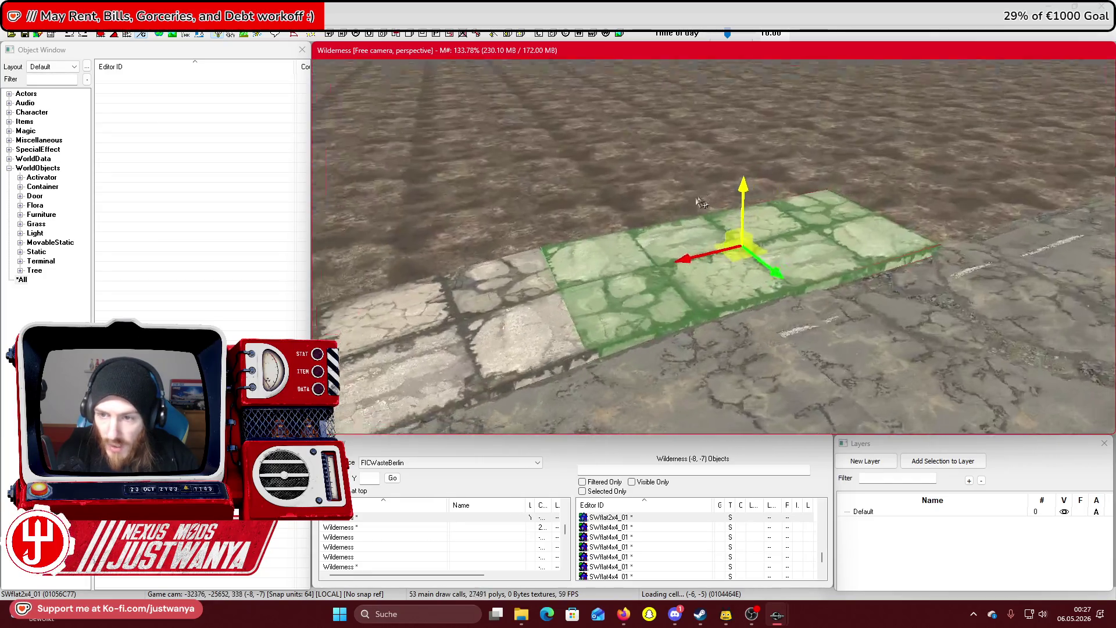
{"action": "key", "text": "shift"}
{"action": "left_click_drag", "start_coordinate": [909, 239], "coordinate": [900, 240]}
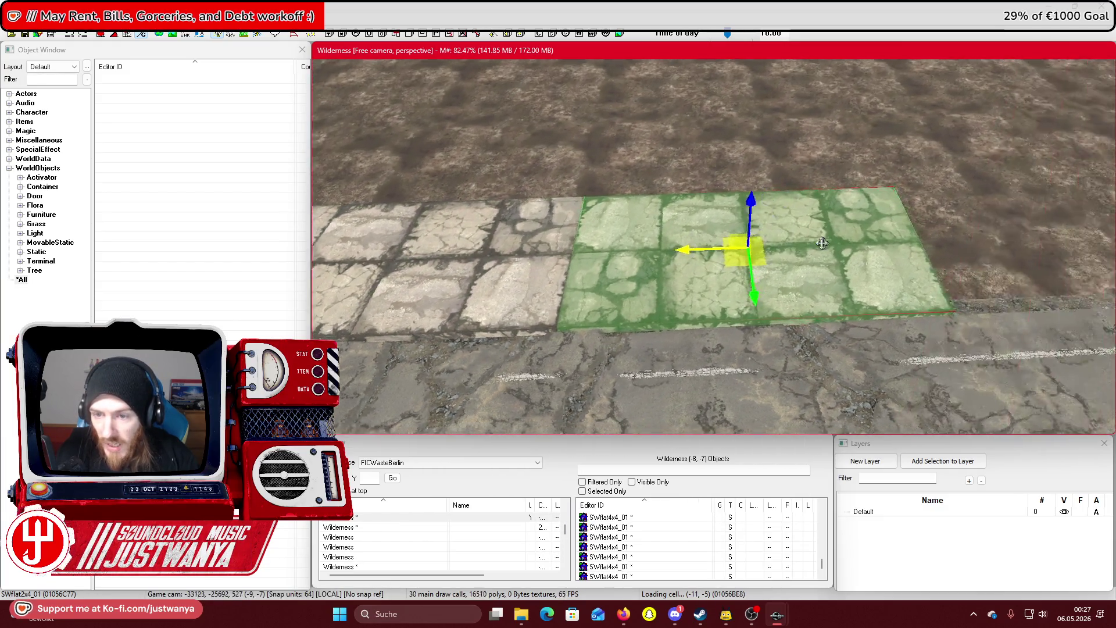
Slide the slab rightward along the road edge until it sits in its spot in the row
{"action": "mouse_move", "coordinate": [598, 247]}
{"action": "left_mouse_down"}
{"action": "mouse_move", "coordinate": [952, 233]}
{"action": "mouse_move", "coordinate": [892, 232]}
{"action": "left_mouse_up"}
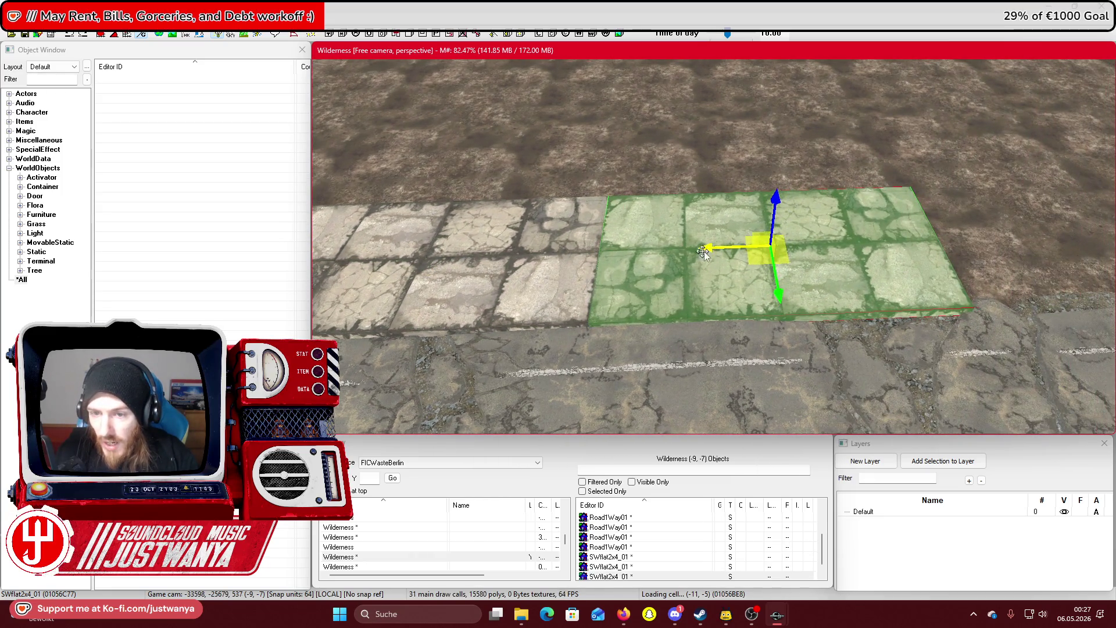
{"action": "mouse_move", "coordinate": [703, 251]}
{"action": "left_mouse_down"}
{"action": "mouse_move", "coordinate": [1069, 232]}
{"action": "mouse_move", "coordinate": [854, 243]}
{"action": "mouse_move", "coordinate": [881, 243]}
{"action": "left_mouse_up"}
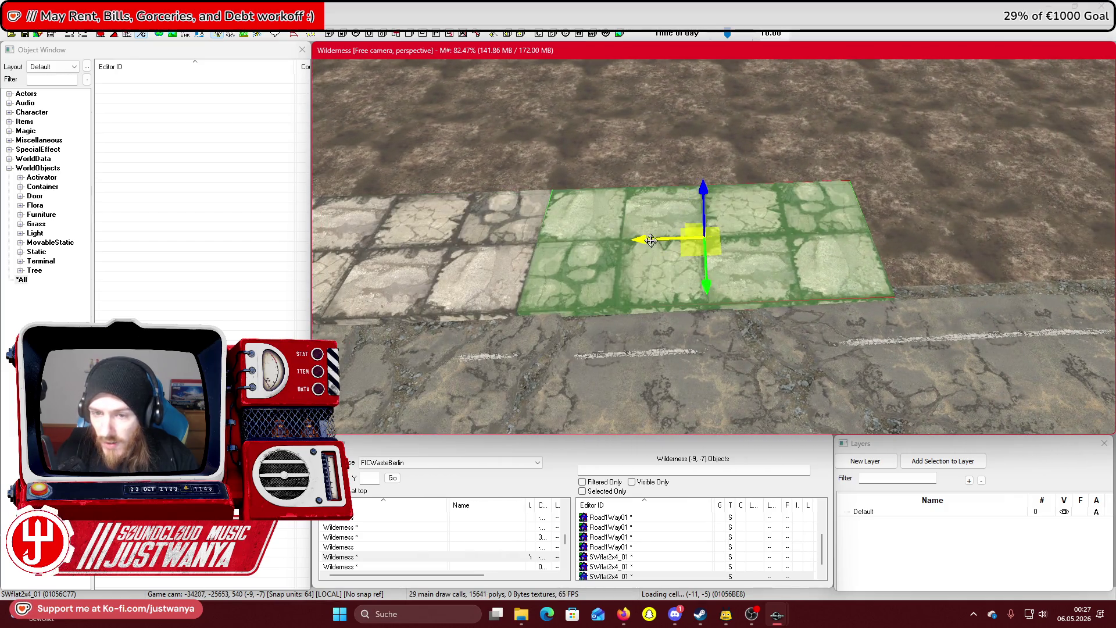
{"action": "mouse_move", "coordinate": [651, 240]}
{"action": "left_mouse_down"}
{"action": "mouse_move", "coordinate": [982, 227]}
{"action": "mouse_move", "coordinate": [741, 226]}
{"action": "left_mouse_up"}
{"action": "left_click_drag", "start_coordinate": [536, 229], "coordinate": [859, 218]}
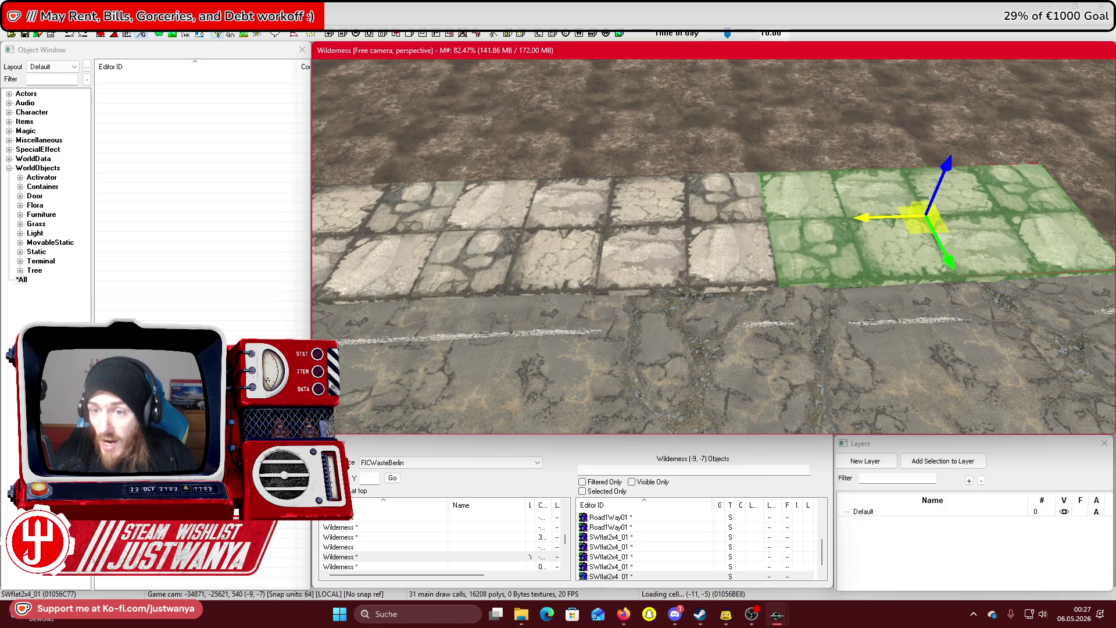
{"action": "mouse_move", "coordinate": [866, 208]}
{"action": "left_mouse_down"}
{"action": "mouse_move", "coordinate": [493, 211]}
{"action": "mouse_move", "coordinate": [817, 211]}
{"action": "left_mouse_up"}
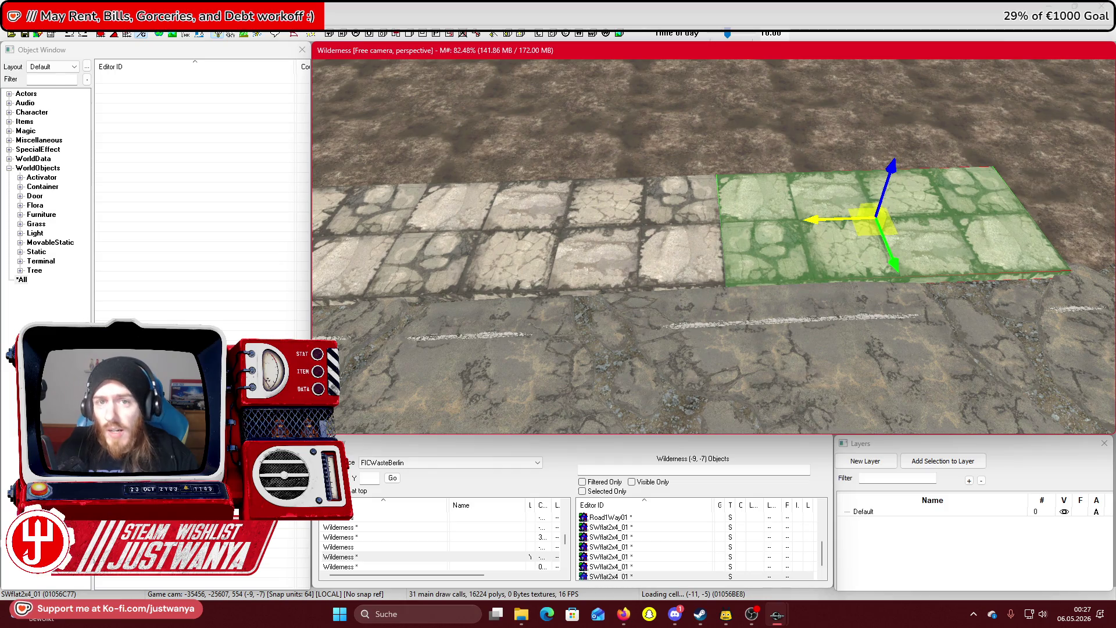
{"action": "left_click_drag", "start_coordinate": [1028, 220], "coordinate": [679, 219]}
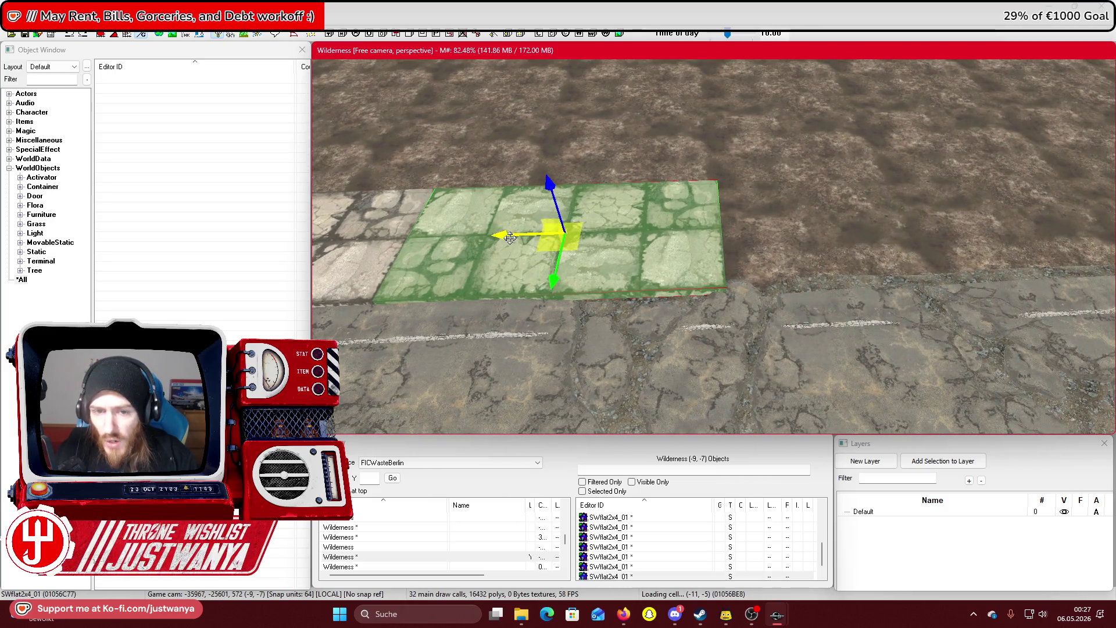
{"action": "mouse_move", "coordinate": [509, 237]}
{"action": "left_mouse_down"}
{"action": "mouse_move", "coordinate": [926, 224]}
{"action": "mouse_move", "coordinate": [882, 224]}
{"action": "left_mouse_up"}
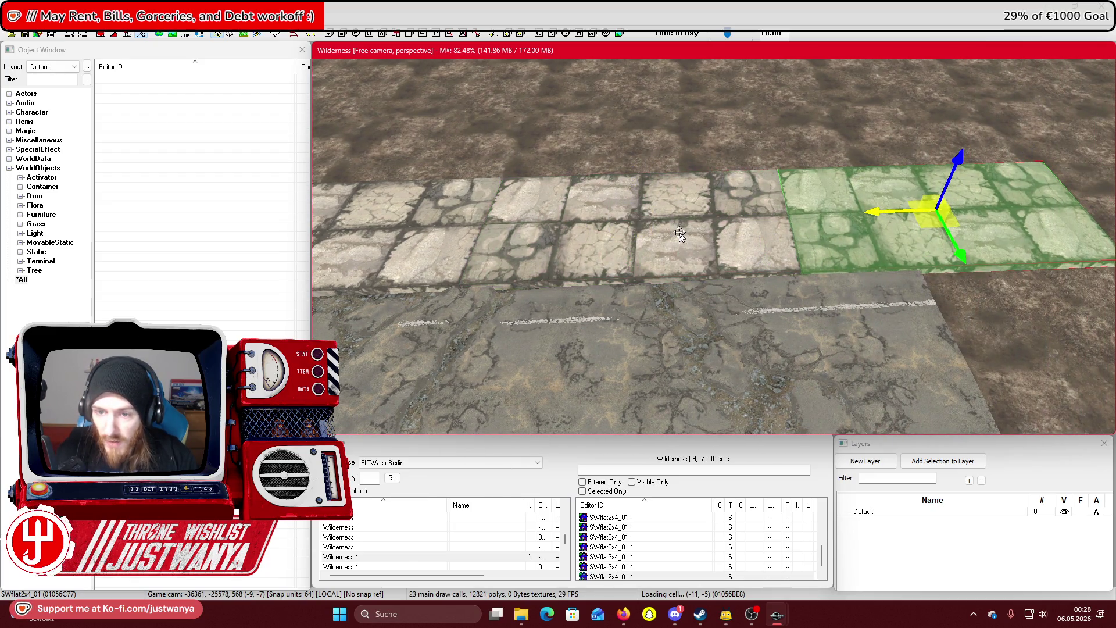
Select the next paving slab in the row and move the view along the road
{"action": "left_click", "coordinate": [680, 233]}
{"action": "scroll", "coordinate": [680, 233], "scroll_direction": "down", "scroll_amount": 6}
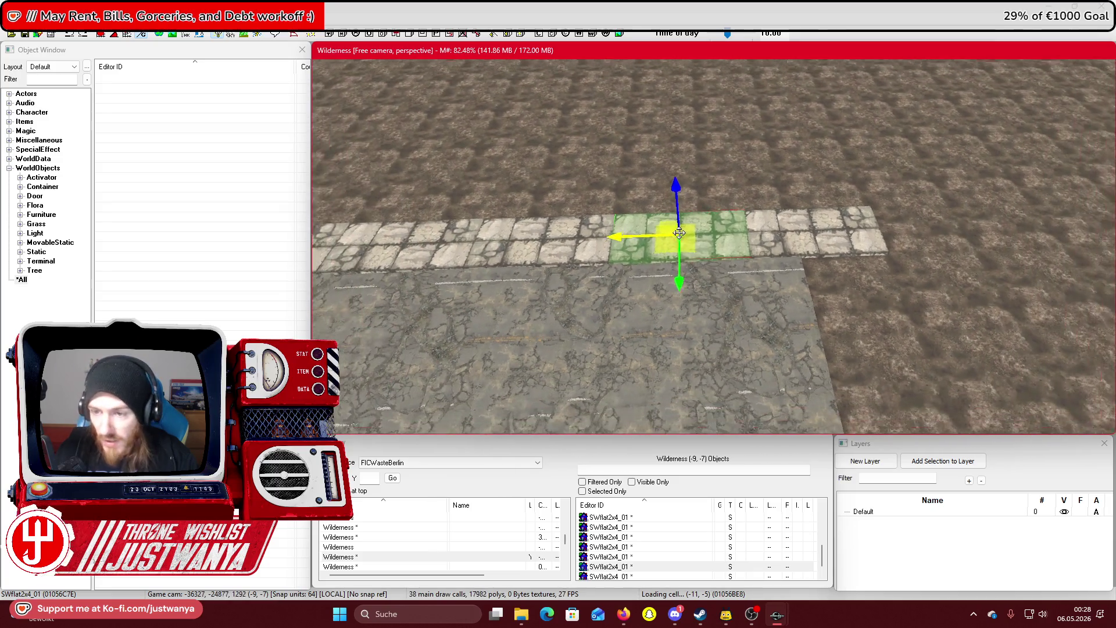
{"action": "mouse_move", "coordinate": [679, 233]}
{"action": "left_mouse_down"}
{"action": "mouse_move", "coordinate": [951, 258]}
{"action": "mouse_move", "coordinate": [669, 241]}
{"action": "left_mouse_up"}
{"action": "scroll", "coordinate": [650, 247], "scroll_direction": "up", "scroll_amount": 6}
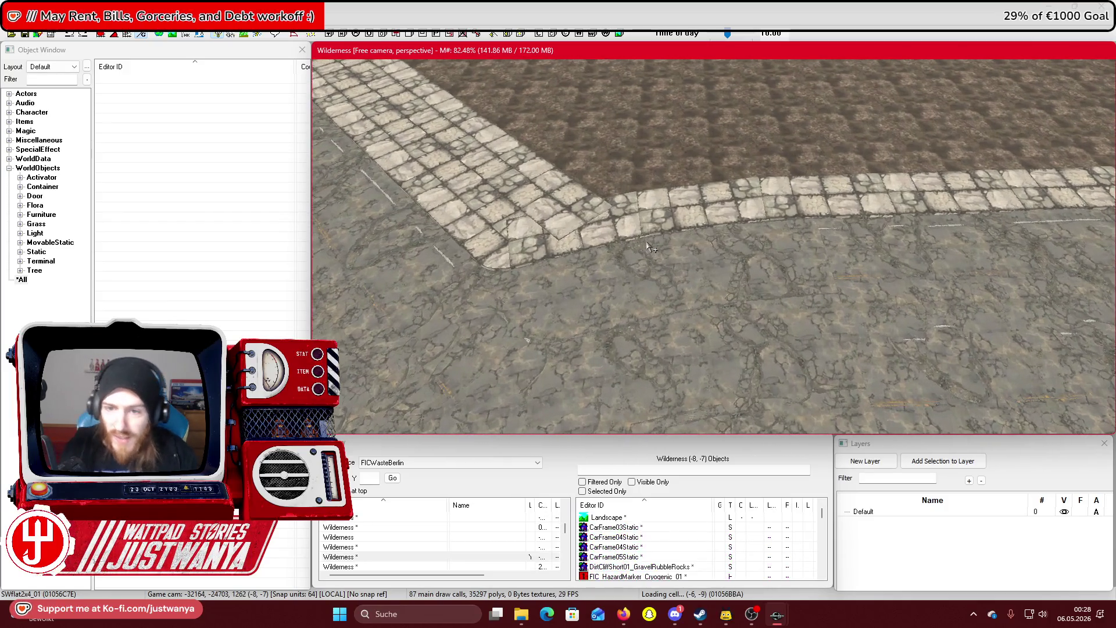
Select the road-corner slab, fly over to the snowy area, and bring the Berlin map forward
{"action": "left_click", "coordinate": [590, 217]}
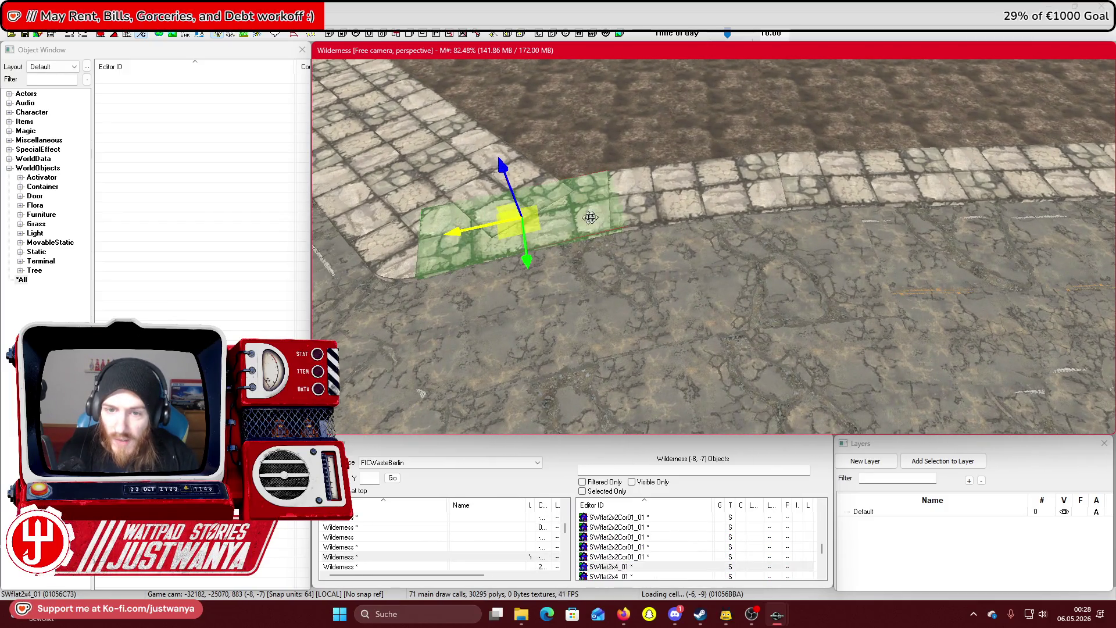
{"action": "mouse_move", "coordinate": [590, 217]}
{"action": "left_mouse_down"}
{"action": "mouse_move", "coordinate": [773, 235]}
{"action": "mouse_move", "coordinate": [707, 247]}
{"action": "mouse_move", "coordinate": [574, 239]}
{"action": "left_mouse_up"}
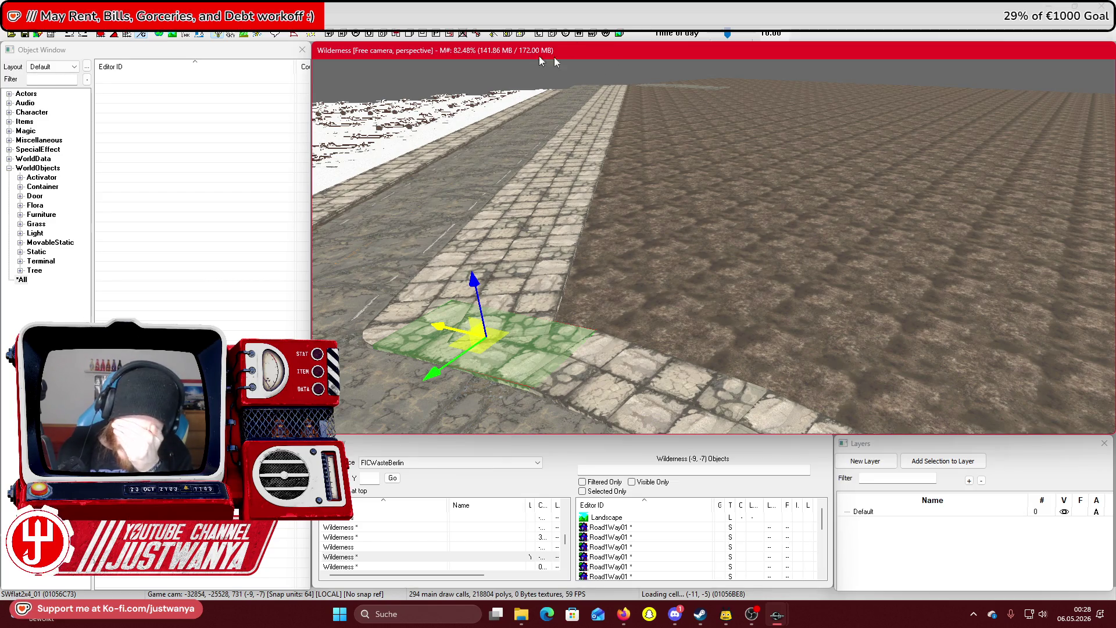
{"action": "mouse_move", "coordinate": [670, 211]}
{"action": "left_mouse_down"}
{"action": "mouse_move", "coordinate": [750, 249]}
{"action": "mouse_move", "coordinate": [729, 336]}
{"action": "mouse_move", "coordinate": [719, 501]}
{"action": "left_mouse_up"}
{"action": "mouse_move", "coordinate": [628, 617]}
{"action": "left_click", "coordinate": [689, 558]}
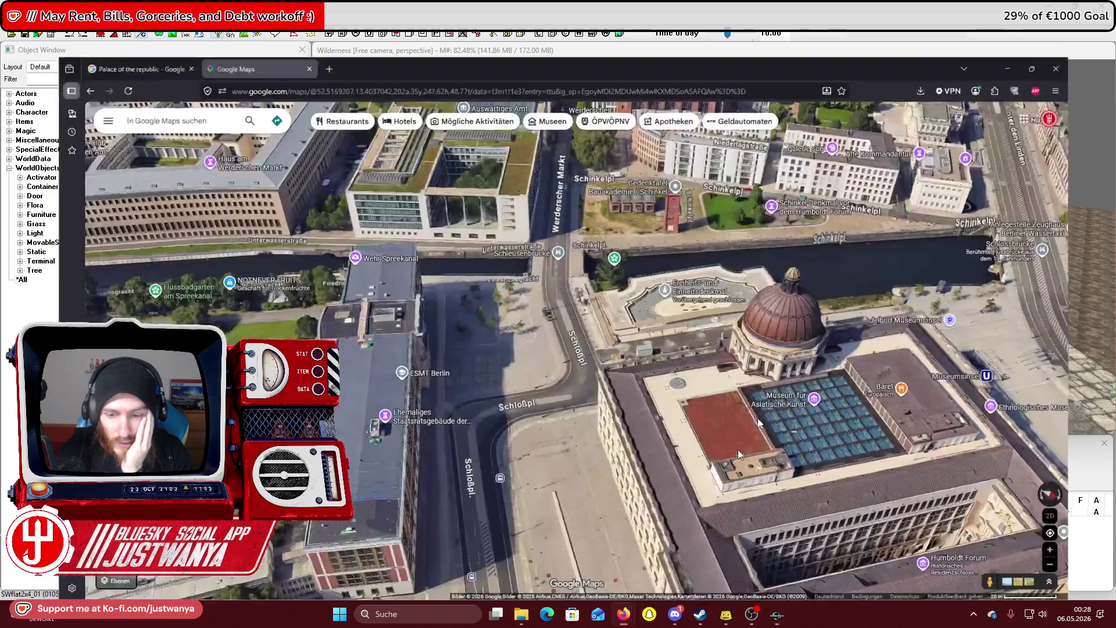
Pan the 3D map between Fischerinsel, Spreeinsel and Museumsinsel with the arrow keys
{"action": "key", "text": "Left"}
{"action": "key", "text": "Down"}
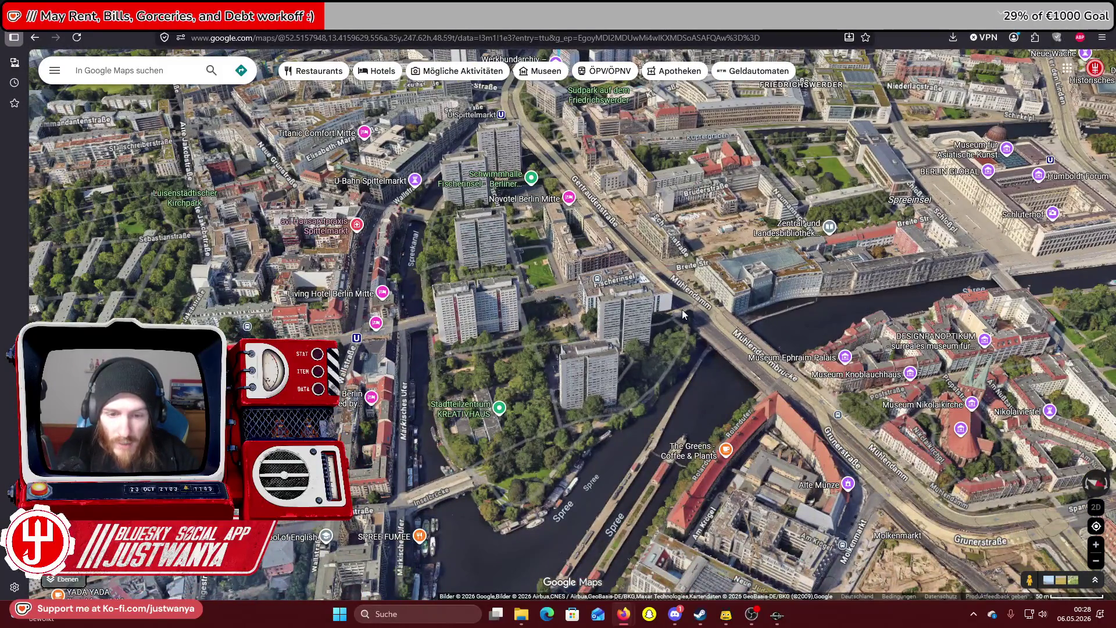
{"action": "key", "text": "Right"}
{"action": "key", "text": "Up"}
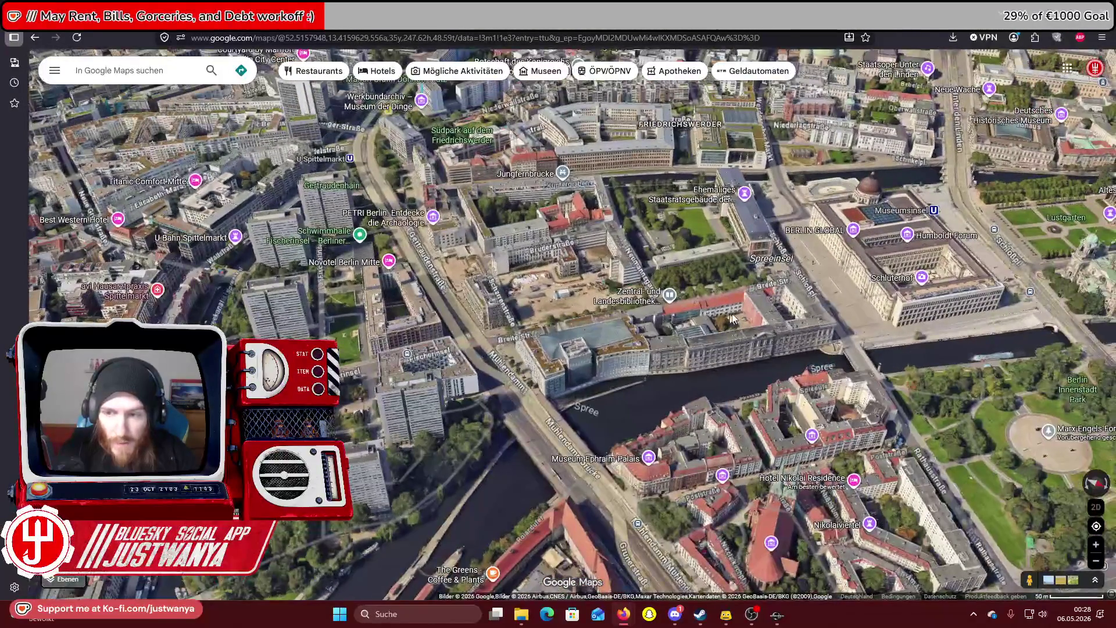
{"action": "key", "text": "Right"}
{"action": "key", "text": "Up"}
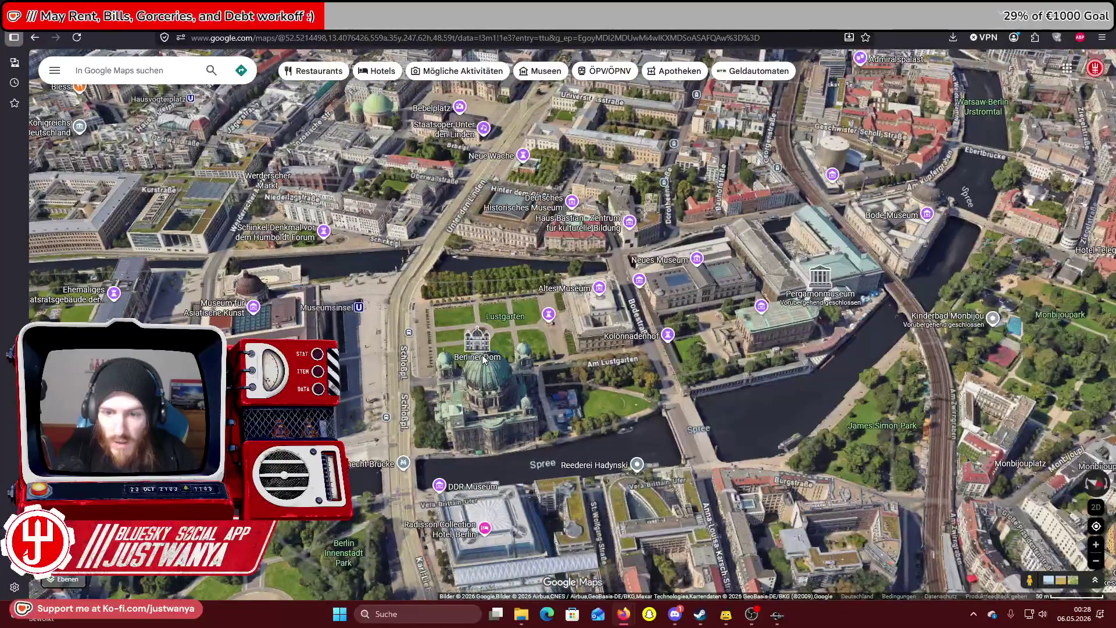
{"action": "key", "text": "Left"}
{"action": "key", "text": "Down"}
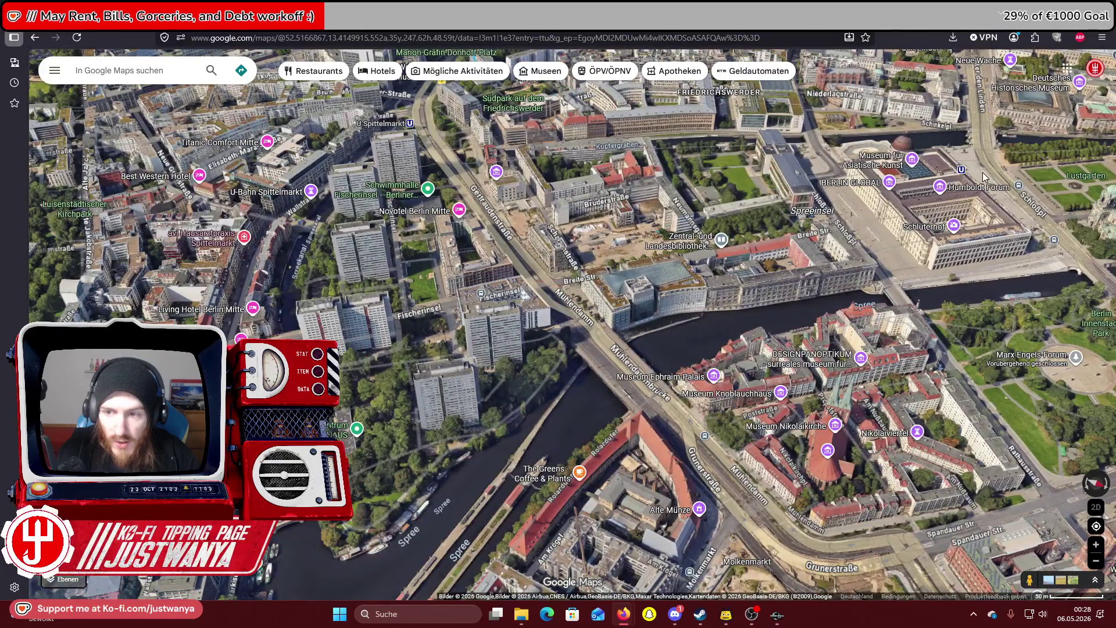
Drag and zoom the map to centre it on the Schlossbrücke and Museumsinsel
{"action": "mouse_move", "coordinate": [991, 177]}
{"action": "left_mouse_down"}
{"action": "mouse_move", "coordinate": [424, 311]}
{"action": "mouse_move", "coordinate": [416, 301]}
{"action": "left_mouse_up"}
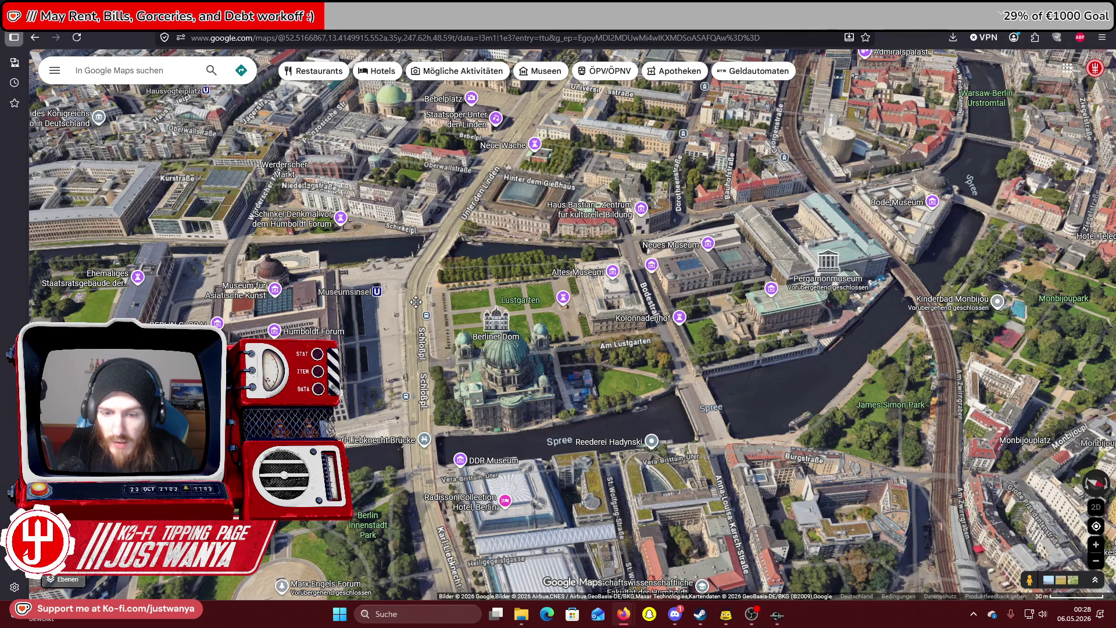
{"action": "left_click_drag", "start_coordinate": [415, 301], "coordinate": [745, 308]}
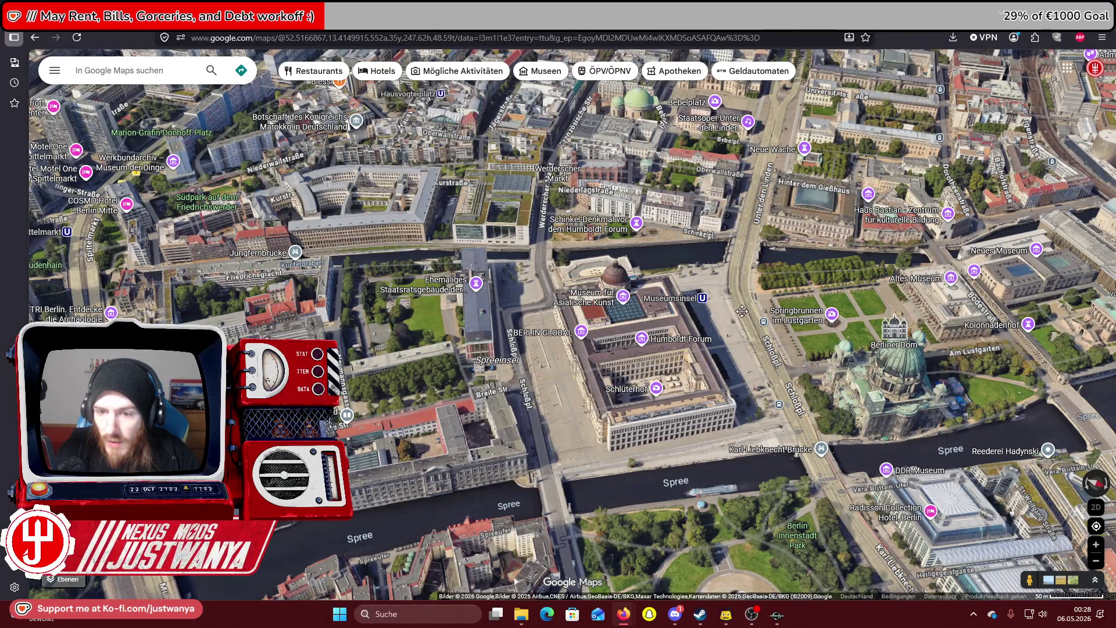
{"action": "scroll", "coordinate": [529, 367], "scroll_direction": "up", "scroll_amount": 2}
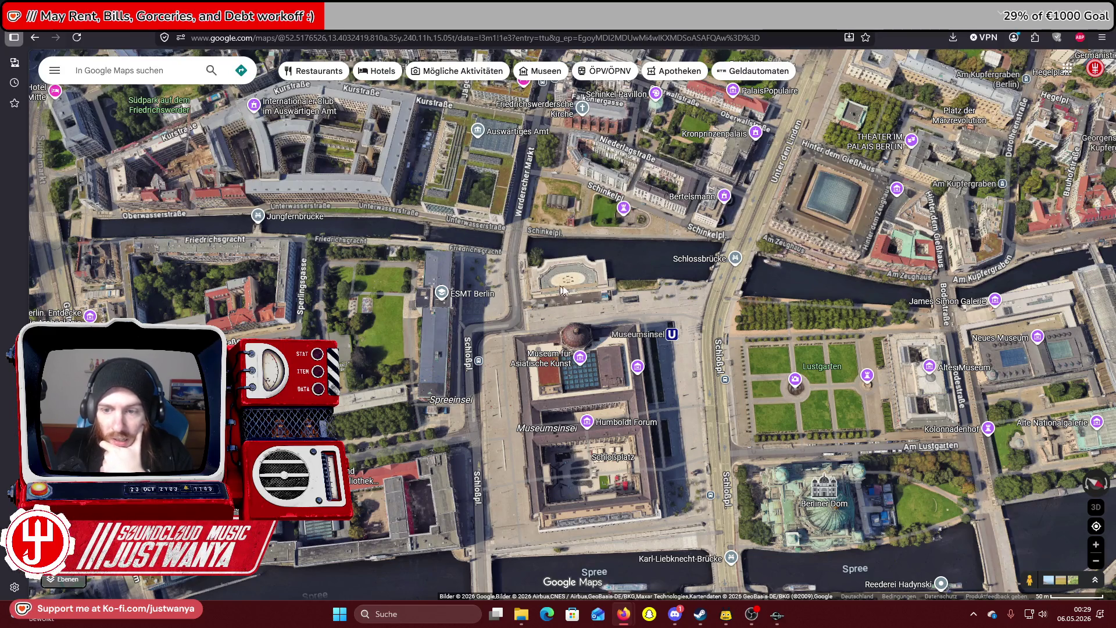
{"action": "mouse_move", "coordinate": [727, 338]}
{"action": "left_mouse_down"}
{"action": "mouse_move", "coordinate": [428, 351]}
{"action": "mouse_move", "coordinate": [401, 362]}
{"action": "mouse_move", "coordinate": [1021, 298]}
{"action": "mouse_move", "coordinate": [572, 265]}
{"action": "left_mouse_up"}
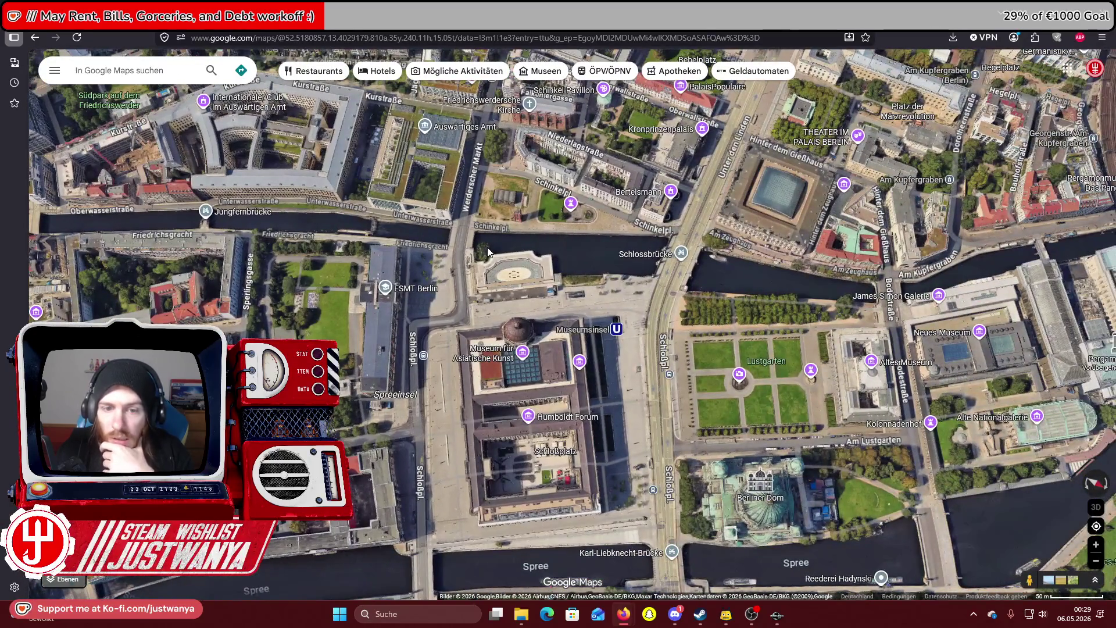
{"action": "key", "text": "alt+Tab"}
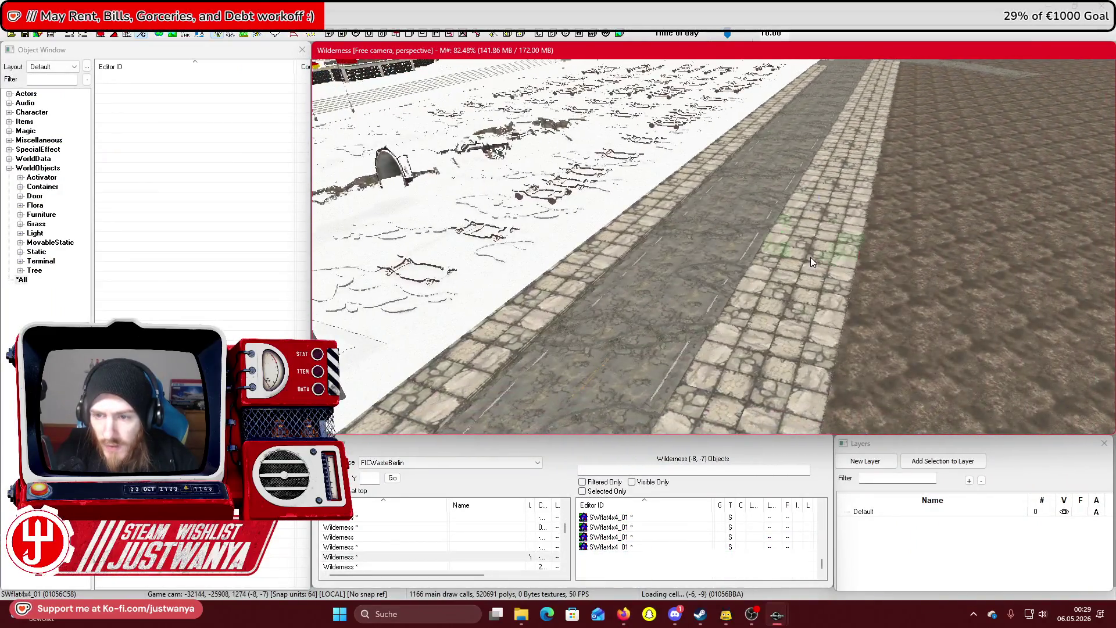
Select the riverside road tile and the neighbouring SWflat2x4_01 tile in the render window
{"action": "left_click", "coordinate": [854, 256]}
{"action": "scroll", "coordinate": [853, 256], "scroll_direction": "up", "scroll_amount": 10}
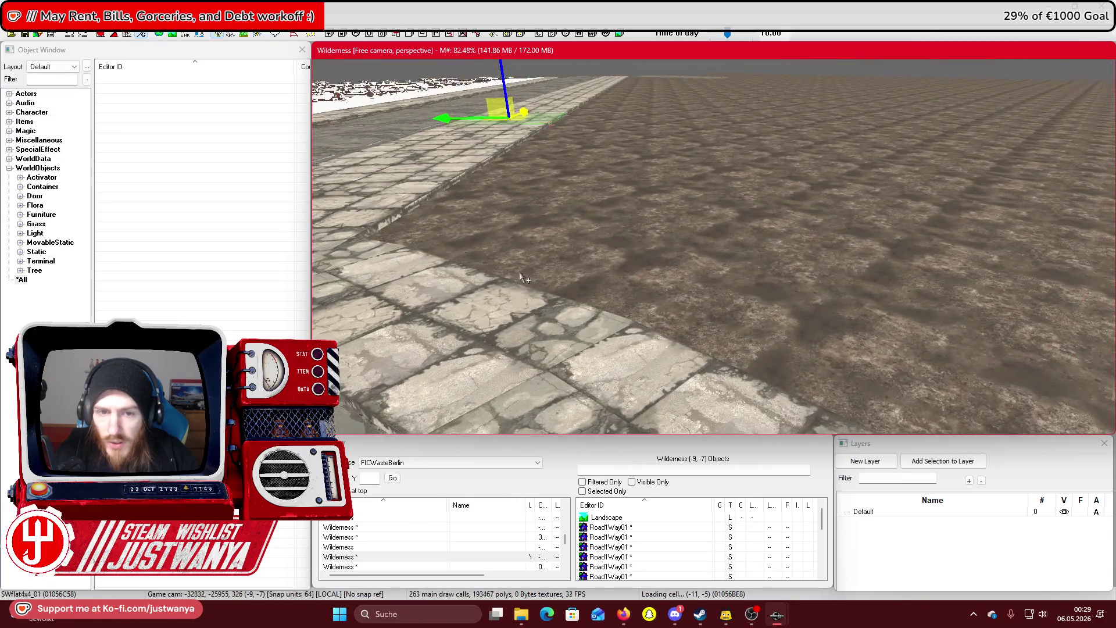
{"action": "scroll", "coordinate": [521, 278], "scroll_direction": "down", "scroll_amount": 5}
{"action": "left_click", "coordinate": [634, 285]}
{"action": "scroll", "coordinate": [755, 254], "scroll_direction": "up", "scroll_amount": 3}
{"action": "scroll", "coordinate": [755, 254], "scroll_direction": "down", "scroll_amount": 2}
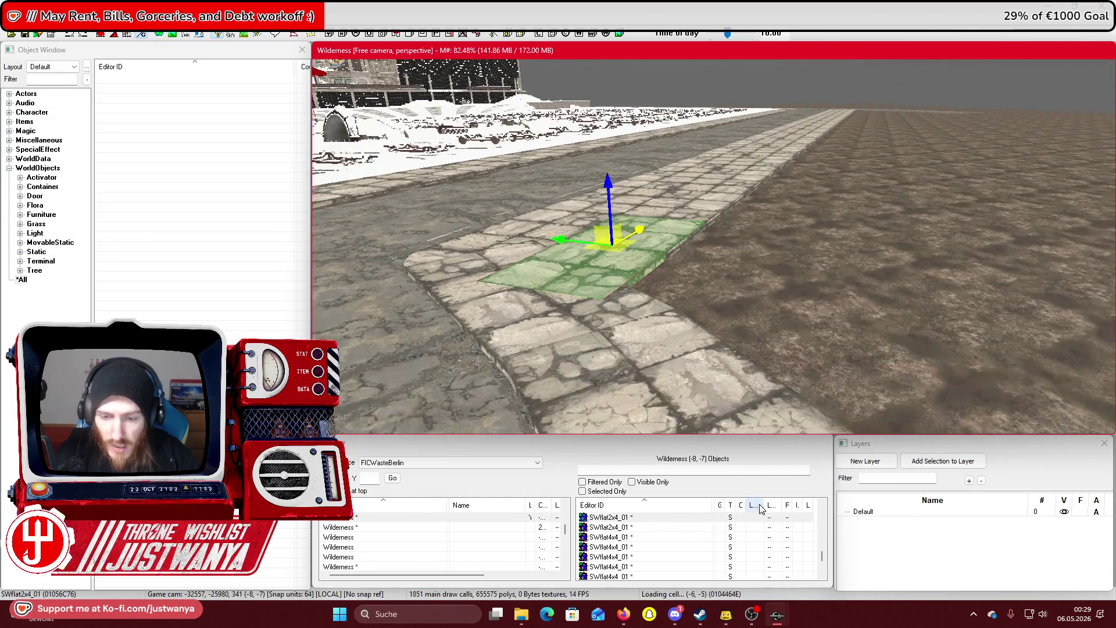
Return to Google Maps and zoom in on the Schlossbrücke
{"action": "mouse_move", "coordinate": [623, 622]}
{"action": "left_click", "coordinate": [677, 558]}
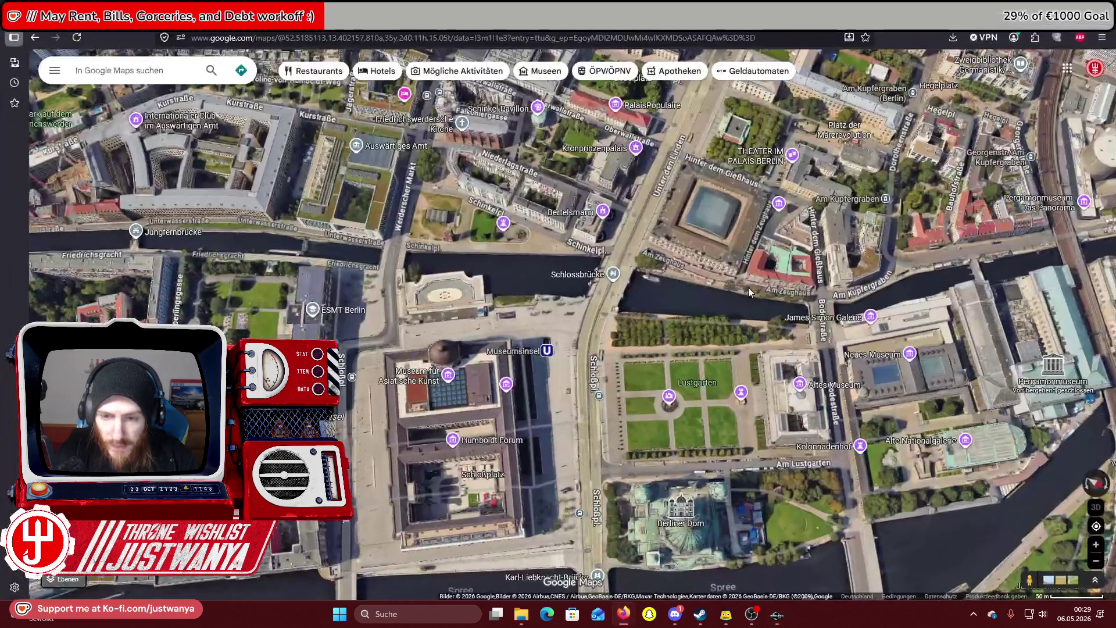
{"action": "scroll", "coordinate": [614, 285], "scroll_direction": "up", "scroll_amount": 5}
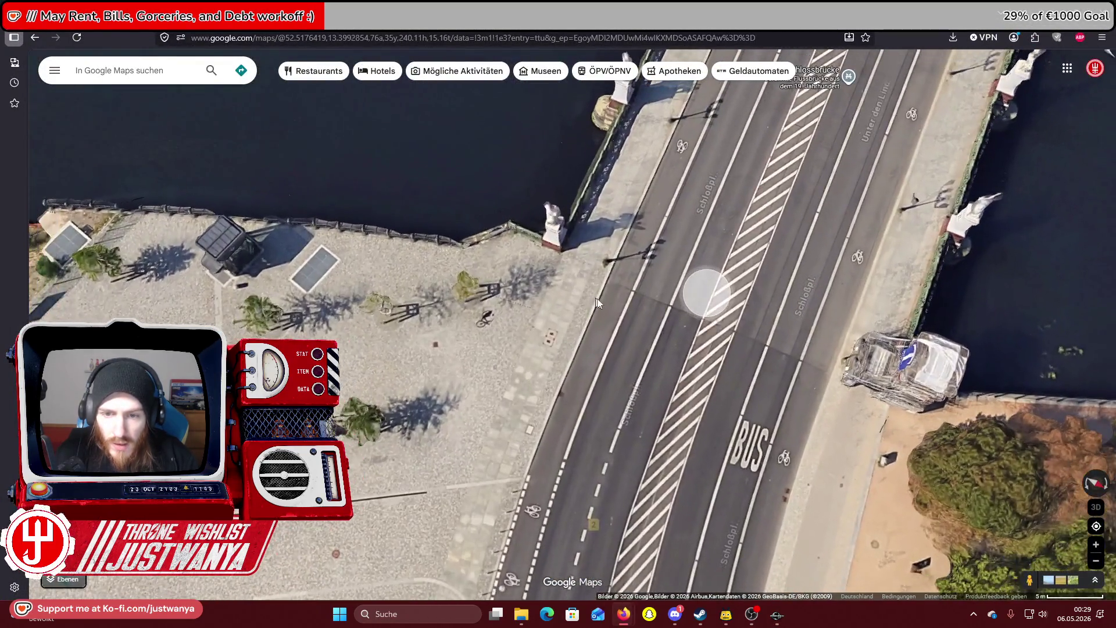
Enter Street View on the Schlossbrücke and look along the railing toward the construction site
{"action": "left_click", "coordinate": [694, 297]}
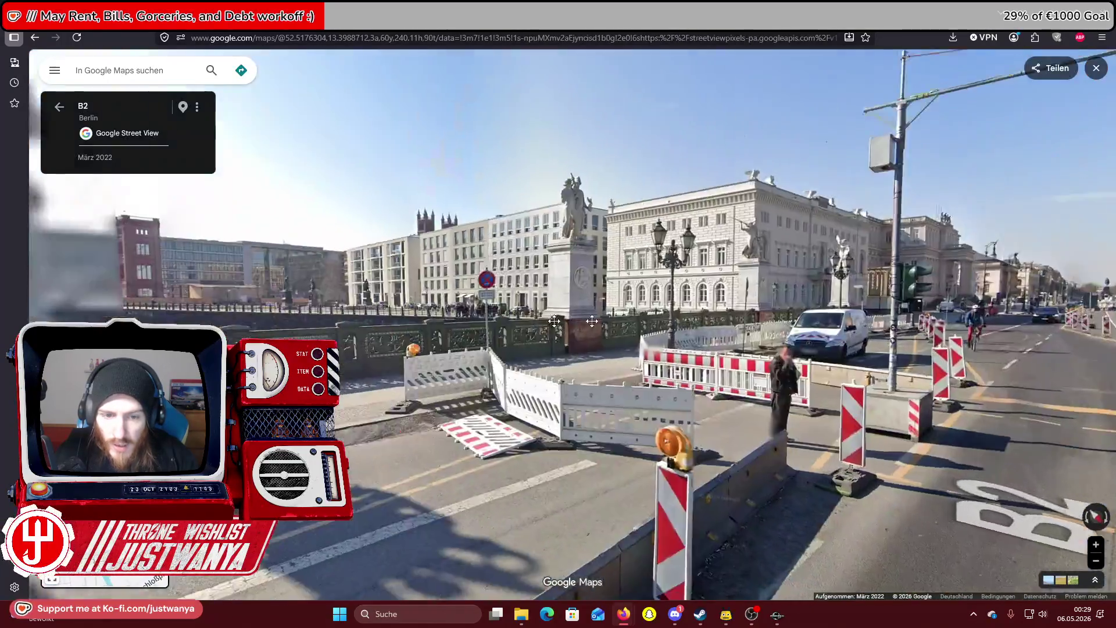
{"action": "left_click", "coordinate": [554, 321]}
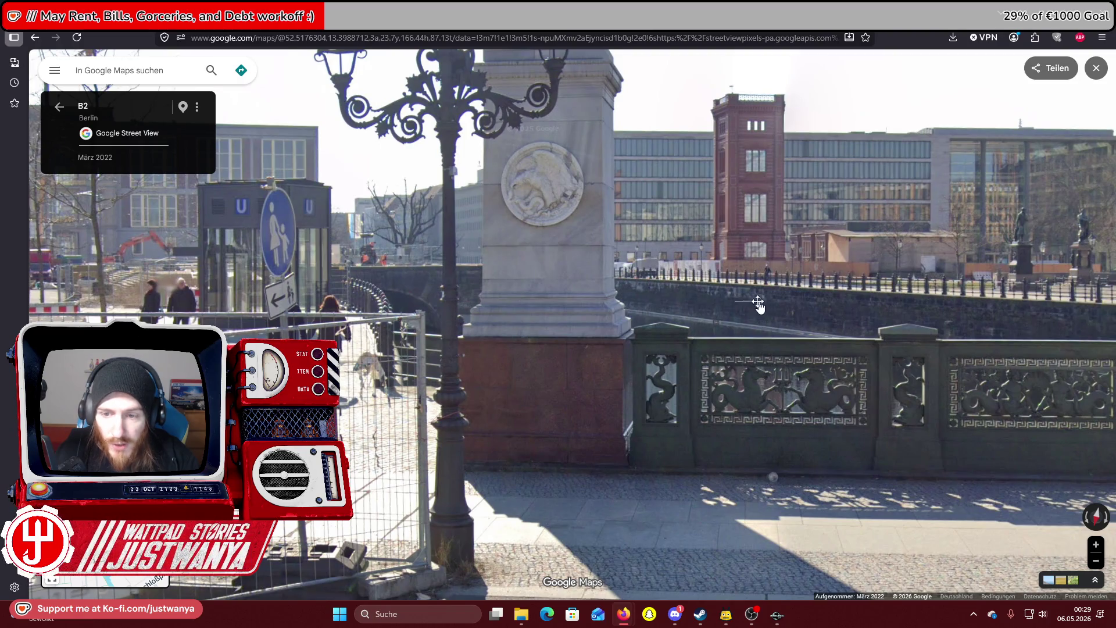
{"action": "left_click_drag", "start_coordinate": [757, 306], "coordinate": [664, 313]}
{"action": "scroll", "coordinate": [665, 317], "scroll_direction": "up", "scroll_amount": 2}
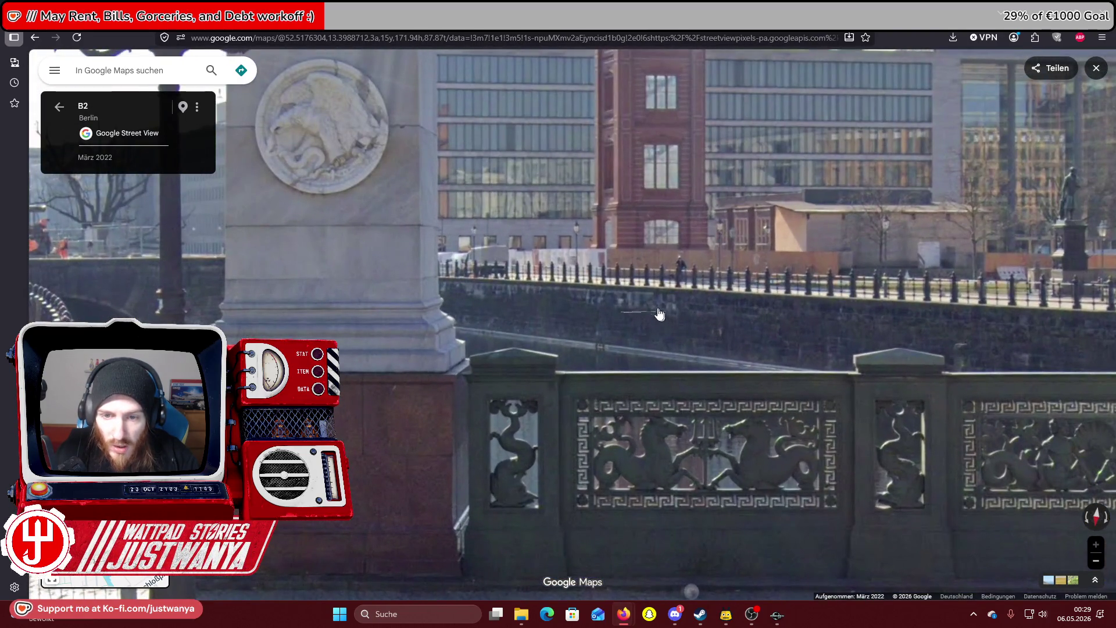
{"action": "scroll", "coordinate": [940, 292], "scroll_direction": "down", "scroll_amount": 3}
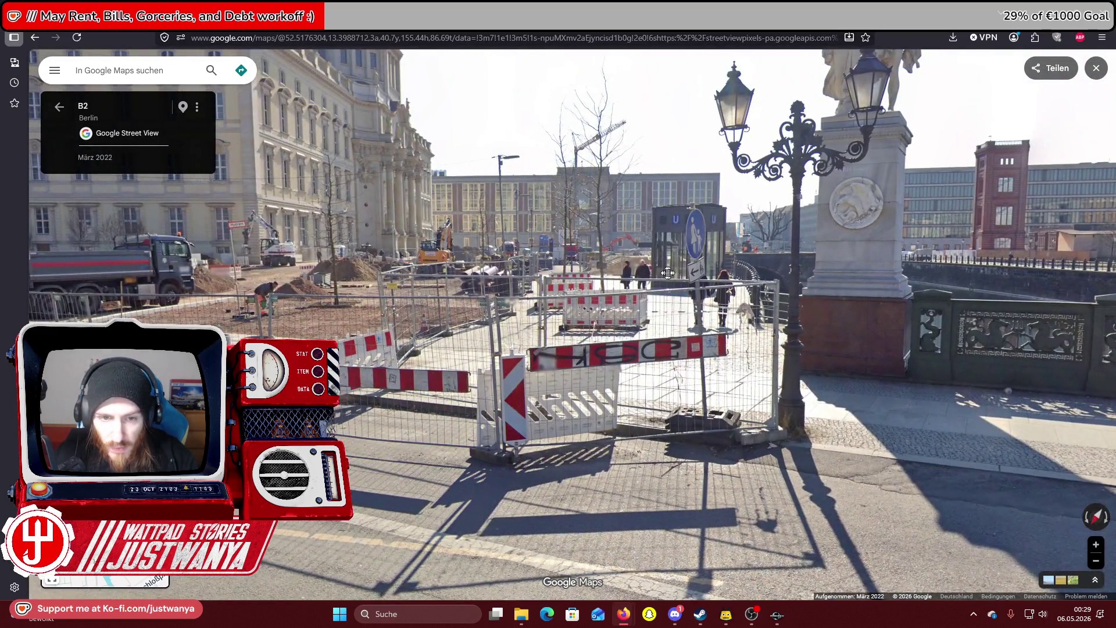
{"action": "left_click_drag", "start_coordinate": [667, 273], "coordinate": [482, 295]}
Step forward along the bridge past the barriers to 1 Schinkelpl
{"action": "left_click", "coordinate": [869, 490]}
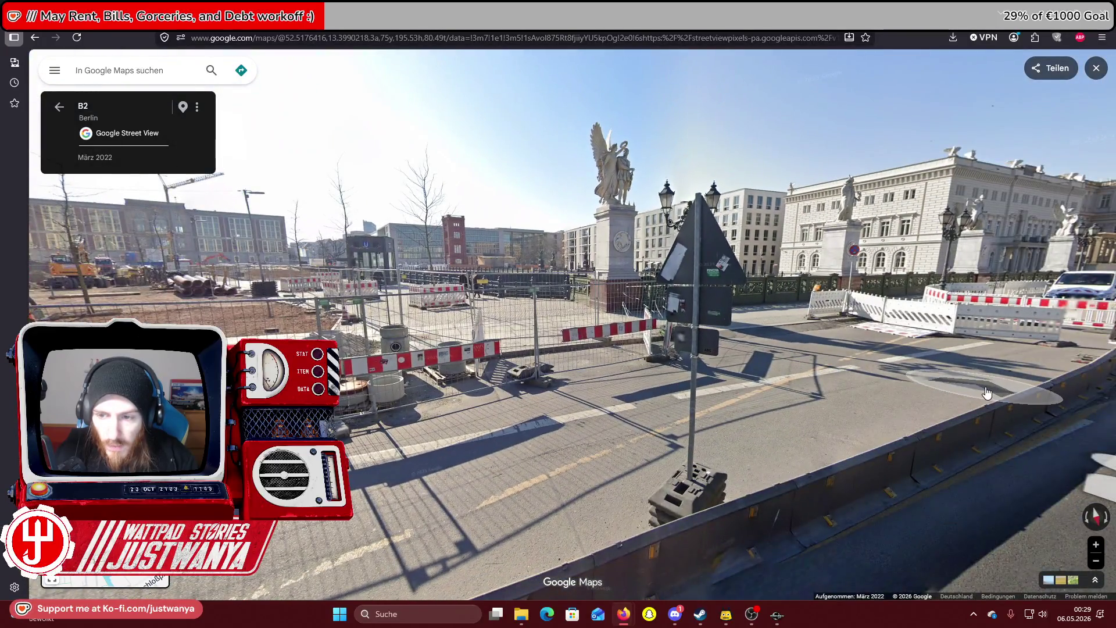
{"action": "left_click", "coordinate": [987, 393]}
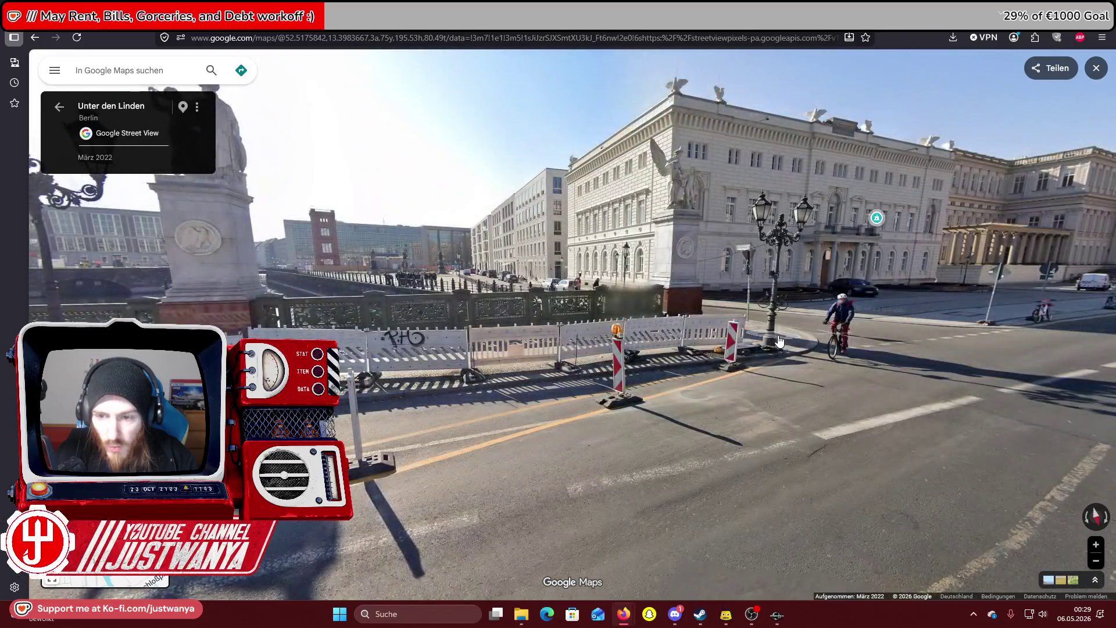
{"action": "left_click", "coordinate": [780, 341]}
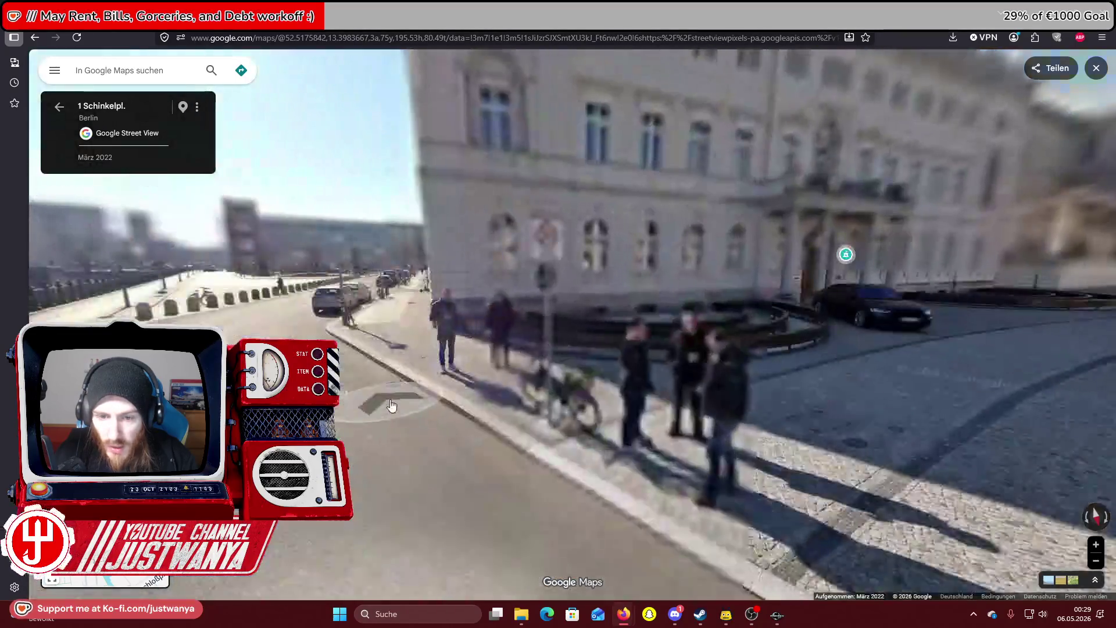
Advance along Schinkelpl. to a riverside spot nearer the bridge
{"action": "left_click", "coordinate": [494, 366]}
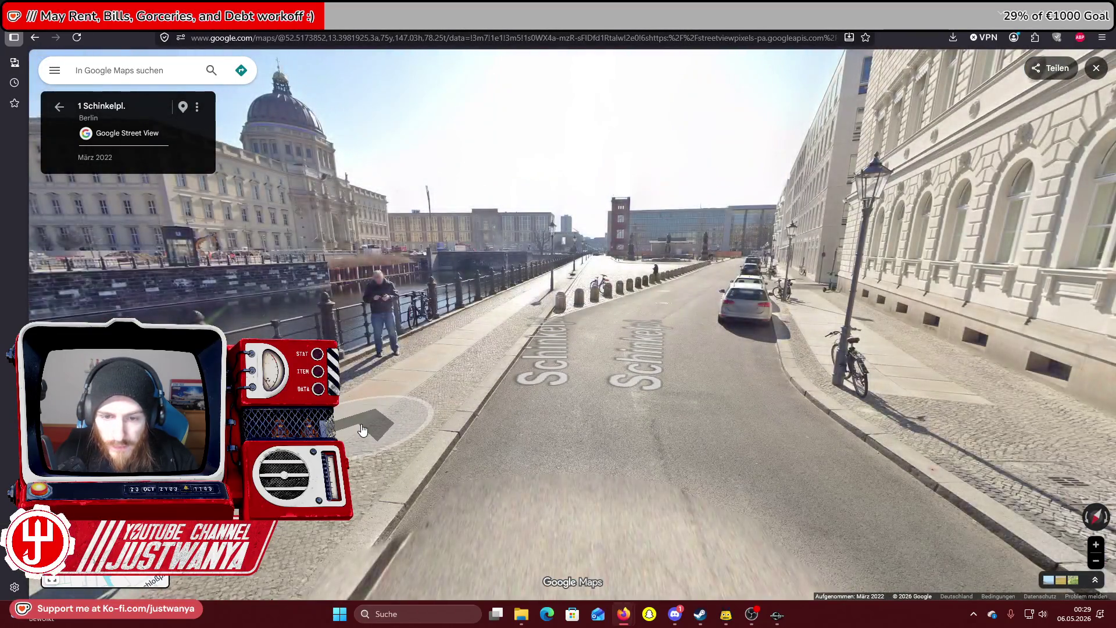
{"action": "left_click", "coordinate": [460, 449]}
{"action": "left_click_drag", "start_coordinate": [461, 449], "coordinate": [662, 453]}
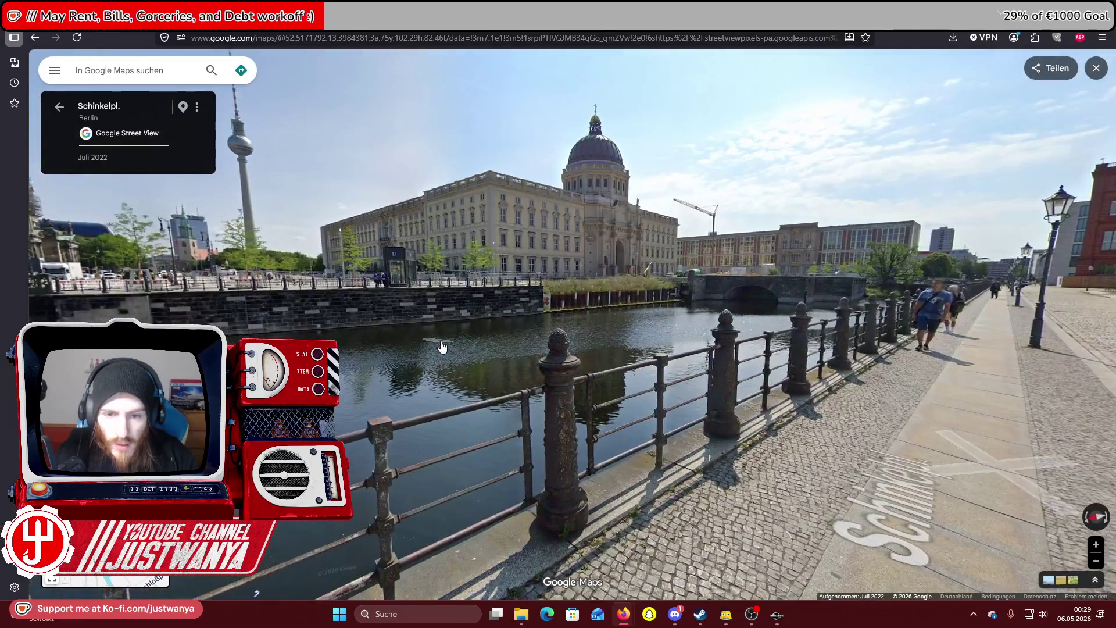
{"action": "scroll", "coordinate": [442, 347], "scroll_direction": "up", "scroll_amount": 5}
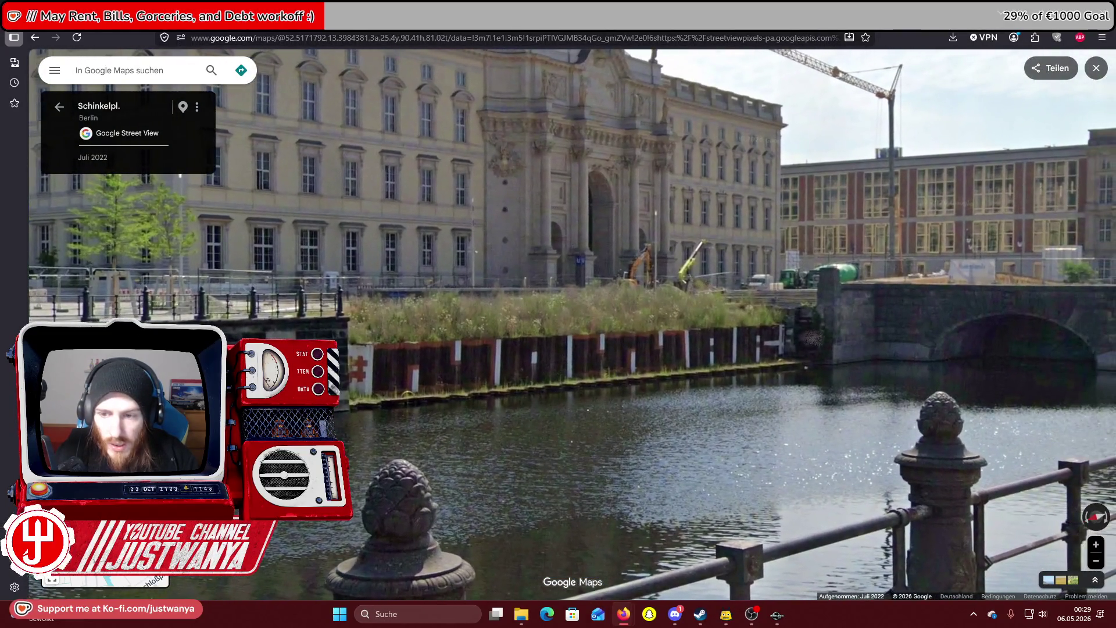
{"action": "mouse_move", "coordinate": [442, 347]}
{"action": "left_mouse_down"}
{"action": "mouse_move", "coordinate": [652, 394]}
{"action": "mouse_move", "coordinate": [978, 372]}
{"action": "left_mouse_up"}
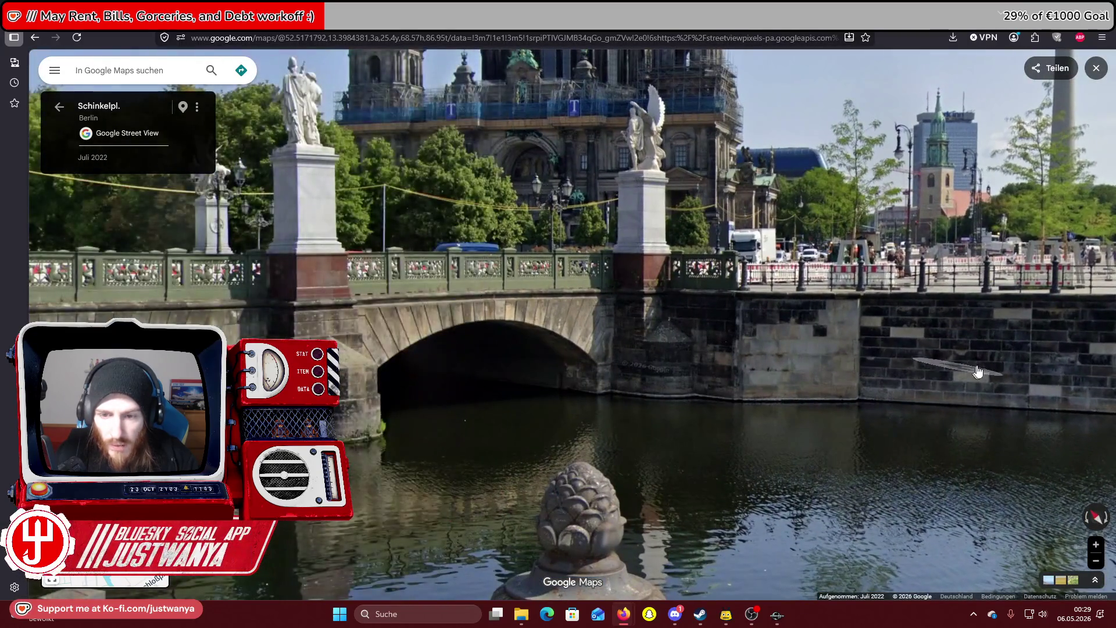
{"action": "left_click", "coordinate": [973, 363]}
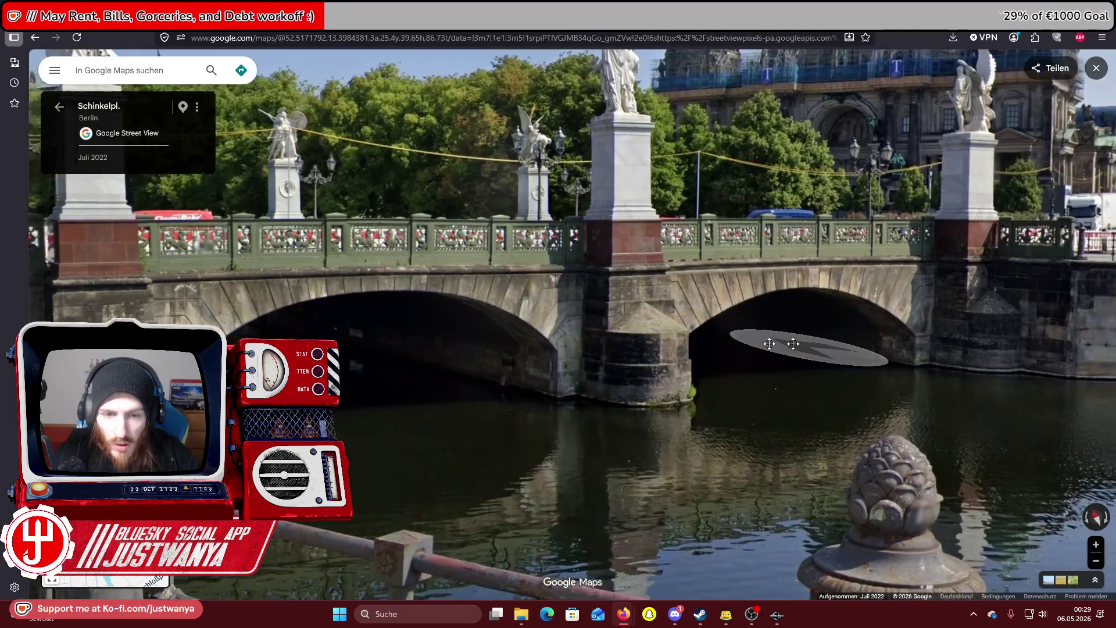
Look along the palace quay wall, then across the Spree toward the cathedral and TV tower
{"action": "left_click_drag", "start_coordinate": [769, 343], "coordinate": [585, 341]}
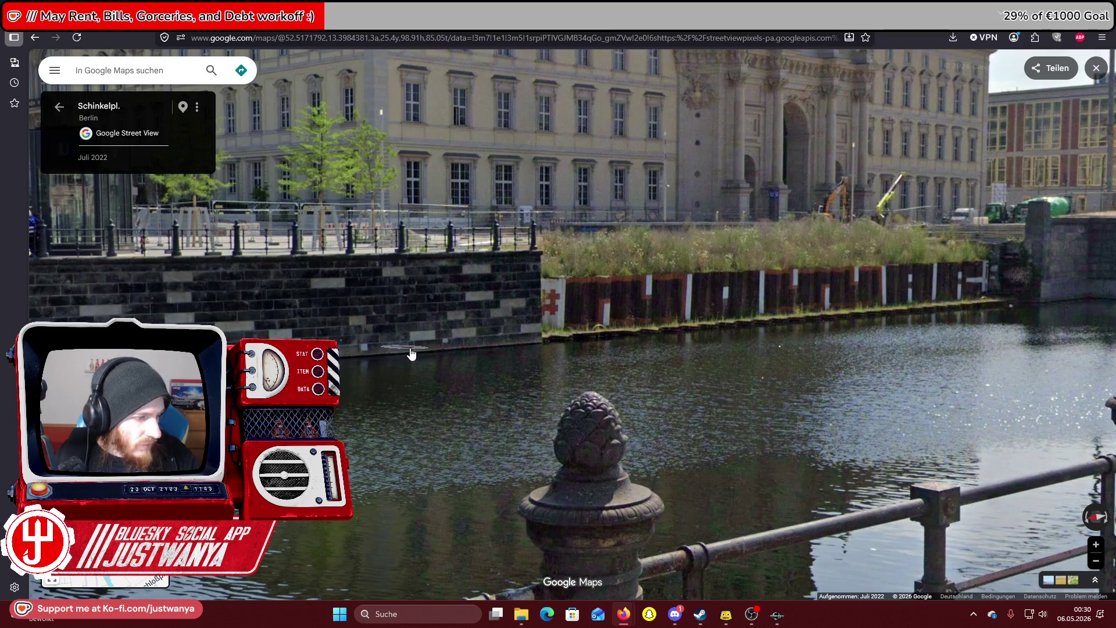
{"action": "left_click_drag", "start_coordinate": [386, 356], "coordinate": [560, 373]}
{"action": "mouse_move", "coordinate": [452, 359]}
{"action": "left_mouse_down"}
{"action": "mouse_move", "coordinate": [469, 351]}
{"action": "mouse_move", "coordinate": [334, 307]}
{"action": "left_mouse_up"}
{"action": "scroll", "coordinate": [386, 424], "scroll_direction": "down", "scroll_amount": 3}
{"action": "mouse_move", "coordinate": [386, 423]}
{"action": "left_mouse_down"}
{"action": "mouse_move", "coordinate": [576, 311]}
{"action": "mouse_move", "coordinate": [465, 316]}
{"action": "left_mouse_up"}
{"action": "scroll", "coordinate": [471, 325], "scroll_direction": "up", "scroll_amount": 2}
{"action": "mouse_move", "coordinate": [320, 323]}
{"action": "left_mouse_down"}
{"action": "mouse_move", "coordinate": [418, 321]}
{"action": "mouse_move", "coordinate": [628, 358]}
{"action": "left_mouse_up"}
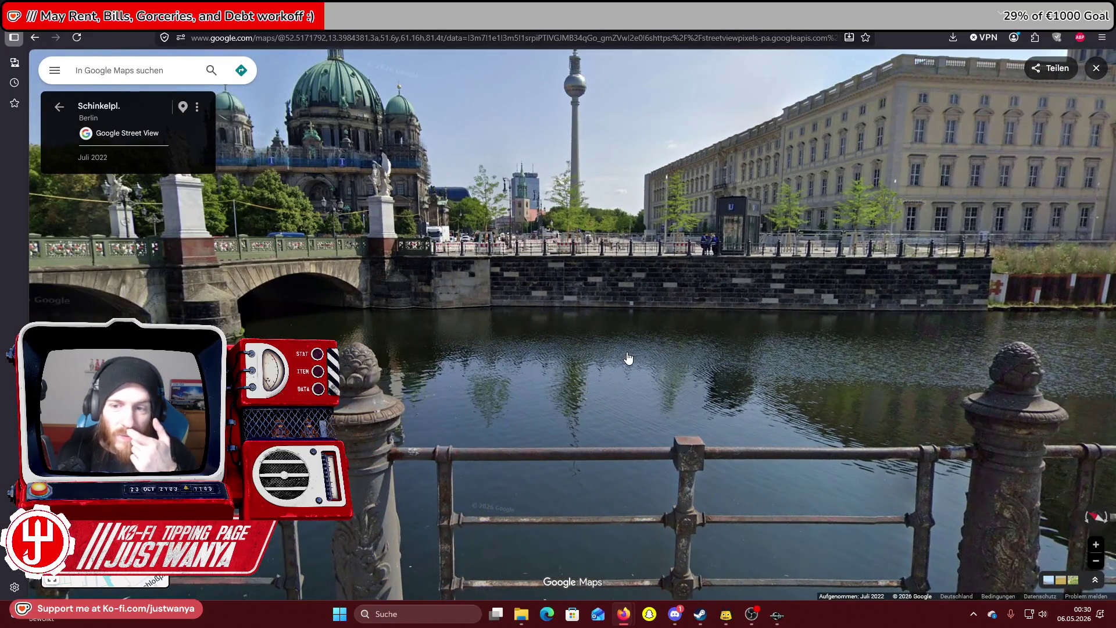
{"action": "left_click_drag", "start_coordinate": [366, 349], "coordinate": [615, 329]}
{"action": "left_click_drag", "start_coordinate": [843, 324], "coordinate": [617, 364]}
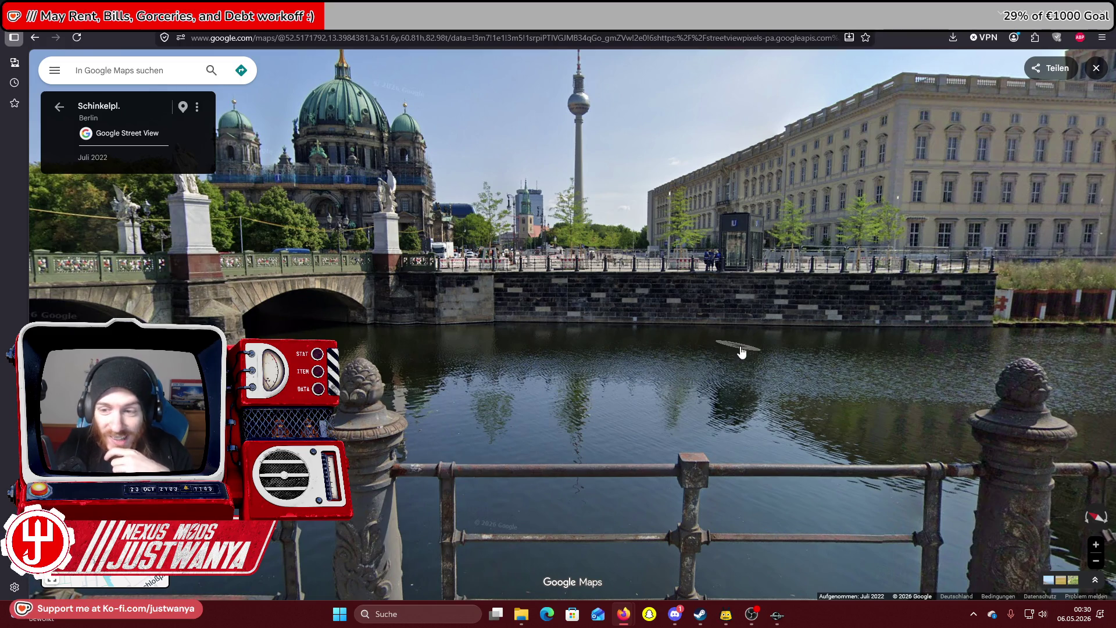
Turn to the palace embankment and centre the stone quay wall by the bridge arch
{"action": "left_click_drag", "start_coordinate": [741, 352], "coordinate": [467, 350]}
{"action": "left_click_drag", "start_coordinate": [716, 336], "coordinate": [468, 345]}
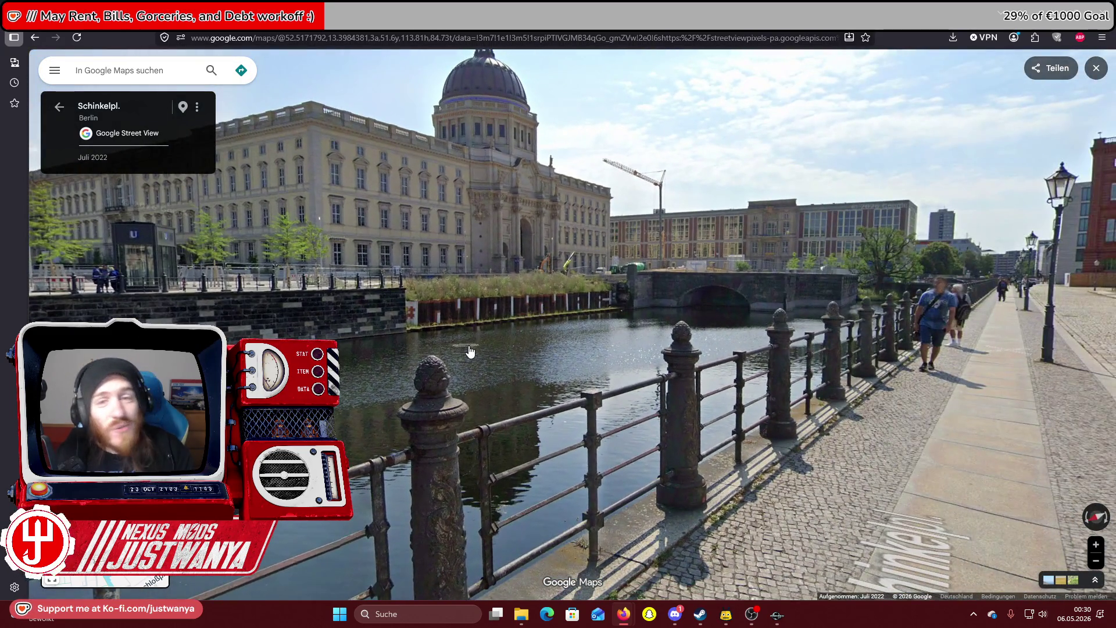
{"action": "left_click", "coordinate": [469, 349]}
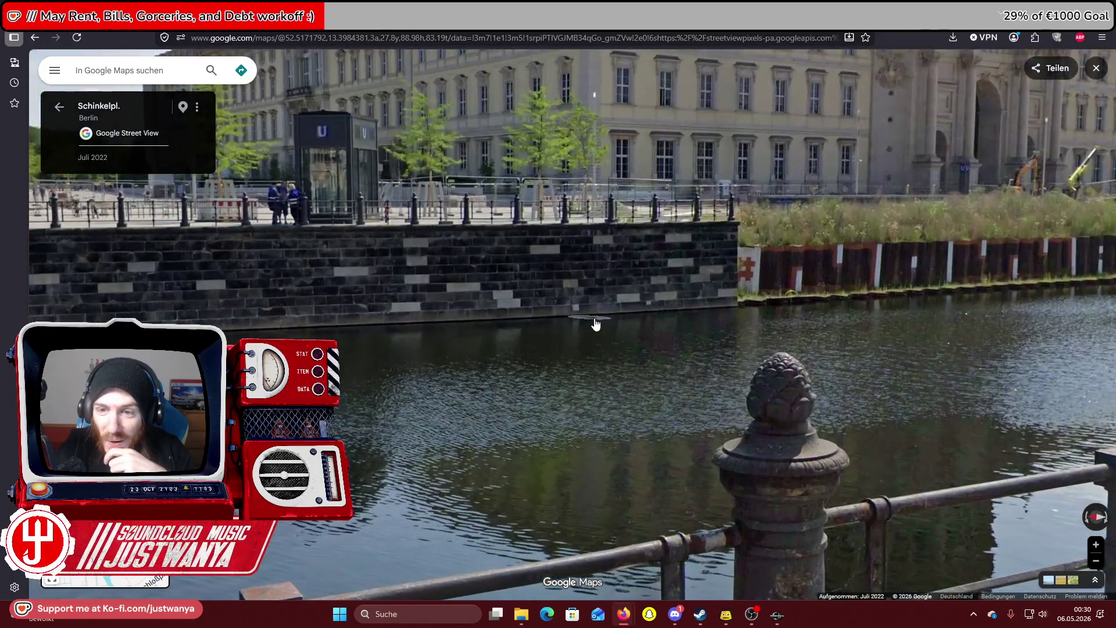
{"action": "left_click_drag", "start_coordinate": [595, 324], "coordinate": [860, 284]}
{"action": "mouse_move", "coordinate": [703, 297]}
{"action": "left_mouse_down"}
{"action": "mouse_move", "coordinate": [361, 335]}
{"action": "mouse_move", "coordinate": [381, 346]}
{"action": "left_mouse_up"}
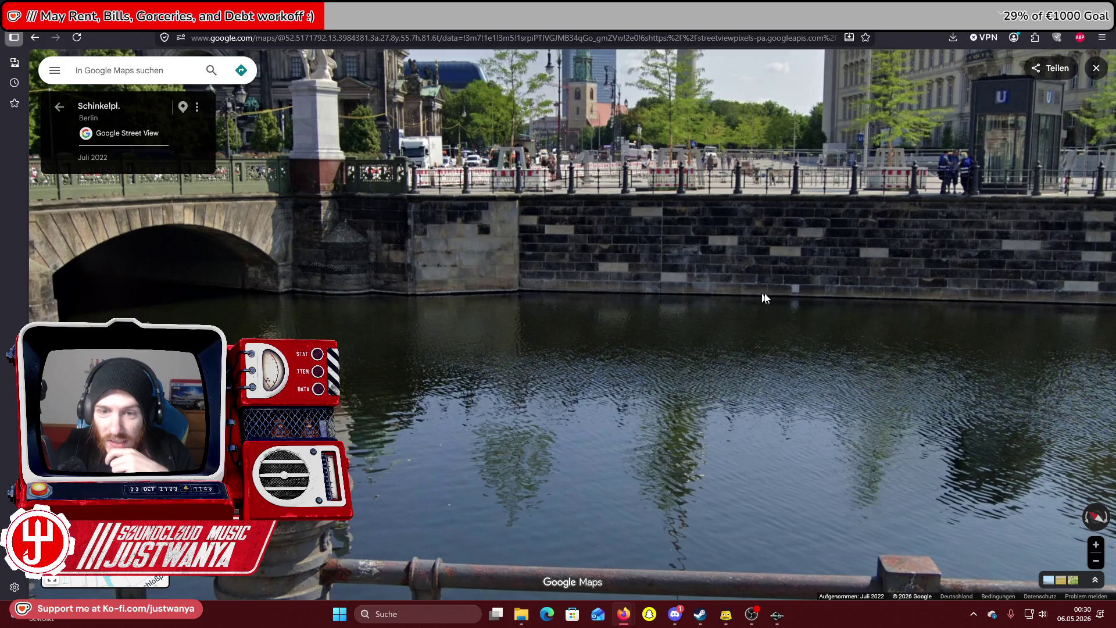
{"action": "left_click_drag", "start_coordinate": [763, 298], "coordinate": [541, 314]}
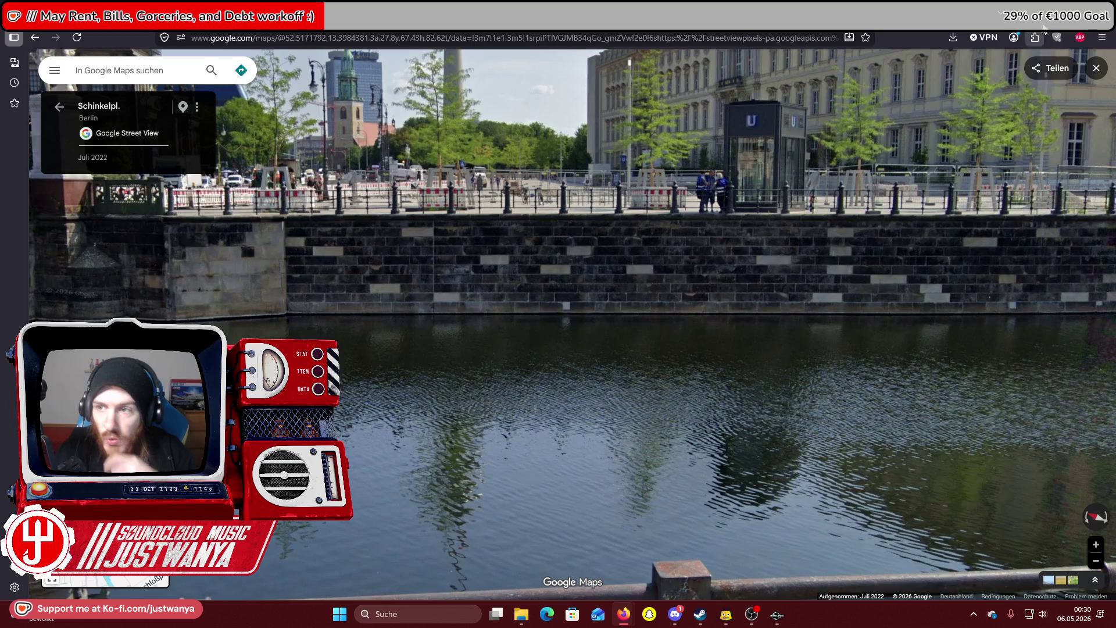
{"action": "key", "text": "alt+Tab"}
Select the sidewalk tile, zoom out over the city block, then select the straight wall beside the bridge
{"action": "left_click", "coordinate": [680, 218]}
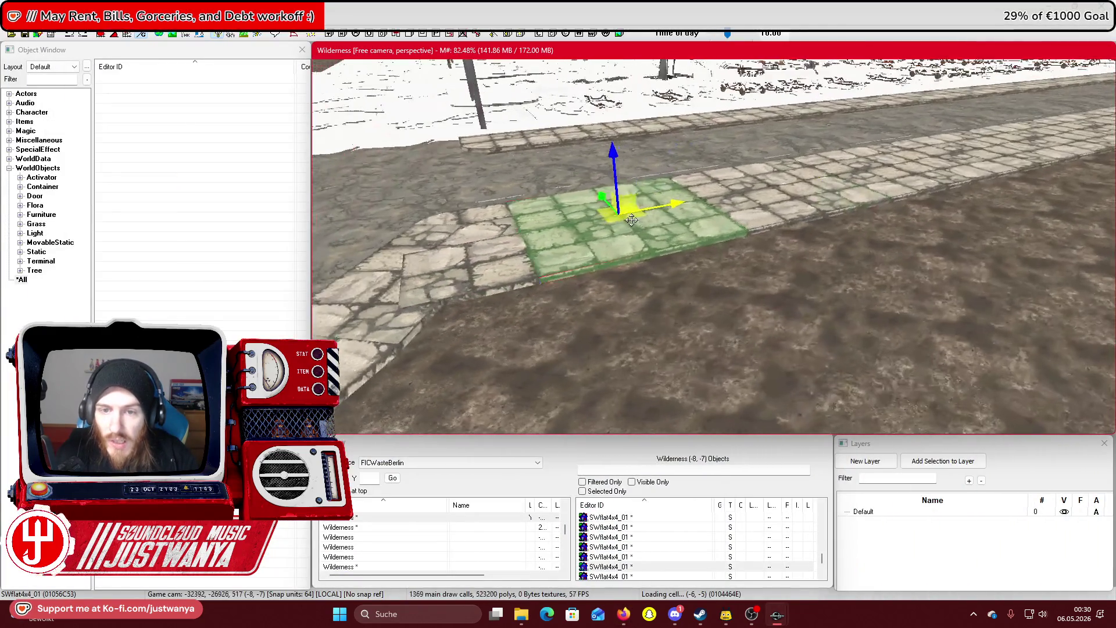
{"action": "scroll", "coordinate": [756, 303], "scroll_direction": "down", "scroll_amount": 10}
{"action": "scroll", "coordinate": [584, 247], "scroll_direction": "up", "scroll_amount": 3}
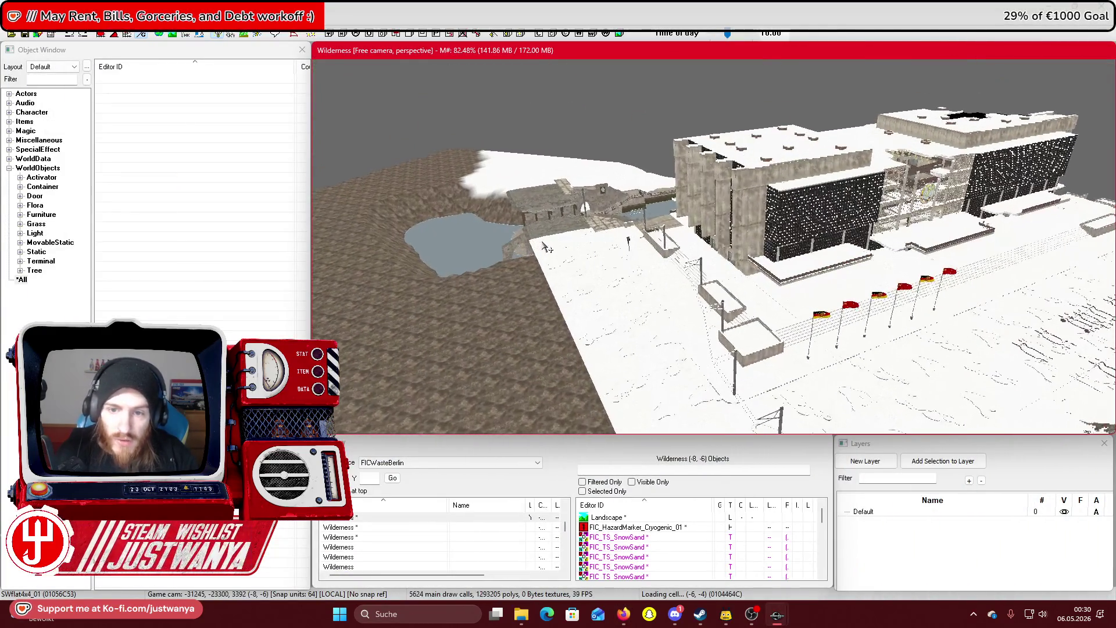
{"action": "scroll", "coordinate": [584, 247], "scroll_direction": "up", "scroll_amount": 3}
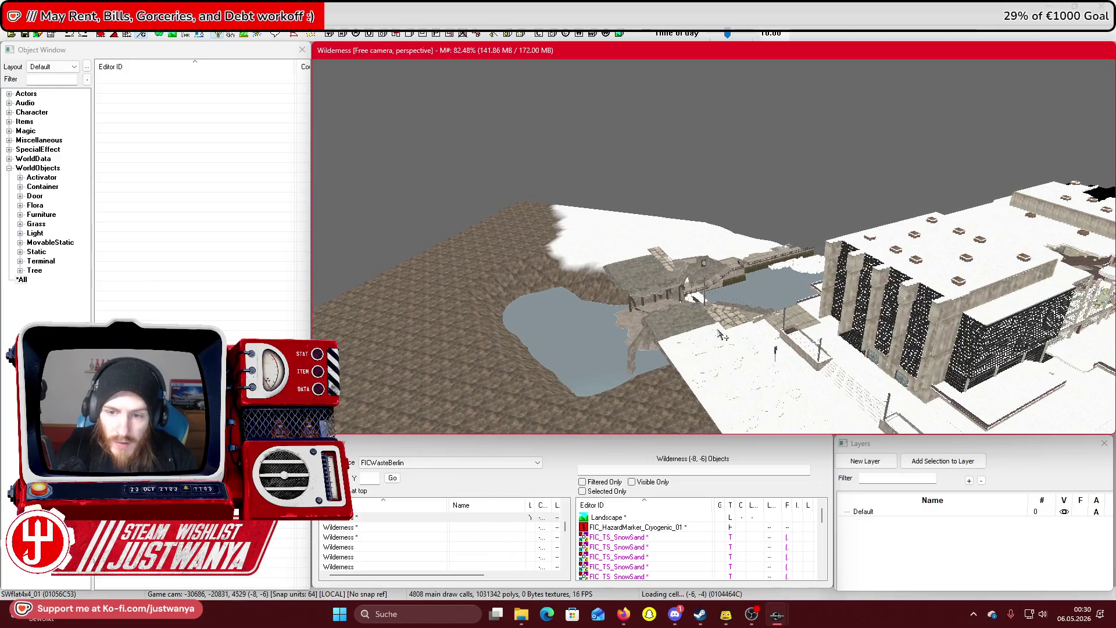
{"action": "scroll", "coordinate": [723, 336], "scroll_direction": "up", "scroll_amount": 3}
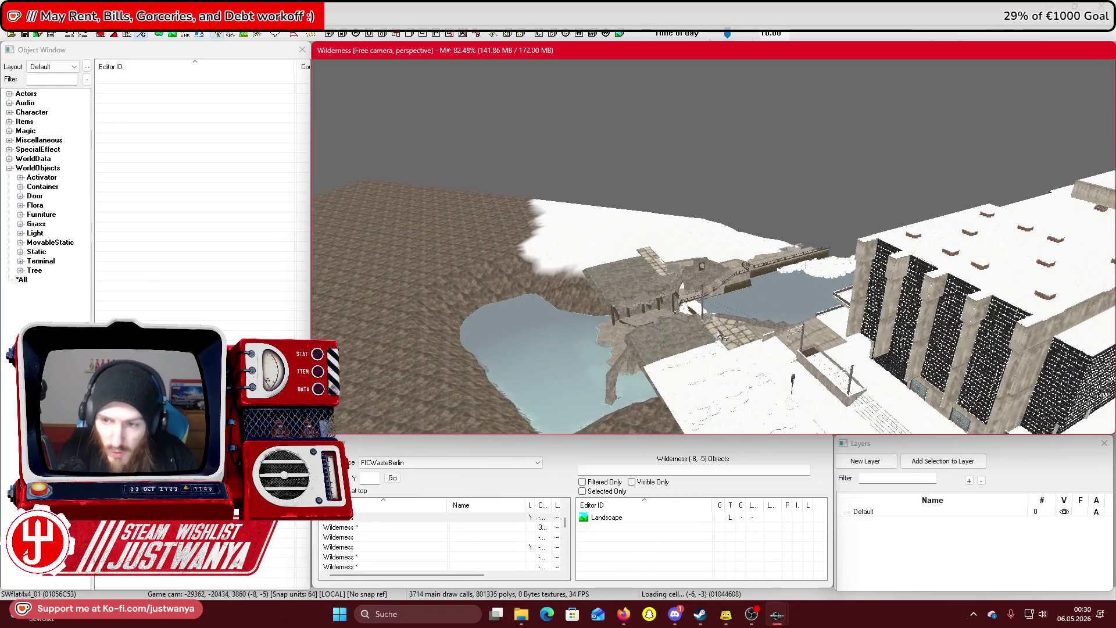
{"action": "scroll", "coordinate": [716, 333], "scroll_direction": "up", "scroll_amount": 3}
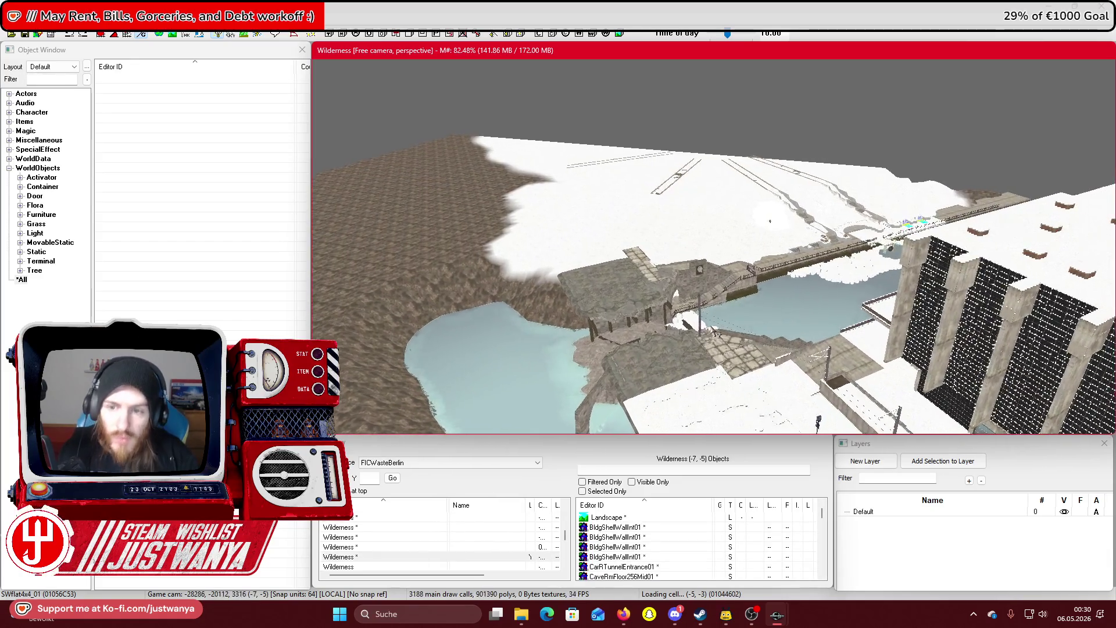
{"action": "scroll", "coordinate": [711, 330], "scroll_direction": "up", "scroll_amount": 3}
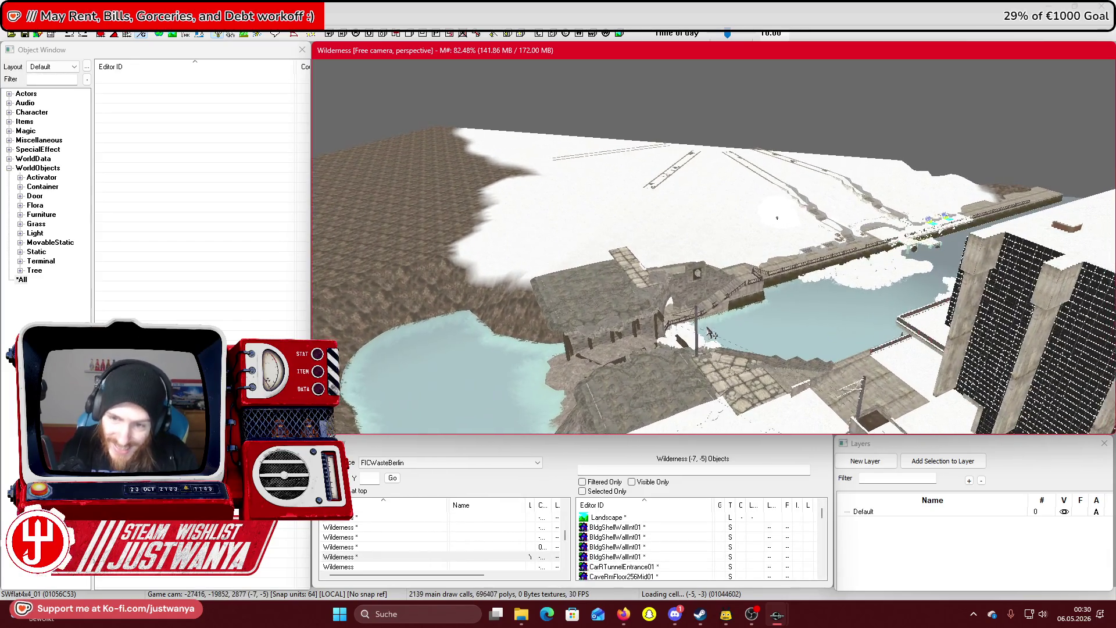
{"action": "scroll", "coordinate": [709, 336], "scroll_direction": "up", "scroll_amount": 1}
{"action": "scroll", "coordinate": [712, 337], "scroll_direction": "up", "scroll_amount": 2}
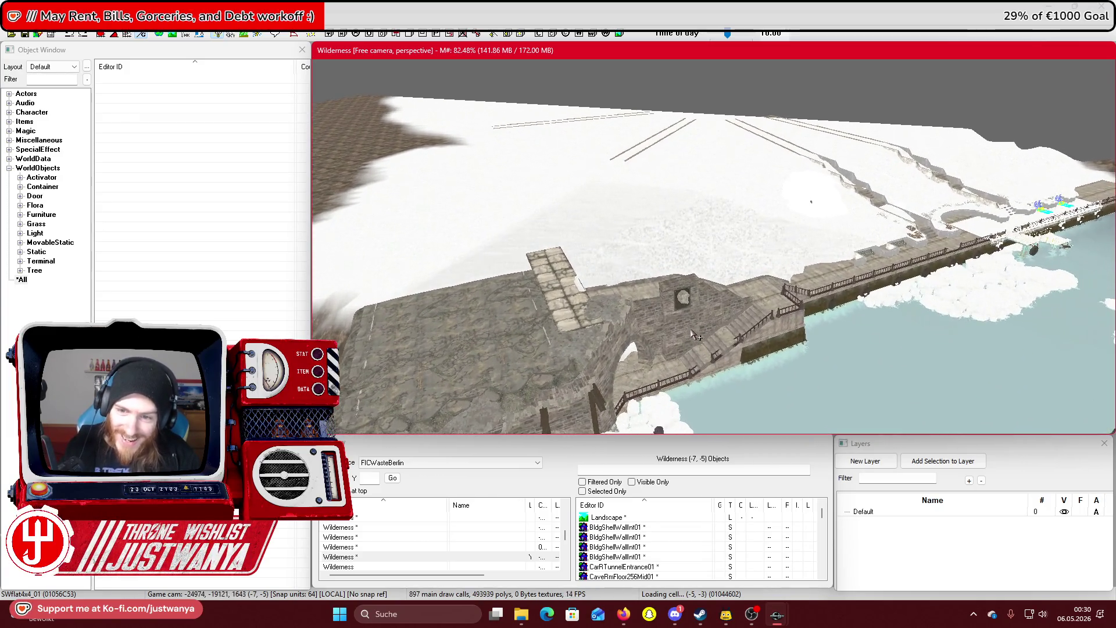
{"action": "scroll", "coordinate": [685, 336], "scroll_direction": "up", "scroll_amount": 3}
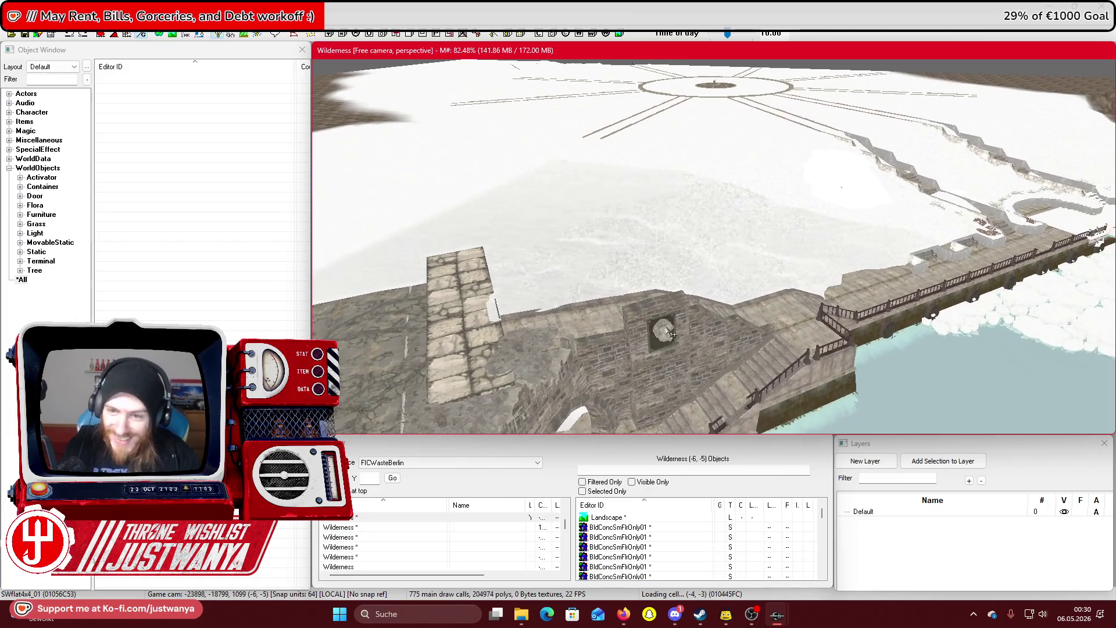
{"action": "left_click", "coordinate": [661, 315]}
Orbit around the RWStraight01_SG wall piece to view it from the river side
{"action": "scroll", "coordinate": [663, 314], "scroll_direction": "up", "scroll_amount": 3}
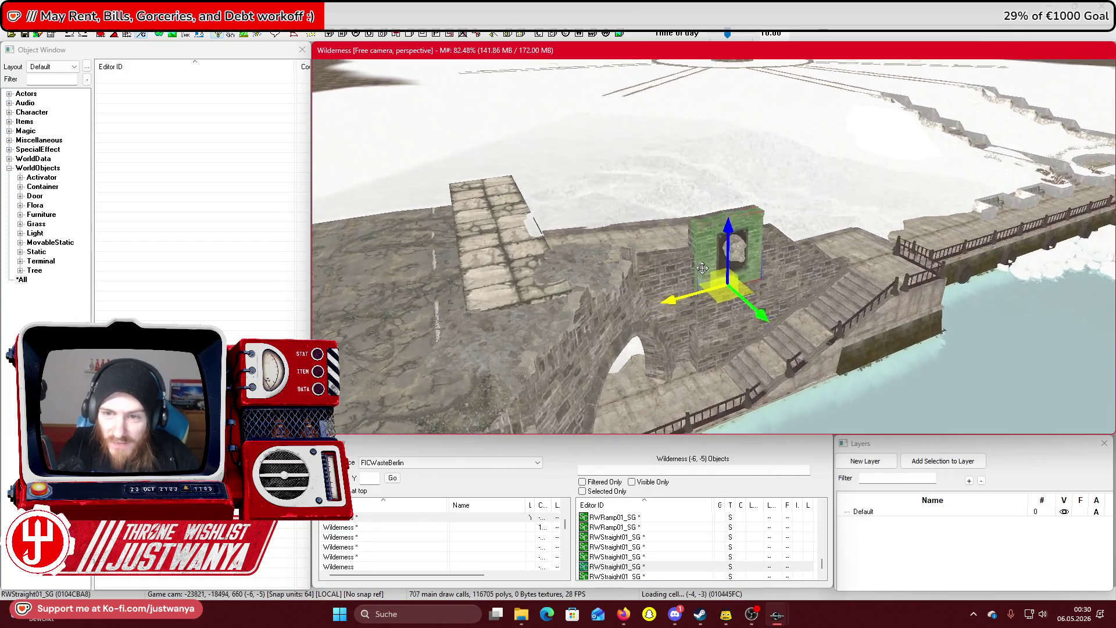
{"action": "scroll", "coordinate": [711, 291], "scroll_direction": "up", "scroll_amount": 3}
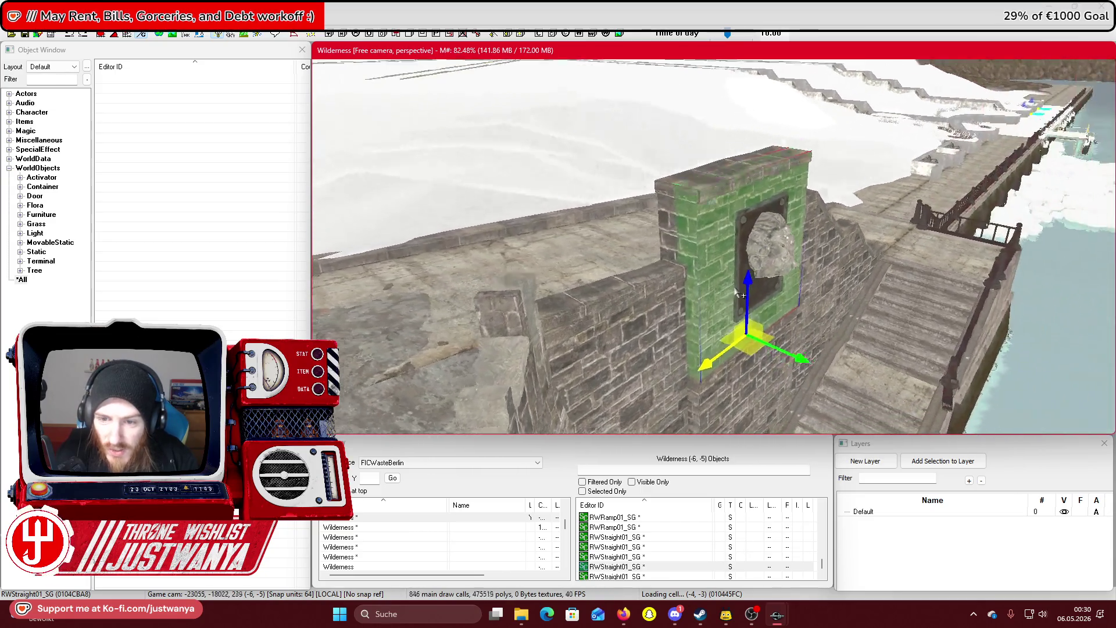
{"action": "left_click_drag", "start_coordinate": [710, 281], "coordinate": [599, 288]}
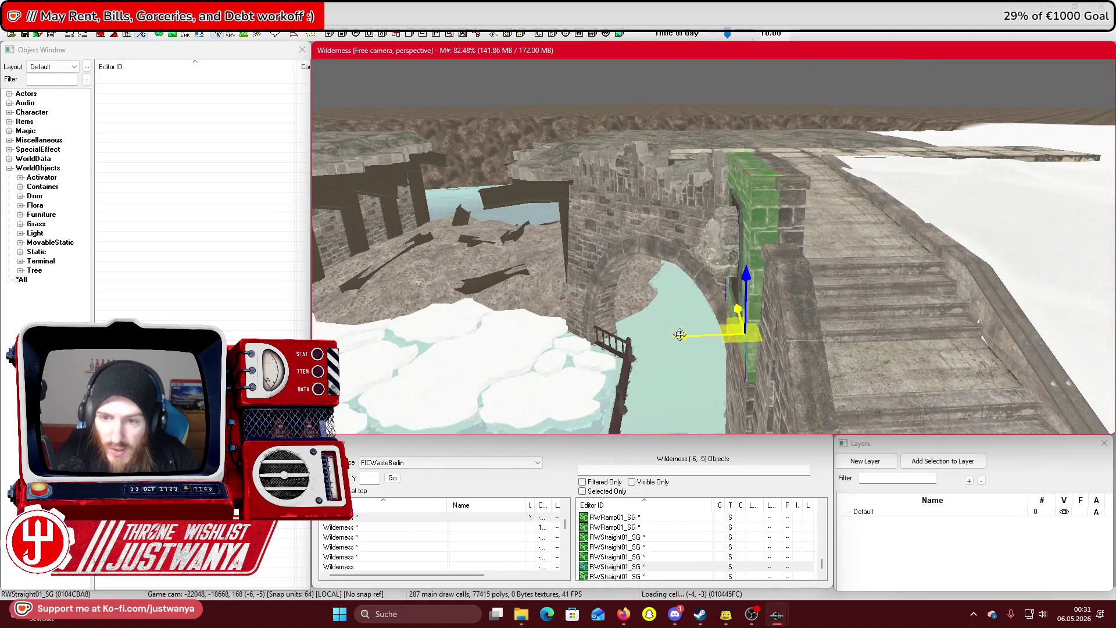
{"action": "mouse_move", "coordinate": [695, 336]}
{"action": "left_mouse_down"}
{"action": "mouse_move", "coordinate": [744, 309]}
{"action": "mouse_move", "coordinate": [984, 300]}
{"action": "mouse_move", "coordinate": [662, 314]}
{"action": "mouse_move", "coordinate": [923, 307]}
{"action": "left_mouse_up"}
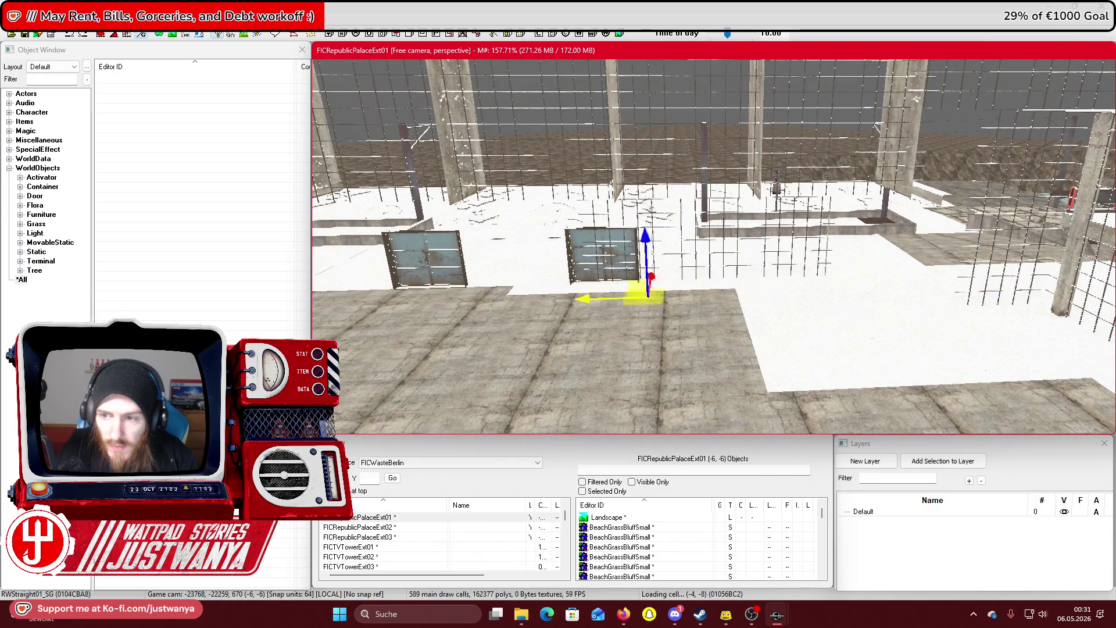
Drag the wall piece across the cells to the road edge in Wilderness (-8,-7)
{"action": "left_click_drag", "start_coordinate": [468, 303], "coordinate": [906, 282]}
{"action": "left_click_drag", "start_coordinate": [368, 300], "coordinate": [1029, 291]}
{"action": "left_click_drag", "start_coordinate": [379, 304], "coordinate": [803, 290]}
{"action": "left_click_drag", "start_coordinate": [405, 299], "coordinate": [704, 302]}
{"action": "mouse_move", "coordinate": [565, 340]}
{"action": "left_mouse_down"}
{"action": "mouse_move", "coordinate": [442, 344]}
{"action": "mouse_move", "coordinate": [697, 330]}
{"action": "mouse_move", "coordinate": [690, 360]}
{"action": "mouse_move", "coordinate": [668, 368]}
{"action": "mouse_move", "coordinate": [646, 407]}
{"action": "mouse_move", "coordinate": [736, 410]}
{"action": "mouse_move", "coordinate": [723, 406]}
{"action": "left_mouse_up"}
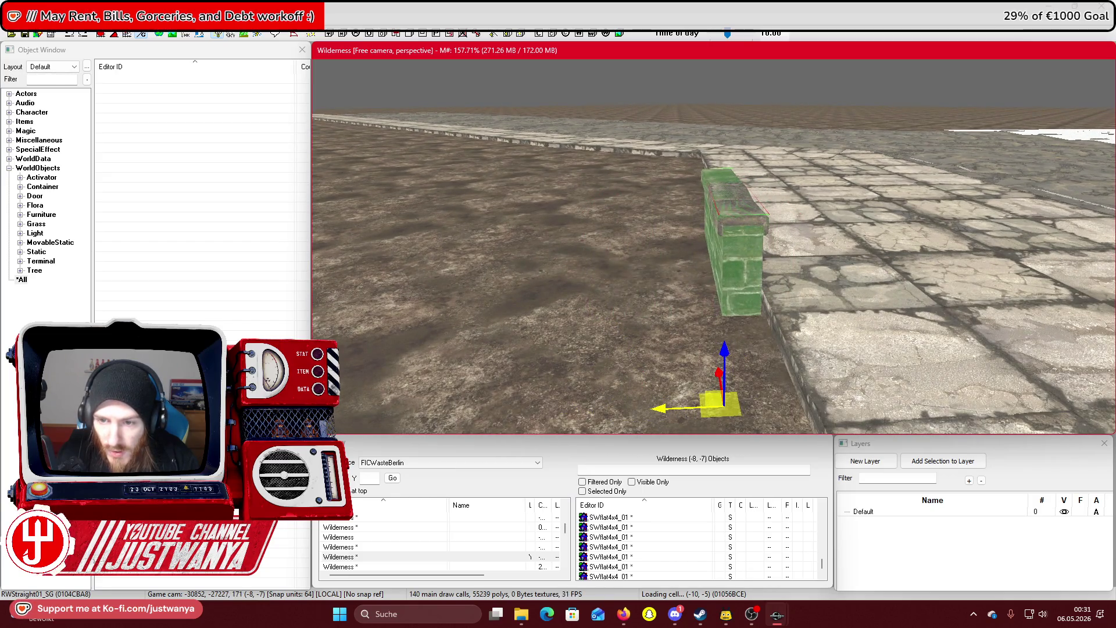
Swap the piece for the longer RWStraight02_SG wall along the pavement edge
{"action": "mouse_move", "coordinate": [725, 242]}
{"action": "left_mouse_down"}
{"action": "mouse_move", "coordinate": [898, 226]}
{"action": "mouse_move", "coordinate": [899, 279]}
{"action": "left_mouse_up"}
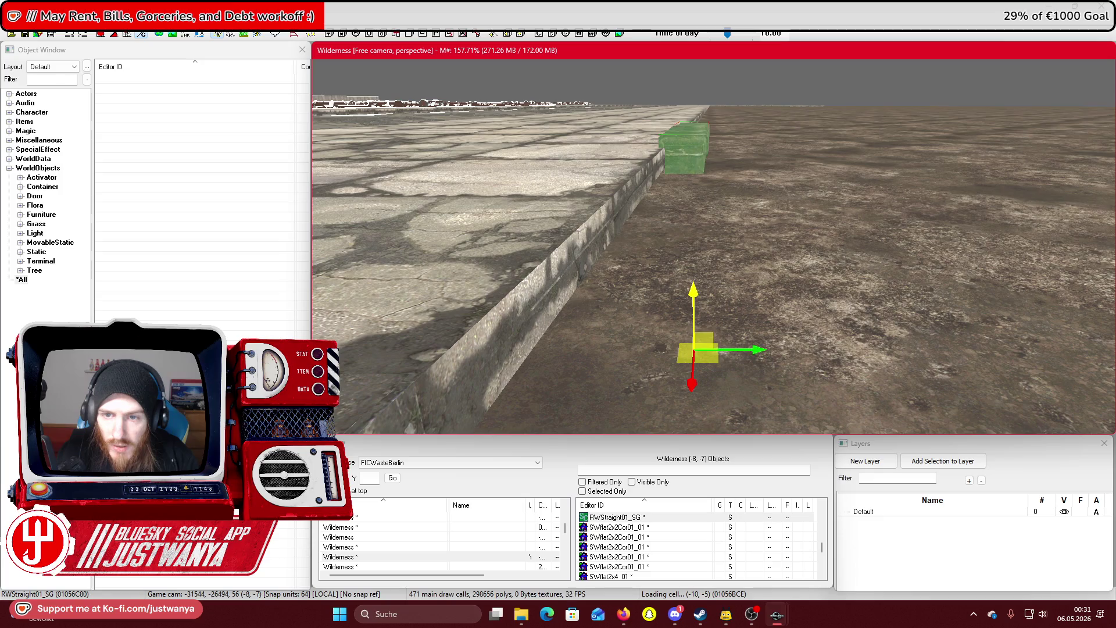
{"action": "left_click_drag", "start_coordinate": [685, 156], "coordinate": [840, 188]}
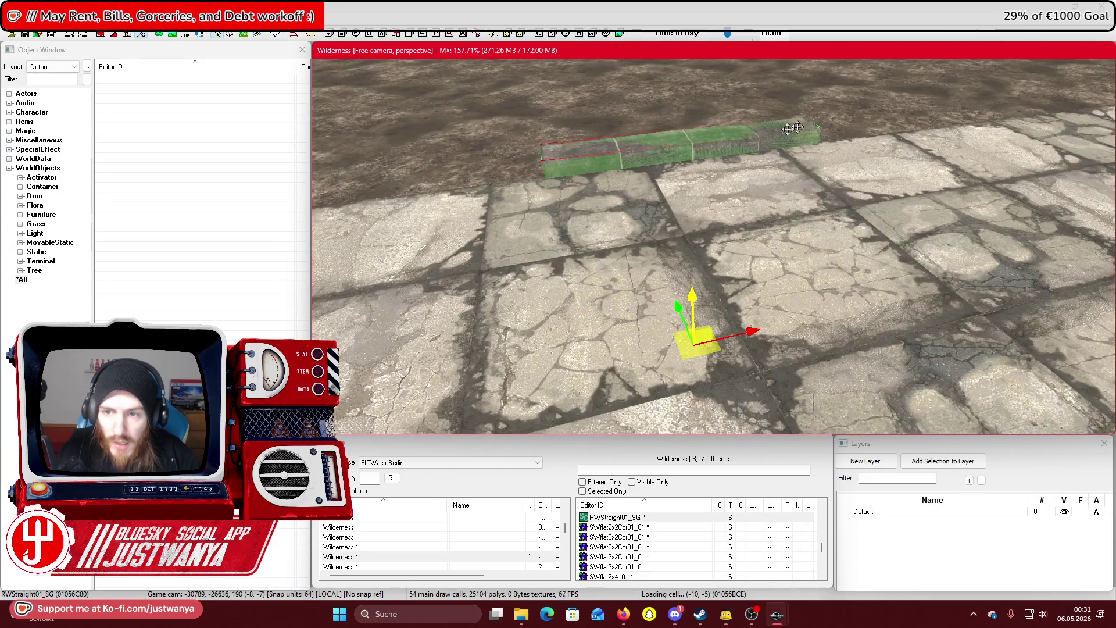
{"action": "left_click_drag", "start_coordinate": [651, 242], "coordinate": [623, 271]}
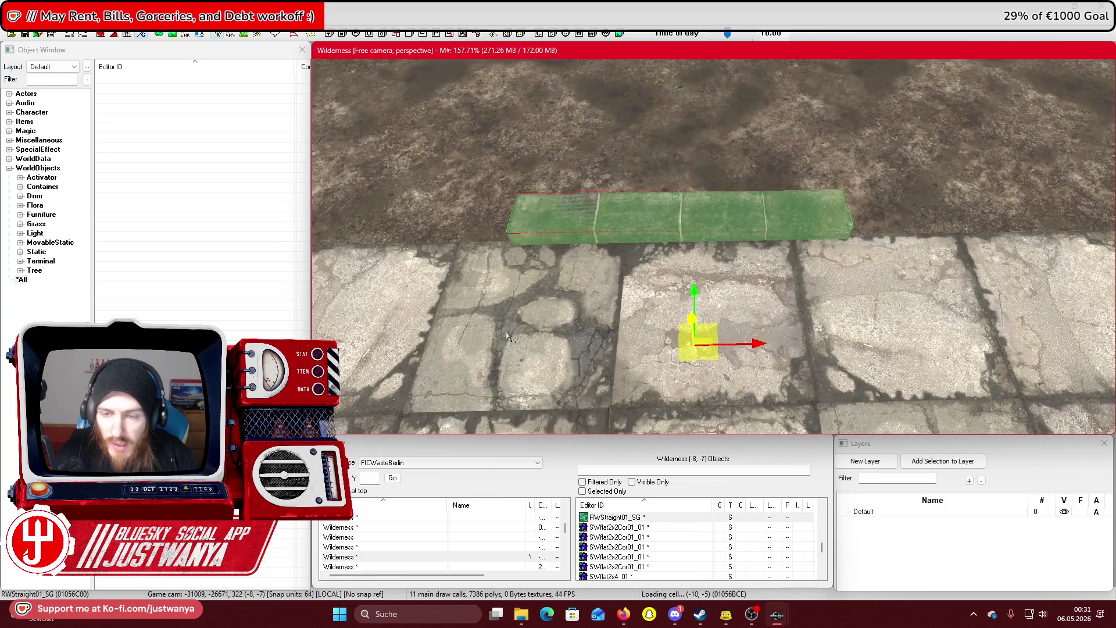
{"action": "key", "text": "ctrl+z"}
{"action": "mouse_move", "coordinate": [634, 221]}
{"action": "left_mouse_down"}
{"action": "mouse_move", "coordinate": [634, 364]}
{"action": "mouse_move", "coordinate": [953, 314]}
{"action": "mouse_move", "coordinate": [495, 314]}
{"action": "mouse_move", "coordinate": [758, 278]}
{"action": "mouse_move", "coordinate": [502, 305]}
{"action": "mouse_move", "coordinate": [721, 295]}
{"action": "left_mouse_up"}
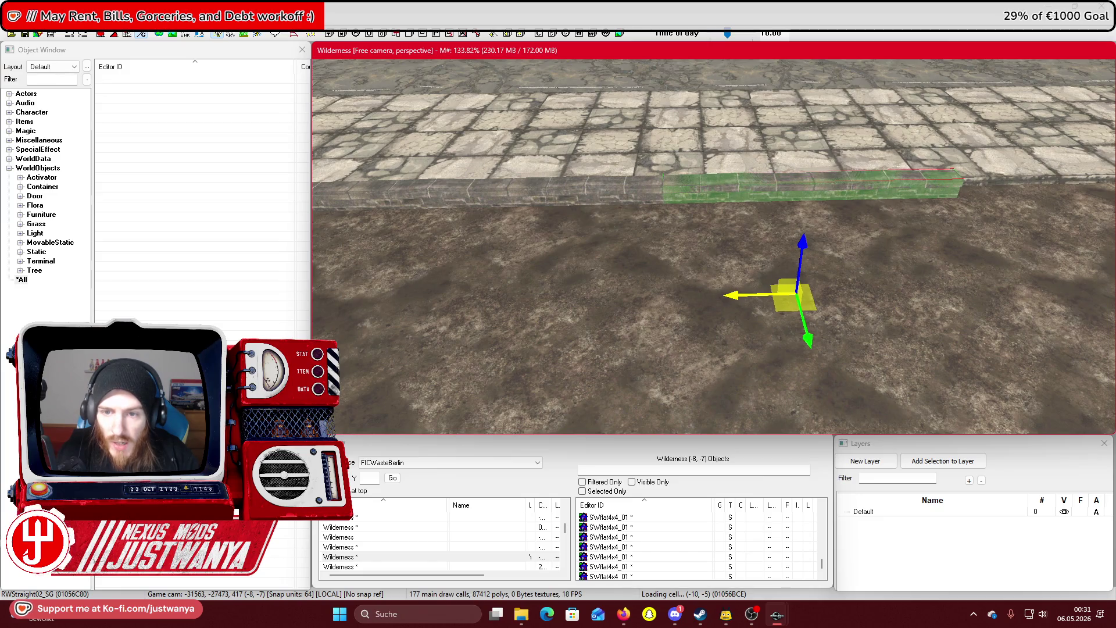
Slide the stone wall section along the road edge, lining it up just past the grey wall
{"action": "left_click_drag", "start_coordinate": [860, 285], "coordinate": [693, 297]}
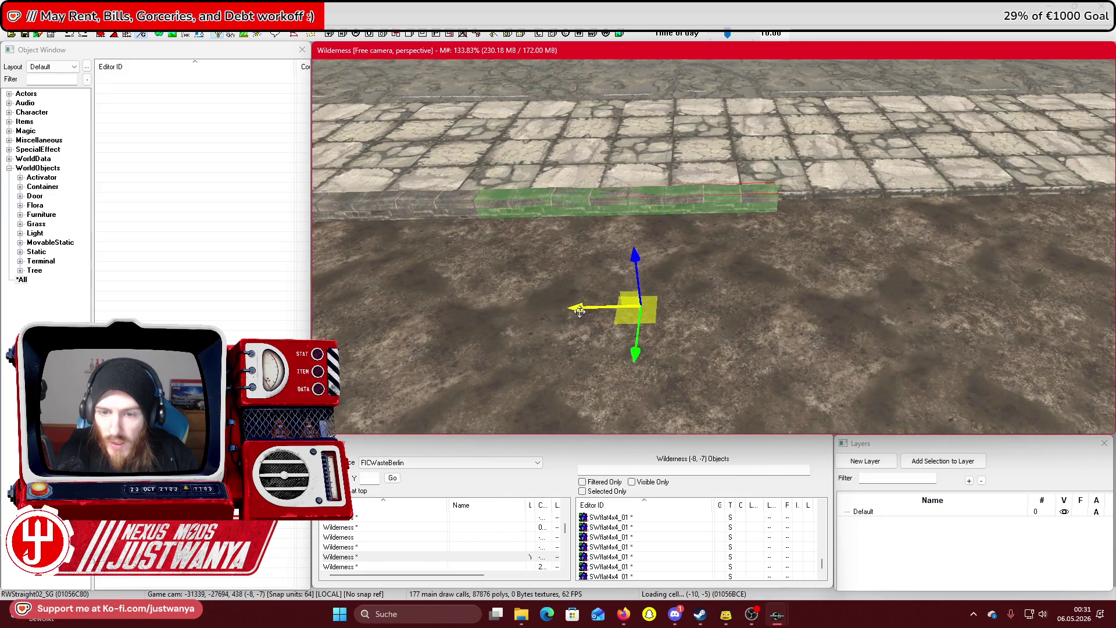
{"action": "mouse_move", "coordinate": [579, 310]}
{"action": "left_mouse_down"}
{"action": "mouse_move", "coordinate": [835, 302]}
{"action": "mouse_move", "coordinate": [721, 309]}
{"action": "left_mouse_up"}
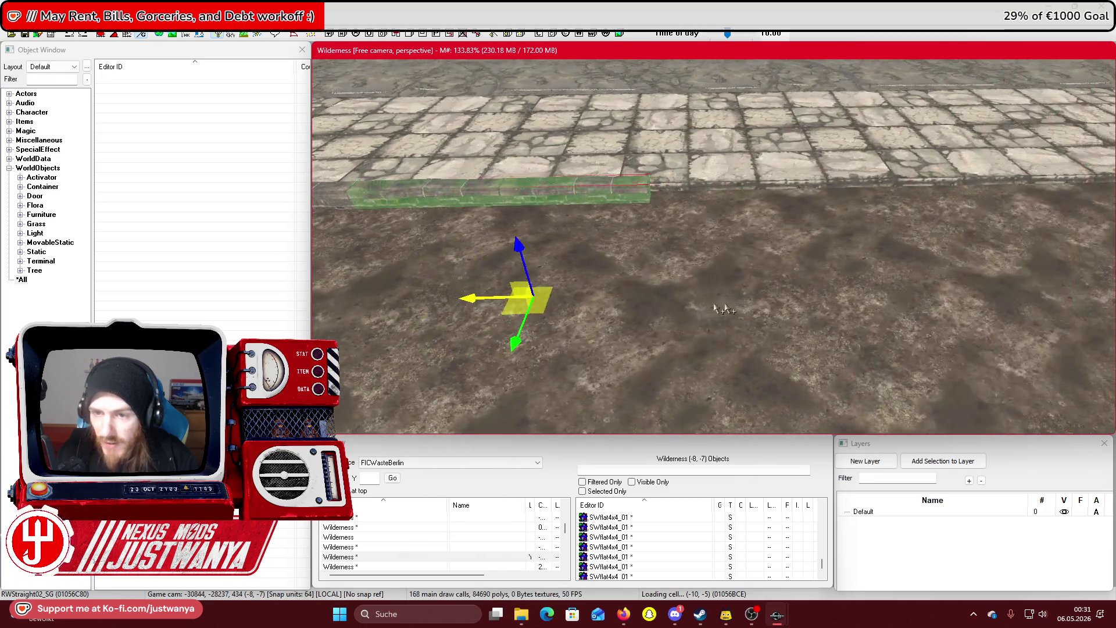
{"action": "mouse_move", "coordinate": [474, 302]}
{"action": "left_mouse_down"}
{"action": "mouse_move", "coordinate": [745, 296]}
{"action": "mouse_move", "coordinate": [591, 294]}
{"action": "mouse_move", "coordinate": [511, 311]}
{"action": "mouse_move", "coordinate": [801, 294]}
{"action": "mouse_move", "coordinate": [578, 314]}
{"action": "mouse_move", "coordinate": [736, 297]}
{"action": "mouse_move", "coordinate": [524, 299]}
{"action": "mouse_move", "coordinate": [784, 297]}
{"action": "left_mouse_up"}
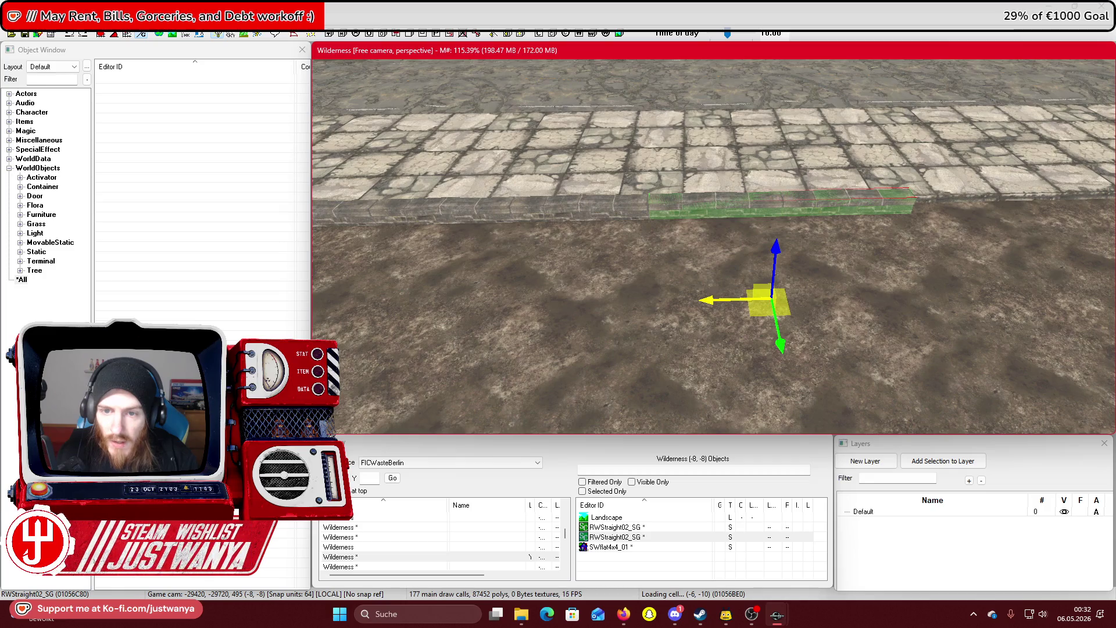
{"action": "left_click_drag", "start_coordinate": [722, 295], "coordinate": [640, 307]}
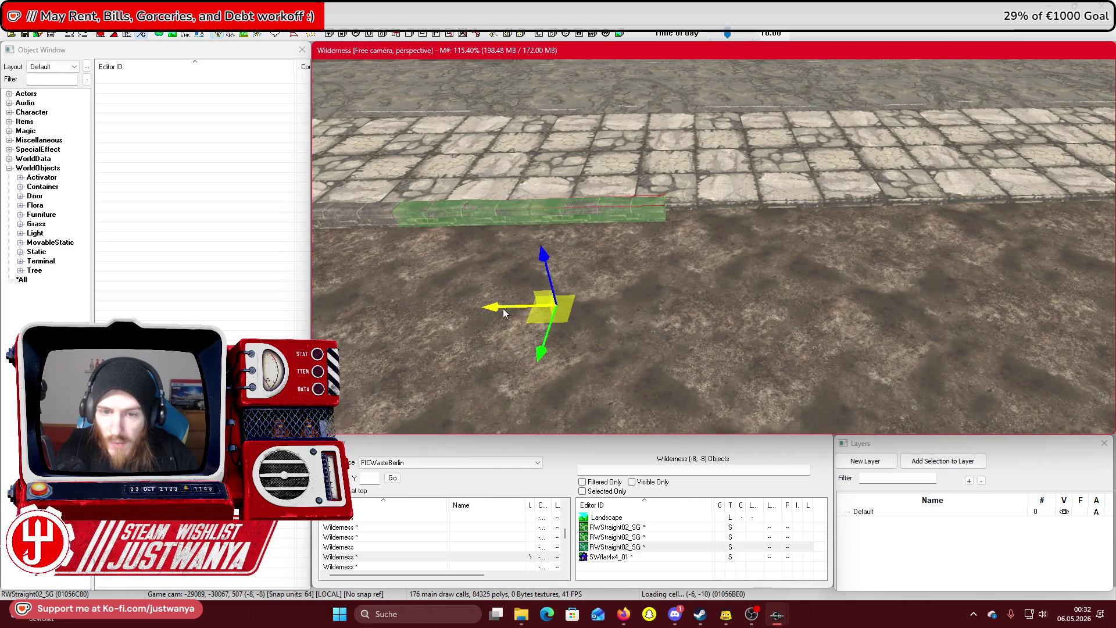
{"action": "left_click_drag", "start_coordinate": [504, 313], "coordinate": [742, 305]}
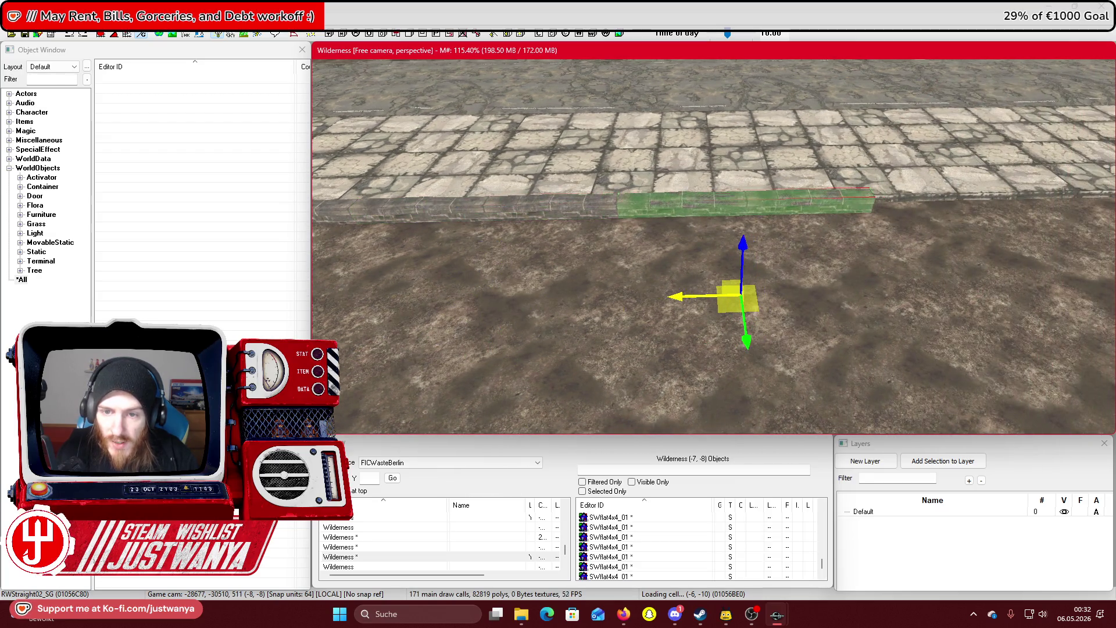
{"action": "mouse_move", "coordinate": [675, 297]}
{"action": "left_mouse_down"}
{"action": "mouse_move", "coordinate": [895, 293]}
{"action": "mouse_move", "coordinate": [743, 290]}
{"action": "left_mouse_up"}
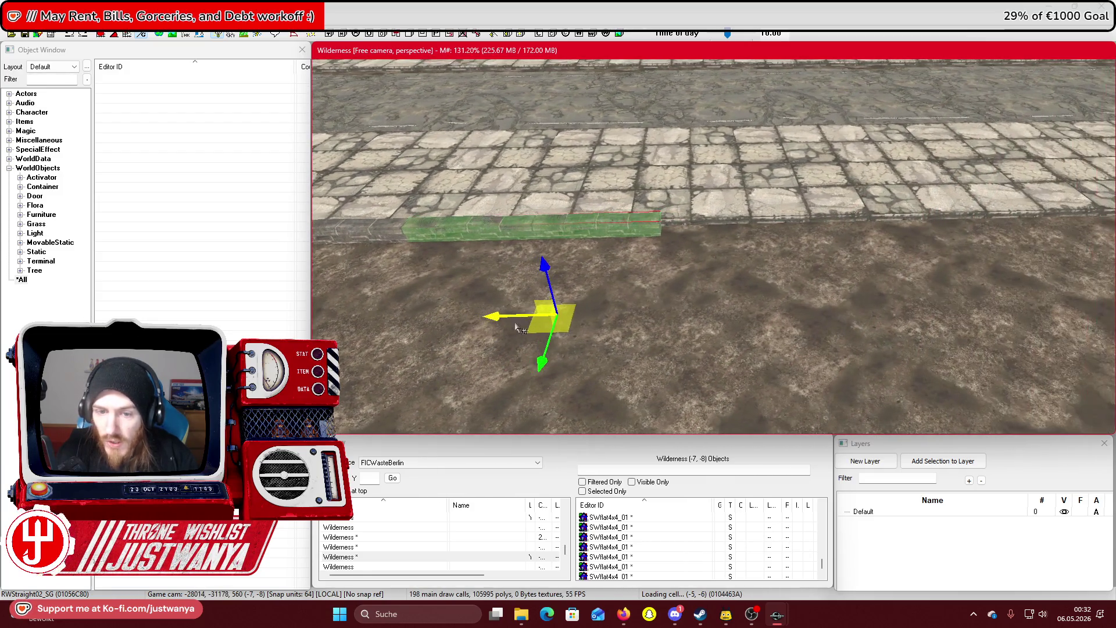
{"action": "mouse_move", "coordinate": [516, 328]}
{"action": "left_mouse_down"}
{"action": "mouse_move", "coordinate": [725, 322]}
{"action": "mouse_move", "coordinate": [643, 316]}
{"action": "left_mouse_up"}
Extend the wall further along the road edge, one section length at a time
{"action": "mouse_move", "coordinate": [496, 318]}
{"action": "left_mouse_down"}
{"action": "mouse_move", "coordinate": [713, 311]}
{"action": "mouse_move", "coordinate": [463, 311]}
{"action": "mouse_move", "coordinate": [682, 304]}
{"action": "left_mouse_up"}
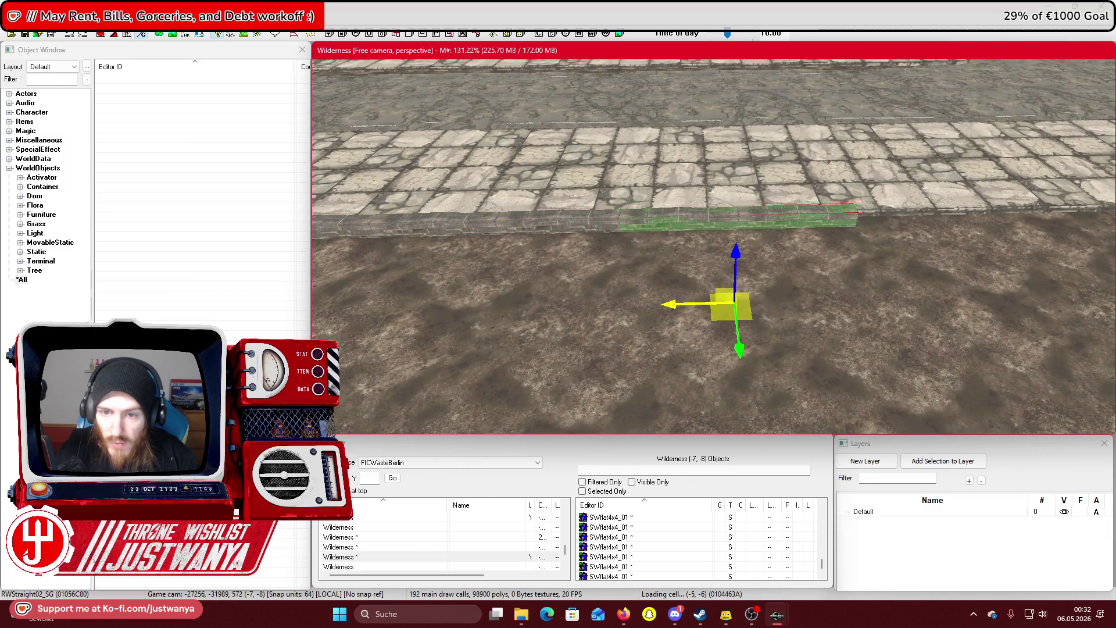
{"action": "left_click_drag", "start_coordinate": [682, 303], "coordinate": [605, 309]}
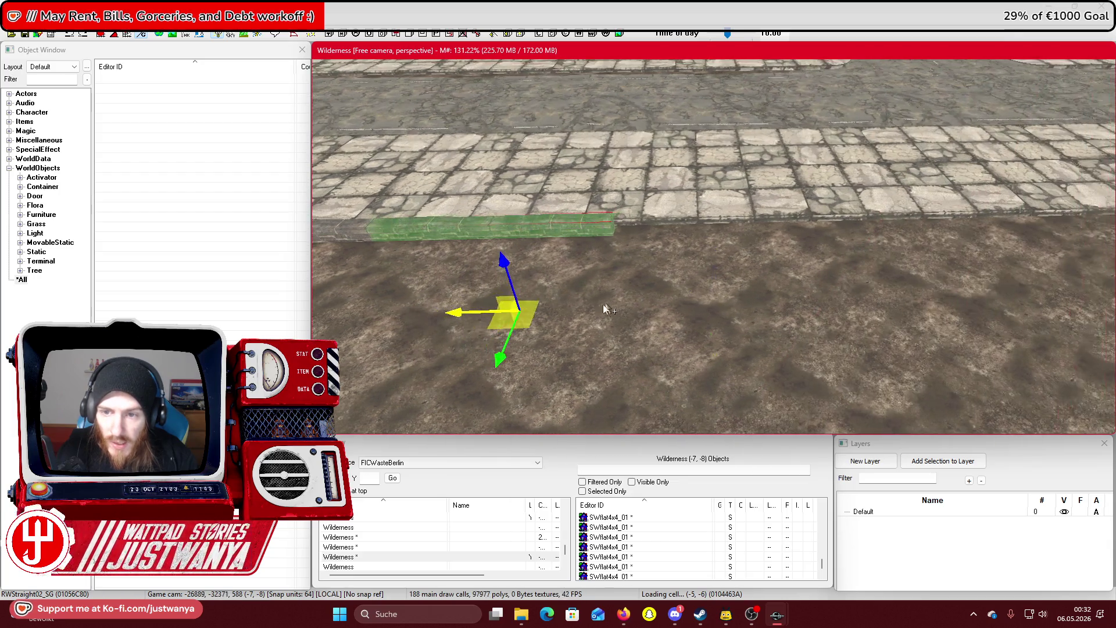
{"action": "left_click_drag", "start_coordinate": [458, 311], "coordinate": [777, 298]}
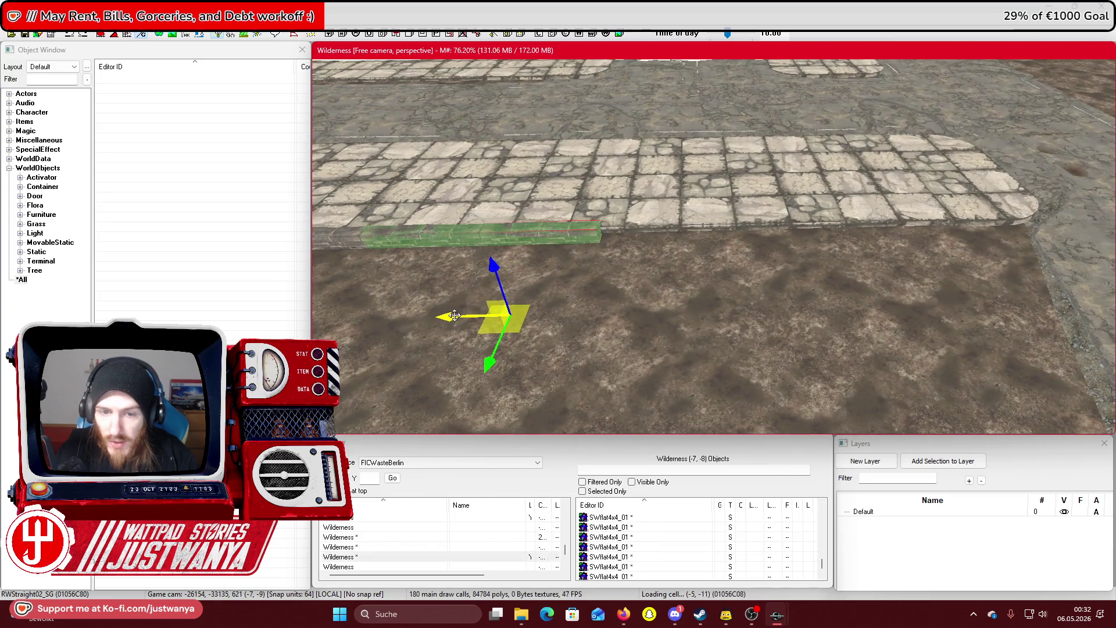
{"action": "mouse_move", "coordinate": [455, 313]}
{"action": "left_mouse_down"}
{"action": "mouse_move", "coordinate": [748, 312]}
{"action": "mouse_move", "coordinate": [666, 310]}
{"action": "mouse_move", "coordinate": [713, 310]}
{"action": "left_mouse_up"}
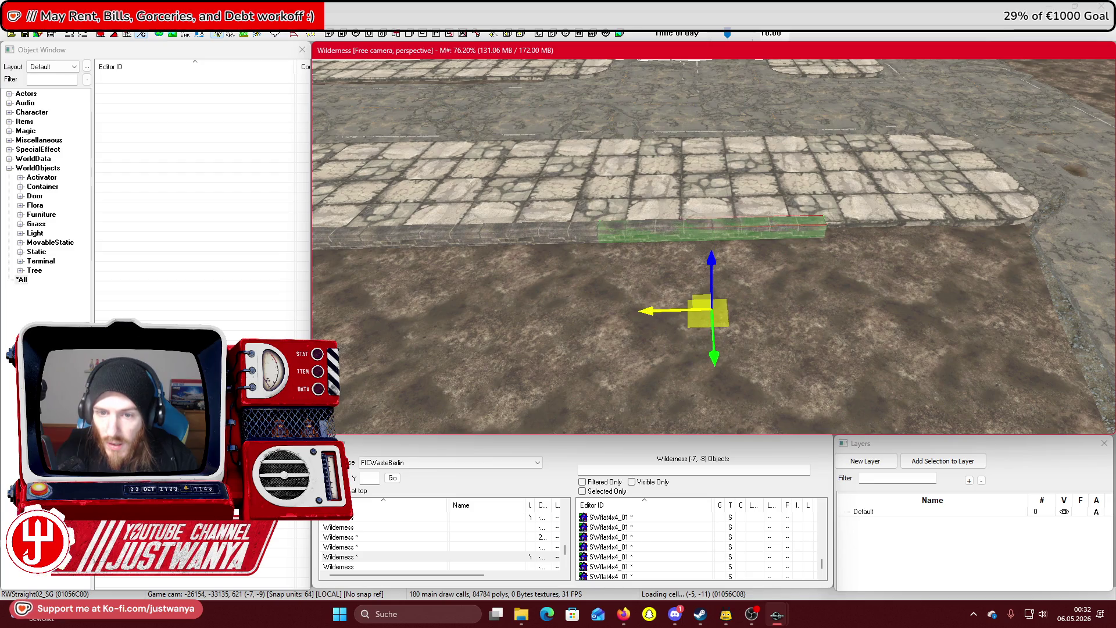
{"action": "mouse_move", "coordinate": [652, 310]}
{"action": "left_mouse_down"}
{"action": "mouse_move", "coordinate": [881, 303]}
{"action": "mouse_move", "coordinate": [843, 305]}
{"action": "left_mouse_up"}
{"action": "key", "text": "shift"}
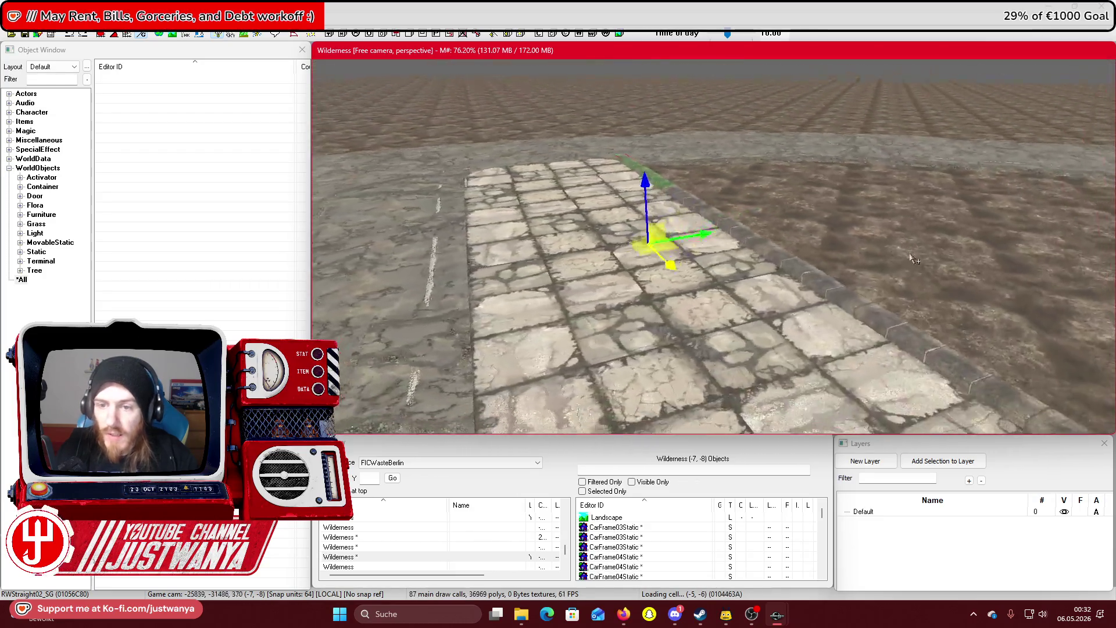
Save the plugin, then lower the wall down into the river water
{"action": "left_click", "coordinate": [26, 35]}
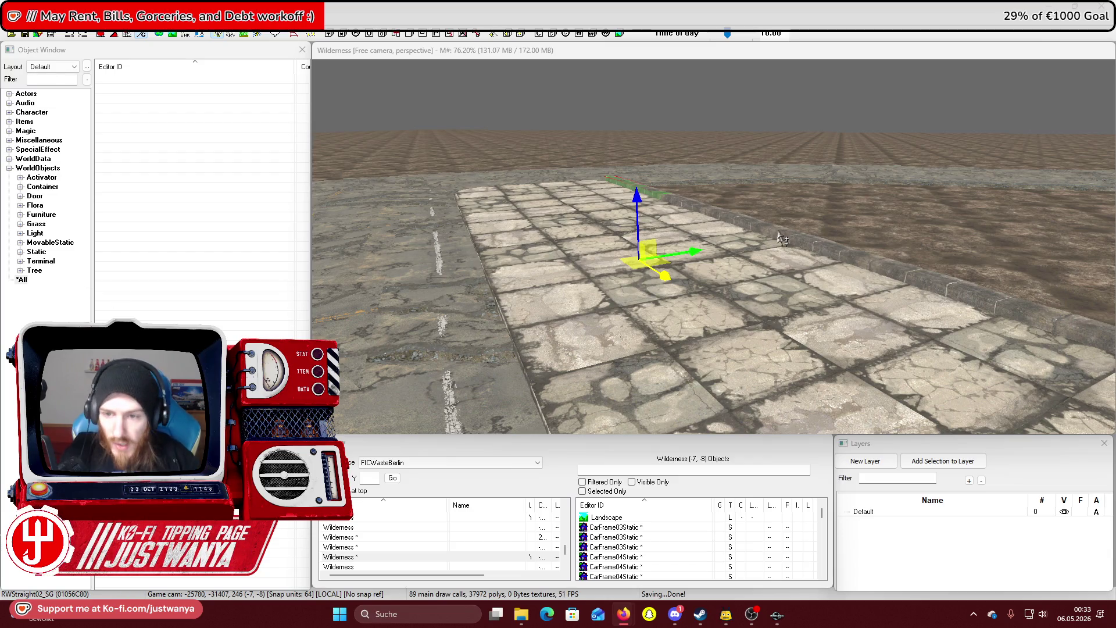
{"action": "mouse_move", "coordinate": [790, 236]}
{"action": "left_mouse_down"}
{"action": "mouse_move", "coordinate": [881, 306]}
{"action": "mouse_move", "coordinate": [930, 263]}
{"action": "mouse_move", "coordinate": [932, 241]}
{"action": "mouse_move", "coordinate": [840, 247]}
{"action": "left_mouse_up"}
{"action": "left_click_drag", "start_coordinate": [692, 162], "coordinate": [796, 382]}
Undo and redo the wall's lowering into the water
{"action": "key", "text": "ctrl+z"}
{"action": "key", "text": "ctrl+z"}
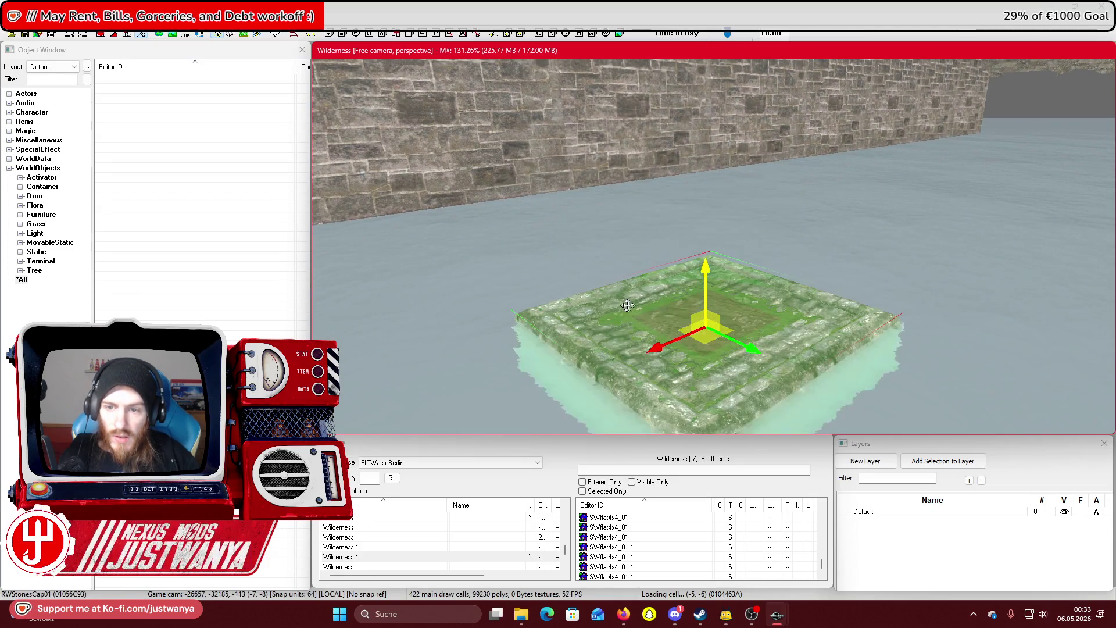
{"action": "key", "text": "ctrl+y"}
{"action": "key", "text": "ctrl+z"}
{"action": "key", "text": "ctrl+y"}
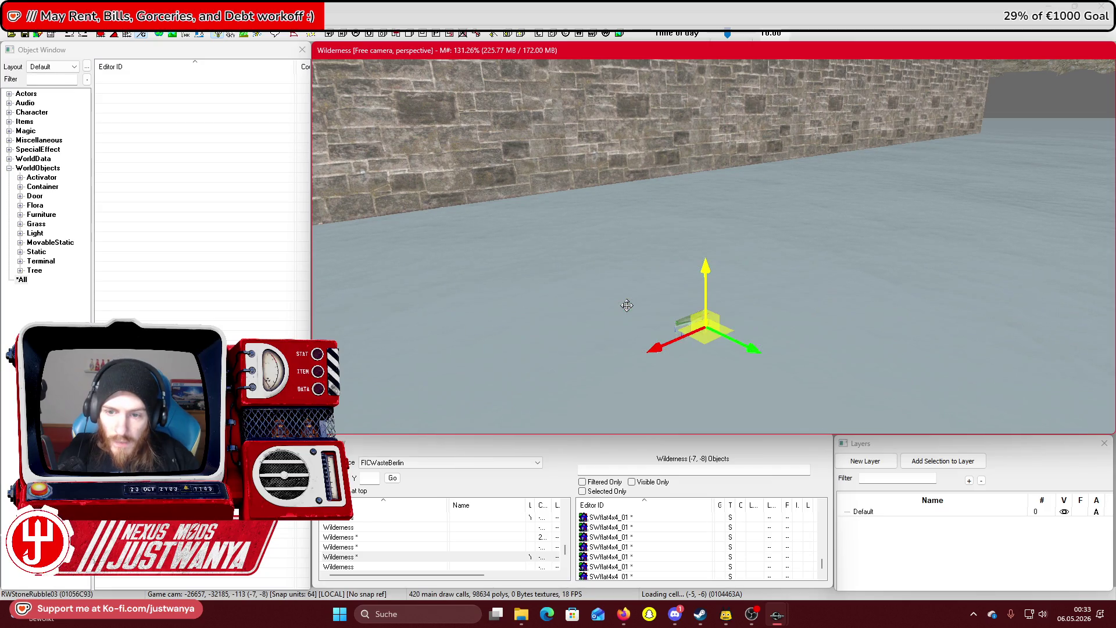
Cycle the piece through stone post, railed staircase, curved river wall and half-circle rail variants
{"action": "key", "text": "ctrl+z"}
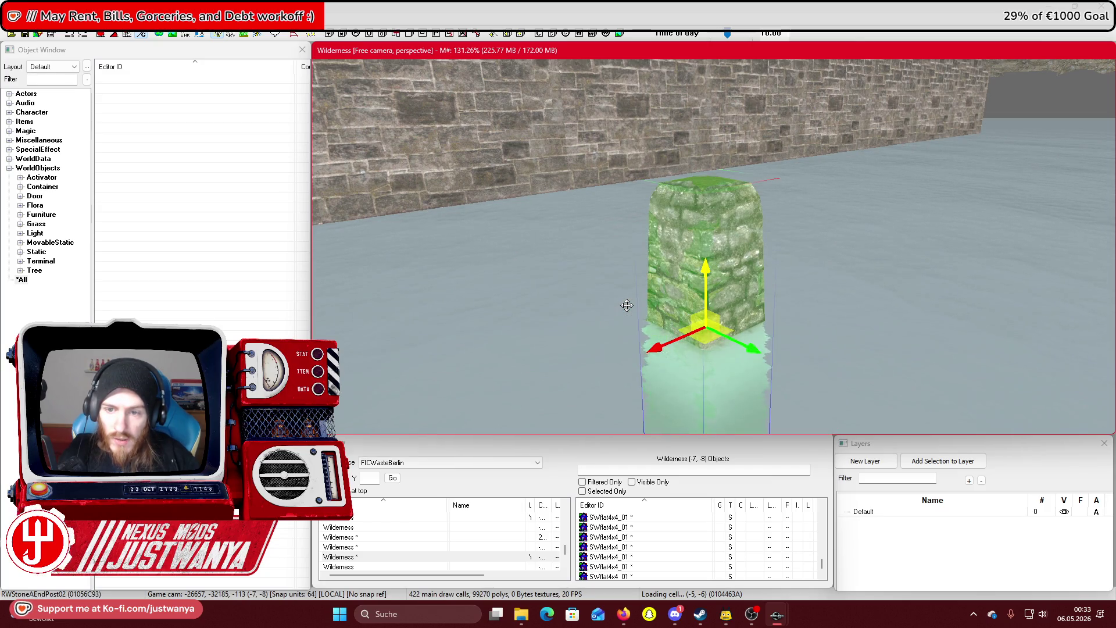
{"action": "key", "text": "ctrl+z"}
{"action": "key", "text": "ctrl+z"}
{"action": "key", "text": "ctrl+z"}
{"action": "key", "text": "ctrl+z"}
{"action": "key", "text": "ctrl+z"}
{"action": "key", "text": "ctrl+z"}
{"action": "key", "text": "ctrl+z"}
{"action": "key", "text": "ctrl+z"}
{"action": "key", "text": "ctrl+y"}
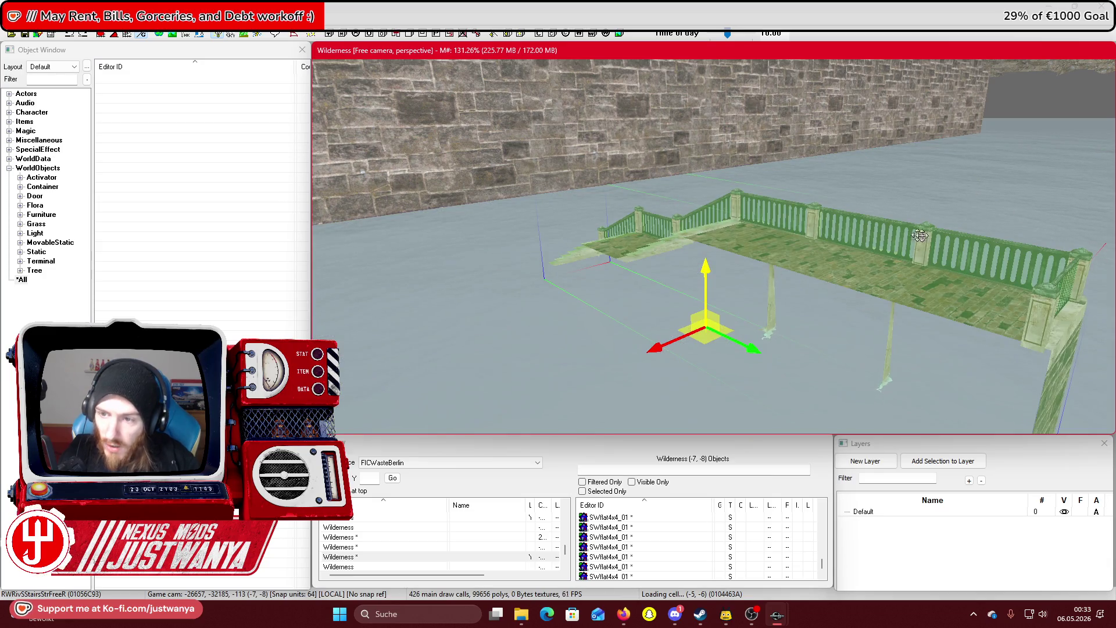
{"action": "key", "text": "ctrl+z"}
{"action": "key", "text": "ctrl+z"}
{"action": "key", "text": "ctrl+z"}
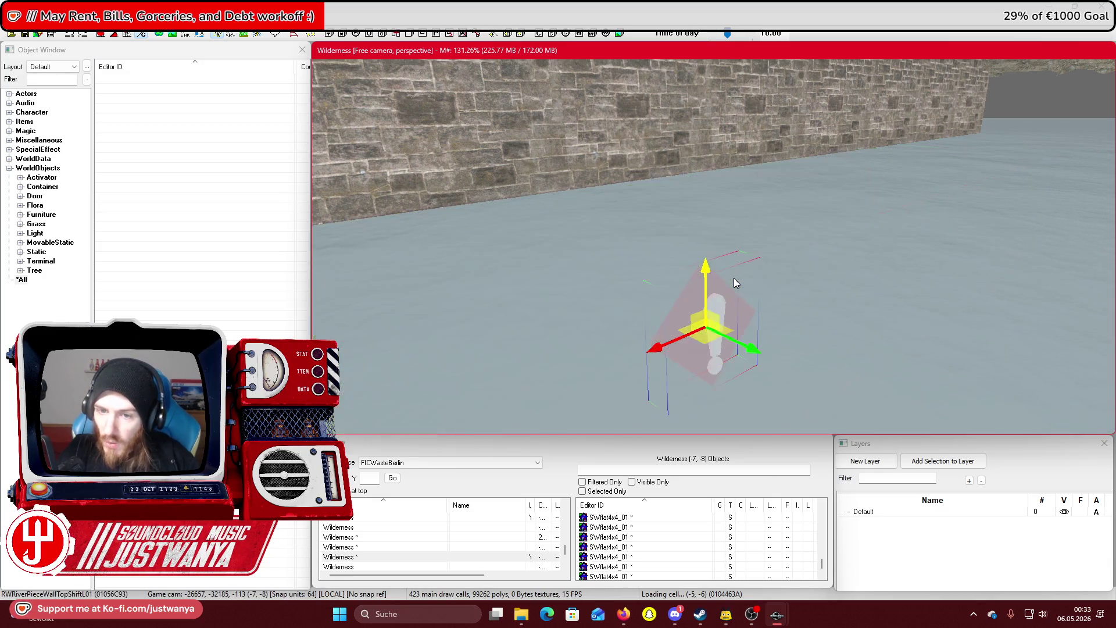
{"action": "key", "text": "ctrl+z"}
{"action": "key", "text": "ctrl+z"}
{"action": "key", "text": "ctrl+z"}
{"action": "key", "text": "ctrl+z"}
{"action": "key", "text": "ctrl+z"}
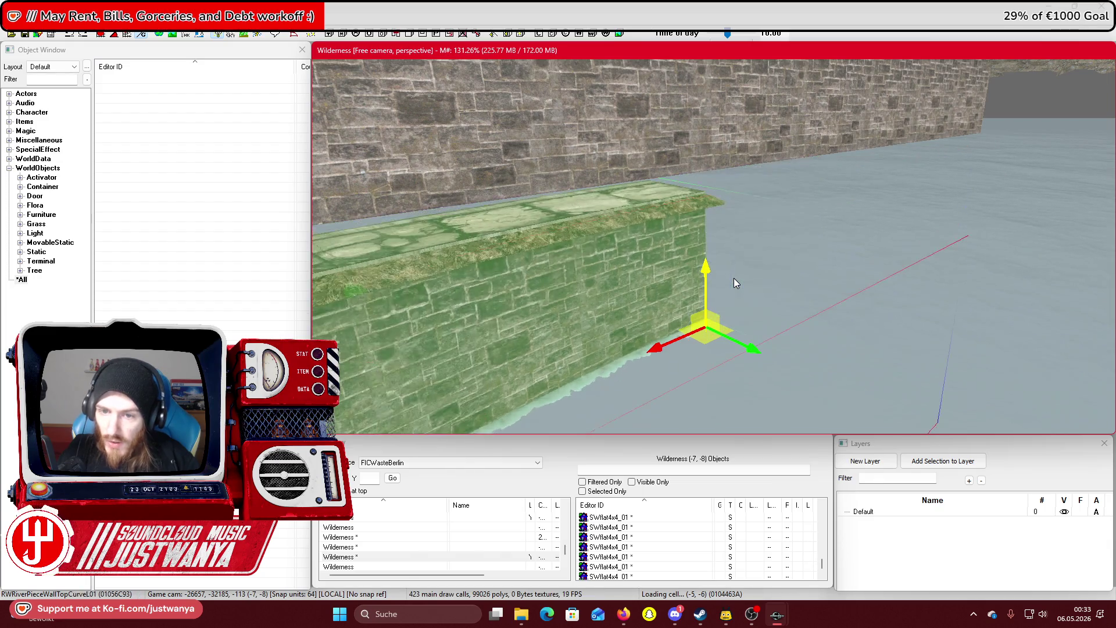
{"action": "key", "text": "ctrl+z"}
{"action": "key", "text": "ctrl+y"}
{"action": "mouse_move", "coordinate": [591, 276]}
{"action": "left_mouse_down"}
{"action": "mouse_move", "coordinate": [669, 295]}
{"action": "mouse_move", "coordinate": [575, 312]}
{"action": "mouse_move", "coordinate": [703, 301]}
{"action": "left_mouse_up"}
{"action": "key", "text": "ctrl+z"}
{"action": "key", "text": "ctrl+y"}
{"action": "key", "text": "ctrl+y"}
{"action": "key", "text": "ctrl+y"}
{"action": "key", "text": "ctrl+y"}
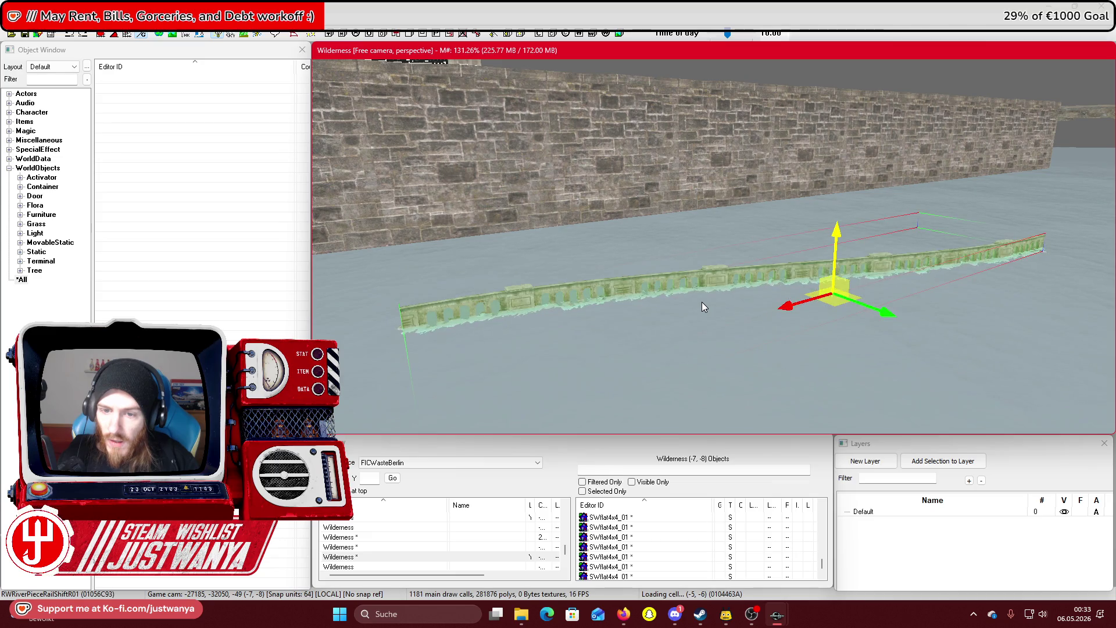
{"action": "key", "text": "ctrl+y"}
{"action": "key", "text": "ctrl+y"}
{"action": "key", "text": "ctrl+y"}
{"action": "key", "text": "ctrl+y"}
{"action": "key", "text": "ctrl+y"}
{"action": "key", "text": "ctrl+y"}
{"action": "key", "text": "ctrl+y"}
{"action": "key", "text": "ctrl+y"}
{"action": "key", "text": "ctrl+y"}
{"action": "key", "text": "ctrl+y"}
Raise the RWRiverPiecePost02 post above the ground and frame it in view
{"action": "mouse_move", "coordinate": [837, 245]}
{"action": "left_mouse_down"}
{"action": "mouse_move", "coordinate": [756, 174]}
{"action": "mouse_move", "coordinate": [707, 259]}
{"action": "left_mouse_up"}
{"action": "key", "text": "c"}
{"action": "key", "text": "shift"}
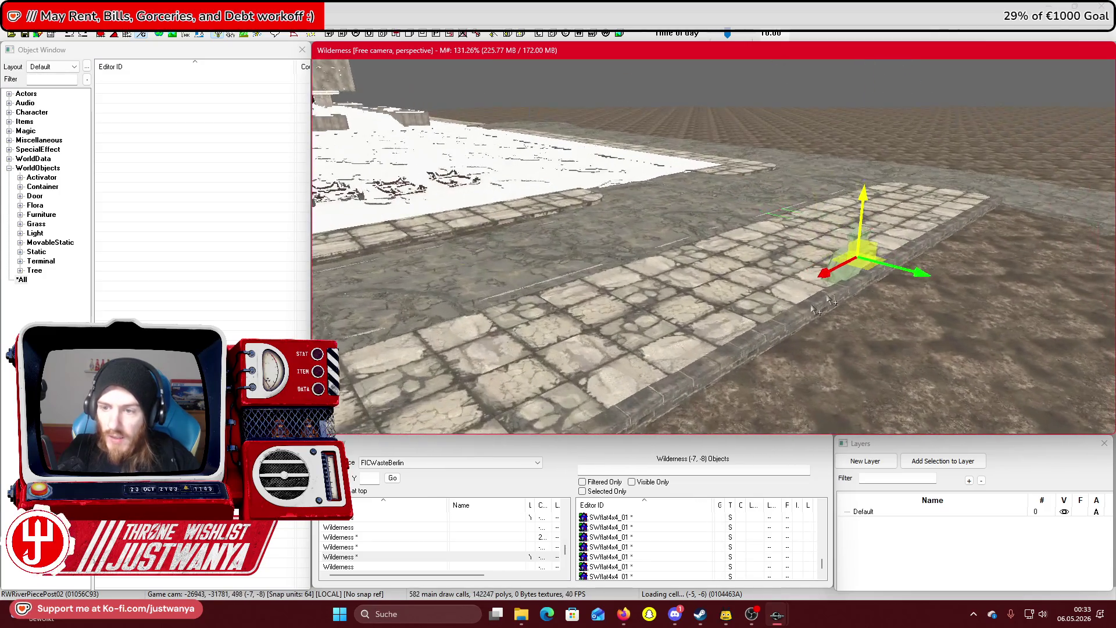
Place the railing and stone posts beside the path, then move RWPieceWallAStr01 toward the river wall
{"action": "mouse_move", "coordinate": [932, 280]}
{"action": "left_mouse_down"}
{"action": "mouse_move", "coordinate": [745, 236]}
{"action": "mouse_move", "coordinate": [707, 211]}
{"action": "mouse_move", "coordinate": [802, 236]}
{"action": "mouse_move", "coordinate": [651, 243]}
{"action": "left_mouse_up"}
{"action": "scroll", "coordinate": [649, 272], "scroll_direction": "down", "scroll_amount": 5}
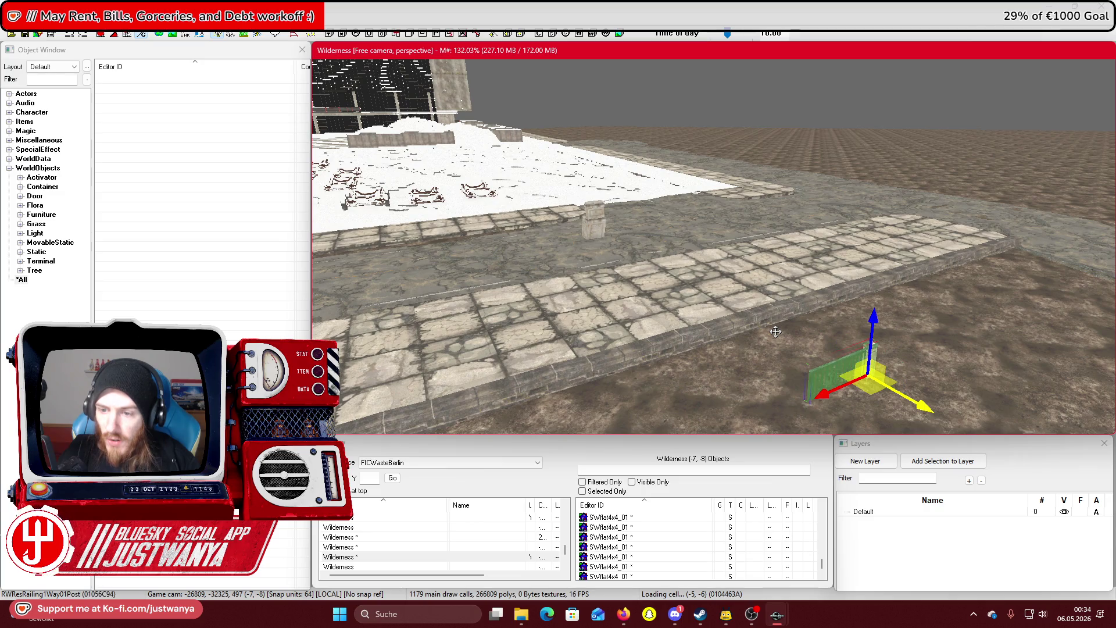
{"action": "mouse_move", "coordinate": [926, 410]}
{"action": "left_mouse_down"}
{"action": "mouse_move", "coordinate": [756, 274]}
{"action": "mouse_move", "coordinate": [649, 256]}
{"action": "mouse_move", "coordinate": [799, 418]}
{"action": "mouse_move", "coordinate": [765, 407]}
{"action": "left_mouse_up"}
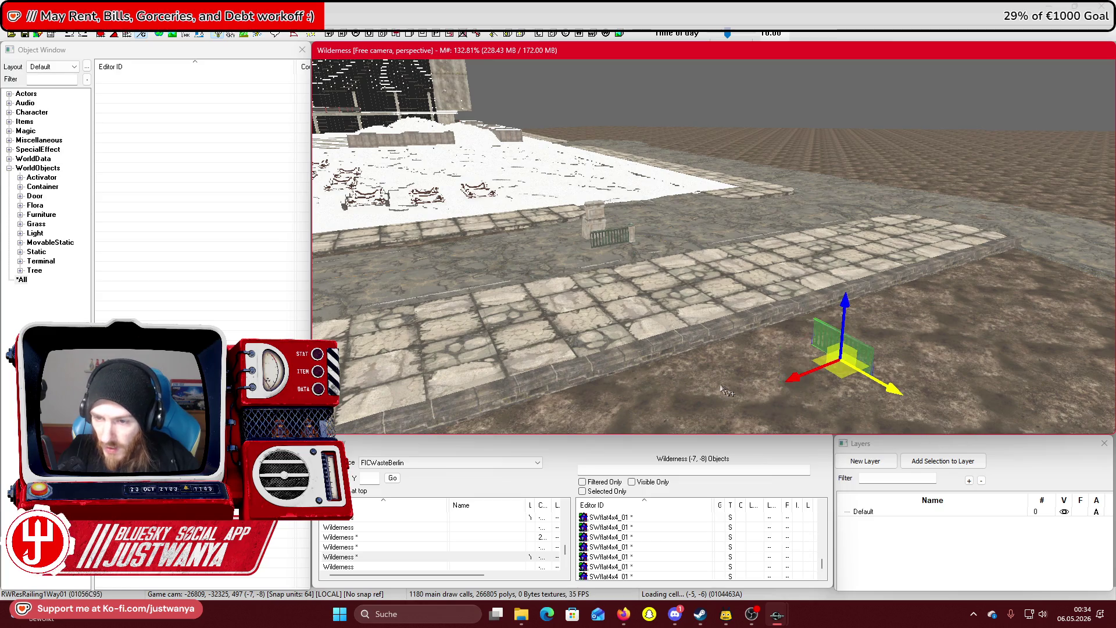
{"action": "mouse_move", "coordinate": [889, 386]}
{"action": "left_mouse_down"}
{"action": "mouse_move", "coordinate": [656, 250]}
{"action": "mouse_move", "coordinate": [925, 413]}
{"action": "left_mouse_up"}
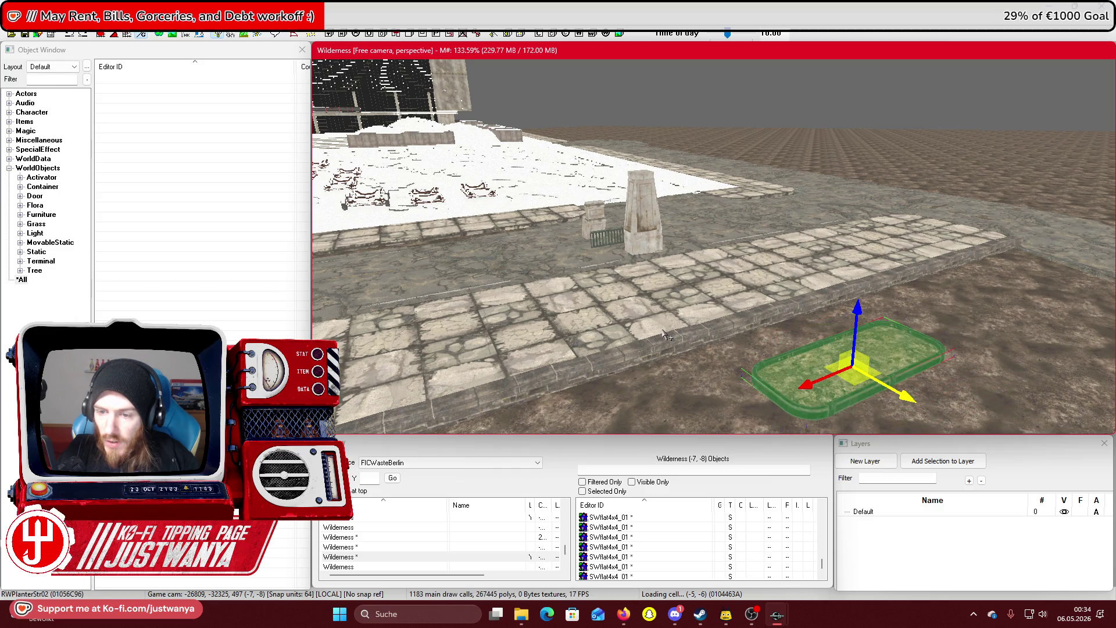
{"action": "scroll", "coordinate": [747, 314], "scroll_direction": "up", "scroll_amount": 3}
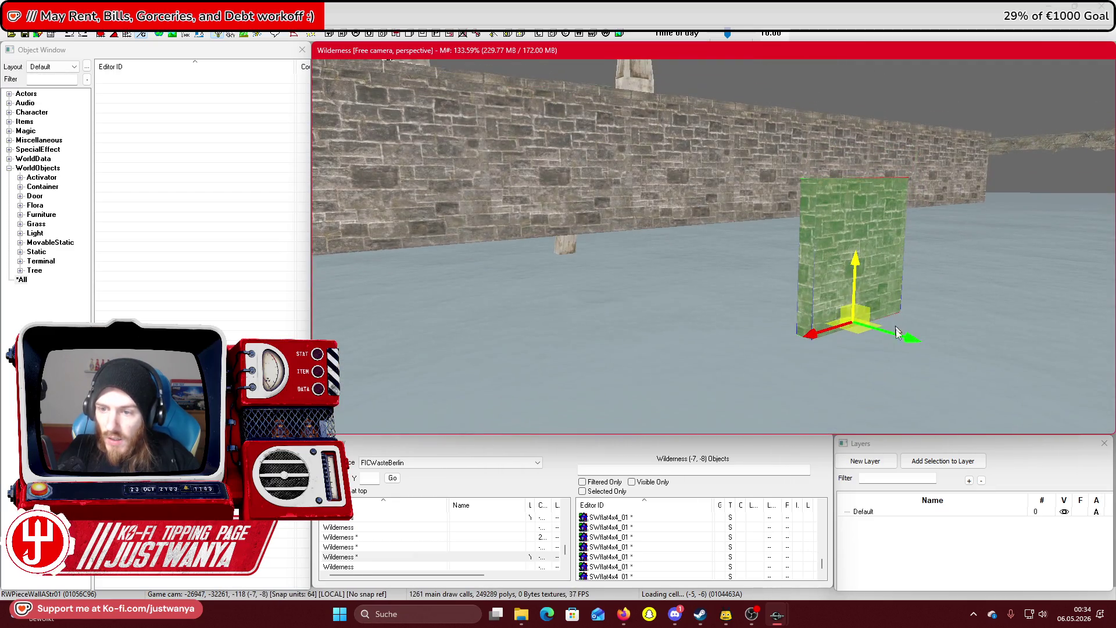
{"action": "mouse_move", "coordinate": [851, 274]}
{"action": "left_mouse_down"}
{"action": "mouse_move", "coordinate": [729, 256]}
{"action": "mouse_move", "coordinate": [730, 299]}
{"action": "mouse_move", "coordinate": [730, 273]}
{"action": "left_mouse_up"}
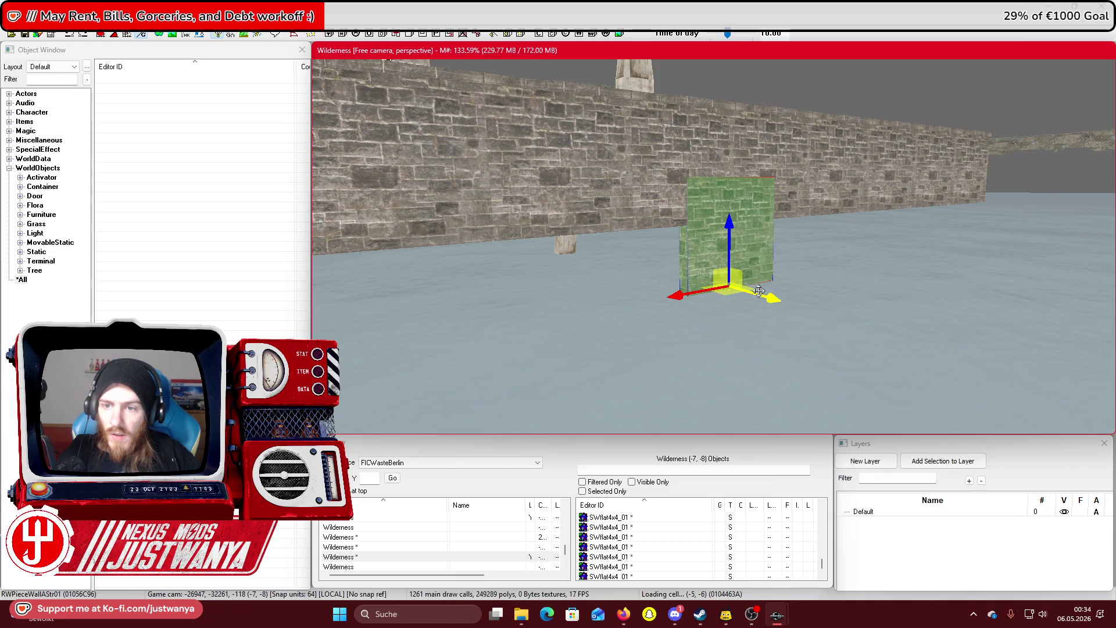
Check the reference properties of the large river wall and the brick wall piece
{"action": "scroll", "coordinate": [672, 279], "scroll_direction": "up", "scroll_amount": 3}
{"action": "left_click", "coordinate": [627, 155]}
{"action": "double_click", "coordinate": [626, 155]}
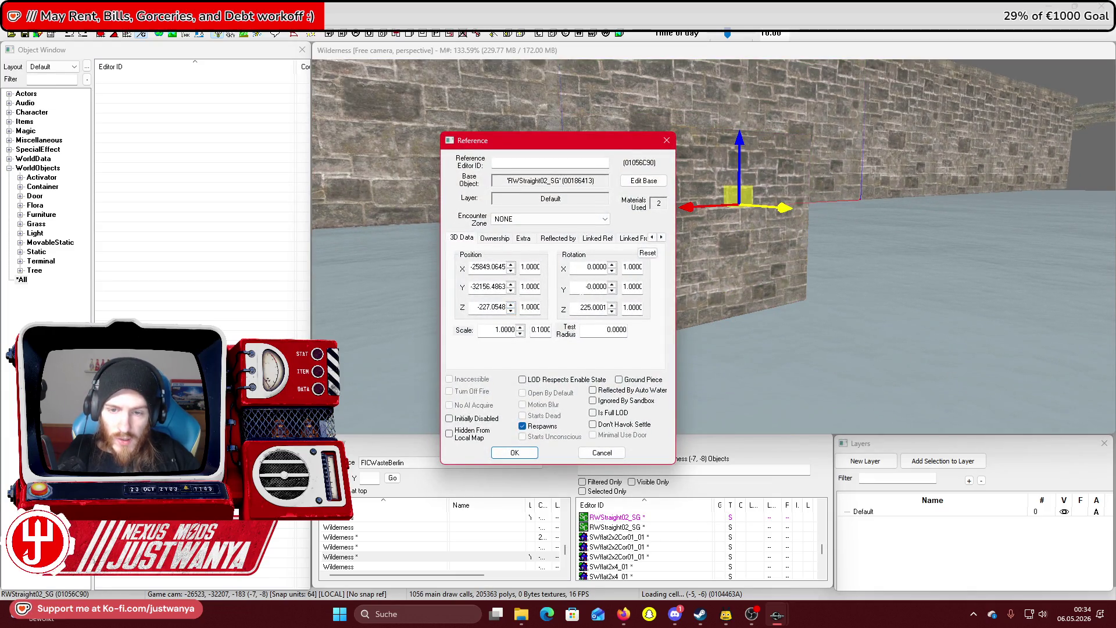
{"action": "left_click", "coordinate": [602, 453]}
{"action": "double_click", "coordinate": [744, 250]}
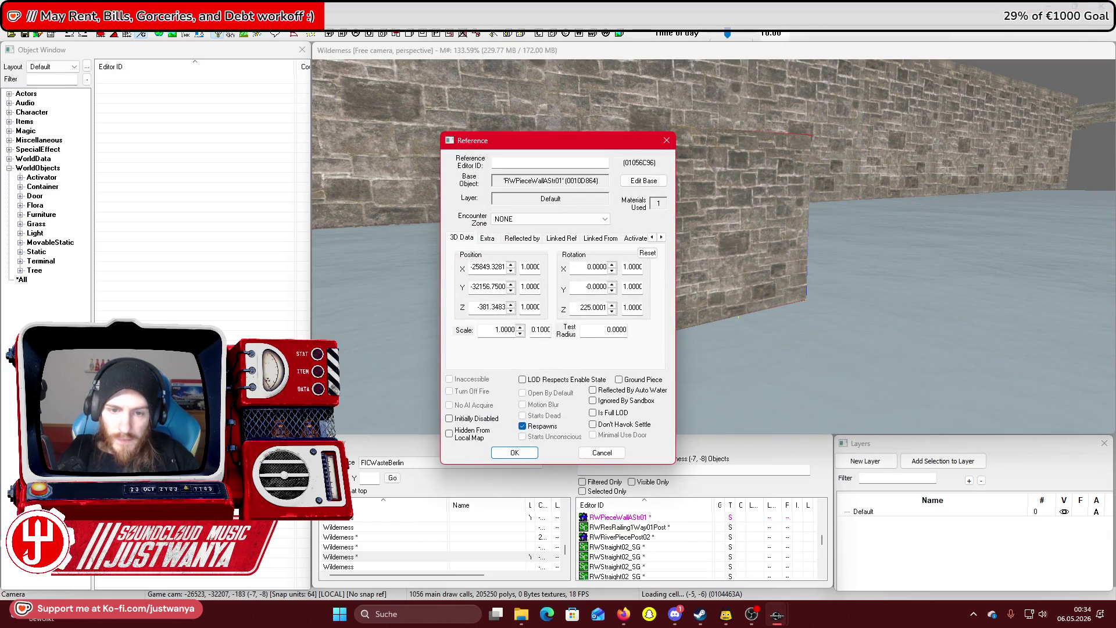
{"action": "left_click", "coordinate": [515, 453]}
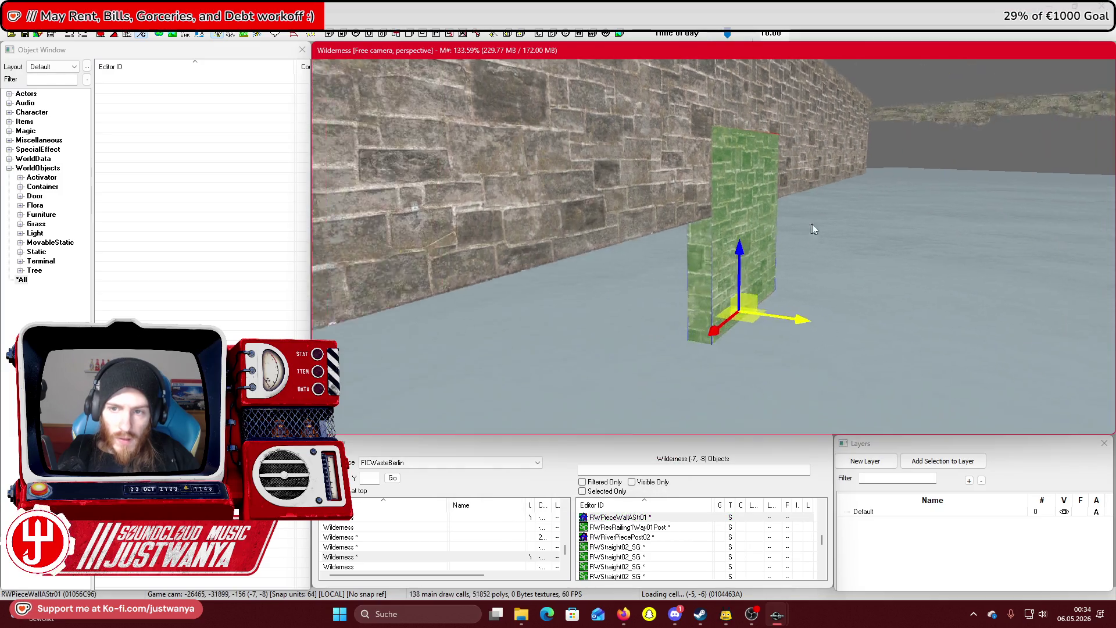
Lower the brick piece beneath the river wall and compare with the upper wall's reference
{"action": "mouse_move", "coordinate": [756, 237]}
{"action": "left_mouse_down"}
{"action": "mouse_move", "coordinate": [756, 334]}
{"action": "mouse_move", "coordinate": [757, 321]}
{"action": "left_mouse_up"}
{"action": "mouse_move", "coordinate": [639, 323]}
{"action": "left_mouse_down"}
{"action": "mouse_move", "coordinate": [594, 324]}
{"action": "mouse_move", "coordinate": [683, 334]}
{"action": "mouse_move", "coordinate": [692, 316]}
{"action": "mouse_move", "coordinate": [803, 298]}
{"action": "mouse_move", "coordinate": [574, 284]}
{"action": "mouse_move", "coordinate": [793, 295]}
{"action": "mouse_move", "coordinate": [698, 285]}
{"action": "mouse_move", "coordinate": [523, 285]}
{"action": "mouse_move", "coordinate": [756, 289]}
{"action": "mouse_move", "coordinate": [407, 292]}
{"action": "mouse_move", "coordinate": [957, 314]}
{"action": "mouse_move", "coordinate": [503, 295]}
{"action": "mouse_move", "coordinate": [738, 290]}
{"action": "mouse_move", "coordinate": [509, 289]}
{"action": "mouse_move", "coordinate": [560, 291]}
{"action": "mouse_move", "coordinate": [582, 273]}
{"action": "left_mouse_up"}
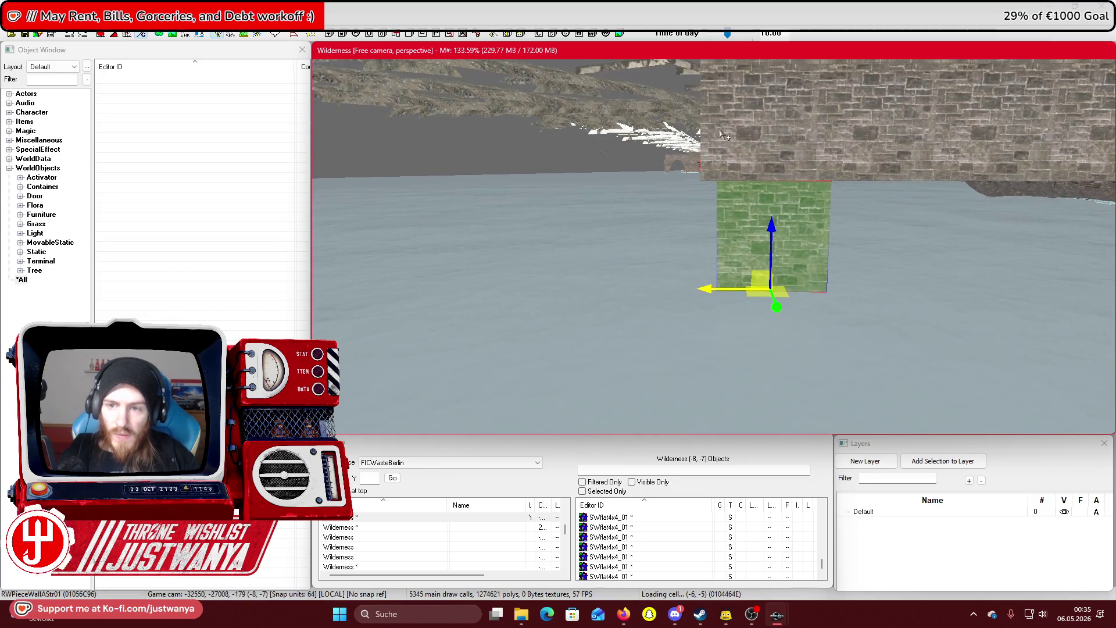
{"action": "double_click", "coordinate": [720, 130]}
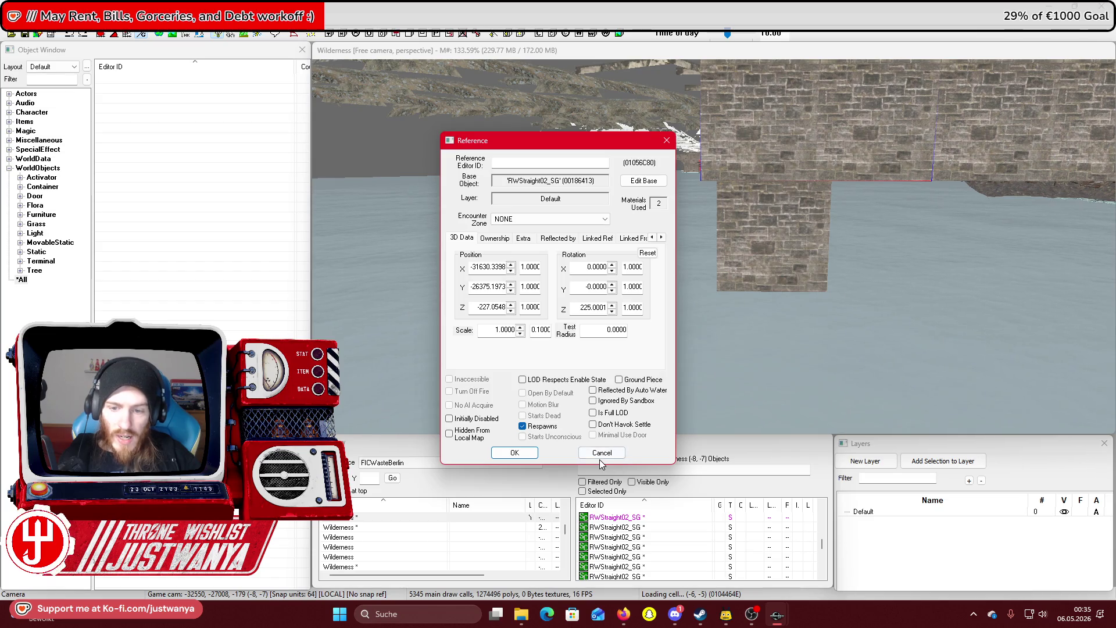
{"action": "left_click", "coordinate": [601, 455]}
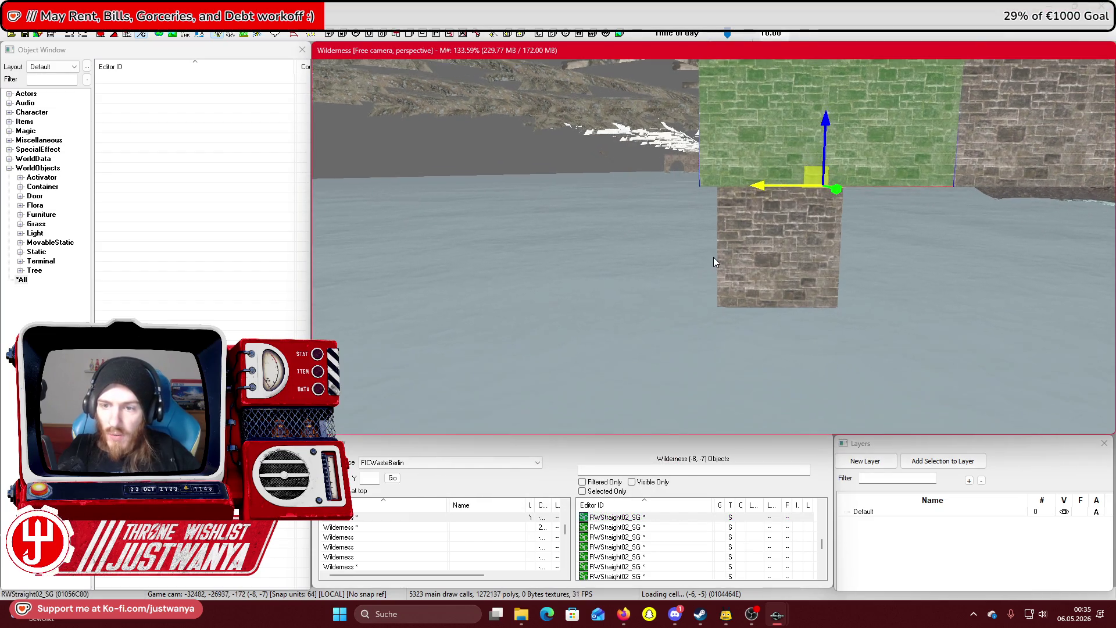
Select two brick wall pieces, duplicate them, and butt the copies against the originals on the right
{"action": "left_click", "coordinate": [726, 291]}
{"action": "scroll", "coordinate": [737, 326], "scroll_direction": "up", "scroll_amount": 2}
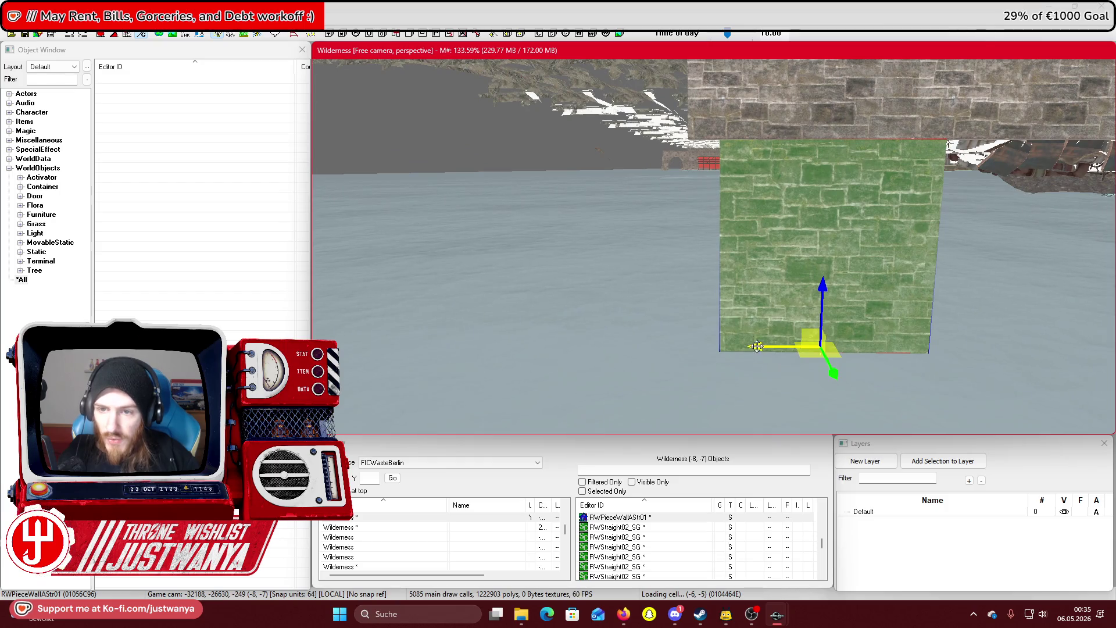
{"action": "left_click_drag", "start_coordinate": [757, 346], "coordinate": [733, 349]}
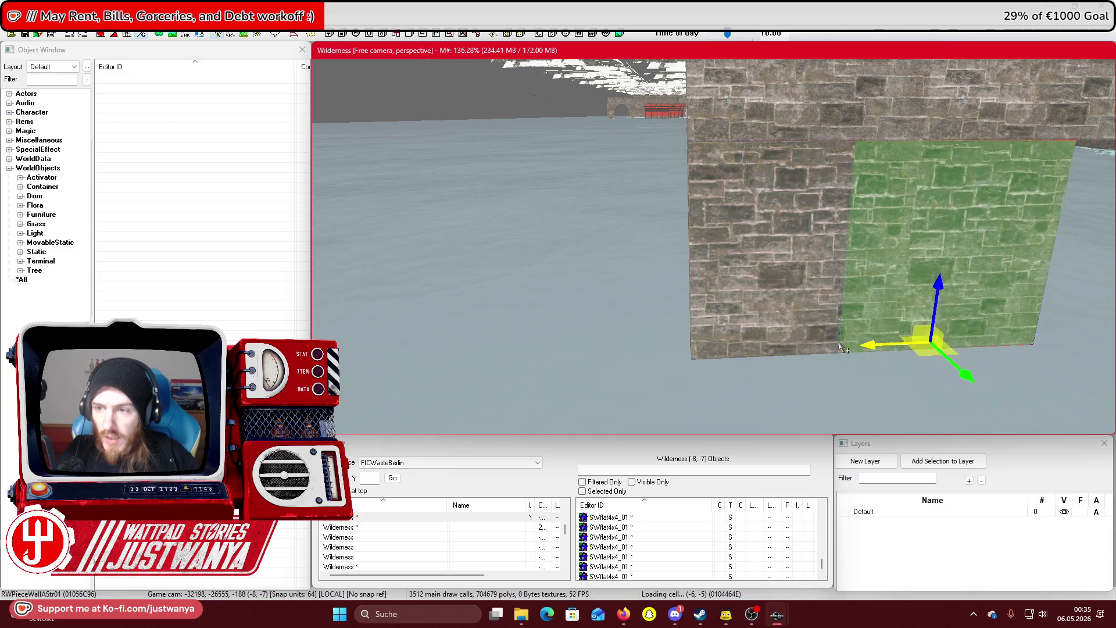
{"action": "left_click_drag", "start_coordinate": [643, 351], "coordinate": [702, 350]}
{"action": "left_click", "coordinate": [662, 333], "text": "ctrl"}
{"action": "key", "text": "ctrl+d"}
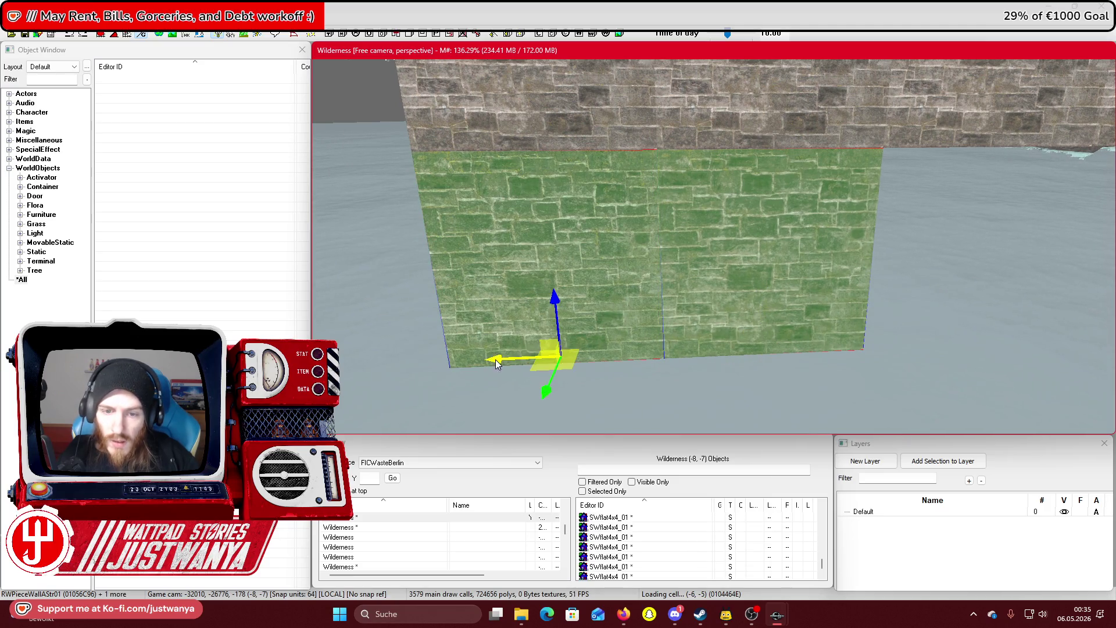
{"action": "left_click_drag", "start_coordinate": [520, 351], "coordinate": [850, 338]}
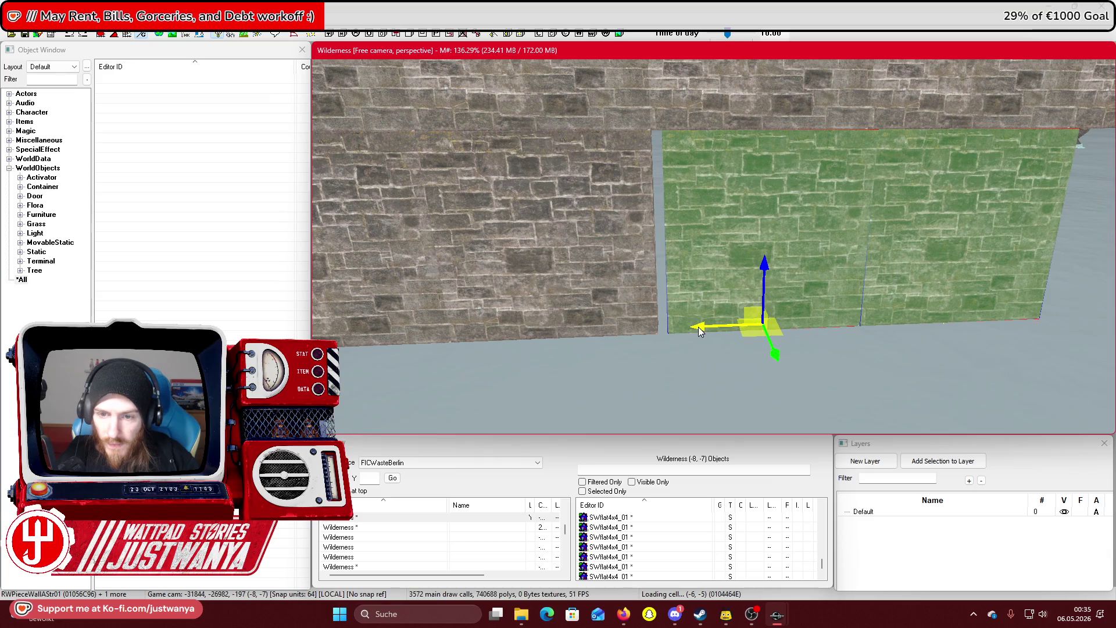
{"action": "left_click_drag", "start_coordinate": [834, 330], "coordinate": [824, 330]}
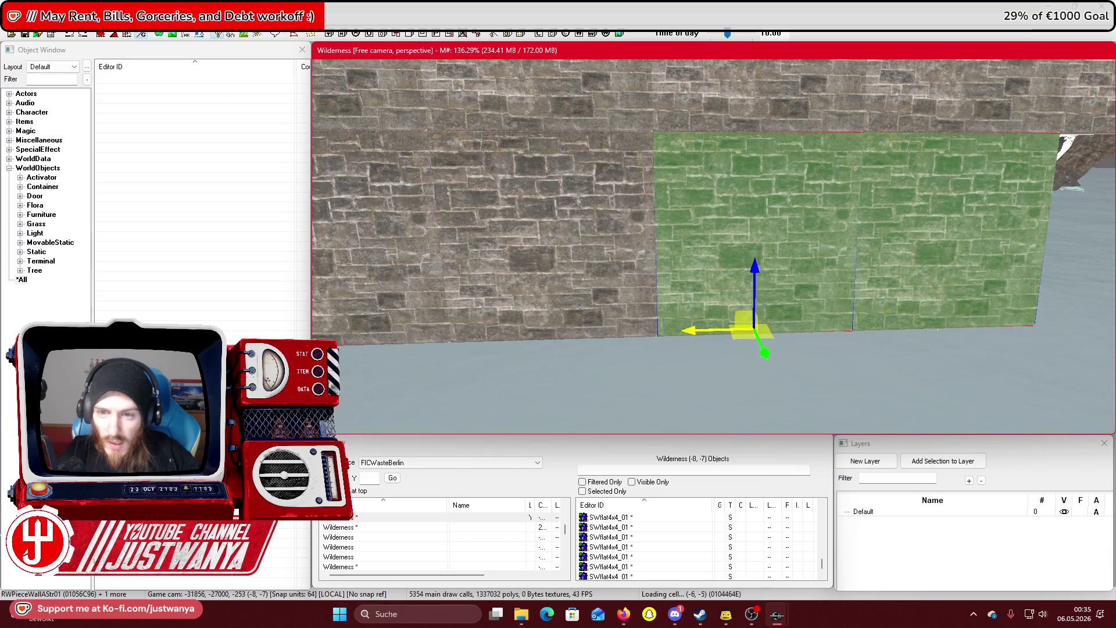
Select the four panels and move them far right, then shift more panels along the wall
{"action": "left_click", "coordinate": [352, 303], "text": "ctrl"}
{"action": "left_click", "coordinate": [554, 293], "text": "ctrl"}
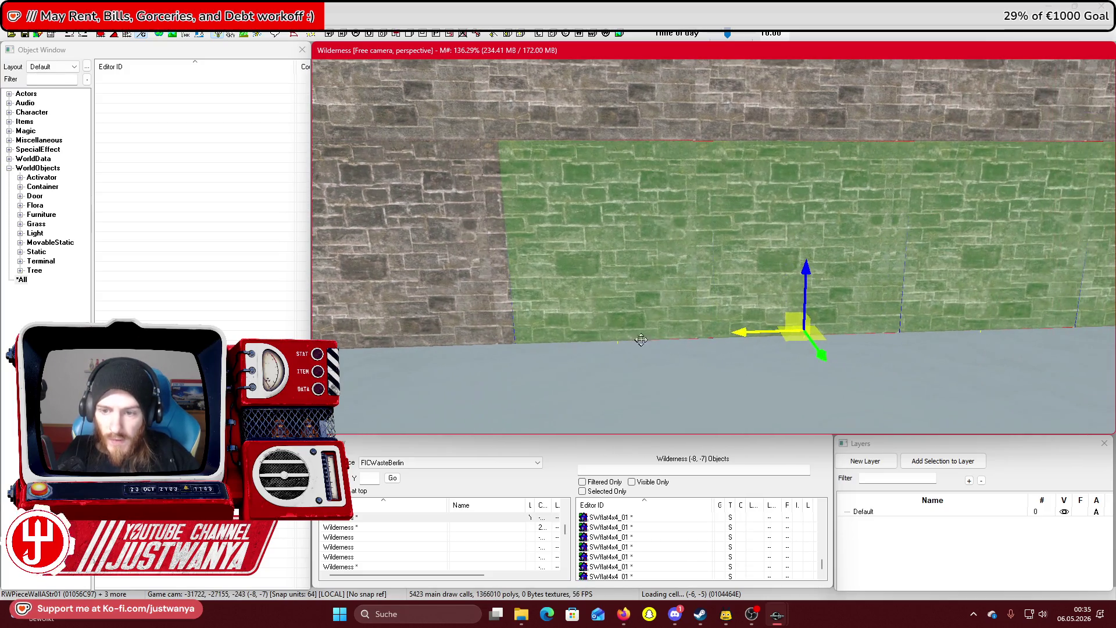
{"action": "left_click_drag", "start_coordinate": [732, 335], "coordinate": [1110, 322]}
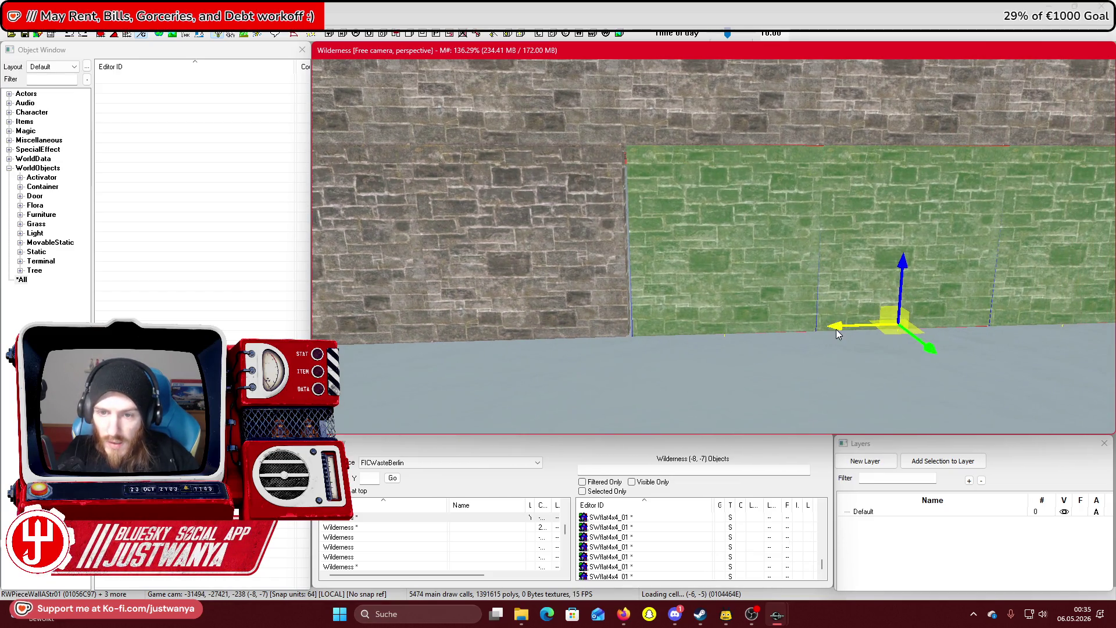
{"action": "scroll", "coordinate": [571, 325], "scroll_direction": "down", "scroll_amount": 10}
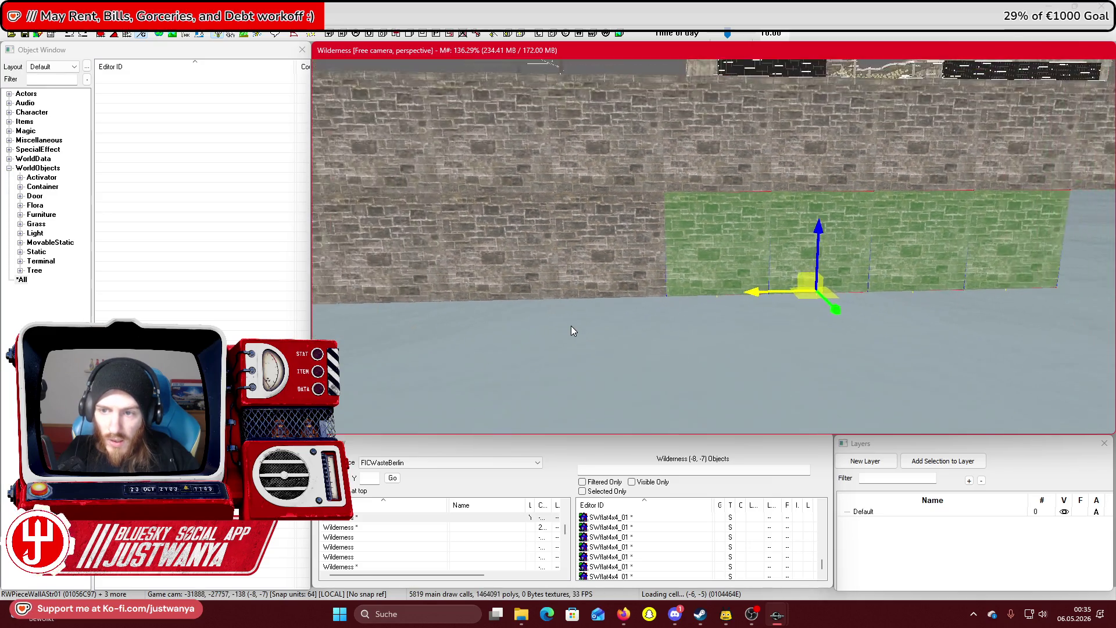
{"action": "left_click", "coordinate": [449, 250], "text": "ctrl"}
{"action": "left_click", "coordinate": [523, 248], "text": "ctrl"}
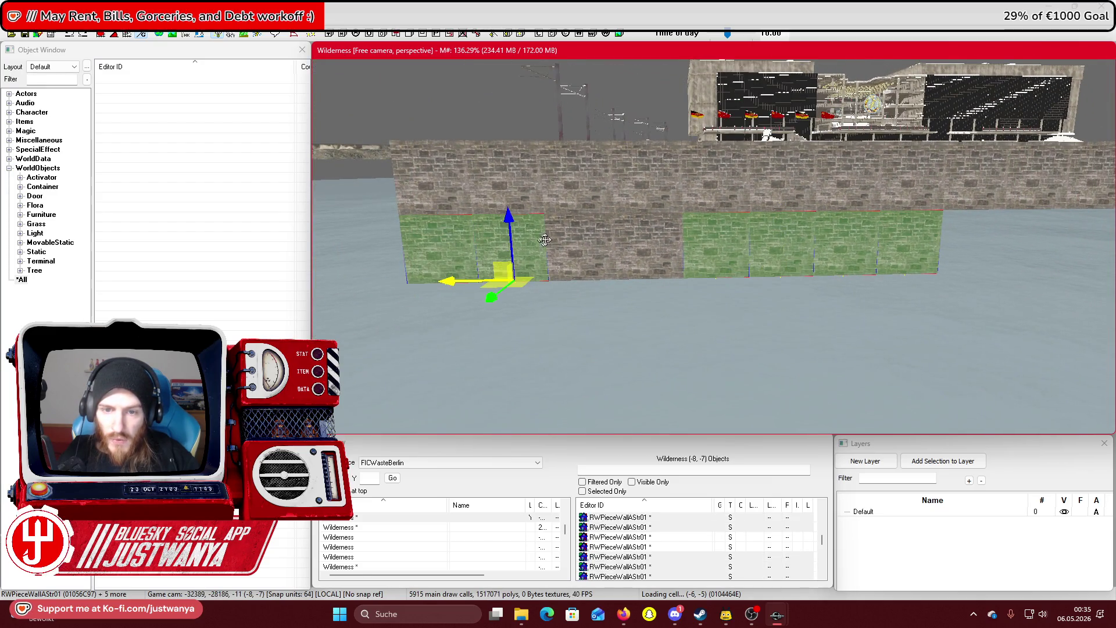
{"action": "mouse_move", "coordinate": [667, 240]}
{"action": "left_mouse_down"}
{"action": "mouse_move", "coordinate": [918, 232]}
{"action": "mouse_move", "coordinate": [646, 273]}
{"action": "left_mouse_up"}
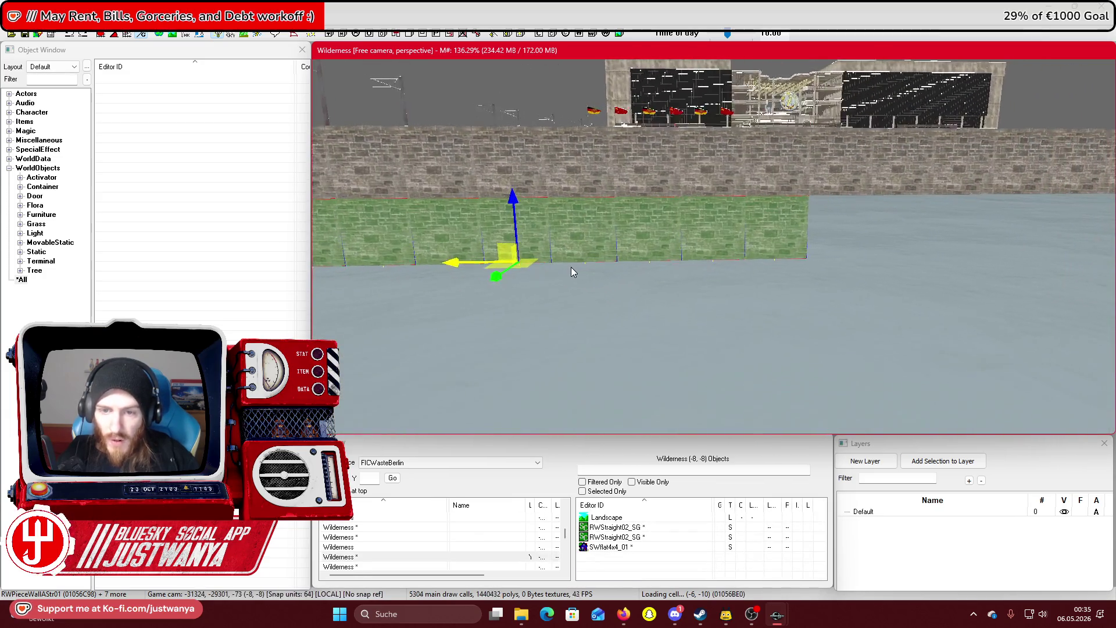
Move the panel row further along the wall and delete the two surplus end panels
{"action": "key", "text": "ctrl+z"}
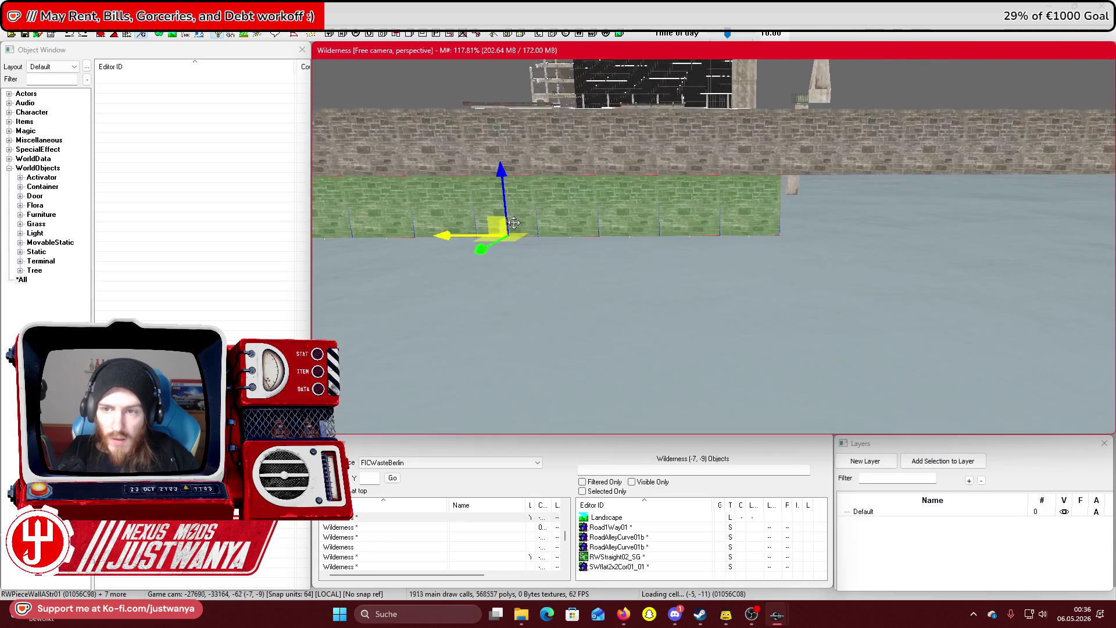
{"action": "mouse_move", "coordinate": [514, 222]}
{"action": "left_mouse_down"}
{"action": "mouse_move", "coordinate": [473, 245]}
{"action": "mouse_move", "coordinate": [647, 219]}
{"action": "mouse_move", "coordinate": [546, 221]}
{"action": "mouse_move", "coordinate": [771, 231]}
{"action": "mouse_move", "coordinate": [744, 230]}
{"action": "left_mouse_up"}
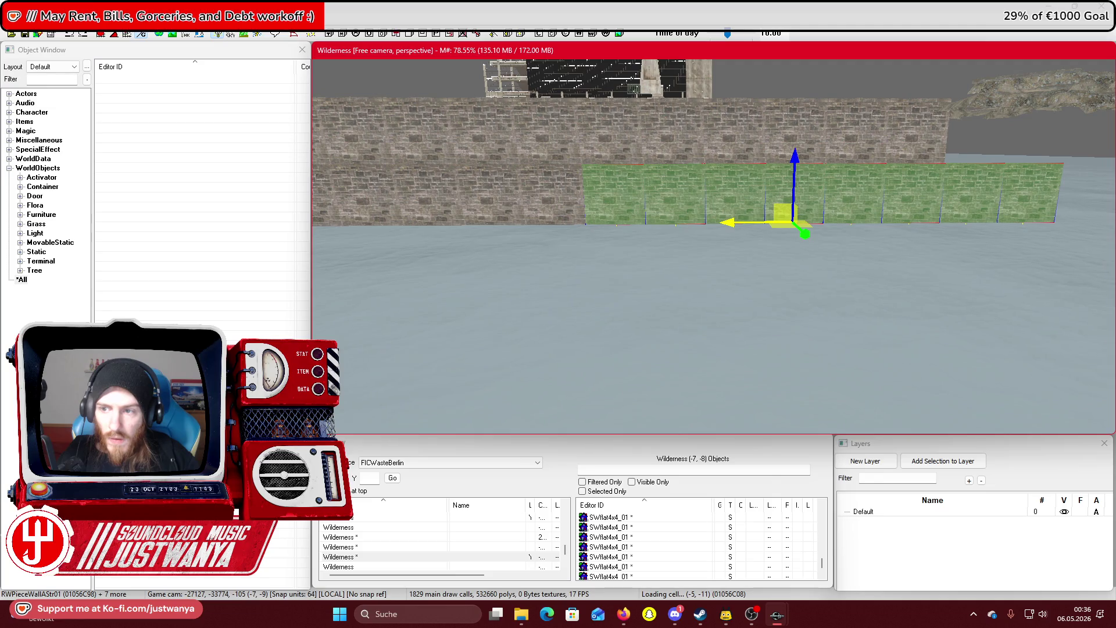
{"action": "left_click", "coordinate": [991, 189]}
{"action": "left_click", "coordinate": [1046, 194], "text": "ctrl"}
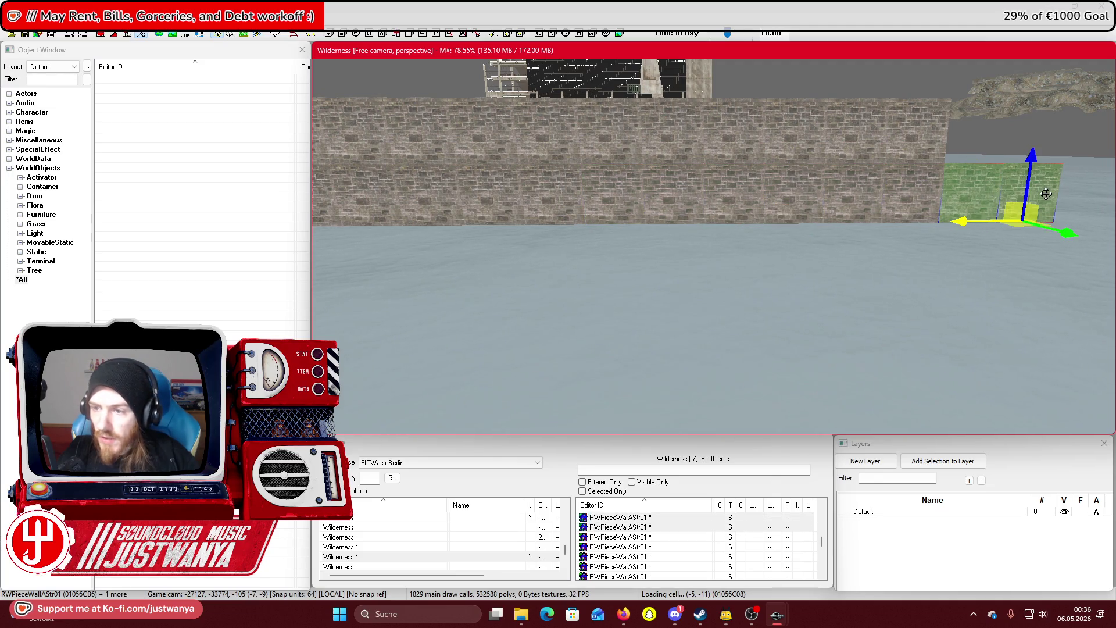
{"action": "key", "text": "Delete"}
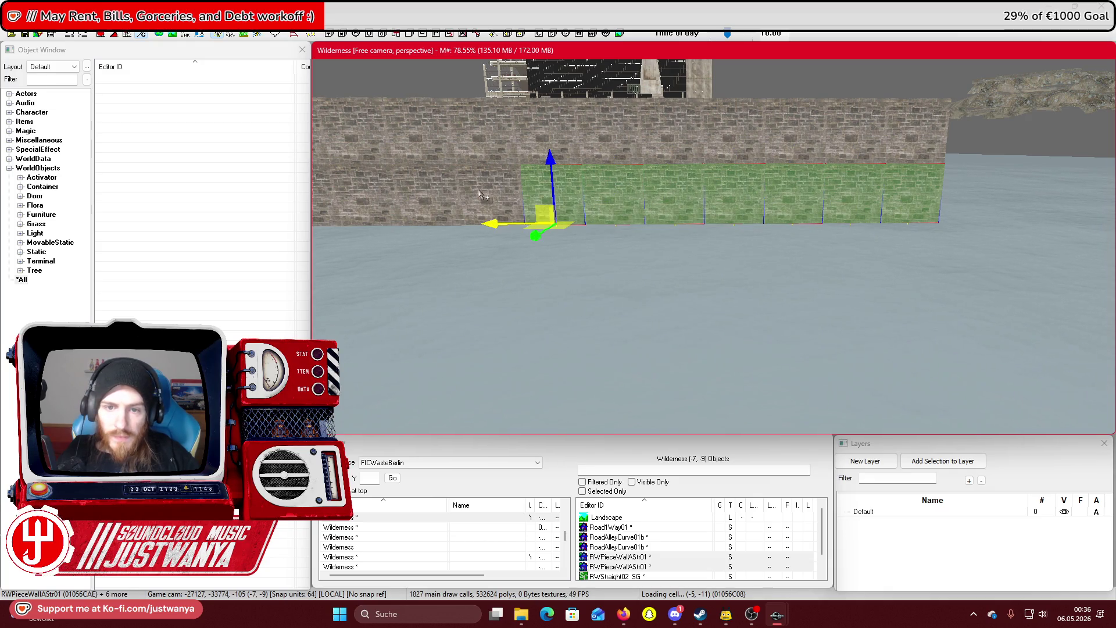
Slide the wall pieces along the bank and lower them toward the water
{"action": "mouse_move", "coordinate": [406, 197]}
{"action": "left_mouse_down"}
{"action": "mouse_move", "coordinate": [750, 201]}
{"action": "mouse_move", "coordinate": [650, 208]}
{"action": "mouse_move", "coordinate": [492, 196]}
{"action": "left_mouse_up"}
{"action": "left_click_drag", "start_coordinate": [366, 198], "coordinate": [826, 206]}
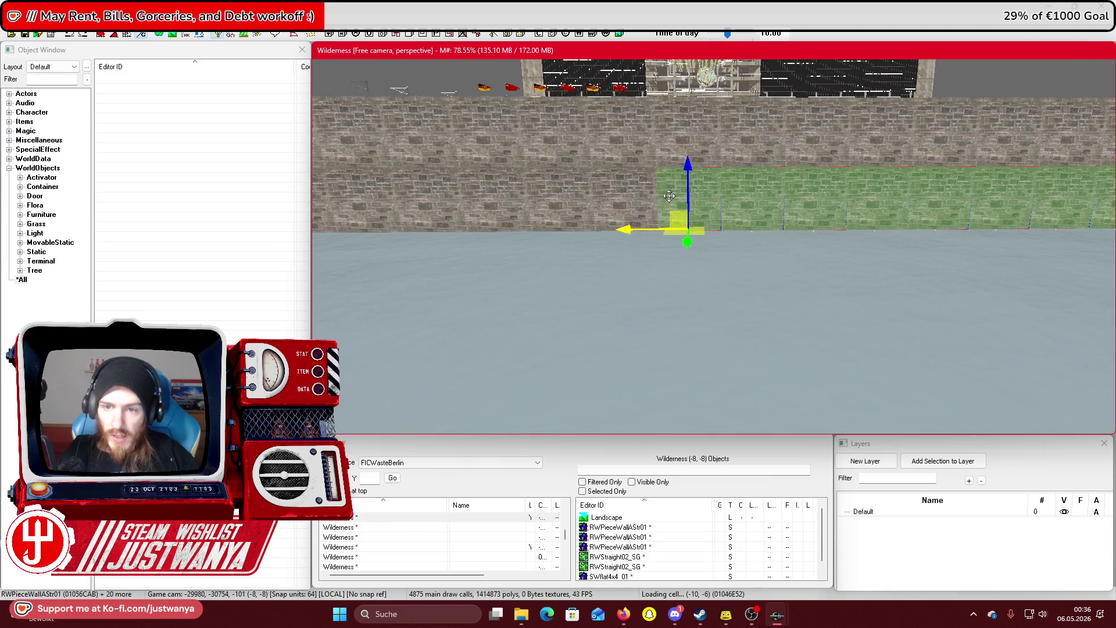
{"action": "mouse_move", "coordinate": [561, 198]}
{"action": "left_mouse_down"}
{"action": "mouse_move", "coordinate": [478, 192]}
{"action": "mouse_move", "coordinate": [887, 206]}
{"action": "left_mouse_up"}
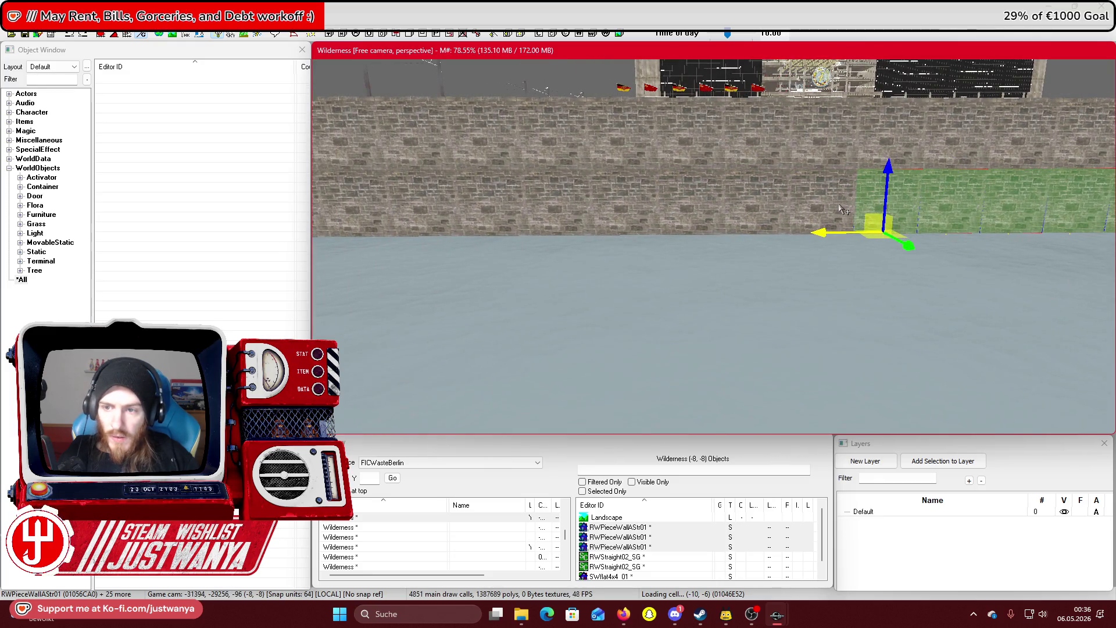
{"action": "mouse_move", "coordinate": [475, 197]}
{"action": "left_mouse_down"}
{"action": "mouse_move", "coordinate": [413, 195]}
{"action": "mouse_move", "coordinate": [796, 194]}
{"action": "mouse_move", "coordinate": [780, 197]}
{"action": "left_mouse_up"}
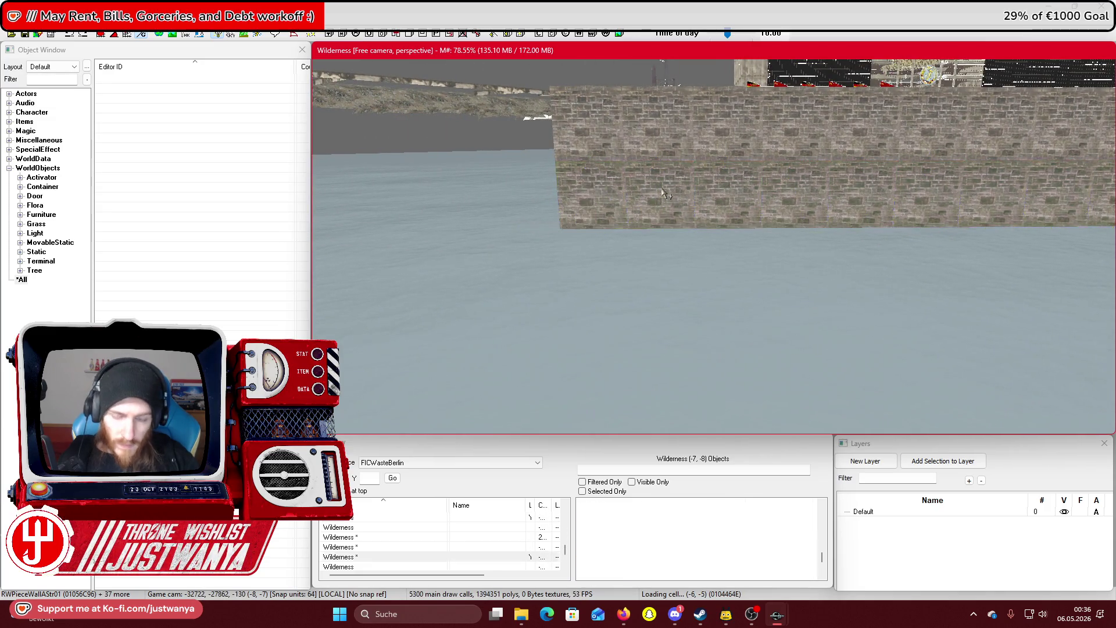
{"action": "left_click_drag", "start_coordinate": [582, 195], "coordinate": [588, 271]}
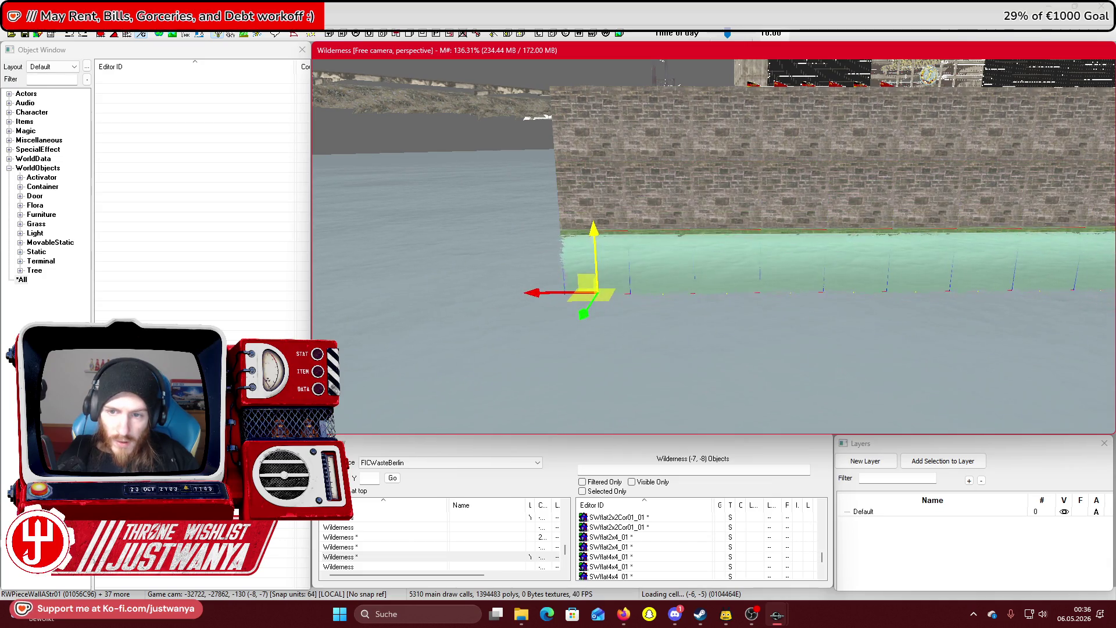
Fine-tune the wall pieces' height so they sit right below the stone wall
{"action": "scroll", "coordinate": [586, 255], "scroll_direction": "up", "scroll_amount": 5}
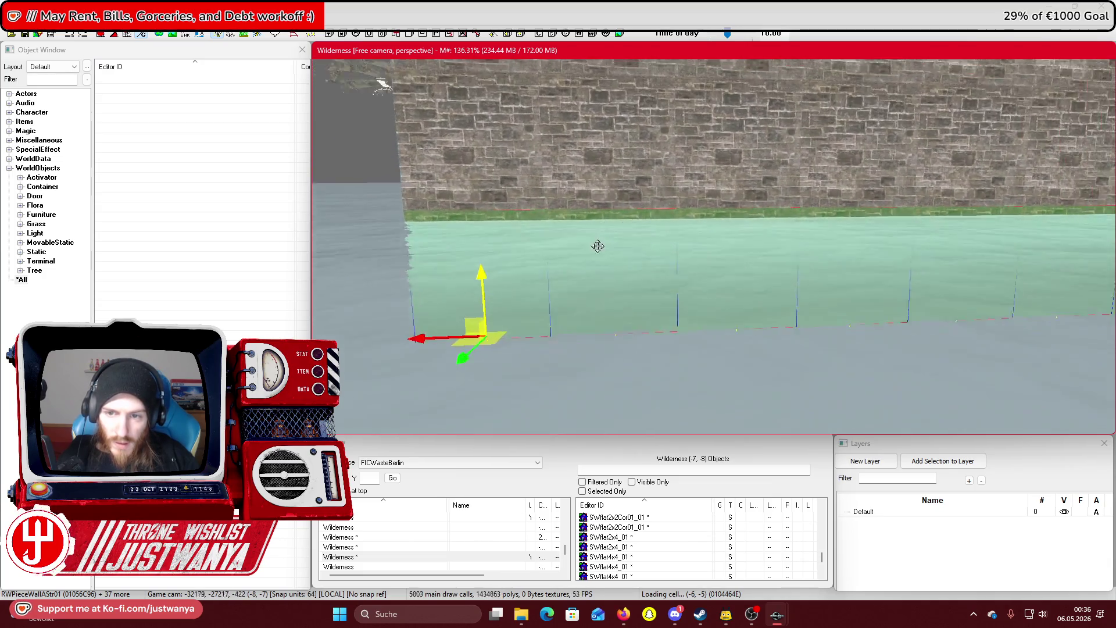
{"action": "key", "text": "shift"}
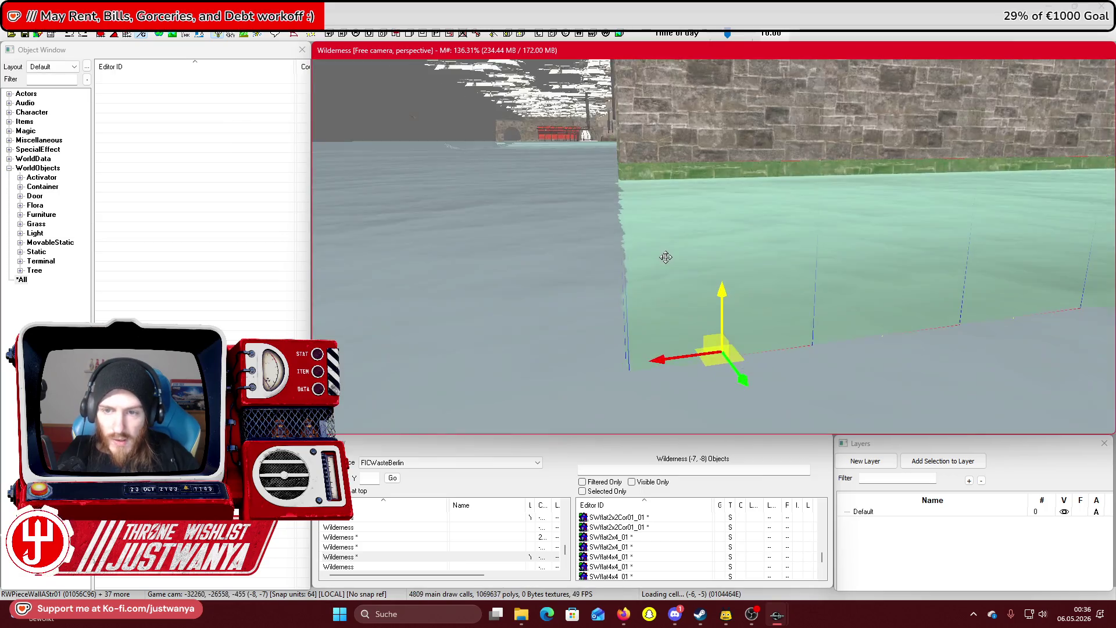
{"action": "left_click_drag", "start_coordinate": [726, 289], "coordinate": [727, 294]}
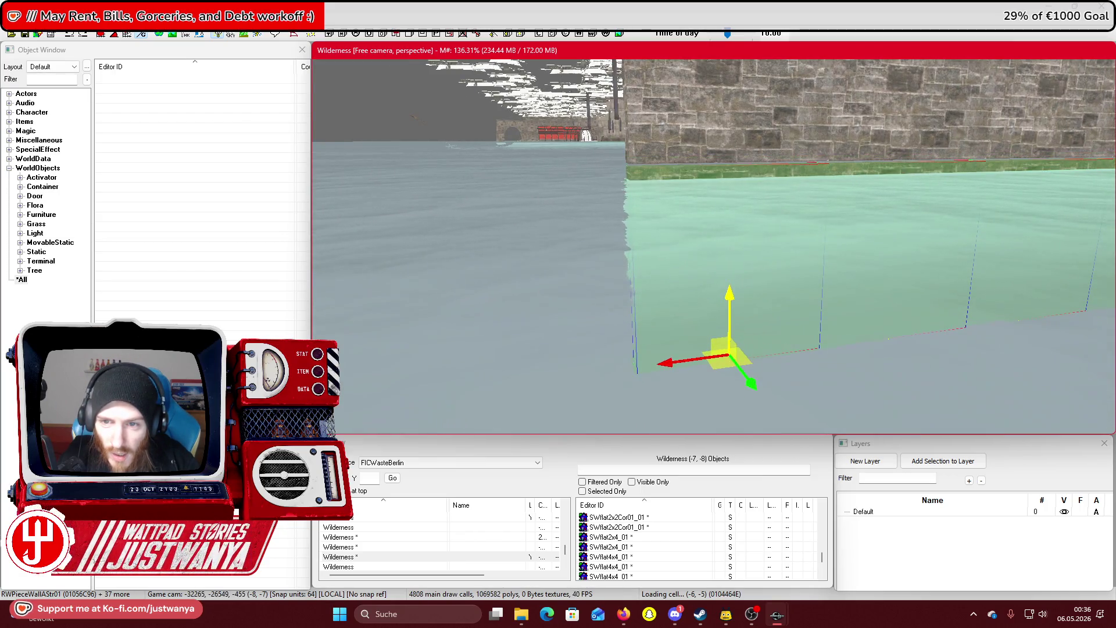
{"action": "key", "text": "shift"}
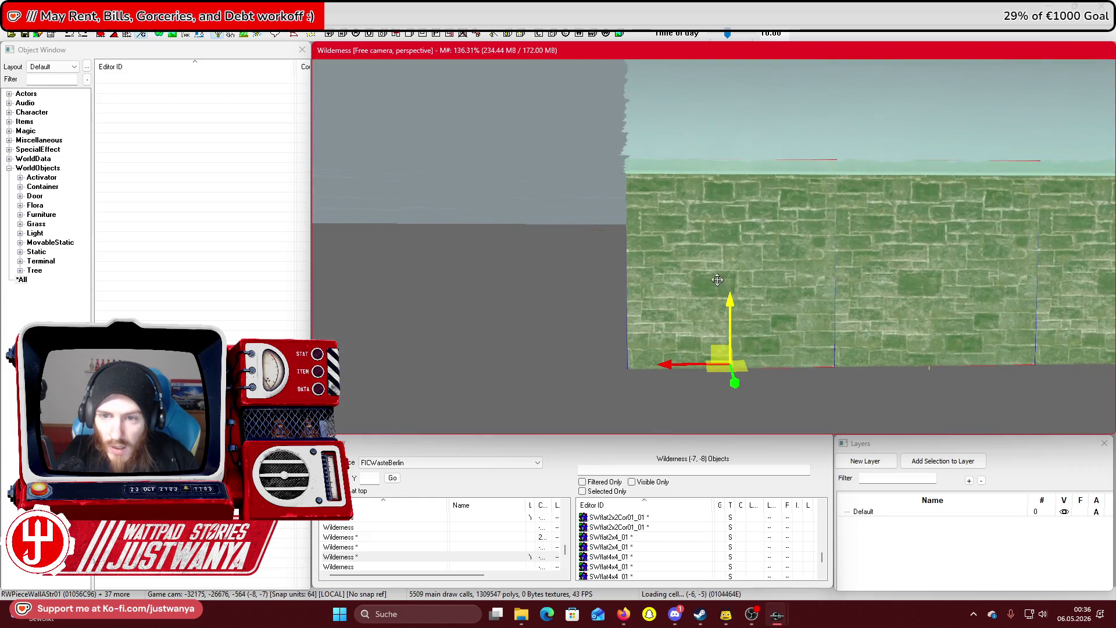
{"action": "left_click_drag", "start_coordinate": [686, 152], "coordinate": [686, 107]}
Orbit around to inspect the finished lower wall course, then save the plugin
{"action": "key", "text": "shift"}
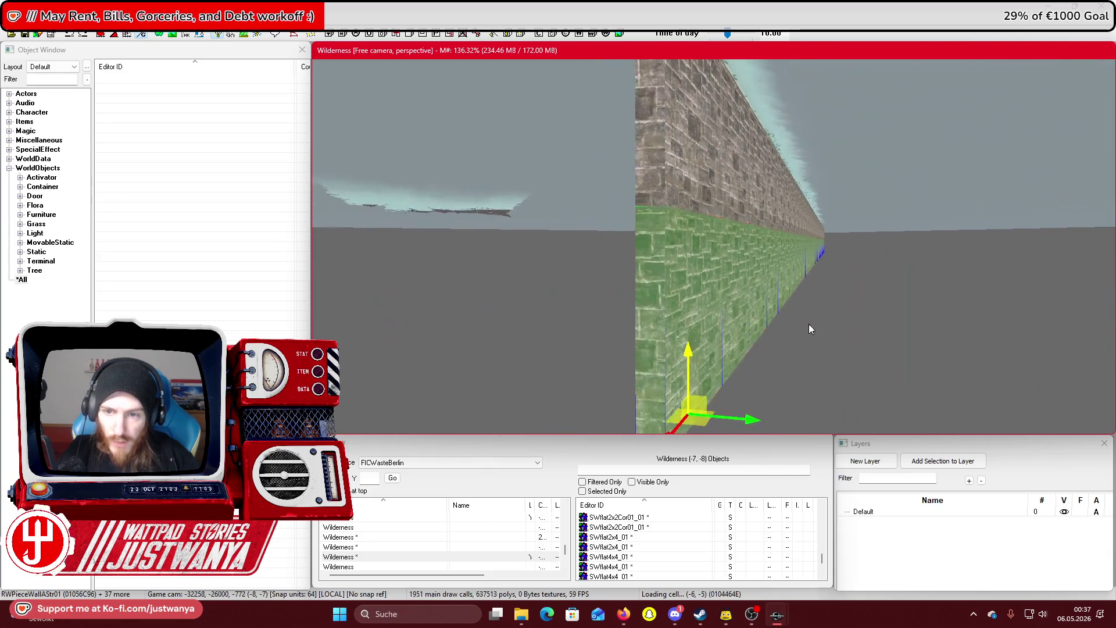
{"action": "key", "text": "shift"}
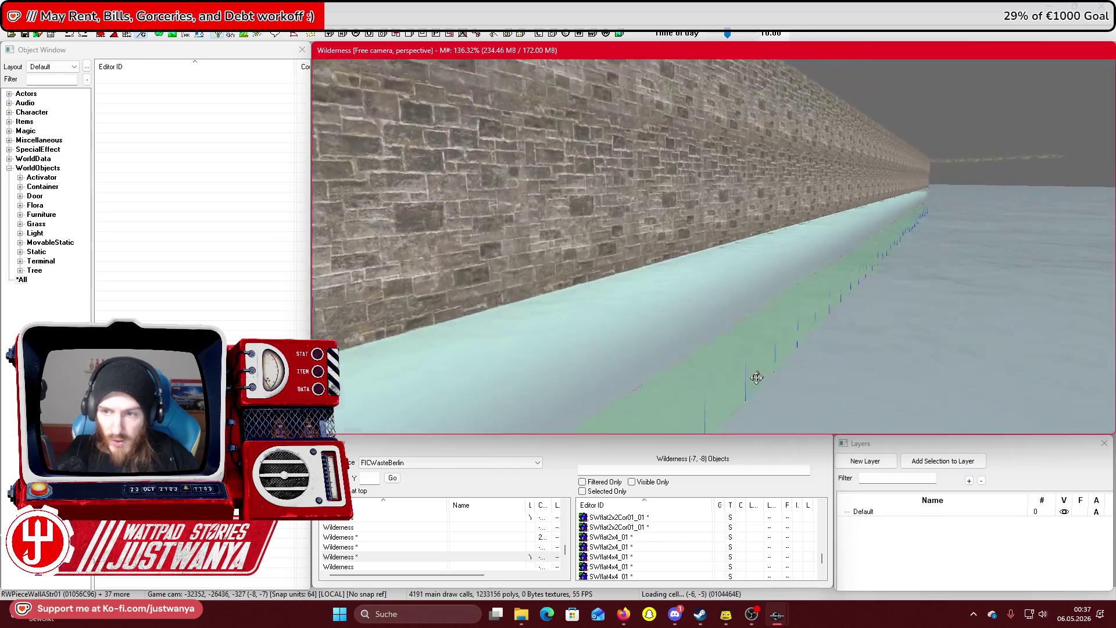
{"action": "key", "text": "shift"}
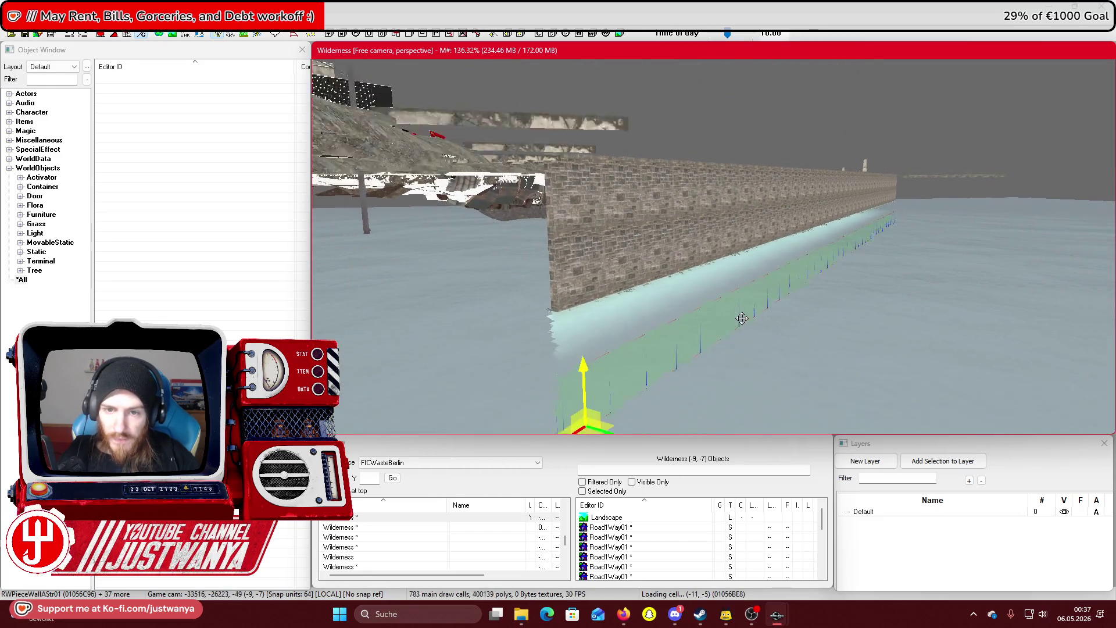
{"action": "key", "text": "shift"}
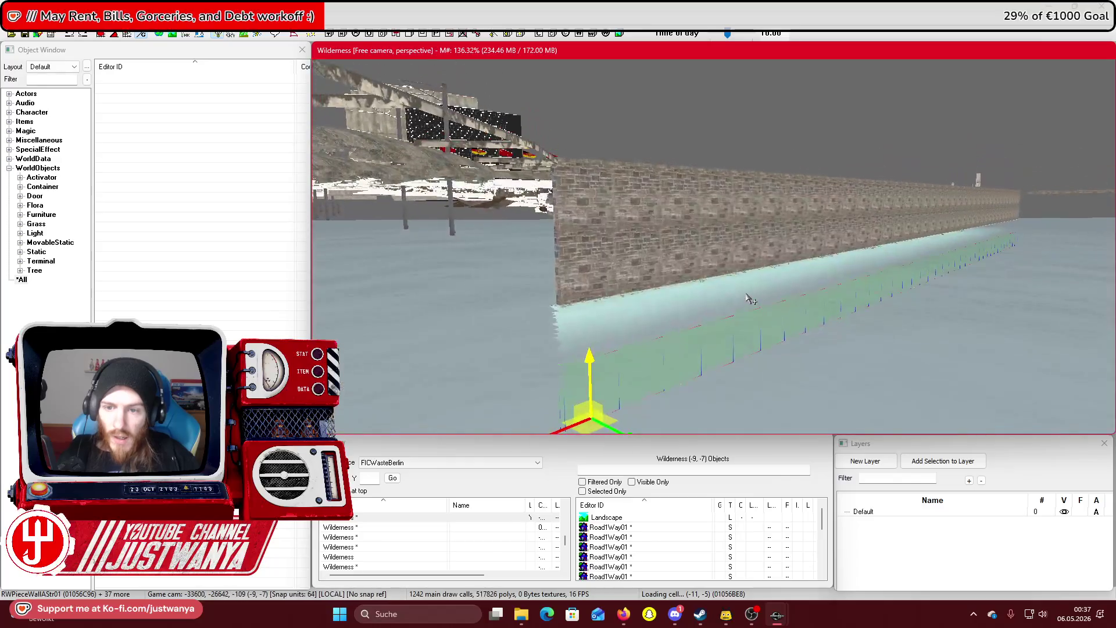
{"action": "key", "text": "shift"}
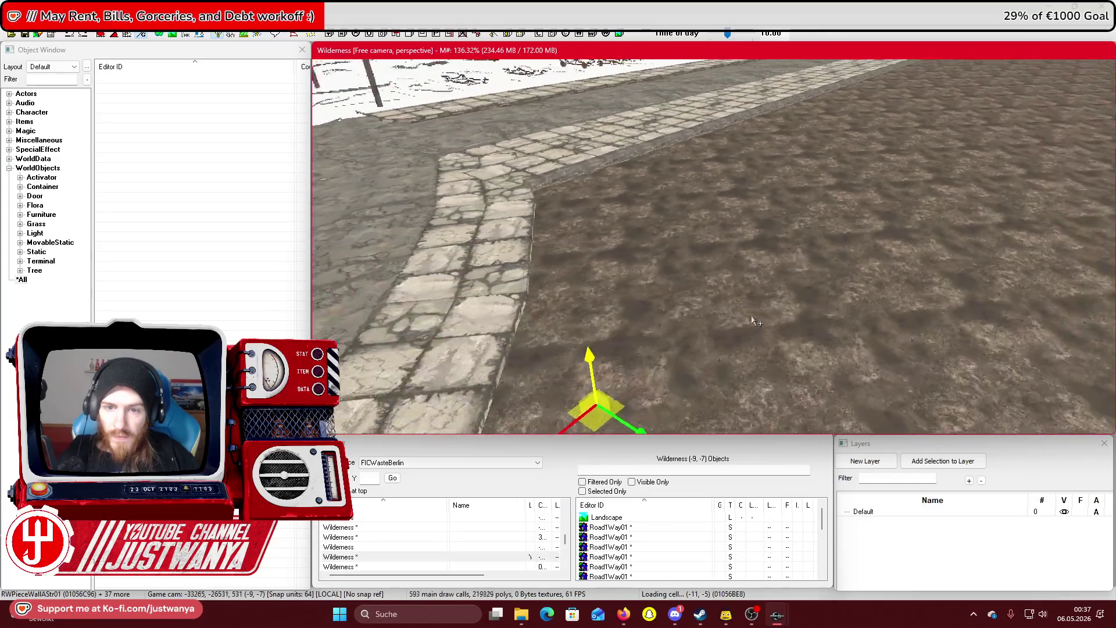
{"action": "key", "text": "shift"}
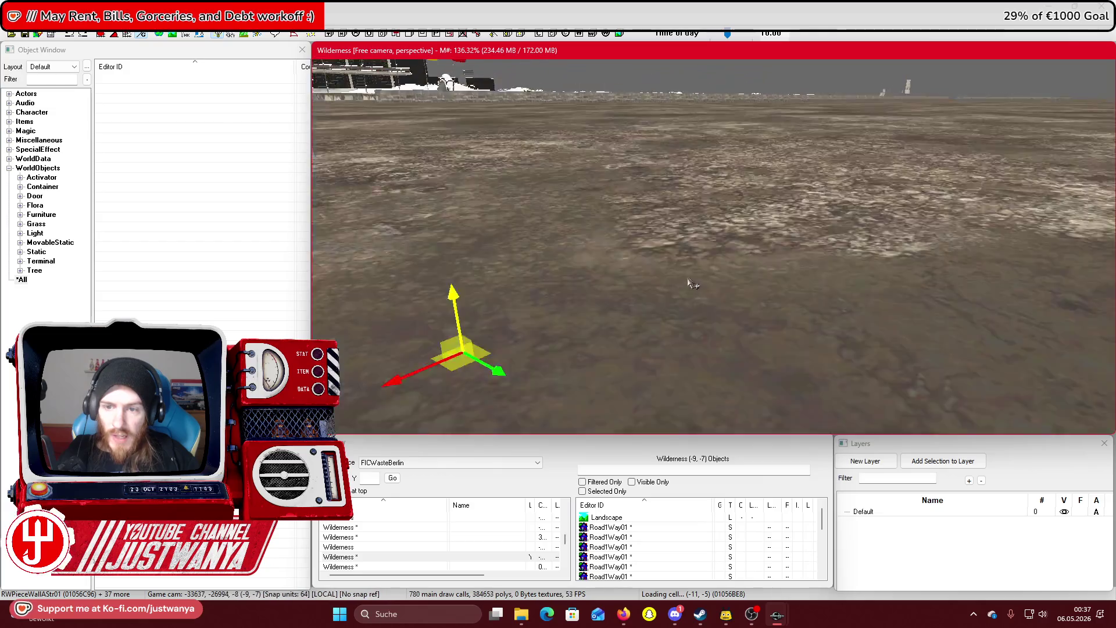
{"action": "key", "text": "shift"}
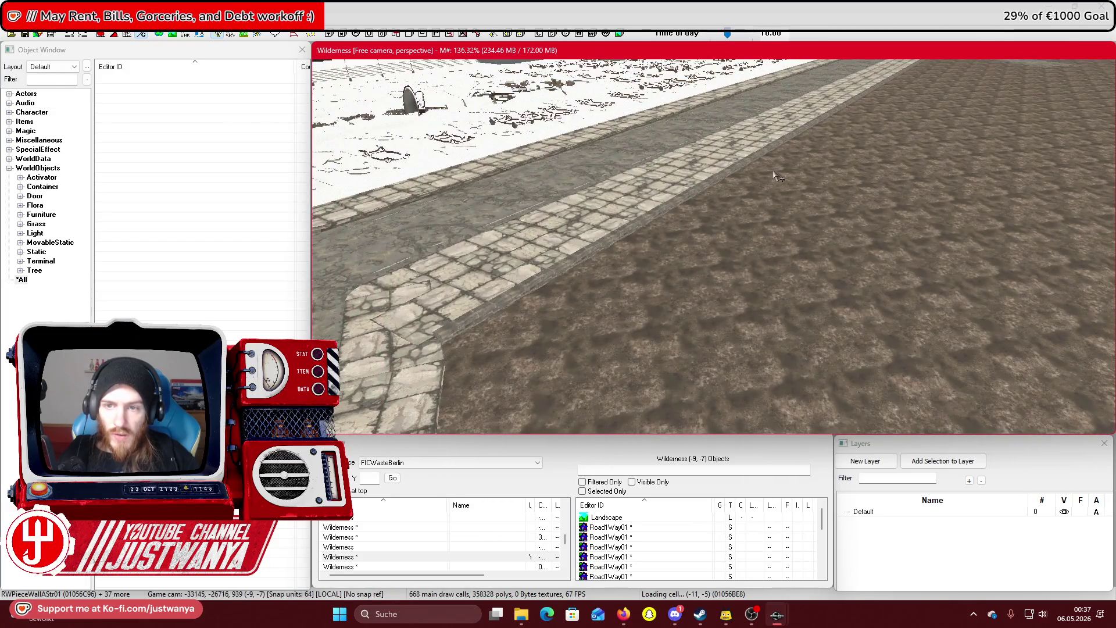
{"action": "key", "text": "shift"}
{"action": "left_click", "coordinate": [25, 34]}
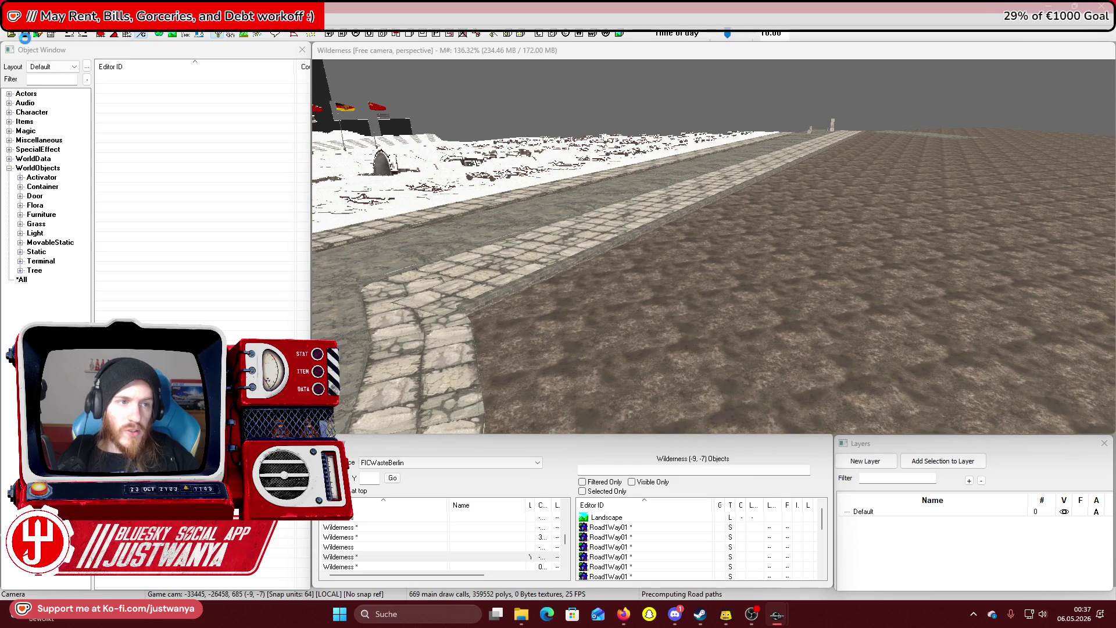
Move the railing post down the road beside the path-end stone post, then enter Landscape Edit
{"action": "left_click", "coordinate": [813, 133]}
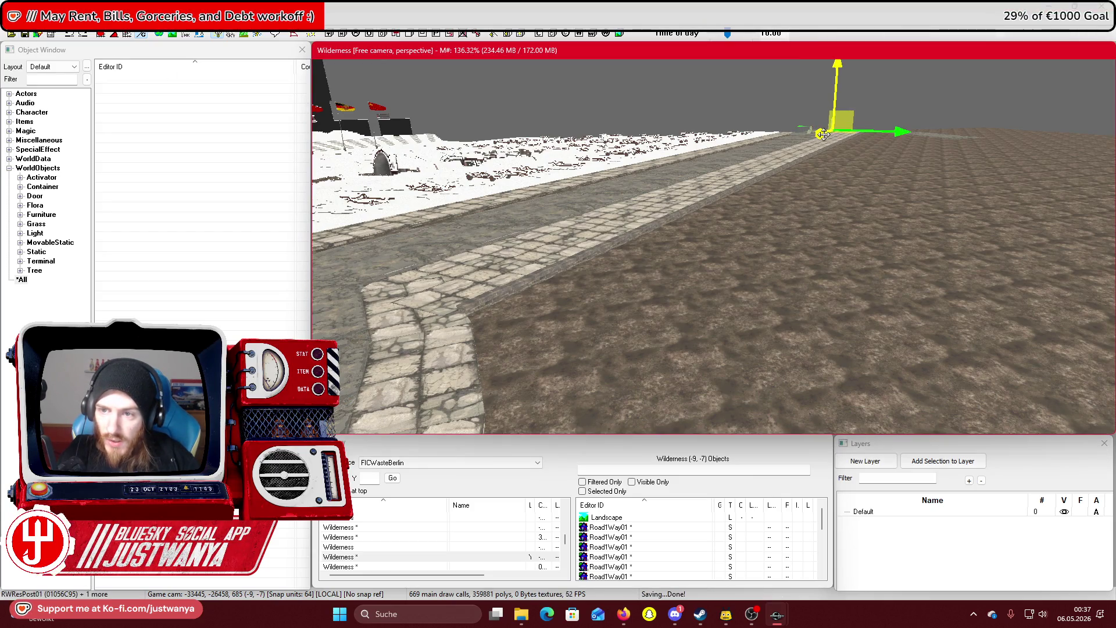
{"action": "left_click_drag", "start_coordinate": [494, 230], "coordinate": [381, 265]}
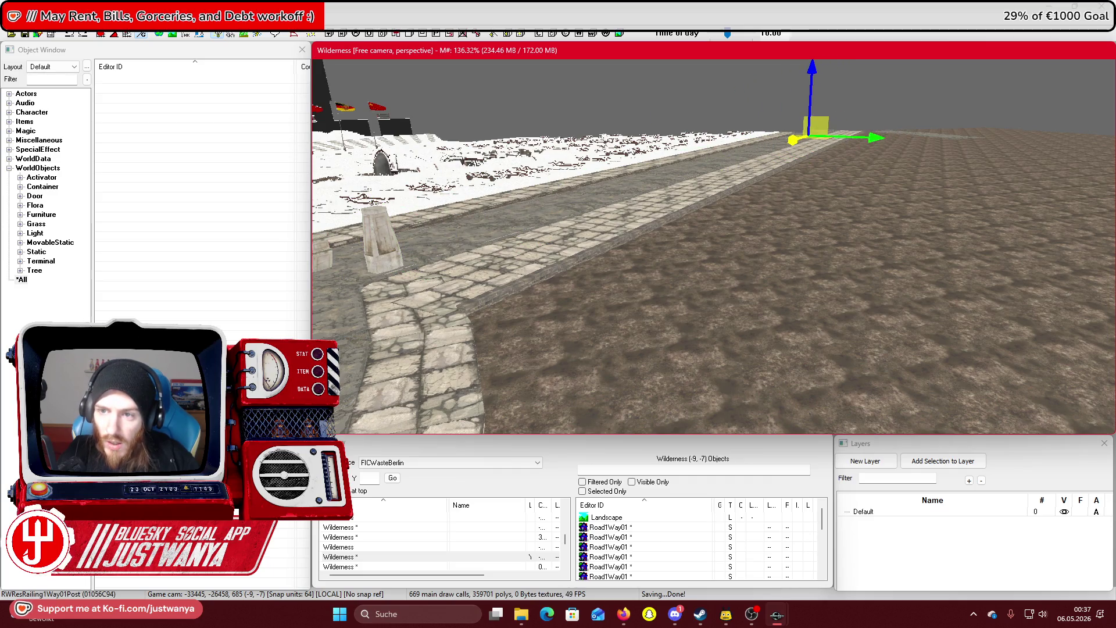
{"action": "left_click", "coordinate": [825, 223]}
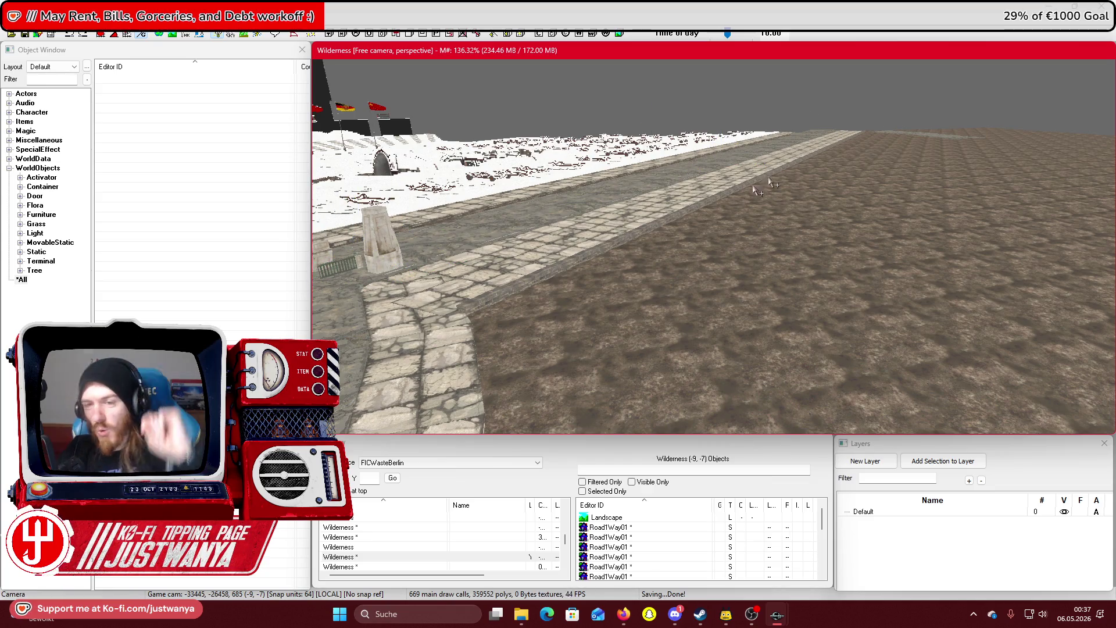
{"action": "left_click_drag", "start_coordinate": [627, 231], "coordinate": [599, 116]}
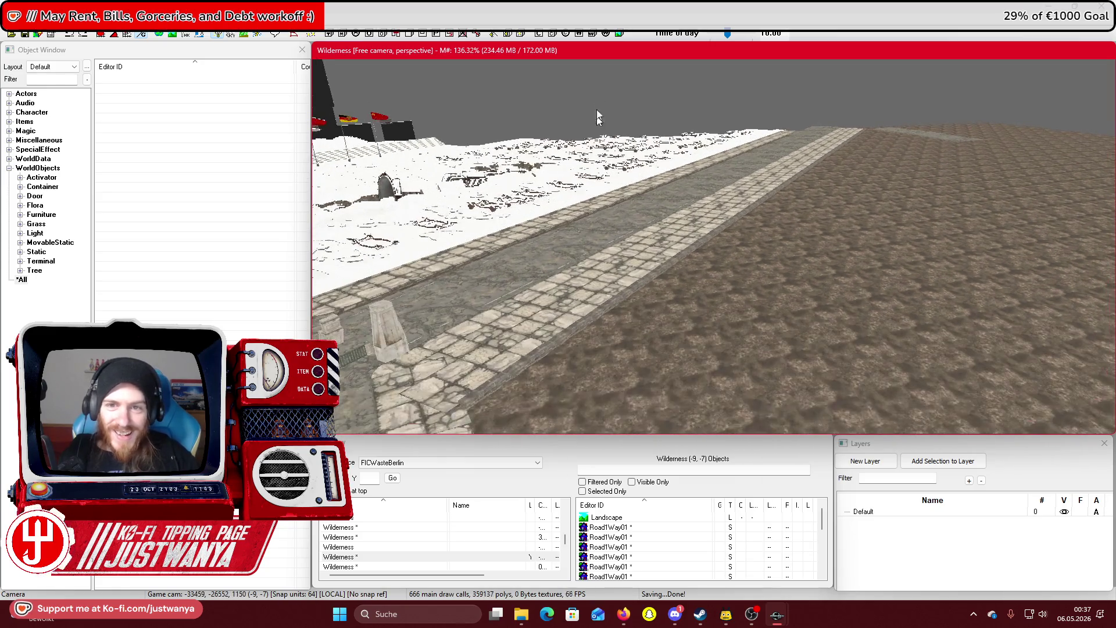
{"action": "key", "text": "h"}
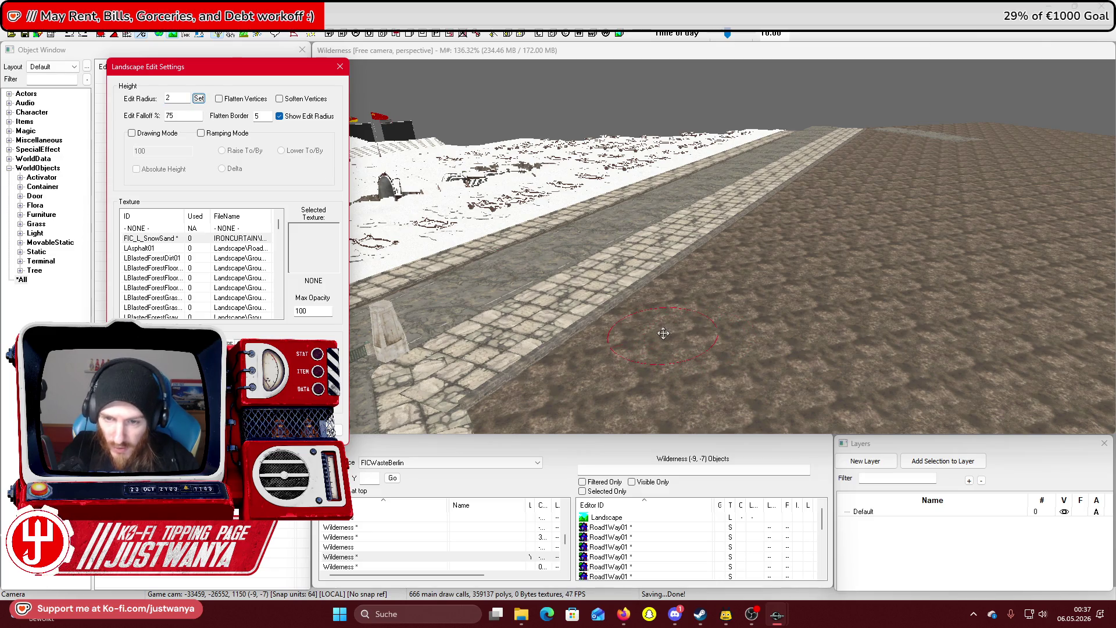
Set the edit radius to 3 and dig a deep pit beside the road
{"action": "scroll", "coordinate": [663, 333], "scroll_direction": "up", "scroll_amount": 5}
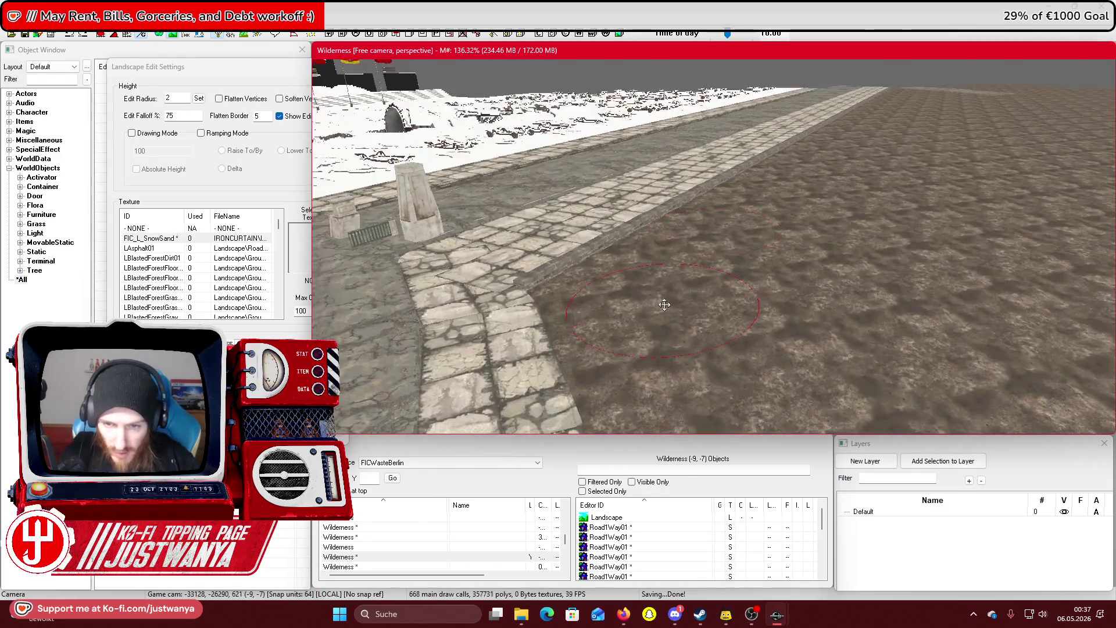
{"action": "scroll", "coordinate": [737, 319], "scroll_direction": "up", "scroll_amount": 3}
{"action": "left_click", "coordinate": [332, 431]}
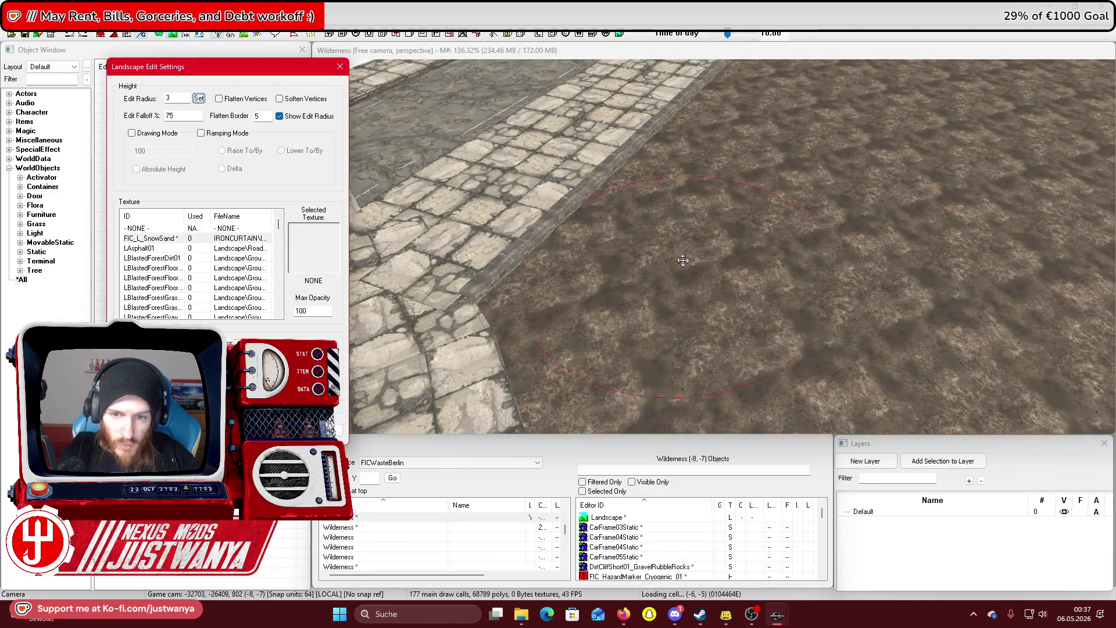
{"action": "left_click_drag", "start_coordinate": [645, 238], "coordinate": [655, 322]}
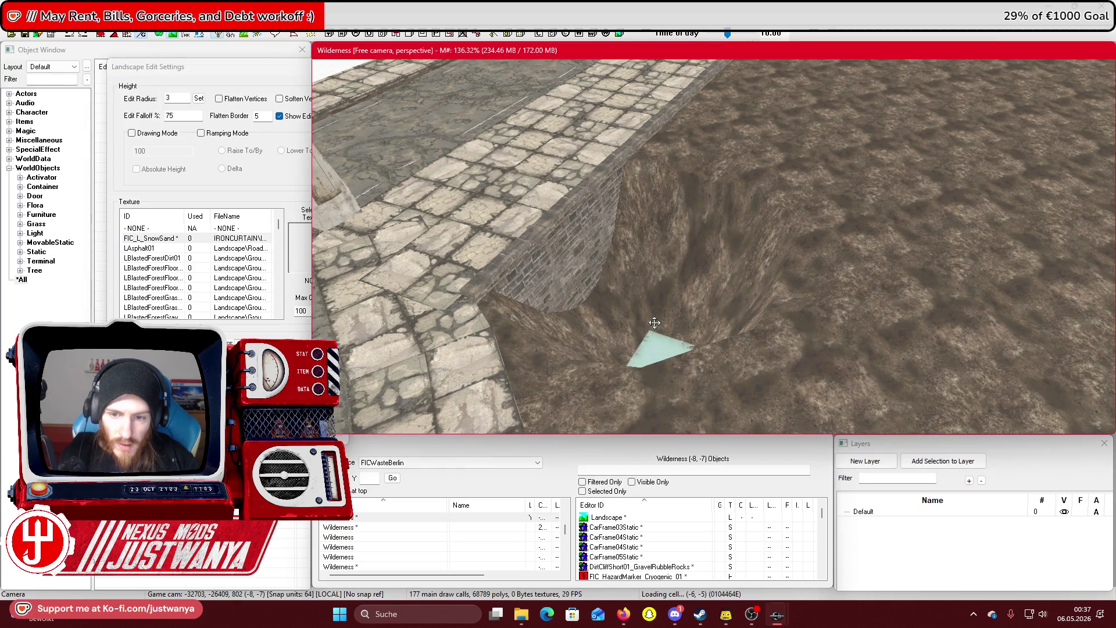
Enable Flatten Vertices and flatten a wide, level patch of the channel floor
{"action": "scroll", "coordinate": [601, 269], "scroll_direction": "up", "scroll_amount": 3}
{"action": "double_click", "coordinate": [165, 98]}
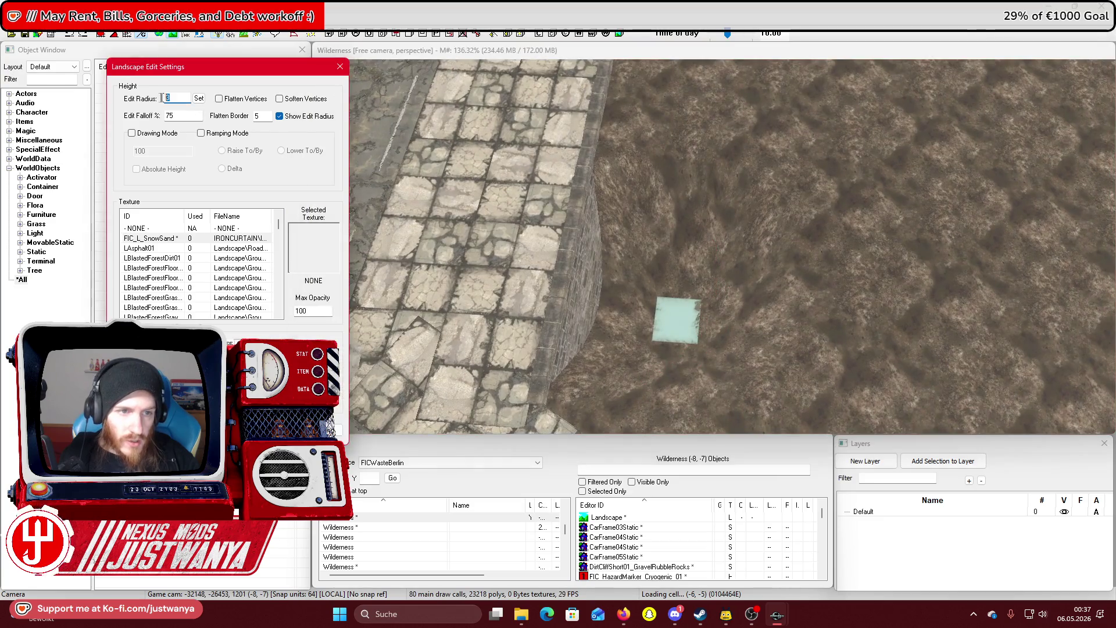
{"action": "type", "text": "2"}
{"action": "left_click", "coordinate": [219, 99]}
{"action": "mouse_move", "coordinate": [664, 327]}
{"action": "left_mouse_down"}
{"action": "mouse_move", "coordinate": [678, 326]}
{"action": "mouse_move", "coordinate": [686, 108]}
{"action": "mouse_move", "coordinate": [623, 294]}
{"action": "mouse_move", "coordinate": [608, 302]}
{"action": "mouse_move", "coordinate": [409, 254]}
{"action": "mouse_move", "coordinate": [690, 308]}
{"action": "mouse_move", "coordinate": [529, 332]}
{"action": "mouse_move", "coordinate": [860, 285]}
{"action": "mouse_move", "coordinate": [655, 304]}
{"action": "mouse_move", "coordinate": [791, 298]}
{"action": "mouse_move", "coordinate": [954, 259]}
{"action": "mouse_move", "coordinate": [578, 306]}
{"action": "mouse_move", "coordinate": [604, 319]}
{"action": "mouse_move", "coordinate": [748, 299]}
{"action": "mouse_move", "coordinate": [772, 311]}
{"action": "mouse_move", "coordinate": [536, 339]}
{"action": "mouse_move", "coordinate": [728, 300]}
{"action": "mouse_move", "coordinate": [675, 381]}
{"action": "mouse_move", "coordinate": [705, 361]}
{"action": "mouse_move", "coordinate": [670, 403]}
{"action": "mouse_move", "coordinate": [725, 307]}
{"action": "mouse_move", "coordinate": [878, 224]}
{"action": "mouse_move", "coordinate": [661, 312]}
{"action": "mouse_move", "coordinate": [369, 344]}
{"action": "mouse_move", "coordinate": [606, 303]}
{"action": "left_mouse_up"}
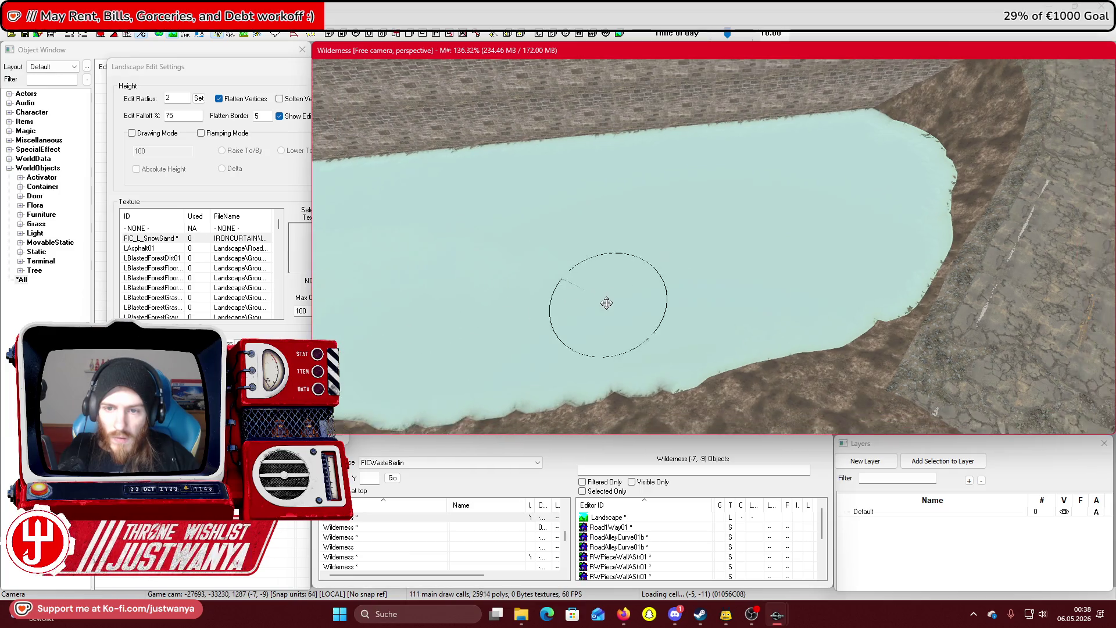
Extend the flattened channel bed up to the canal's top end
{"action": "key", "text": "w"}
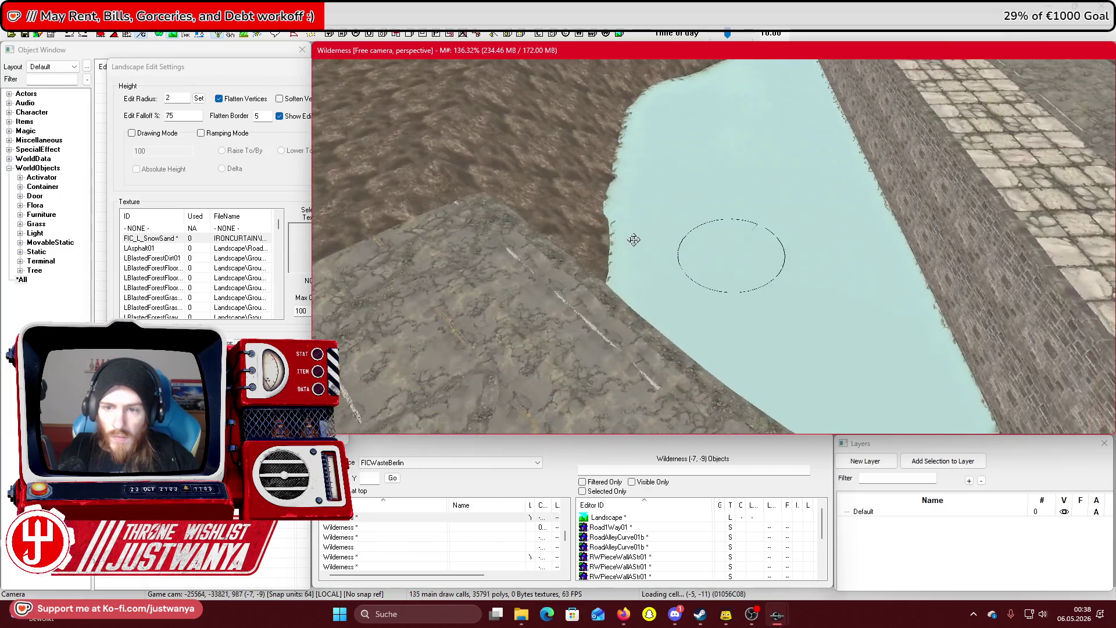
{"action": "left_click_drag", "start_coordinate": [664, 330], "coordinate": [681, 179]}
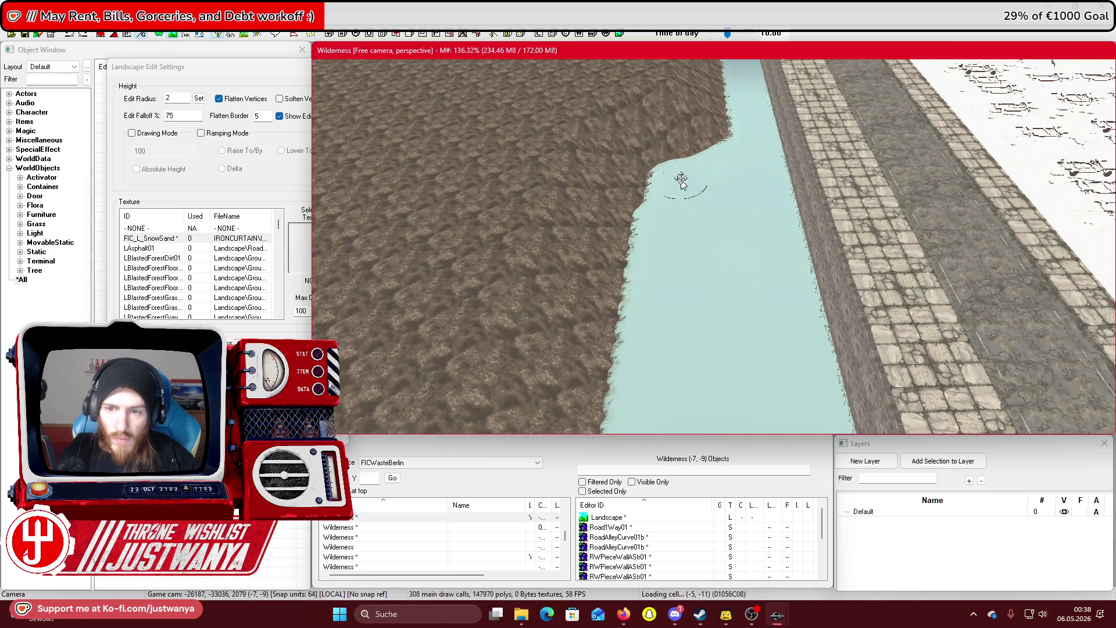
{"action": "key", "text": "space"}
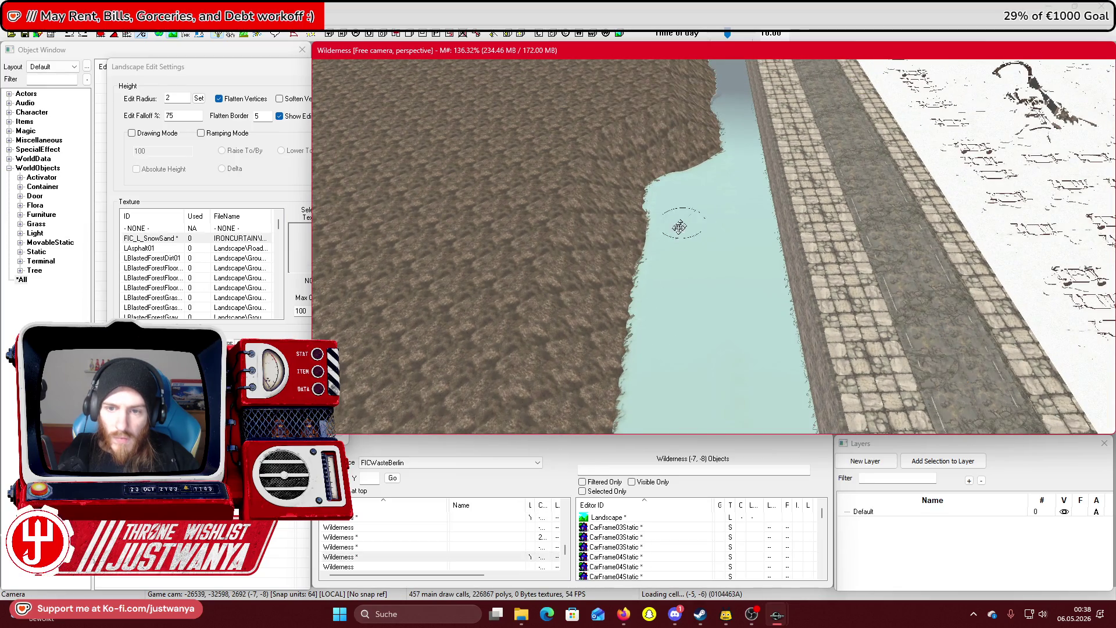
{"action": "scroll", "coordinate": [686, 159], "scroll_direction": "down", "scroll_amount": 5}
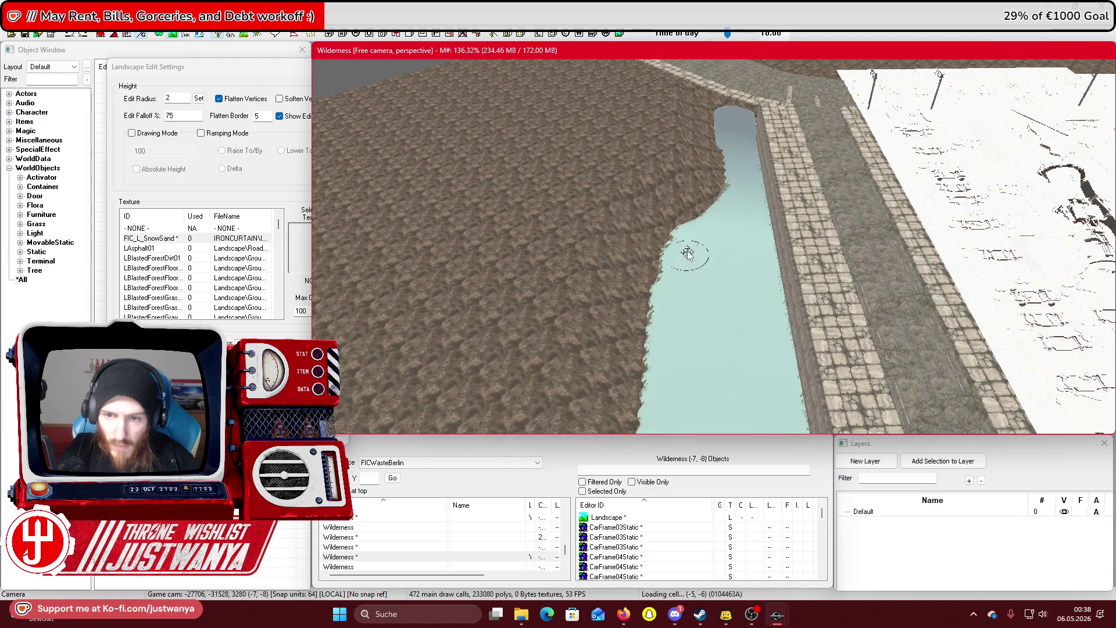
{"action": "left_click_drag", "start_coordinate": [686, 167], "coordinate": [693, 123]}
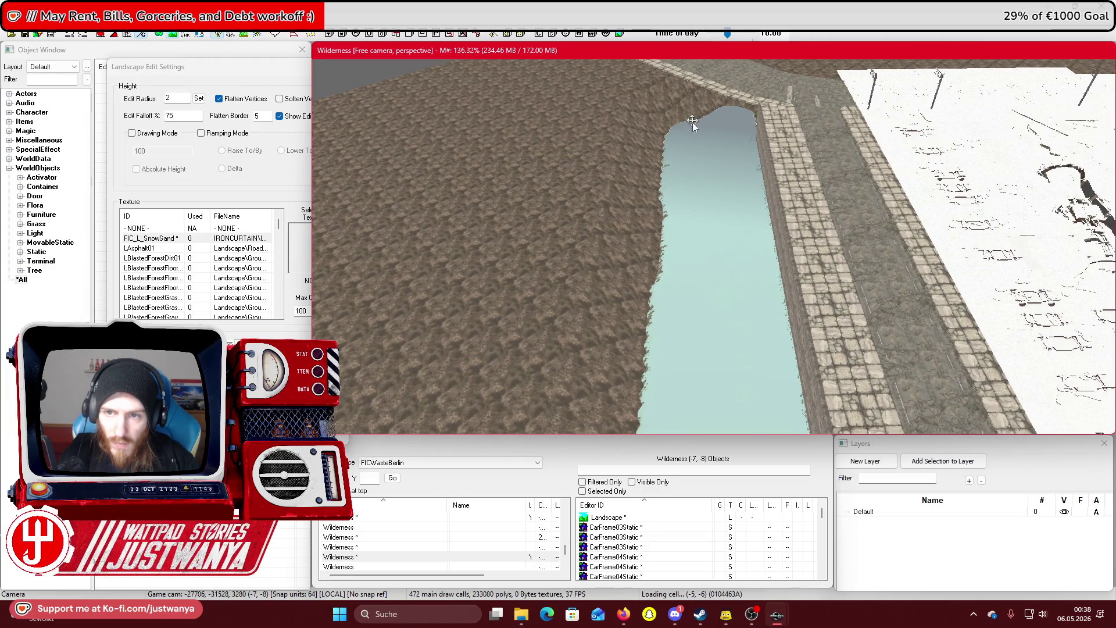
{"action": "key", "text": "space"}
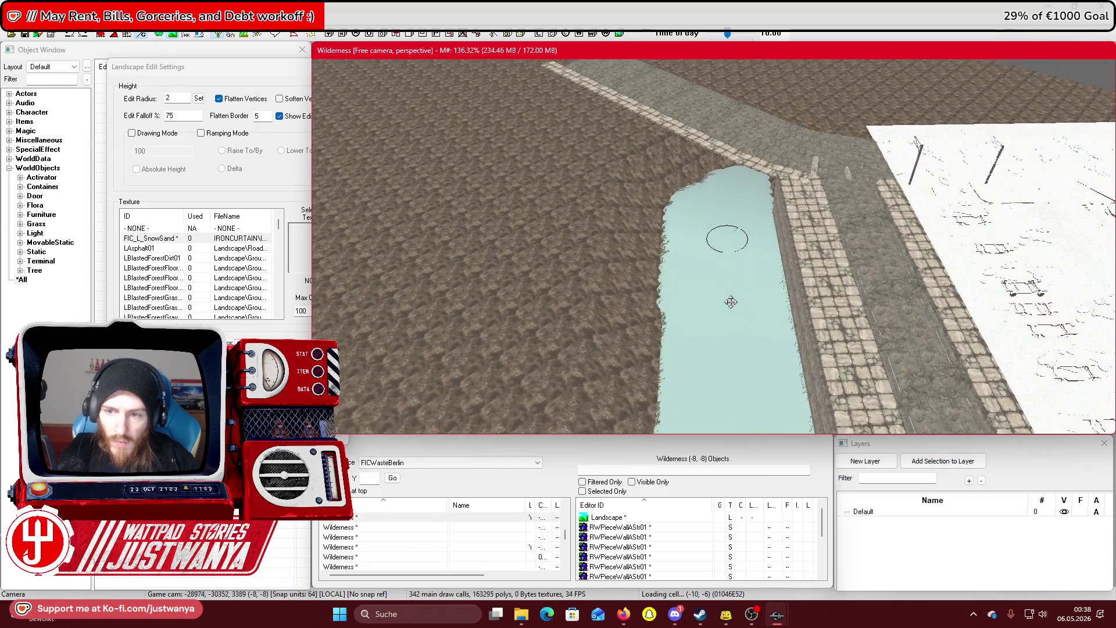
{"action": "scroll", "coordinate": [731, 302], "scroll_direction": "up", "scroll_amount": 3}
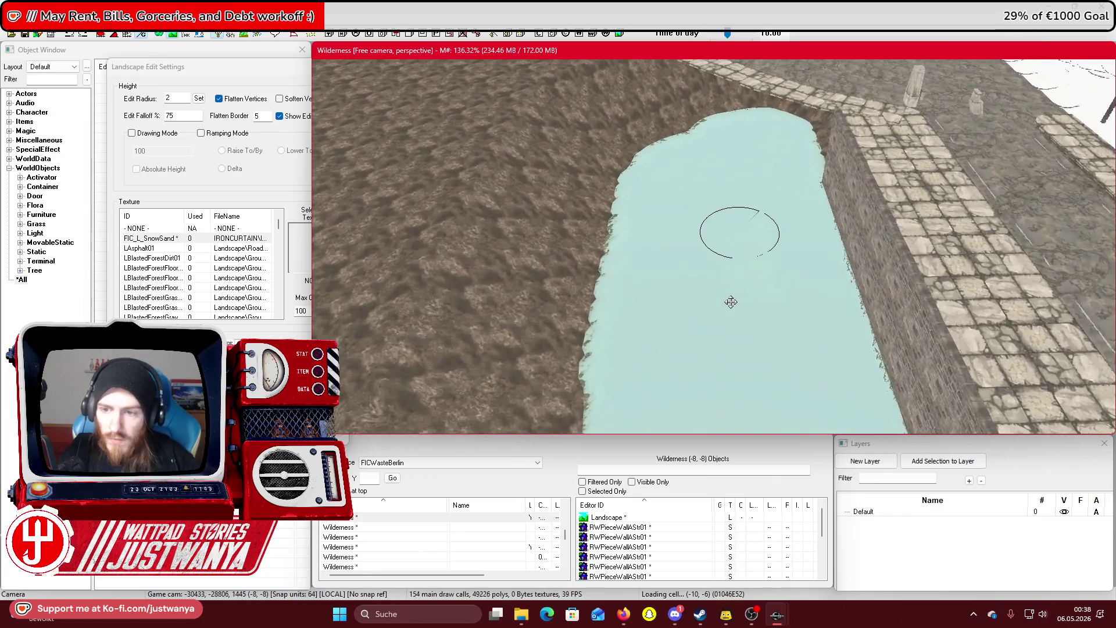
{"action": "scroll", "coordinate": [730, 302], "scroll_direction": "up", "scroll_amount": 2}
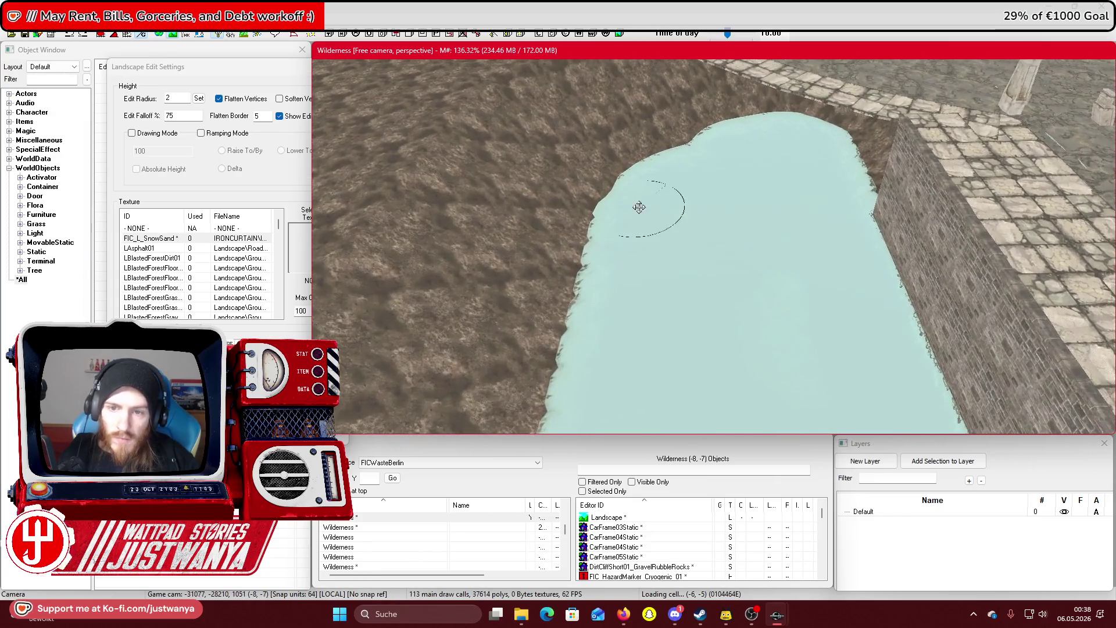
{"action": "scroll", "coordinate": [712, 255], "scroll_direction": "up", "scroll_amount": 4}
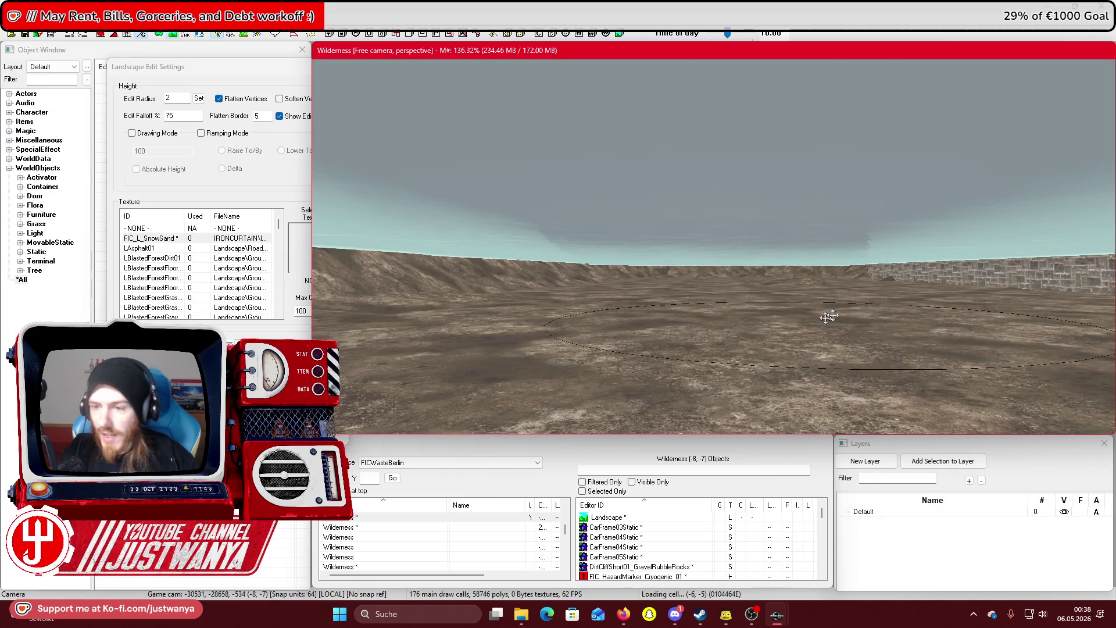
{"action": "scroll", "coordinate": [700, 262], "scroll_direction": "down", "scroll_amount": 5}
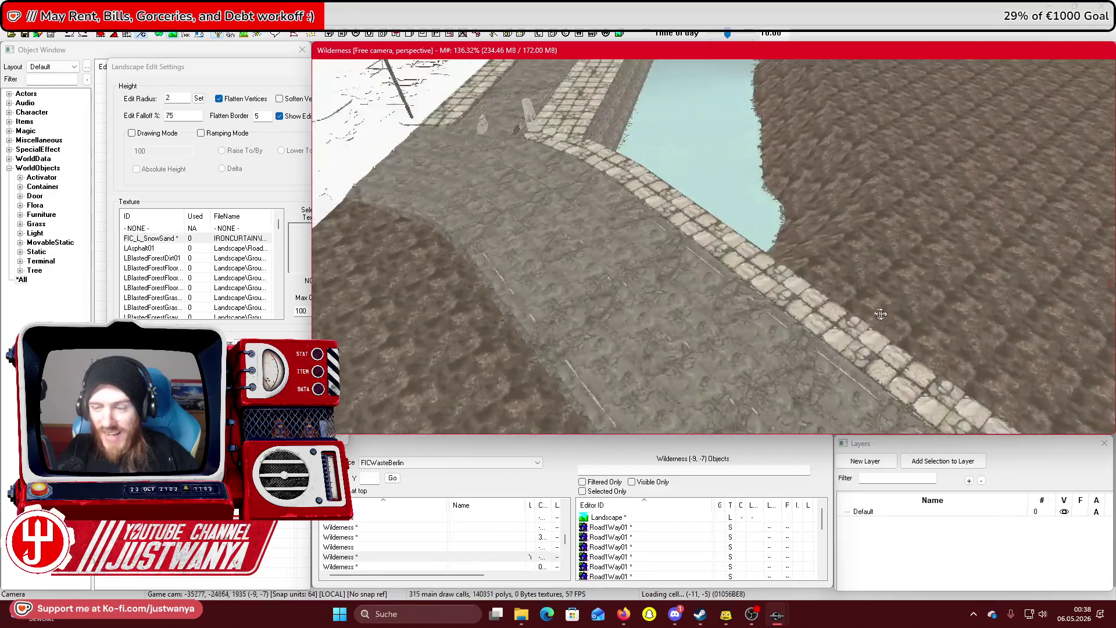
{"action": "scroll", "coordinate": [814, 247], "scroll_direction": "down", "scroll_amount": 4}
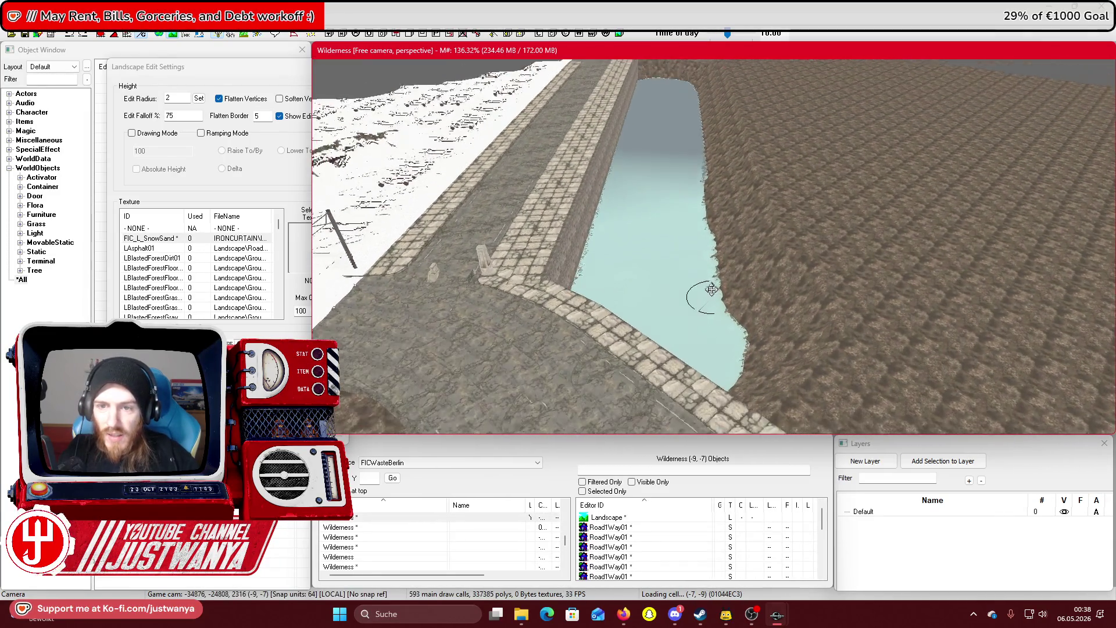
Bring up Street View of the Berlin canal bridge and turn to face across the canal
{"action": "mouse_move", "coordinate": [623, 614]}
{"action": "left_click", "coordinate": [640, 576]}
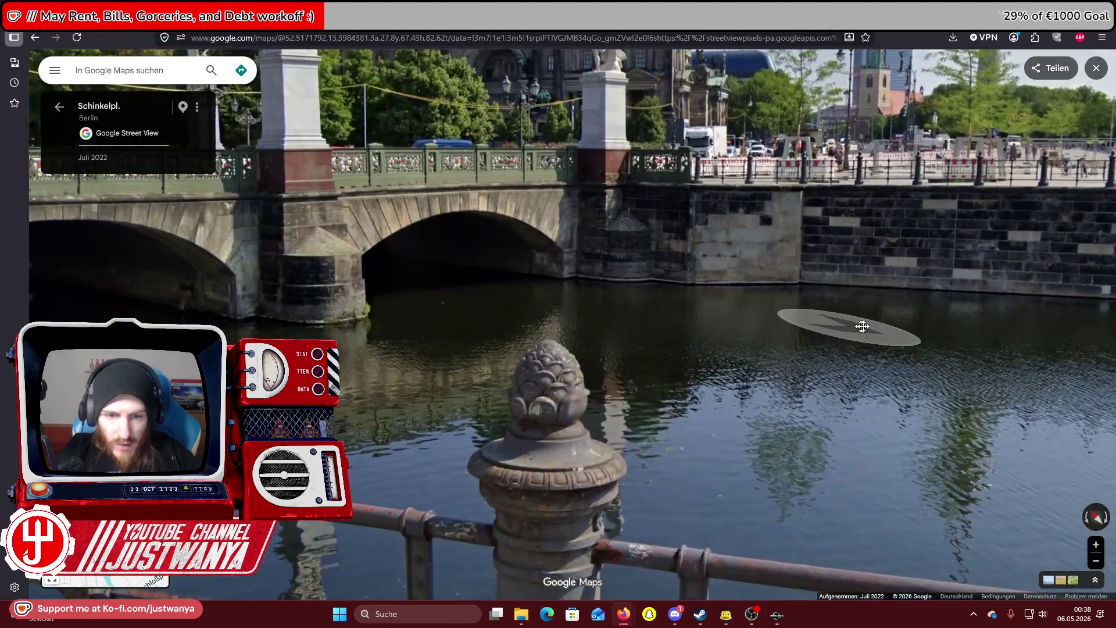
{"action": "left_click", "coordinate": [863, 326]}
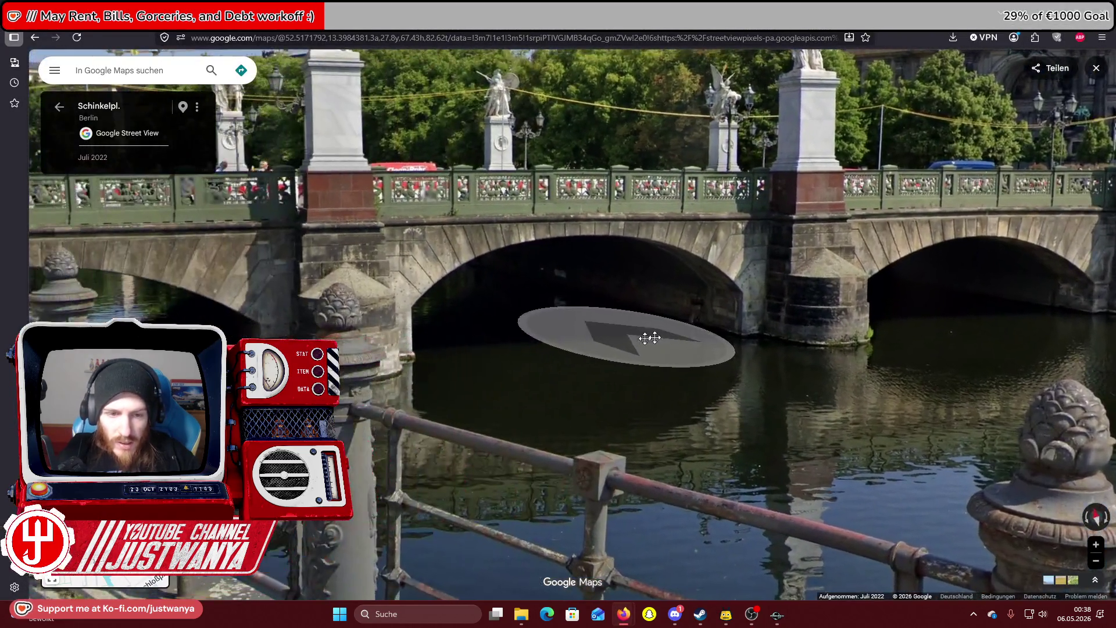
{"action": "key", "text": "Left"}
{"action": "key", "text": "Left"}
{"action": "key", "text": "Left"}
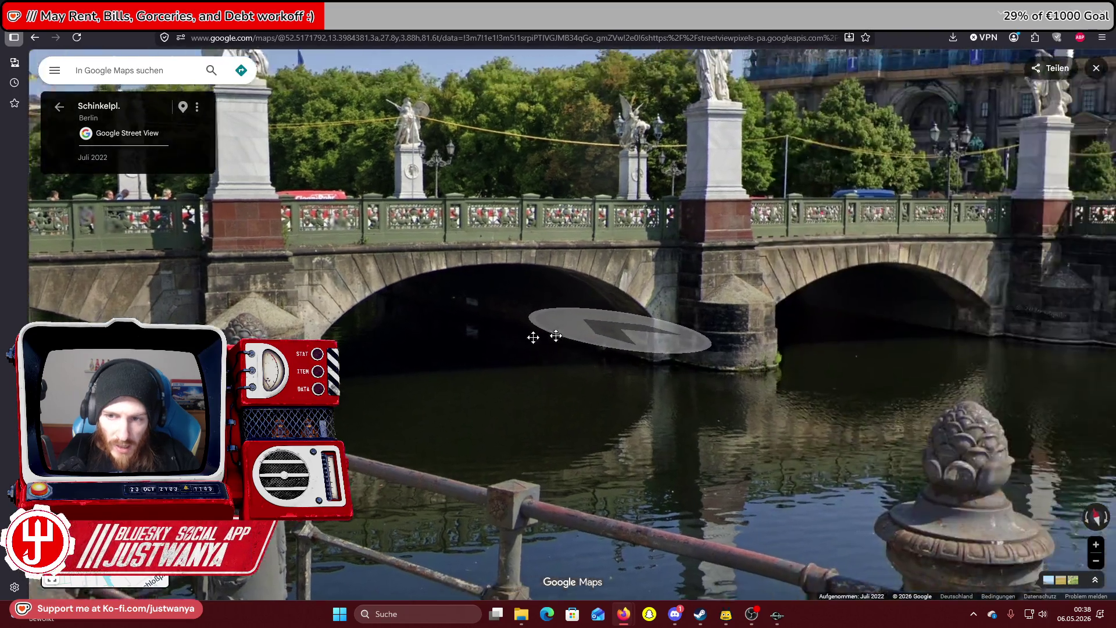
Back in Creation Kit, flatten the shoreline further down the canal
{"action": "left_click", "coordinate": [623, 614]}
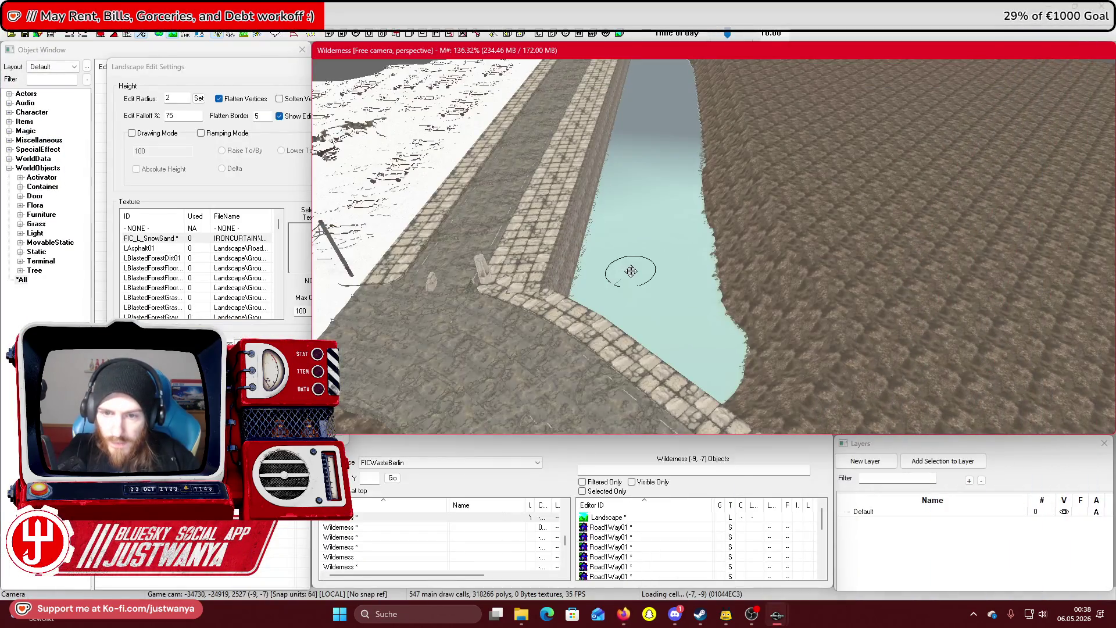
{"action": "scroll", "coordinate": [626, 273], "scroll_direction": "up", "scroll_amount": 3}
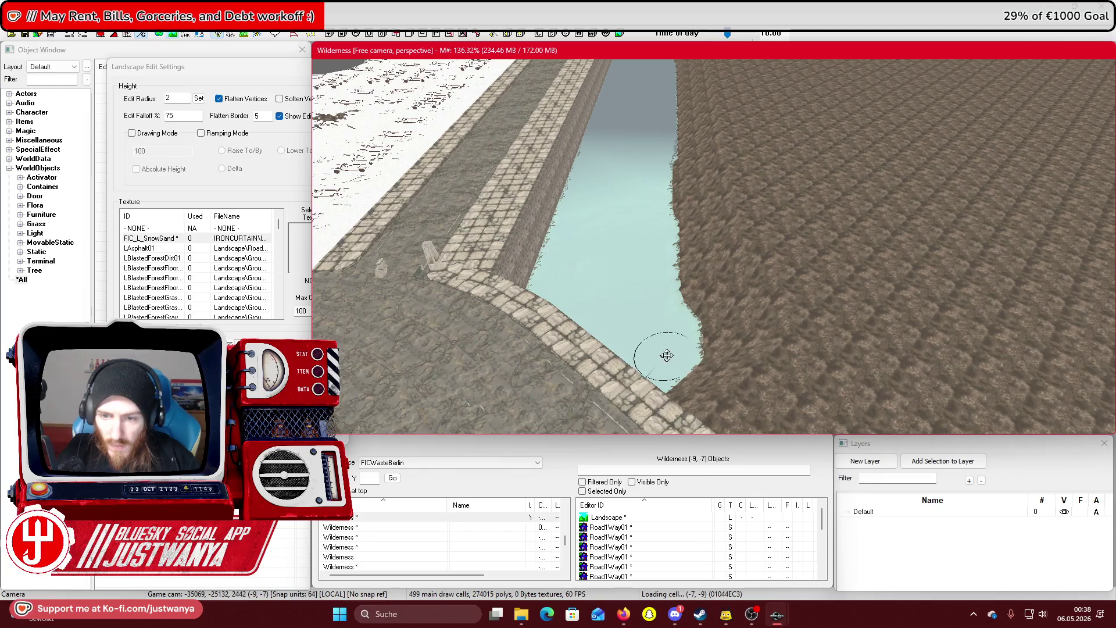
{"action": "scroll", "coordinate": [621, 275], "scroll_direction": "up", "scroll_amount": 2}
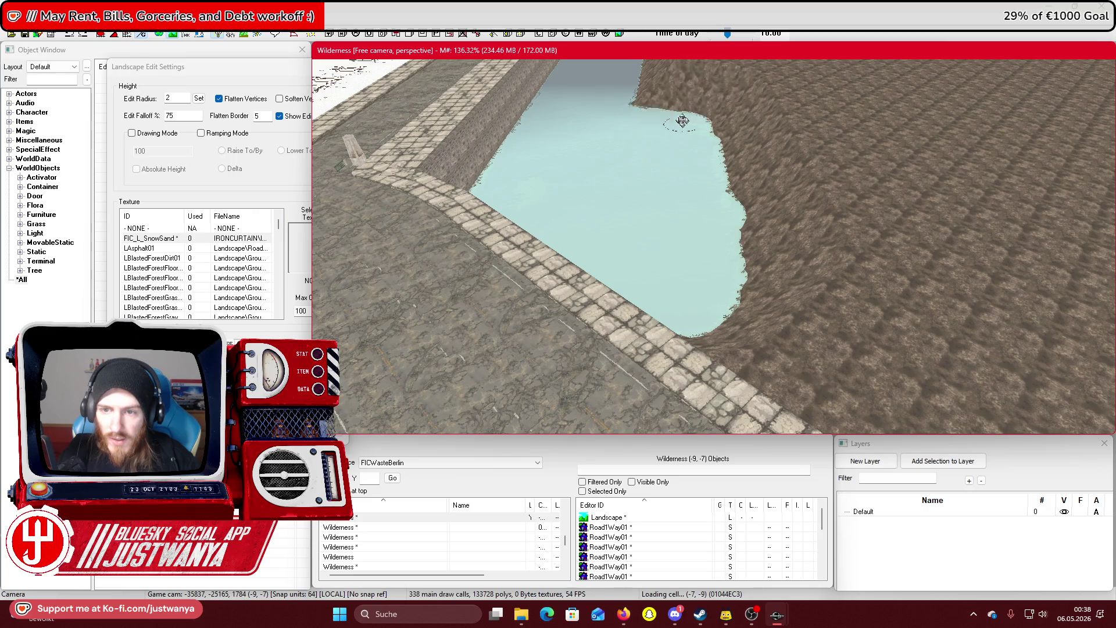
{"action": "left_click_drag", "start_coordinate": [699, 118], "coordinate": [716, 385]}
{"action": "scroll", "coordinate": [668, 405], "scroll_direction": "down", "scroll_amount": 3}
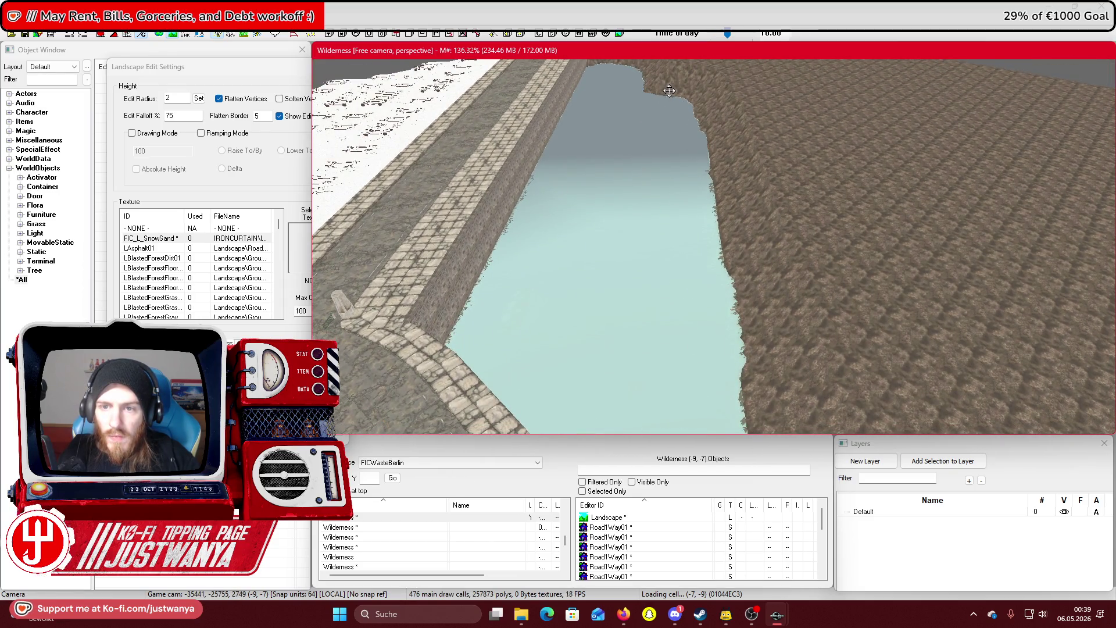
{"action": "scroll", "coordinate": [668, 232], "scroll_direction": "down", "scroll_amount": 5}
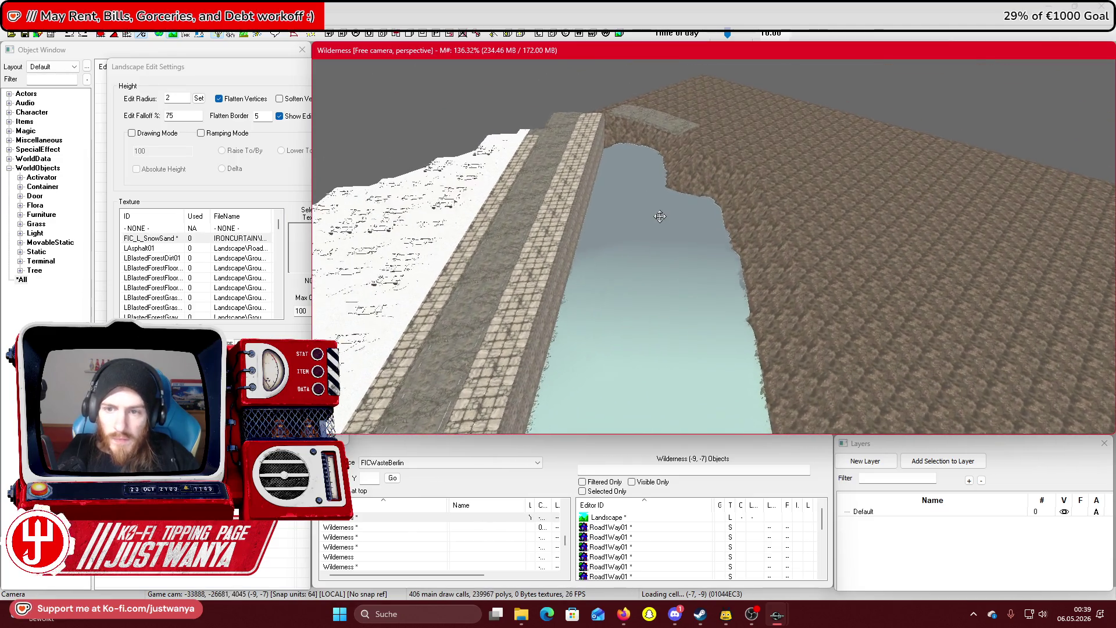
{"action": "scroll", "coordinate": [660, 216], "scroll_direction": "up", "scroll_amount": 4}
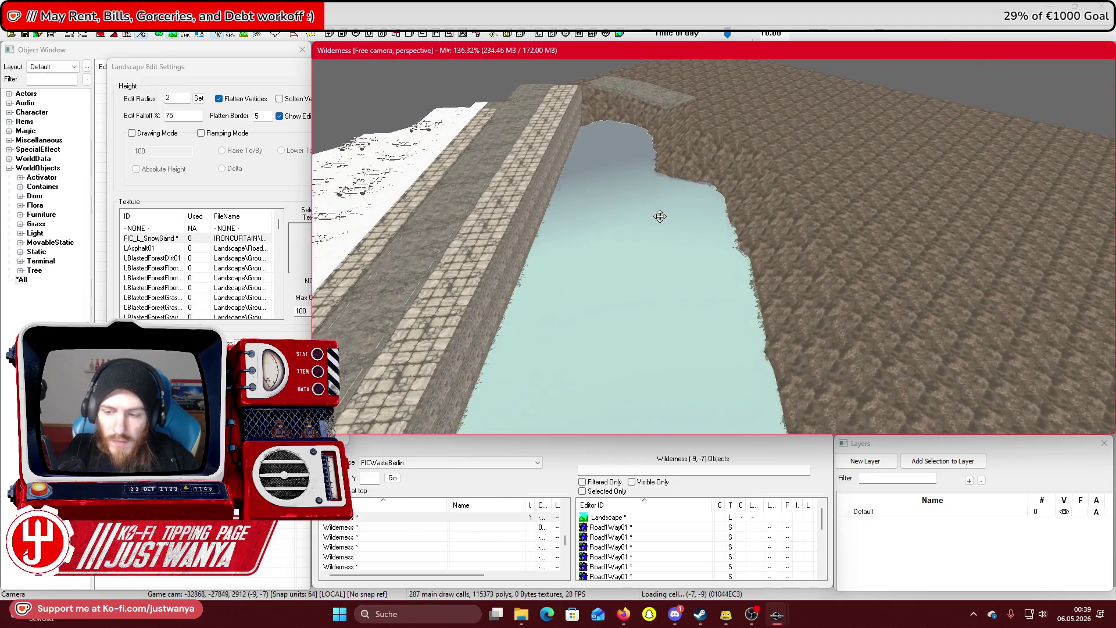
{"action": "scroll", "coordinate": [660, 216], "scroll_direction": "up", "scroll_amount": 4}
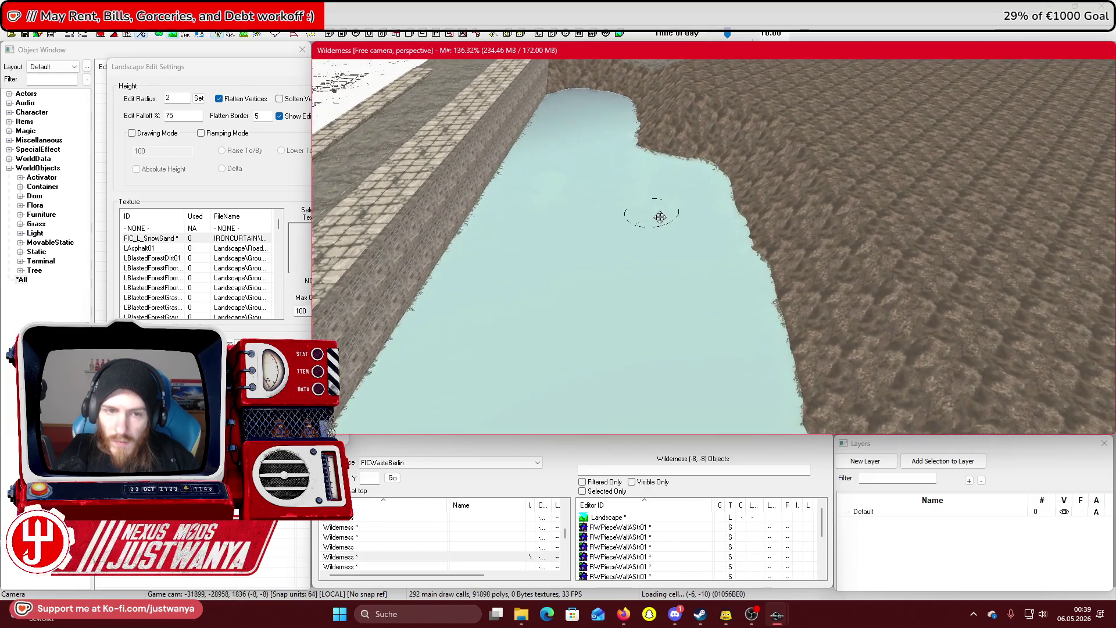
{"action": "scroll", "coordinate": [660, 216], "scroll_direction": "down", "scroll_amount": 4}
Flatten both riverbanks down to water level along the canal, then view it from above
{"action": "left_click_drag", "start_coordinate": [743, 326], "coordinate": [731, 235]}
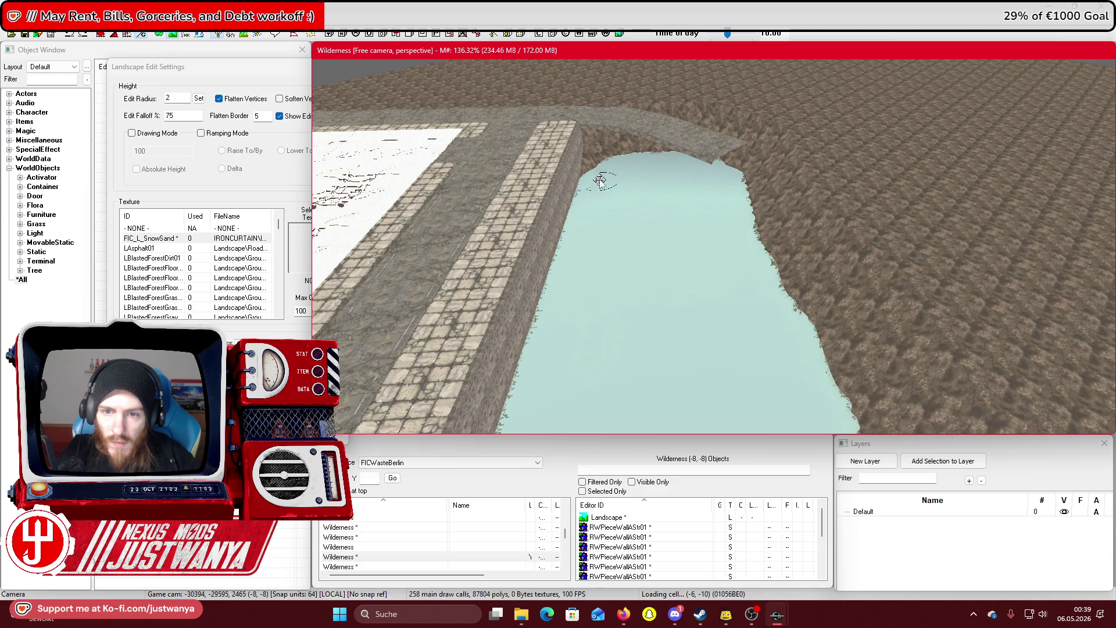
{"action": "left_click_drag", "start_coordinate": [715, 168], "coordinate": [733, 233]}
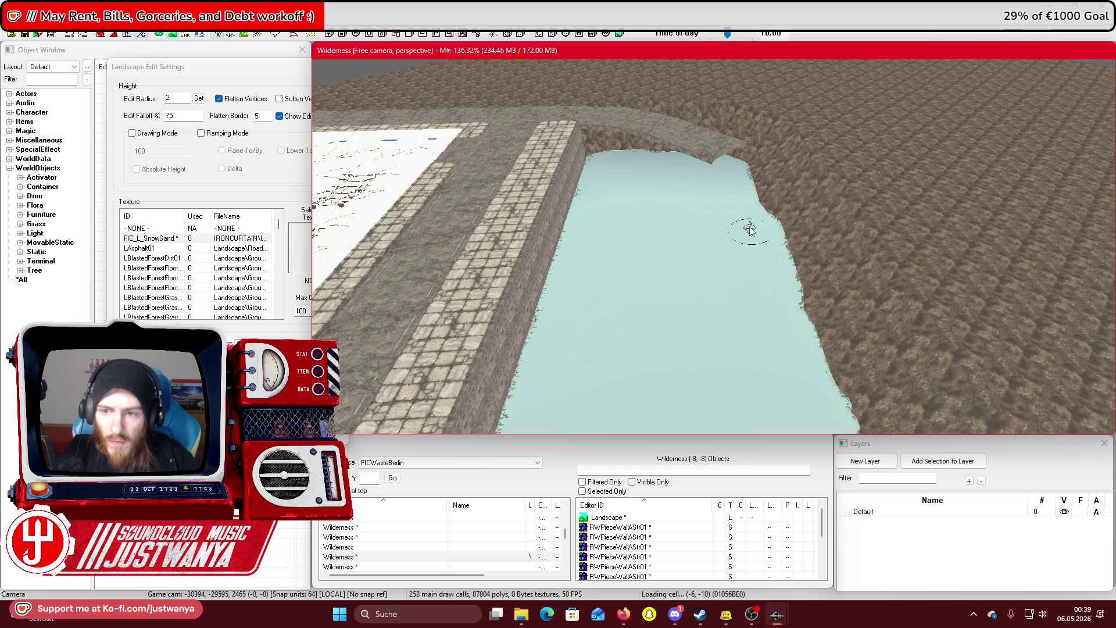
{"action": "mouse_move", "coordinate": [715, 274]}
{"action": "left_mouse_down"}
{"action": "mouse_move", "coordinate": [817, 301]}
{"action": "mouse_move", "coordinate": [908, 279]}
{"action": "left_mouse_up"}
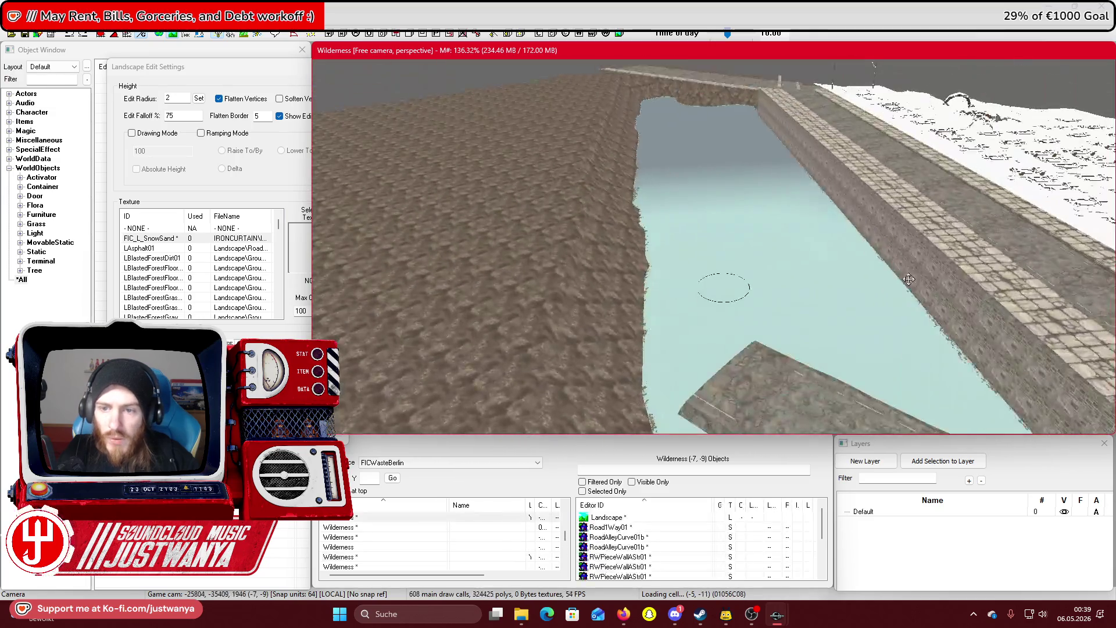
{"action": "left_click_drag", "start_coordinate": [670, 290], "coordinate": [669, 414]}
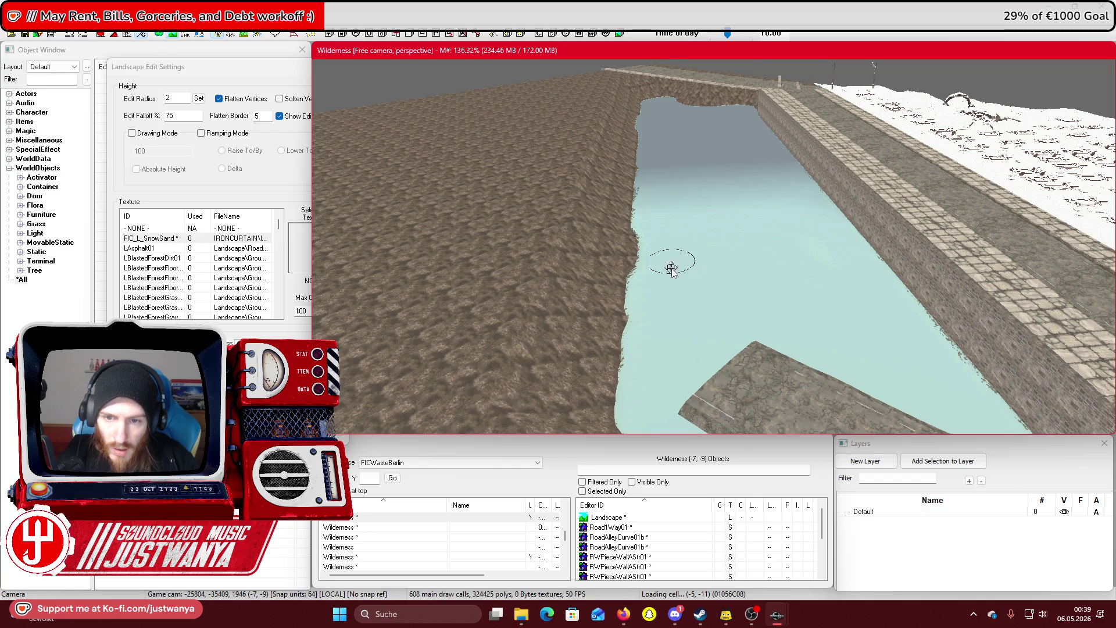
{"action": "scroll", "coordinate": [685, 337], "scroll_direction": "down", "scroll_amount": 5}
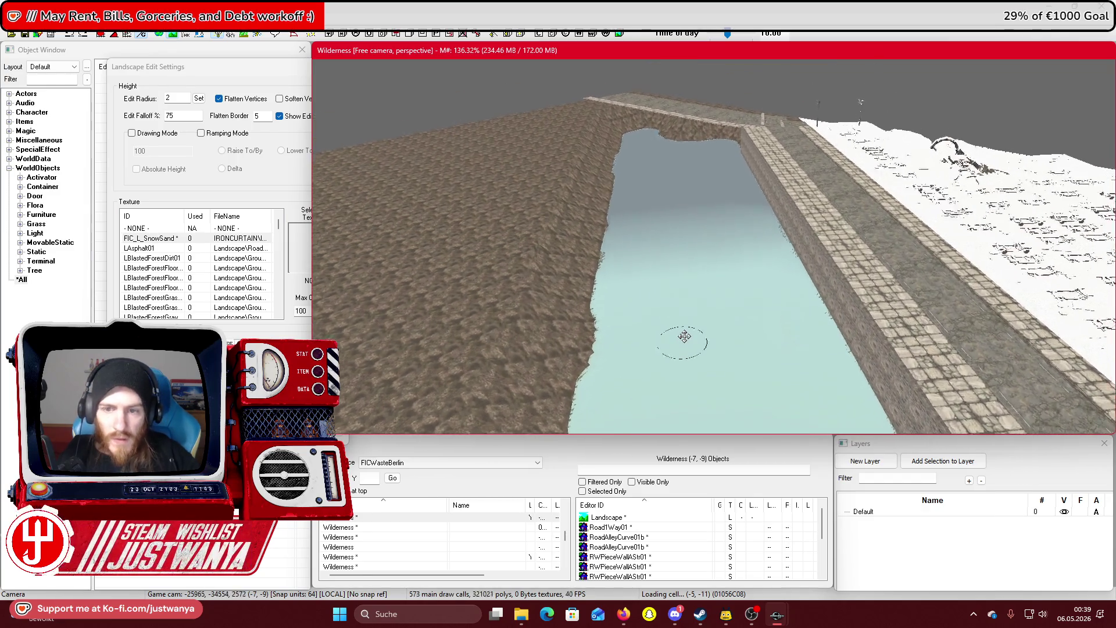
{"action": "scroll", "coordinate": [1029, 222], "scroll_direction": "up", "scroll_amount": 10}
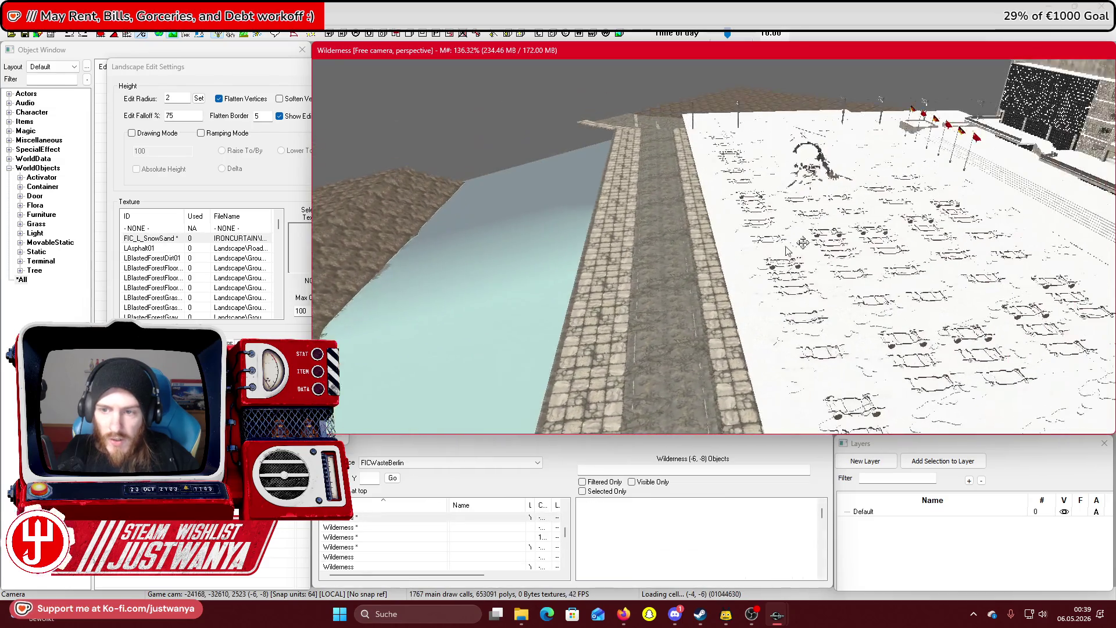
{"action": "left_click_drag", "start_coordinate": [840, 220], "coordinate": [494, 175]}
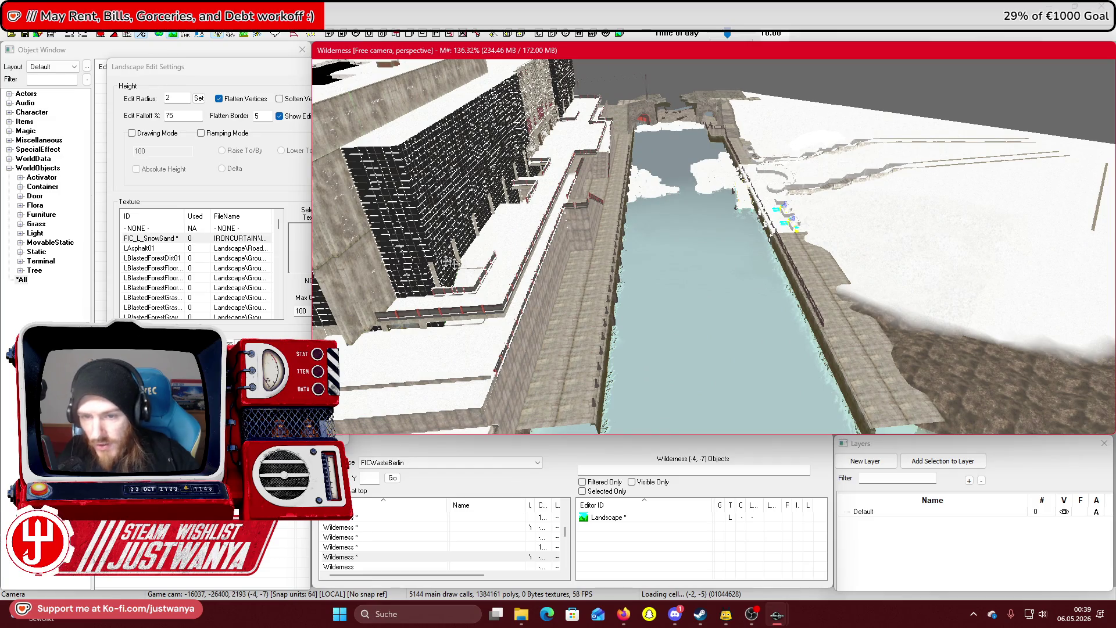
{"action": "scroll", "coordinate": [788, 240], "scroll_direction": "up", "scroll_amount": 10}
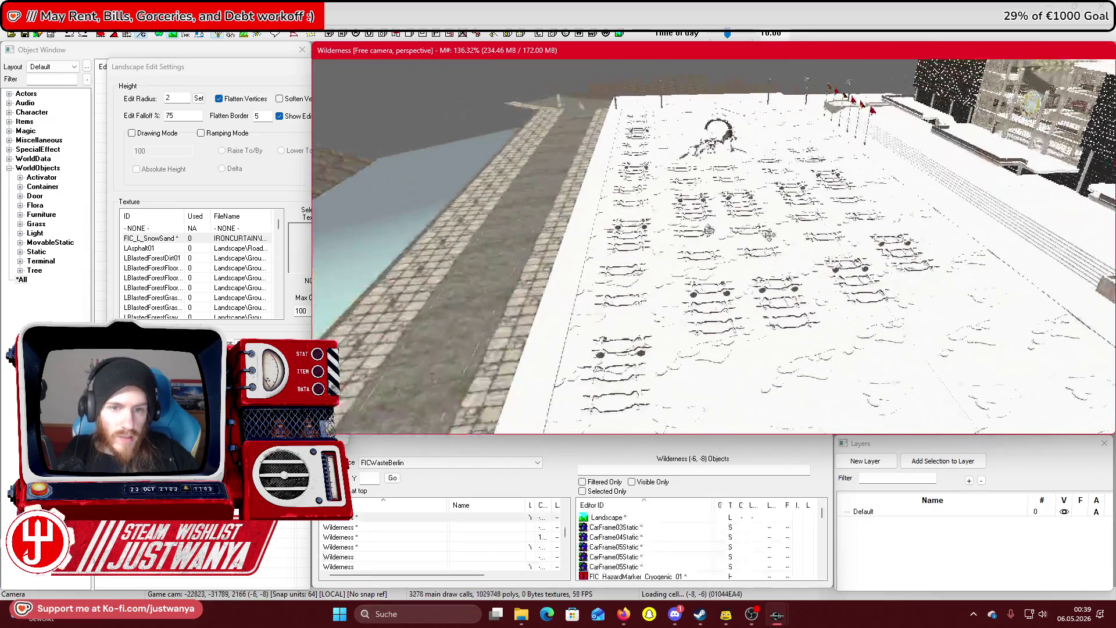
{"action": "scroll", "coordinate": [788, 240], "scroll_direction": "down", "scroll_amount": 1}
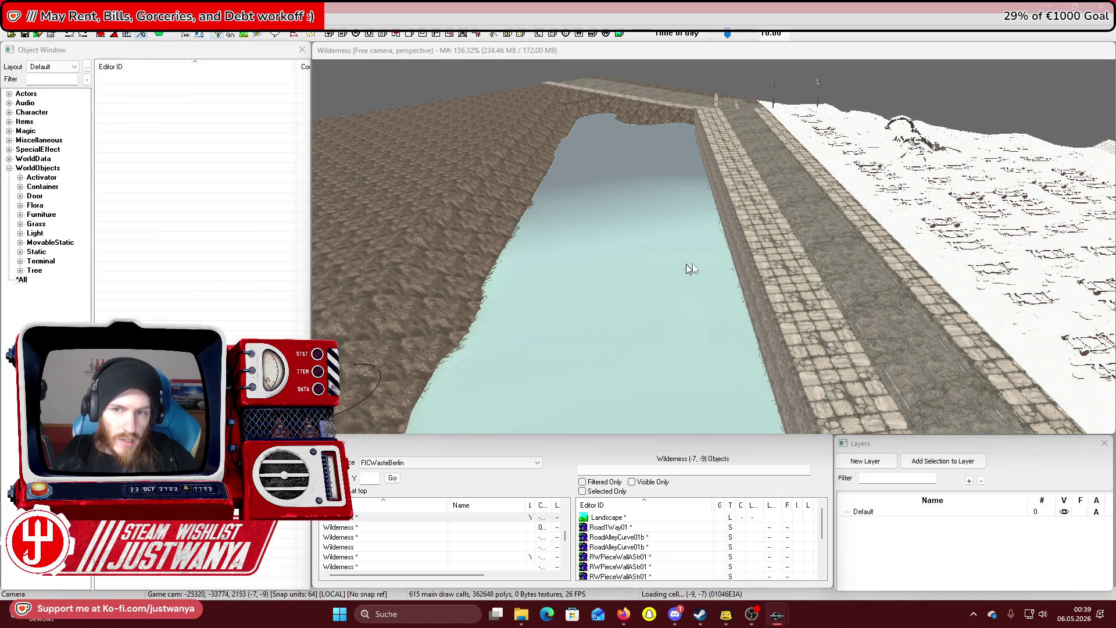
Turn the view toward the canal and select the wall segment at the canal corner
{"action": "mouse_move", "coordinate": [695, 262]}
{"action": "left_mouse_down"}
{"action": "mouse_move", "coordinate": [1003, 256]}
{"action": "mouse_move", "coordinate": [747, 257]}
{"action": "left_mouse_up"}
{"action": "left_click", "coordinate": [747, 258]}
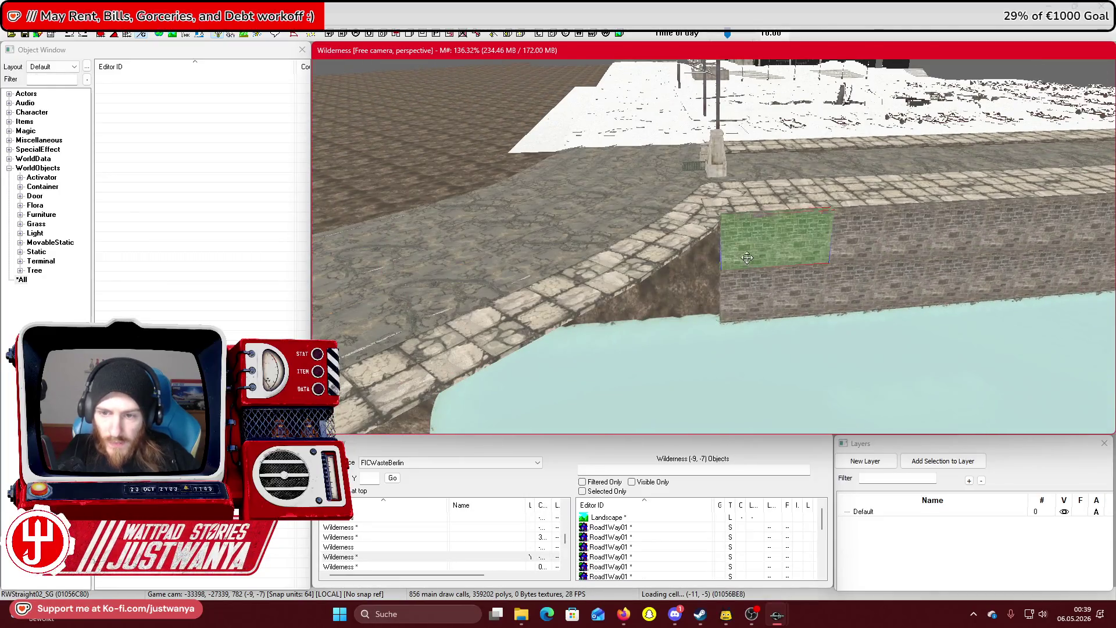
{"action": "scroll", "coordinate": [750, 308], "scroll_direction": "up", "scroll_amount": 5}
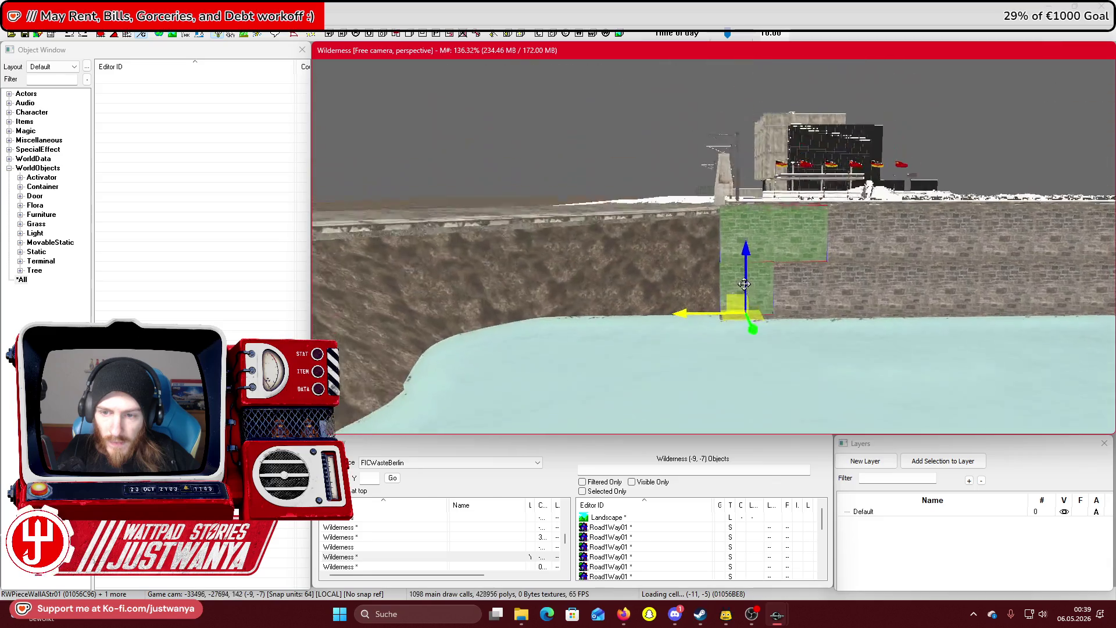
{"action": "scroll", "coordinate": [697, 308], "scroll_direction": "up", "scroll_amount": 1}
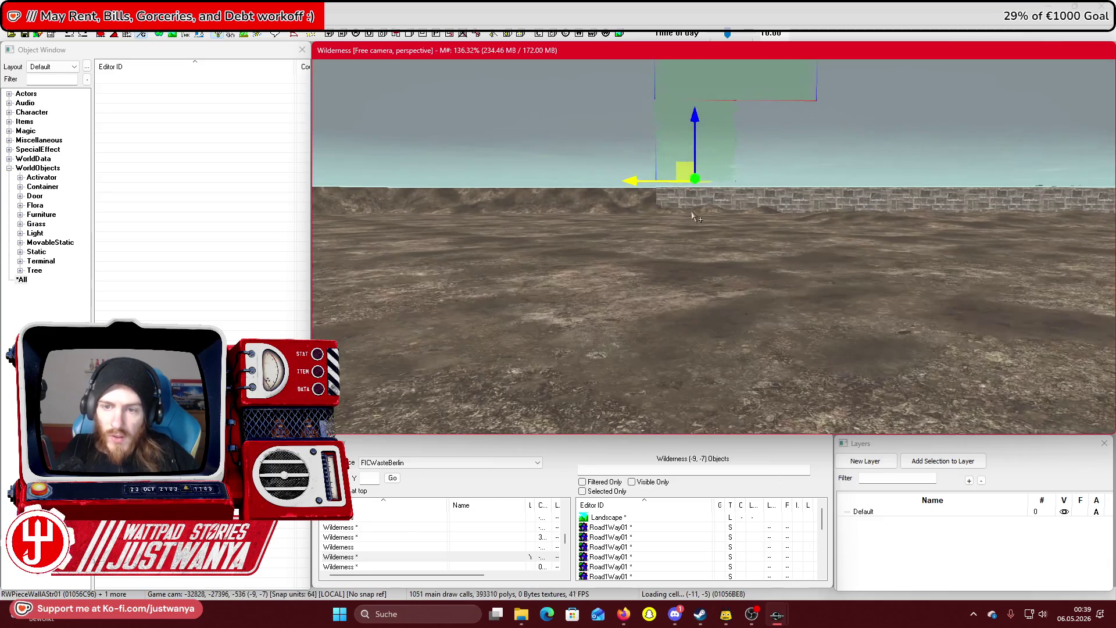
{"action": "scroll", "coordinate": [699, 238], "scroll_direction": "up", "scroll_amount": 2}
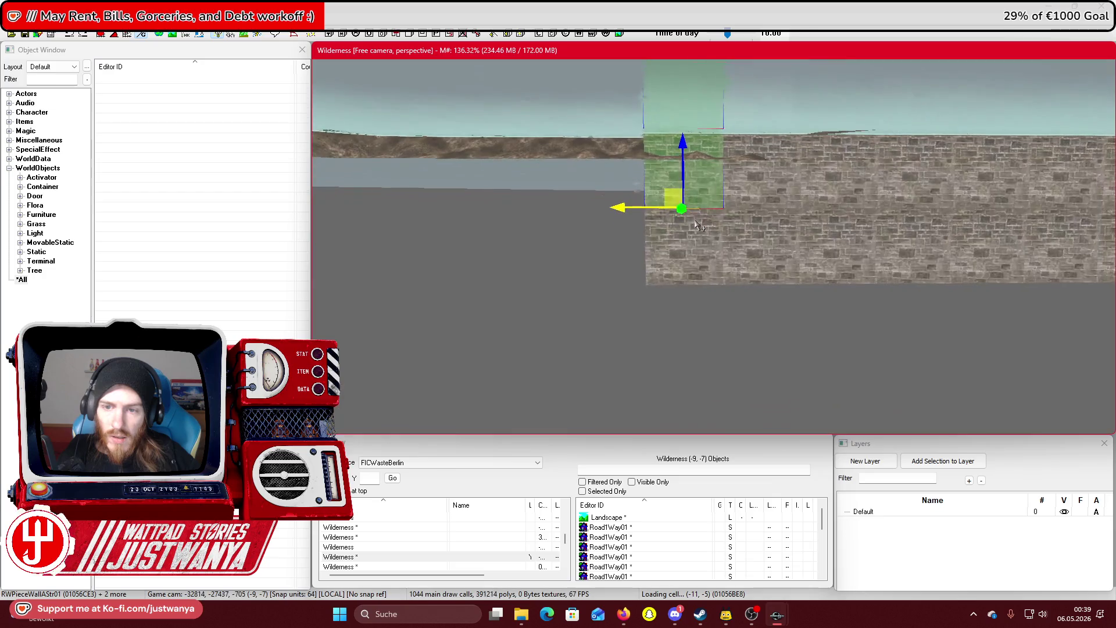
Add the neighbouring RWPieceWallAStr01 and RWStraight02 wall pieces near the corner to the selection
{"action": "left_click", "coordinate": [695, 265], "text": "ctrl"}
{"action": "left_click", "coordinate": [768, 244], "text": "ctrl"}
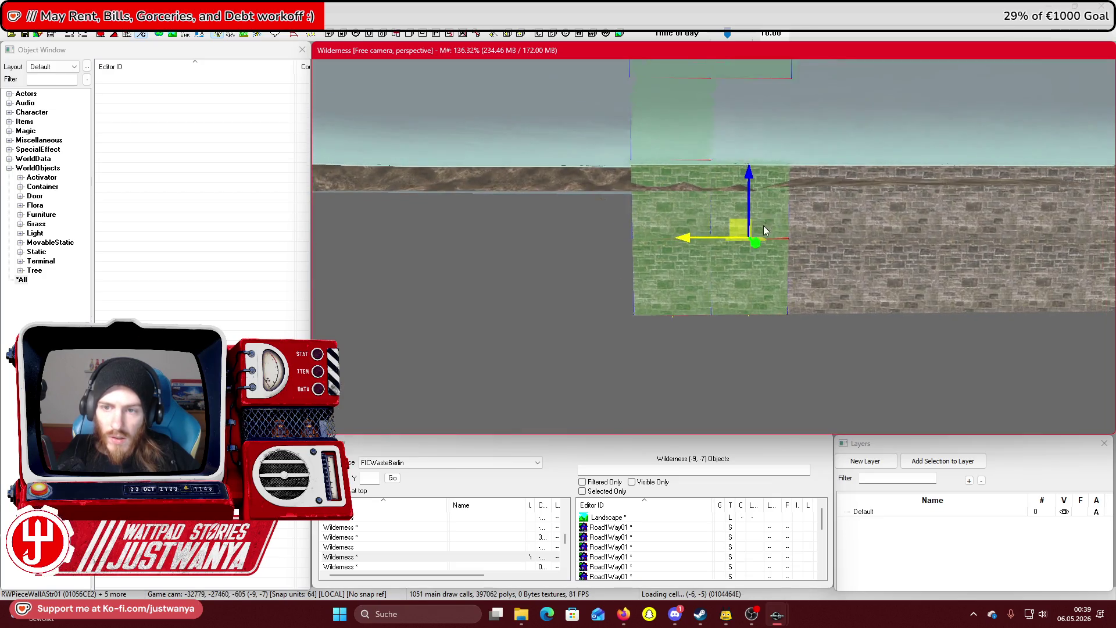
{"action": "scroll", "coordinate": [763, 225], "scroll_direction": "down", "scroll_amount": 3}
{"action": "left_click", "coordinate": [732, 238], "text": "ctrl"}
{"action": "left_click", "coordinate": [814, 128], "text": "ctrl"}
{"action": "left_click", "coordinate": [791, 192], "text": "ctrl"}
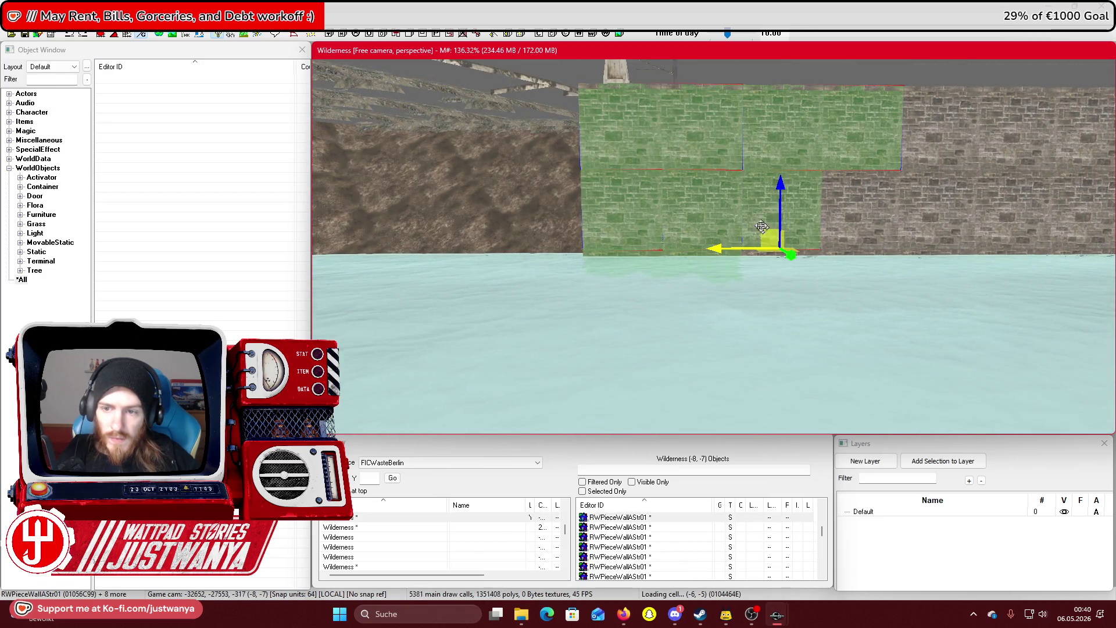
{"action": "scroll", "coordinate": [719, 174], "scroll_direction": "up", "scroll_amount": 3}
{"action": "scroll", "coordinate": [719, 174], "scroll_direction": "up", "scroll_amount": 1}
{"action": "left_click", "coordinate": [686, 154], "text": "ctrl"}
{"action": "left_click", "coordinate": [686, 230], "text": "ctrl"}
{"action": "left_click", "coordinate": [761, 230], "text": "ctrl"}
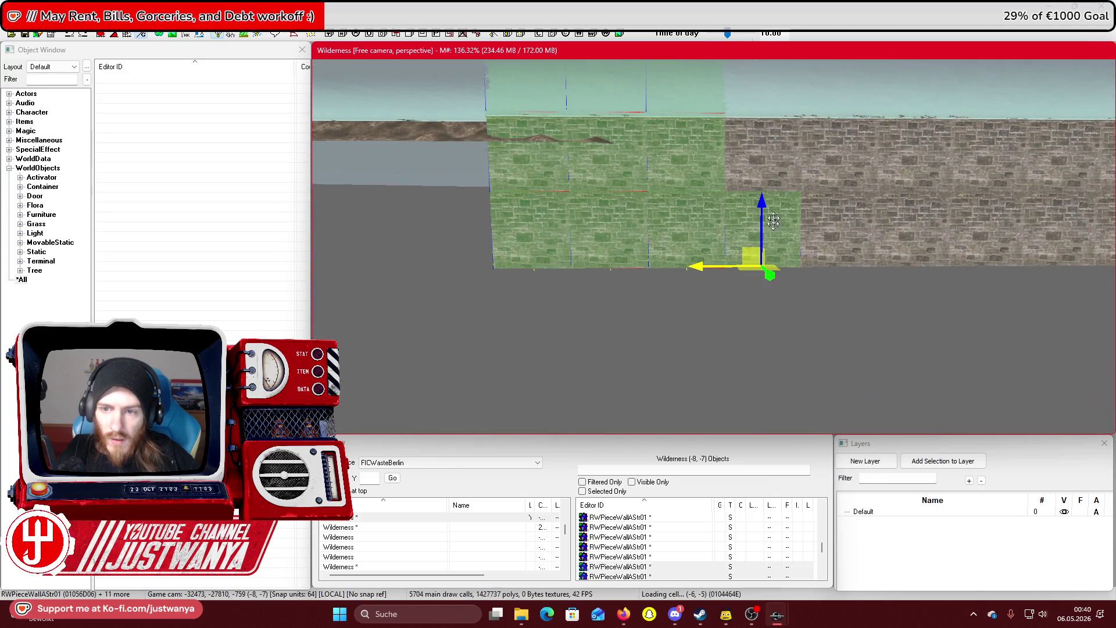
{"action": "left_click", "coordinate": [766, 166], "text": "ctrl"}
{"action": "scroll", "coordinate": [767, 166], "scroll_direction": "up", "scroll_amount": 3}
{"action": "left_click", "coordinate": [669, 238], "text": "ctrl"}
{"action": "left_click", "coordinate": [765, 191], "text": "ctrl"}
{"action": "left_click", "coordinate": [752, 234], "text": "ctrl"}
{"action": "scroll", "coordinate": [750, 234], "scroll_direction": "up", "scroll_amount": 3}
{"action": "left_click", "coordinate": [640, 197], "text": "ctrl"}
{"action": "left_click", "coordinate": [639, 273], "text": "ctrl"}
{"action": "left_click", "coordinate": [715, 197], "text": "ctrl"}
{"action": "left_click", "coordinate": [705, 277], "text": "ctrl"}
{"action": "scroll", "coordinate": [705, 278], "scroll_direction": "up", "scroll_amount": 3}
{"action": "left_click", "coordinate": [640, 180], "text": "ctrl"}
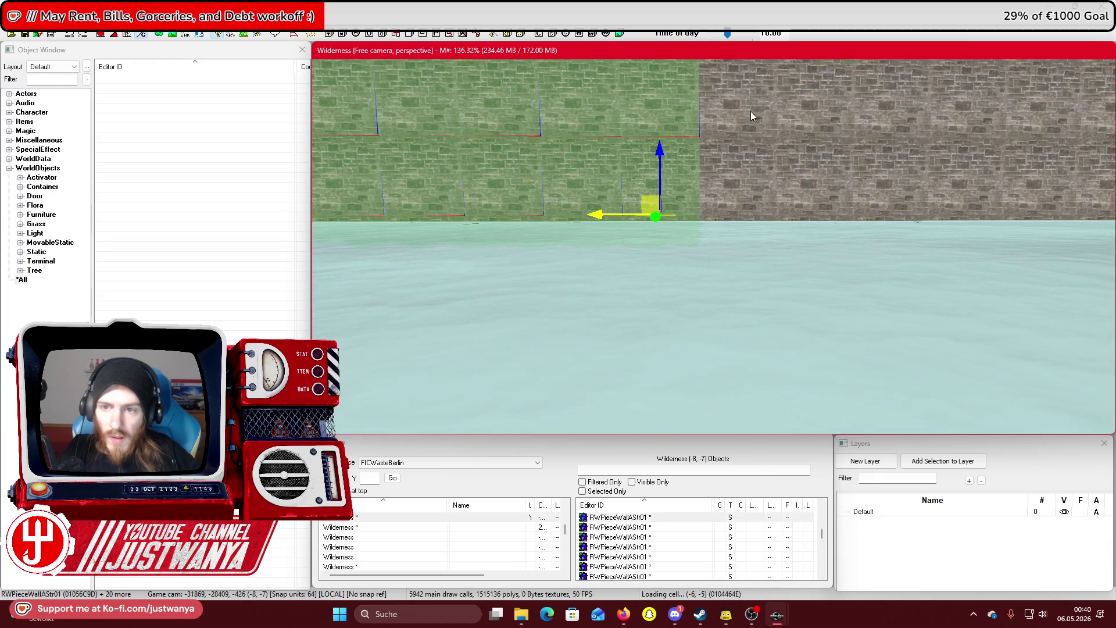
{"action": "left_click", "coordinate": [773, 81], "text": "ctrl"}
{"action": "left_click", "coordinate": [745, 192], "text": "ctrl"}
{"action": "scroll", "coordinate": [745, 221], "scroll_direction": "down", "scroll_amount": 3}
{"action": "left_click", "coordinate": [692, 180], "text": "ctrl"}
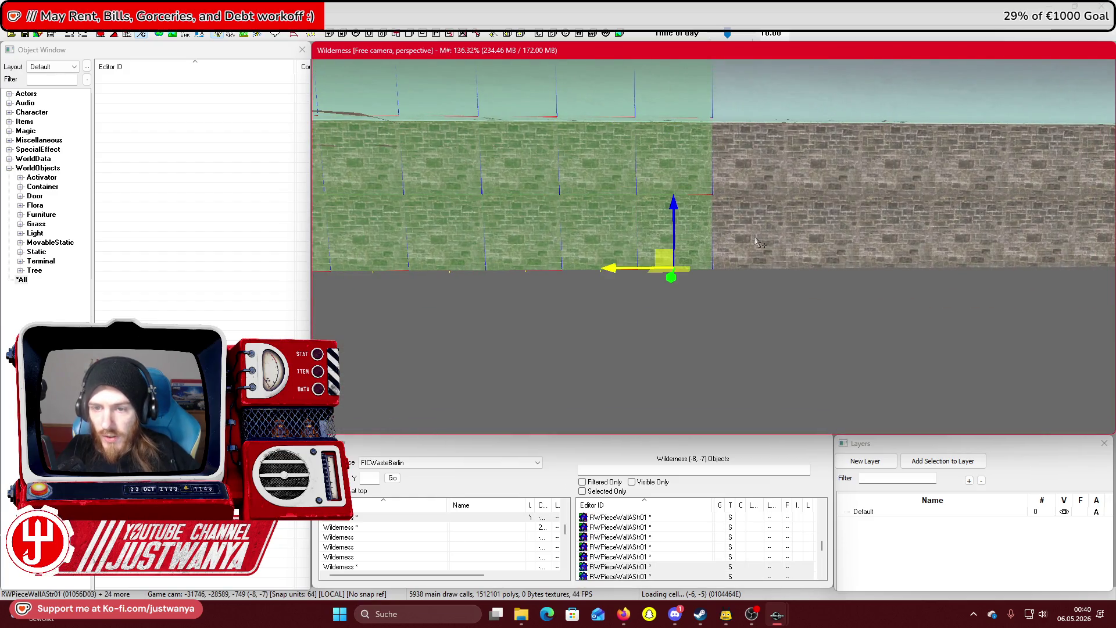
{"action": "left_click", "coordinate": [755, 241], "text": "ctrl"}
{"action": "scroll", "coordinate": [669, 237], "scroll_direction": "up", "scroll_amount": 3}
{"action": "left_click", "coordinate": [625, 192], "text": "ctrl"}
{"action": "left_click", "coordinate": [683, 185], "text": "ctrl"}
{"action": "left_click", "coordinate": [683, 185], "text": "ctrl"}
{"action": "scroll", "coordinate": [647, 176], "scroll_direction": "down", "scroll_amount": 3}
Continue adding both upper and lower wall courses along the bank to the selection
{"action": "left_click", "coordinate": [639, 168], "text": "ctrl"}
{"action": "left_click", "coordinate": [619, 226], "text": "ctrl"}
{"action": "left_click", "coordinate": [692, 227], "text": "ctrl"}
{"action": "scroll", "coordinate": [702, 161], "scroll_direction": "up", "scroll_amount": 3}
{"action": "left_click", "coordinate": [694, 122], "text": "ctrl"}
{"action": "left_click", "coordinate": [678, 187], "text": "ctrl"}
{"action": "scroll", "coordinate": [657, 158], "scroll_direction": "down", "scroll_amount": 3}
{"action": "left_click", "coordinate": [625, 186], "text": "ctrl"}
{"action": "left_click", "coordinate": [614, 252], "text": "ctrl"}
{"action": "left_click", "coordinate": [669, 221], "text": "ctrl"}
{"action": "left_click", "coordinate": [669, 174], "text": "ctrl"}
{"action": "scroll", "coordinate": [639, 221], "scroll_direction": "up", "scroll_amount": 3}
{"action": "left_click", "coordinate": [633, 166], "text": "ctrl"}
{"action": "left_click", "coordinate": [632, 167], "text": "ctrl"}
{"action": "left_click", "coordinate": [661, 227], "text": "ctrl"}
{"action": "scroll", "coordinate": [661, 227], "scroll_direction": "down", "scroll_amount": 3}
{"action": "left_click", "coordinate": [604, 183], "text": "ctrl"}
{"action": "left_click", "coordinate": [652, 249], "text": "ctrl"}
{"action": "left_click", "coordinate": [655, 249], "text": "ctrl"}
{"action": "left_click", "coordinate": [663, 184], "text": "ctrl"}
{"action": "scroll", "coordinate": [639, 198], "scroll_direction": "up", "scroll_amount": 3}
{"action": "left_click", "coordinate": [629, 194], "text": "ctrl"}
{"action": "left_click", "coordinate": [681, 170], "text": "ctrl"}
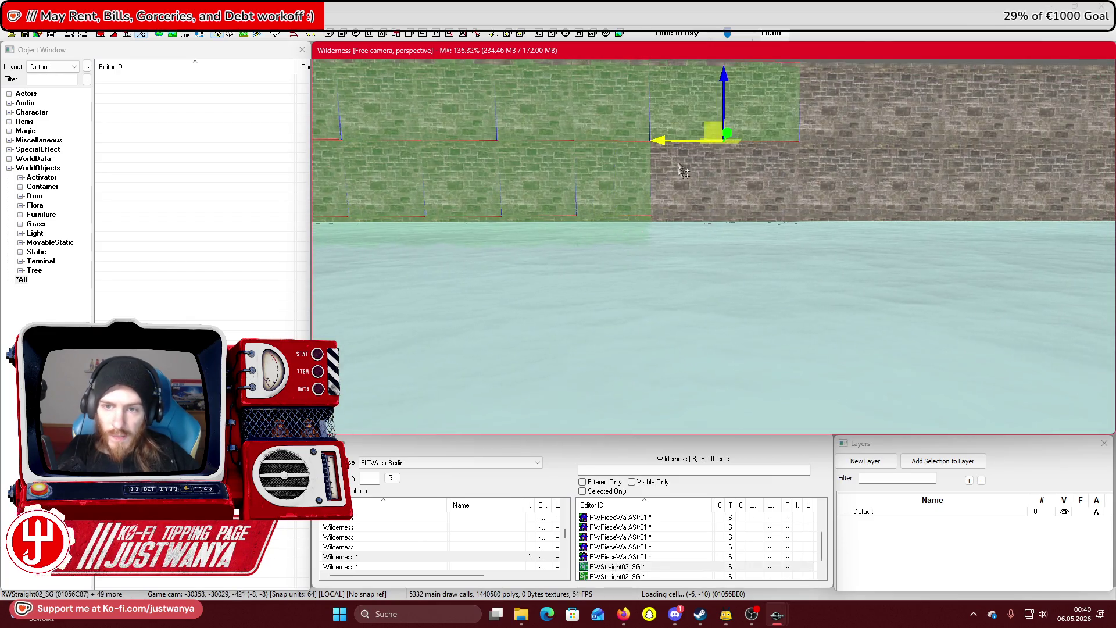
{"action": "scroll", "coordinate": [640, 145], "scroll_direction": "down", "scroll_amount": 3}
{"action": "left_click", "coordinate": [602, 221], "text": "ctrl"}
{"action": "left_click", "coordinate": [671, 226], "text": "ctrl"}
{"action": "left_click", "coordinate": [657, 154], "text": "ctrl"}
{"action": "scroll", "coordinate": [640, 198], "scroll_direction": "up", "scroll_amount": 3}
{"action": "left_click", "coordinate": [721, 113], "text": "ctrl"}
{"action": "left_click", "coordinate": [675, 191], "text": "ctrl"}
{"action": "scroll", "coordinate": [634, 169], "scroll_direction": "down", "scroll_amount": 3}
{"action": "left_click", "coordinate": [615, 247], "text": "ctrl"}
{"action": "left_click", "coordinate": [678, 244], "text": "ctrl"}
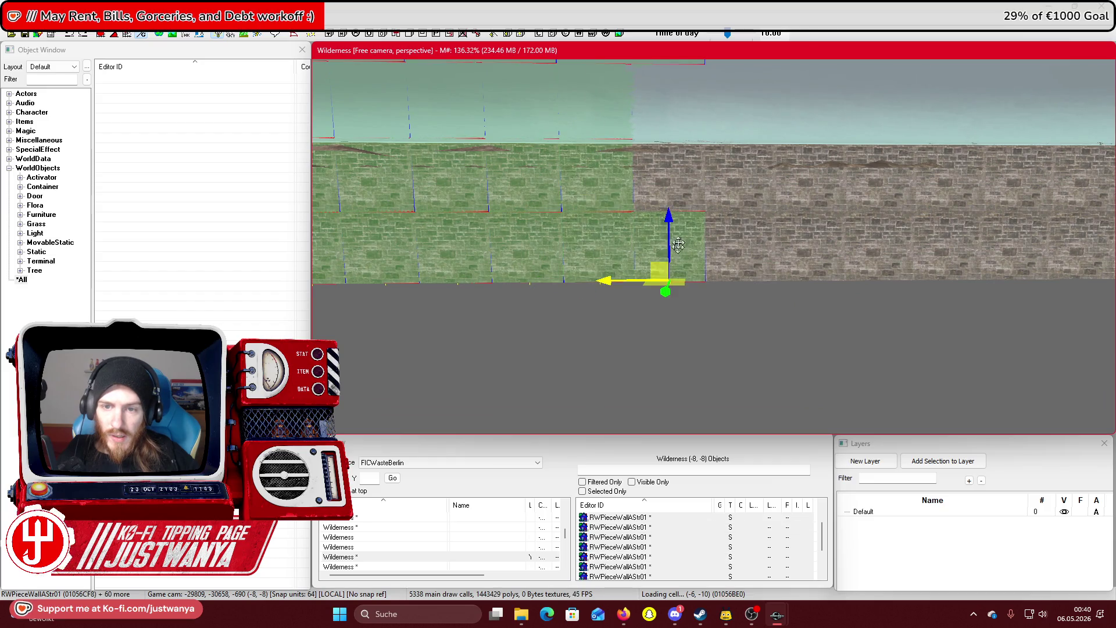
{"action": "scroll", "coordinate": [672, 190], "scroll_direction": "up", "scroll_amount": 3}
{"action": "left_click", "coordinate": [619, 238], "text": "ctrl"}
{"action": "left_click", "coordinate": [659, 154], "text": "ctrl"}
{"action": "left_click", "coordinate": [677, 220], "text": "ctrl"}
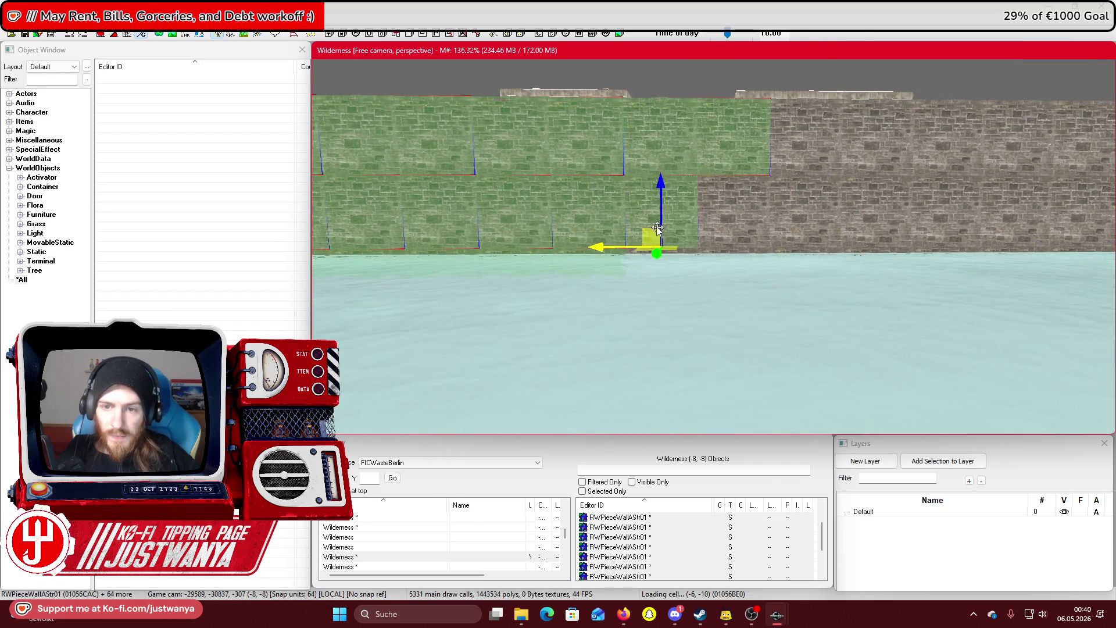
{"action": "scroll", "coordinate": [623, 172], "scroll_direction": "down", "scroll_amount": 3}
{"action": "left_click", "coordinate": [622, 184], "text": "ctrl"}
{"action": "scroll", "coordinate": [623, 221], "scroll_direction": "down", "scroll_amount": 3}
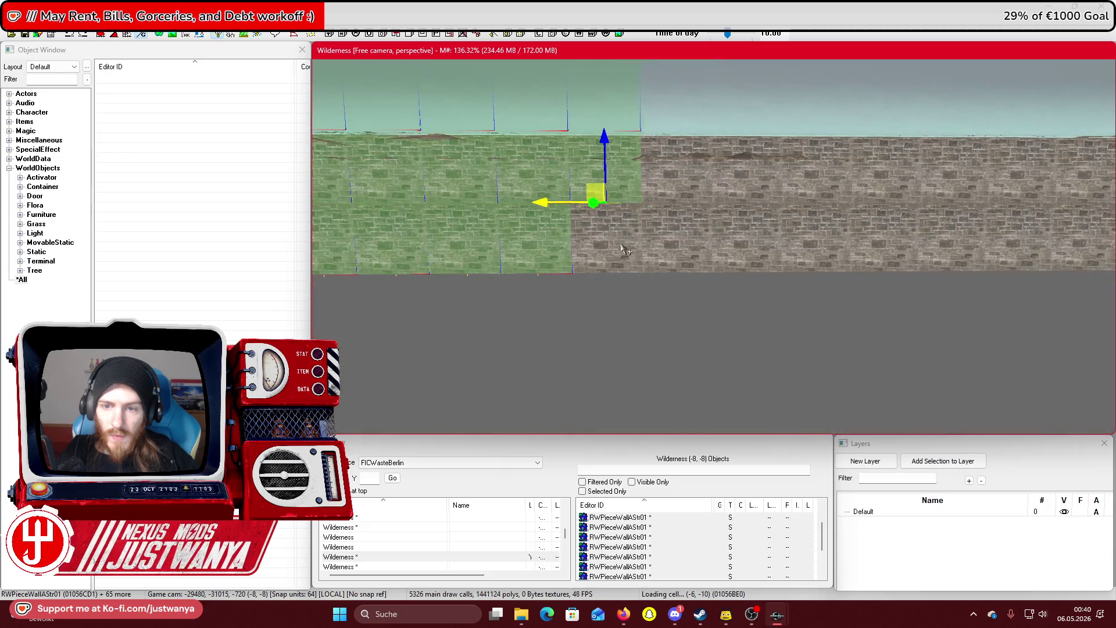
{"action": "scroll", "coordinate": [690, 181], "scroll_direction": "down", "scroll_amount": 2}
{"action": "left_click", "coordinate": [622, 220], "text": "ctrl"}
{"action": "left_click", "coordinate": [726, 139], "text": "ctrl"}
{"action": "left_click", "coordinate": [655, 173], "text": "ctrl"}
{"action": "scroll", "coordinate": [640, 192], "scroll_direction": "down", "scroll_amount": 2}
{"action": "left_click", "coordinate": [619, 276], "text": "ctrl"}
{"action": "left_click", "coordinate": [683, 274], "text": "ctrl"}
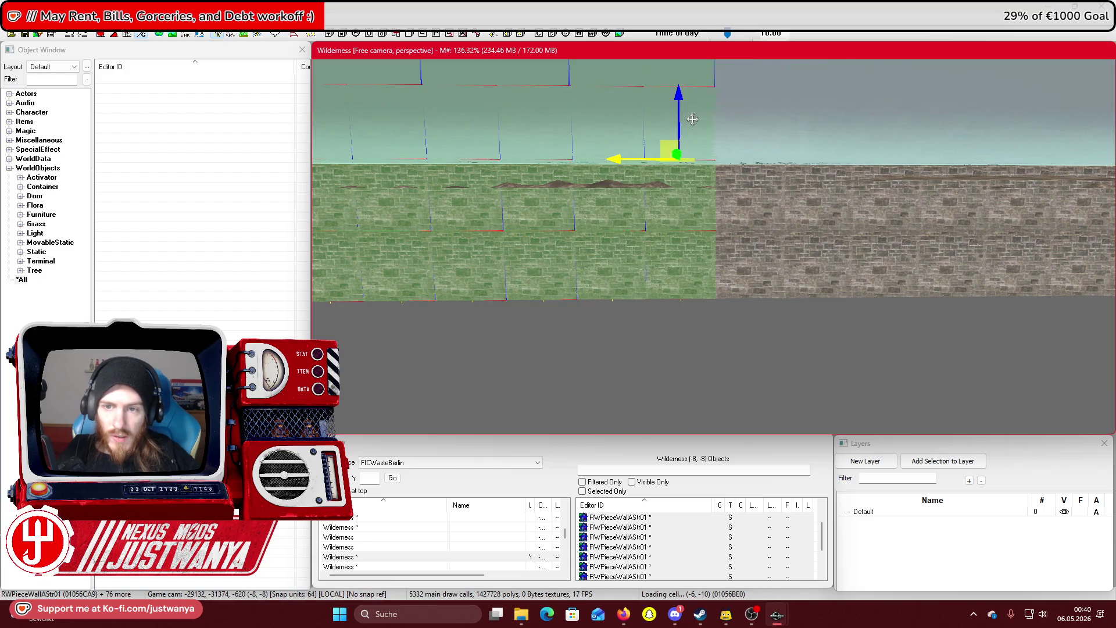
{"action": "scroll", "coordinate": [692, 119], "scroll_direction": "up", "scroll_amount": 2}
{"action": "left_click", "coordinate": [595, 139], "text": "ctrl"}
{"action": "left_click", "coordinate": [605, 175], "text": "ctrl"}
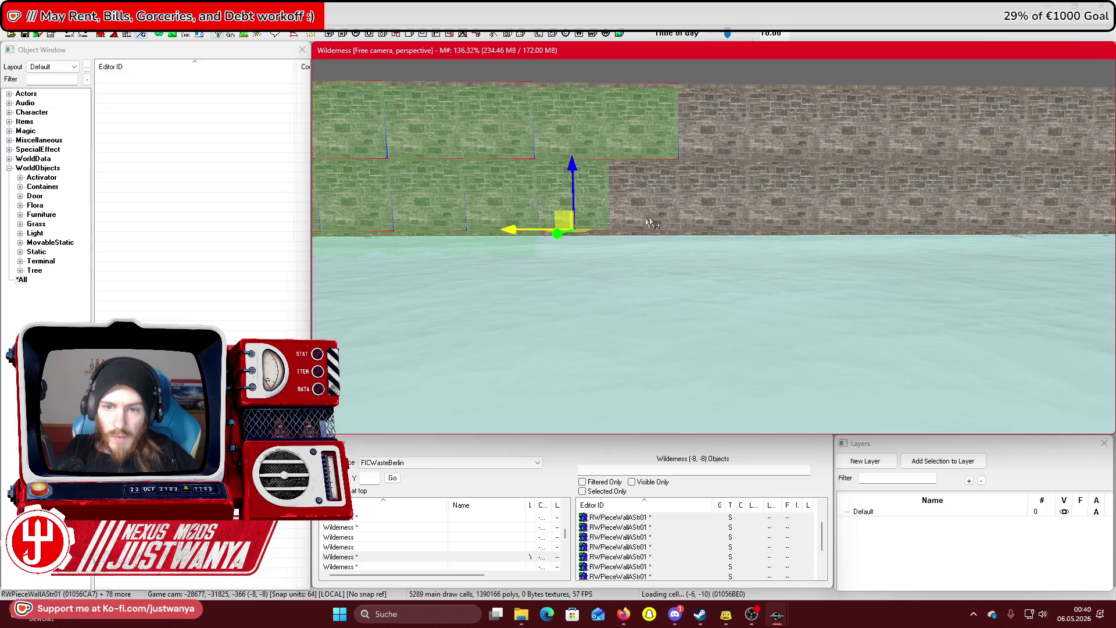
{"action": "scroll", "coordinate": [653, 185], "scroll_direction": "down", "scroll_amount": 2}
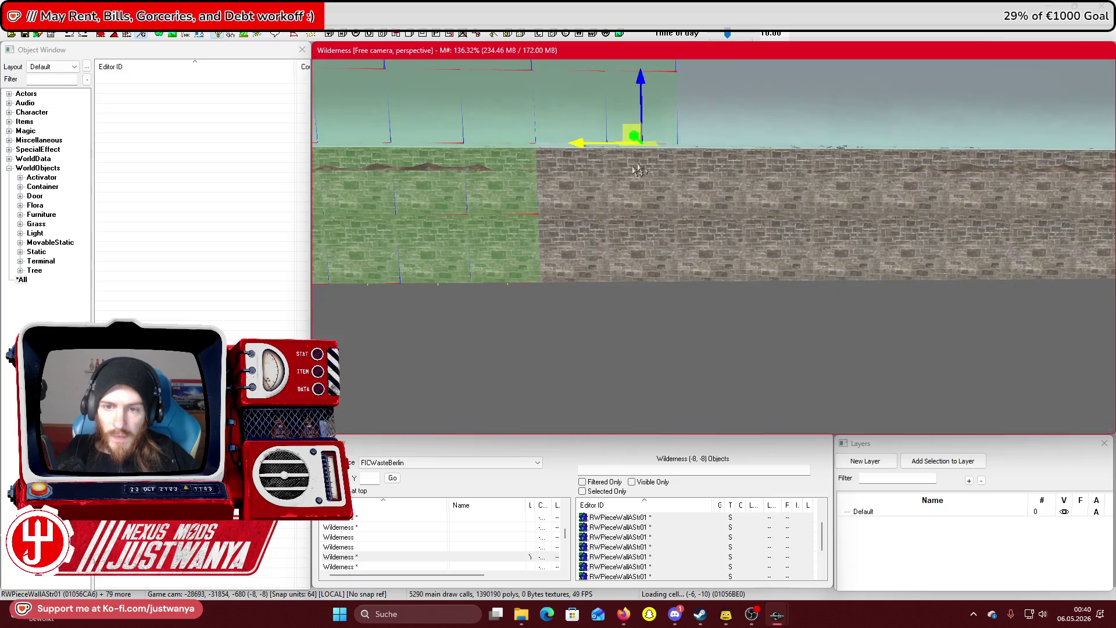
{"action": "left_click", "coordinate": [578, 194], "text": "ctrl"}
{"action": "left_click", "coordinate": [640, 181], "text": "ctrl"}
{"action": "left_click", "coordinate": [576, 247], "text": "ctrl"}
Extend the selection to the remaining wall pieces on the right until none are left unselected
{"action": "left_click", "coordinate": [721, 201], "text": "ctrl"}
{"action": "left_click", "coordinate": [716, 256], "text": "ctrl"}
{"action": "left_click", "coordinate": [779, 244], "text": "ctrl"}
{"action": "scroll", "coordinate": [775, 186], "scroll_direction": "up", "scroll_amount": 2}
{"action": "left_click", "coordinate": [517, 221], "text": "ctrl"}
{"action": "left_click", "coordinate": [588, 221], "text": "ctrl"}
{"action": "left_click", "coordinate": [576, 145], "text": "ctrl"}
{"action": "left_click", "coordinate": [704, 146], "text": "ctrl"}
{"action": "left_click", "coordinate": [704, 146], "text": "ctrl"}
{"action": "left_click", "coordinate": [680, 220], "text": "ctrl"}
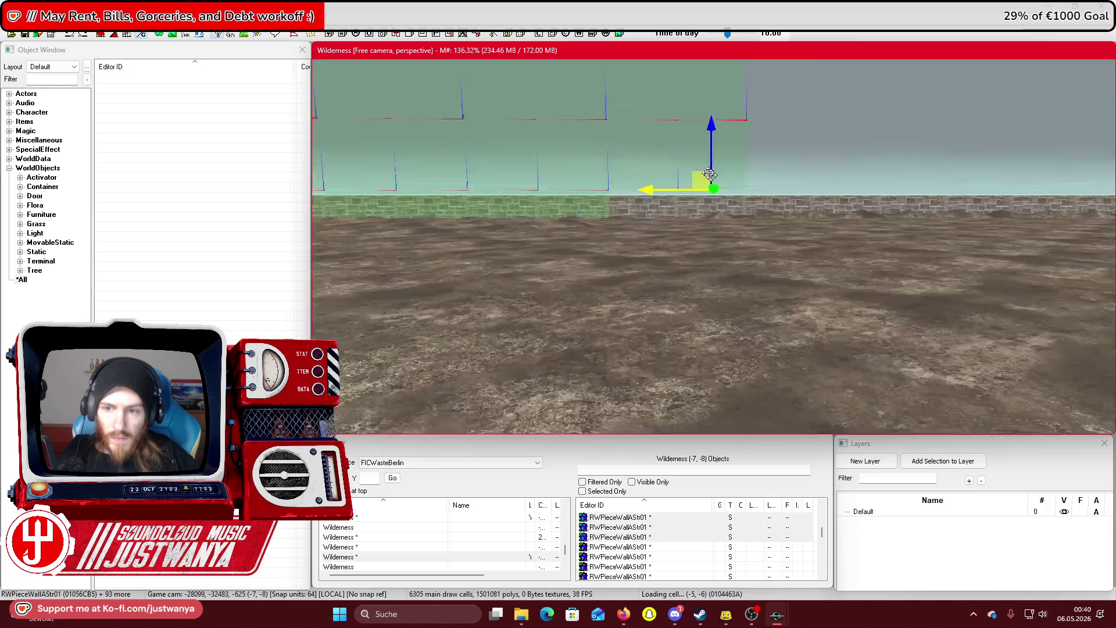
{"action": "scroll", "coordinate": [645, 146], "scroll_direction": "down", "scroll_amount": 2}
{"action": "left_click", "coordinate": [591, 148], "text": "ctrl"}
{"action": "left_click", "coordinate": [602, 199], "text": "ctrl"}
{"action": "left_click", "coordinate": [717, 205], "text": "ctrl"}
{"action": "left_click", "coordinate": [773, 186], "text": "ctrl"}
{"action": "scroll", "coordinate": [683, 144], "scroll_direction": "up", "scroll_amount": 2}
{"action": "left_click", "coordinate": [581, 202], "text": "ctrl"}
{"action": "left_click", "coordinate": [570, 143], "text": "ctrl"}
{"action": "left_click", "coordinate": [733, 148], "text": "ctrl"}
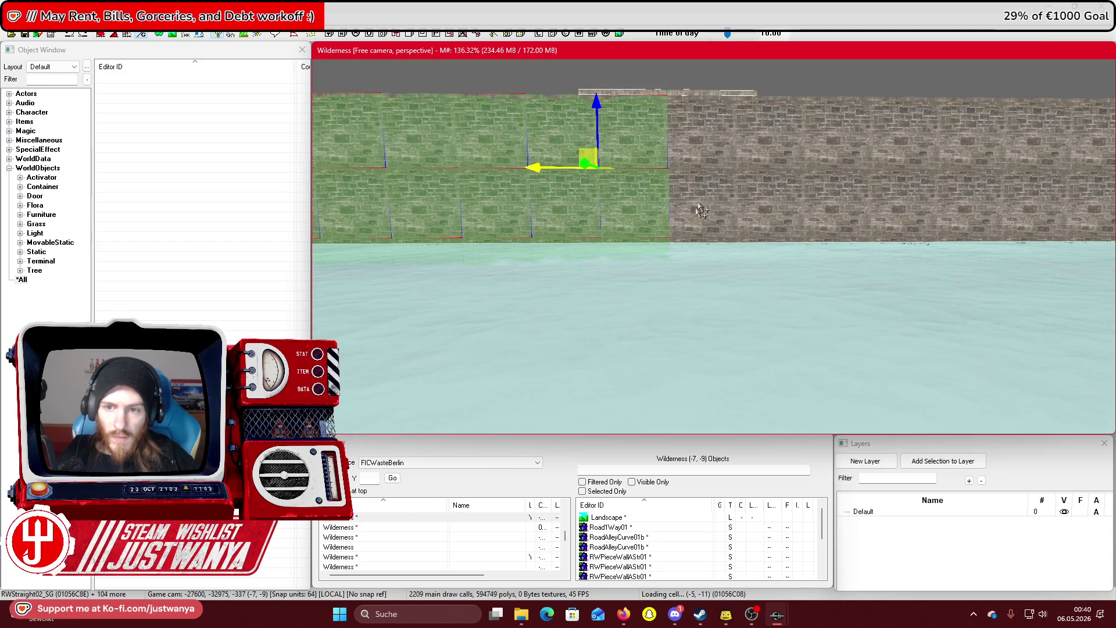
{"action": "scroll", "coordinate": [700, 168], "scroll_direction": "down", "scroll_amount": 2}
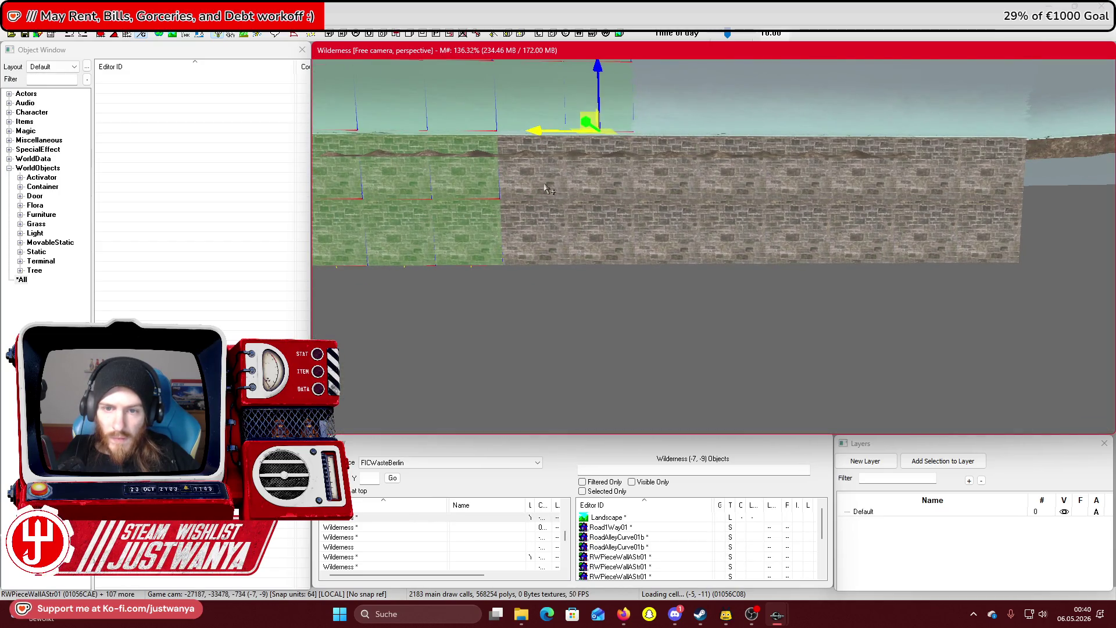
{"action": "left_click", "coordinate": [602, 236], "text": "ctrl"}
{"action": "left_click", "coordinate": [669, 235], "text": "ctrl"}
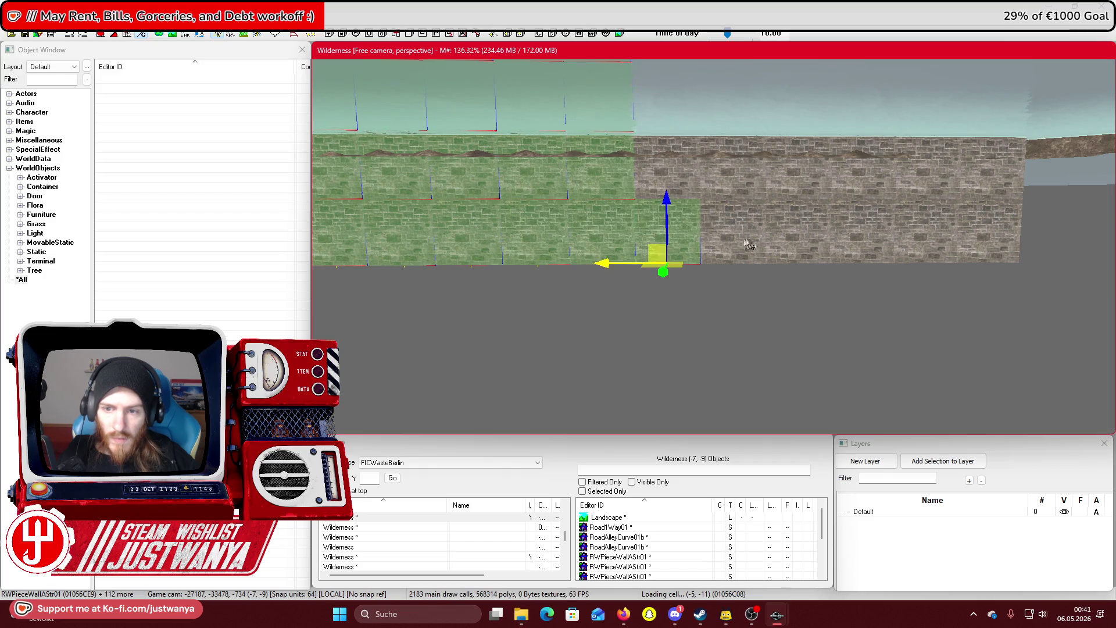
{"action": "left_click", "coordinate": [658, 188], "text": "ctrl"}
{"action": "scroll", "coordinate": [657, 195], "scroll_direction": "up", "scroll_amount": 2}
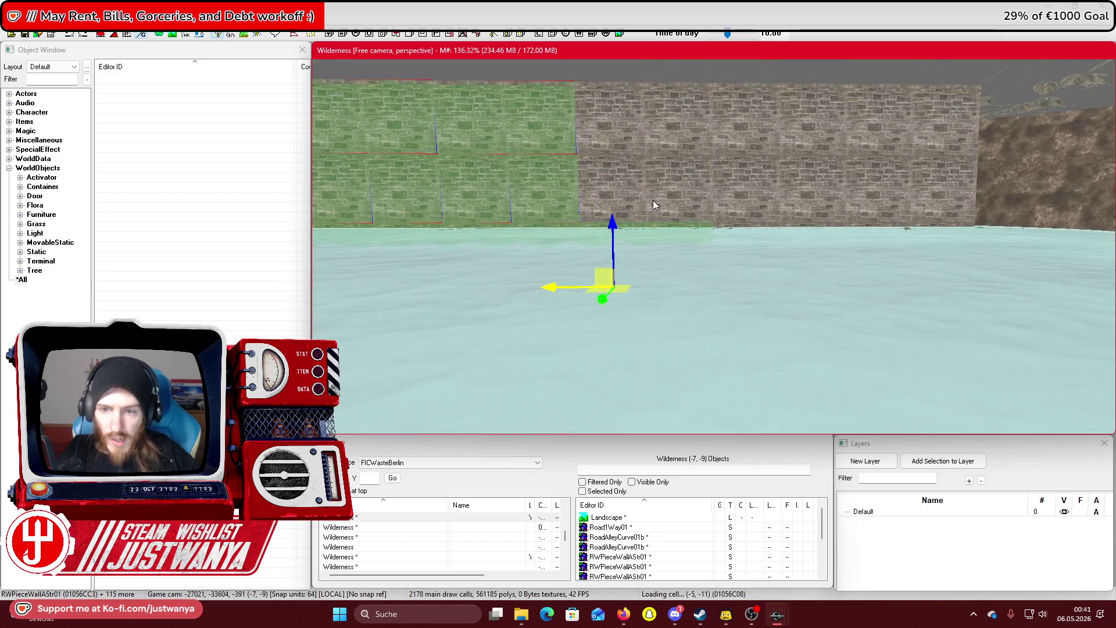
{"action": "left_click", "coordinate": [738, 124], "text": "ctrl"}
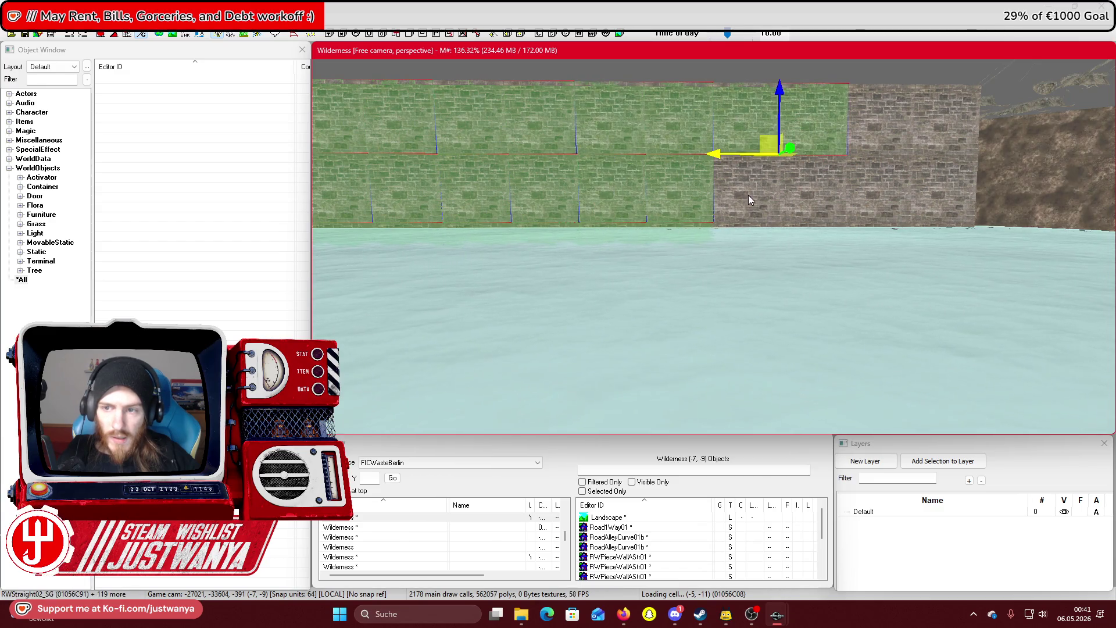
{"action": "scroll", "coordinate": [719, 148], "scroll_direction": "down", "scroll_amount": 2}
{"action": "left_click", "coordinate": [588, 233], "text": "ctrl"}
{"action": "left_click", "coordinate": [633, 221], "text": "ctrl"}
{"action": "left_click", "coordinate": [697, 221], "text": "ctrl"}
{"action": "left_click", "coordinate": [762, 221], "text": "ctrl"}
{"action": "left_click", "coordinate": [761, 156], "text": "ctrl"}
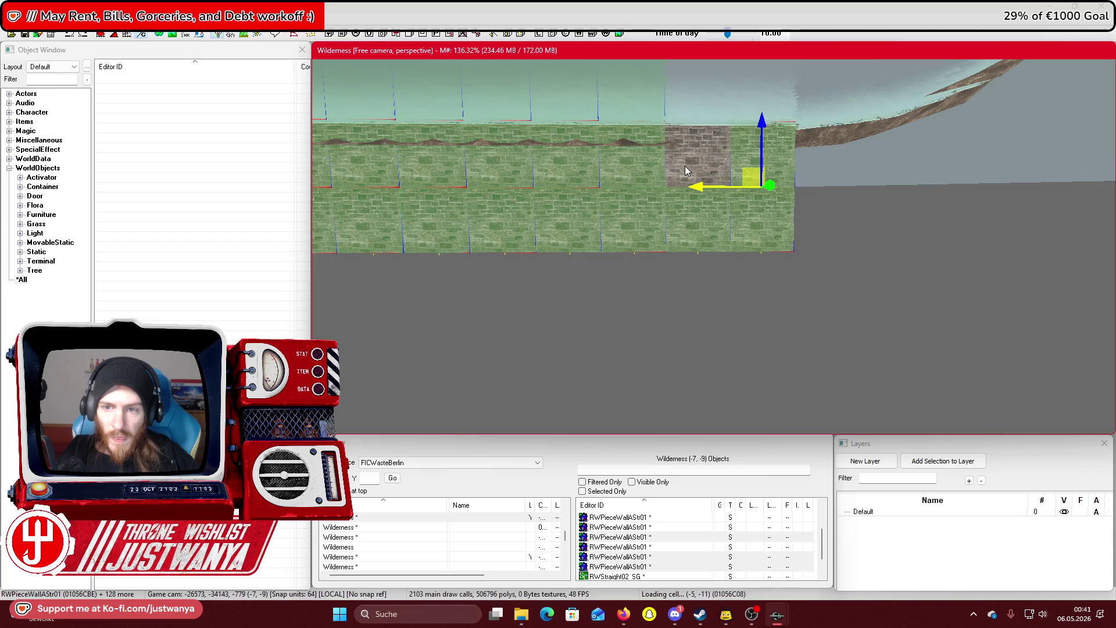
{"action": "scroll", "coordinate": [685, 169], "scroll_direction": "up", "scroll_amount": 3}
{"action": "left_click", "coordinate": [715, 262], "text": "ctrl"}
{"action": "left_click", "coordinate": [693, 202], "text": "ctrl"}
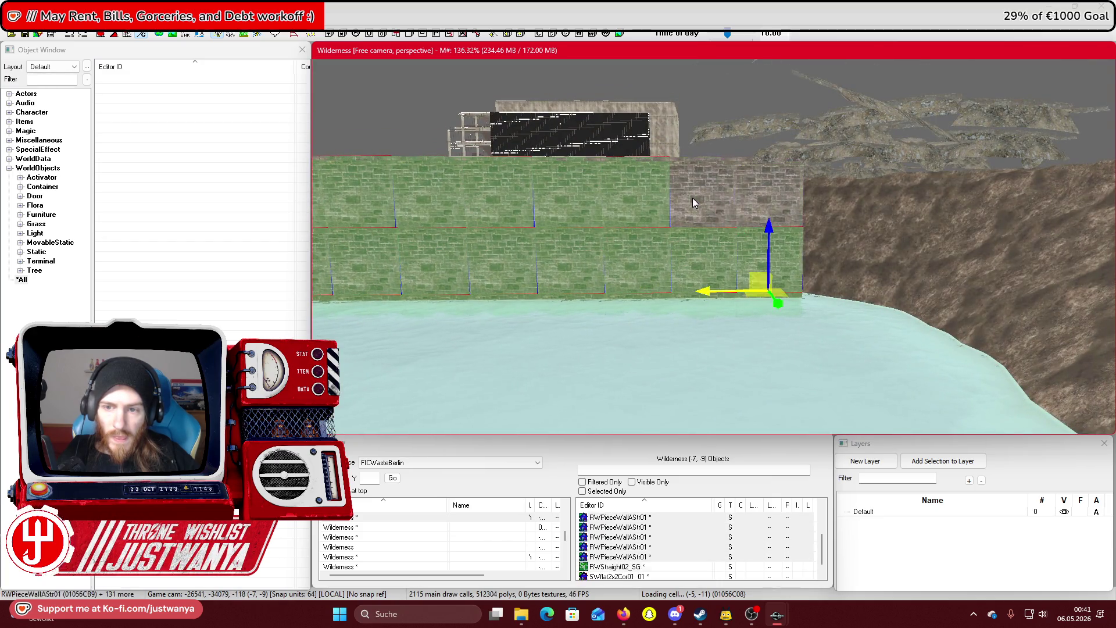
{"action": "left_click", "coordinate": [721, 228], "text": "ctrl"}
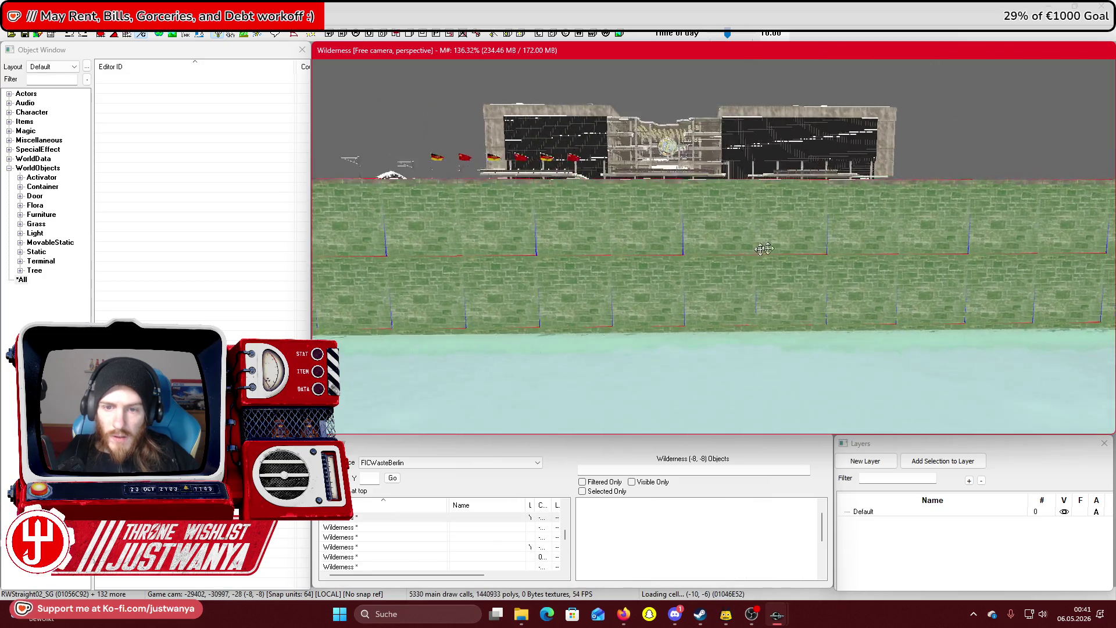
{"action": "left_click", "coordinate": [741, 207], "text": "ctrl"}
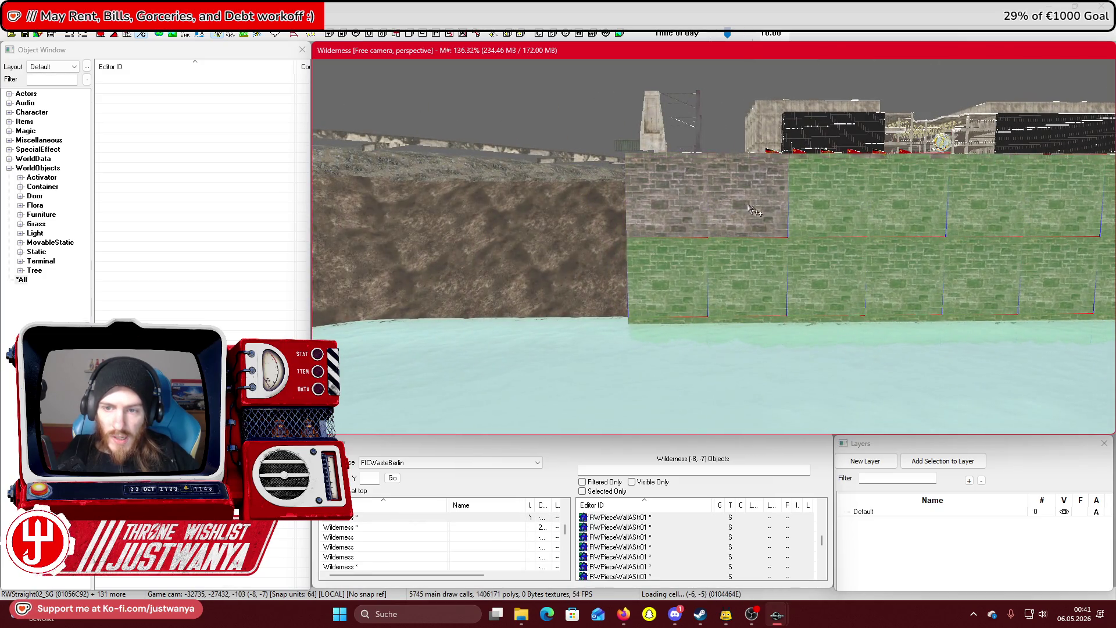
{"action": "left_click", "coordinate": [779, 224], "text": "ctrl"}
{"action": "key", "text": "shift"}
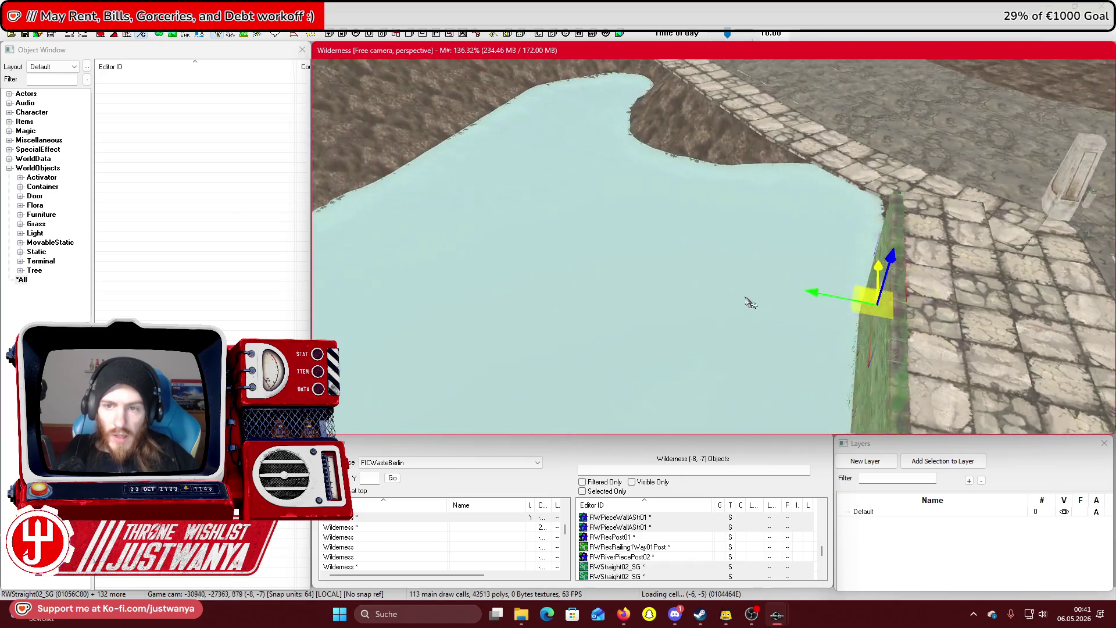
Drag the selected wall run left across the water, then slide and nudge it along the far bank
{"action": "left_click", "coordinate": [750, 323]}
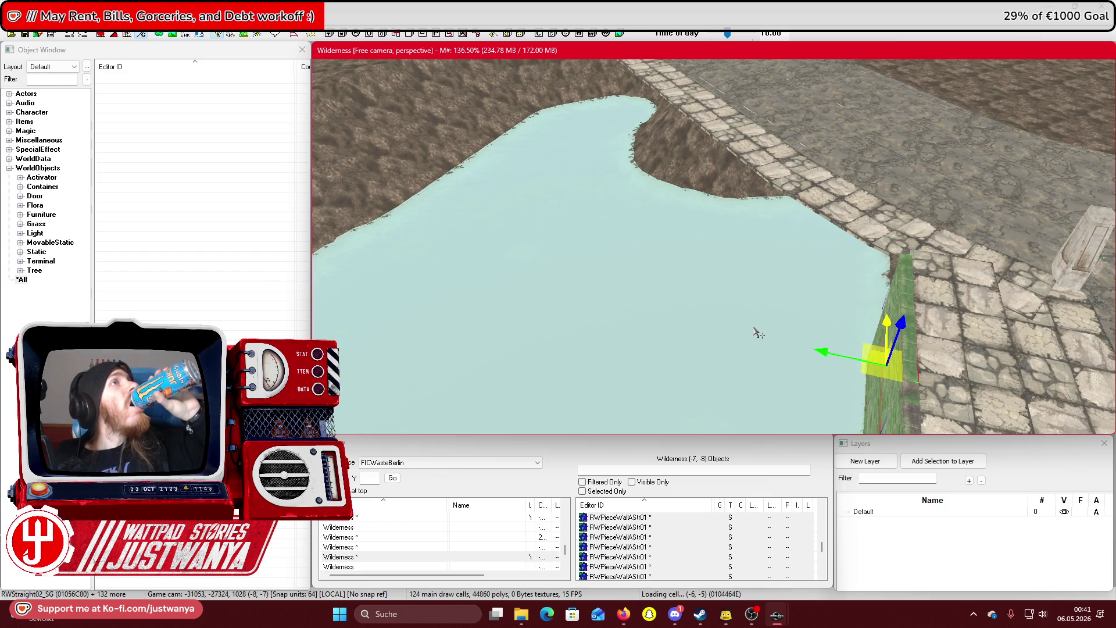
{"action": "left_click_drag", "start_coordinate": [830, 355], "coordinate": [378, 249]}
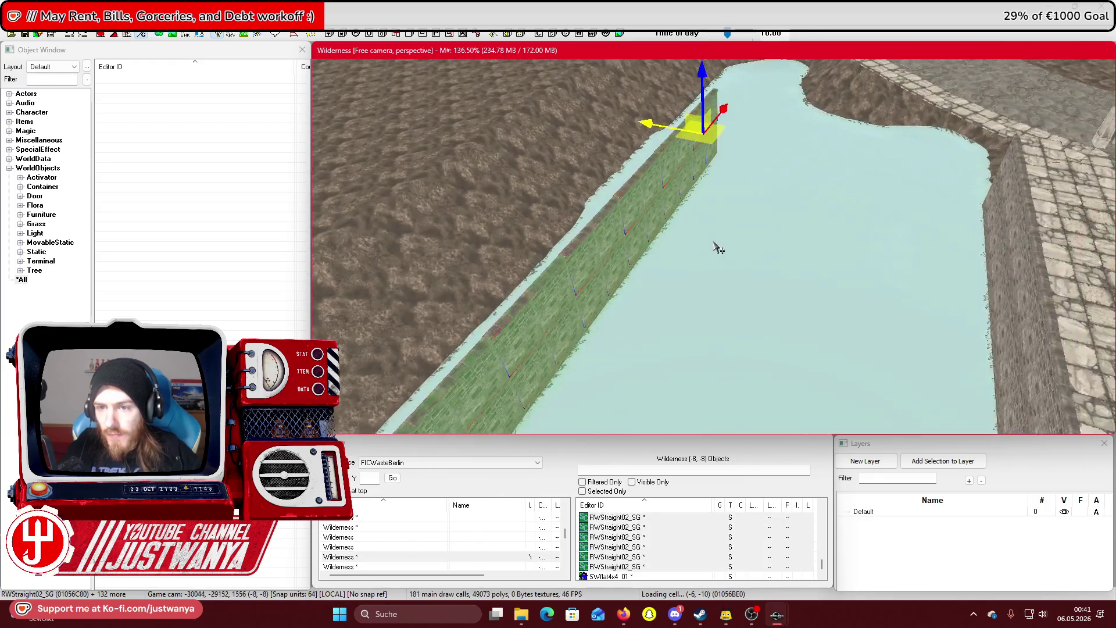
{"action": "left_click_drag", "start_coordinate": [690, 278], "coordinate": [753, 174]}
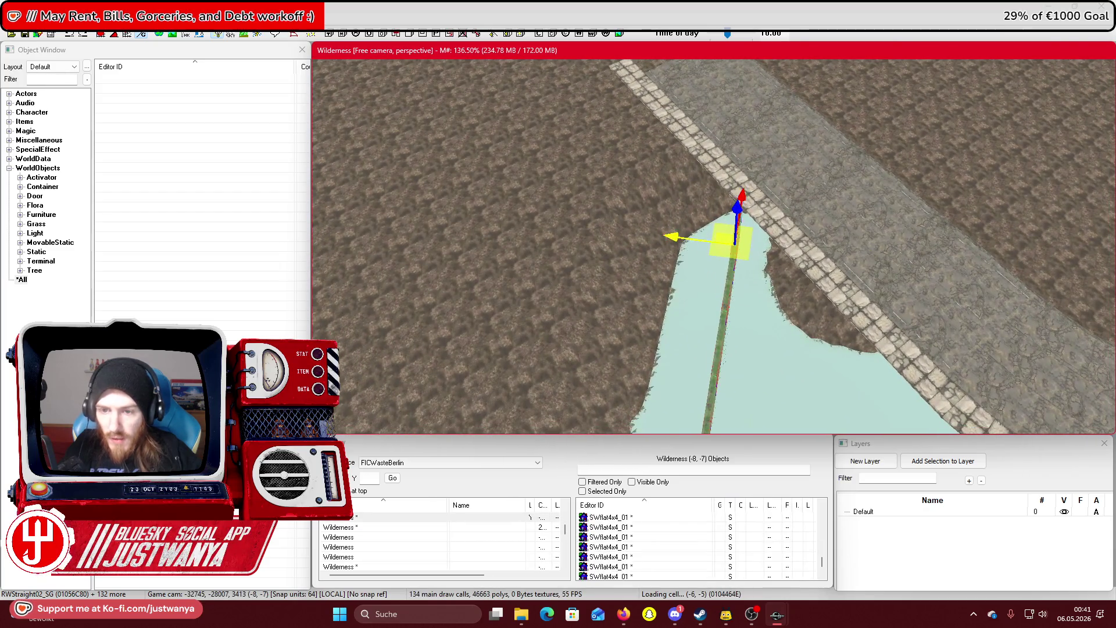
{"action": "left_click_drag", "start_coordinate": [731, 241], "coordinate": [679, 231]}
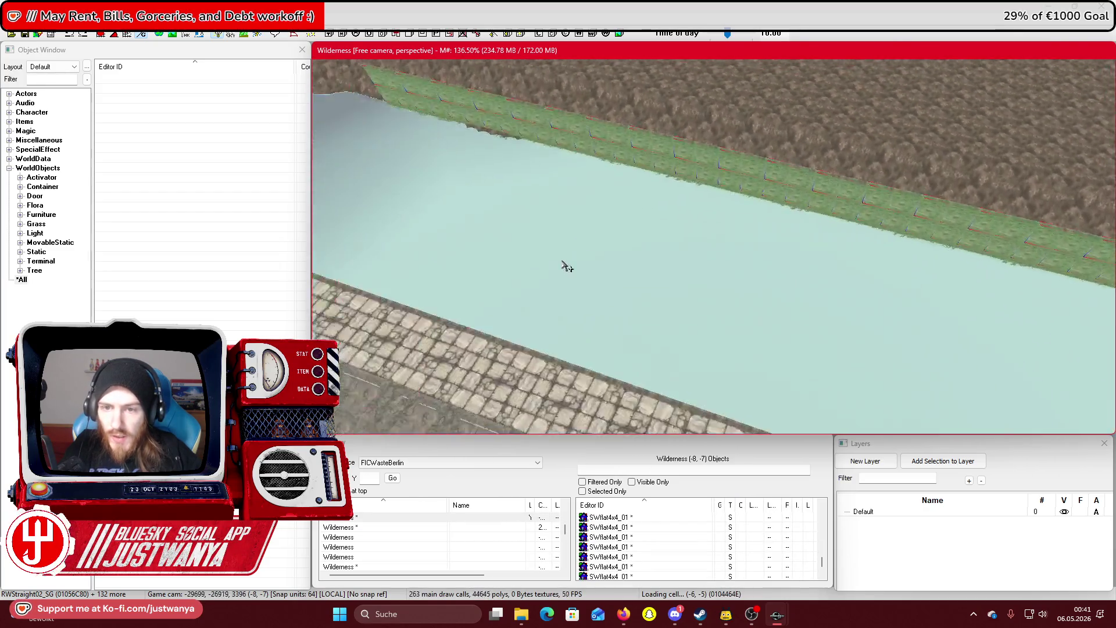
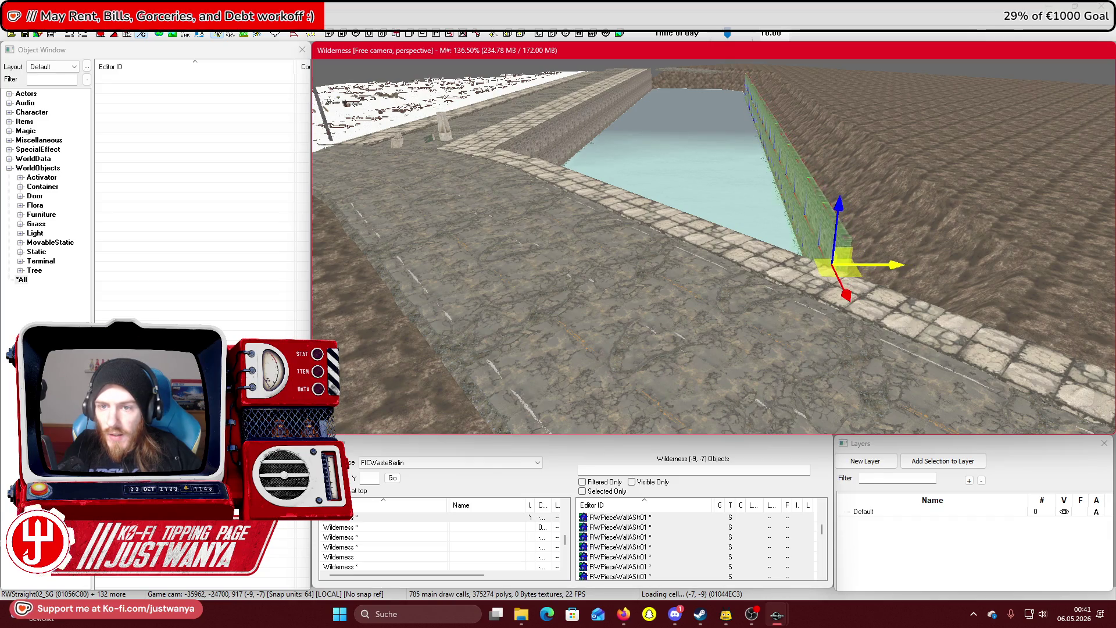
Slide the canal wall piece slightly along the channel, select it alone, and save
{"action": "left_click_drag", "start_coordinate": [833, 265], "coordinate": [818, 265]}
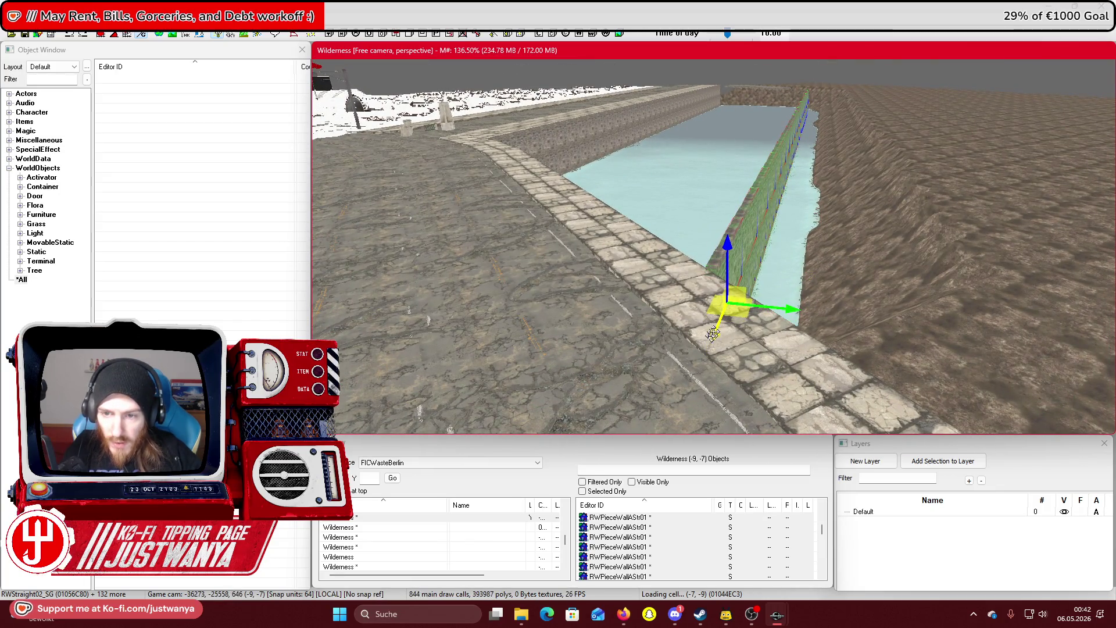
{"action": "left_click", "coordinate": [750, 271]}
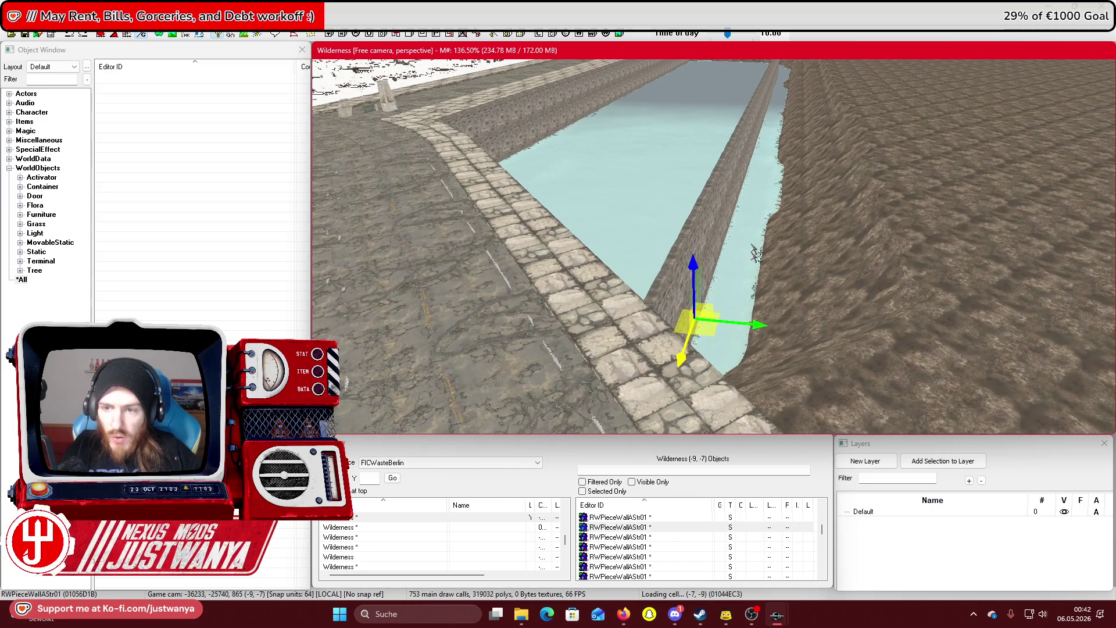
{"action": "left_click", "coordinate": [26, 34]}
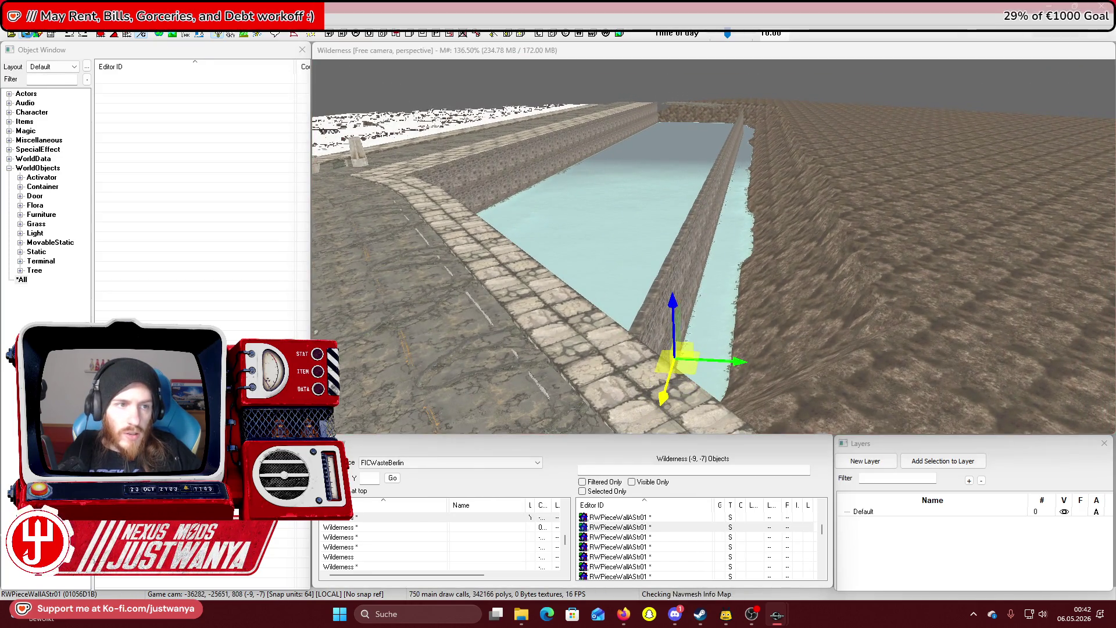
Enter landscape editing and flatten the terrain along the near water edge
{"action": "key", "text": "h"}
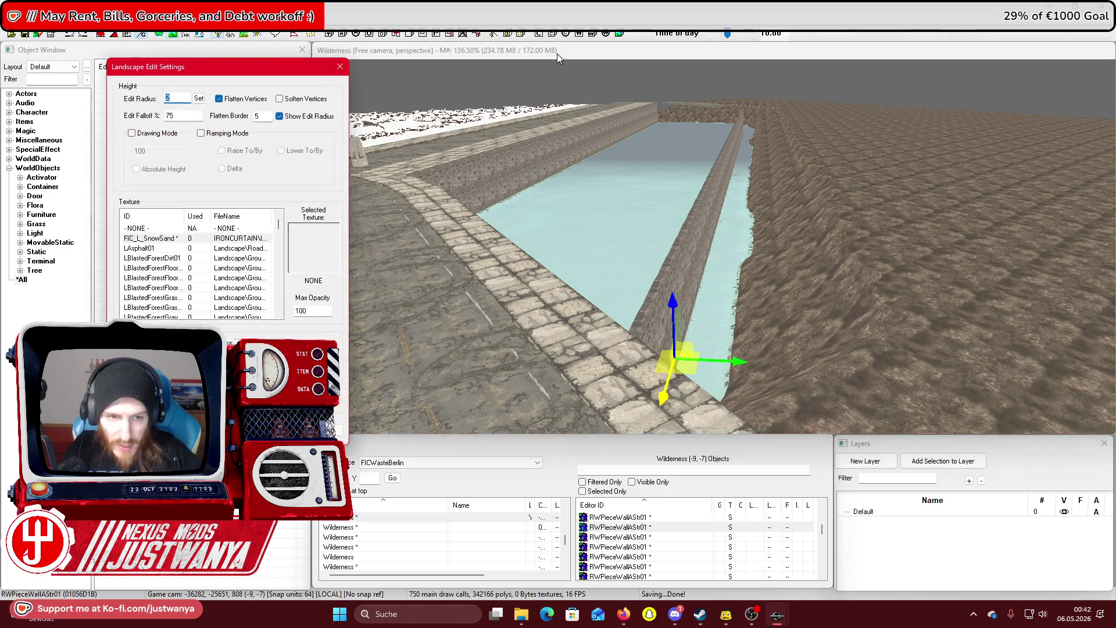
{"action": "left_click", "coordinate": [971, 329]}
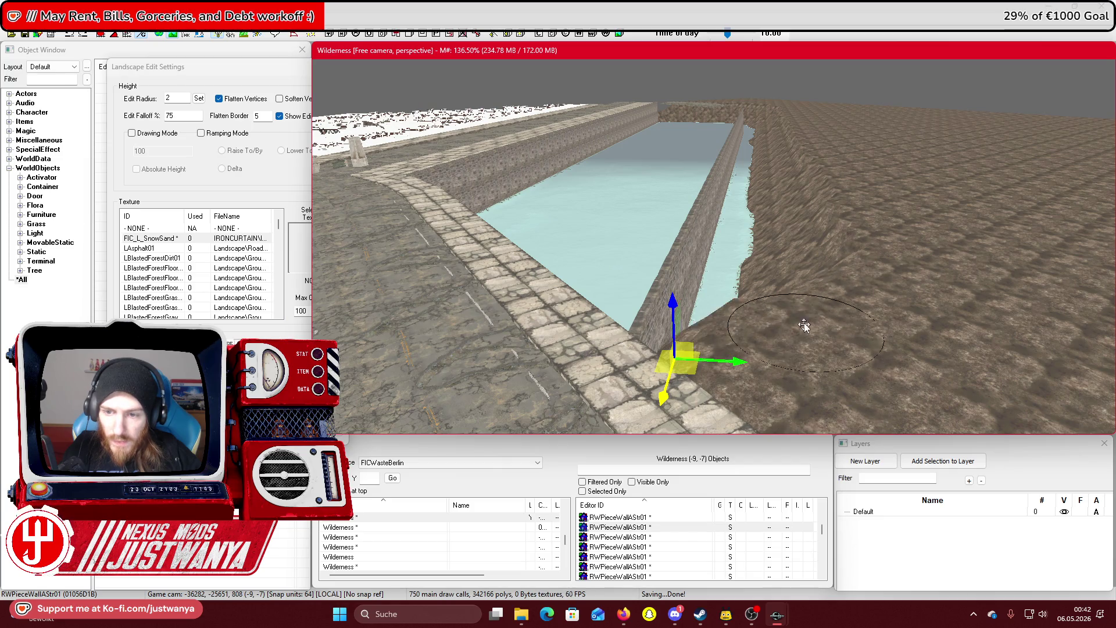
{"action": "scroll", "coordinate": [802, 151], "scroll_direction": "down", "scroll_amount": 5}
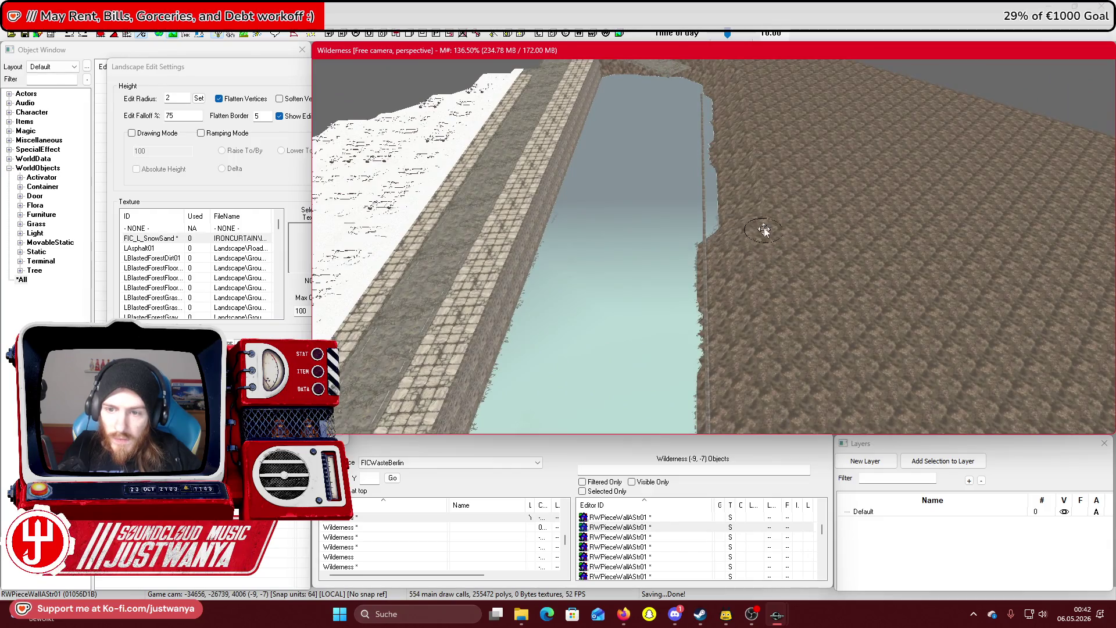
{"action": "scroll", "coordinate": [749, 125], "scroll_direction": "up", "scroll_amount": 5}
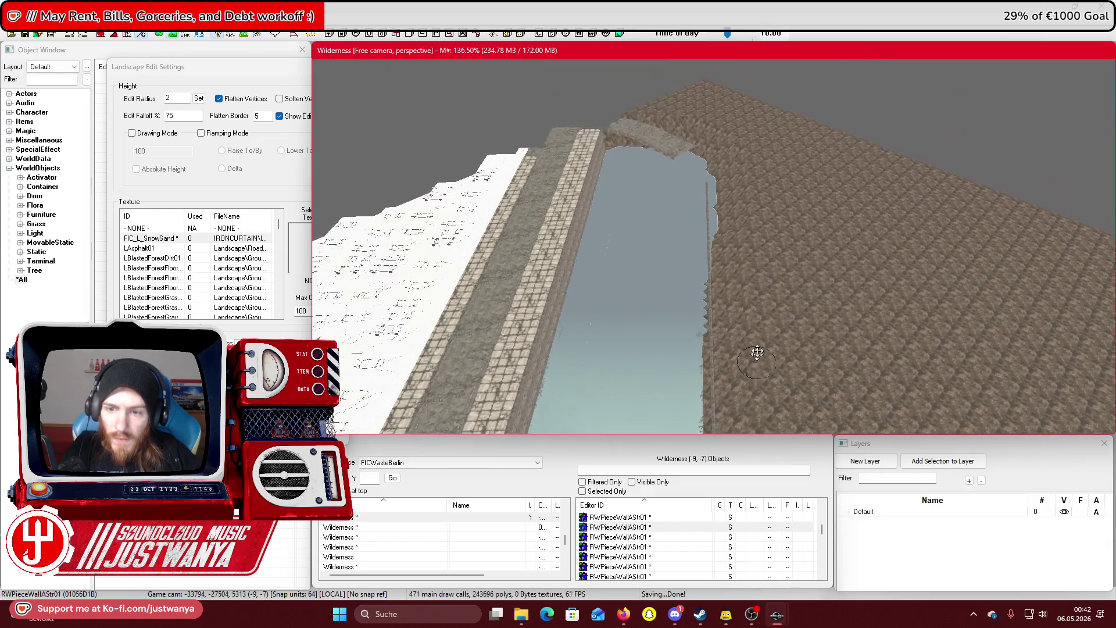
{"action": "scroll", "coordinate": [757, 350], "scroll_direction": "up", "scroll_amount": 10}
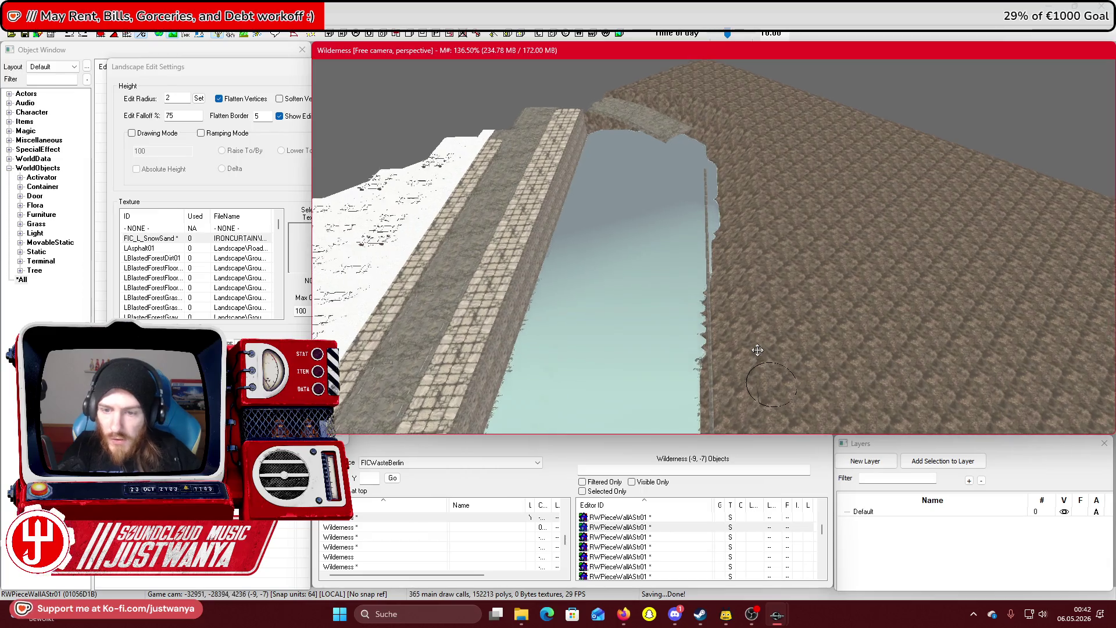
{"action": "scroll", "coordinate": [757, 350], "scroll_direction": "up", "scroll_amount": 10}
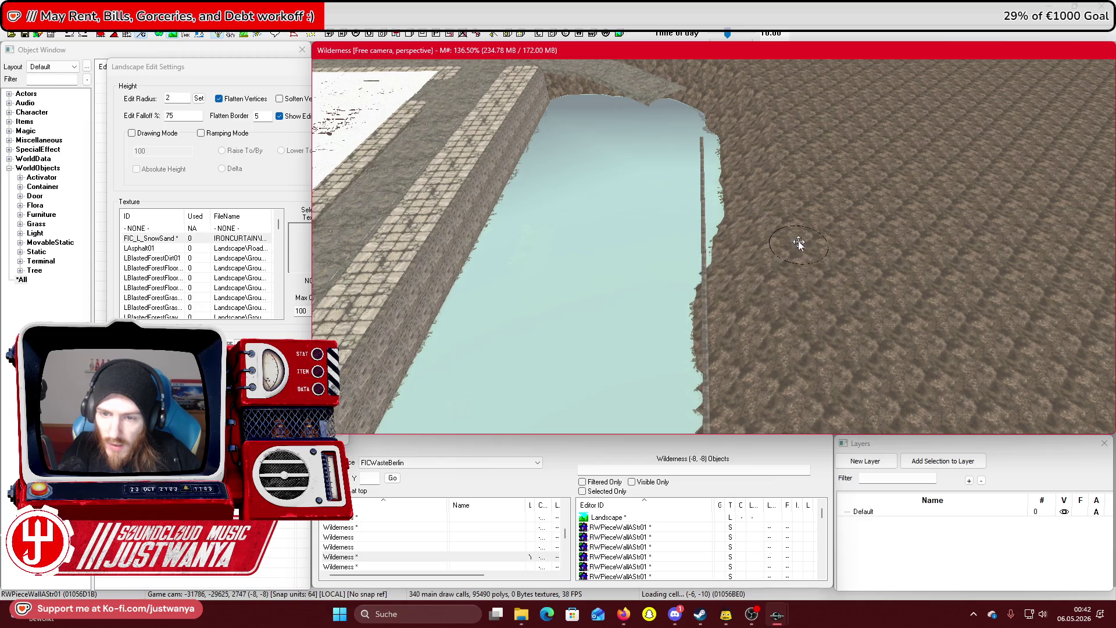
{"action": "left_click_drag", "start_coordinate": [784, 177], "coordinate": [768, 113]}
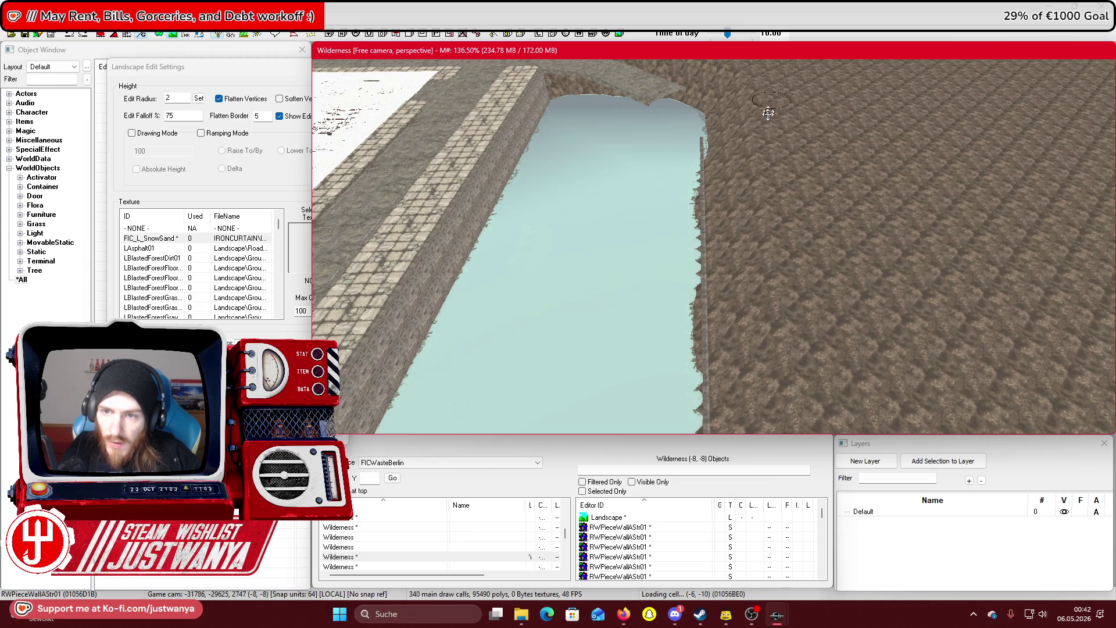
Flatten the far bank across the channel, then exit landscape editing mode
{"action": "key", "text": "shift"}
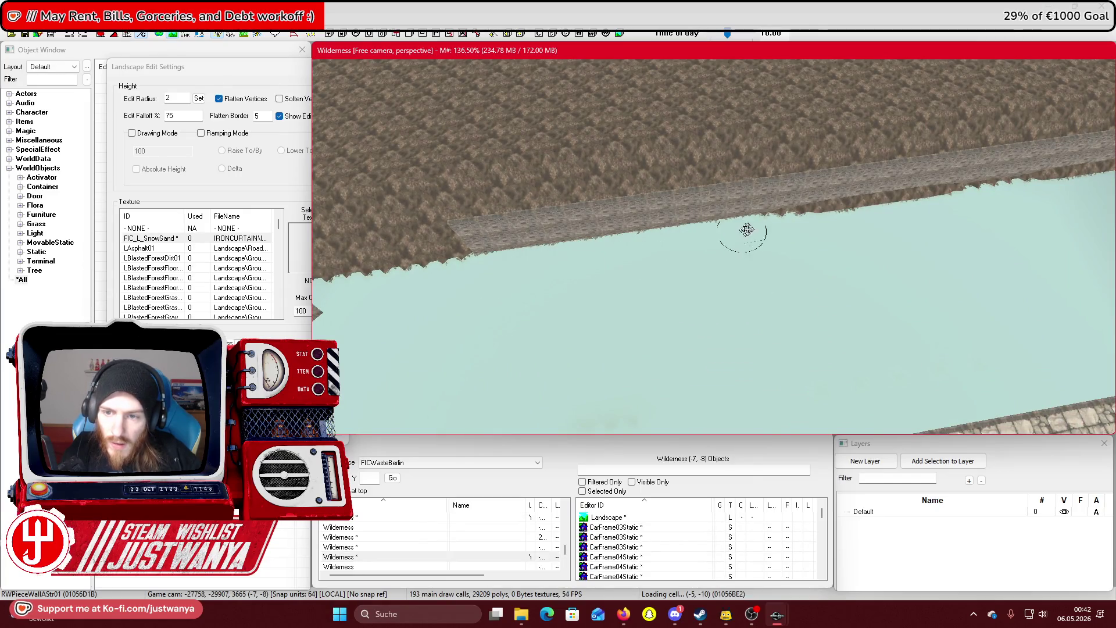
{"action": "left_click_drag", "start_coordinate": [747, 230], "coordinate": [856, 216]}
{"action": "scroll", "coordinate": [838, 238], "scroll_direction": "down", "scroll_amount": 5}
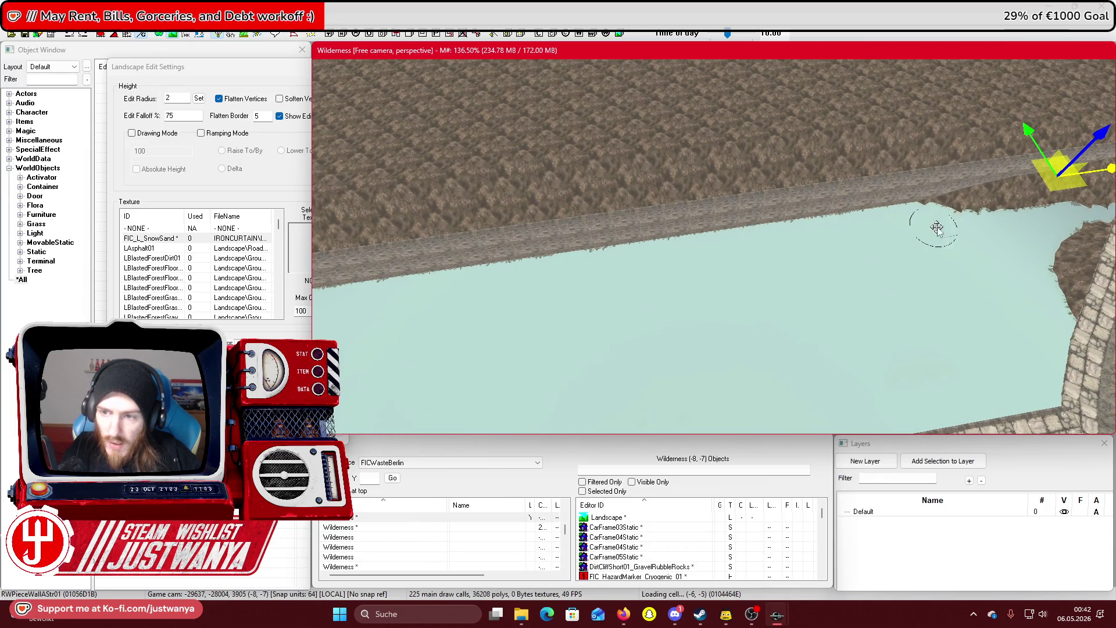
{"action": "scroll", "coordinate": [783, 301], "scroll_direction": "down", "scroll_amount": 3}
{"action": "scroll", "coordinate": [783, 302], "scroll_direction": "down", "scroll_amount": 1}
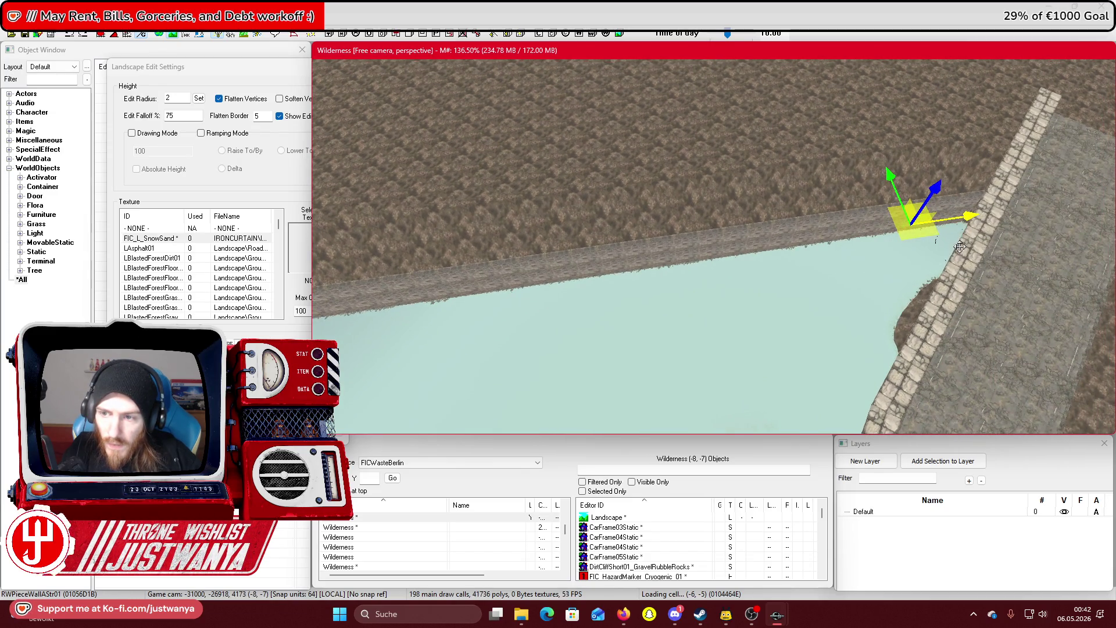
{"action": "key", "text": "shift"}
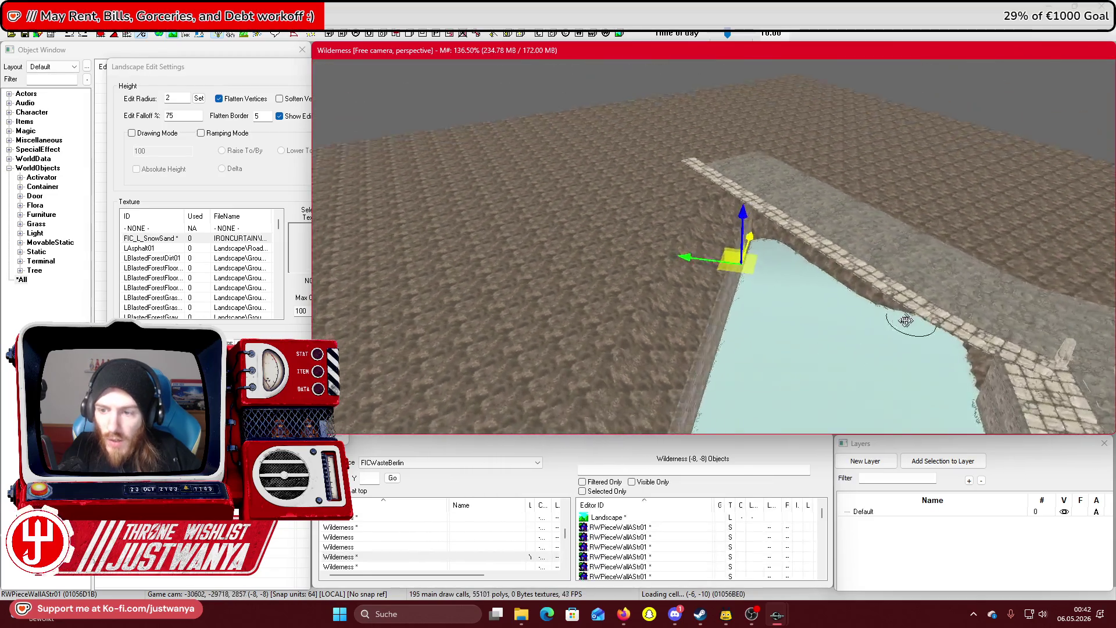
{"action": "key", "text": "shift"}
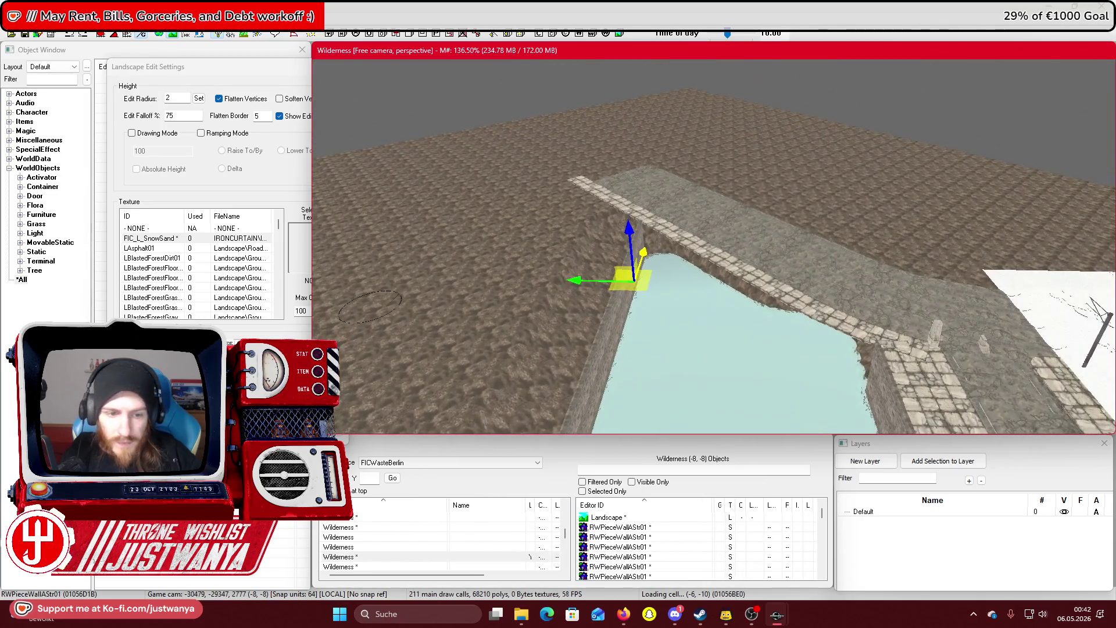
{"action": "key", "text": "h"}
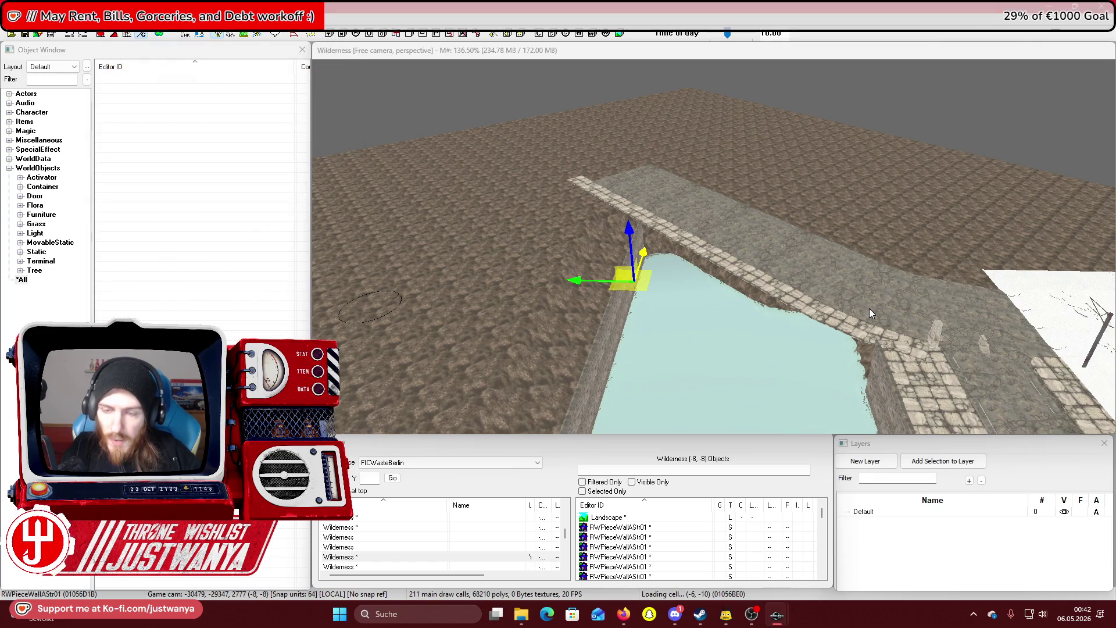
Save, then frame the SWflat2x4_01 paving slab at the quay corner
{"action": "left_click", "coordinate": [25, 35]}
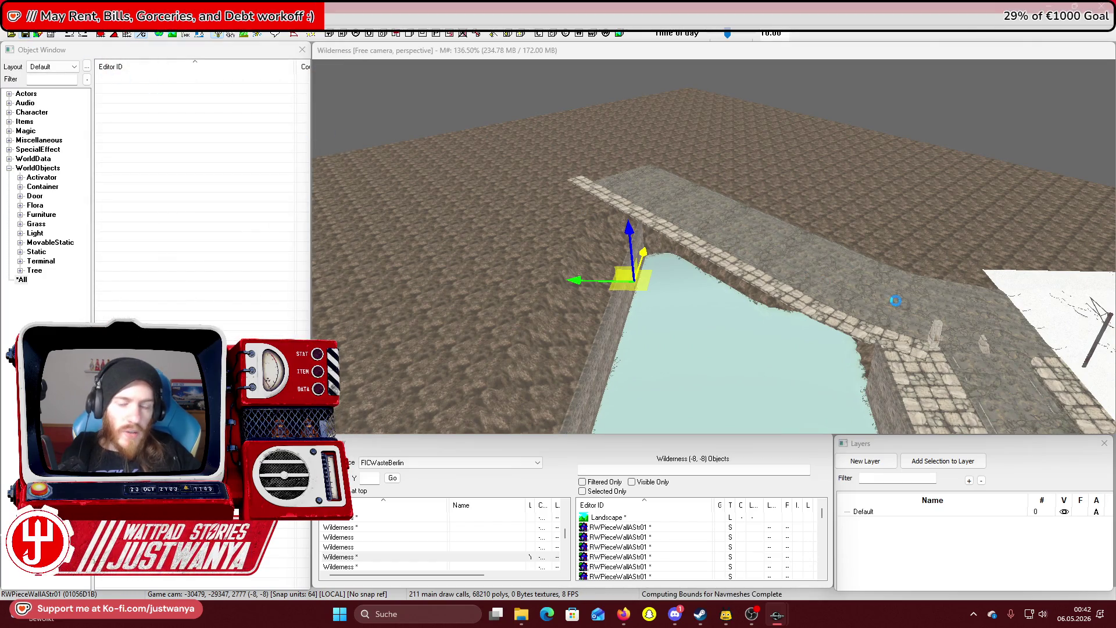
{"action": "scroll", "coordinate": [883, 344], "scroll_direction": "up", "scroll_amount": 5}
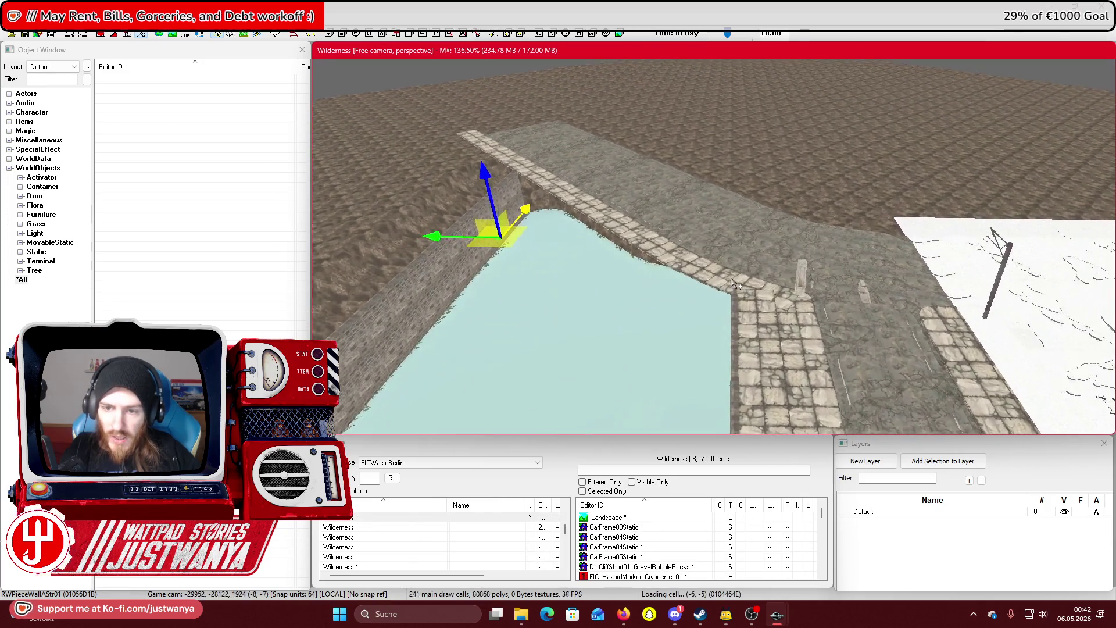
{"action": "scroll", "coordinate": [735, 284], "scroll_direction": "up", "scroll_amount": 6}
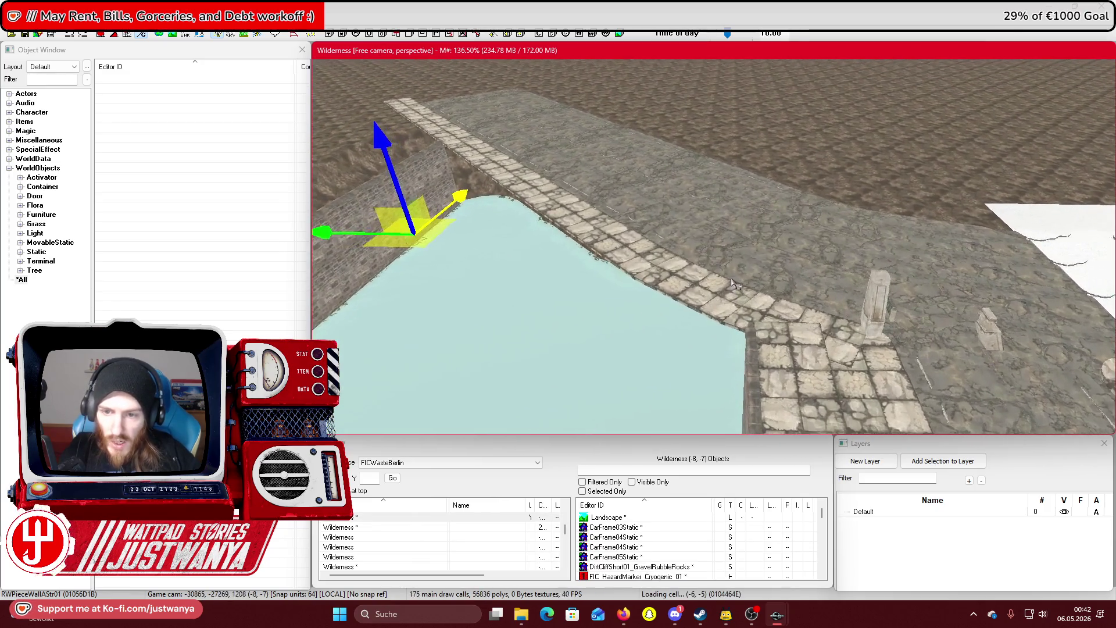
{"action": "scroll", "coordinate": [734, 284], "scroll_direction": "up", "scroll_amount": 2}
{"action": "left_click", "coordinate": [807, 349]}
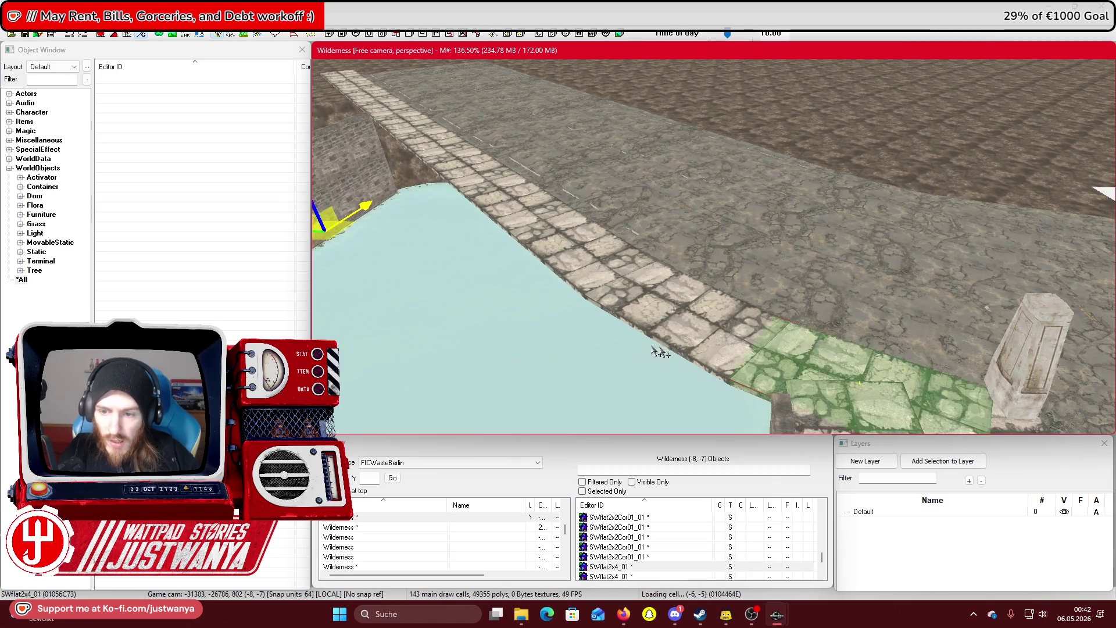
{"action": "key", "text": "f"}
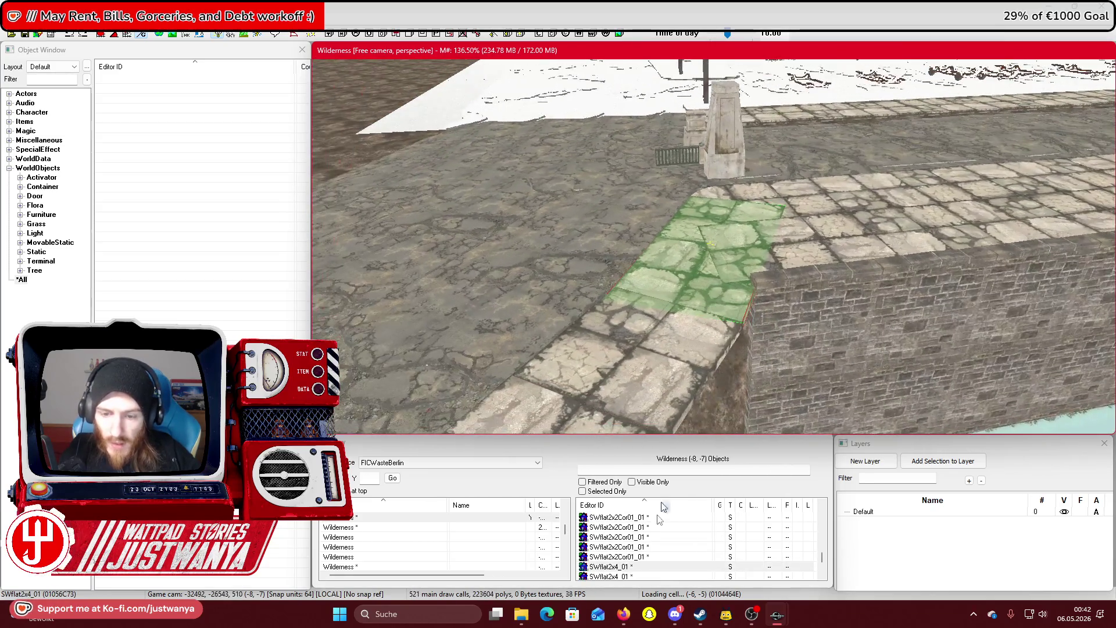
Study the Schinkelplatz canal bridge piers and quay wall in Street View, then return to Creation Kit
{"action": "mouse_move", "coordinate": [623, 614]}
{"action": "left_click", "coordinate": [674, 571]}
{"action": "left_click", "coordinate": [735, 360]}
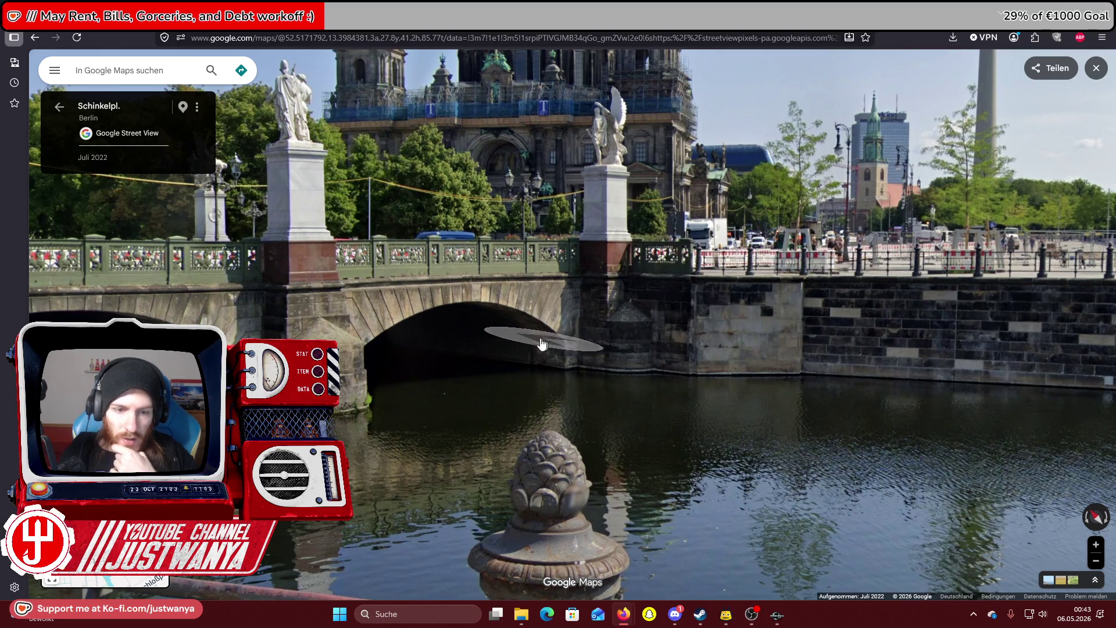
{"action": "left_click_drag", "start_coordinate": [541, 345], "coordinate": [636, 346]}
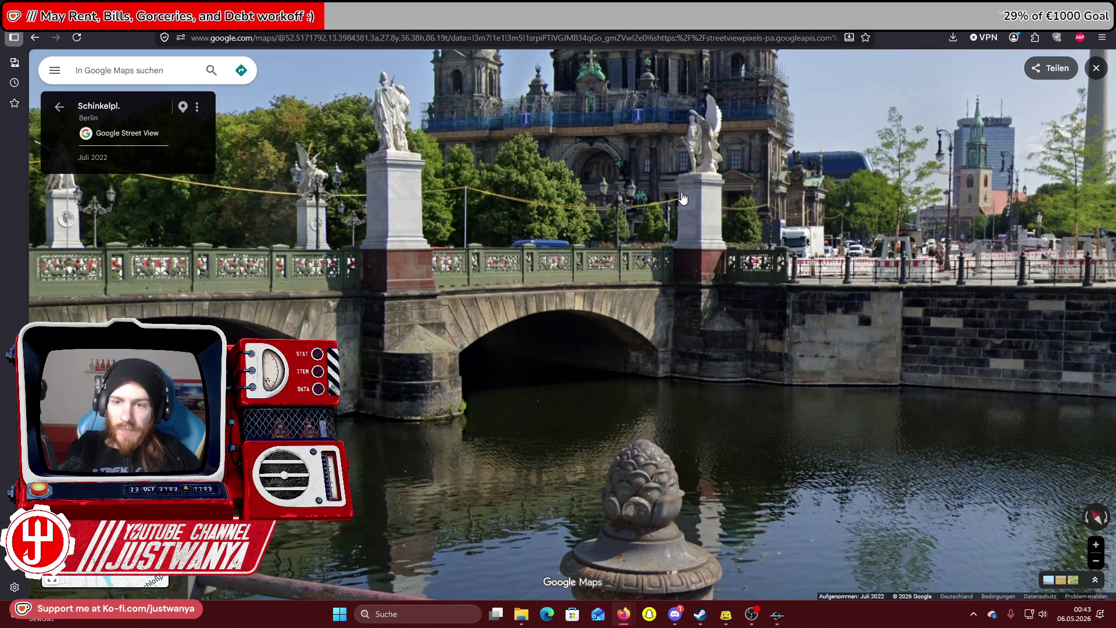
{"action": "key", "text": "alt+Tab"}
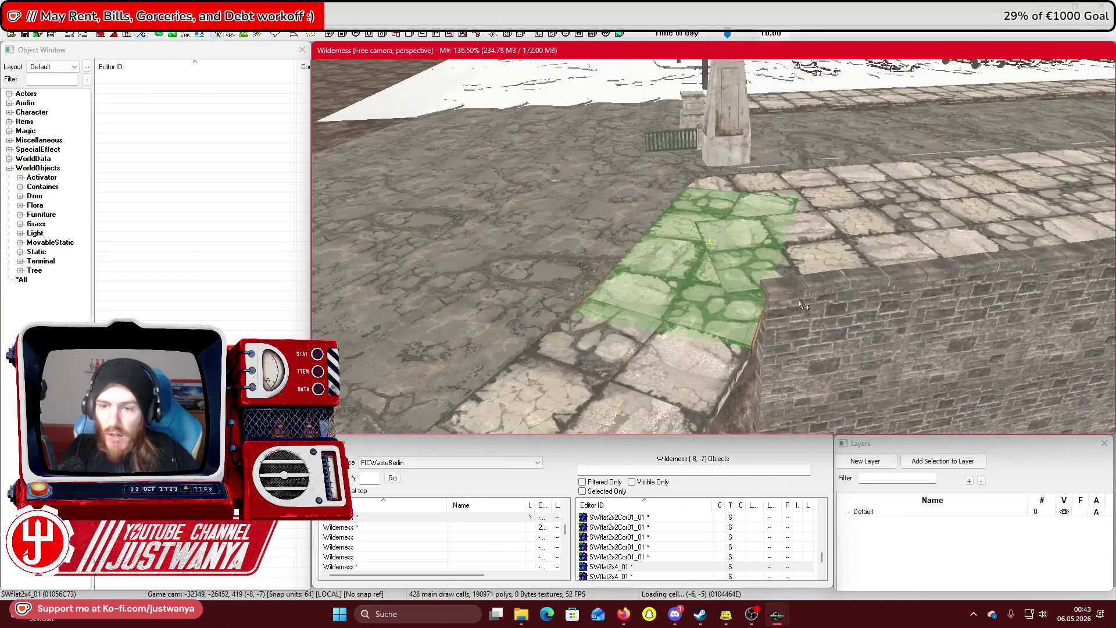
Drag StatuePlinth01 from WorldObjects > Static onto the quay paving near the wall corner
{"action": "left_click", "coordinate": [39, 221]}
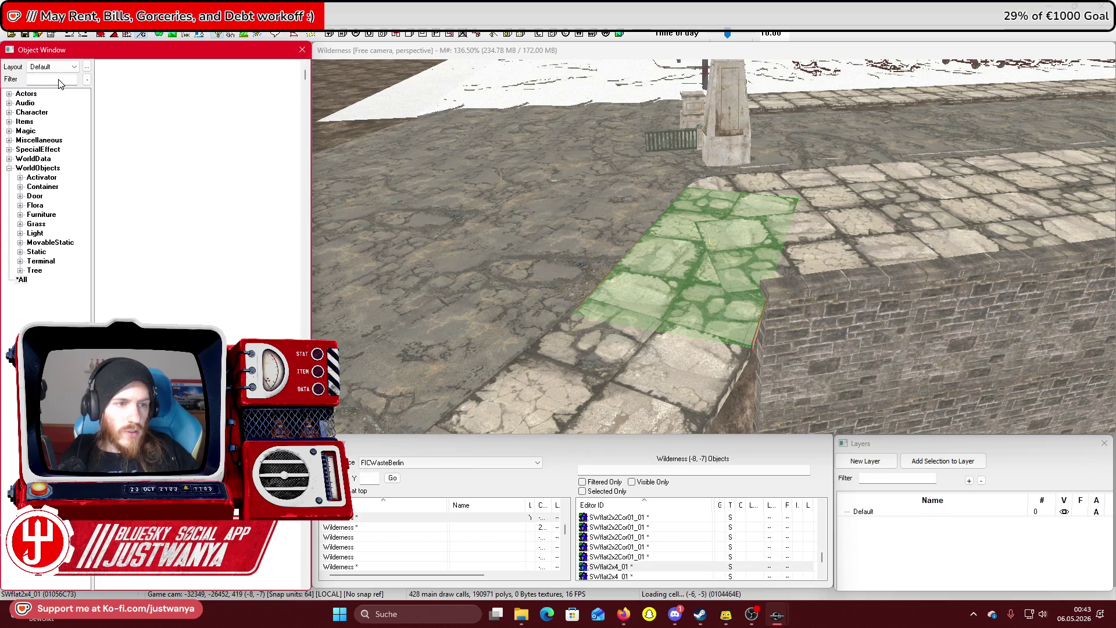
{"action": "left_click", "coordinate": [36, 251]}
{"action": "type", "text": "Plinth"}
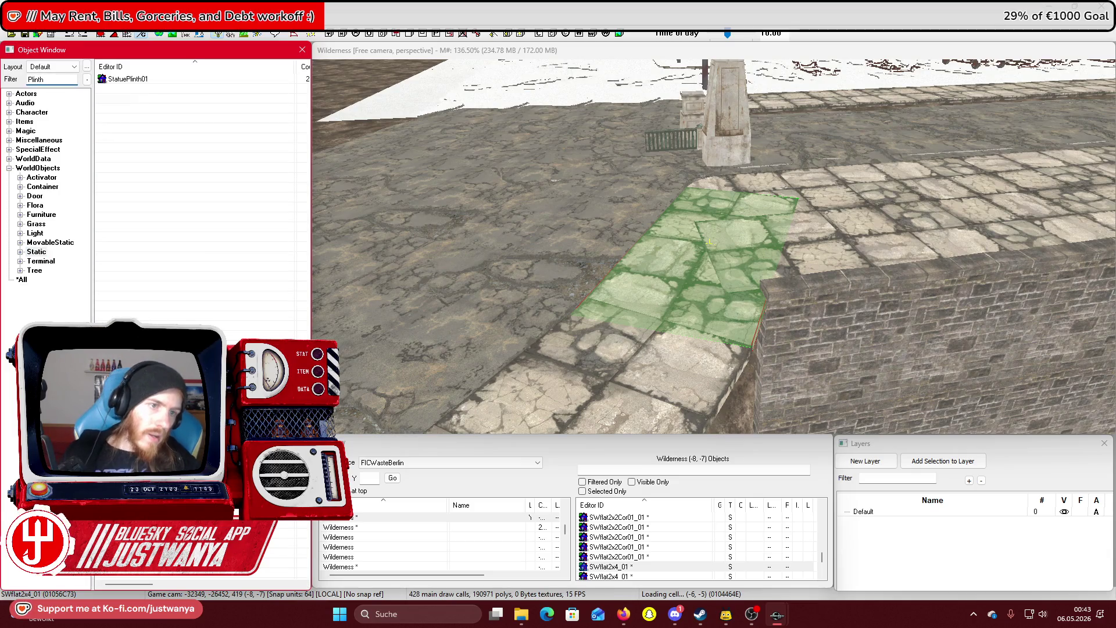
{"action": "mouse_move", "coordinate": [545, 216]}
{"action": "left_mouse_down"}
{"action": "mouse_move", "coordinate": [606, 221]}
{"action": "mouse_move", "coordinate": [559, 209]}
{"action": "left_mouse_up"}
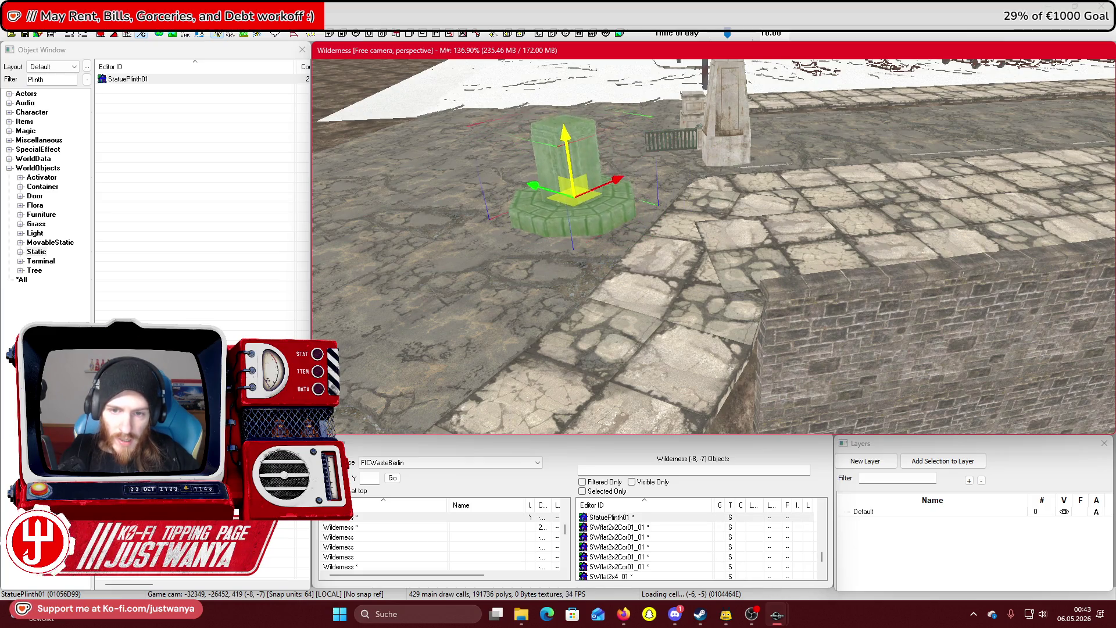
{"action": "scroll", "coordinate": [674, 269], "scroll_direction": "up", "scroll_amount": 5}
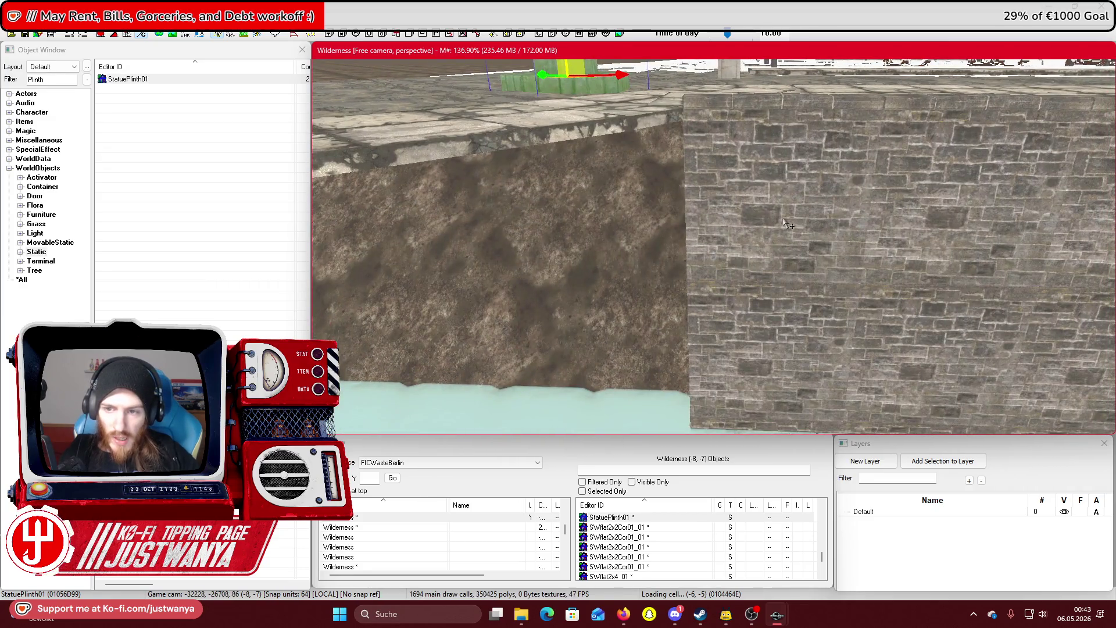
Select the flat stone block at the quay edge and cycle it through curved and river wall models
{"action": "left_click", "coordinate": [785, 223]}
{"action": "key", "text": "shift"}
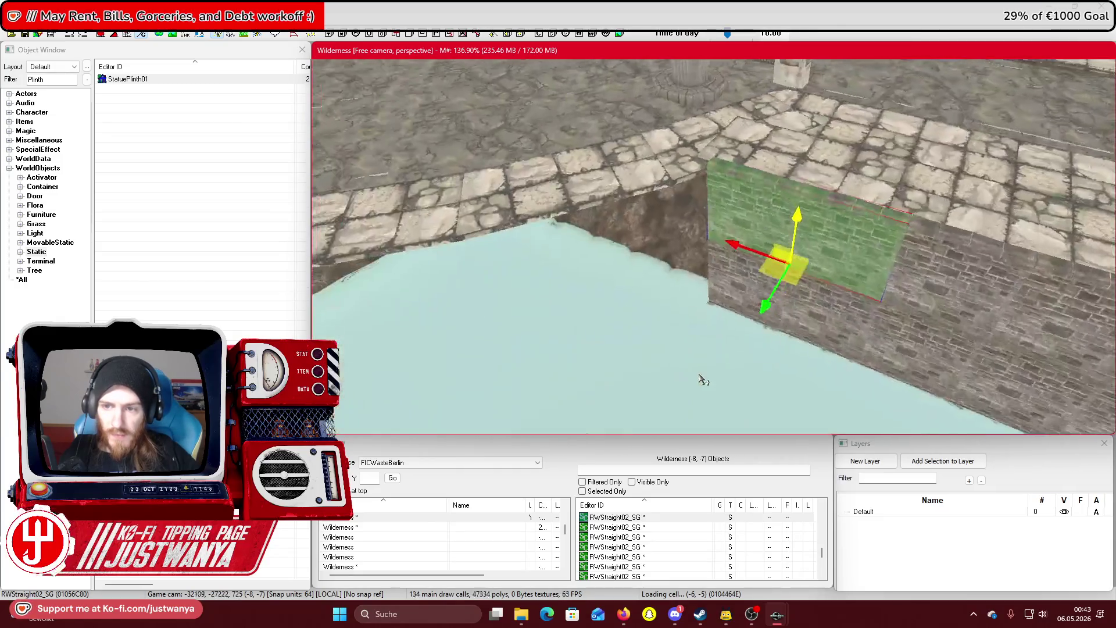
{"action": "key", "text": "shift"}
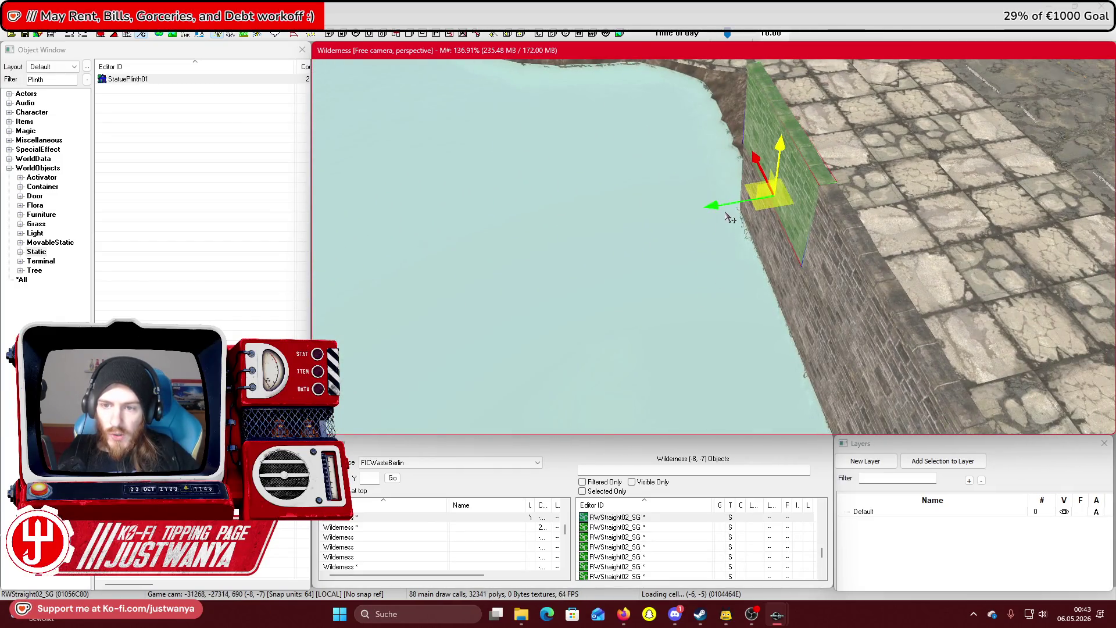
{"action": "left_click", "coordinate": [727, 216]}
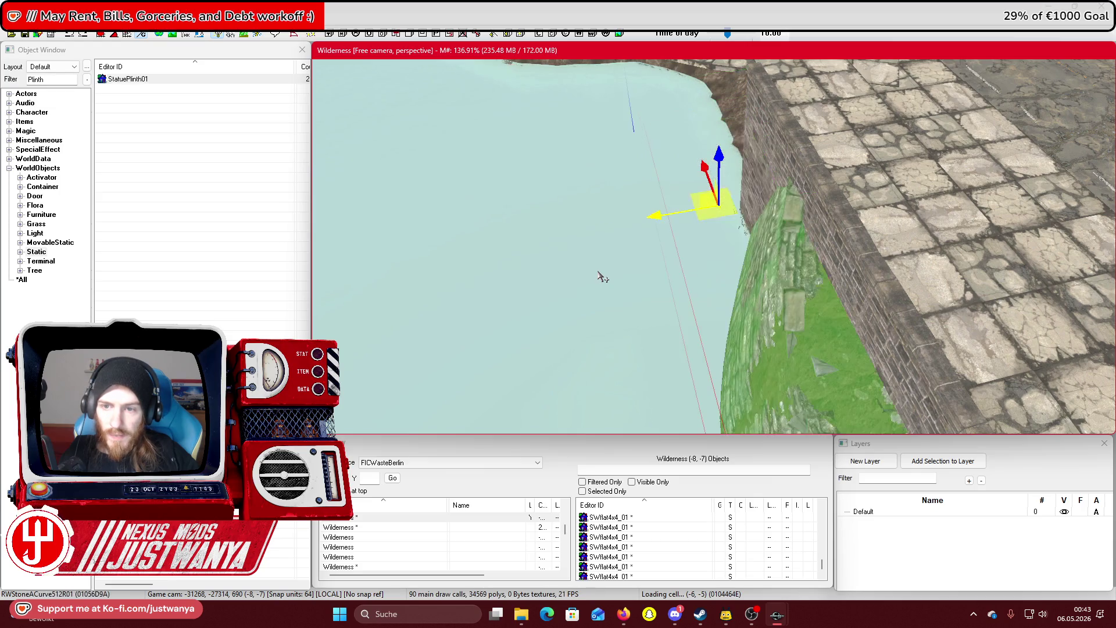
{"action": "key", "text": "ctrl+z"}
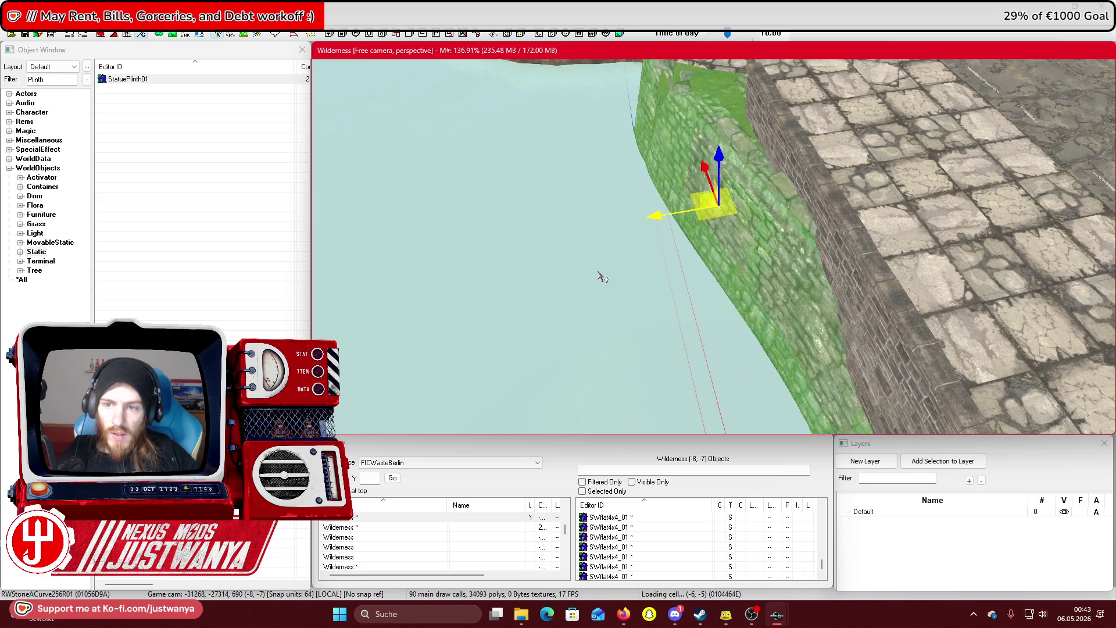
{"action": "key", "text": "bracketright"}
{"action": "key", "text": "bracketright"}
{"action": "key", "text": "bracketright"}
{"action": "key", "text": "bracketright"}
{"action": "key", "text": "bracketright"}
{"action": "key", "text": "bracketright"}
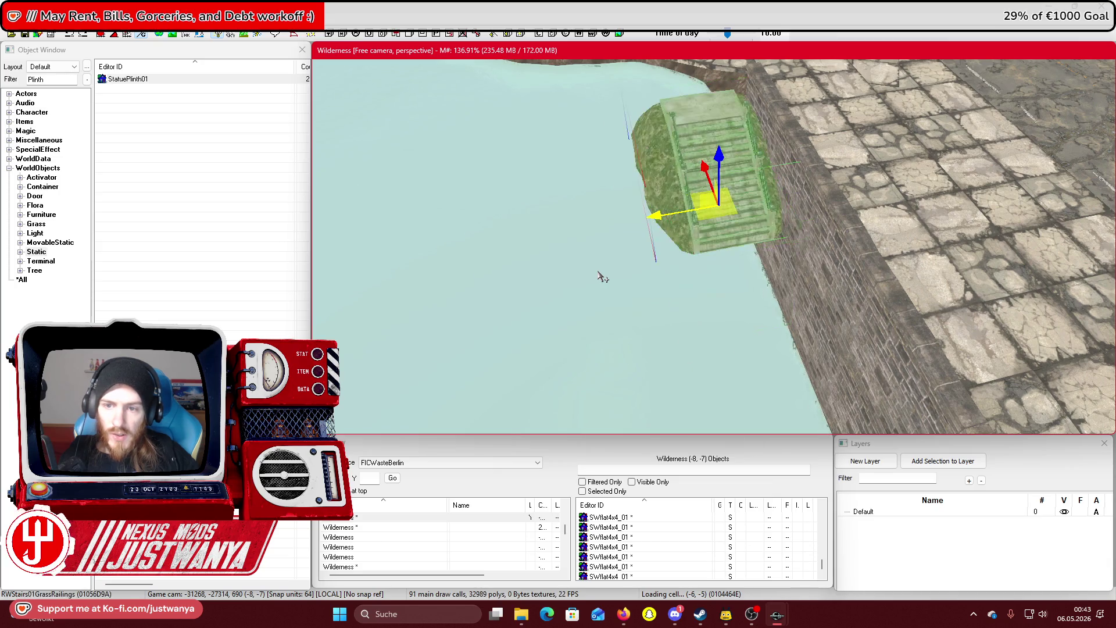
{"action": "key", "text": "bracketright"}
{"action": "key", "text": "bracketright"}
{"action": "key", "text": "bracketright"}
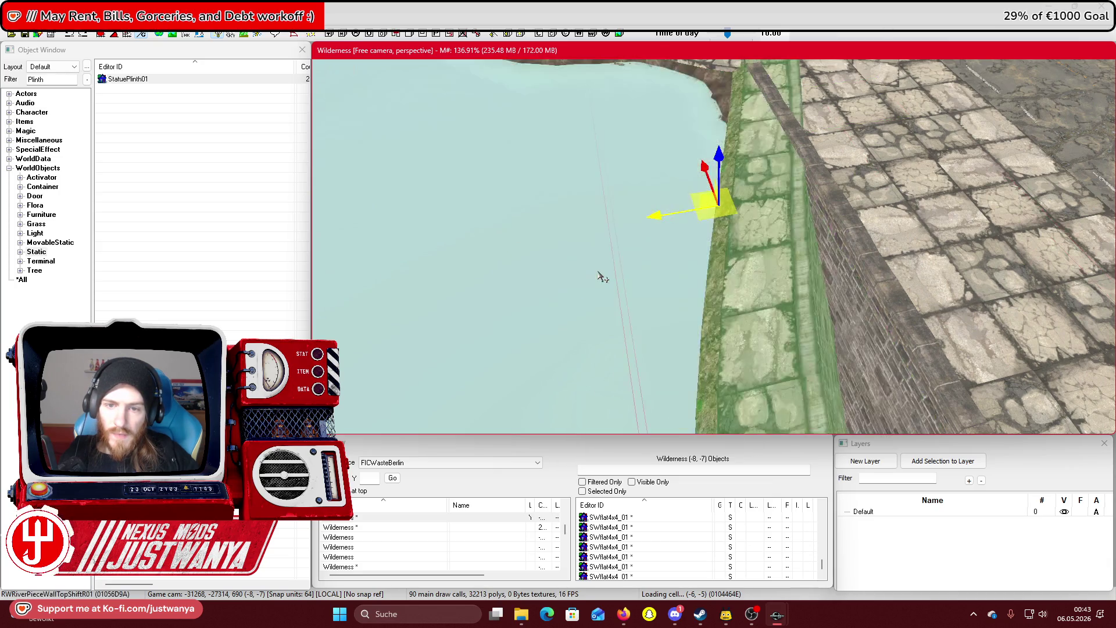
{"action": "key", "text": "bracketright"}
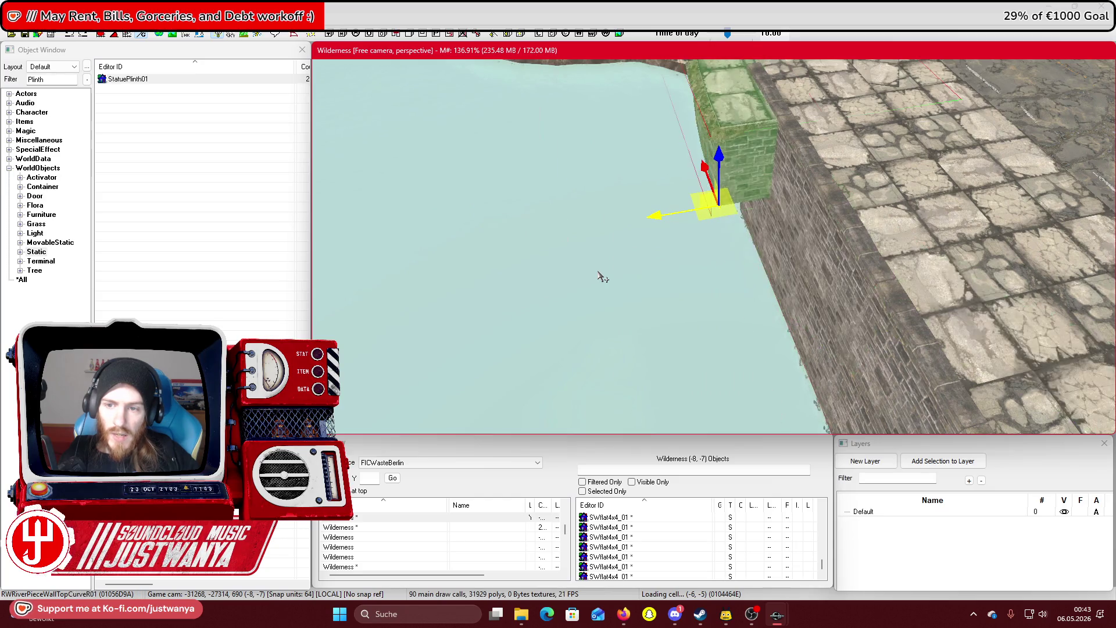
{"action": "key", "text": "bracketright"}
{"action": "key", "text": "bracketright"}
{"action": "key", "text": "bracketright"}
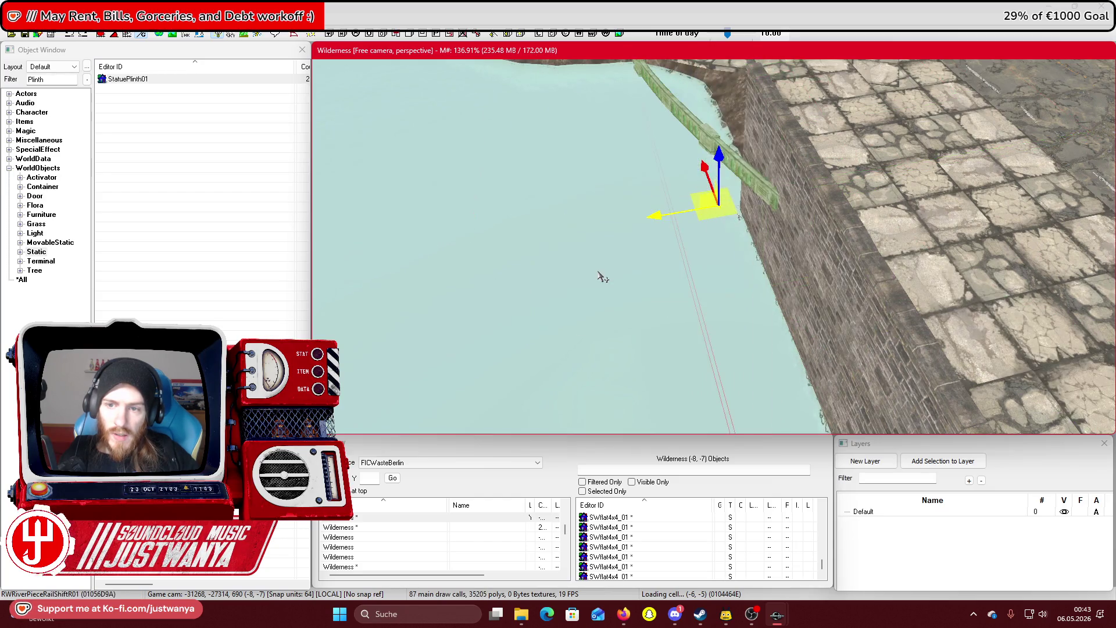
{"action": "key", "text": "bracketright"}
{"action": "key", "text": "bracketright"}
{"action": "key", "text": "bracketright"}
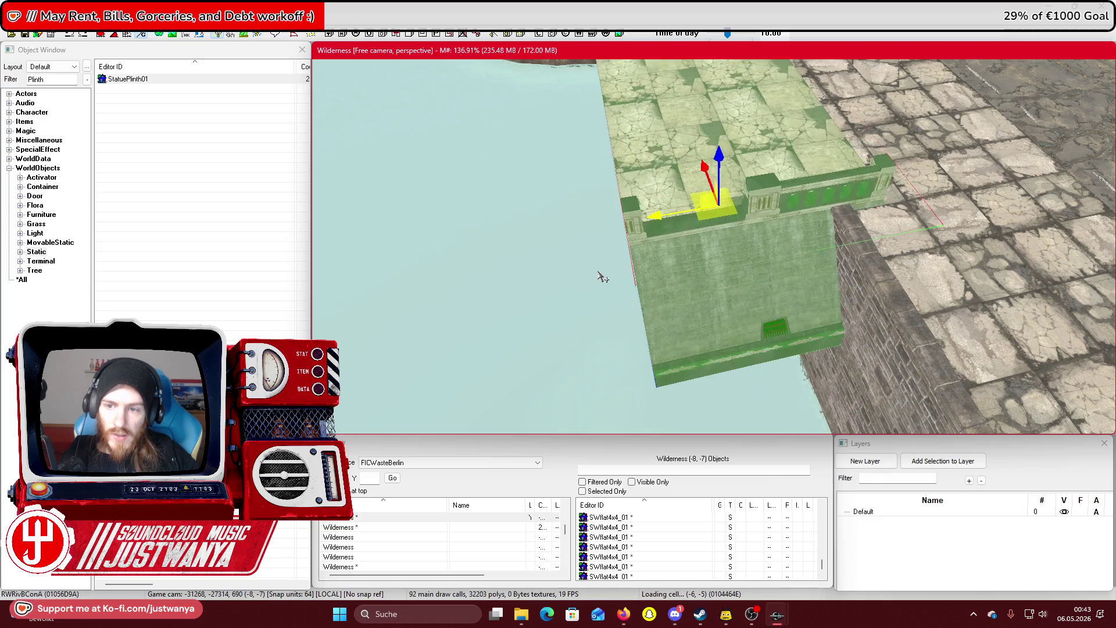
Pull the block out from the quay and keep cycling models until RWPieceWallACurve02
{"action": "key", "text": "bracketright"}
{"action": "key", "text": "bracketright"}
{"action": "key", "text": "bracketright"}
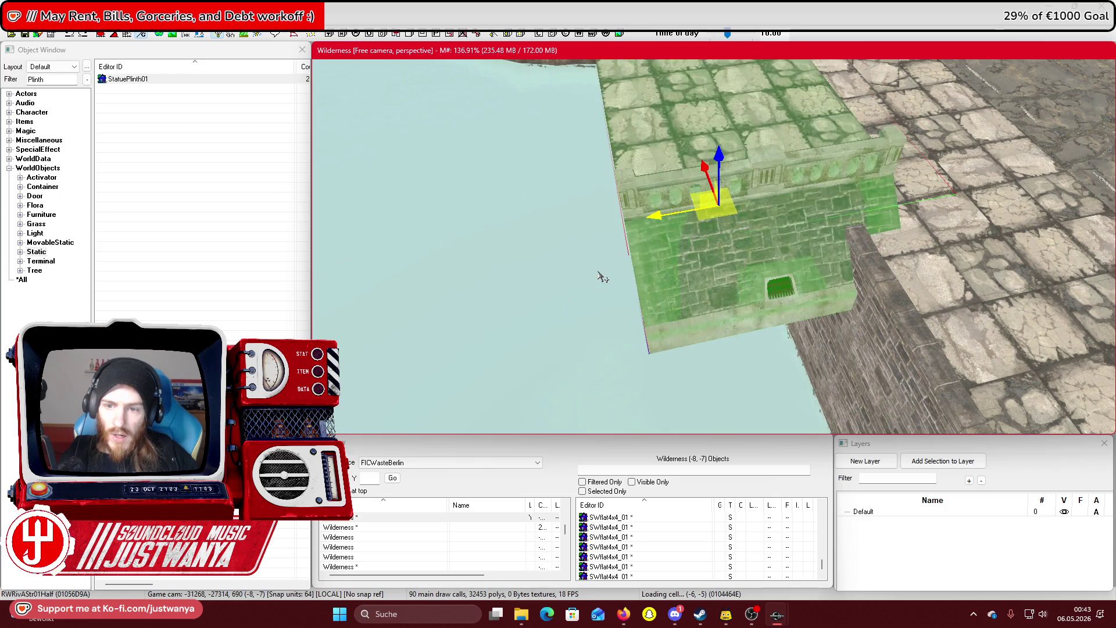
{"action": "key", "text": "bracketright"}
{"action": "key", "text": "bracketright"}
{"action": "key", "text": "bracketright"}
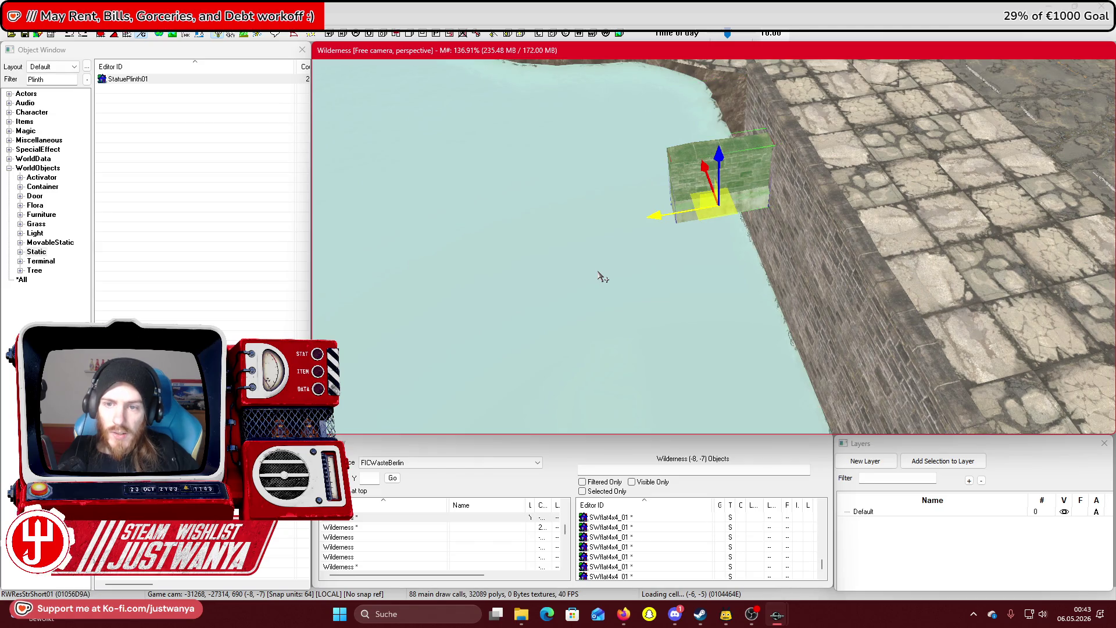
{"action": "key", "text": "bracketright"}
{"action": "key", "text": "bracketright"}
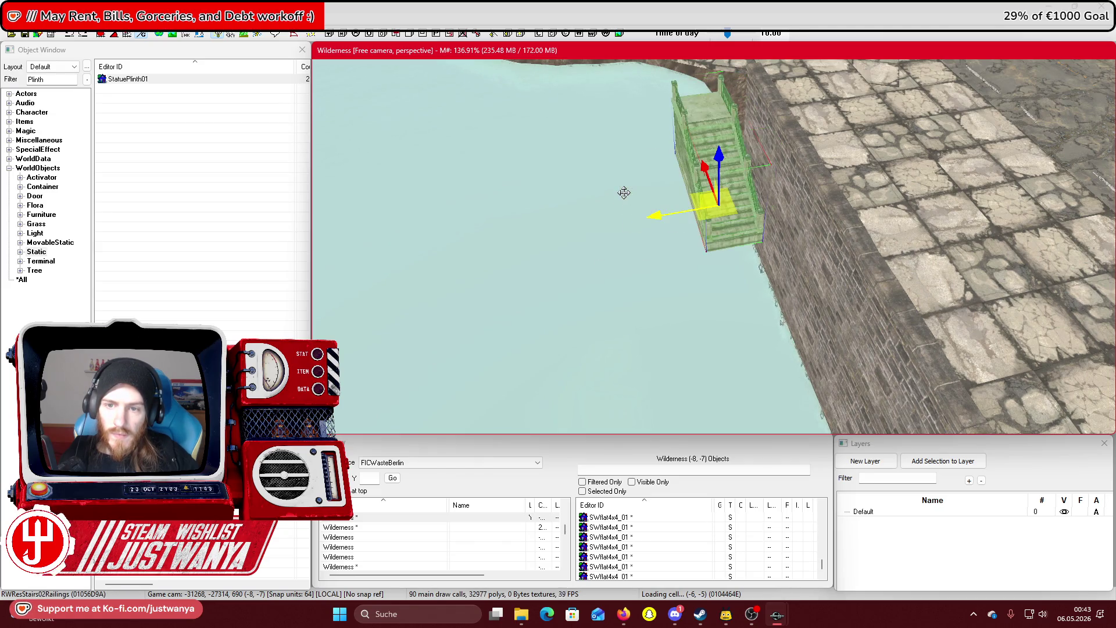
{"action": "key", "text": "bracketright"}
{"action": "key", "text": "bracketright"}
{"action": "key", "text": "bracketright"}
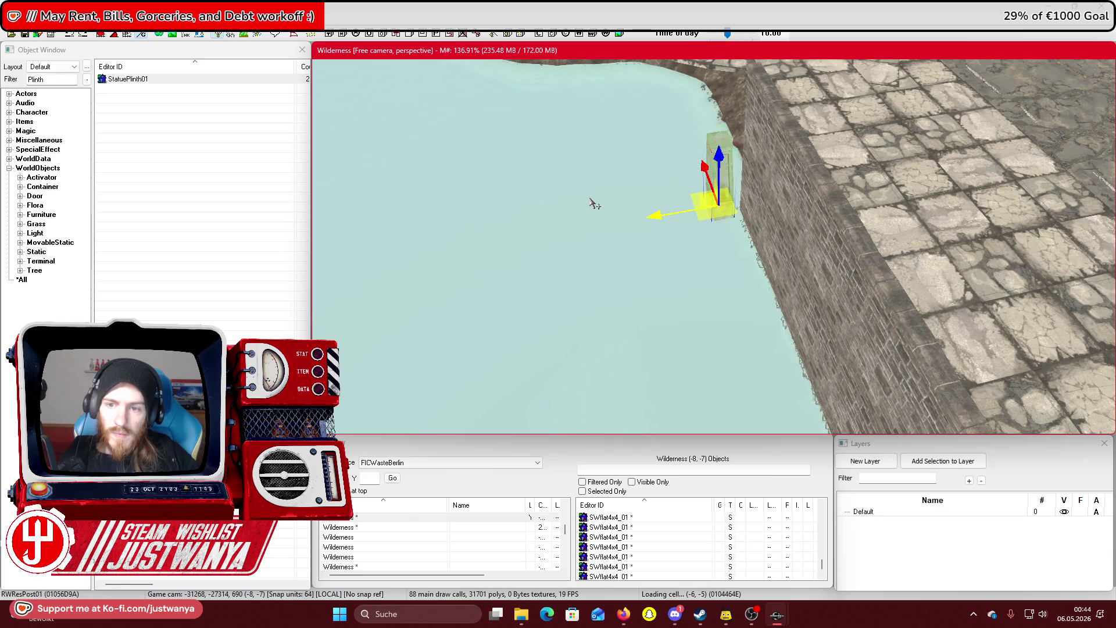
{"action": "key", "text": "bracketright"}
{"action": "key", "text": "bracketright"}
{"action": "key", "text": "bracketright"}
{"action": "key", "text": "bracketright"}
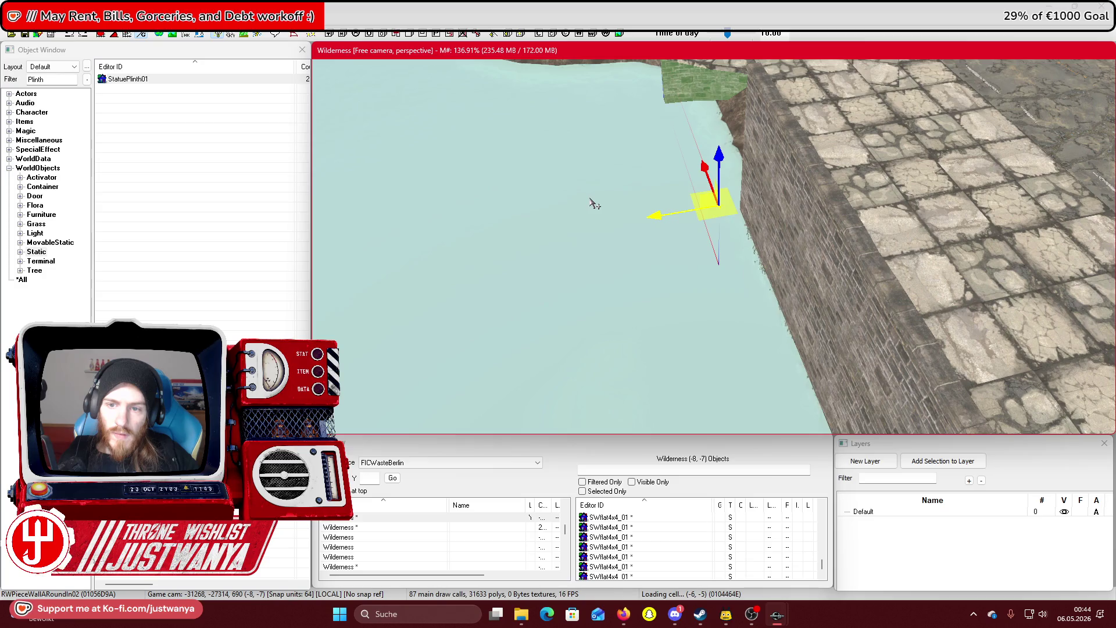
{"action": "left_click_drag", "start_coordinate": [705, 165], "coordinate": [762, 325]}
{"action": "key", "text": "bracketright"}
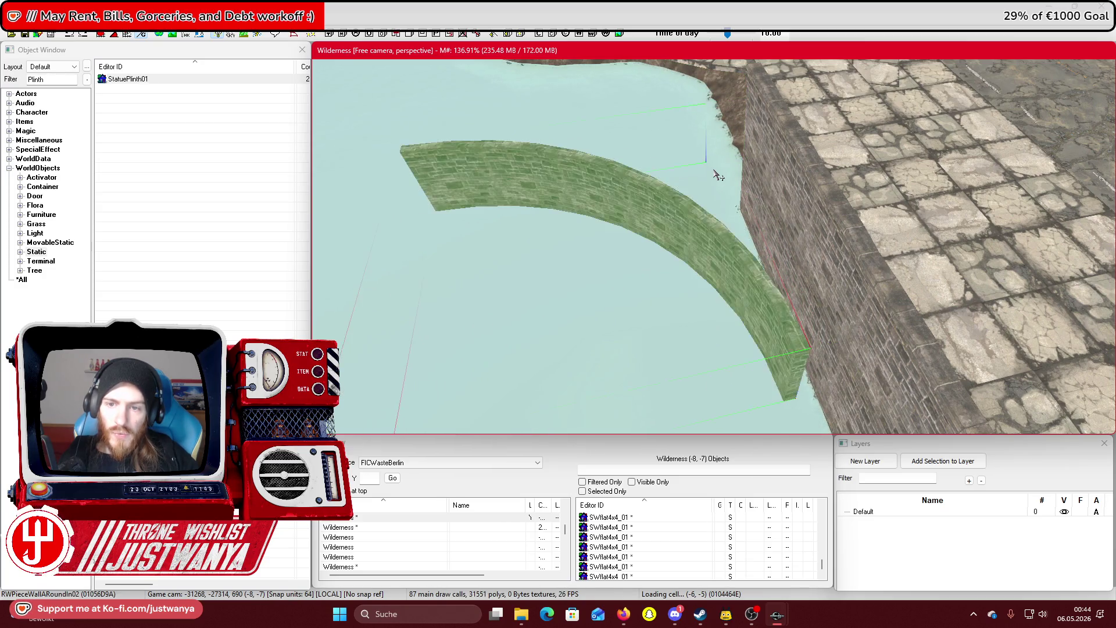
{"action": "left_click_drag", "start_coordinate": [717, 173], "coordinate": [767, 170]}
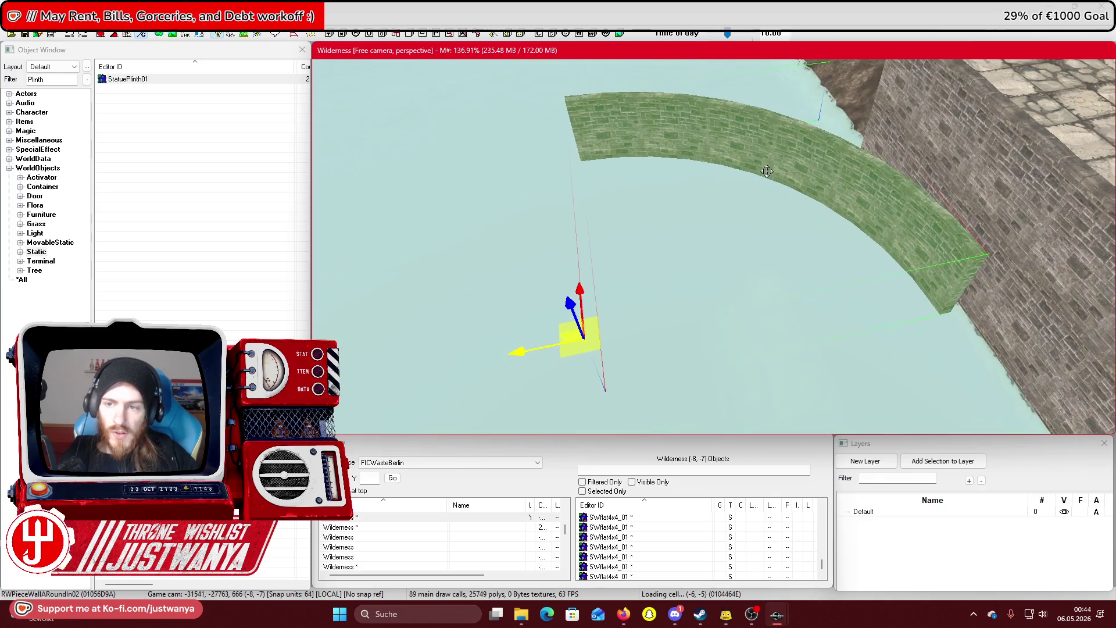
{"action": "key", "text": "bracketright"}
{"action": "key", "text": "bracketright"}
{"action": "key", "text": "bracketright"}
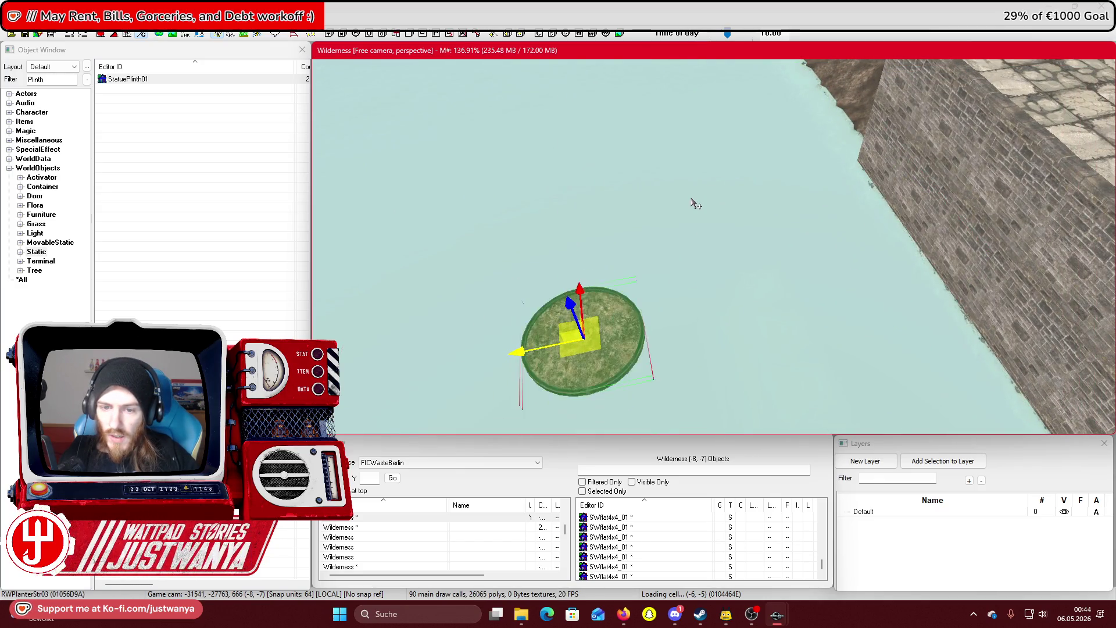
{"action": "key", "text": "bracketright"}
{"action": "key", "text": "bracketright"}
{"action": "key", "text": "bracketright"}
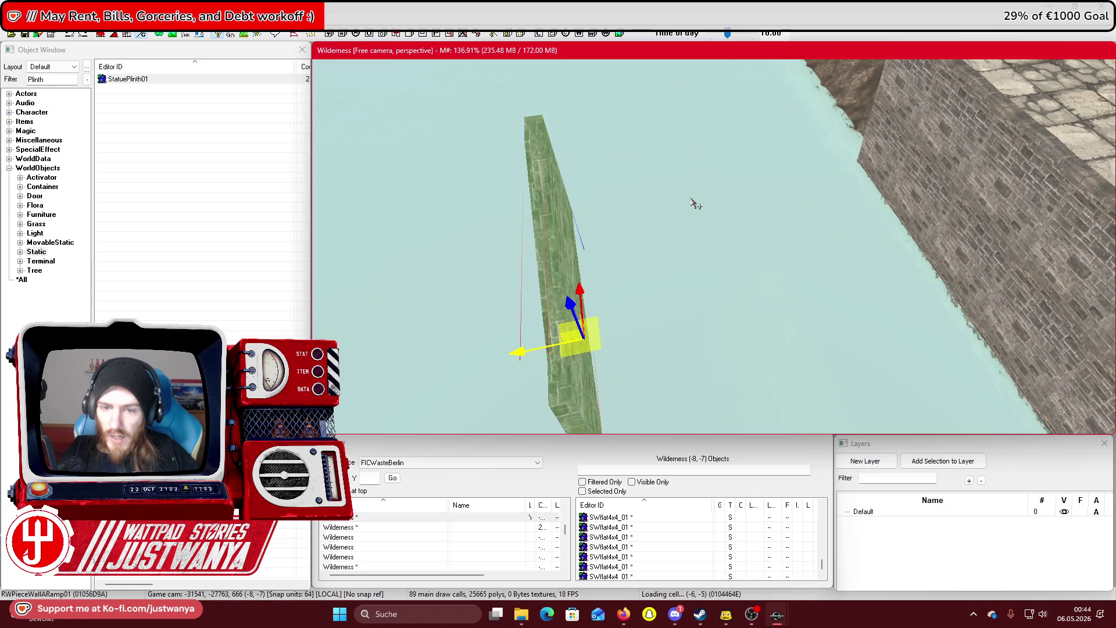
{"action": "key", "text": "bracketright"}
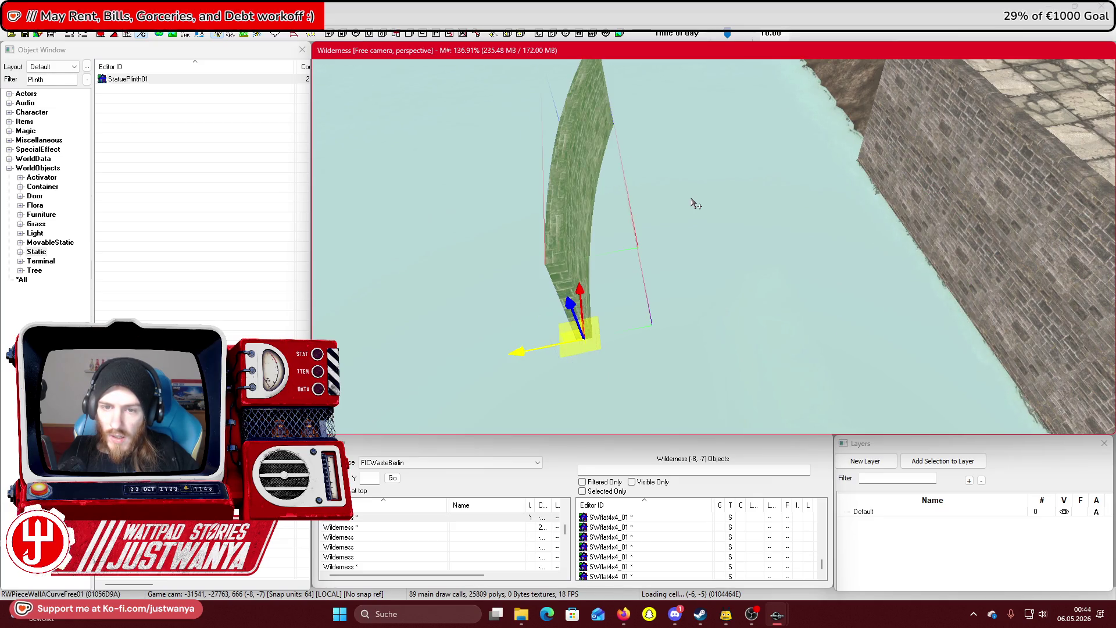
{"action": "key", "text": "bracketright"}
{"action": "key", "text": "bracketright"}
{"action": "key", "text": "bracketright"}
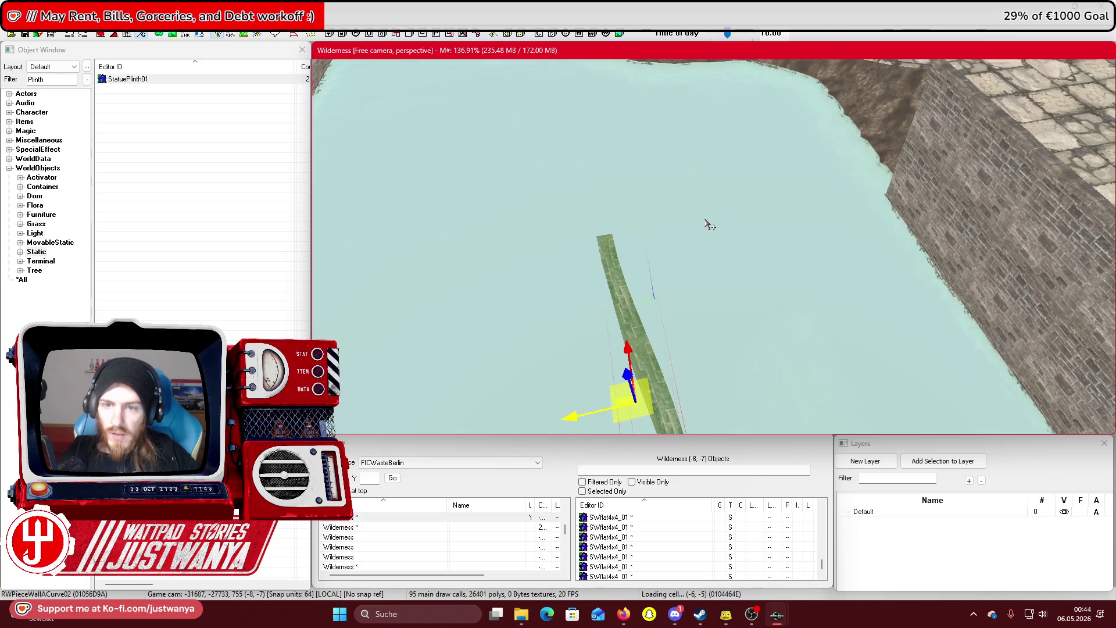
Move the RWPieceWallACurve02 piece onto the stone quay wall and align it along the wall
{"action": "left_click_drag", "start_coordinate": [712, 198], "coordinate": [936, 201]}
{"action": "key", "text": "c"}
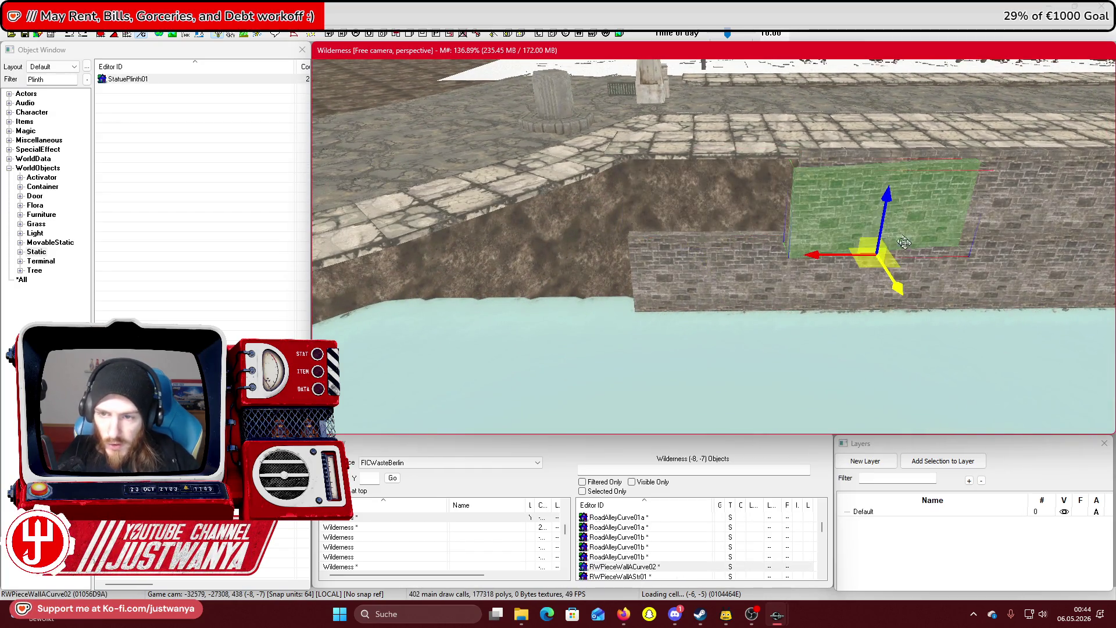
{"action": "mouse_move", "coordinate": [826, 256]}
{"action": "left_mouse_down"}
{"action": "mouse_move", "coordinate": [627, 256]}
{"action": "mouse_move", "coordinate": [657, 255]}
{"action": "left_mouse_up"}
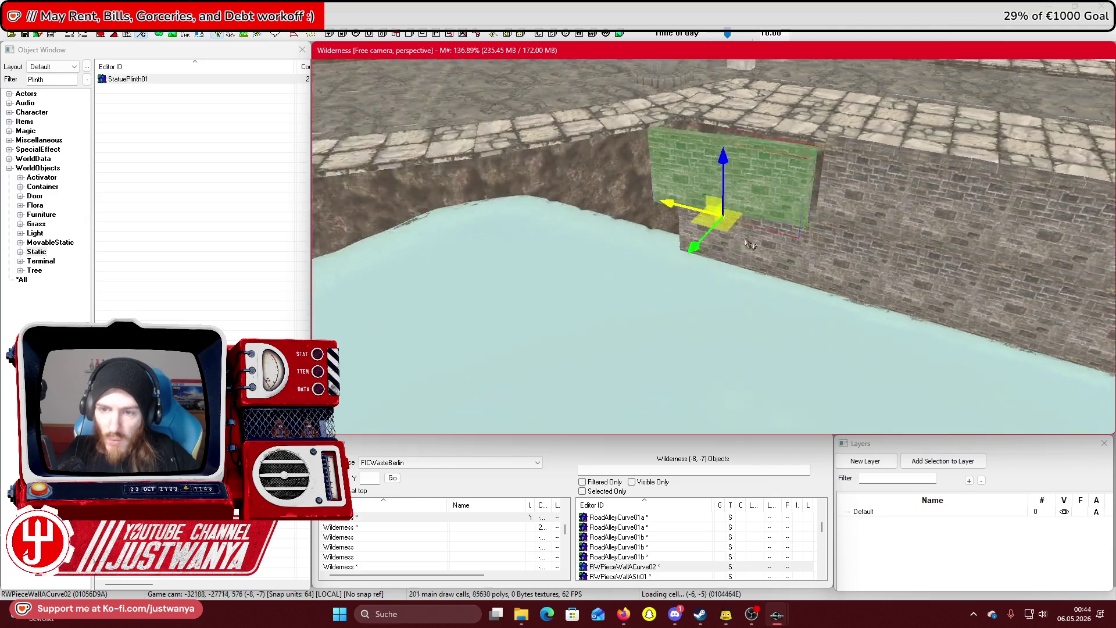
{"action": "scroll", "coordinate": [699, 286], "scroll_direction": "up", "scroll_amount": 5}
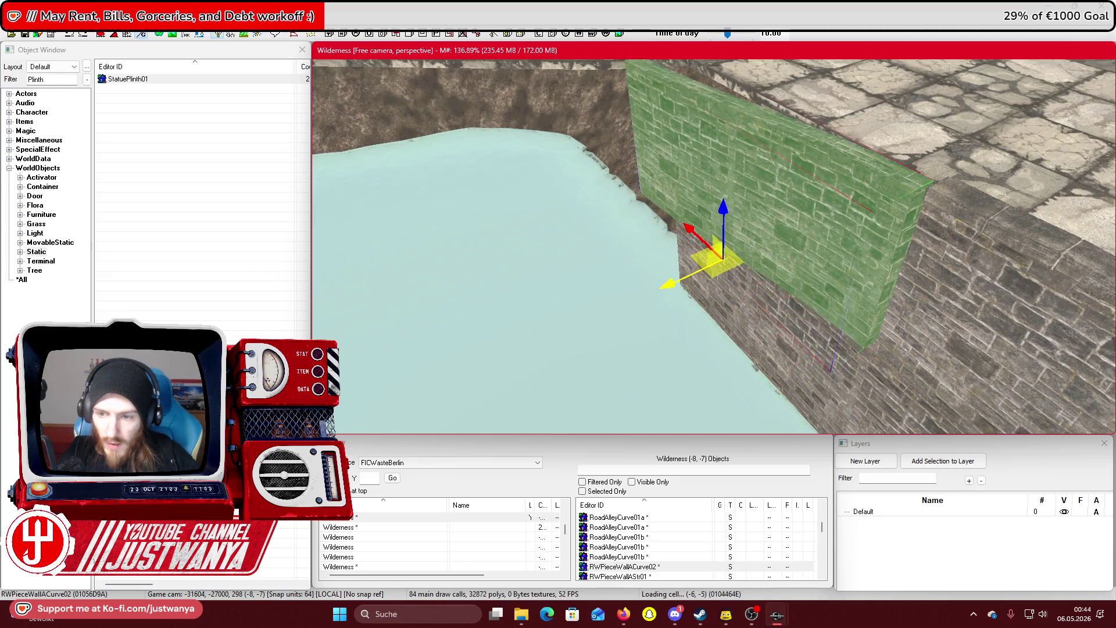
{"action": "scroll", "coordinate": [758, 226], "scroll_direction": "up", "scroll_amount": 5}
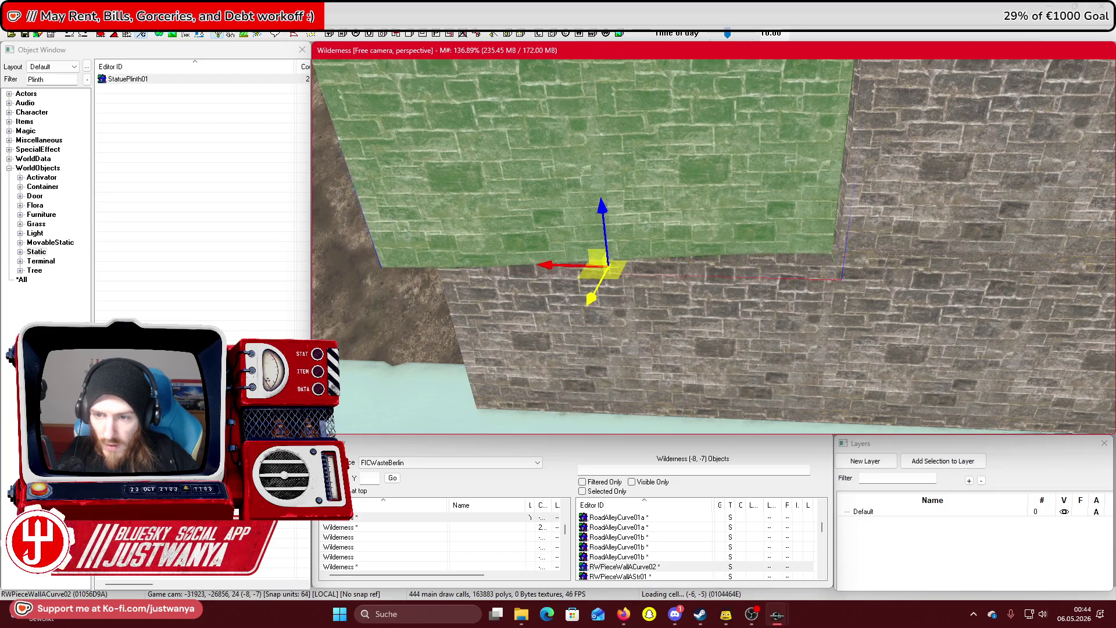
{"action": "left_click_drag", "start_coordinate": [579, 274], "coordinate": [585, 301]}
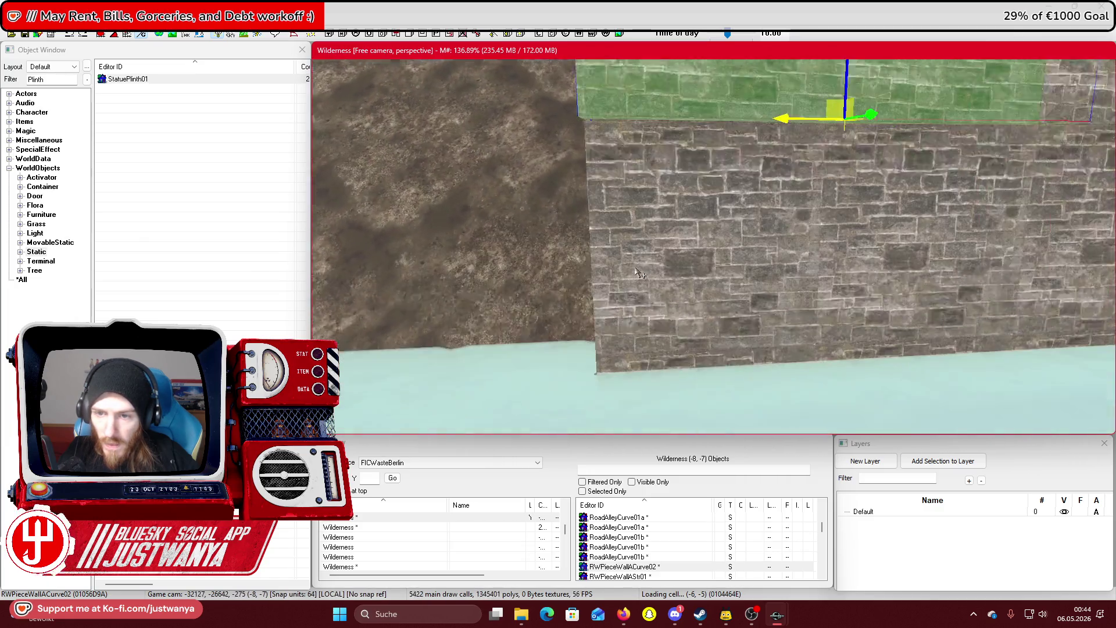
Select several quay wall pieces, then reselect the curved wall piece and the block below it
{"action": "left_click", "coordinate": [661, 266]}
{"action": "left_click", "coordinate": [884, 244], "text": "ctrl"}
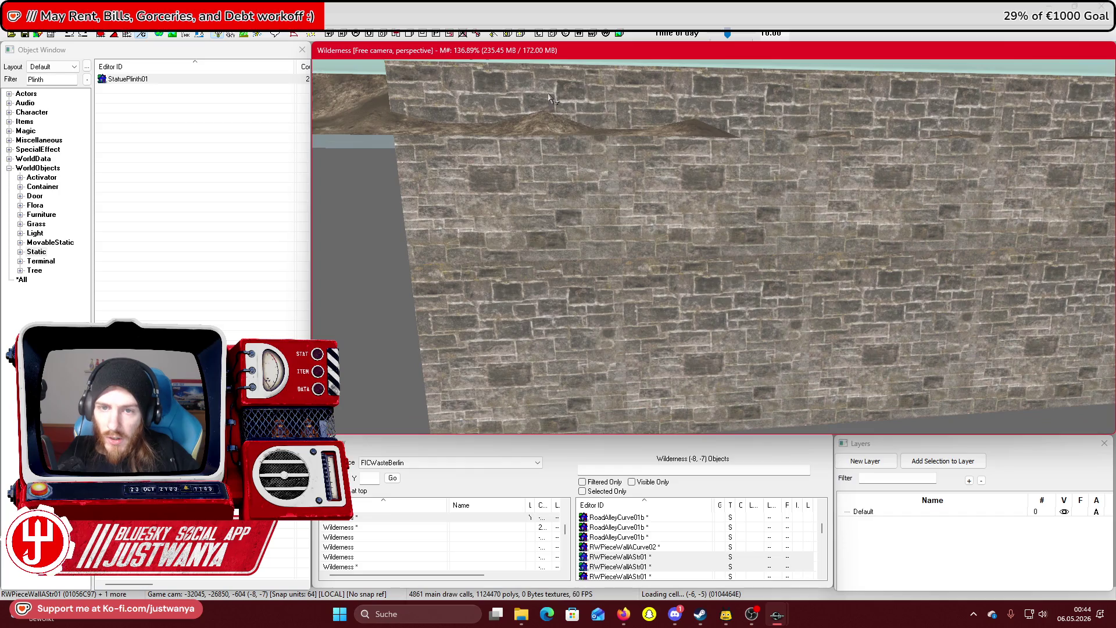
{"action": "left_click", "coordinate": [552, 99], "text": "ctrl"}
{"action": "left_click", "coordinate": [698, 95], "text": "ctrl"}
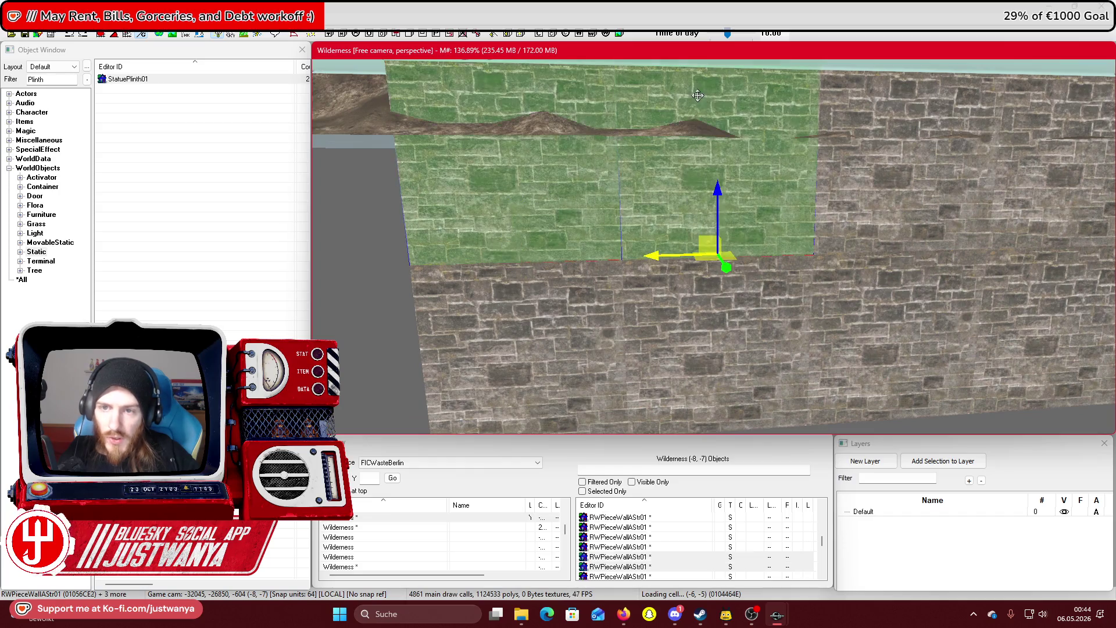
{"action": "left_click", "coordinate": [553, 377], "text": "ctrl"}
{"action": "left_click", "coordinate": [754, 350], "text": "ctrl"}
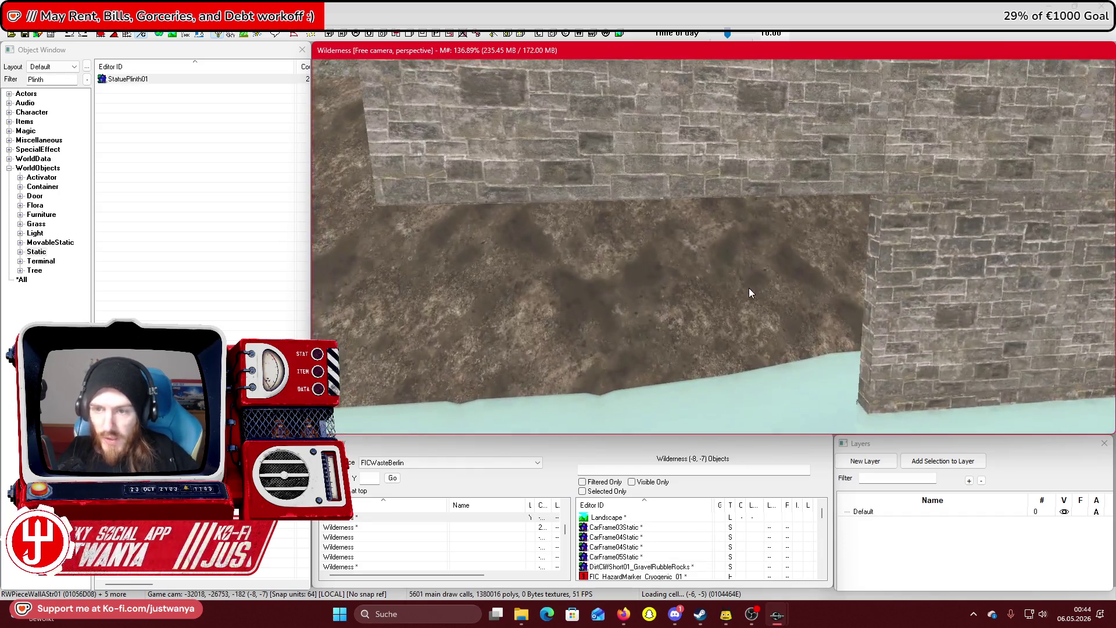
{"action": "left_click", "coordinate": [781, 183]}
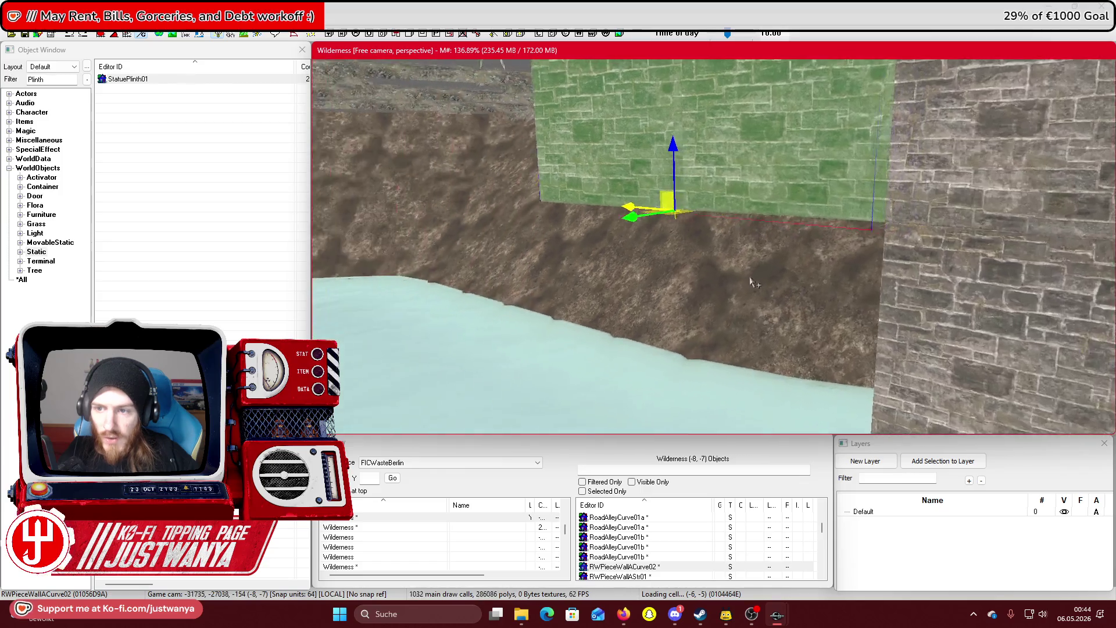
{"action": "left_click", "coordinate": [721, 302]}
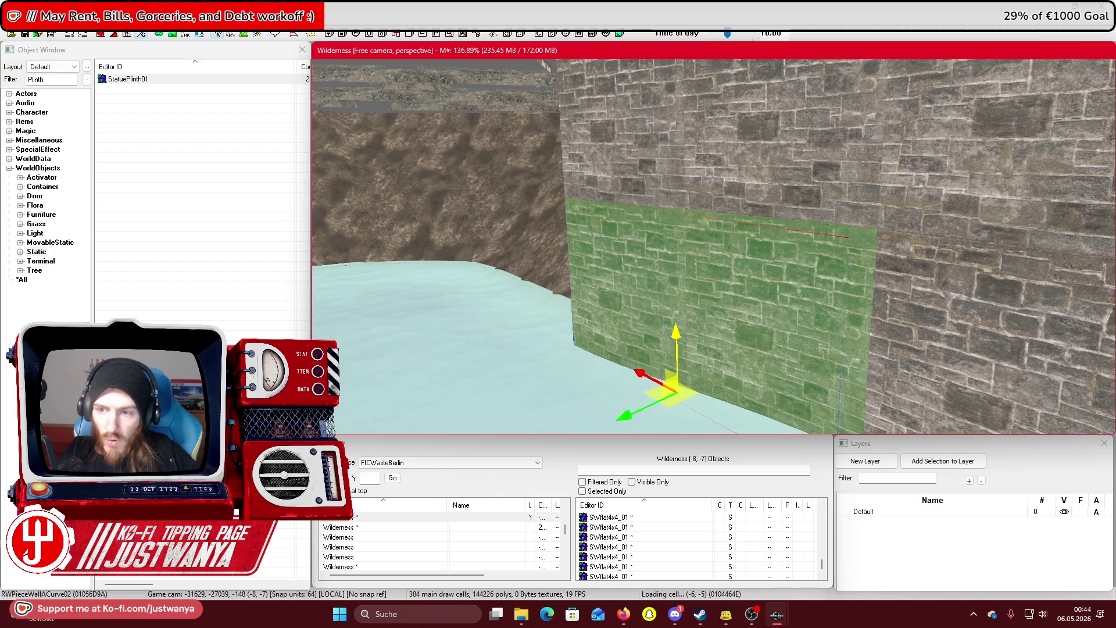
Drop the wall piece to the canal water level with F and zoom out to check it
{"action": "scroll", "coordinate": [698, 303], "scroll_direction": "down", "scroll_amount": 3}
{"action": "key", "text": "f"}
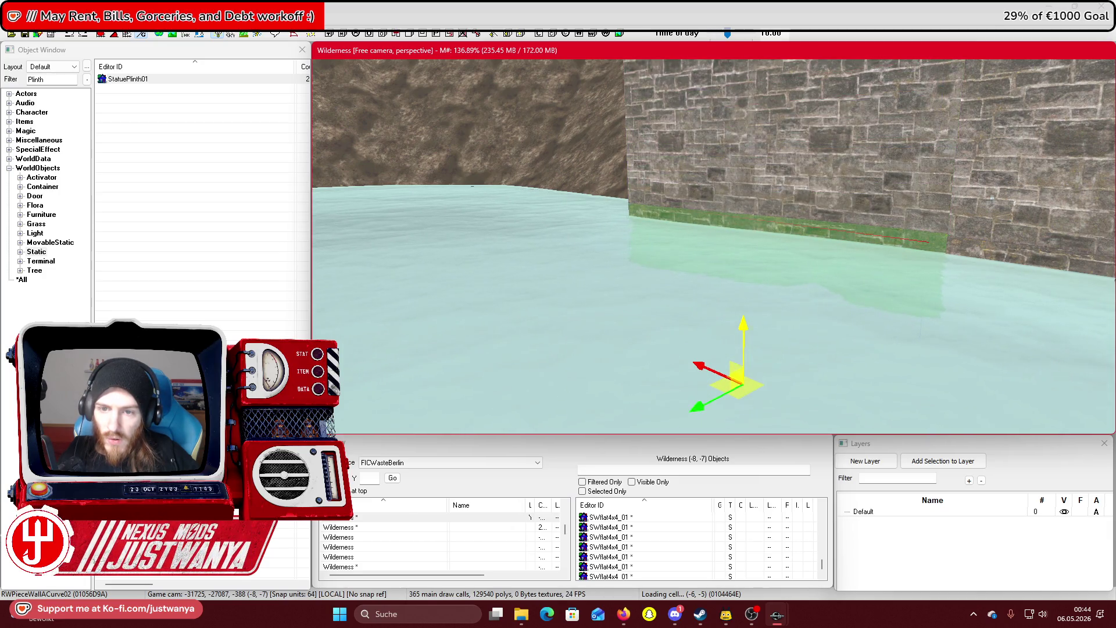
{"action": "scroll", "coordinate": [741, 299], "scroll_direction": "up", "scroll_amount": 5}
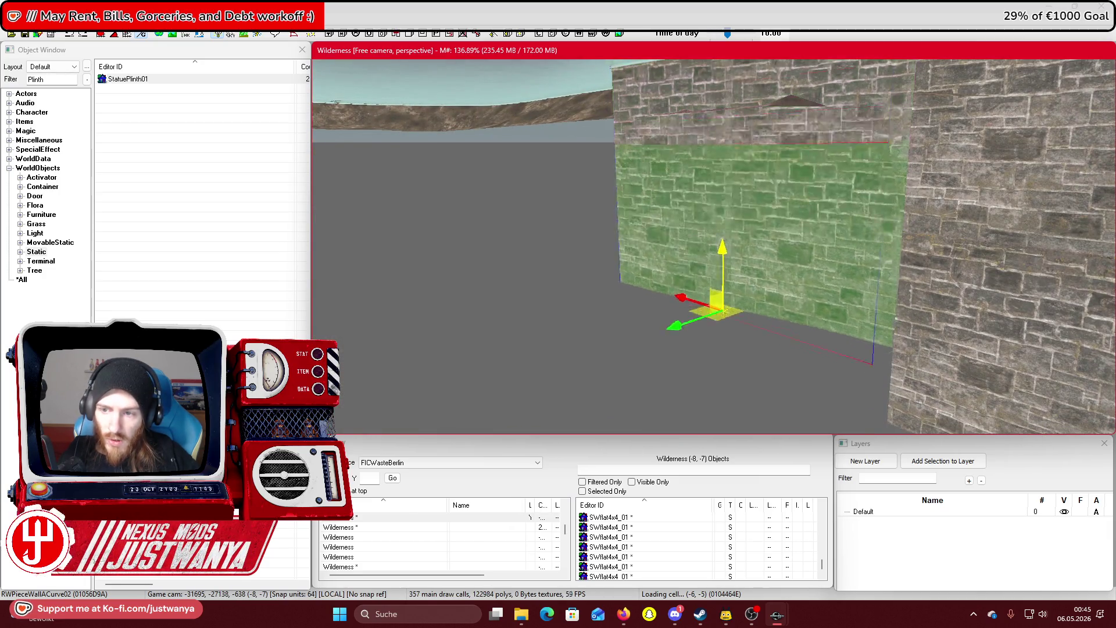
{"action": "scroll", "coordinate": [750, 337], "scroll_direction": "down", "scroll_amount": 5}
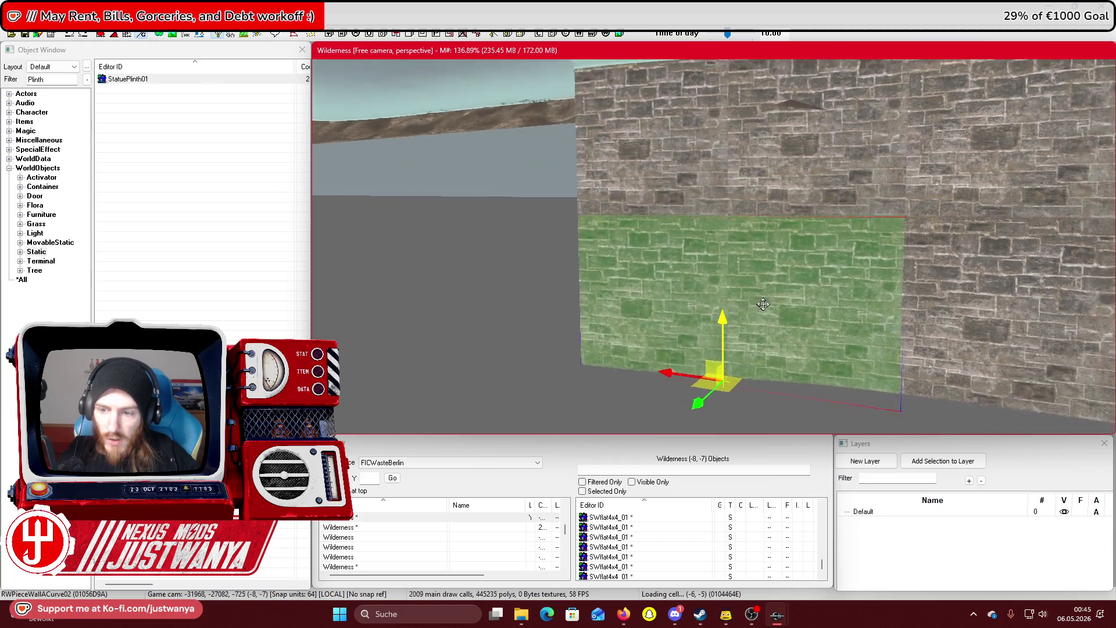
{"action": "scroll", "coordinate": [770, 361], "scroll_direction": "down", "scroll_amount": 5}
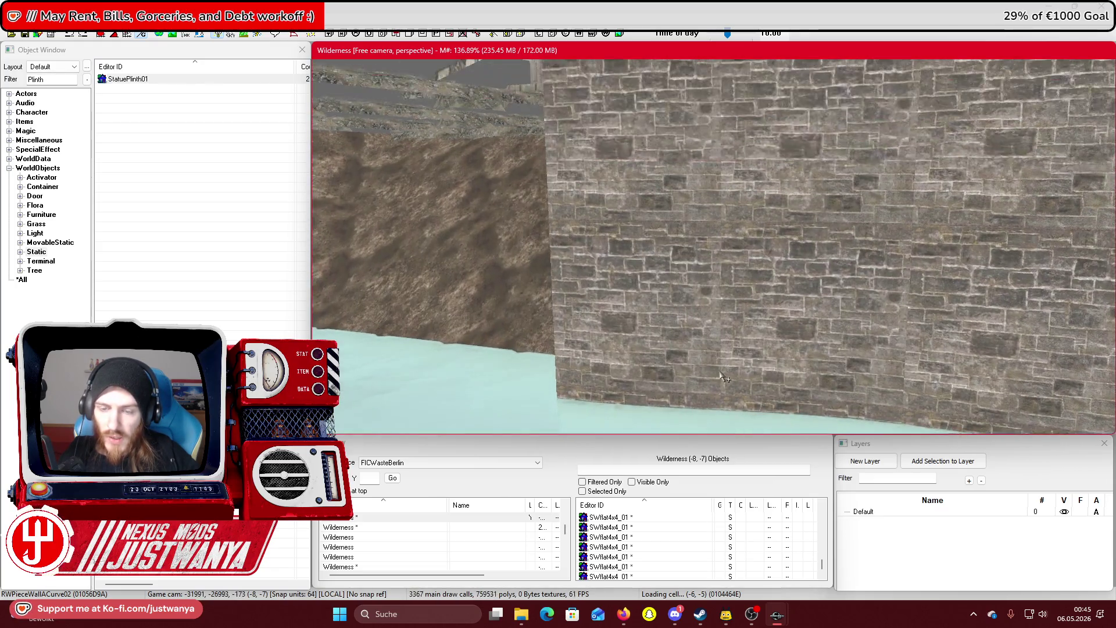
{"action": "scroll", "coordinate": [734, 332], "scroll_direction": "down", "scroll_amount": 5}
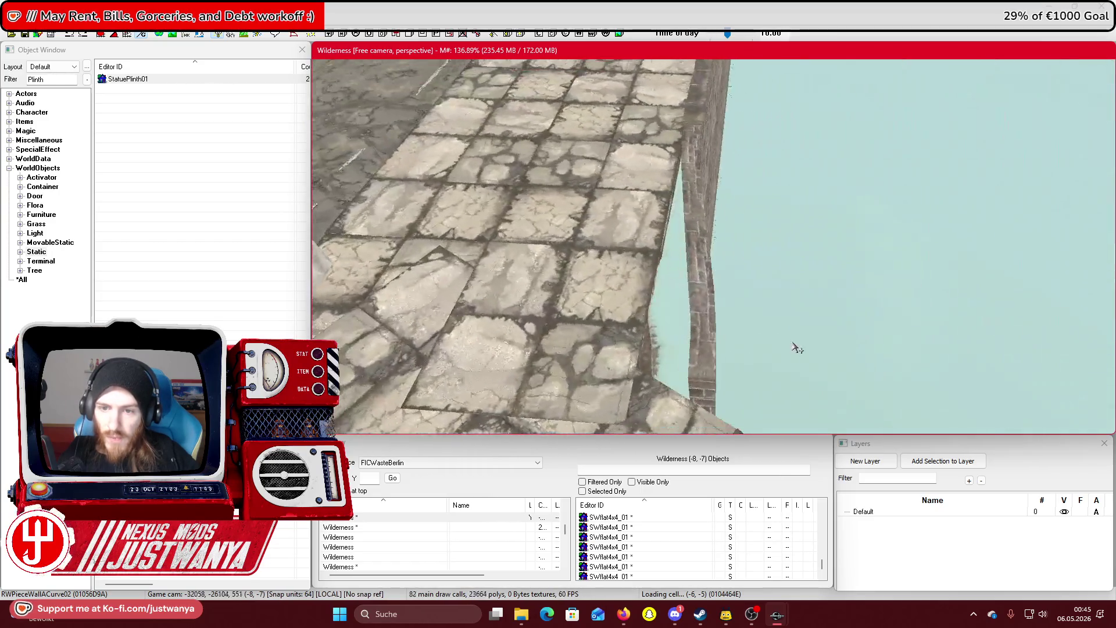
{"action": "scroll", "coordinate": [770, 332], "scroll_direction": "down", "scroll_amount": 5}
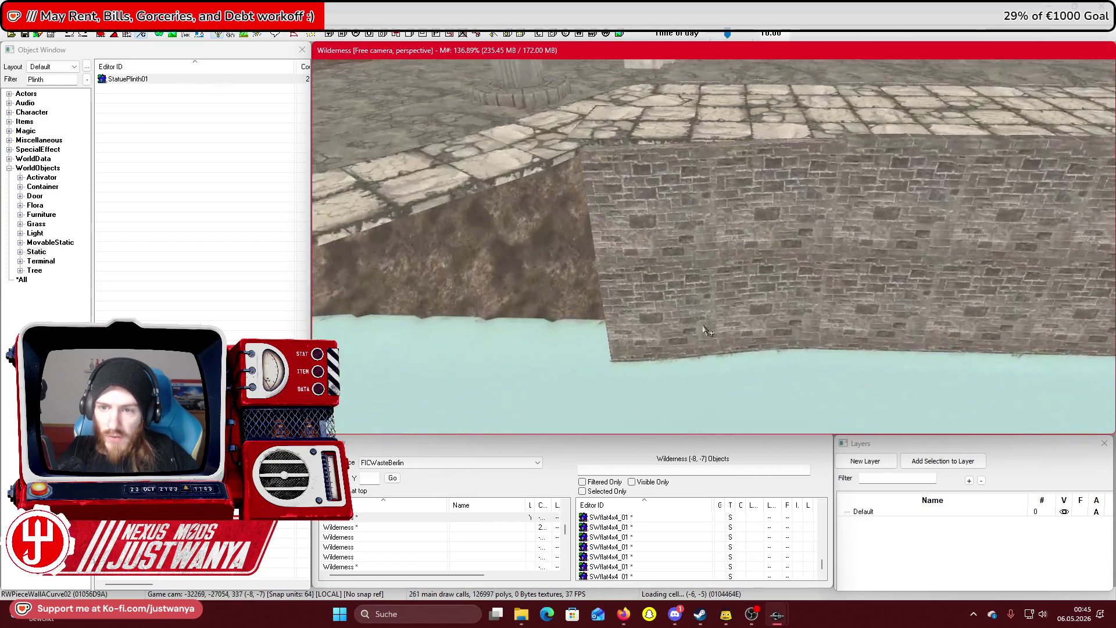
{"action": "left_click", "coordinate": [702, 218]}
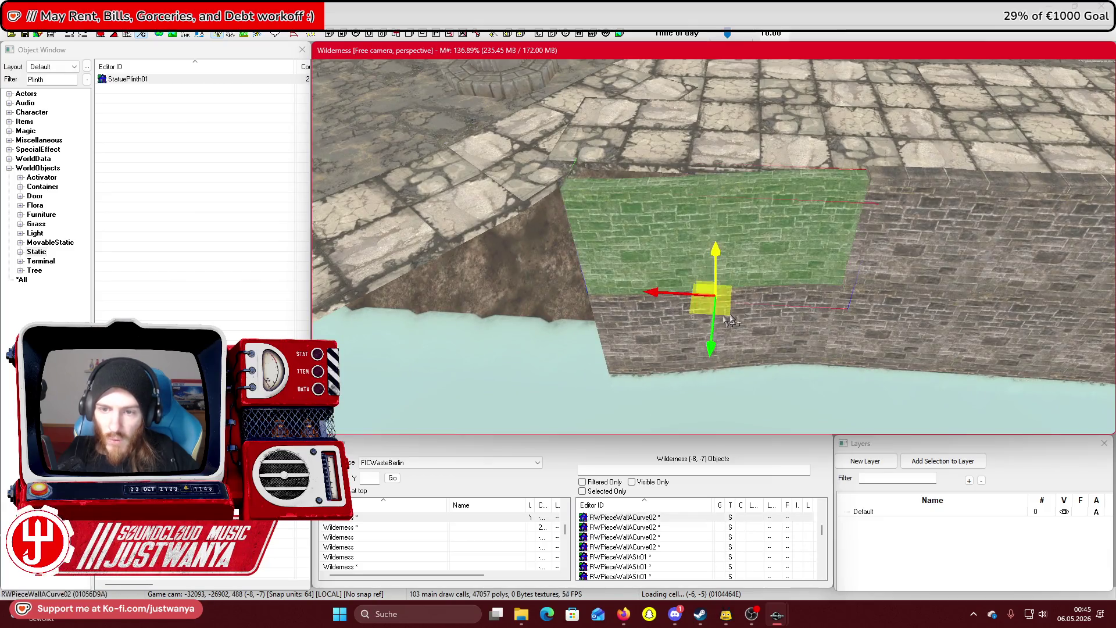
{"action": "left_click", "coordinate": [599, 323]}
{"action": "left_click", "coordinate": [599, 323]}
{"action": "left_click", "coordinate": [598, 323]}
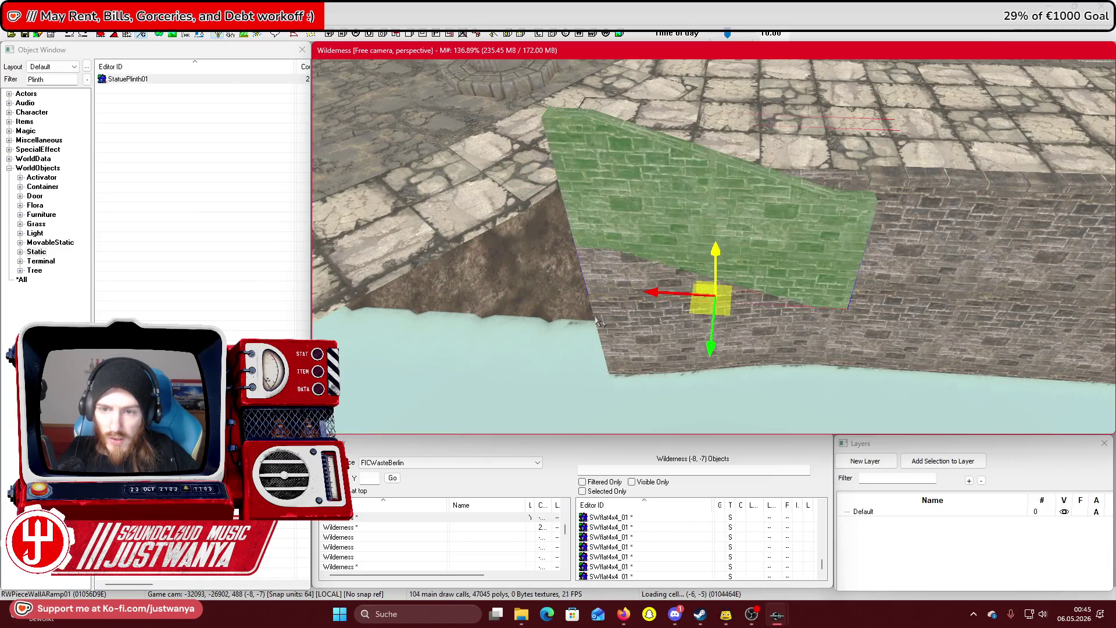
{"action": "left_click", "coordinate": [598, 323]}
{"action": "left_click", "coordinate": [598, 323]}
{"action": "left_click", "coordinate": [598, 322]}
{"action": "left_click", "coordinate": [599, 323]}
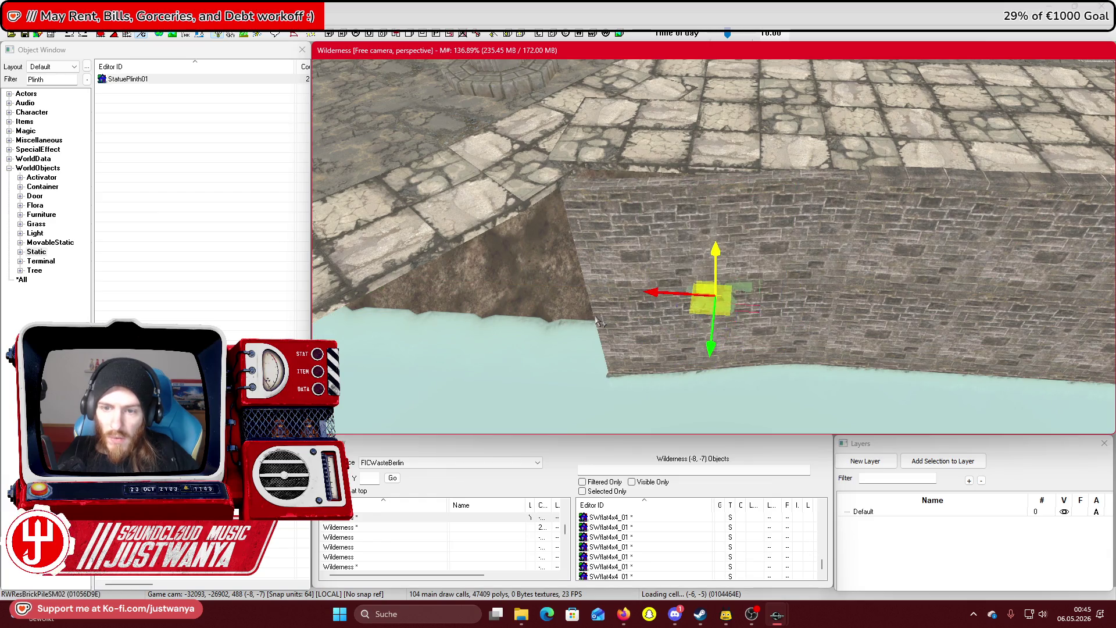
{"action": "left_click", "coordinate": [599, 322]}
{"action": "left_click", "coordinate": [599, 323]}
{"action": "left_click", "coordinate": [598, 323]}
{"action": "left_click", "coordinate": [599, 323]}
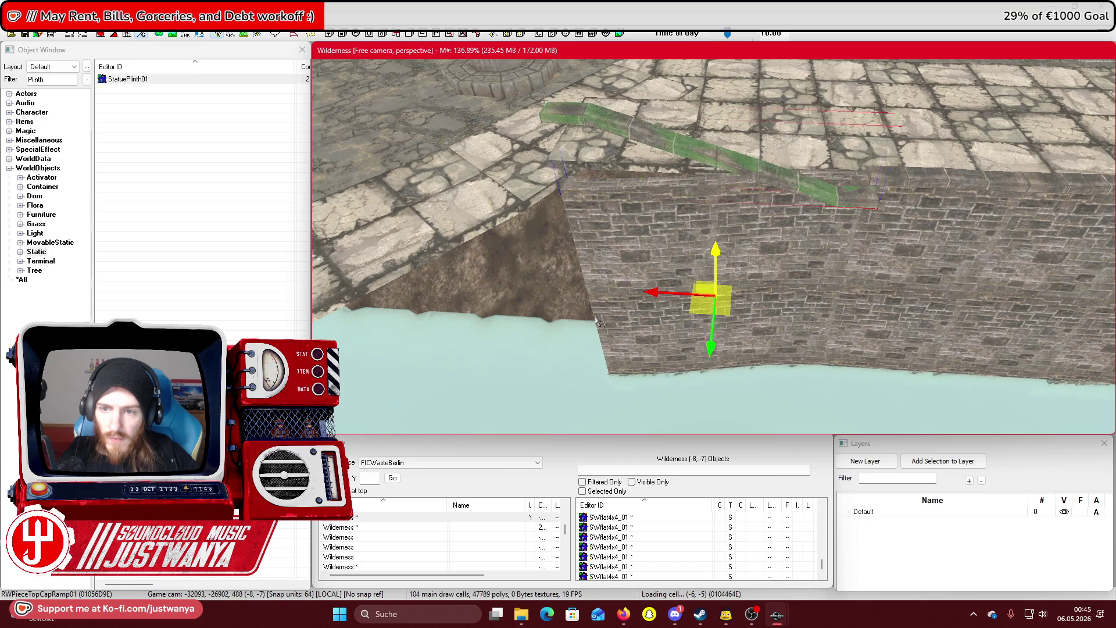
{"action": "left_click", "coordinate": [599, 322]}
{"action": "left_click", "coordinate": [599, 322]}
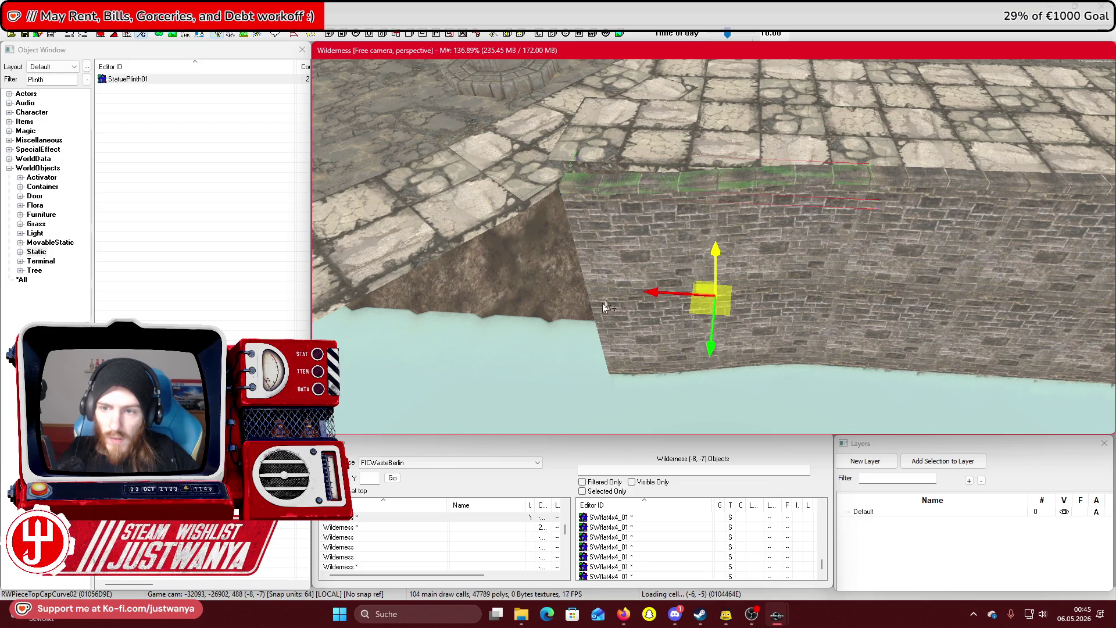
{"action": "left_click_drag", "start_coordinate": [534, 235], "coordinate": [695, 275]}
Shift the SWflat2x4_01 paving tile sideways, rotate it slightly and raise it to stop flickering
{"action": "left_click", "coordinate": [696, 275]}
{"action": "key", "text": "f"}
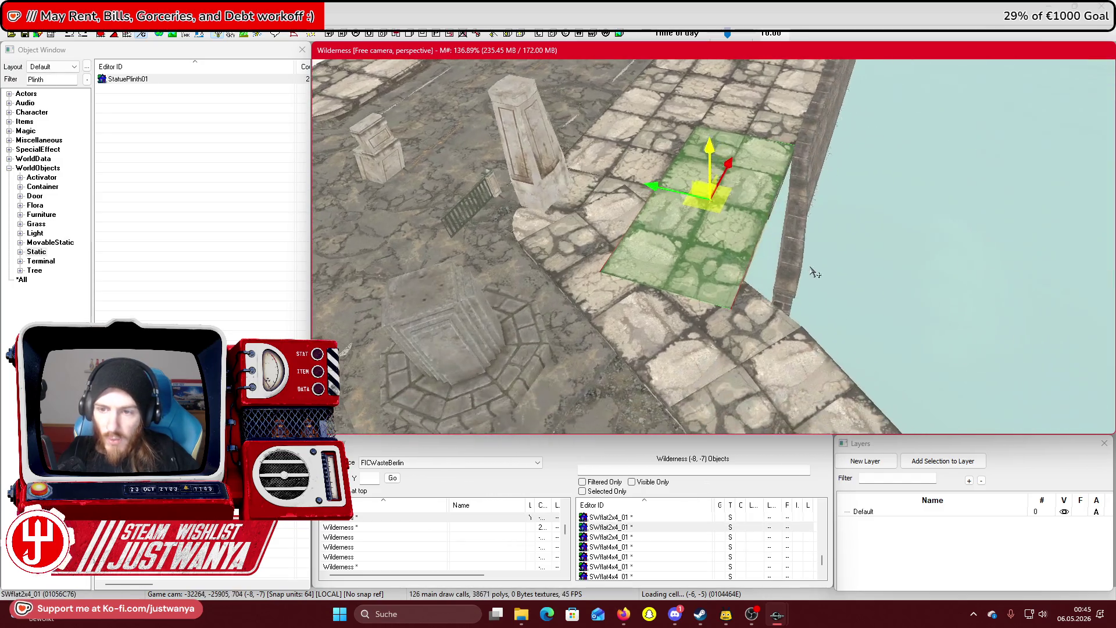
{"action": "mouse_move", "coordinate": [663, 197]}
{"action": "left_mouse_down"}
{"action": "mouse_move", "coordinate": [696, 207]}
{"action": "mouse_move", "coordinate": [677, 233]}
{"action": "mouse_move", "coordinate": [680, 201]}
{"action": "left_mouse_up"}
{"action": "key", "text": "2"}
{"action": "key", "text": "1"}
{"action": "left_click_drag", "start_coordinate": [738, 155], "coordinate": [739, 152]}
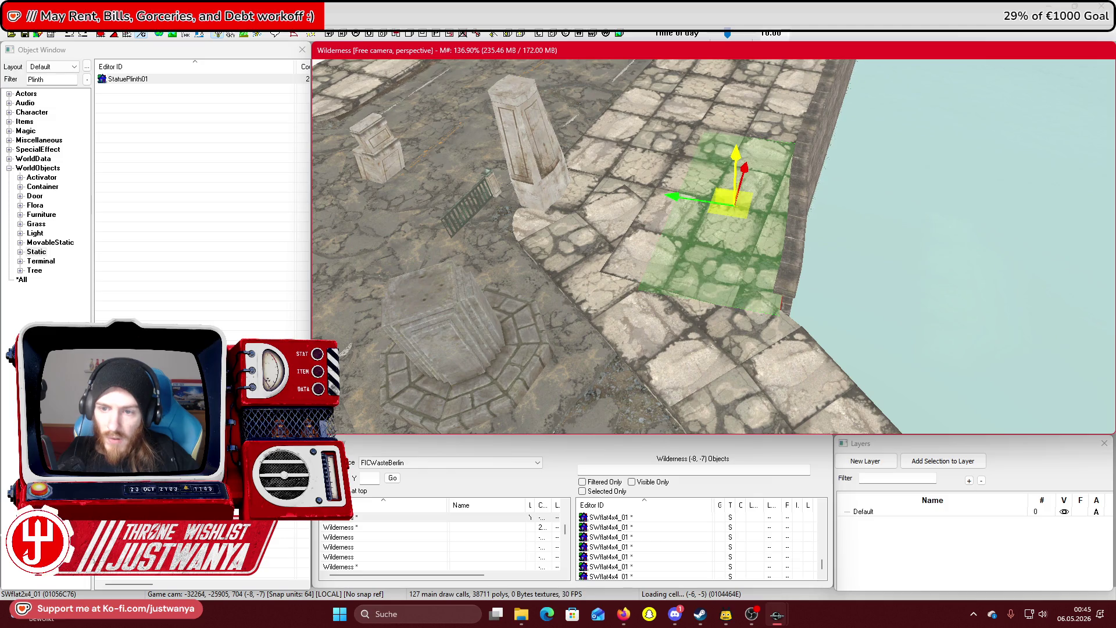
Inspect the tile from a lower angle near the wall corner and water, then save the plugin
{"action": "key", "text": "shift"}
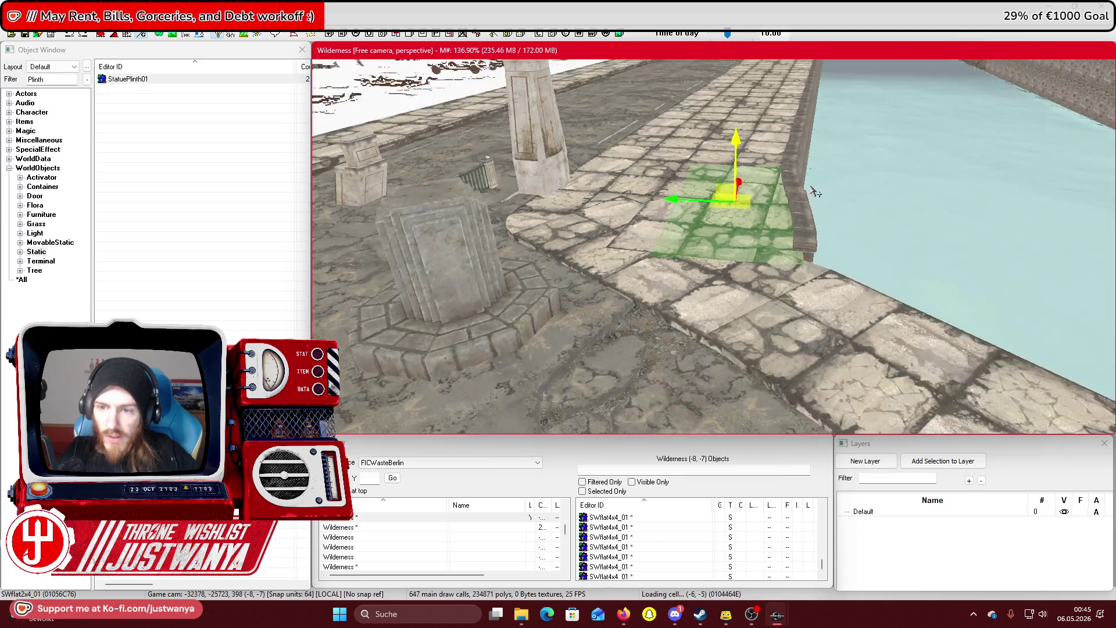
{"action": "left_click_drag", "start_coordinate": [844, 185], "coordinate": [651, 146]}
{"action": "left_click_drag", "start_coordinate": [731, 106], "coordinate": [568, 349]}
{"action": "left_click", "coordinate": [26, 35]}
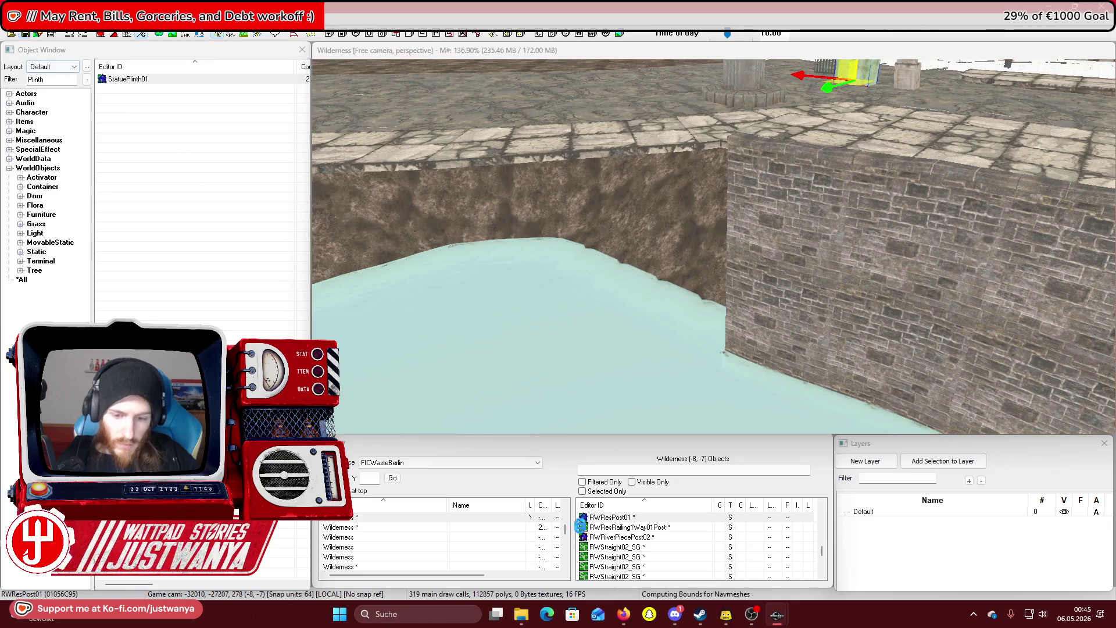
{"action": "mouse_move", "coordinate": [629, 617]}
{"action": "left_click", "coordinate": [665, 574]}
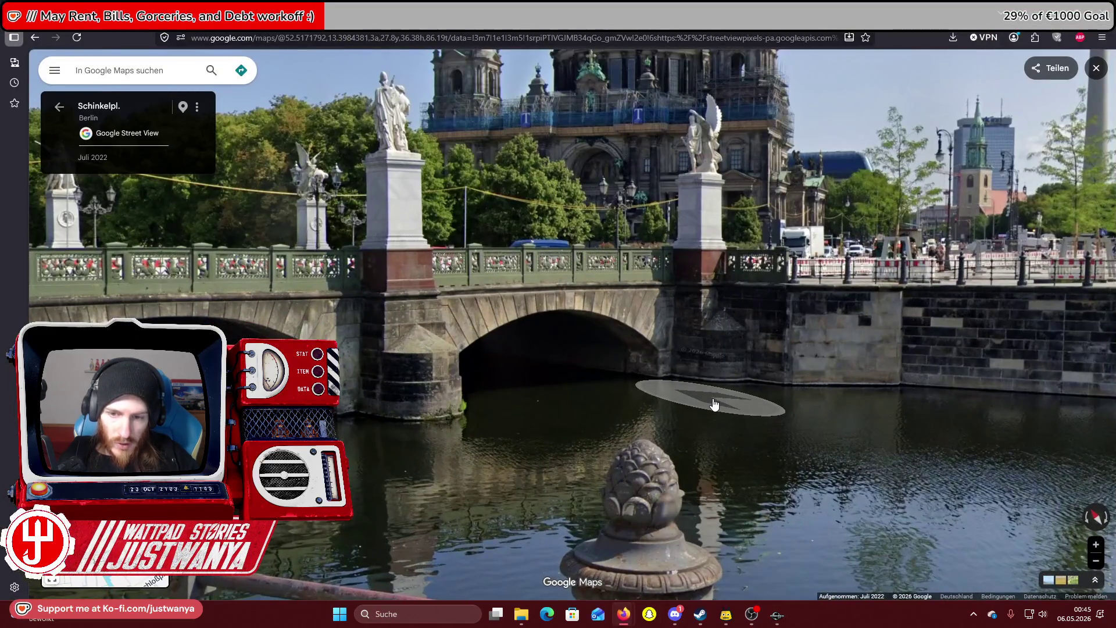
{"action": "left_click", "coordinate": [455, 451]}
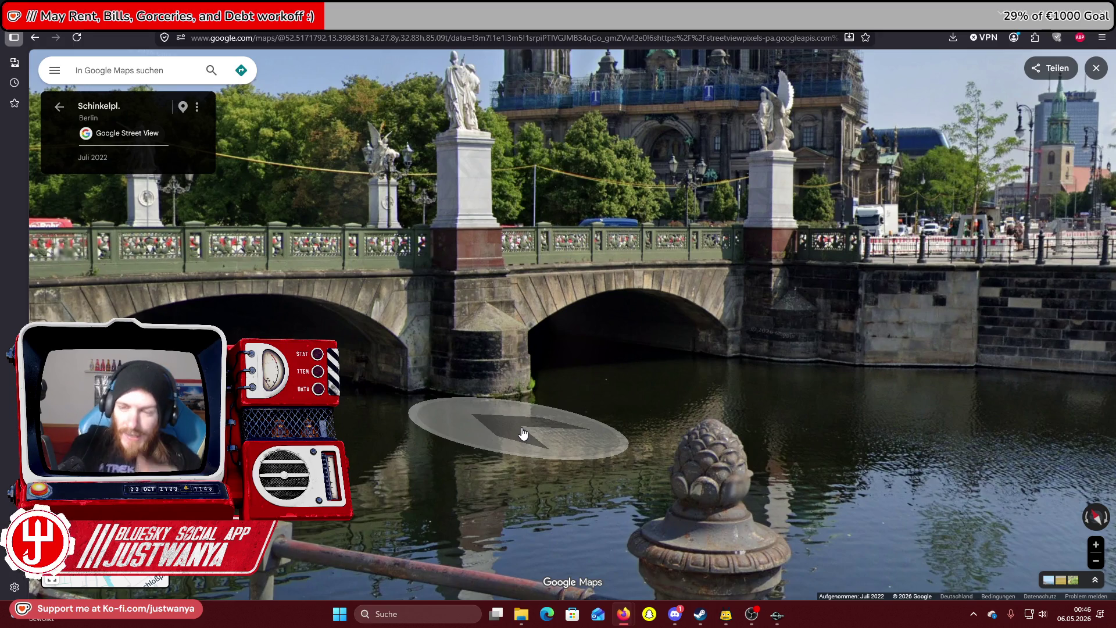
{"action": "key", "text": "alt+Tab"}
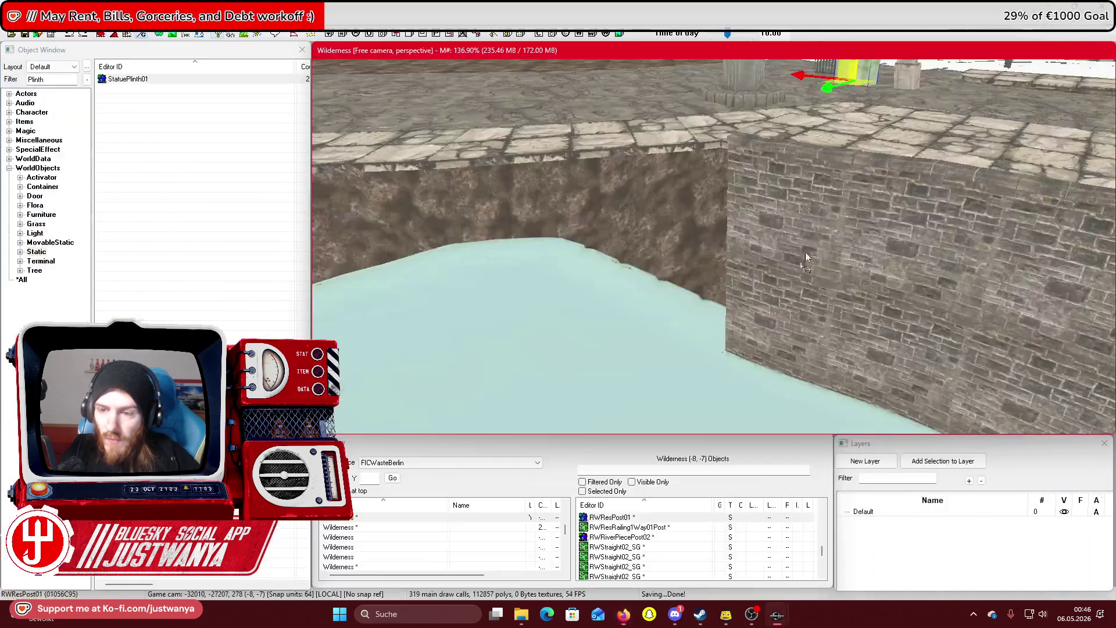
Select the RWStraight01_SG wall panel and slide it left along the quay wall
{"action": "left_click", "coordinate": [922, 251]}
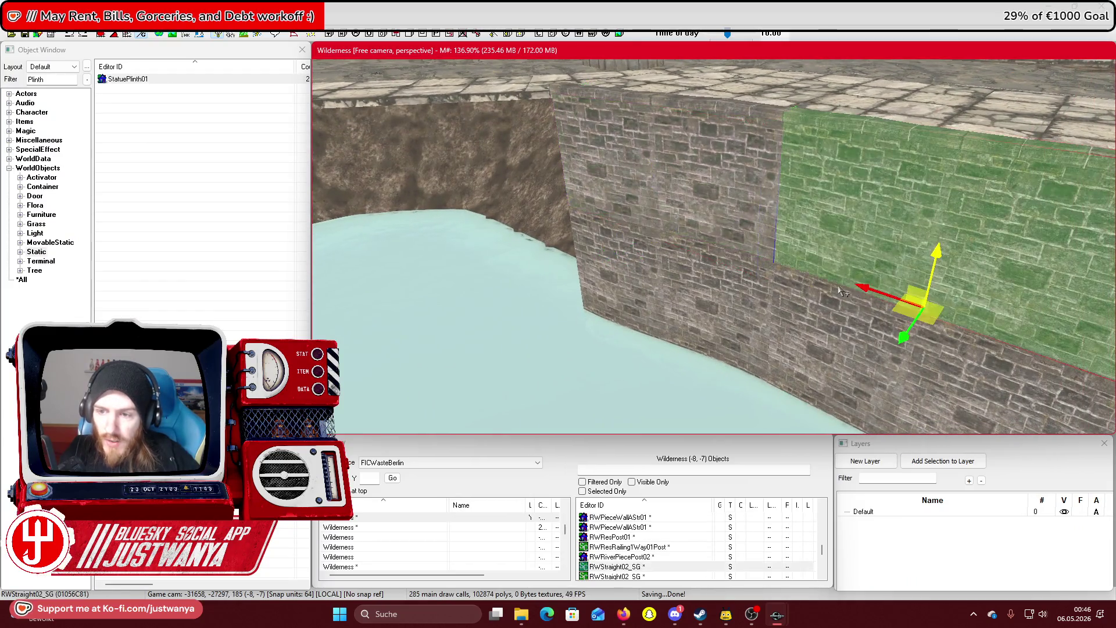
{"action": "left_click", "coordinate": [742, 259]}
{"action": "left_click", "coordinate": [743, 258]}
{"action": "left_click", "coordinate": [743, 259]}
{"action": "left_click", "coordinate": [743, 258]}
{"action": "scroll", "coordinate": [743, 258], "scroll_direction": "down", "scroll_amount": 10}
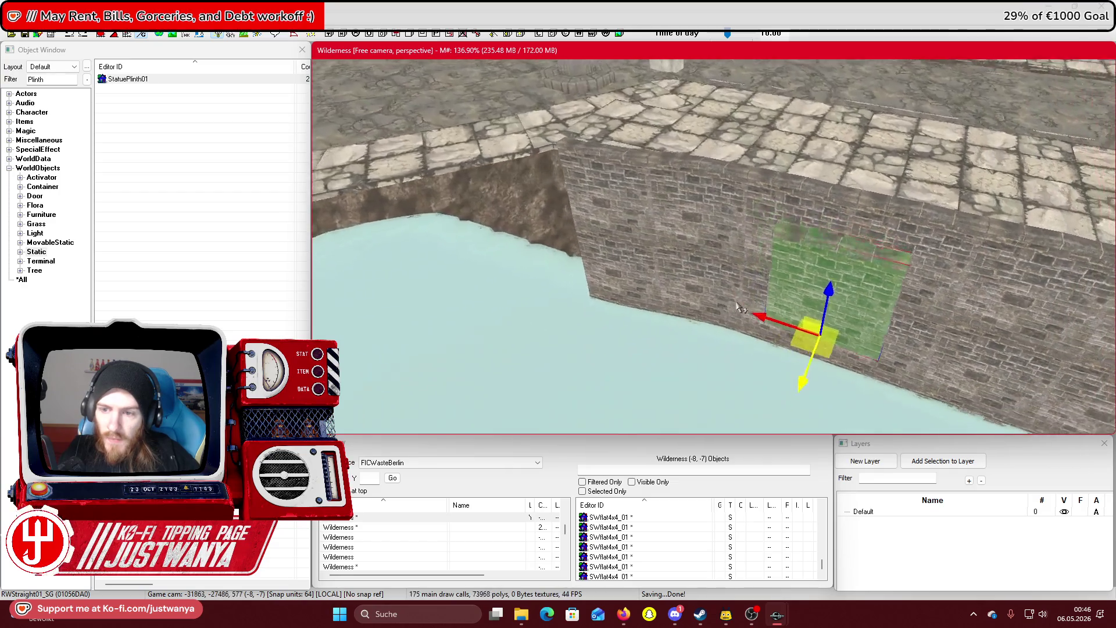
{"action": "scroll", "coordinate": [765, 314], "scroll_direction": "up", "scroll_amount": 5}
{"action": "mouse_move", "coordinate": [882, 296]}
{"action": "left_mouse_down"}
{"action": "mouse_move", "coordinate": [487, 300]}
{"action": "mouse_move", "coordinate": [520, 298]}
{"action": "left_mouse_up"}
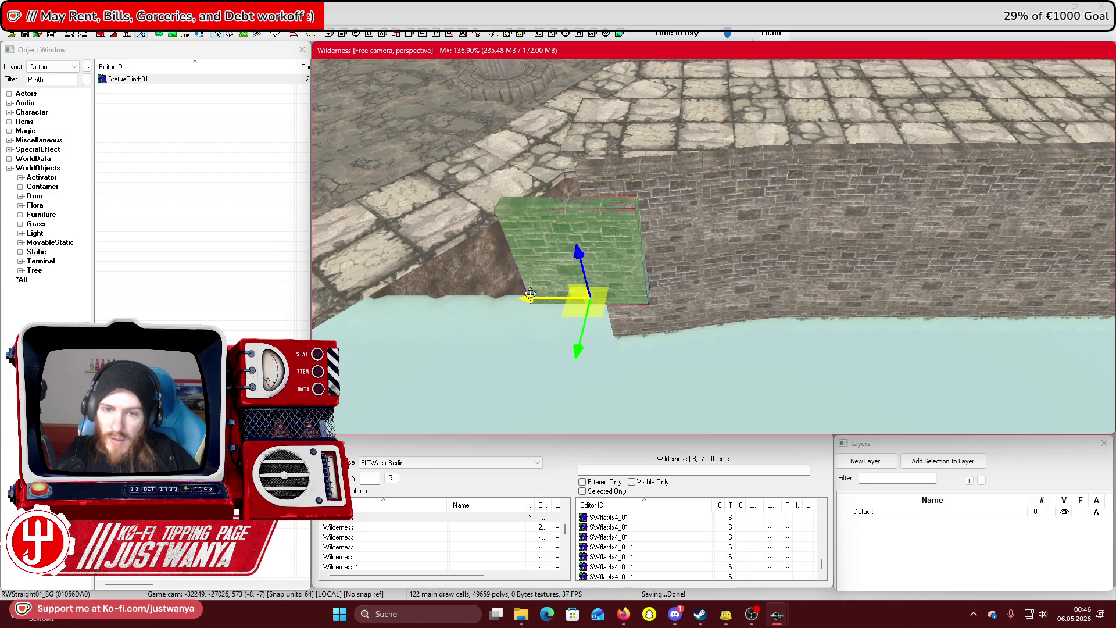
{"action": "scroll", "coordinate": [650, 308], "scroll_direction": "down", "scroll_amount": 5}
{"action": "key", "text": "e"}
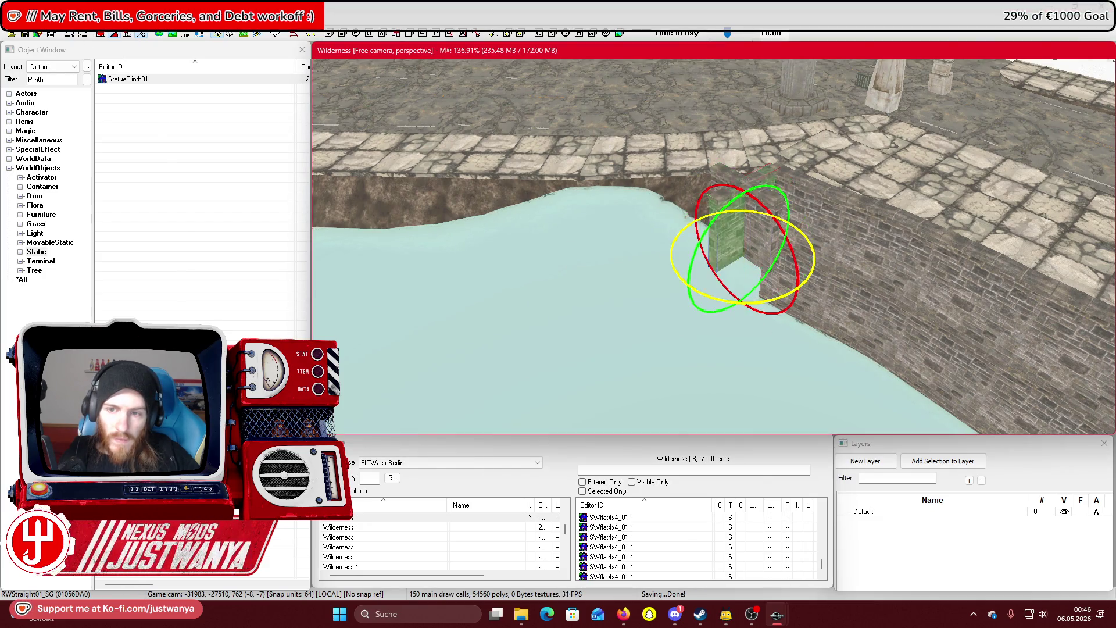
{"action": "key", "text": "w"}
{"action": "scroll", "coordinate": [744, 298], "scroll_direction": "up", "scroll_amount": 4}
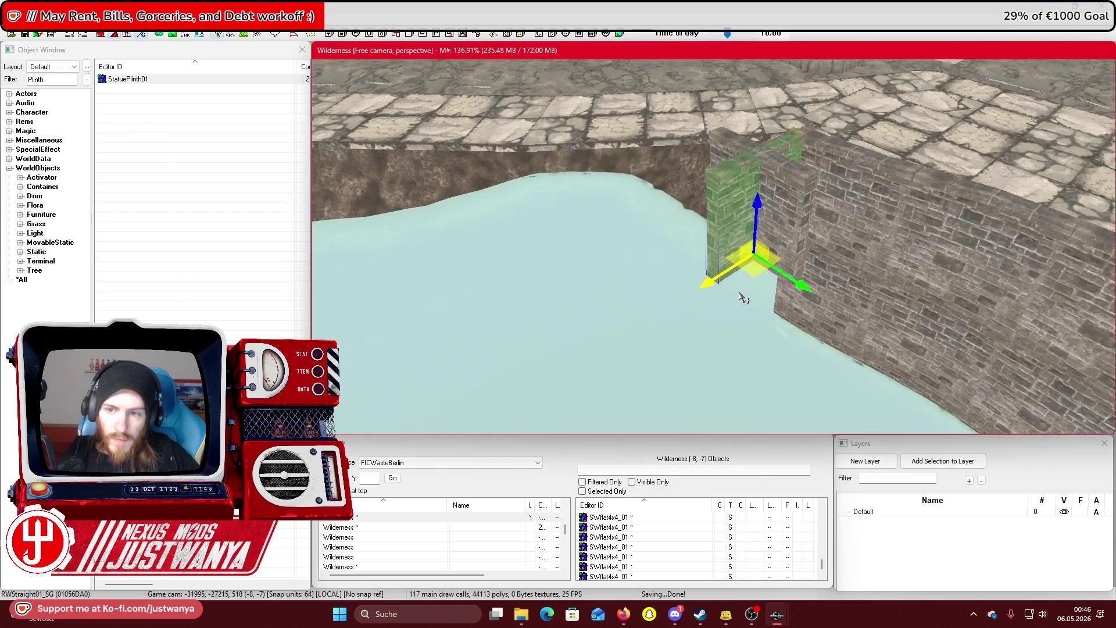
Delete the two stray wall pieces jutting out at the corner
{"action": "key", "text": "shift"}
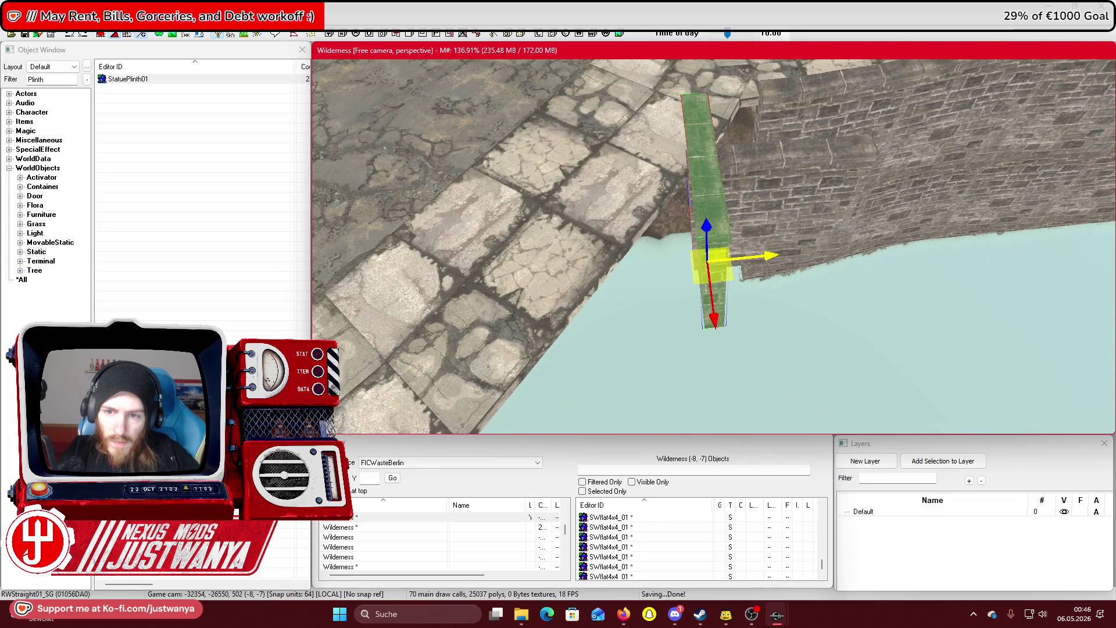
{"action": "key", "text": "shift"}
{"action": "key", "text": "shift"}
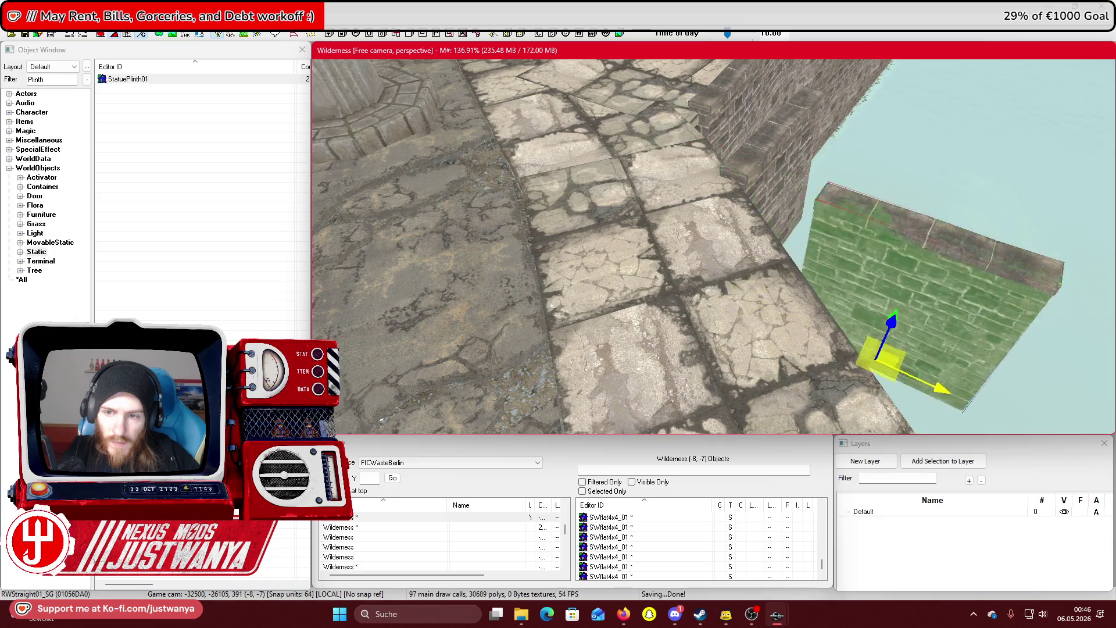
{"action": "key", "text": "shift"}
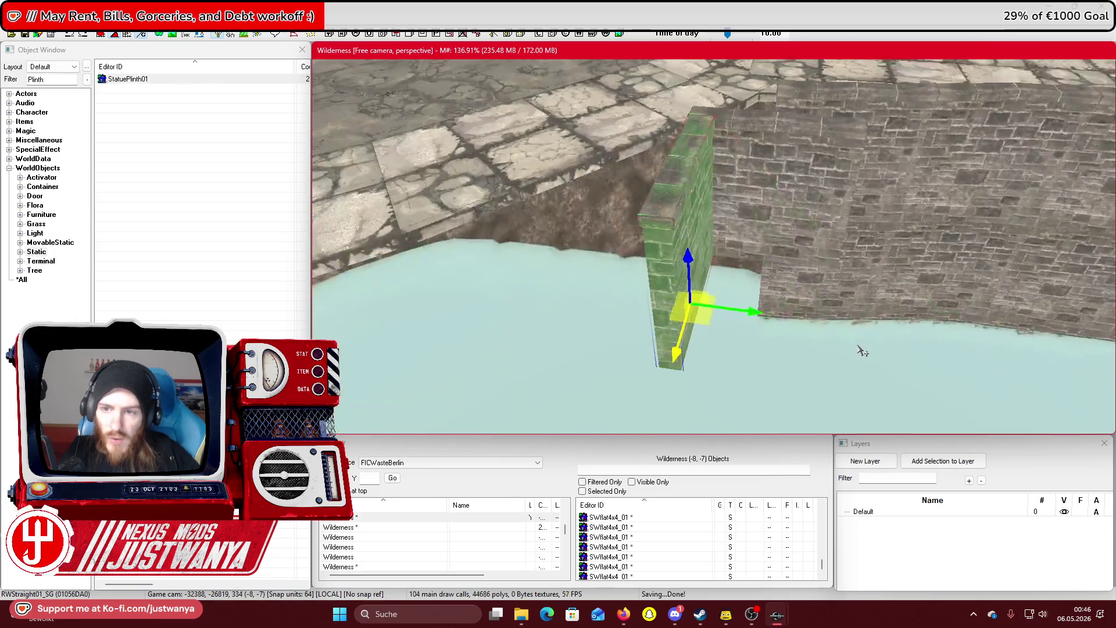
{"action": "left_click", "coordinate": [803, 236], "text": "ctrl"}
{"action": "key", "text": "Delete"}
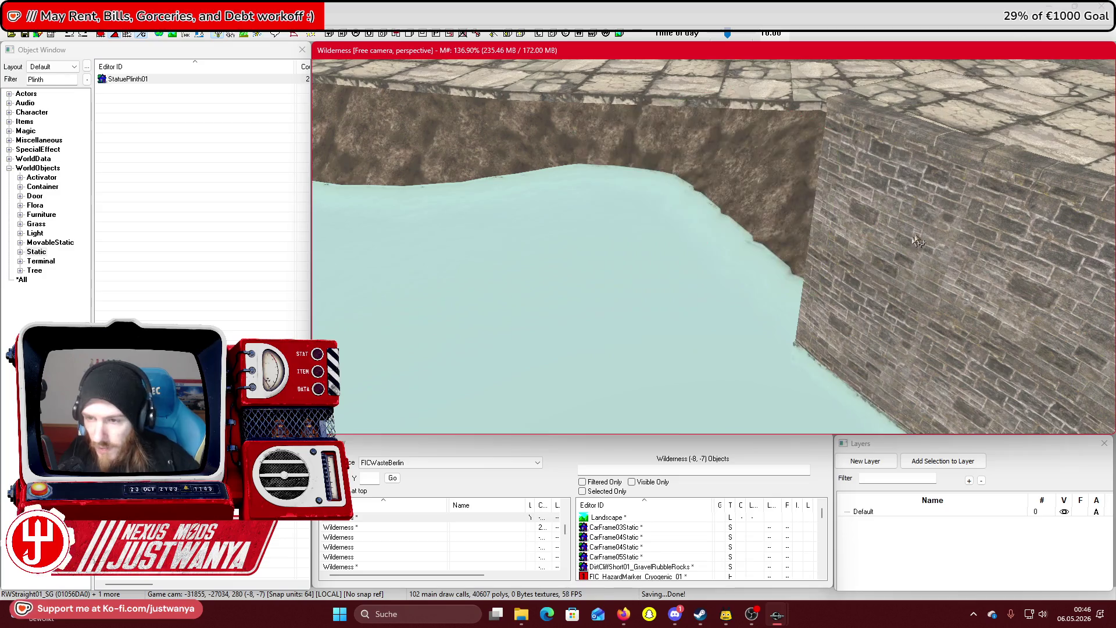
{"action": "key", "text": "shift"}
Select the straight wall further along the quay and the rubble at its foot
{"action": "left_click", "coordinate": [783, 347]}
{"action": "key", "text": "shift"}
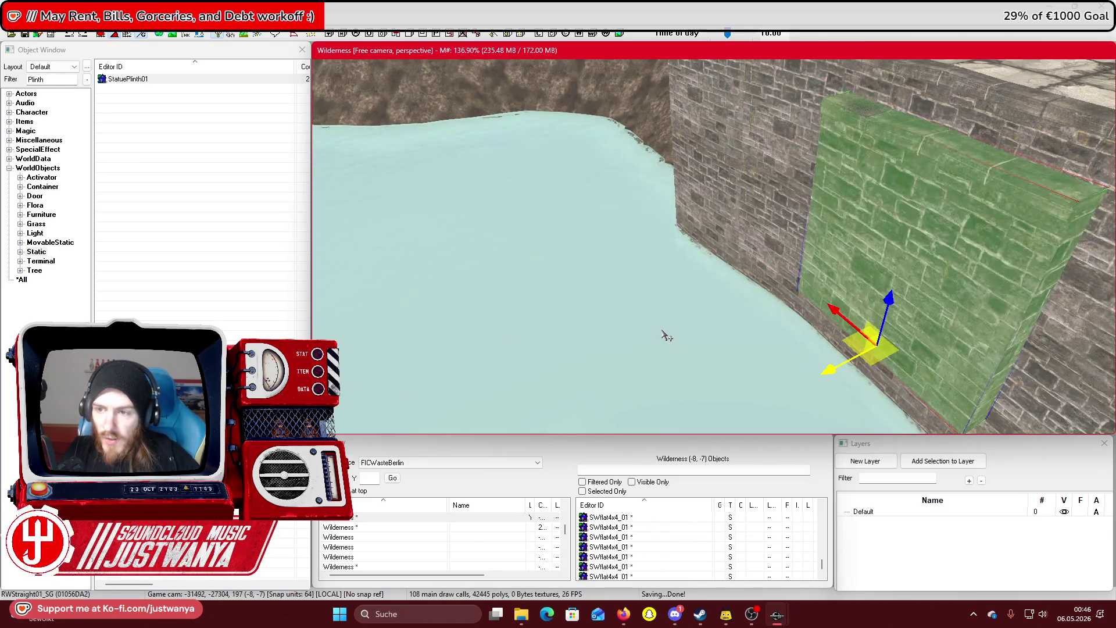
{"action": "left_click", "coordinate": [665, 334]}
{"action": "left_click", "coordinate": [663, 334]}
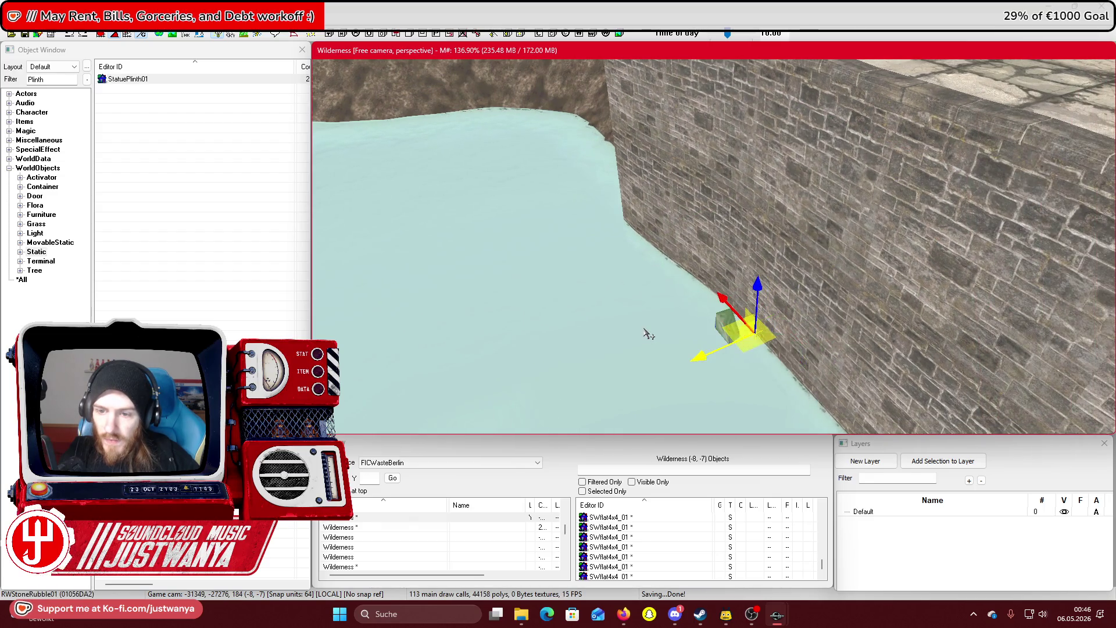
Select the stone end pillar in the water and swap it for curved wall pieces
{"action": "left_click", "coordinate": [648, 334]}
{"action": "left_click", "coordinate": [648, 334]}
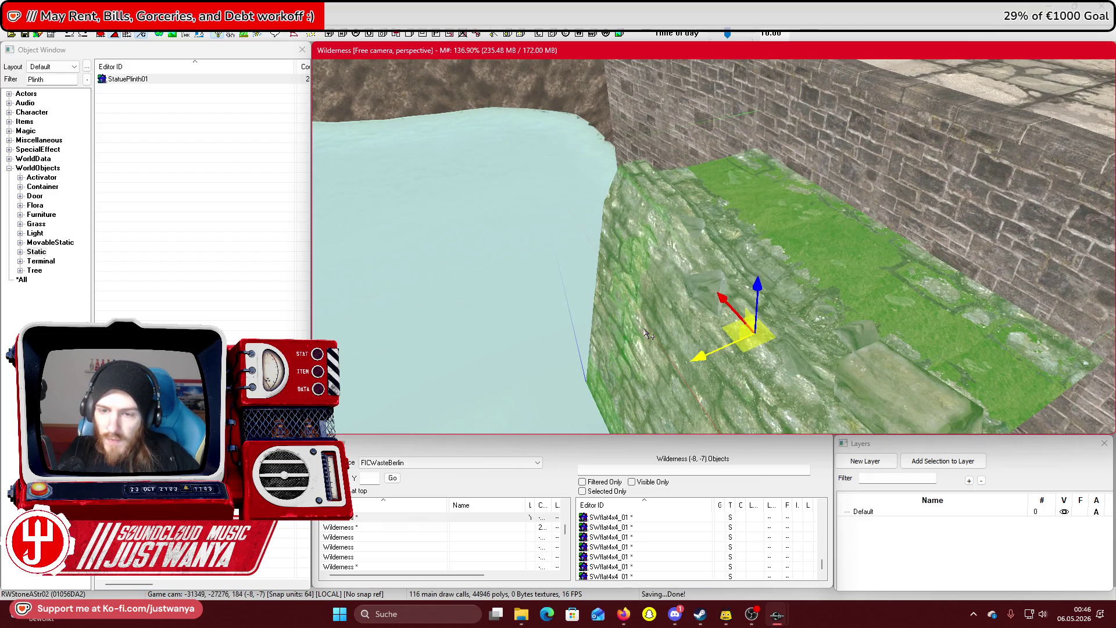
{"action": "left_click", "coordinate": [648, 334]}
{"action": "key", "text": "shift"}
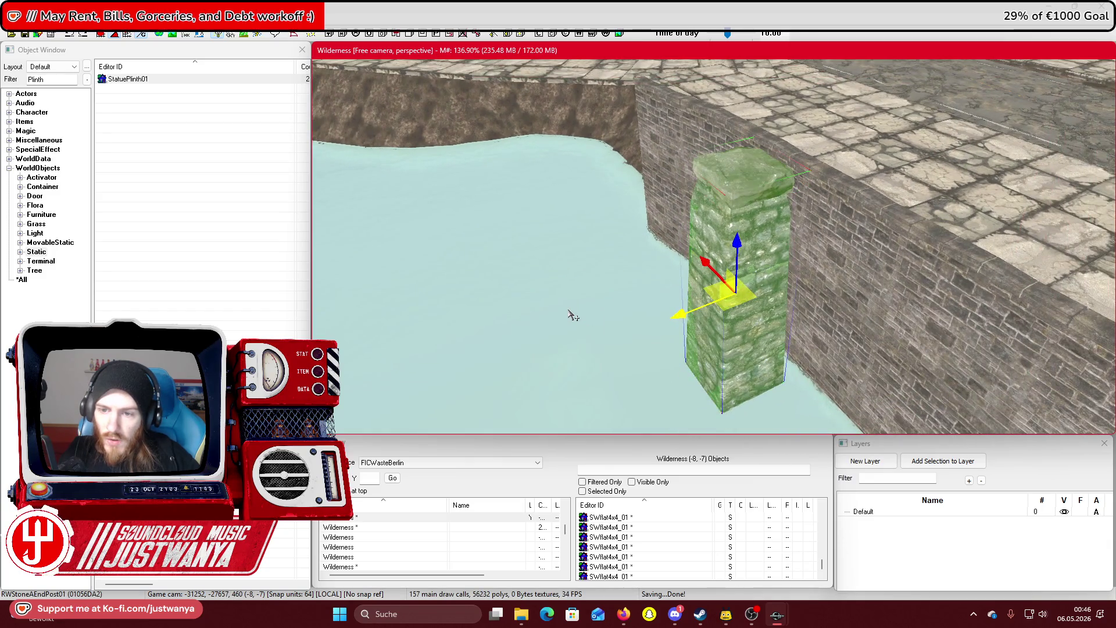
{"action": "key", "text": "shift"}
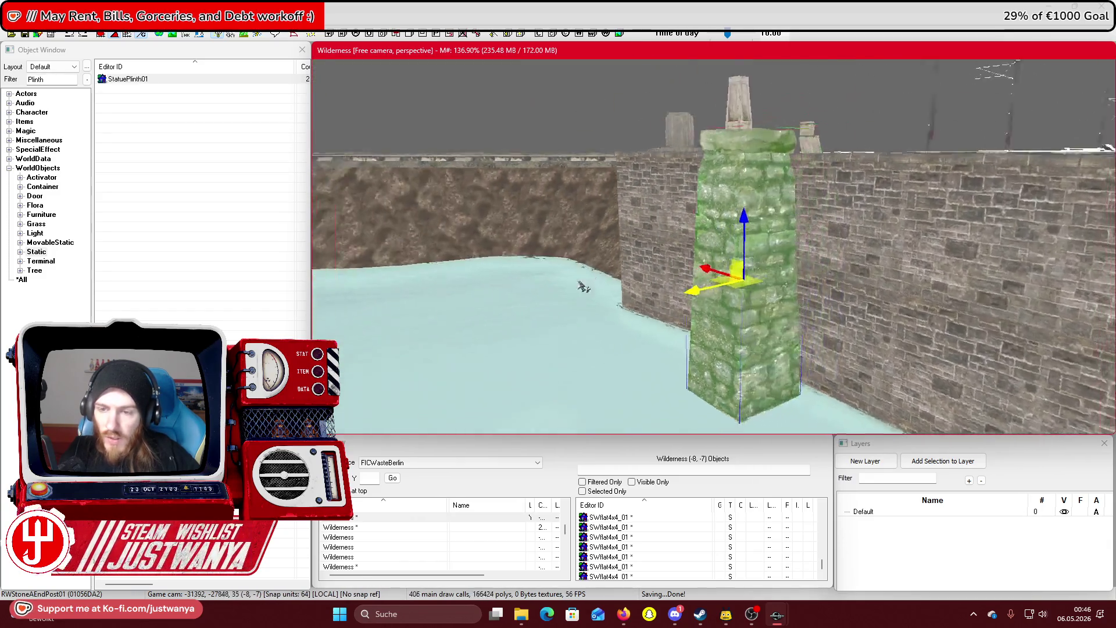
{"action": "key", "text": "bracketright"}
{"action": "key", "text": "shift"}
{"action": "key", "text": "bracketright"}
{"action": "key", "text": "bracketright"}
{"action": "key", "text": "bracketright"}
{"action": "key", "text": "bracketright"}
{"action": "key", "text": "bracketright"}
{"action": "key", "text": "bracketright"}
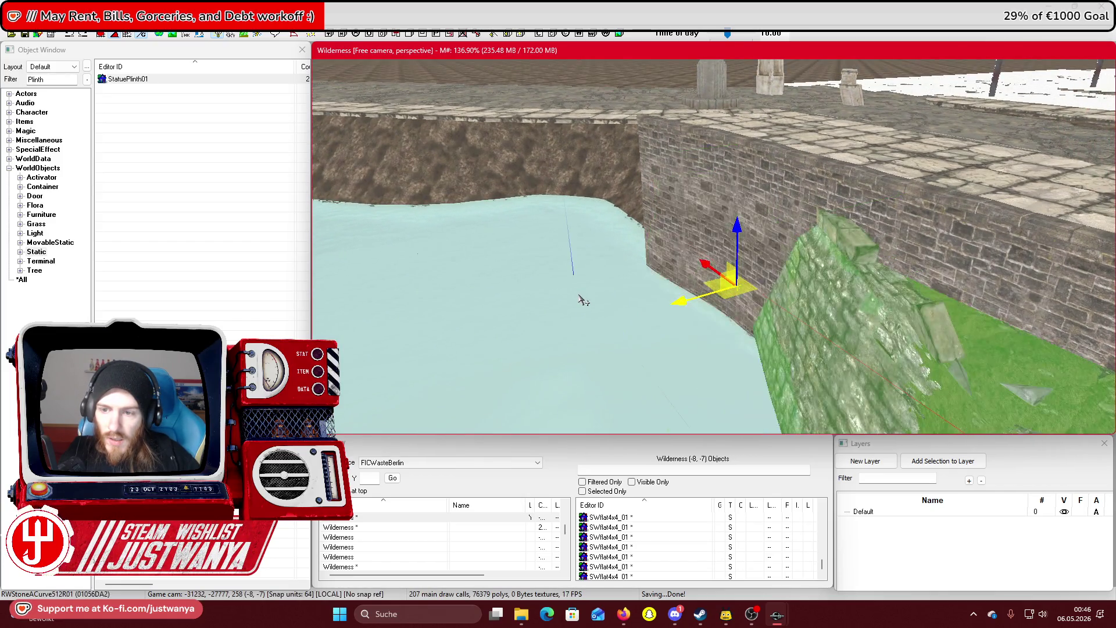
{"action": "key", "text": "bracketright"}
{"action": "key", "text": "bracketright"}
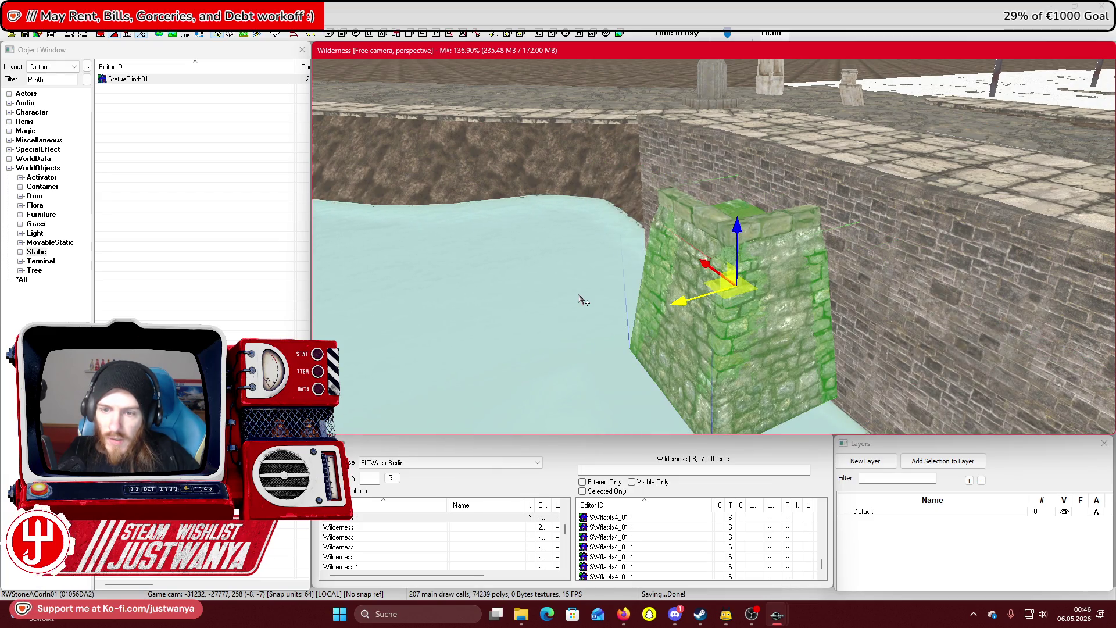
{"action": "key", "text": "shift"}
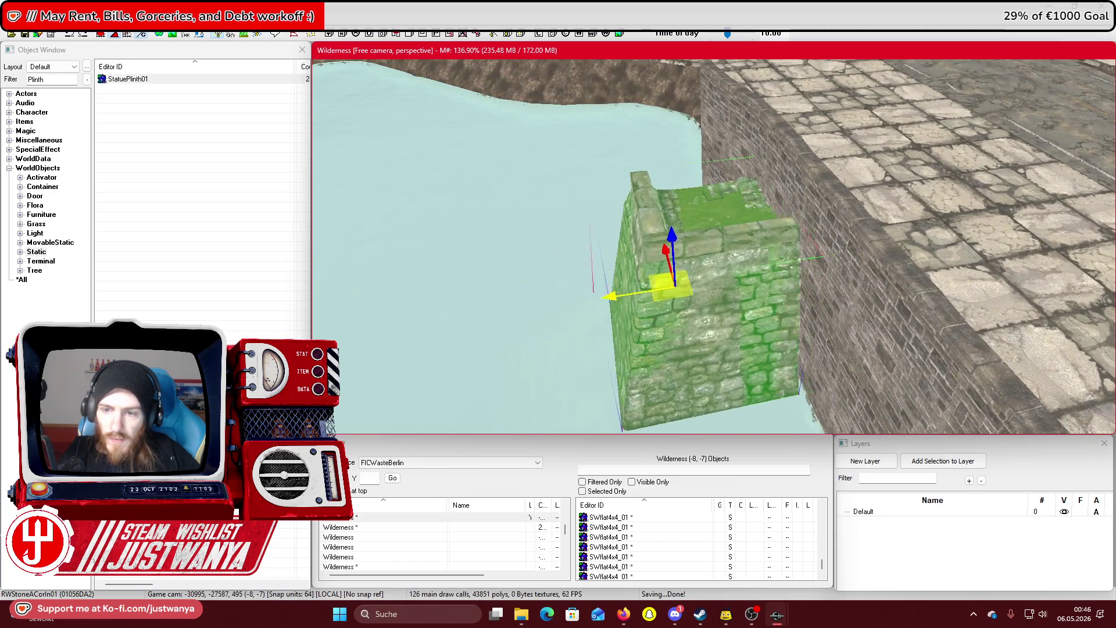
{"action": "key", "text": "shift"}
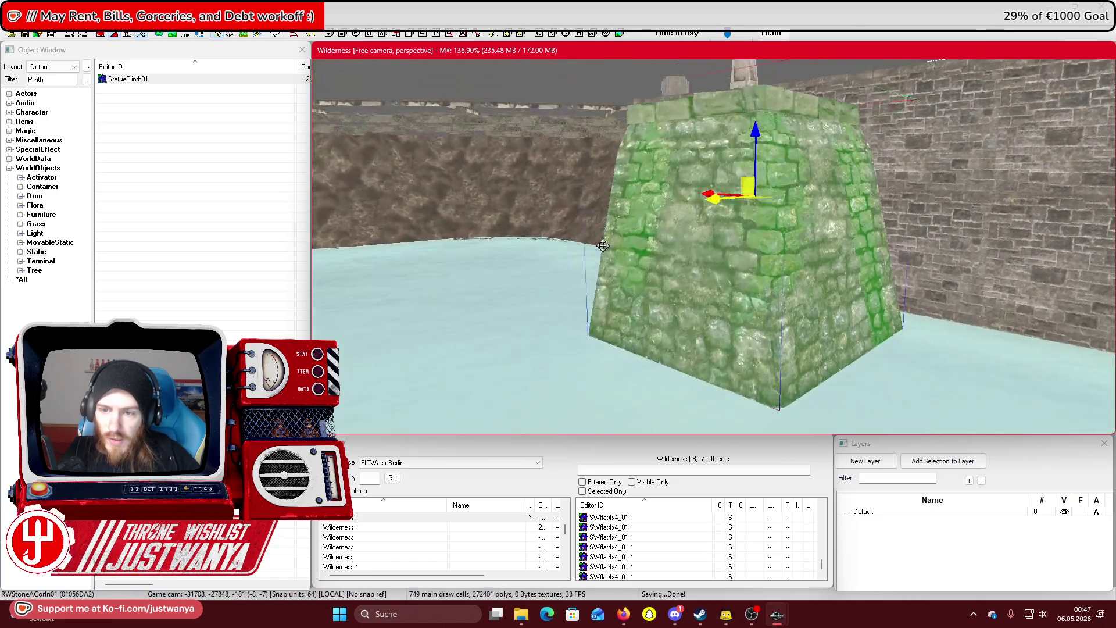
Cycle through corner, stair, rail and street pieces, settling on the RWResCor01 corner block
{"action": "key", "text": "shift"}
{"action": "key", "text": "bracketright"}
{"action": "key", "text": "bracketright"}
{"action": "key", "text": "bracketright"}
{"action": "key", "text": "bracketright"}
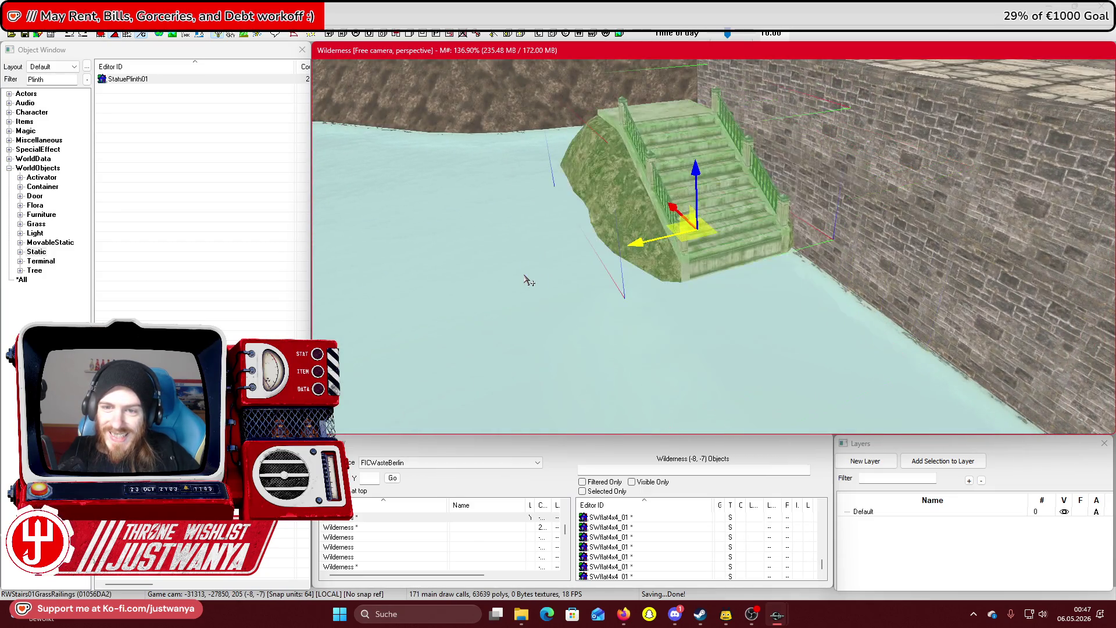
{"action": "key", "text": "bracketright"}
{"action": "key", "text": "bracketright"}
{"action": "key", "text": "bracketright"}
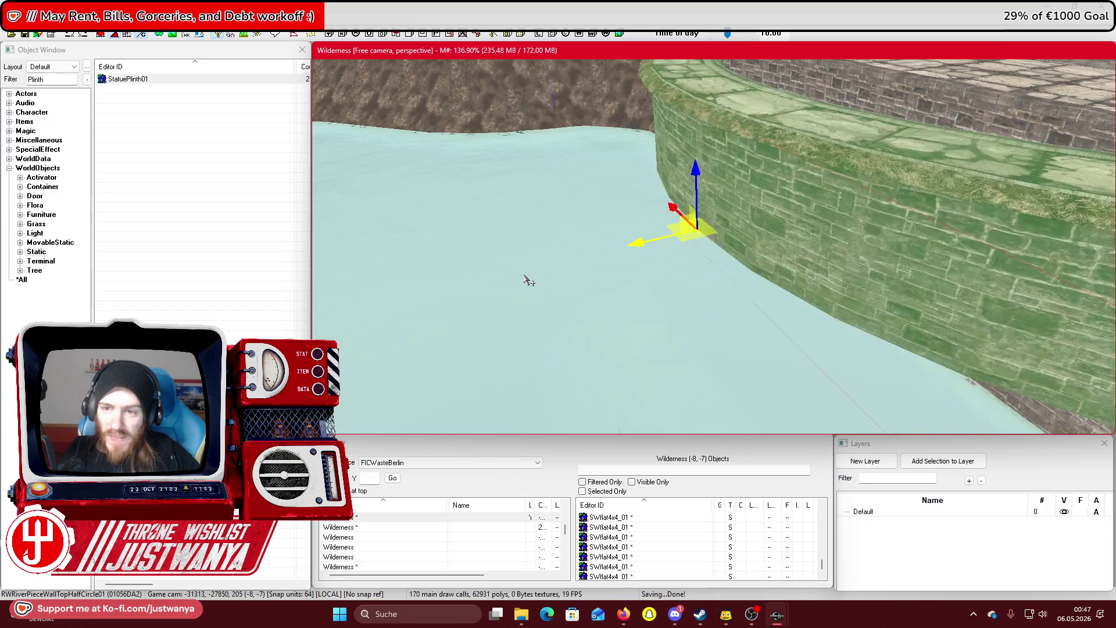
{"action": "key", "text": "bracketright"}
{"action": "key", "text": "bracketright"}
{"action": "key", "text": "bracketright"}
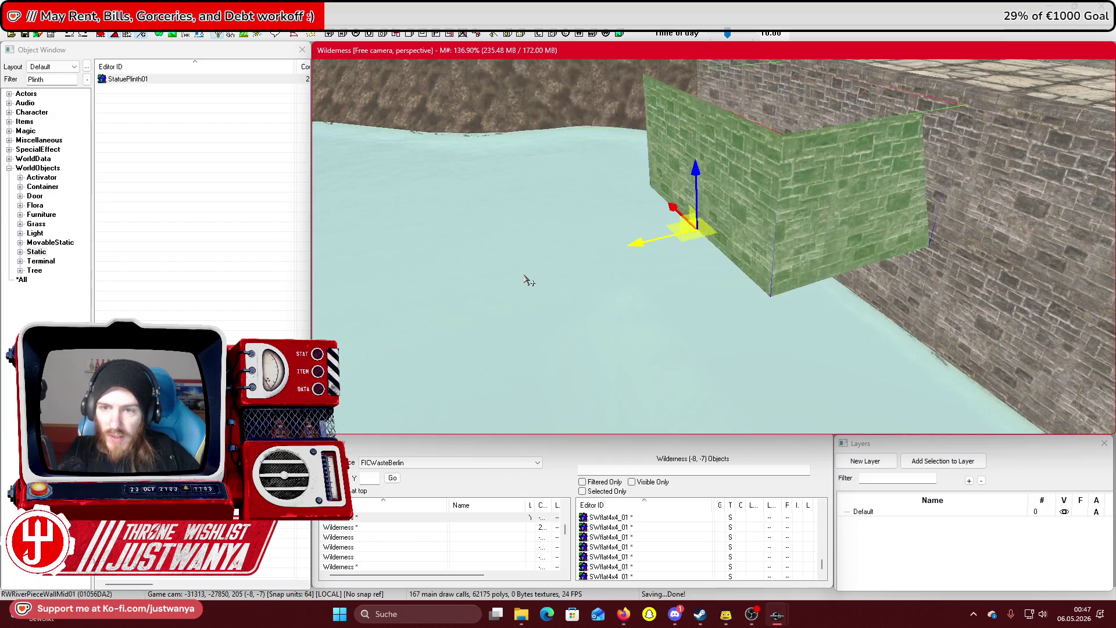
{"action": "key", "text": "bracketright"}
{"action": "key", "text": "bracketright"}
{"action": "key", "text": "bracketright"}
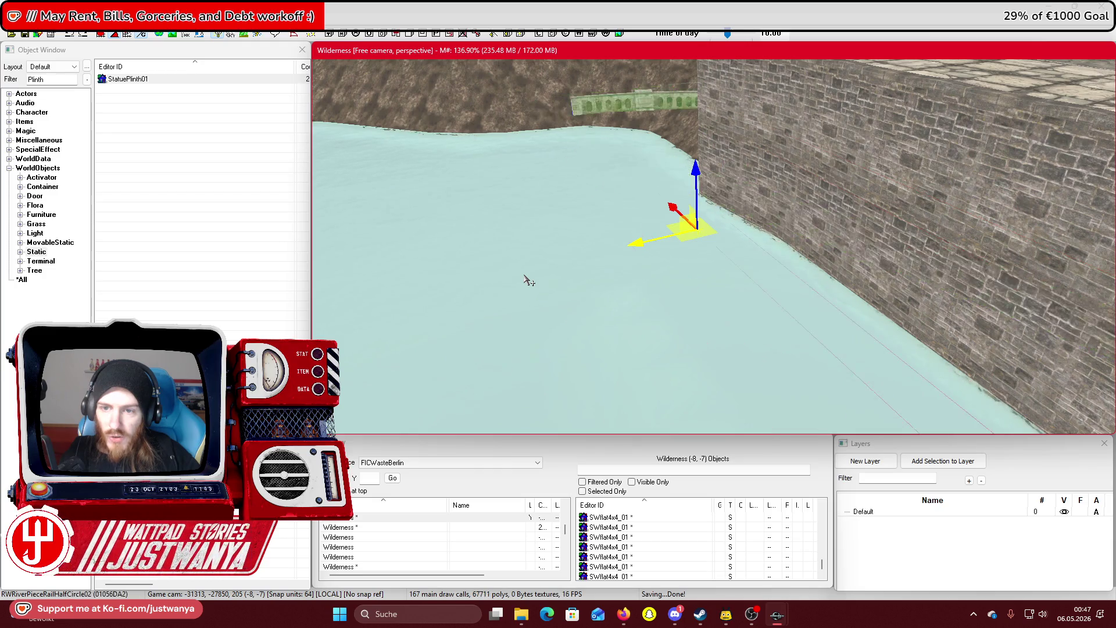
{"action": "key", "text": "bracketright"}
{"action": "key", "text": "bracketright"}
{"action": "key", "text": "bracketright"}
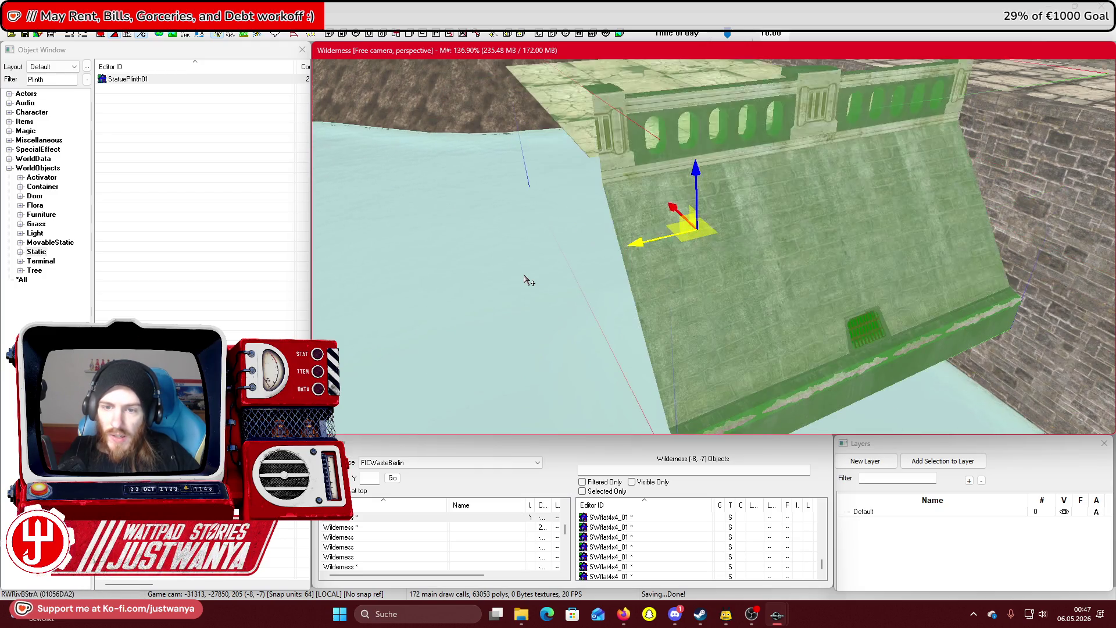
{"action": "key", "text": "bracketright"}
{"action": "key", "text": "bracketright"}
{"action": "key", "text": "bracketright"}
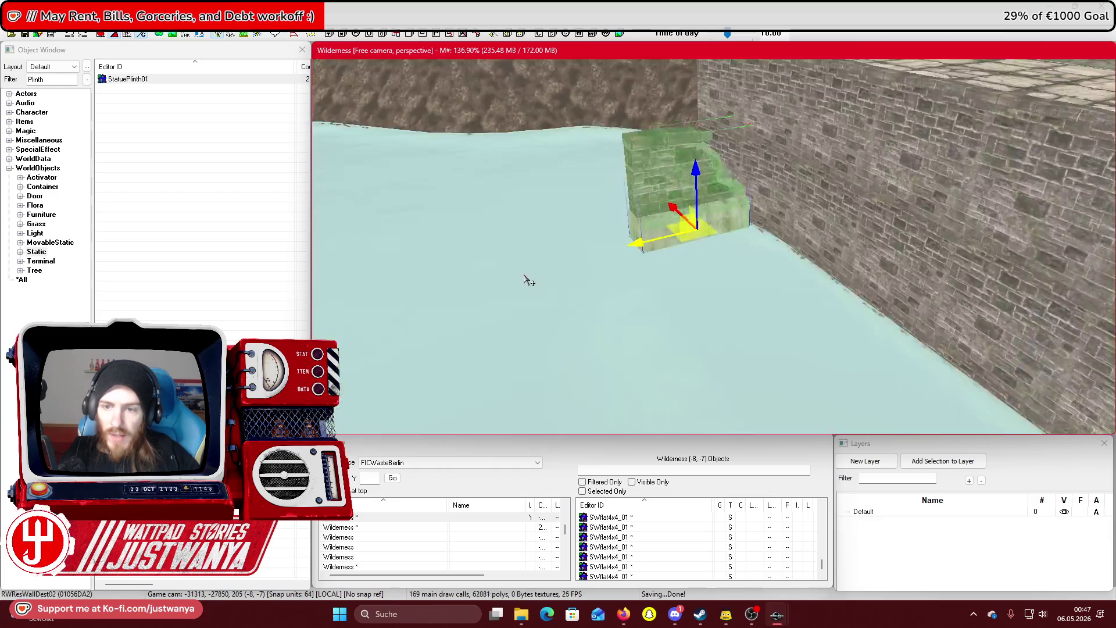
{"action": "key", "text": "bracketright"}
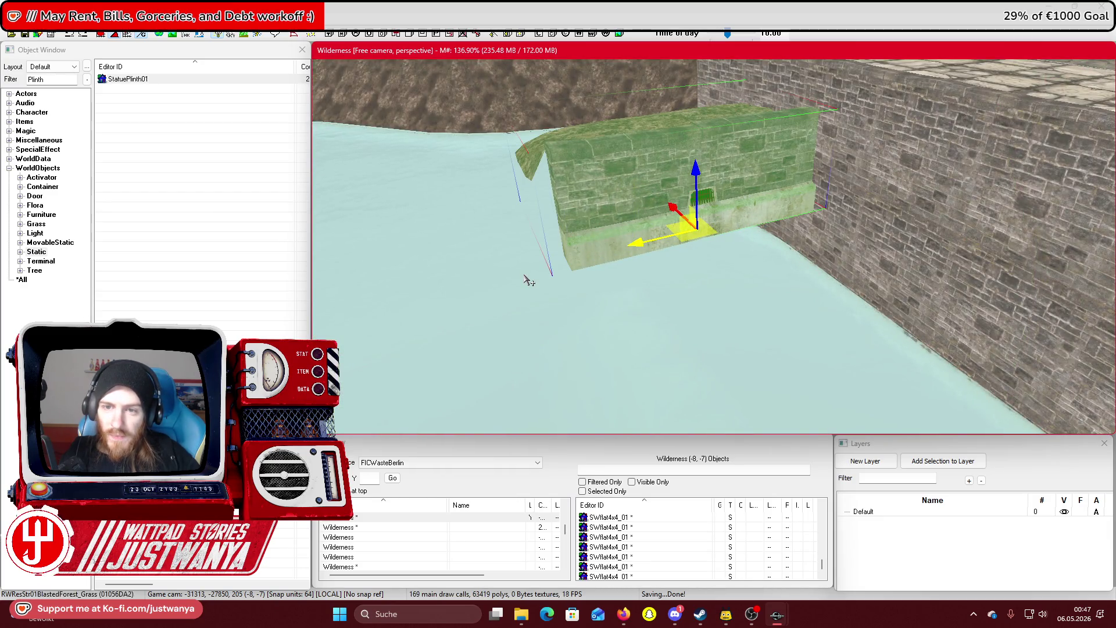
{"action": "key", "text": "bracketright"}
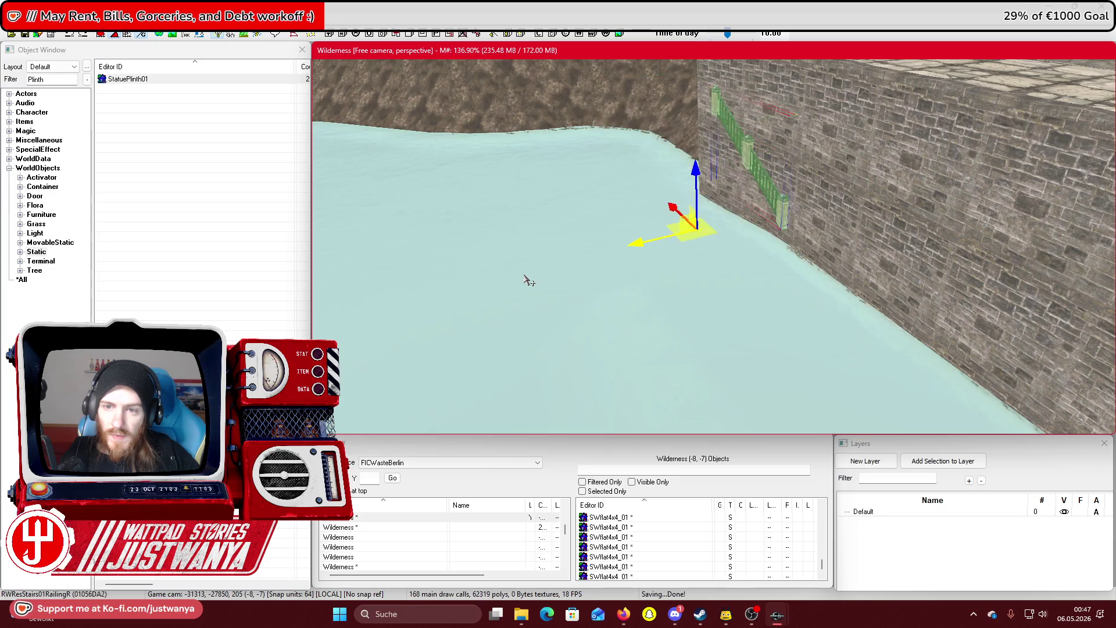
{"action": "key", "text": "bracketright"}
{"action": "key", "text": "bracketright"}
{"action": "key", "text": "bracketright"}
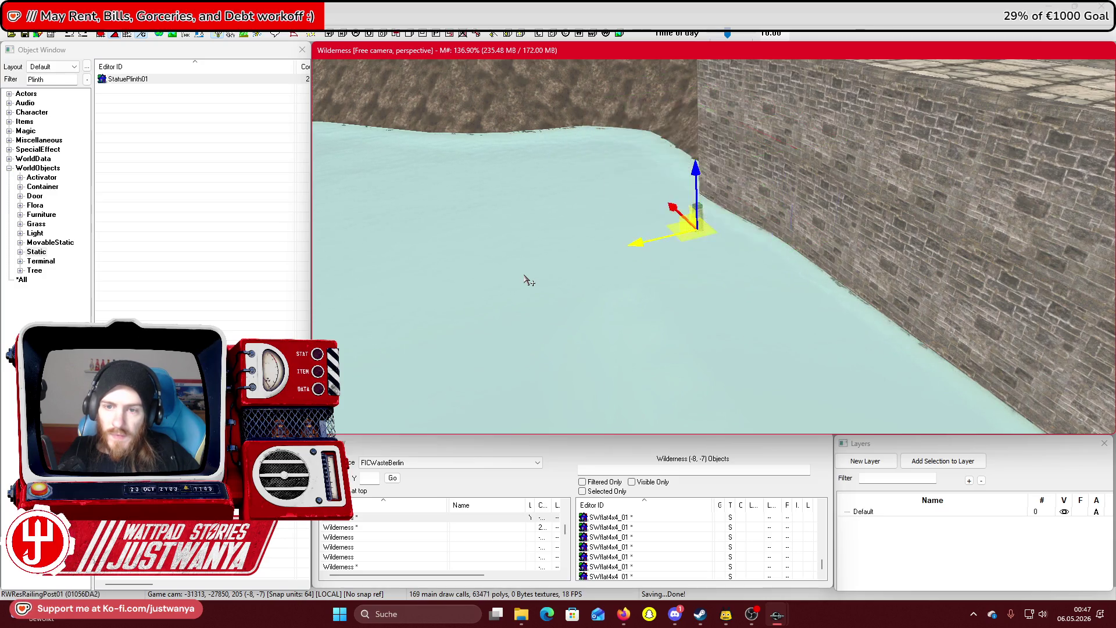
{"action": "key", "text": "bracketright"}
{"action": "key", "text": "bracketright"}
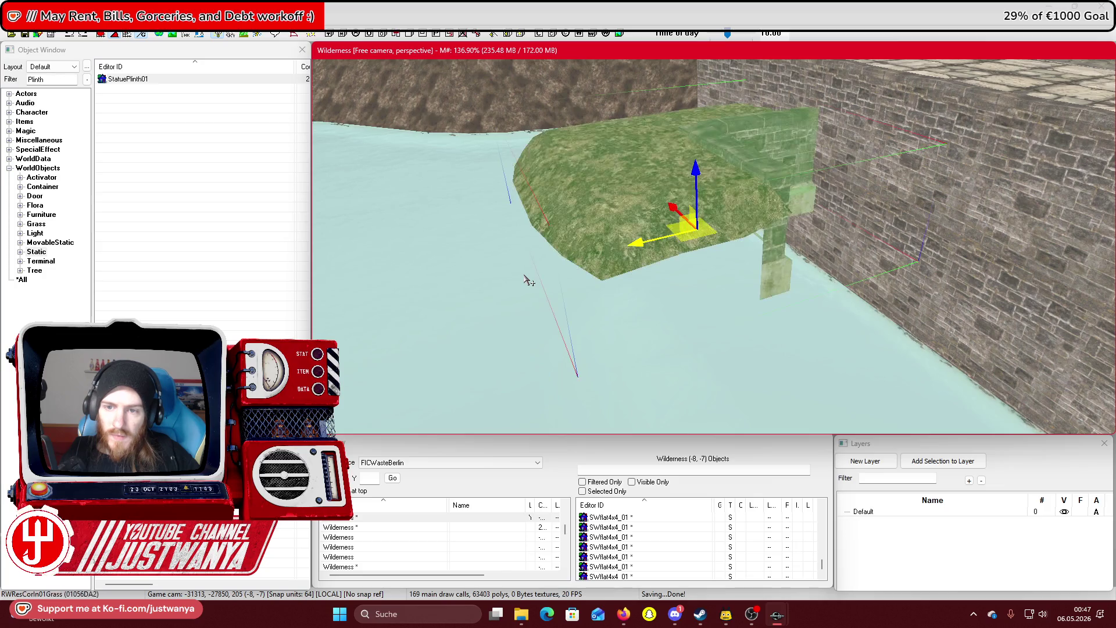
{"action": "key", "text": "bracketright"}
{"action": "key", "text": "bracketright"}
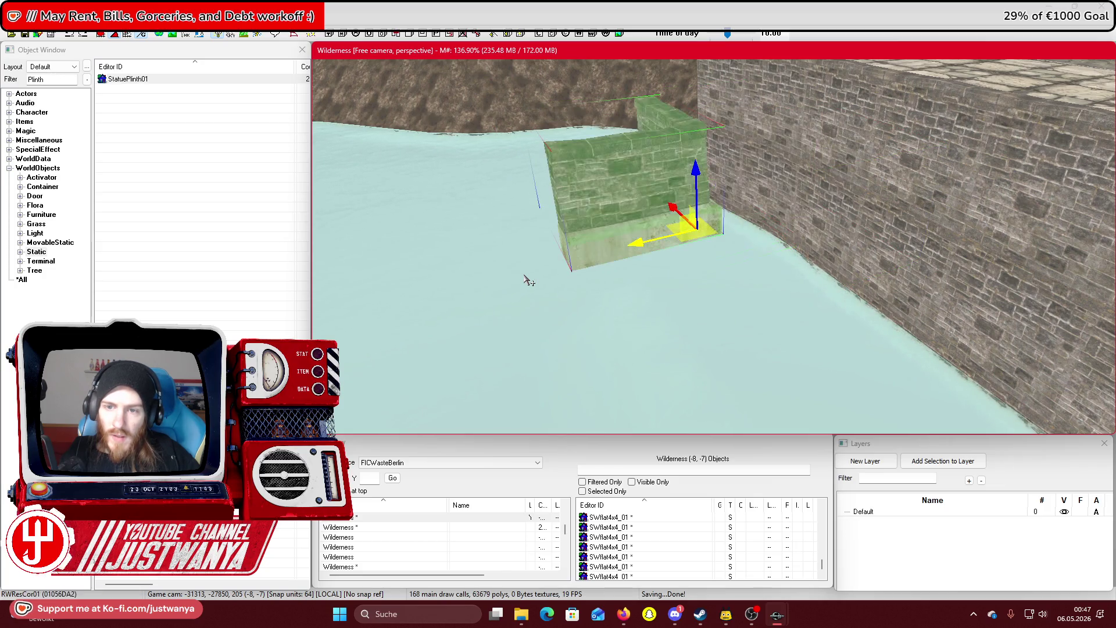
{"action": "key", "text": "shift"}
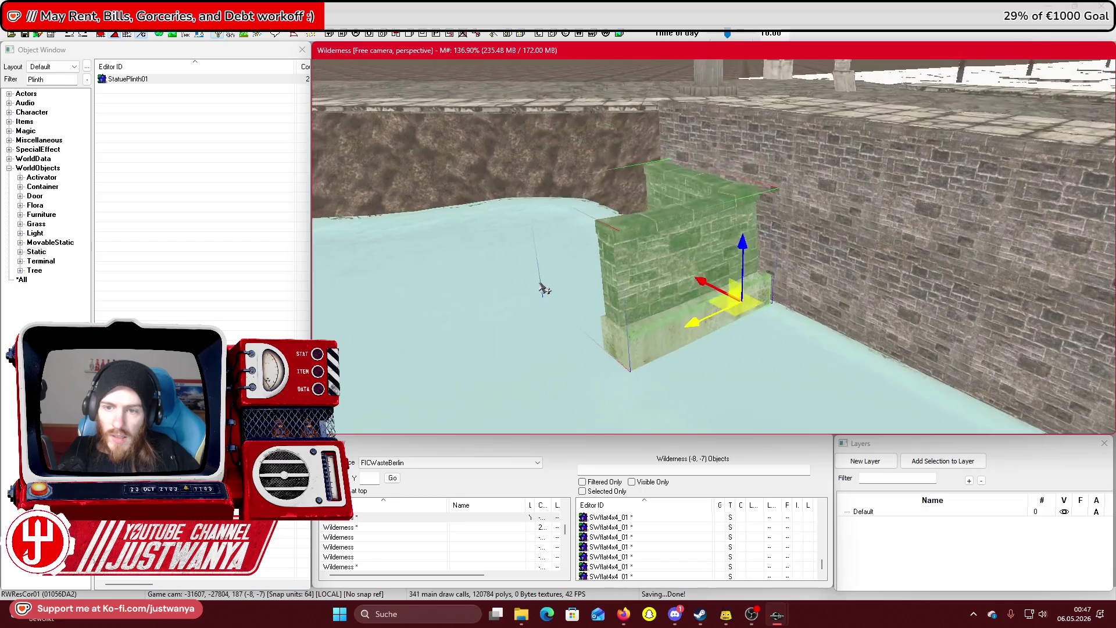
{"action": "key", "text": "shift"}
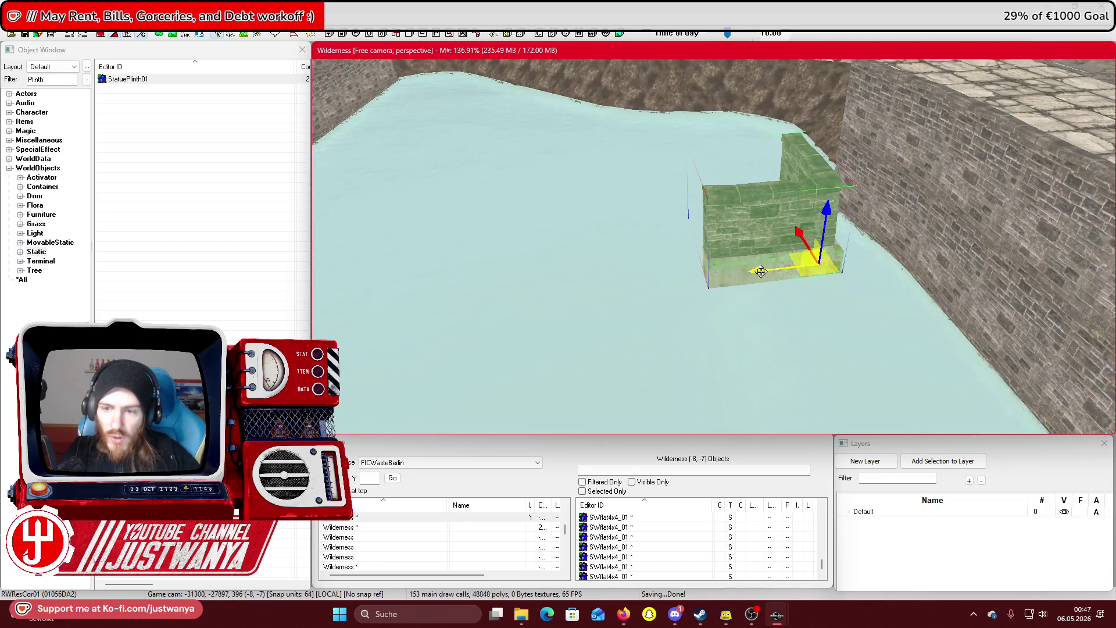
Cycle the new piece through wall, pillar, cap, stair and rail variants to the RWBridgeRive01 arched bridge
{"action": "key", "text": "bracketright"}
{"action": "key", "text": "bracketright"}
{"action": "key", "text": "bracketright"}
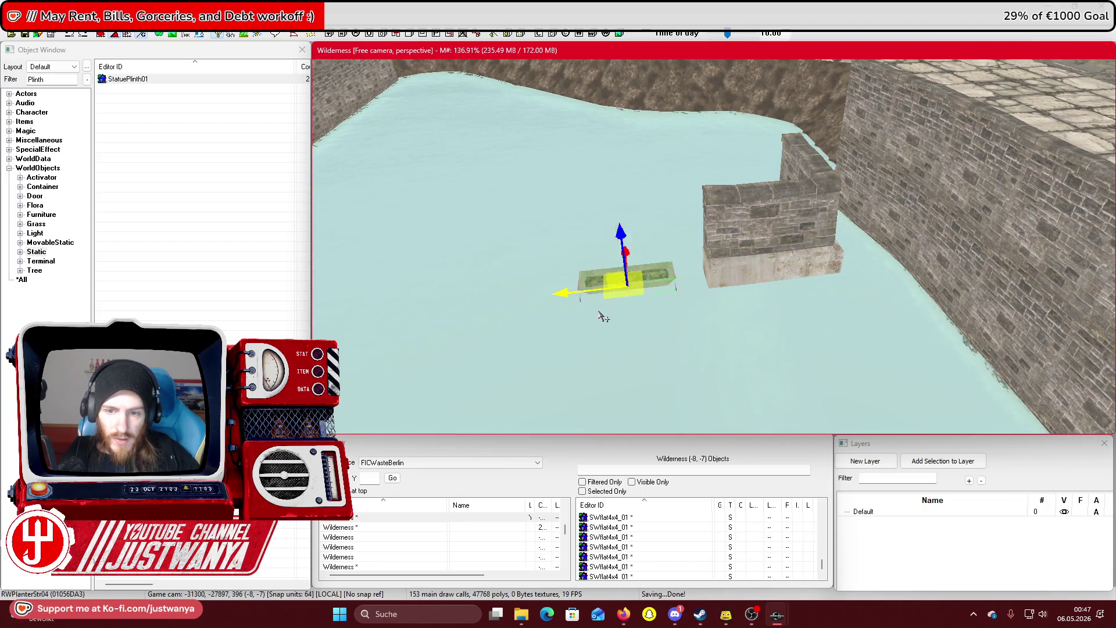
{"action": "key", "text": "bracketright"}
{"action": "key", "text": "bracketright"}
{"action": "key", "text": "bracketright"}
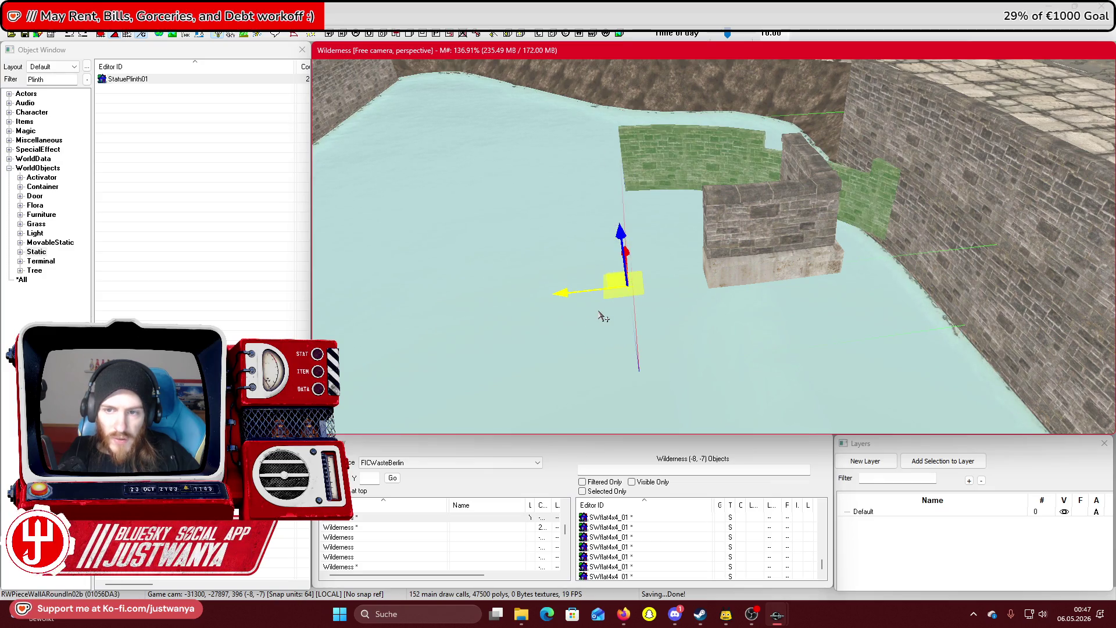
{"action": "key", "text": "bracketright"}
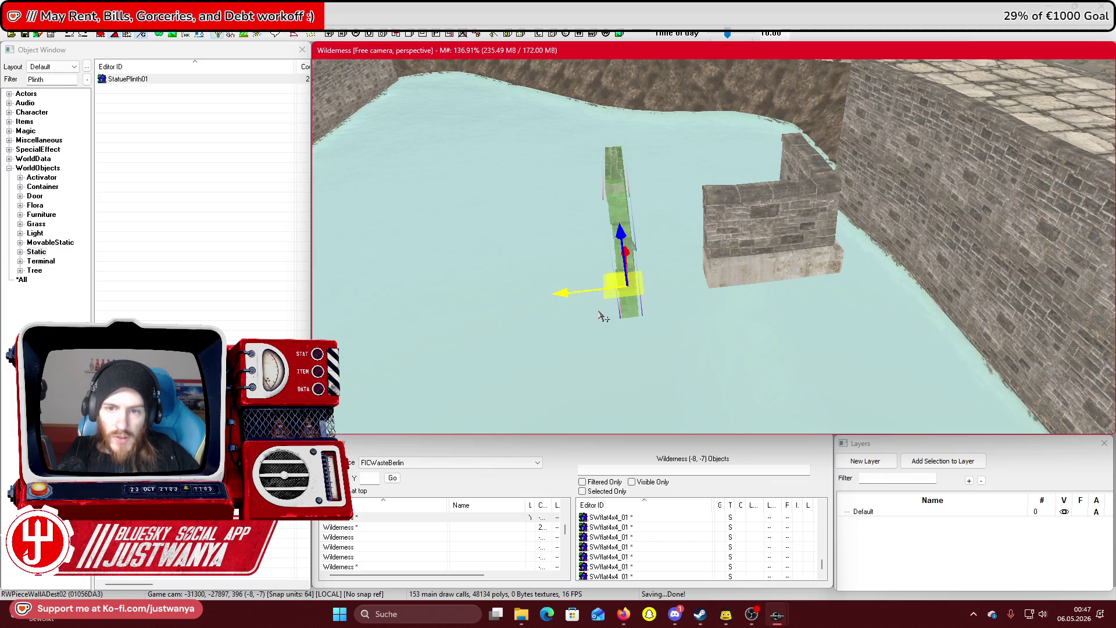
{"action": "key", "text": "bracketright"}
{"action": "key", "text": "bracketright"}
{"action": "key", "text": "bracketright"}
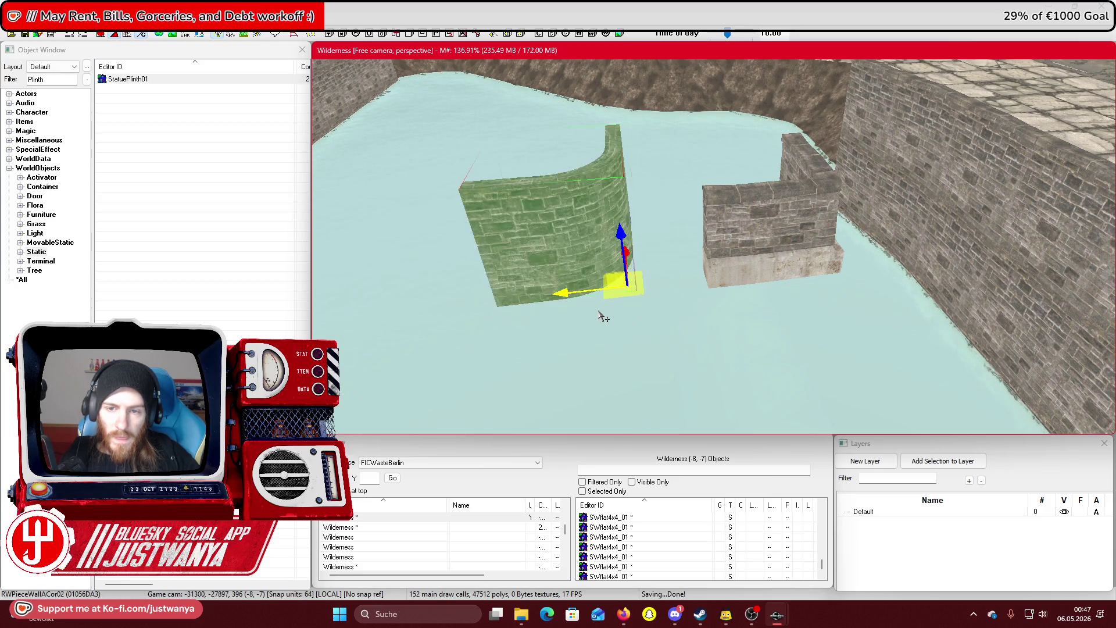
{"action": "key", "text": "bracketright"}
{"action": "key", "text": "bracketright"}
{"action": "key", "text": "bracketright"}
{"action": "key", "text": "bracketright"}
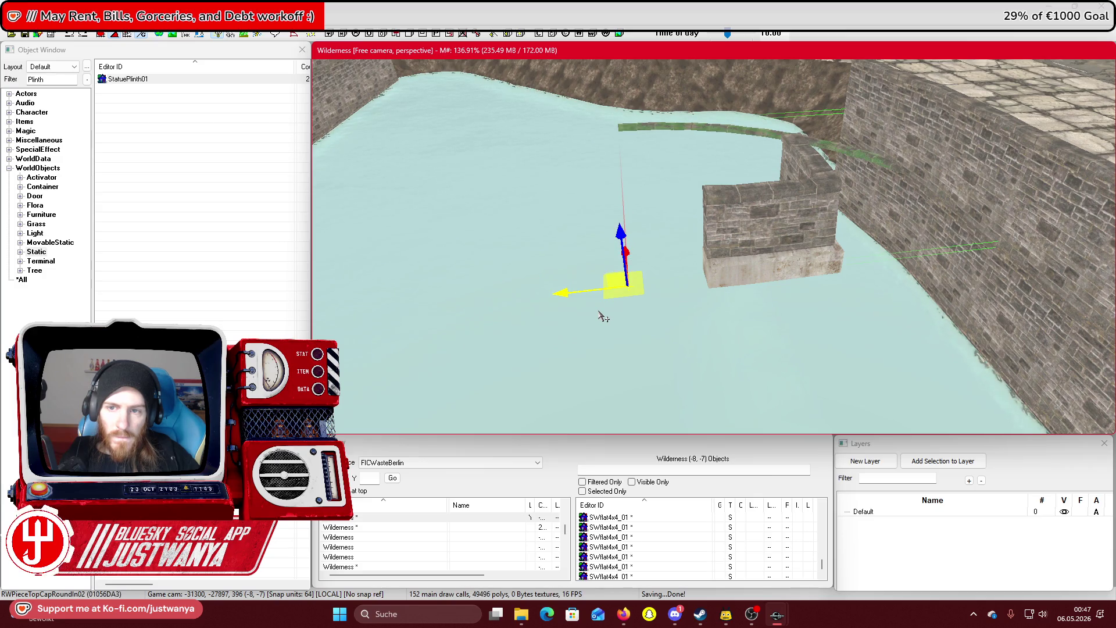
{"action": "key", "text": "bracketright"}
{"action": "key", "text": "bracketright"}
{"action": "key", "text": "bracketright"}
{"action": "key", "text": "bracketright"}
{"action": "key", "text": "bracketright"}
{"action": "key", "text": "bracketright"}
{"action": "key", "text": "bracketright"}
{"action": "key", "text": "bracketright"}
{"action": "key", "text": "bracketright"}
{"action": "key", "text": "bracketright"}
{"action": "key", "text": "bracketright"}
{"action": "key", "text": "bracketright"}
{"action": "key", "text": "bracketright"}
{"action": "key", "text": "bracketright"}
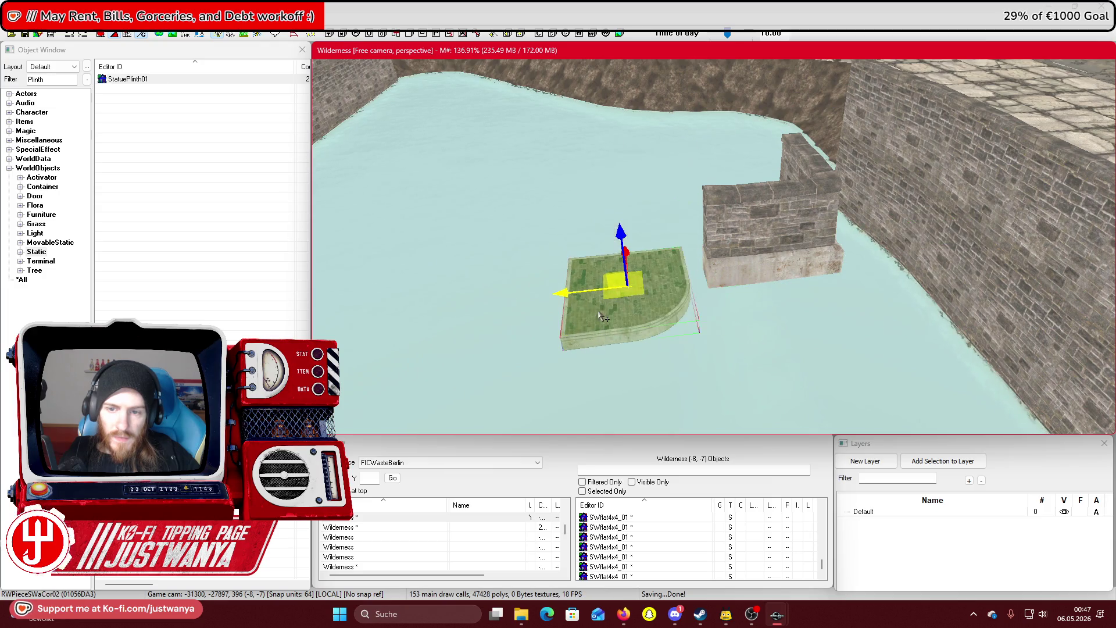
{"action": "key", "text": "bracketright"}
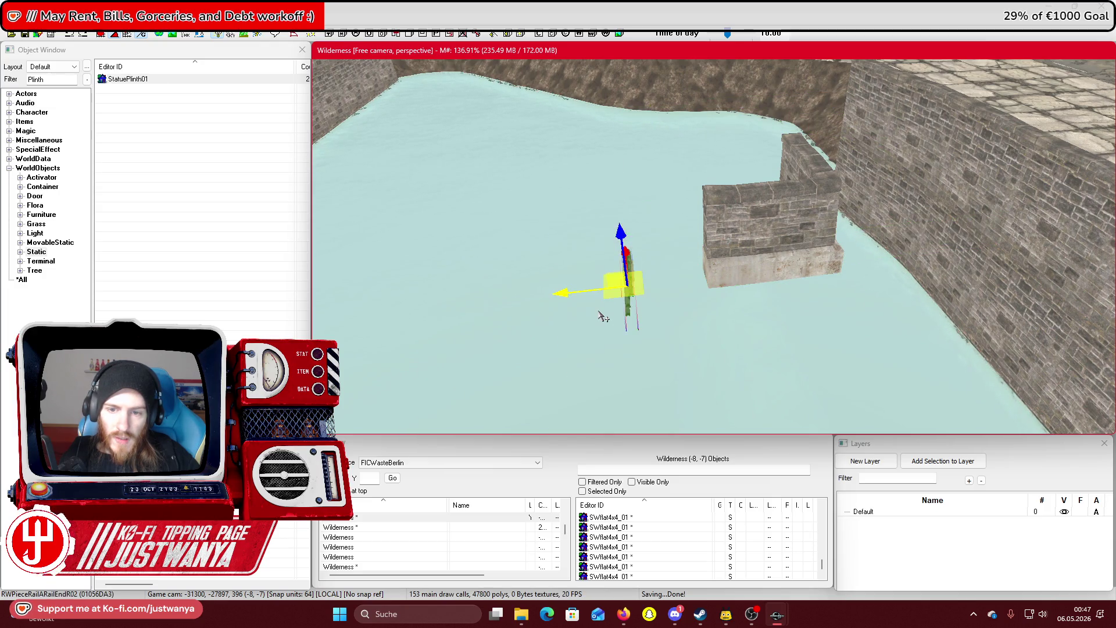
{"action": "key", "text": "bracketright"}
{"action": "key", "text": "bracketright"}
{"action": "key", "text": "bracketright"}
{"action": "key", "text": "bracketright"}
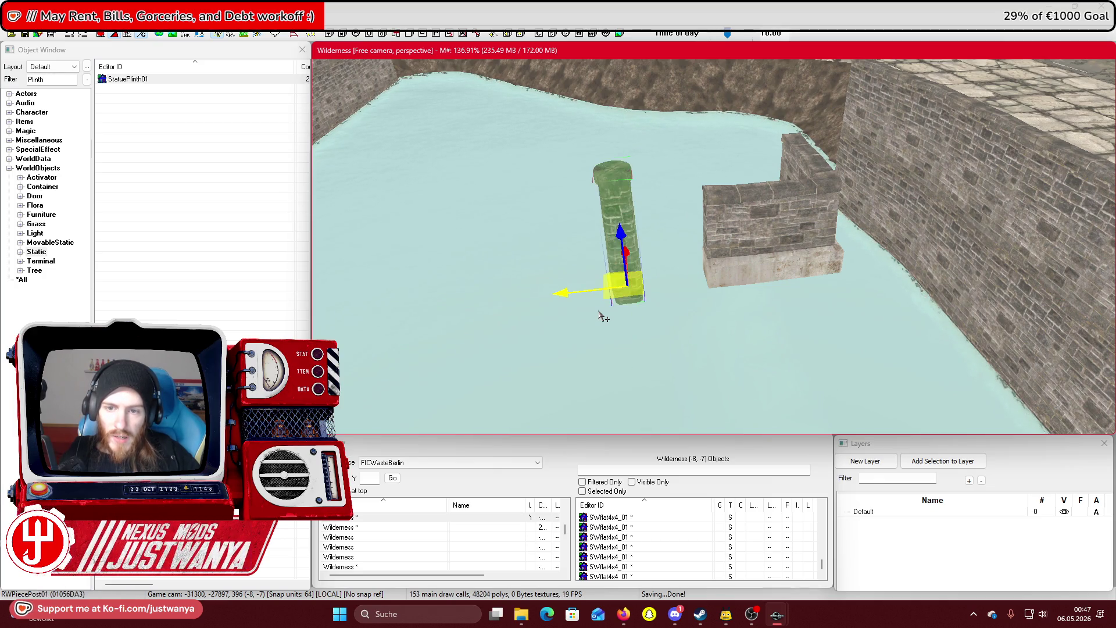
{"action": "key", "text": "bracketright"}
{"action": "key", "text": "bracketright"}
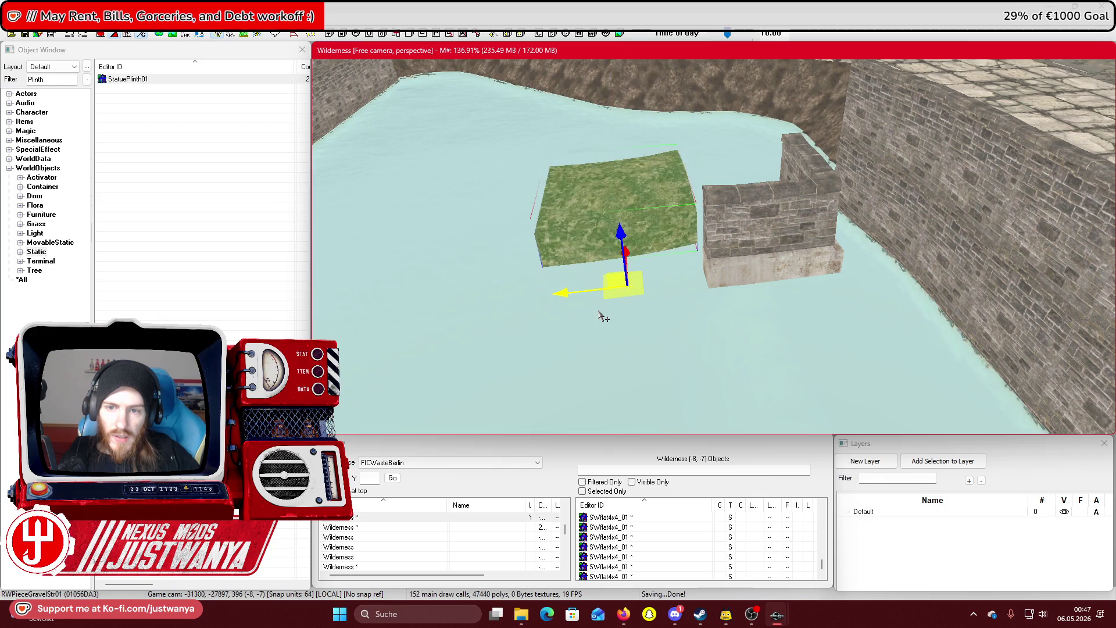
{"action": "key", "text": "bracketright"}
{"action": "key", "text": "bracketright"}
{"action": "key", "text": "bracketright"}
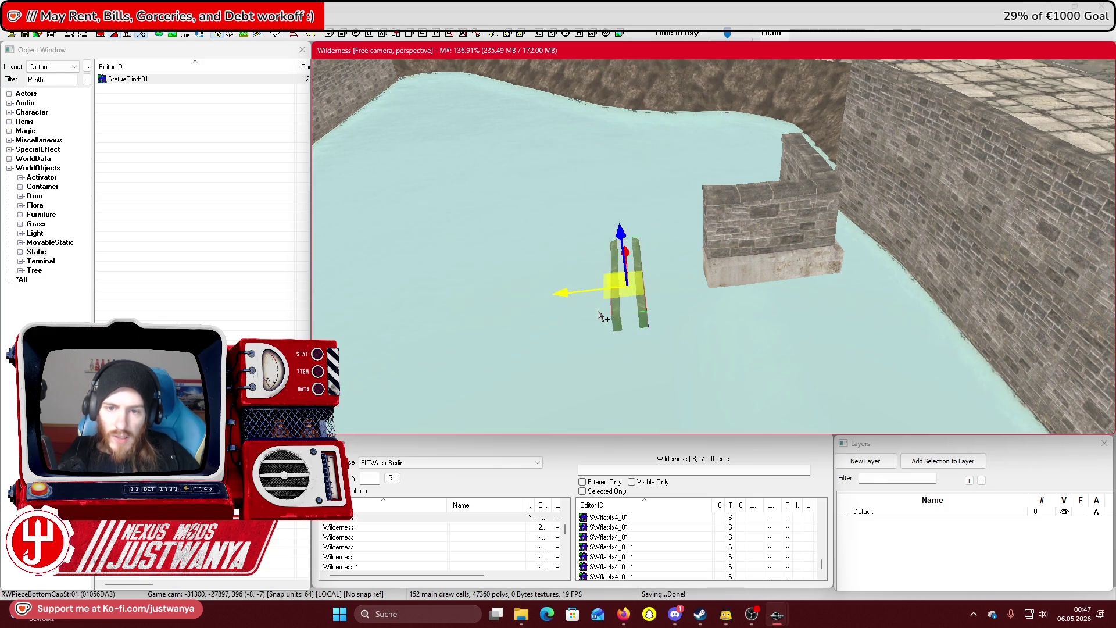
{"action": "key", "text": "bracketright"}
{"action": "key", "text": "bracketright"}
{"action": "key", "text": "bracketright"}
{"action": "key", "text": "bracketright"}
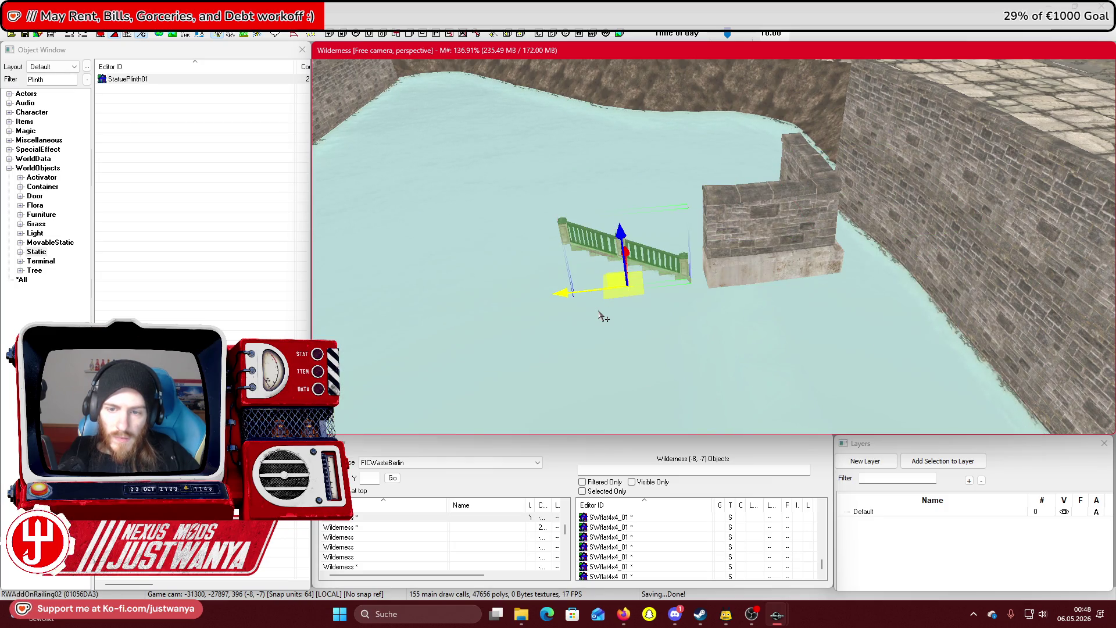
{"action": "key", "text": "bracketleft"}
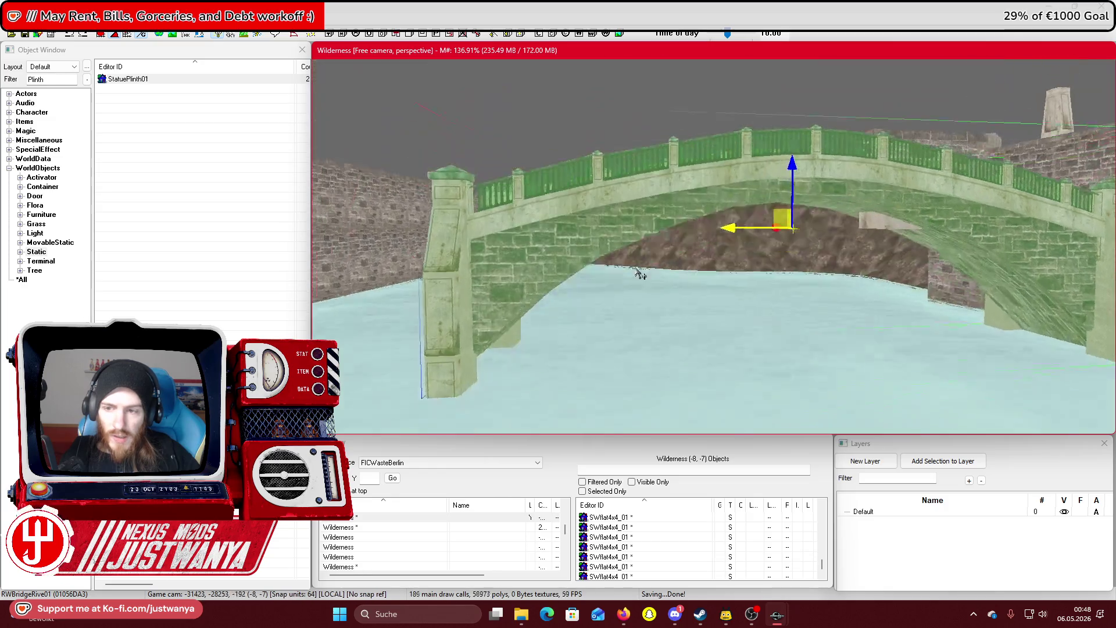
Cycle the placed piece on to the RWResCor01 corner wall block, then delete it
{"action": "left_click_drag", "start_coordinate": [636, 279], "coordinate": [635, 313]}
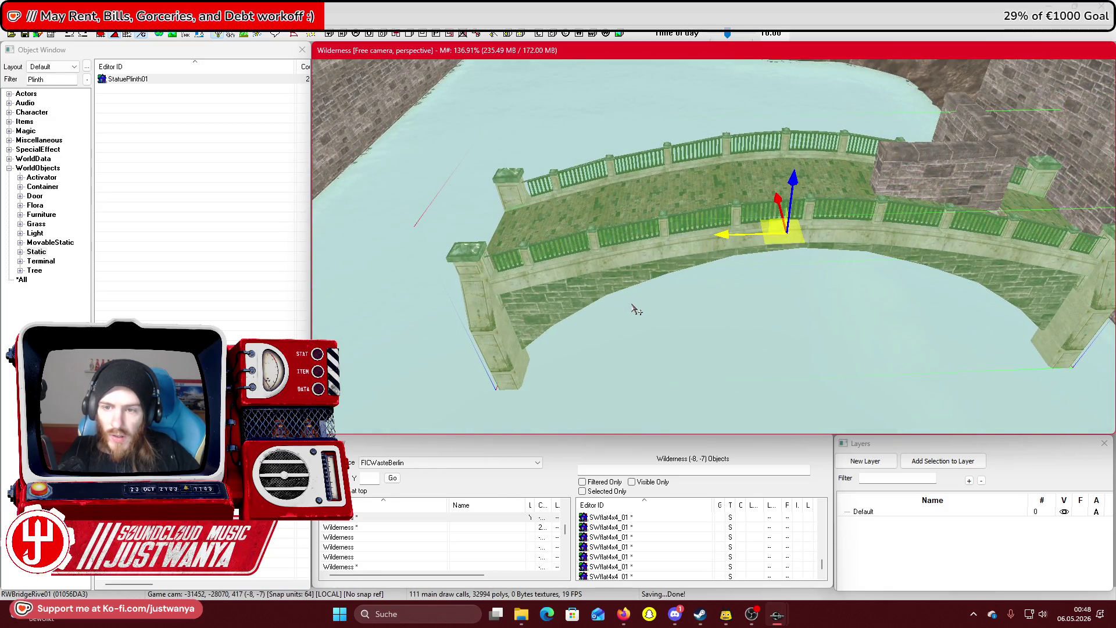
{"action": "key", "text": "bracketright"}
{"action": "key", "text": "bracketright"}
{"action": "key", "text": "bracketright"}
{"action": "key", "text": "bracketright"}
{"action": "key", "text": "bracketright"}
{"action": "key", "text": "bracketright"}
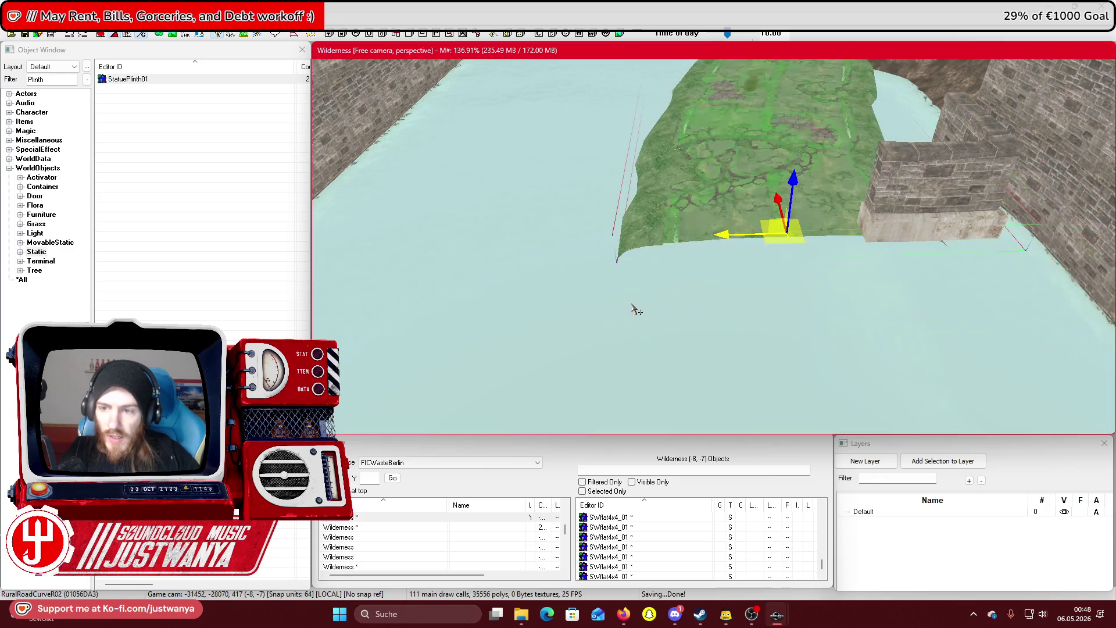
{"action": "key", "text": "bracketright"}
{"action": "key", "text": "bracketright"}
{"action": "key", "text": "bracketright"}
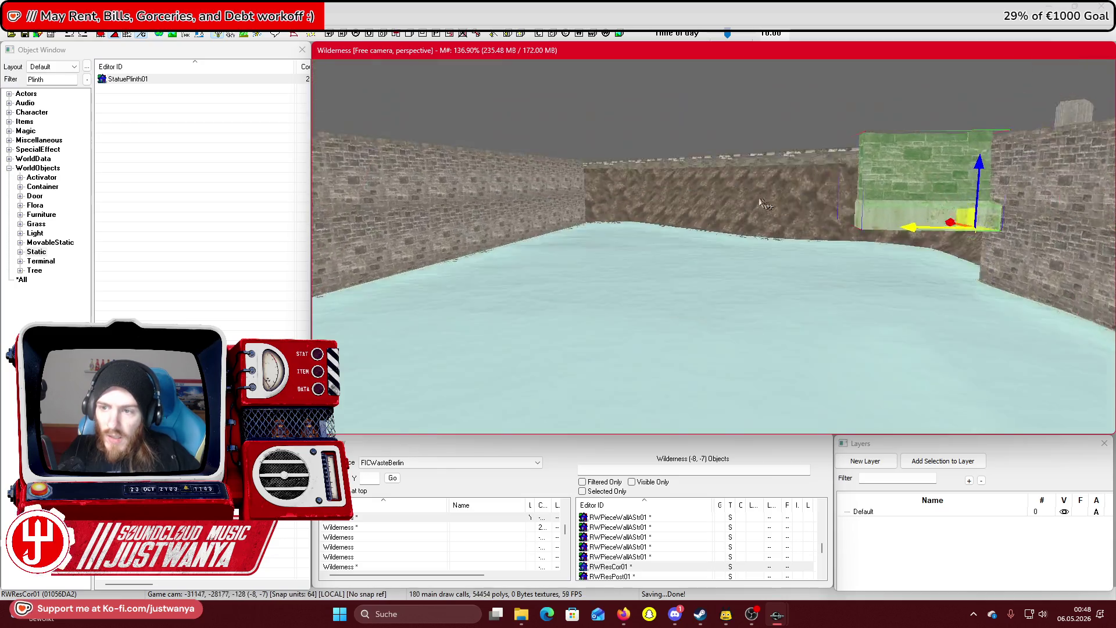
{"action": "scroll", "coordinate": [686, 211], "scroll_direction": "up", "scroll_amount": 5}
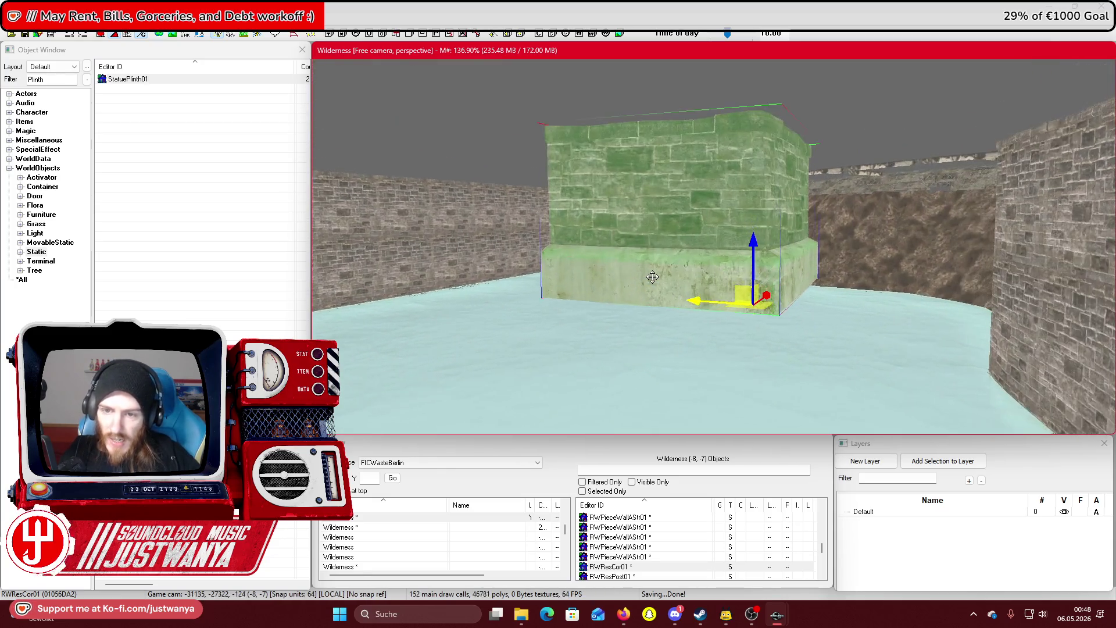
{"action": "mouse_move", "coordinate": [654, 290]}
{"action": "left_mouse_down"}
{"action": "mouse_move", "coordinate": [741, 350]}
{"action": "mouse_move", "coordinate": [750, 316]}
{"action": "mouse_move", "coordinate": [643, 281]}
{"action": "mouse_move", "coordinate": [684, 307]}
{"action": "left_mouse_up"}
{"action": "key", "text": "Delete"}
Select the RWStraight02_SG straight wall panel and slide it along the quay wall
{"action": "left_click", "coordinate": [878, 162]}
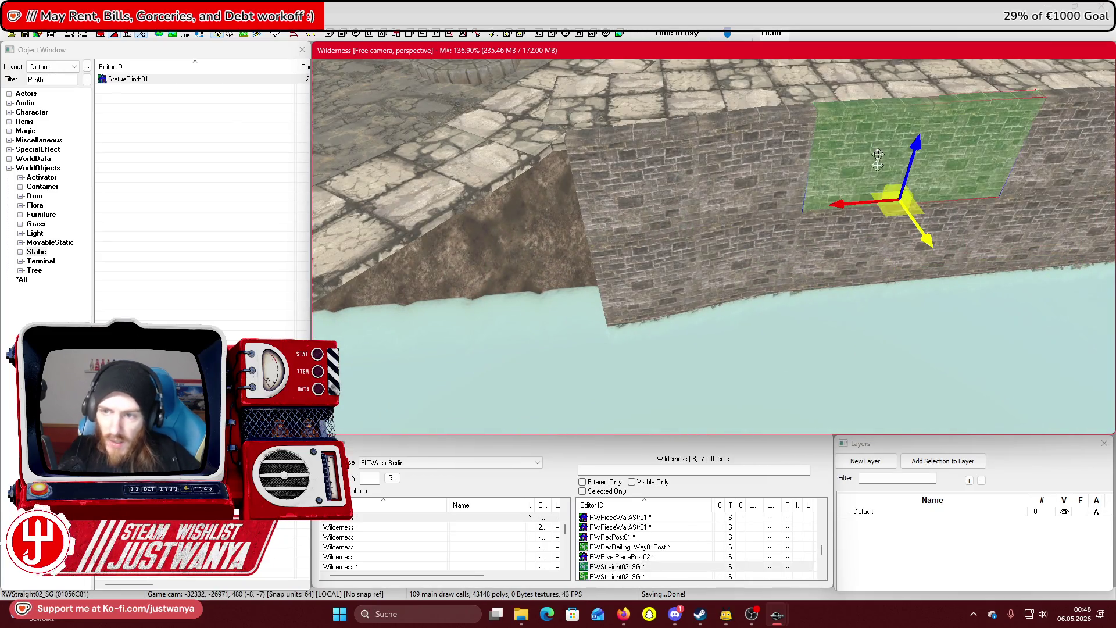
{"action": "left_click_drag", "start_coordinate": [927, 241], "coordinate": [989, 323]}
{"action": "left_click_drag", "start_coordinate": [853, 289], "coordinate": [559, 299]}
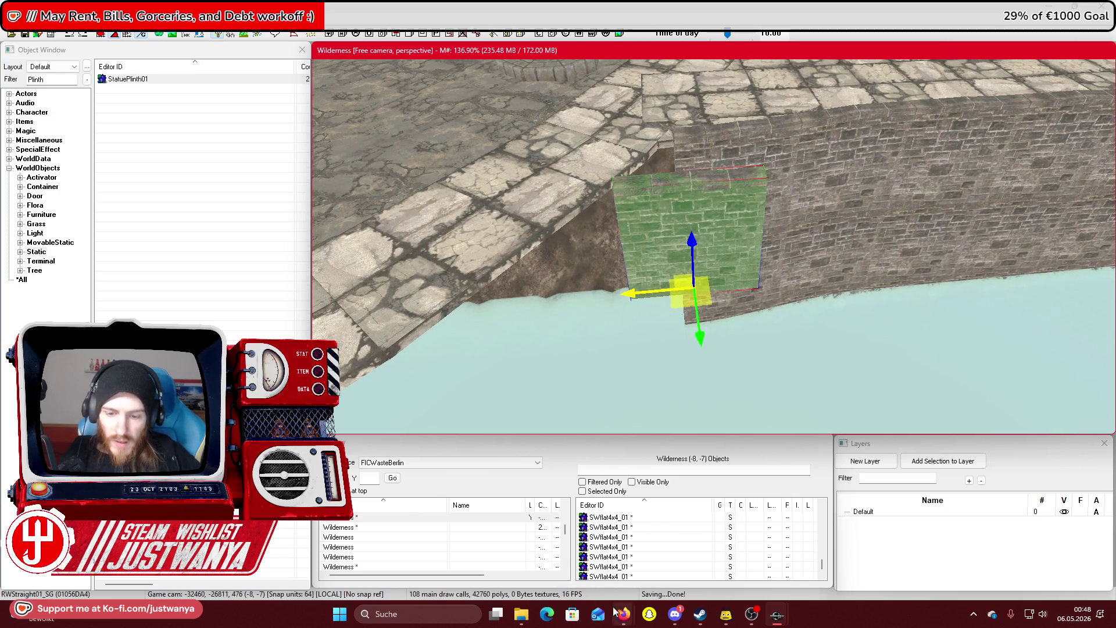
Check the Berlin canal bridge Street View photo in Firefox, then return to the editor
{"action": "mouse_move", "coordinate": [619, 614]}
{"action": "left_click", "coordinate": [727, 559]}
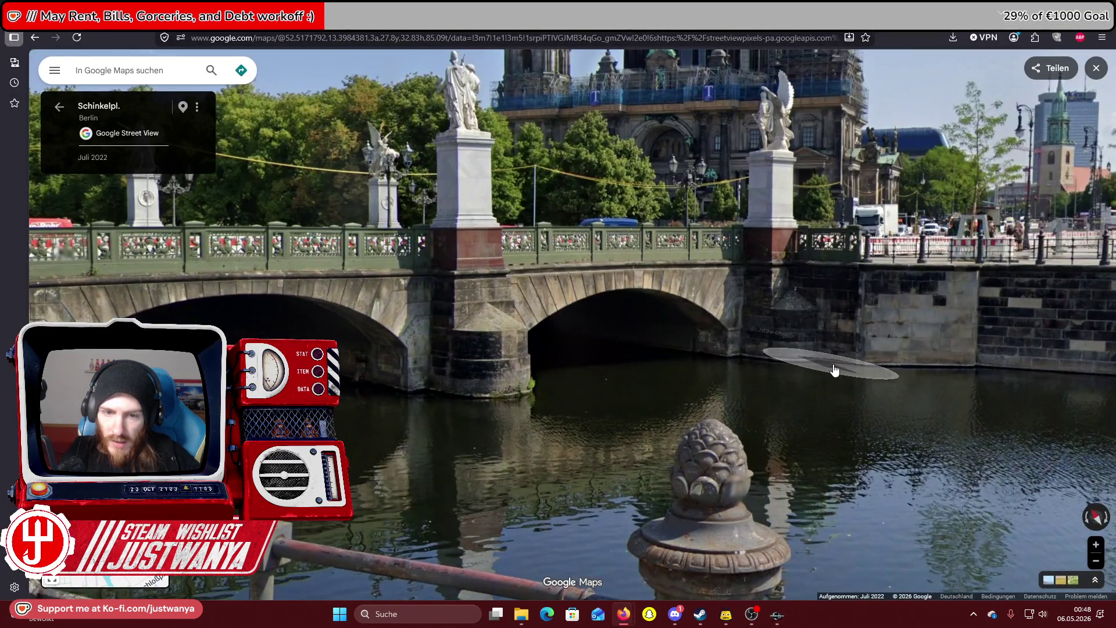
{"action": "key", "text": "alt+Tab"}
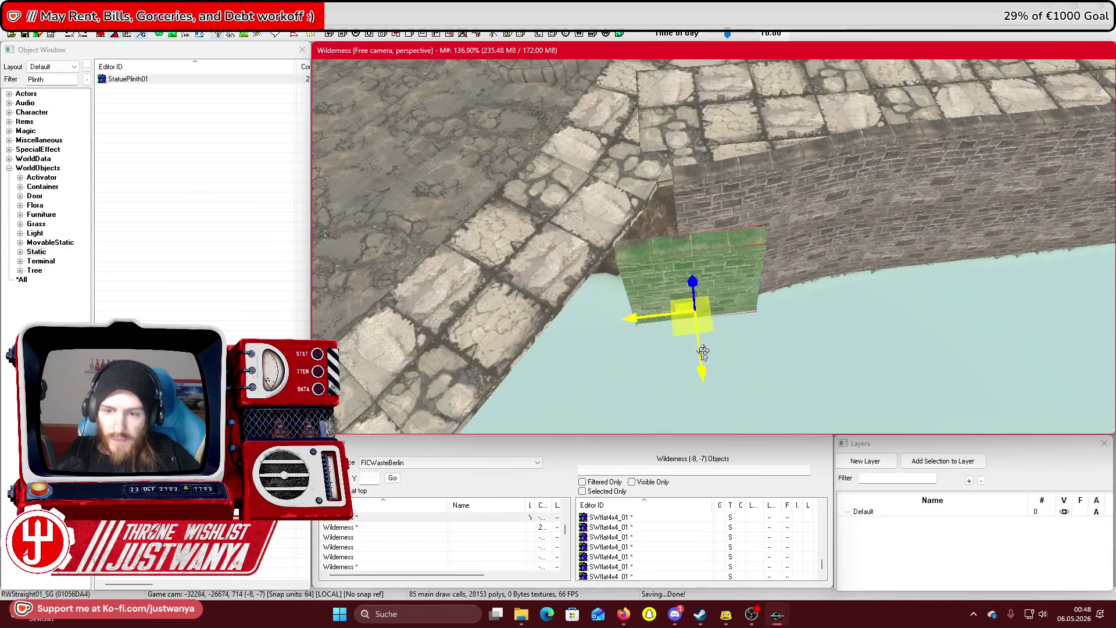
Move the RWStraight01_SG wall panel against the pier and lower it to the water
{"action": "left_click_drag", "start_coordinate": [703, 372], "coordinate": [700, 308]}
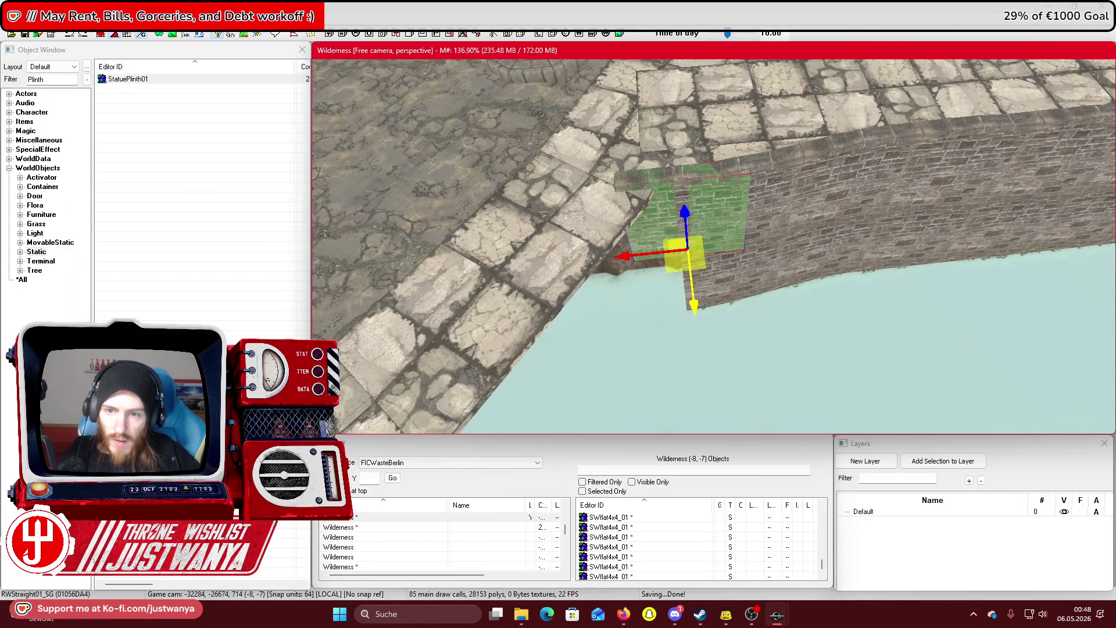
{"action": "mouse_move", "coordinate": [649, 283]}
{"action": "left_mouse_down"}
{"action": "mouse_move", "coordinate": [684, 283]}
{"action": "mouse_move", "coordinate": [713, 314]}
{"action": "left_mouse_up"}
{"action": "key", "text": "w"}
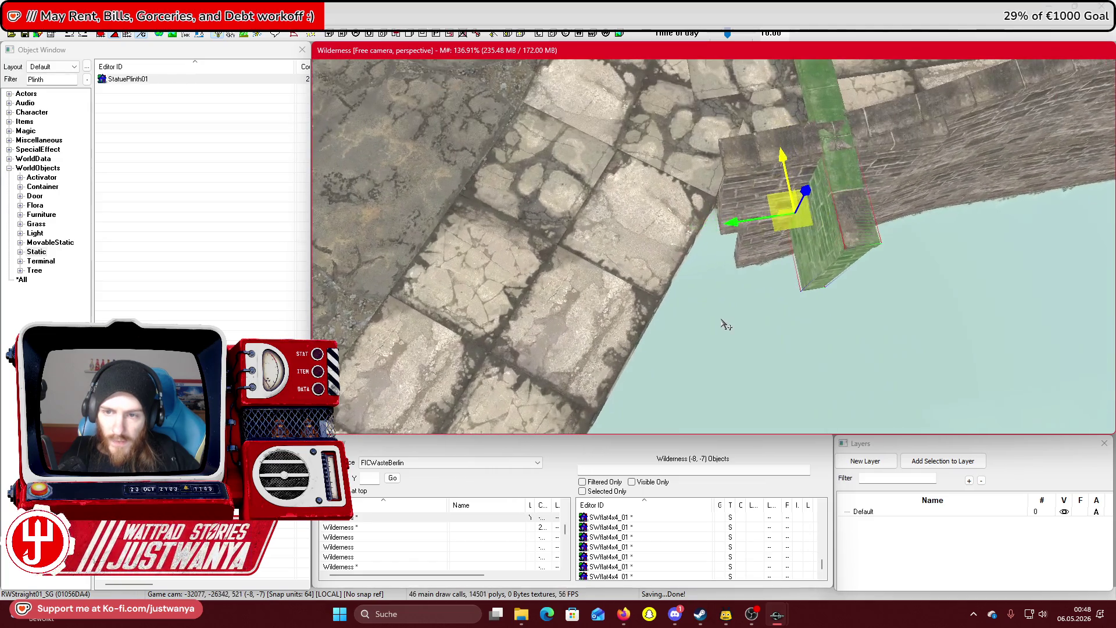
{"action": "left_click_drag", "start_coordinate": [743, 225], "coordinate": [676, 233]}
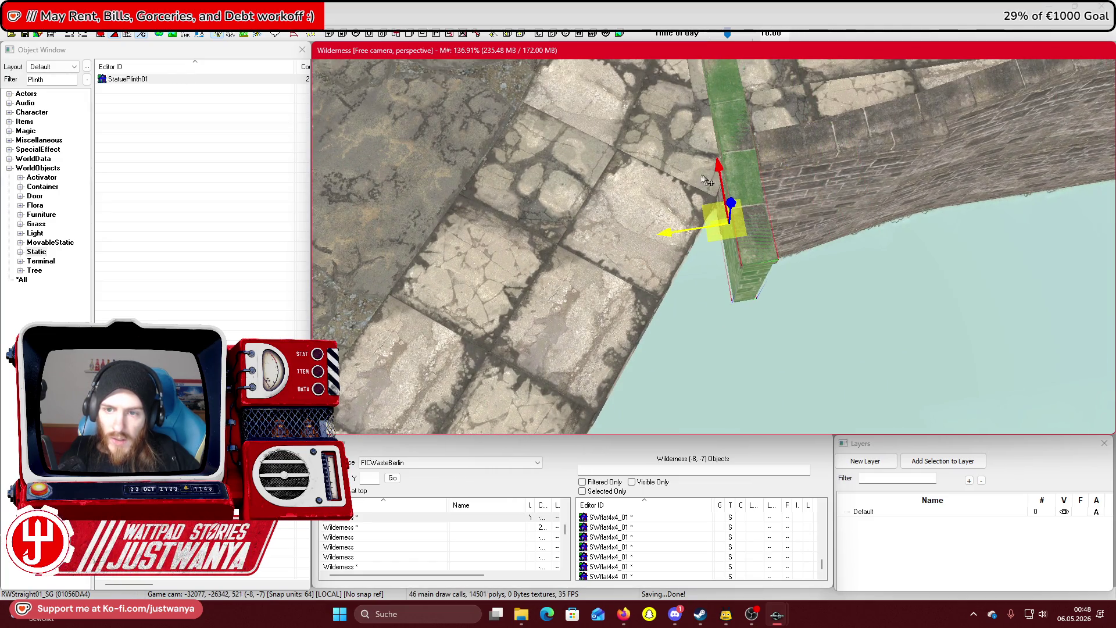
{"action": "left_click_drag", "start_coordinate": [708, 181], "coordinate": [725, 248]}
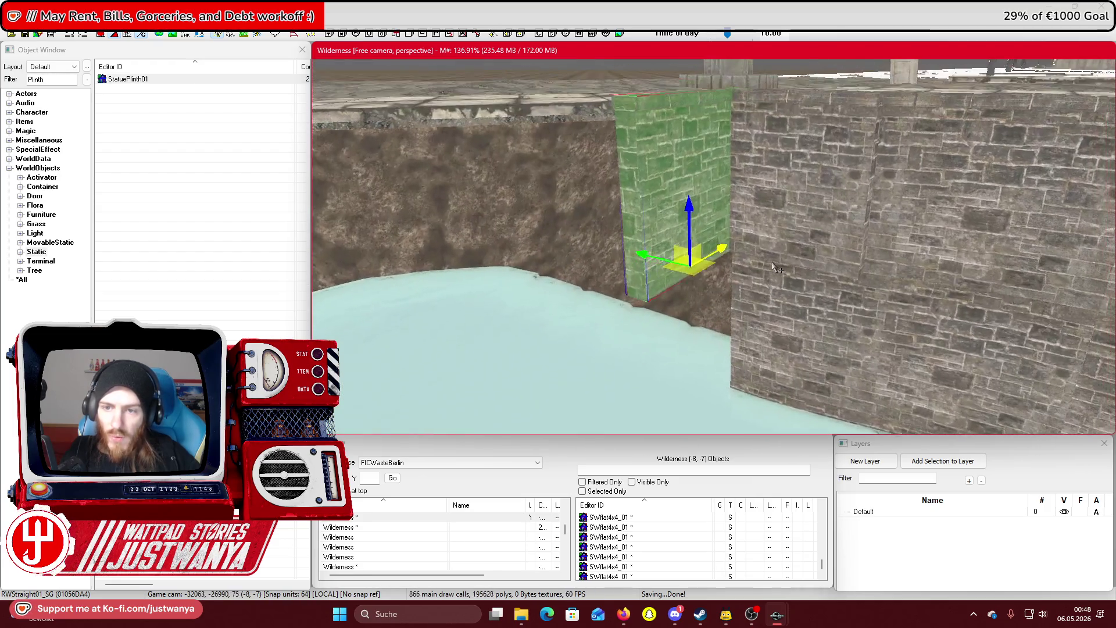
Rotate the wall panel 90°, seat it into the stone pier corner, and select the other wall pieces
{"action": "key", "text": "e"}
{"action": "left_click_drag", "start_coordinate": [680, 302], "coordinate": [750, 300]}
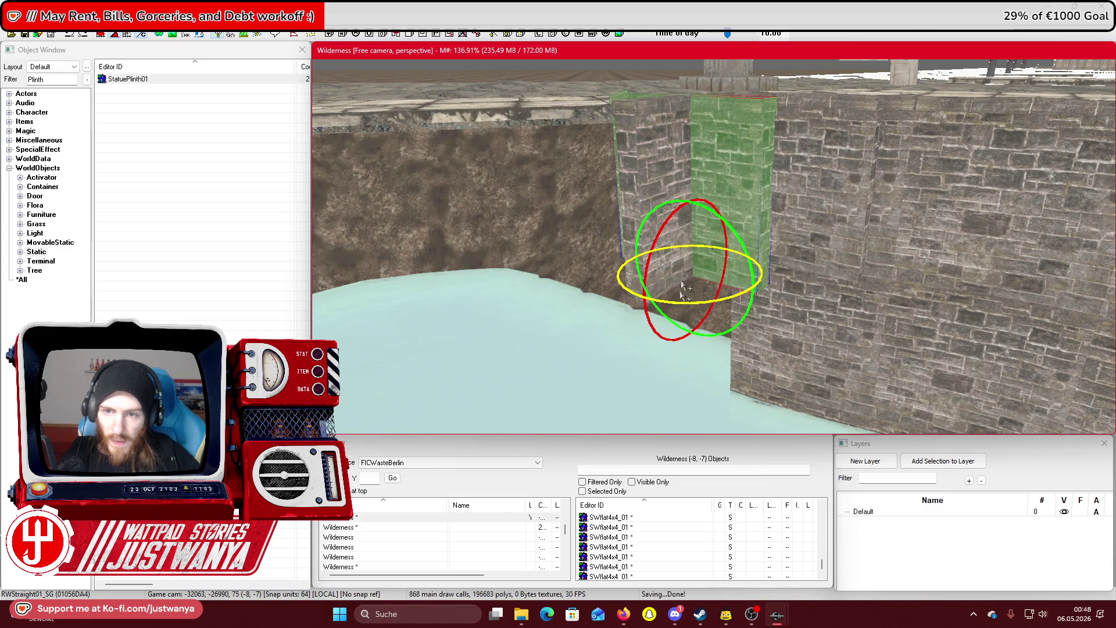
{"action": "key", "text": "w"}
{"action": "mouse_move", "coordinate": [685, 337]}
{"action": "left_mouse_down"}
{"action": "mouse_move", "coordinate": [685, 411]}
{"action": "mouse_move", "coordinate": [661, 374]}
{"action": "mouse_move", "coordinate": [688, 339]}
{"action": "mouse_move", "coordinate": [736, 338]}
{"action": "left_mouse_up"}
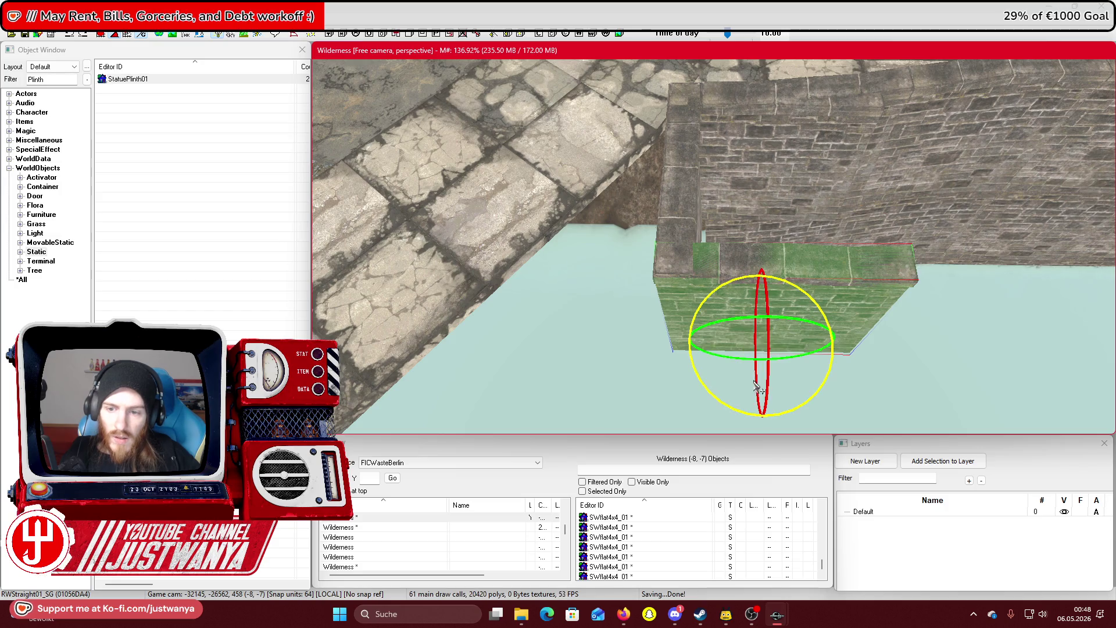
{"action": "key", "text": "w"}
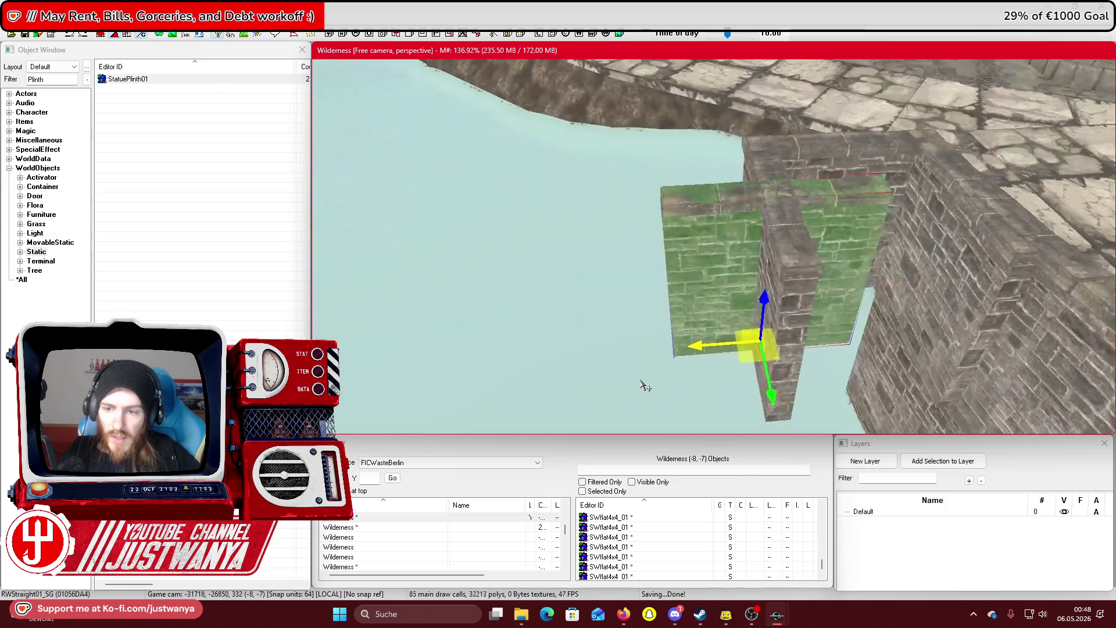
{"action": "left_click_drag", "start_coordinate": [769, 389], "coordinate": [778, 431]}
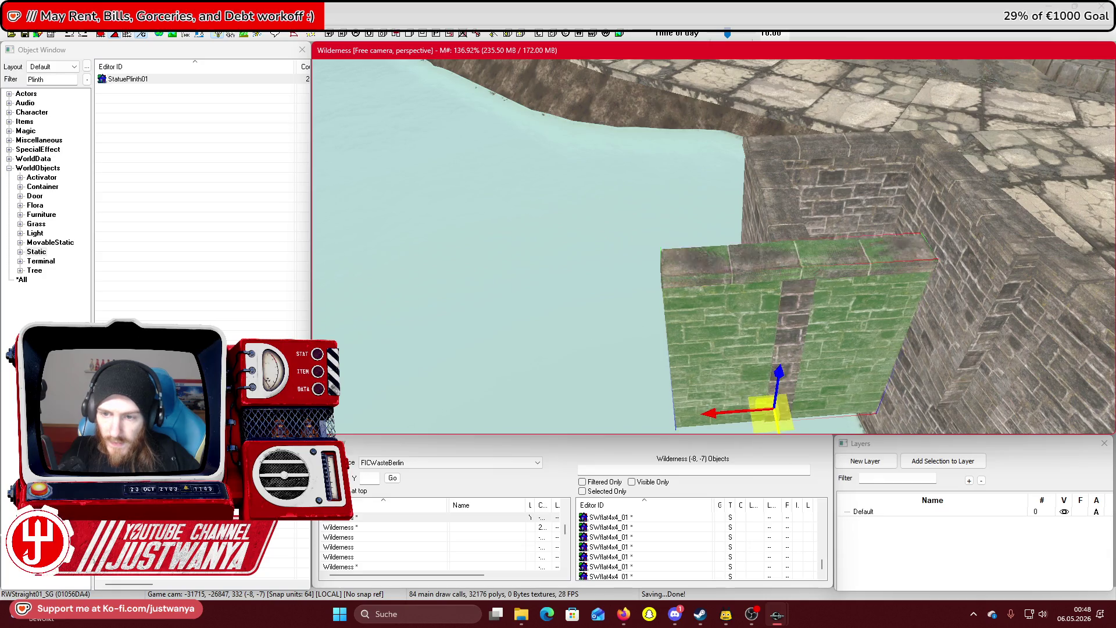
{"action": "left_click_drag", "start_coordinate": [705, 425], "coordinate": [791, 422]}
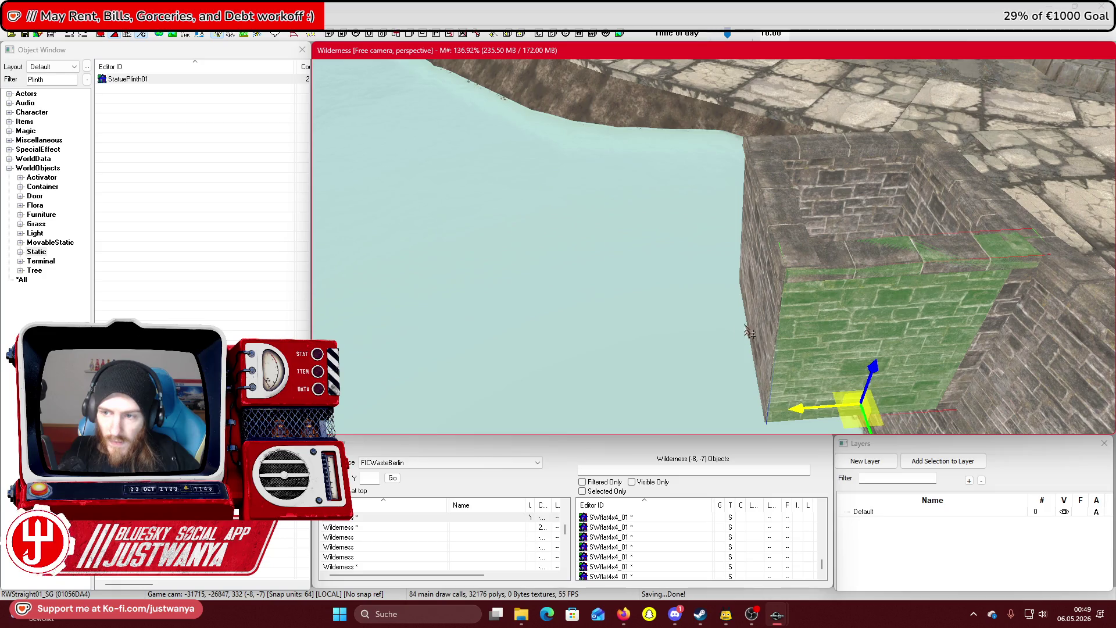
{"action": "left_click", "coordinate": [727, 152], "text": "ctrl"}
{"action": "left_click", "coordinate": [726, 152], "text": "ctrl"}
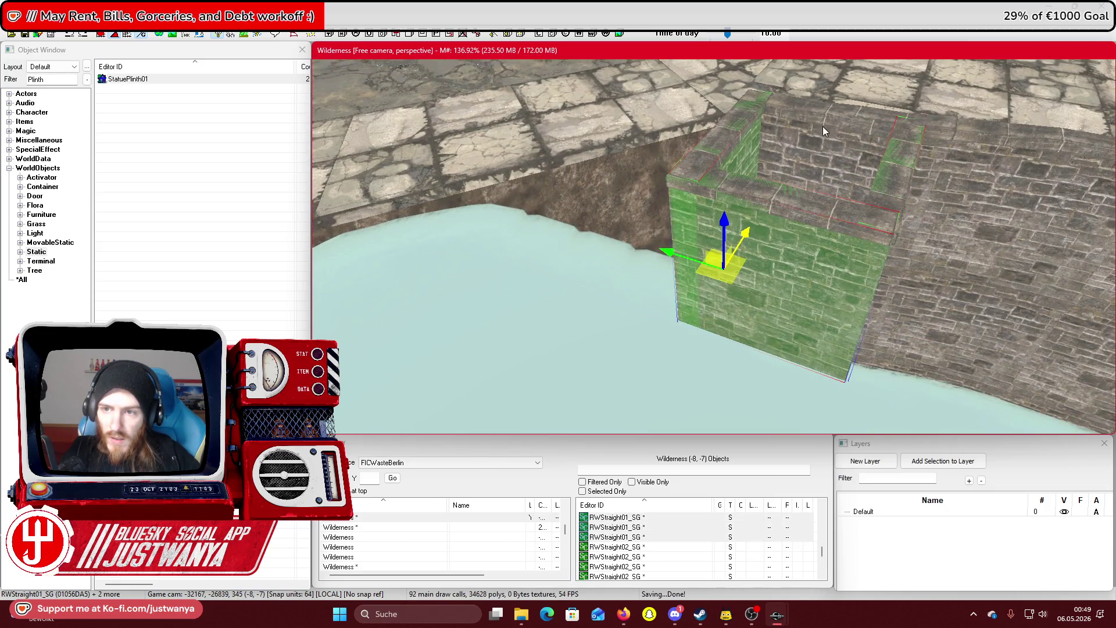
Select all four wall pieces and move the group onto the second pier block by the quay
{"action": "left_click", "coordinate": [823, 134], "text": "ctrl"}
{"action": "key", "text": "2"}
{"action": "key", "text": "1"}
{"action": "mouse_move", "coordinate": [749, 235]}
{"action": "left_mouse_down"}
{"action": "mouse_move", "coordinate": [660, 173]}
{"action": "mouse_move", "coordinate": [646, 182]}
{"action": "mouse_move", "coordinate": [668, 175]}
{"action": "mouse_move", "coordinate": [778, 312]}
{"action": "mouse_move", "coordinate": [567, 244]}
{"action": "left_mouse_up"}
{"action": "left_click_drag", "start_coordinate": [684, 282], "coordinate": [705, 317]}
{"action": "mouse_move", "coordinate": [768, 334]}
{"action": "left_mouse_down"}
{"action": "mouse_move", "coordinate": [559, 290]}
{"action": "mouse_move", "coordinate": [675, 69]}
{"action": "mouse_move", "coordinate": [595, 177]}
{"action": "left_mouse_up"}
{"action": "mouse_move", "coordinate": [572, 215]}
{"action": "left_mouse_down"}
{"action": "mouse_move", "coordinate": [553, 249]}
{"action": "mouse_move", "coordinate": [678, 272]}
{"action": "left_mouse_up"}
Select the wall piece on the far pier block and shift the statue plinth left
{"action": "scroll", "coordinate": [681, 277], "scroll_direction": "down", "scroll_amount": 5}
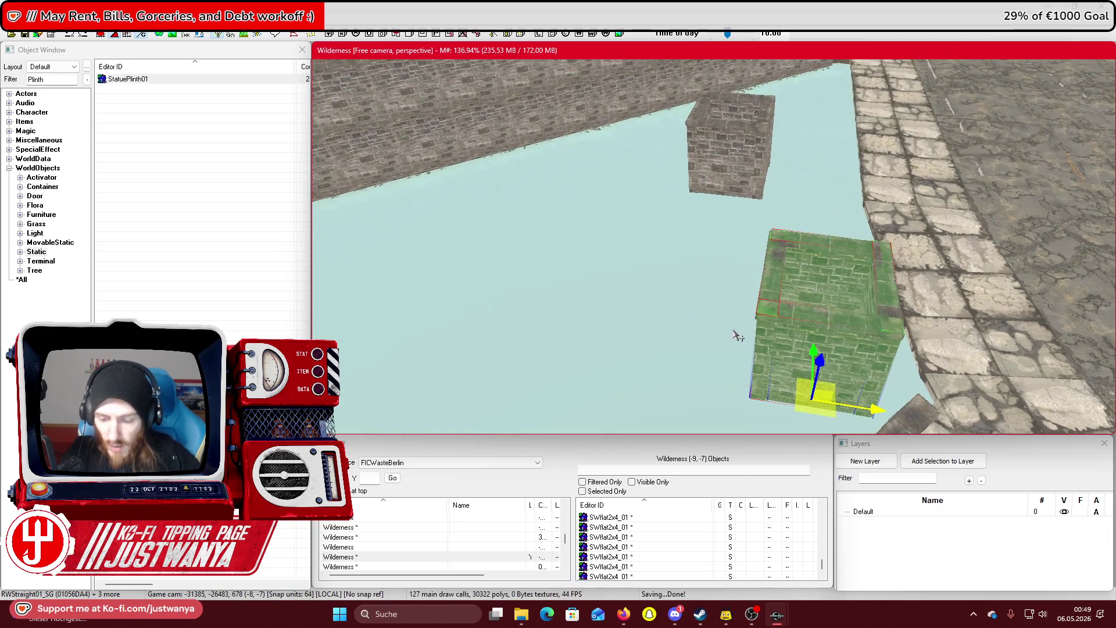
{"action": "key", "text": "ctrl+z"}
{"action": "mouse_move", "coordinate": [691, 218]}
{"action": "left_mouse_down"}
{"action": "mouse_move", "coordinate": [760, 219]}
{"action": "mouse_move", "coordinate": [746, 273]}
{"action": "left_mouse_up"}
{"action": "scroll", "coordinate": [746, 273], "scroll_direction": "up", "scroll_amount": 5}
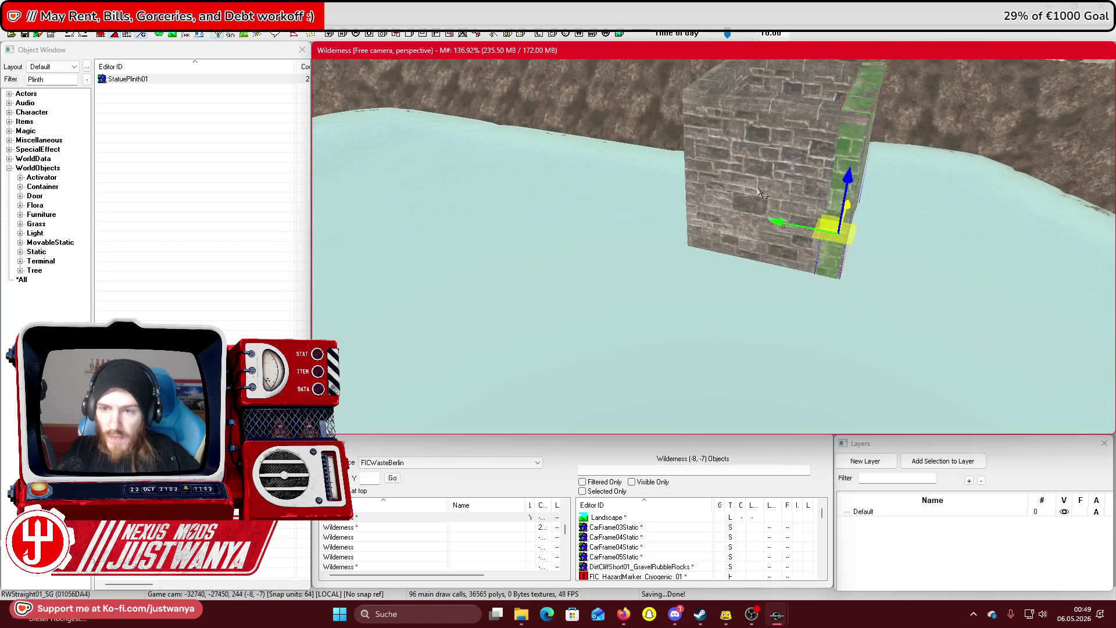
{"action": "left_click", "coordinate": [755, 244]}
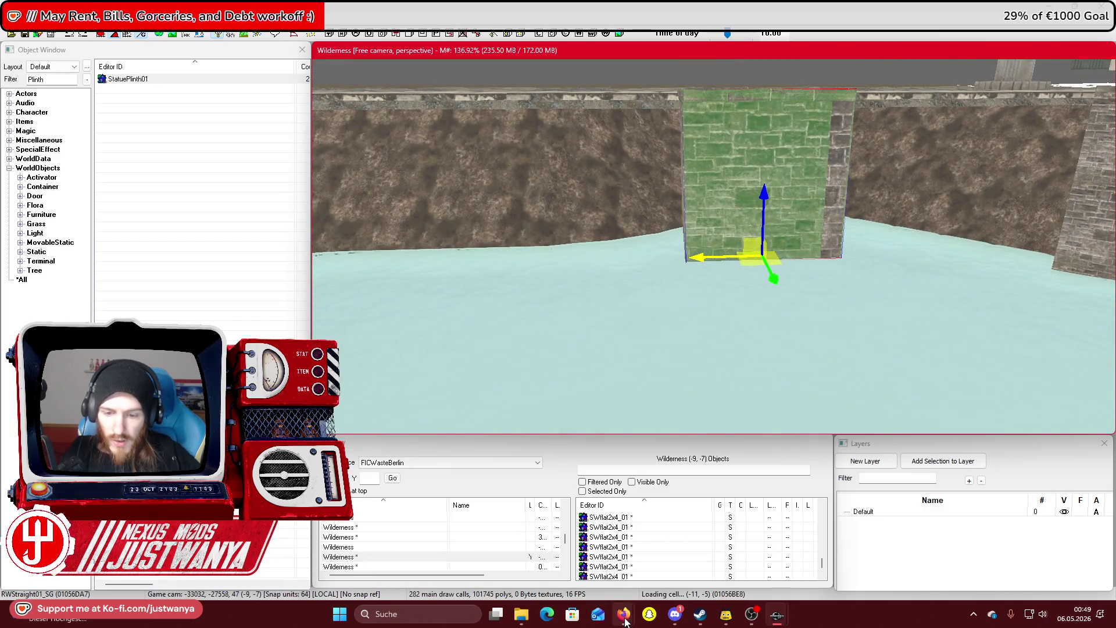
{"action": "mouse_move", "coordinate": [626, 622]}
{"action": "scroll", "coordinate": [810, 153], "scroll_direction": "down", "scroll_amount": 5}
{"action": "left_click_drag", "start_coordinate": [971, 157], "coordinate": [681, 173]}
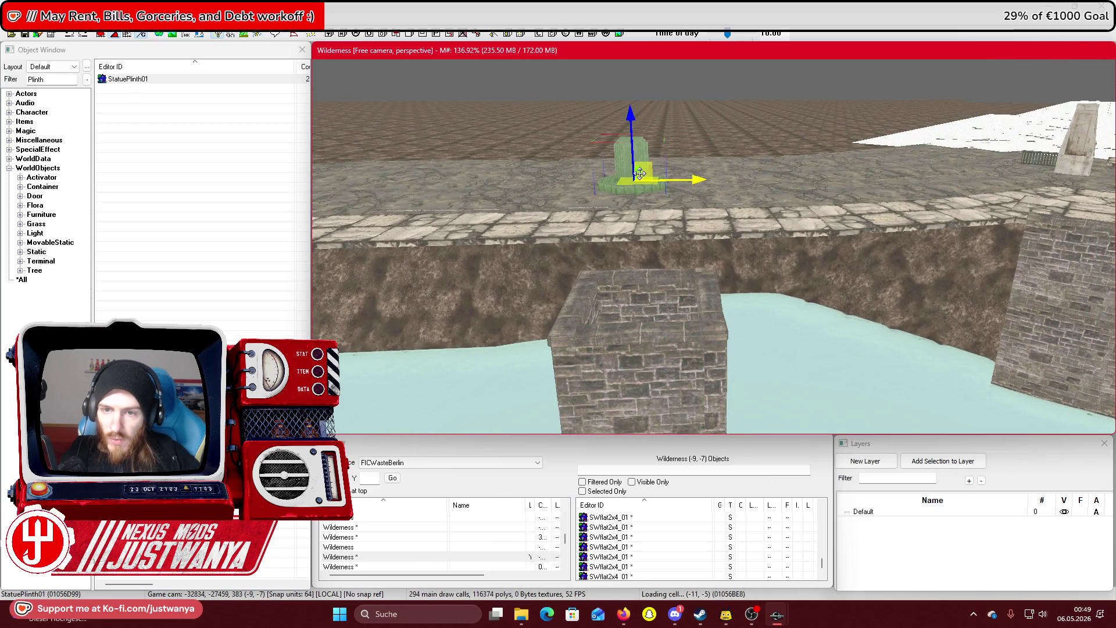
{"action": "scroll", "coordinate": [573, 167], "scroll_direction": "up", "scroll_amount": 5}
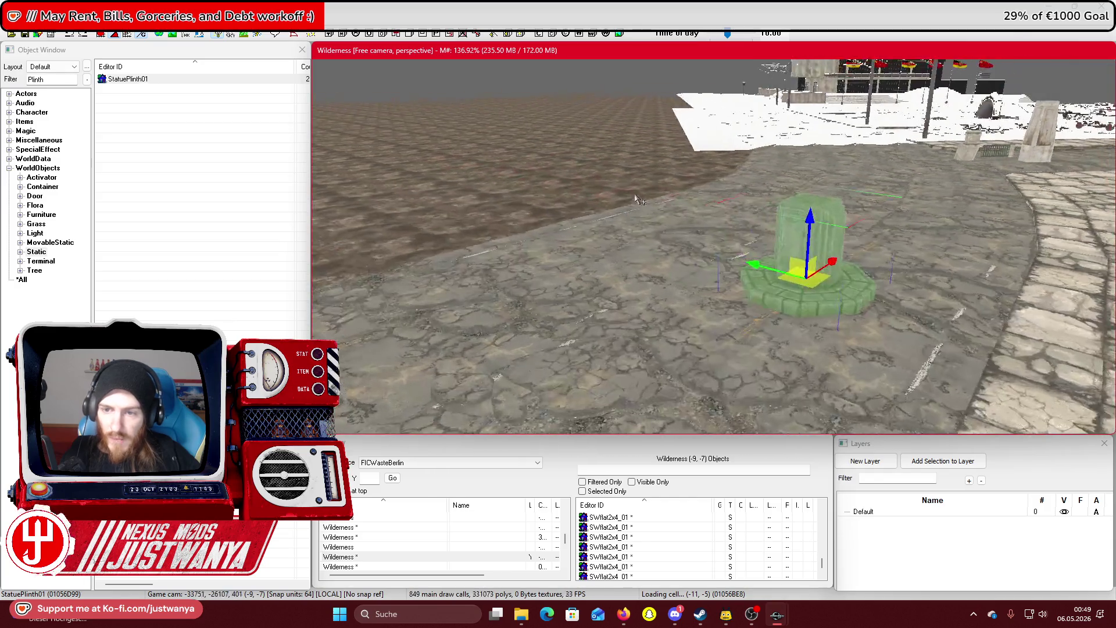
{"action": "left_click_drag", "start_coordinate": [574, 166], "coordinate": [733, 200]}
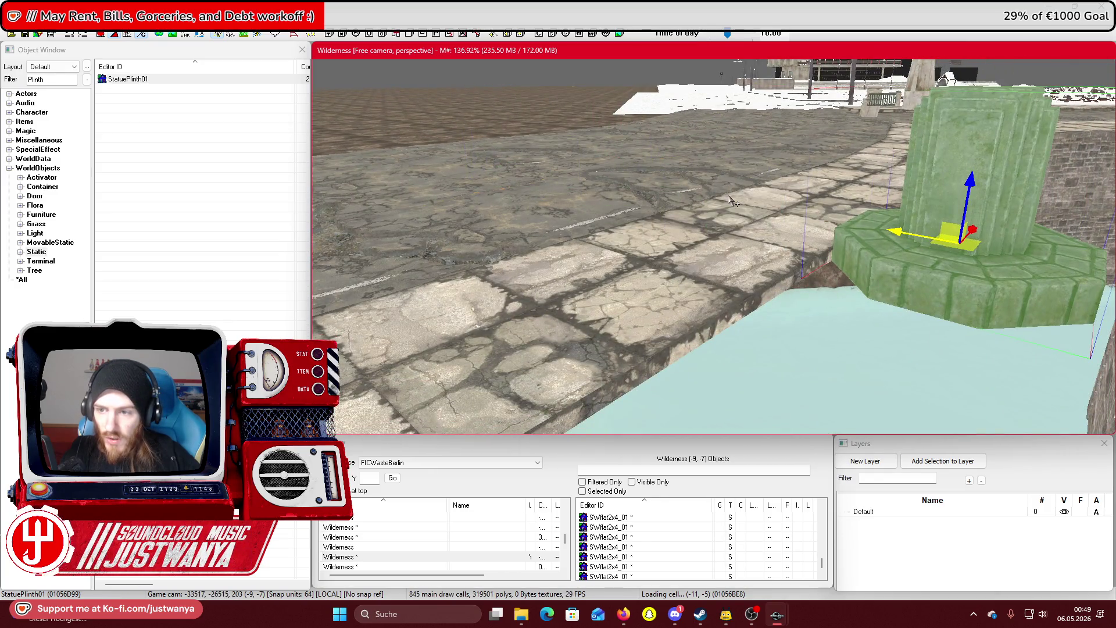
{"action": "key", "text": "ctrl+z"}
{"action": "key", "text": "ctrl+z"}
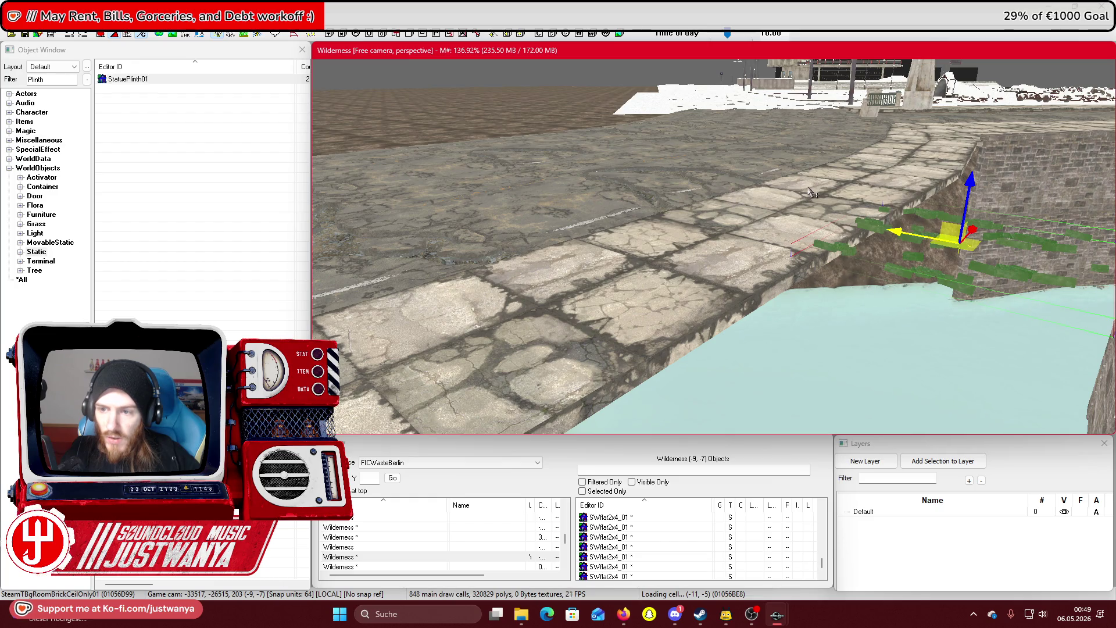
{"action": "key", "text": "ctrl+y"}
{"action": "scroll", "coordinate": [916, 139], "scroll_direction": "up", "scroll_amount": 4}
{"action": "mouse_move", "coordinate": [598, 219]}
{"action": "left_mouse_down"}
{"action": "mouse_move", "coordinate": [802, 303]}
{"action": "mouse_move", "coordinate": [876, 368]}
{"action": "mouse_move", "coordinate": [870, 351]}
{"action": "left_mouse_up"}
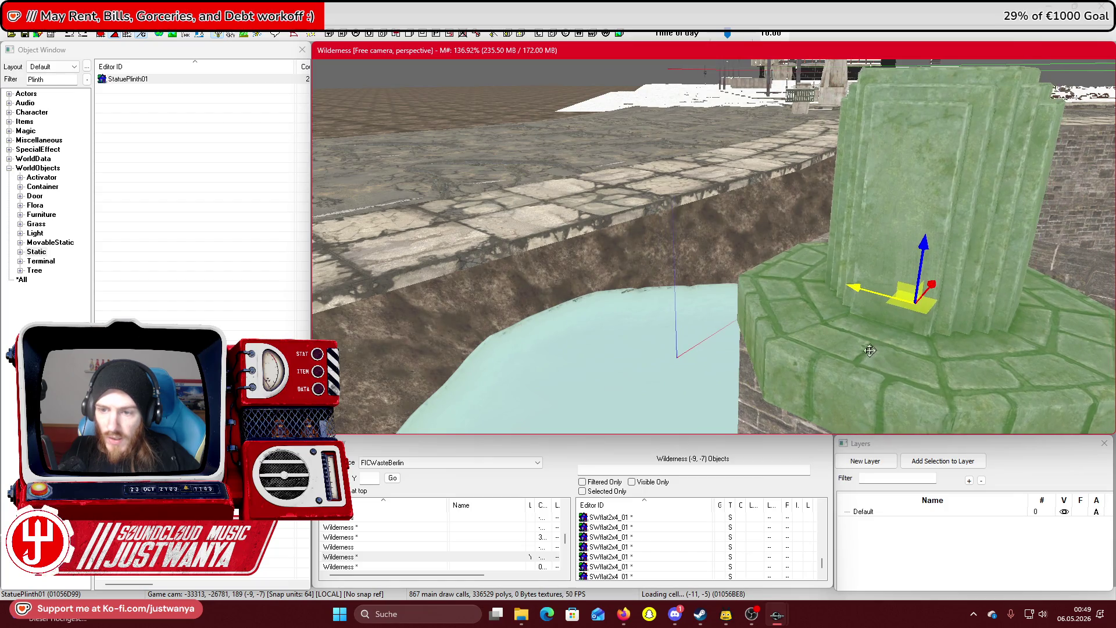
{"action": "key", "text": "shift"}
{"action": "key", "text": "shift"}
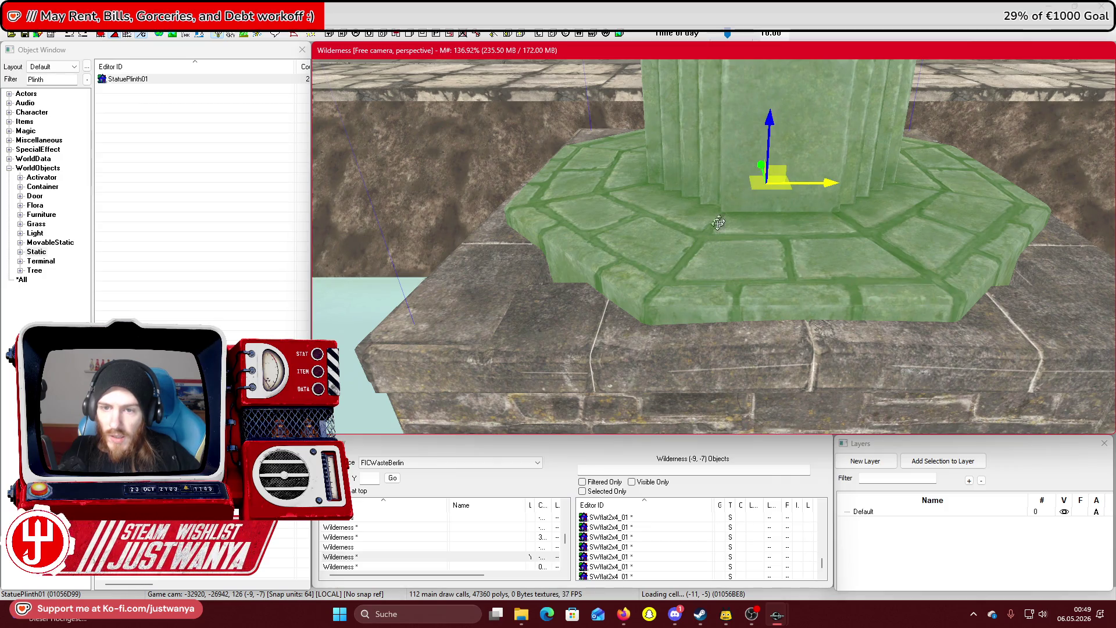
{"action": "key", "text": "shift"}
{"action": "key", "text": "shift"}
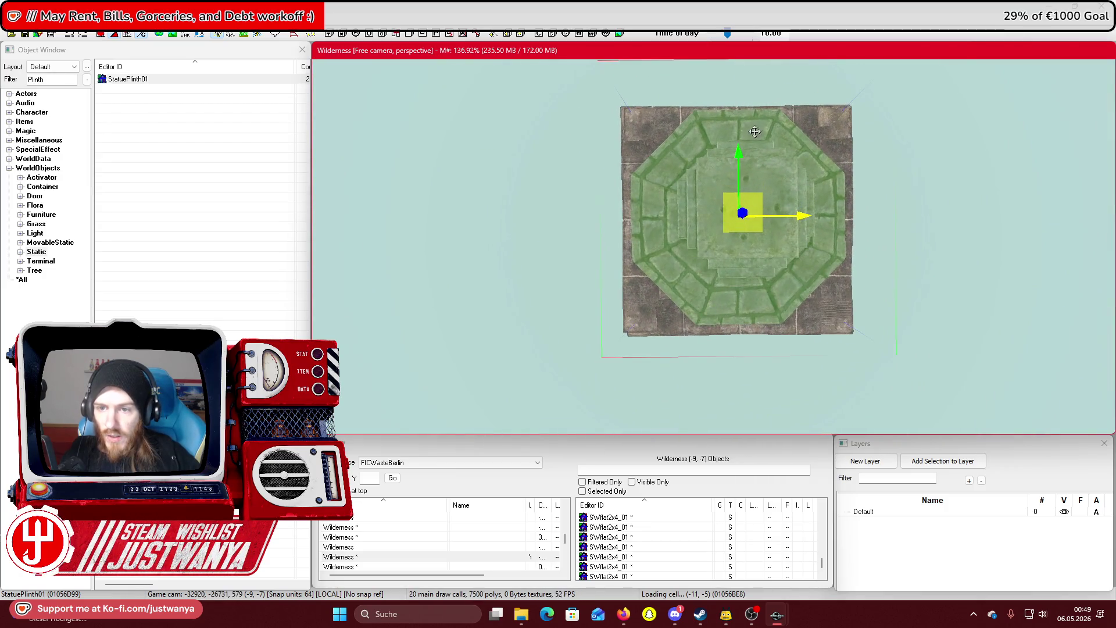
{"action": "key", "text": "shift"}
{"action": "key", "text": "shift"}
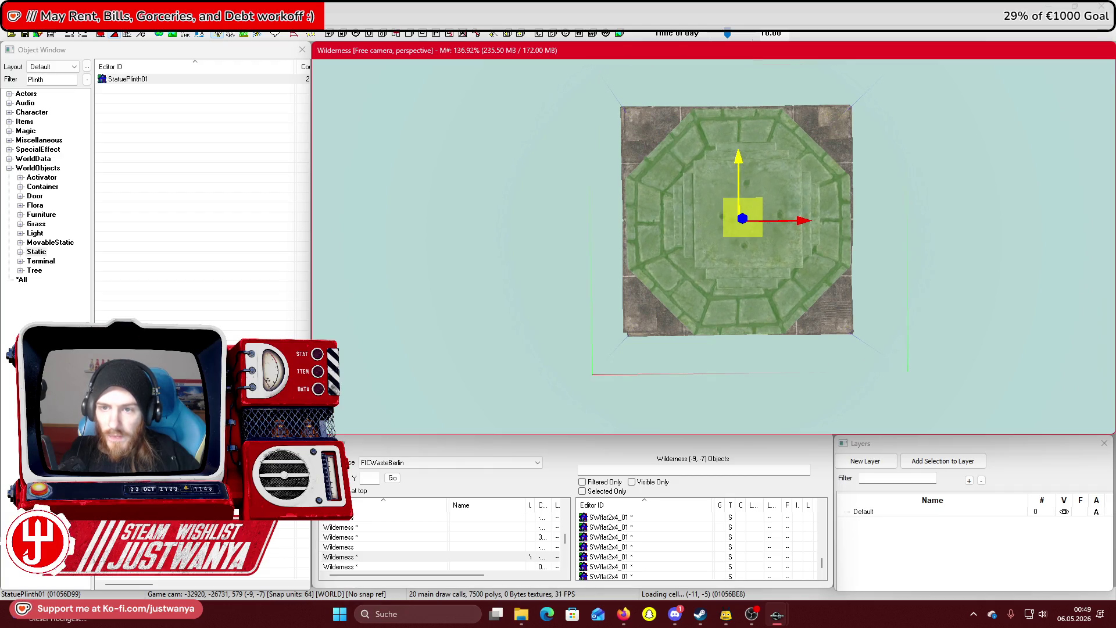
{"action": "key", "text": "shift"}
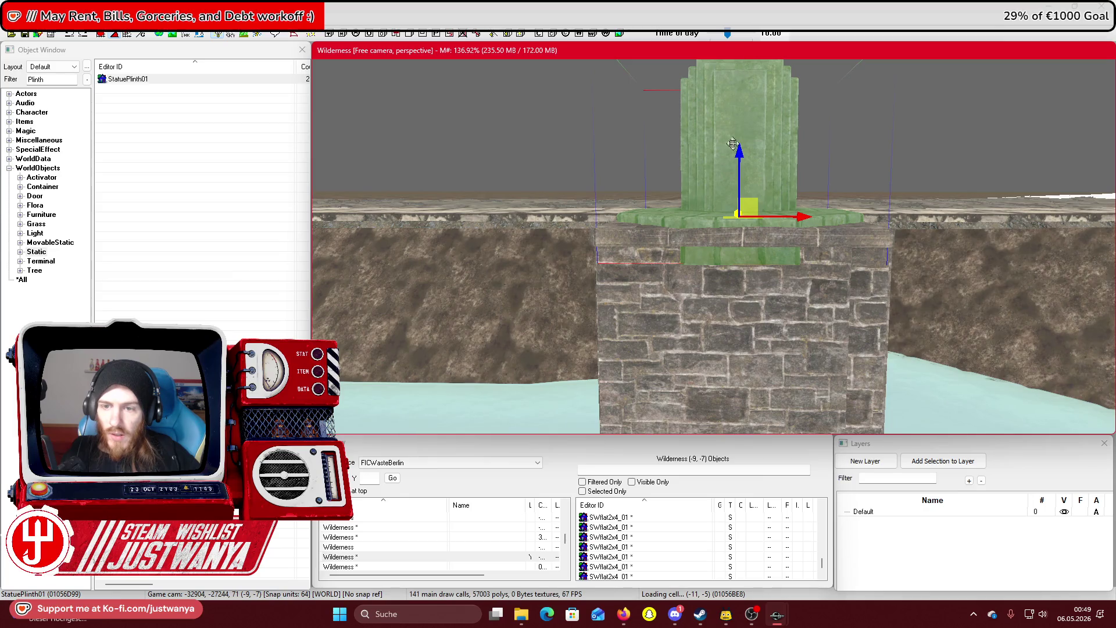
{"action": "key", "text": "shift"}
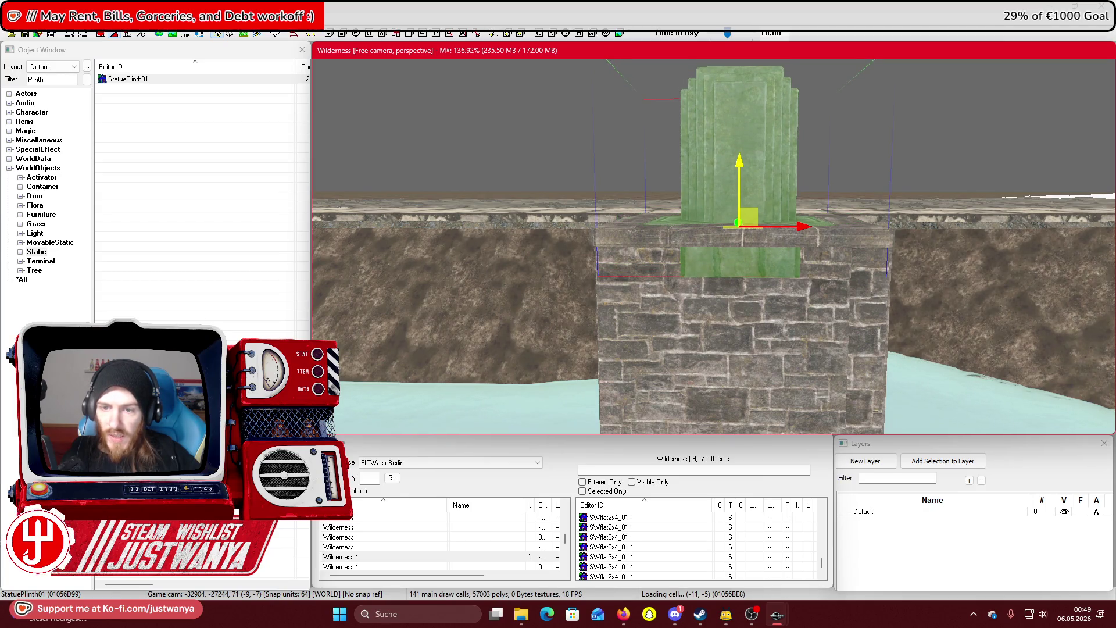
{"action": "key", "text": "shift"}
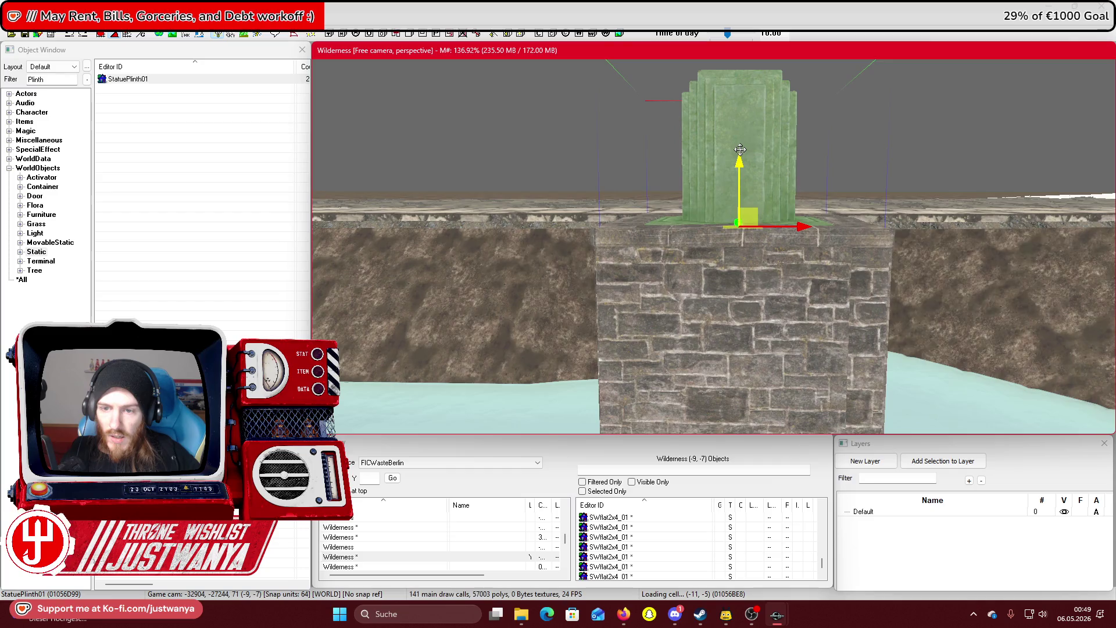
{"action": "key", "text": "shift"}
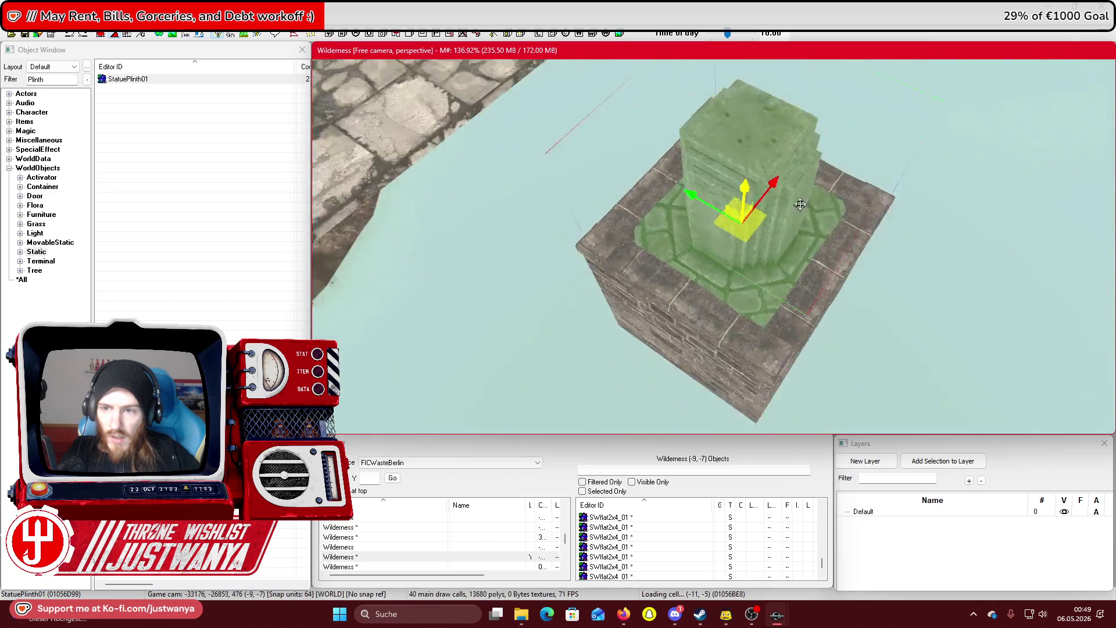
{"action": "key", "text": "shift"}
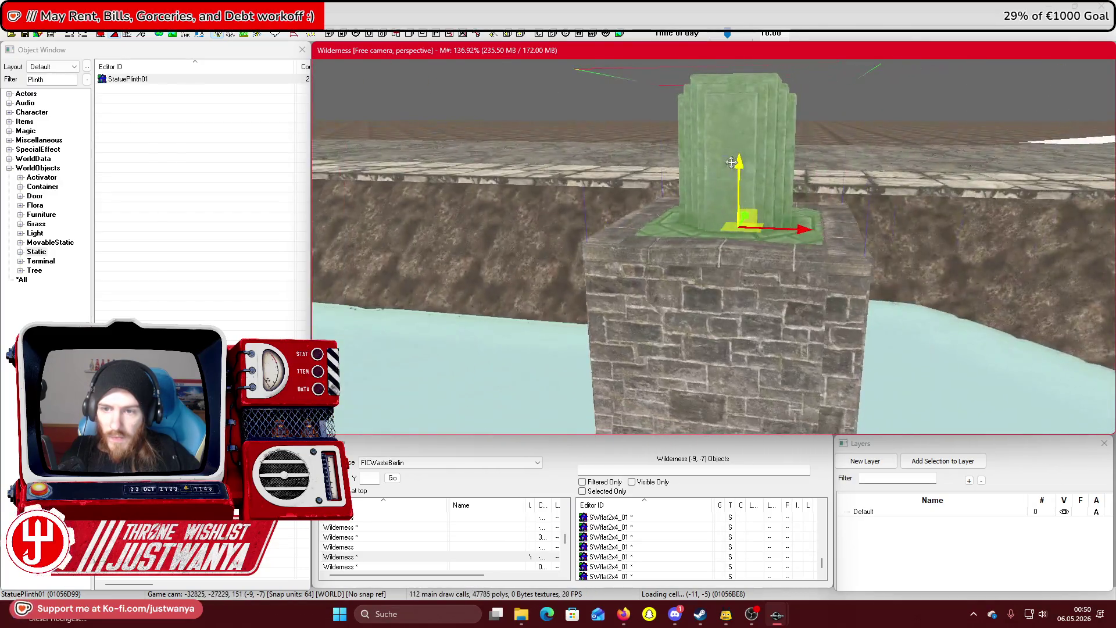
{"action": "key", "text": "shift"}
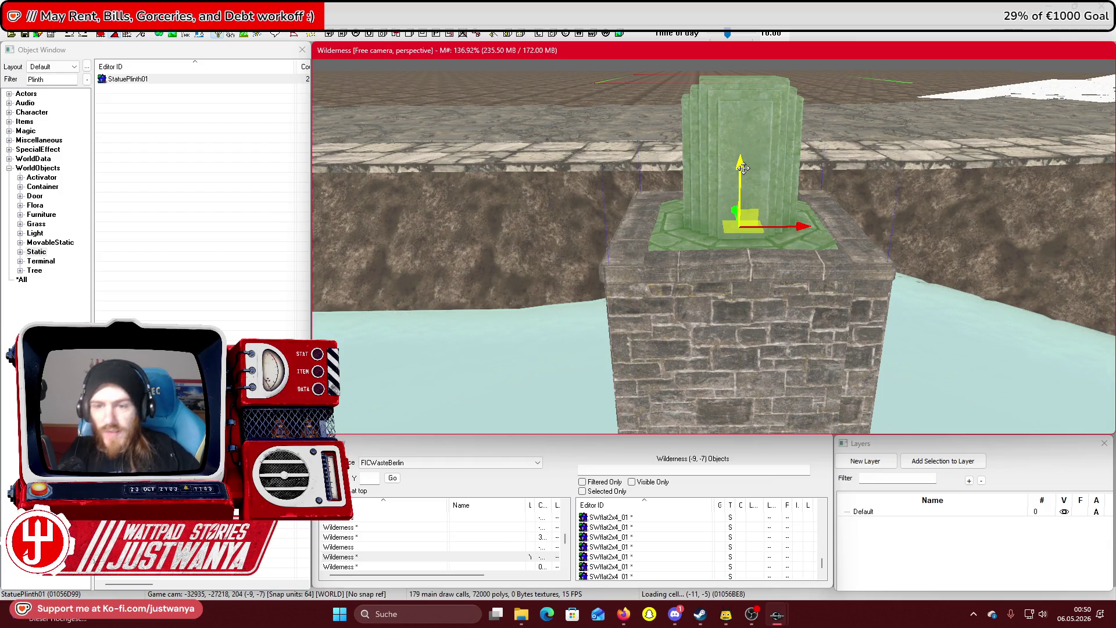
Scale up the StatuePlinth01 and drag a duplicate of it left off the pier
{"action": "mouse_move", "coordinate": [741, 168]}
{"action": "left_mouse_down"}
{"action": "mouse_move", "coordinate": [767, 221]}
{"action": "mouse_move", "coordinate": [846, 178]}
{"action": "left_mouse_up"}
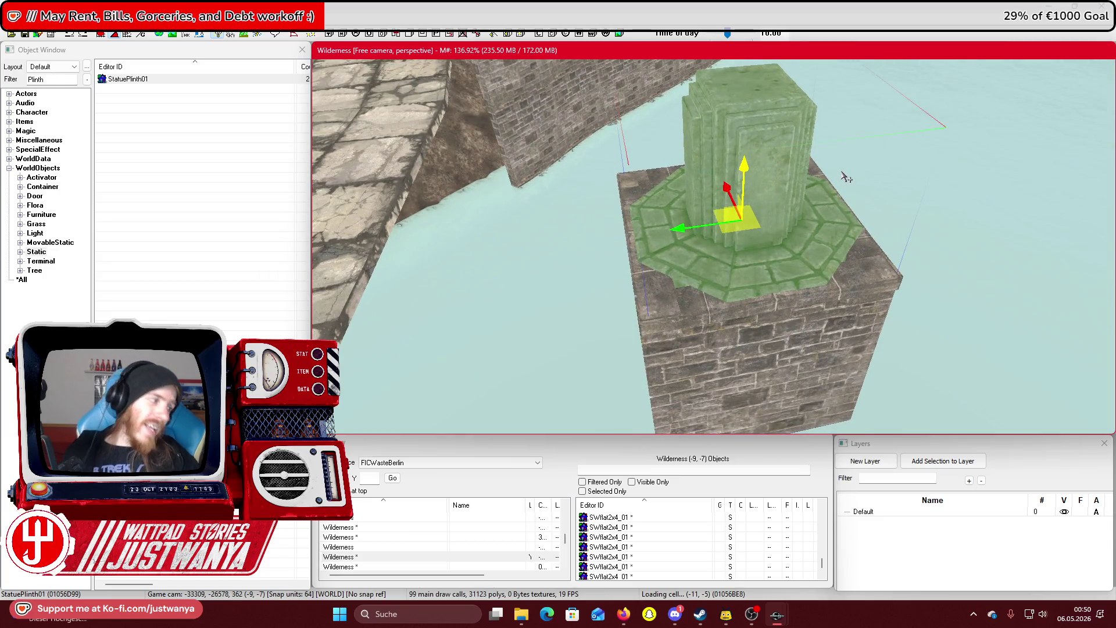
{"action": "mouse_move", "coordinate": [846, 178]}
{"action": "left_mouse_down"}
{"action": "mouse_move", "coordinate": [860, 209]}
{"action": "mouse_move", "coordinate": [876, 167]}
{"action": "mouse_move", "coordinate": [866, 197]}
{"action": "mouse_move", "coordinate": [829, 159]}
{"action": "mouse_move", "coordinate": [758, 152]}
{"action": "left_mouse_up"}
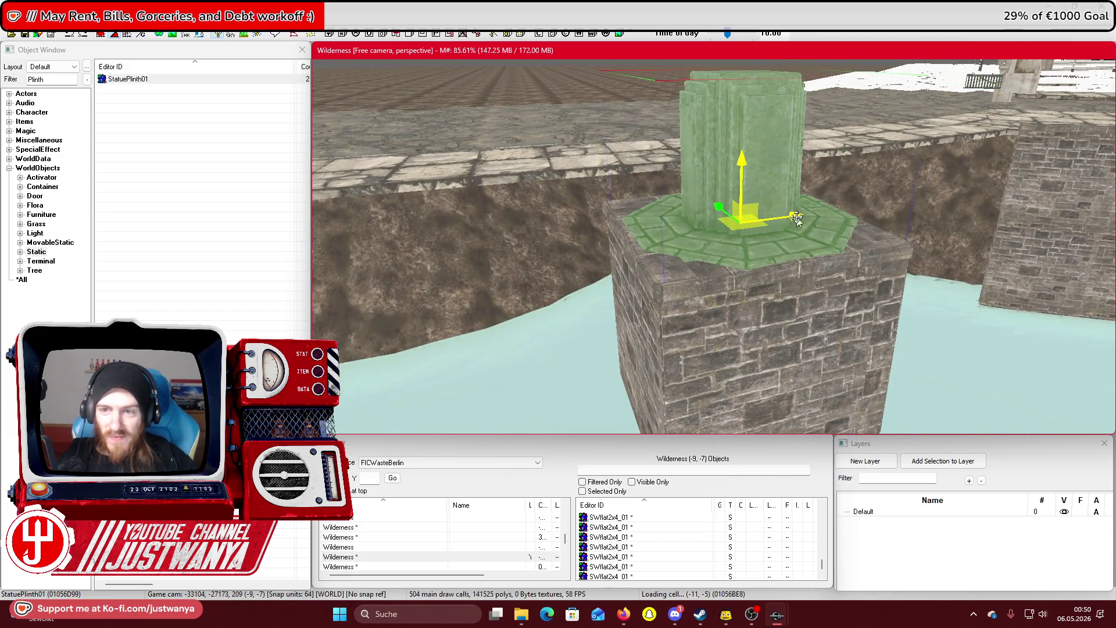
{"action": "left_click_drag", "start_coordinate": [797, 217], "coordinate": [517, 233]}
{"action": "scroll", "coordinate": [599, 205], "scroll_direction": "up", "scroll_amount": 5}
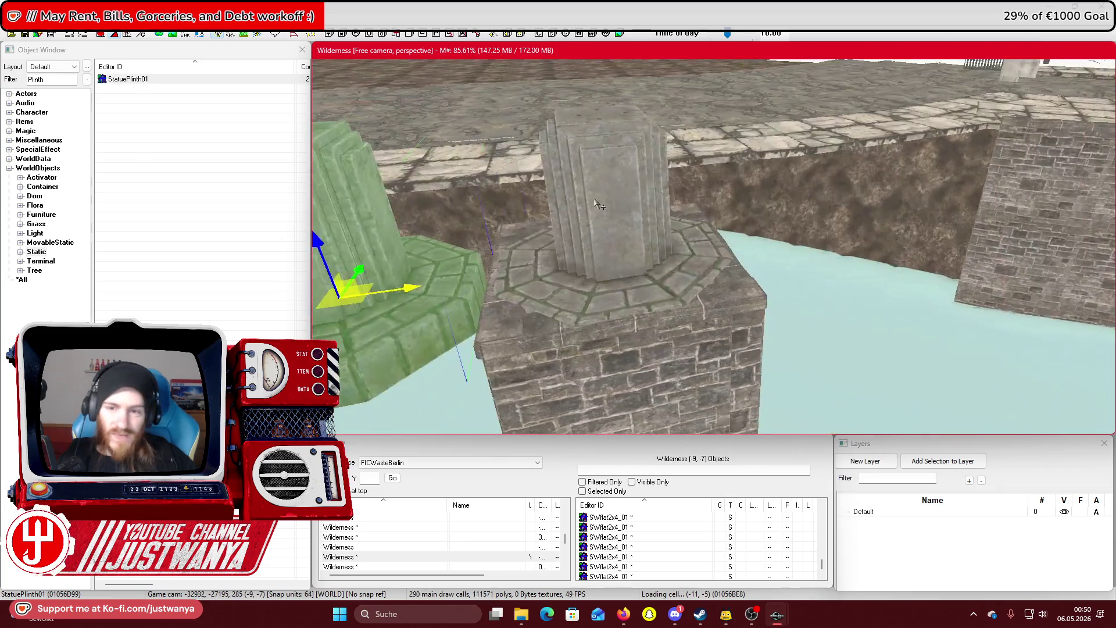
{"action": "left_click_drag", "start_coordinate": [599, 205], "coordinate": [620, 197]}
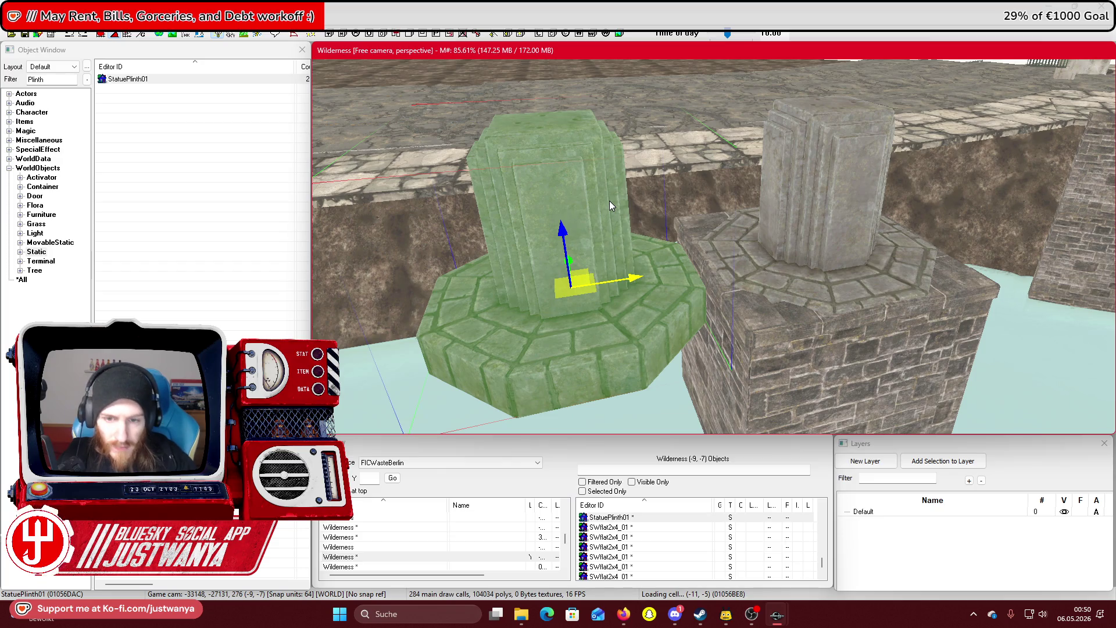
Cycle the copied plinth's model through station wagons, a standpipe and other objects to a brick piece
{"action": "key", "text": "ctrl+z"}
{"action": "key", "text": "ctrl+z"}
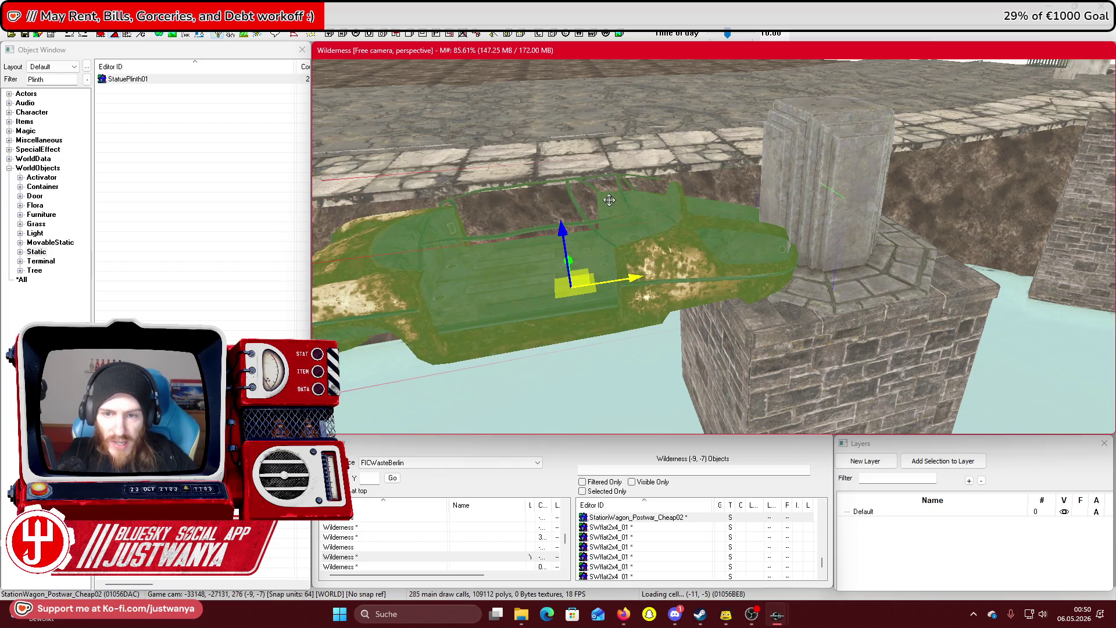
{"action": "key", "text": "ctrl+z"}
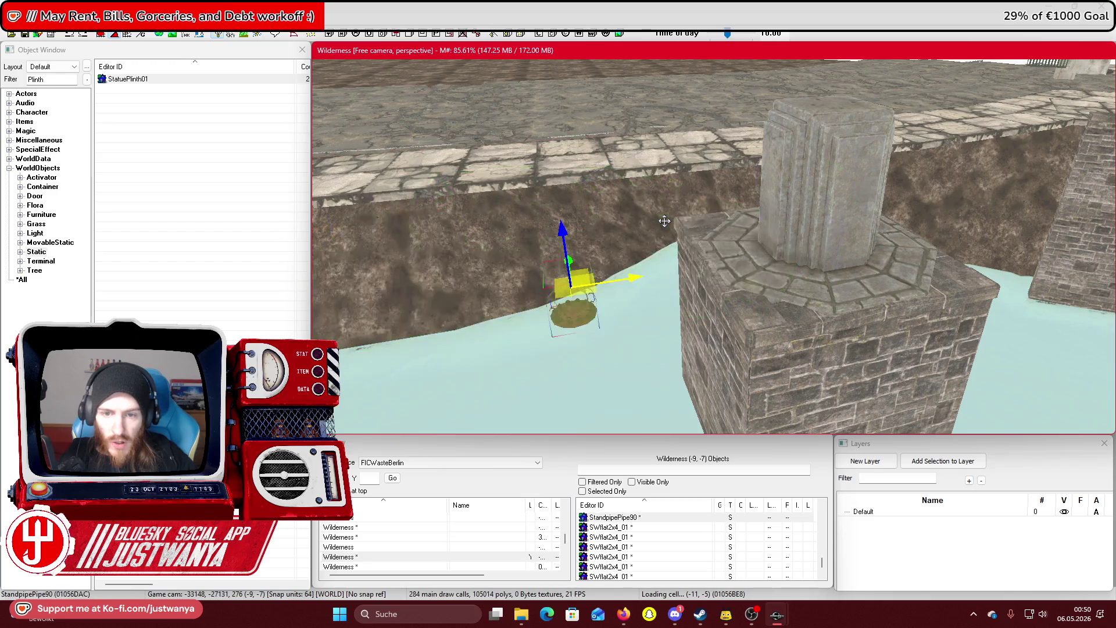
{"action": "key", "text": "ctrl+z"}
{"action": "key", "text": "ctrl+z"}
{"action": "key", "text": "ctrl+z"}
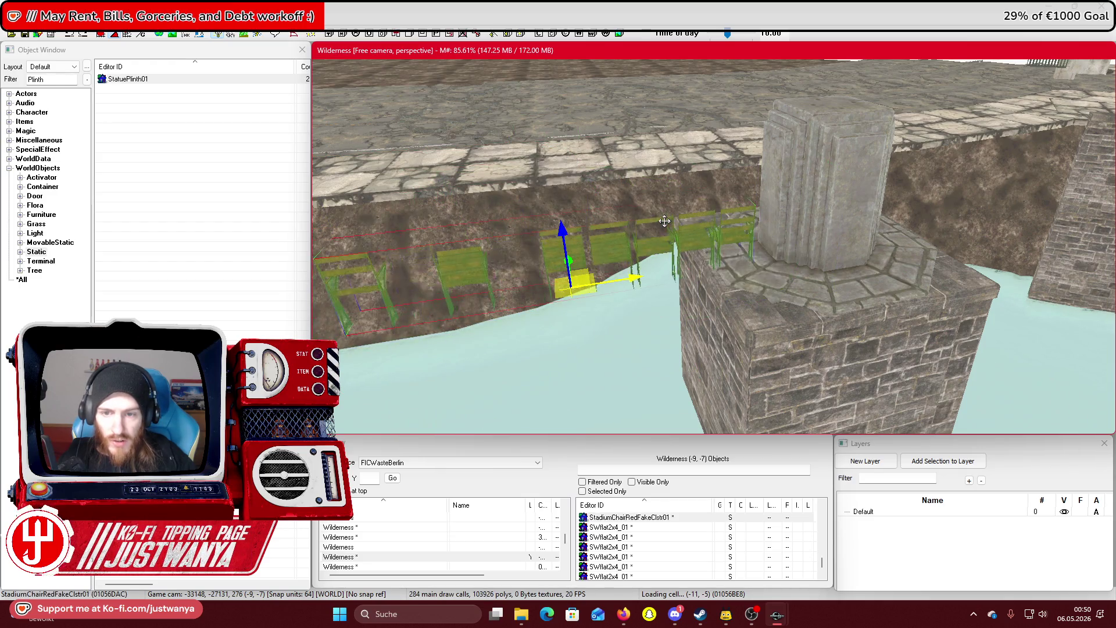
{"action": "key", "text": "ctrl+z"}
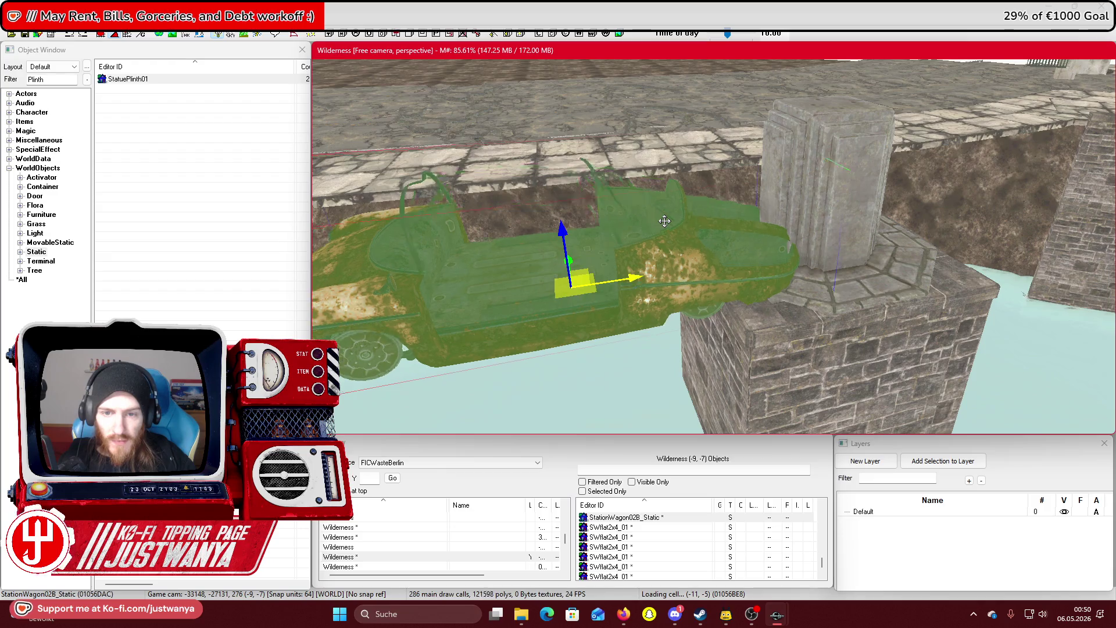
{"action": "key", "text": "ctrl+z"}
{"action": "key", "text": "ctrl+z"}
{"action": "key", "text": "ctrl+z"}
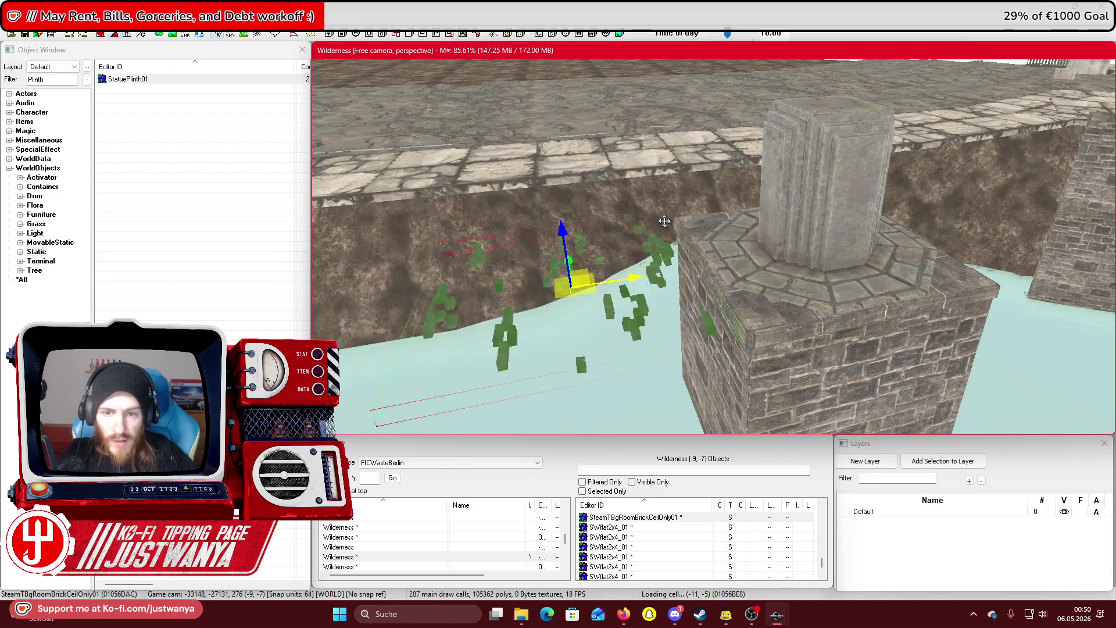
{"action": "key", "text": "ctrl+z"}
{"action": "key", "text": "ctrl+z"}
{"action": "key", "text": "ctrl+z"}
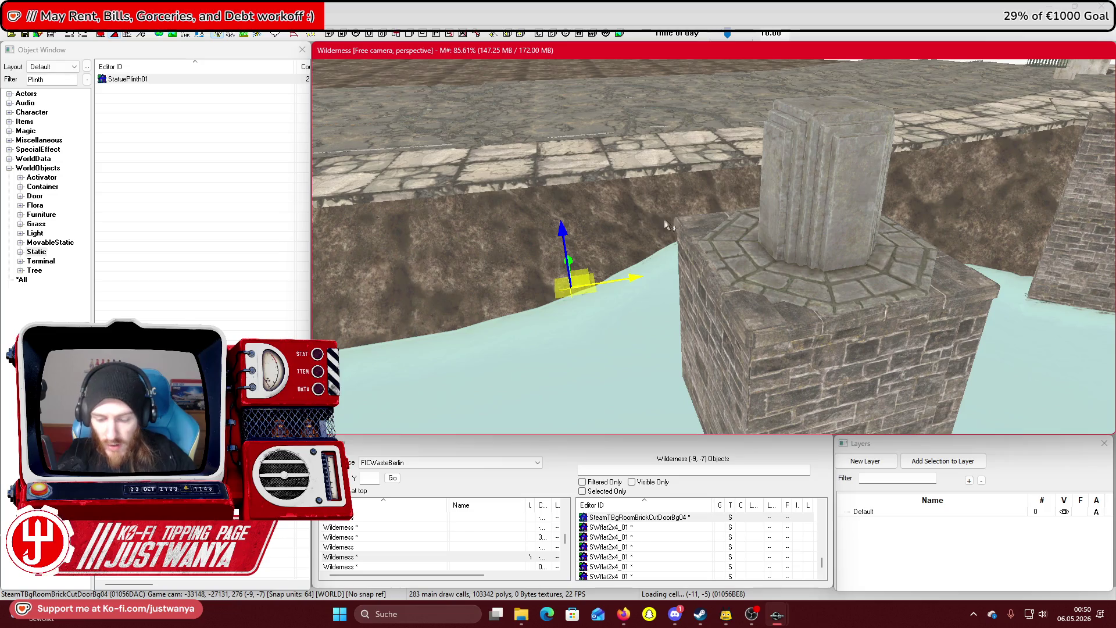
{"action": "left_click", "coordinate": [211, 129]}
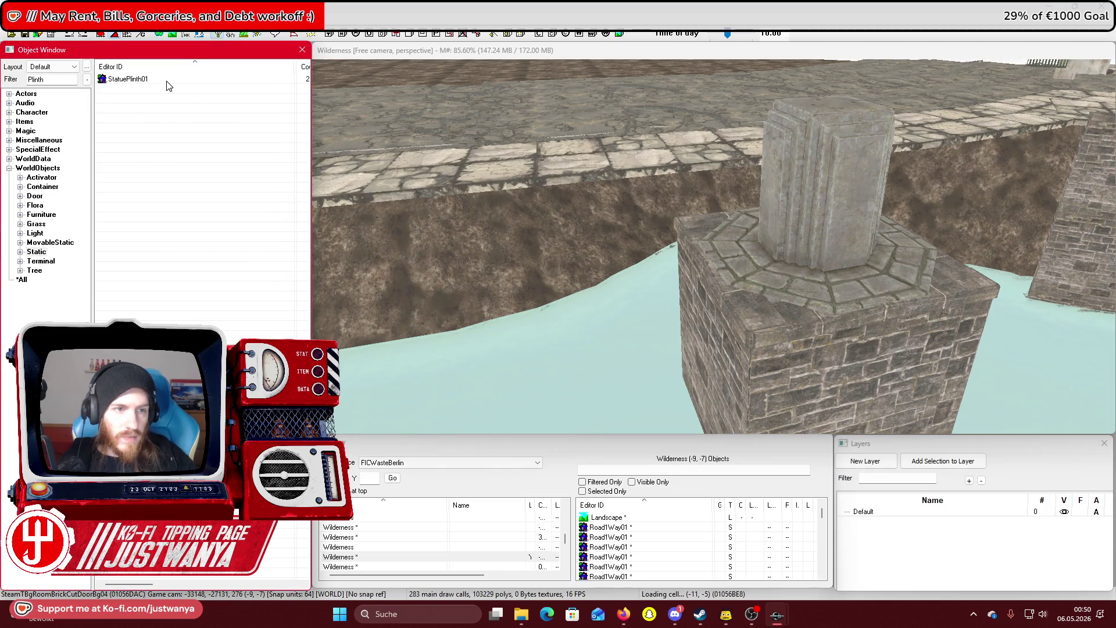
{"action": "left_click_drag", "start_coordinate": [75, 80], "coordinate": [10, 83]}
{"action": "type", "text": "Statue"}
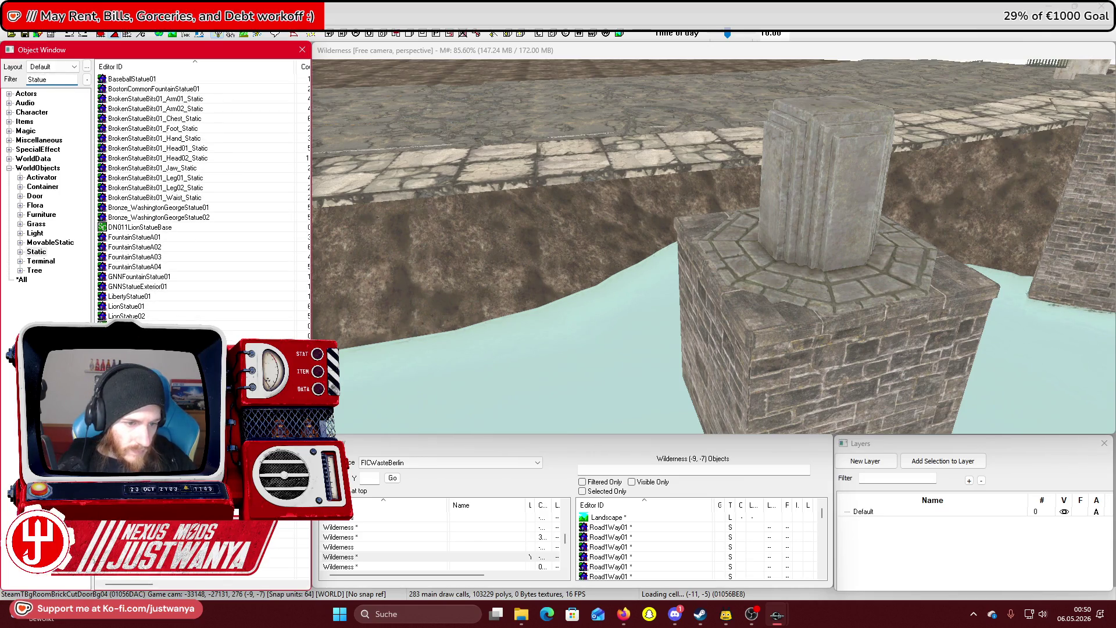
{"action": "double_click", "coordinate": [145, 395]}
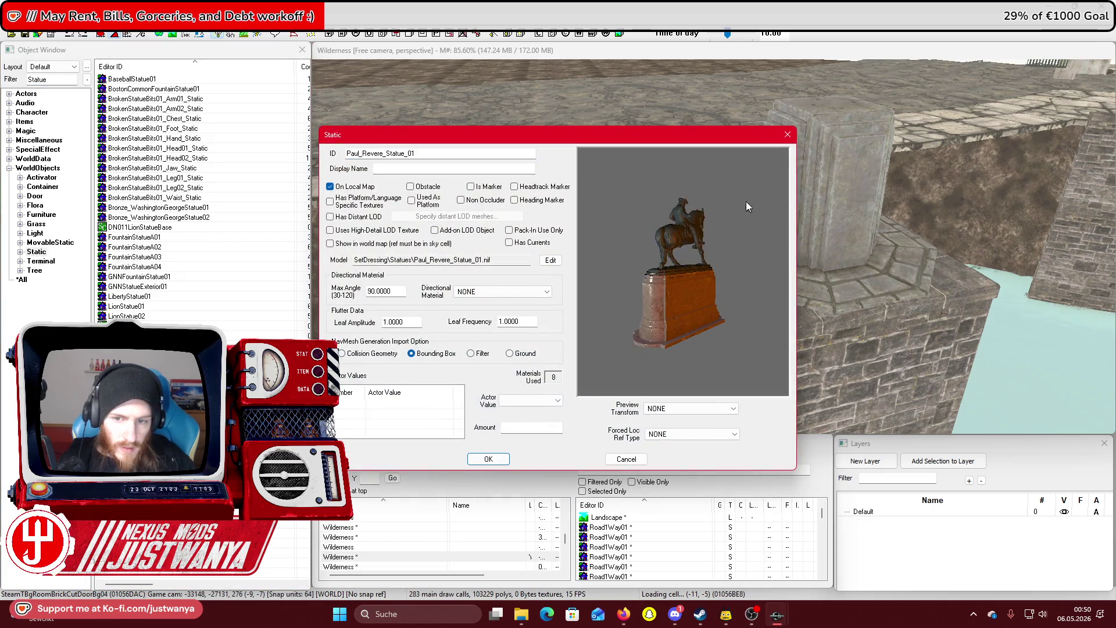
{"action": "left_click", "coordinate": [787, 135]}
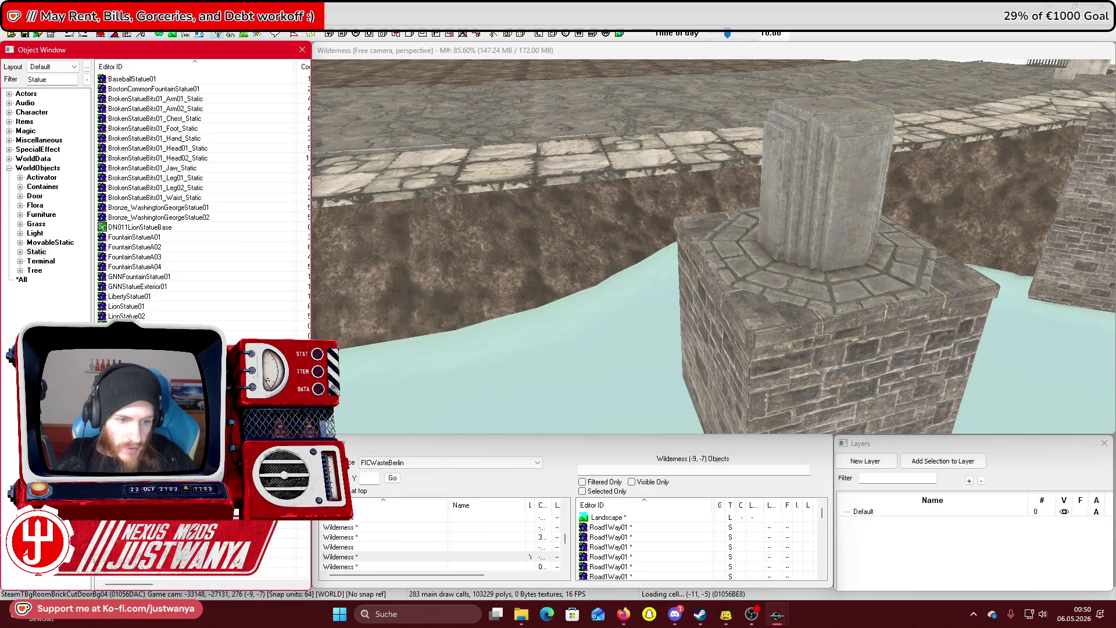
{"action": "double_click", "coordinate": [146, 415]}
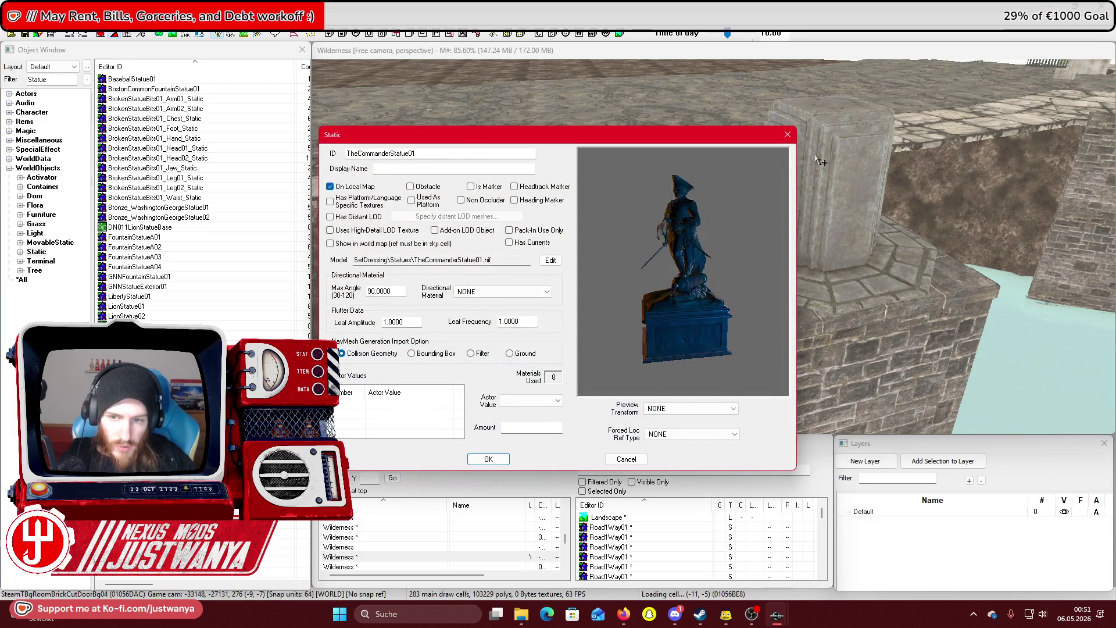
{"action": "key", "text": "Escape"}
{"action": "double_click", "coordinate": [145, 425]}
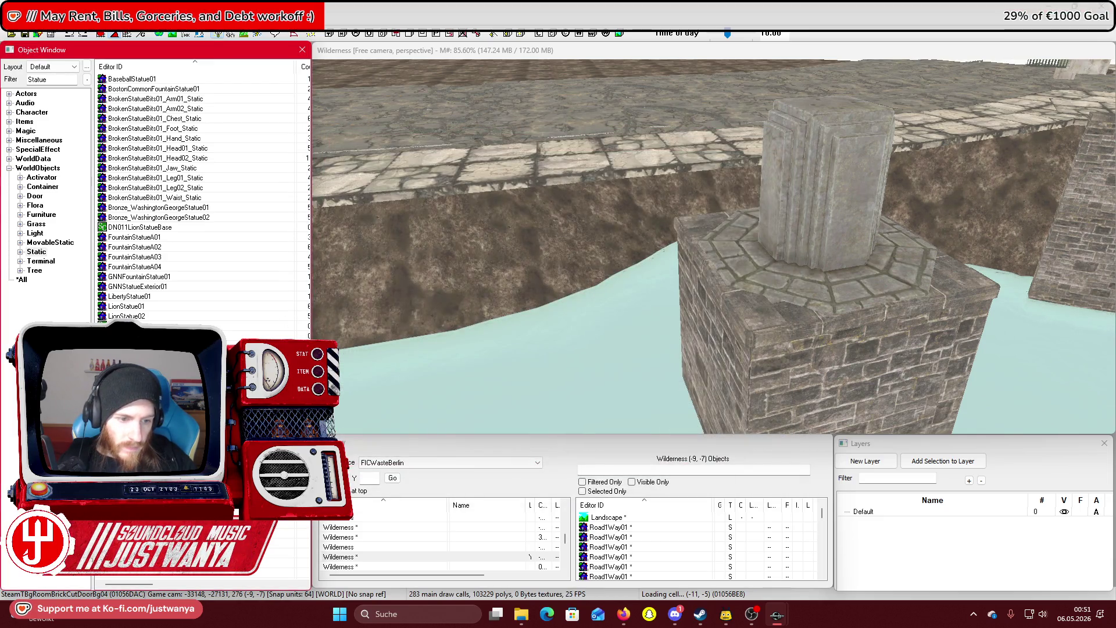
{"action": "left_click", "coordinate": [788, 135]}
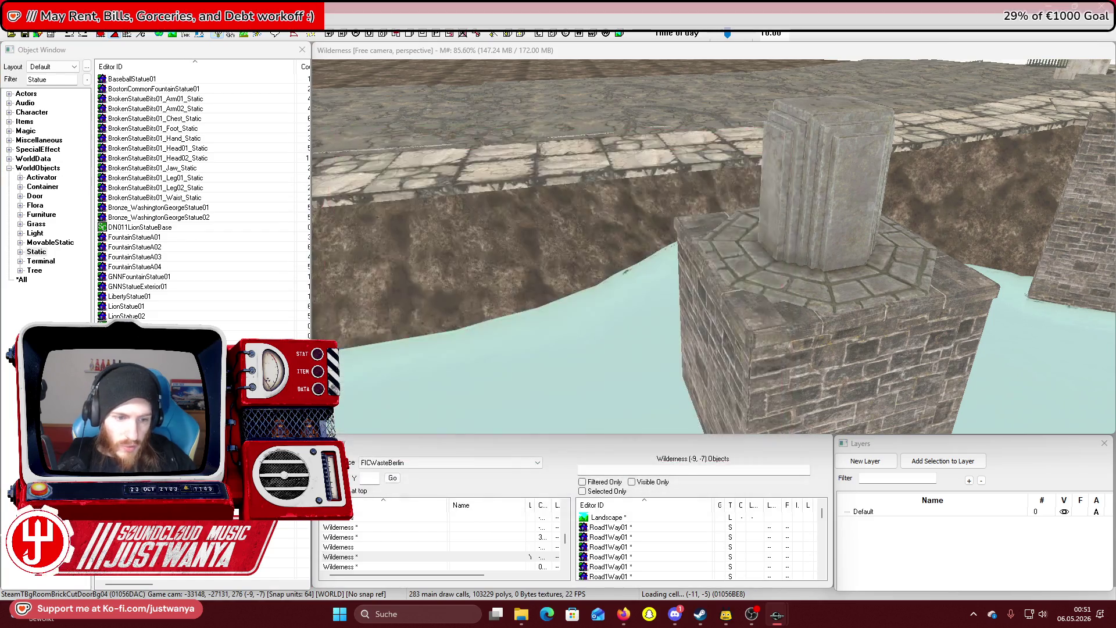
{"action": "double_click", "coordinate": [139, 425]}
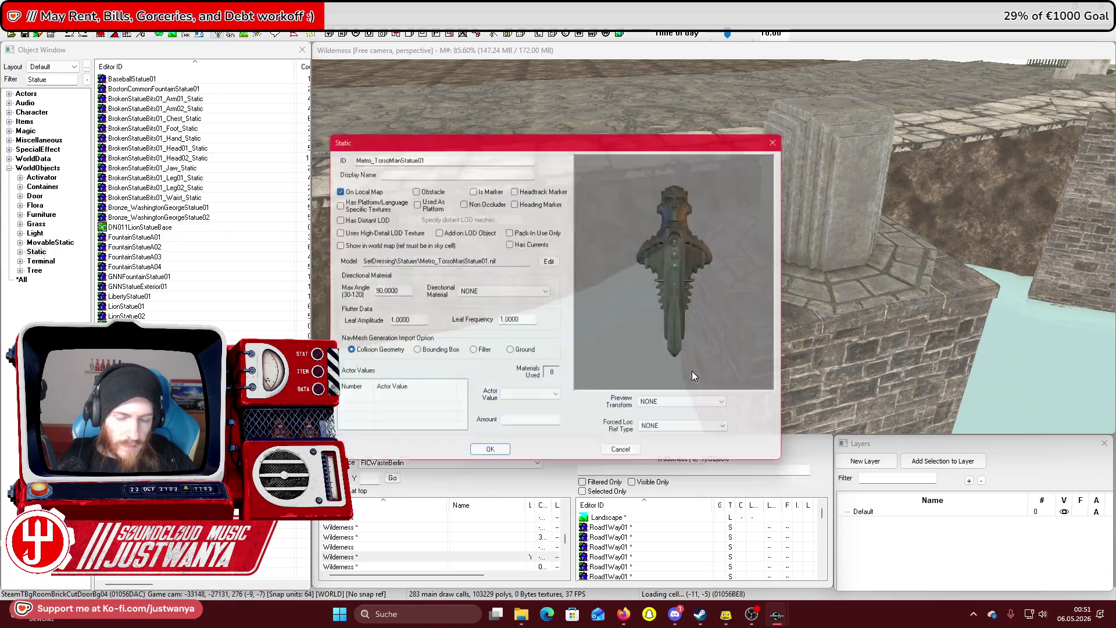
{"action": "left_click", "coordinate": [787, 135]}
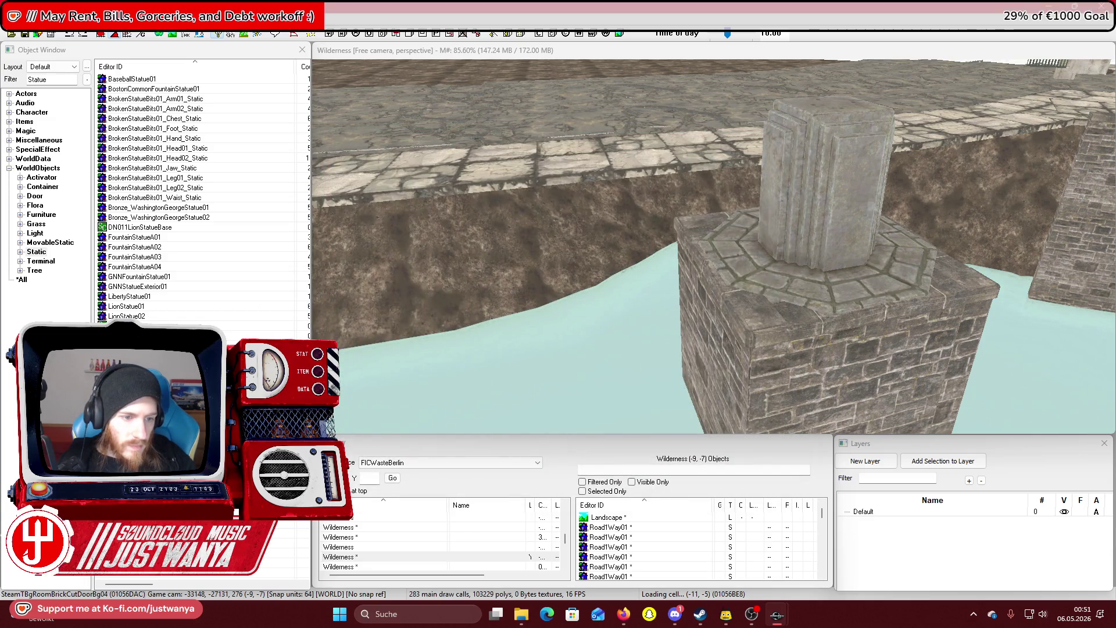
{"action": "double_click", "coordinate": [139, 435]}
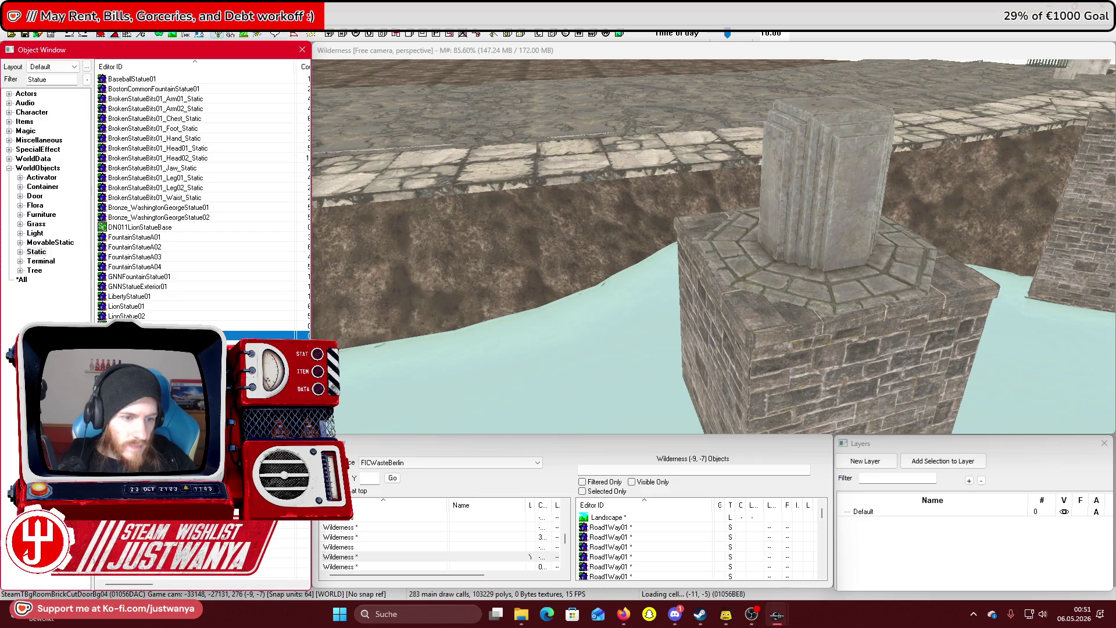
{"action": "left_click_drag", "start_coordinate": [690, 299], "coordinate": [734, 222]}
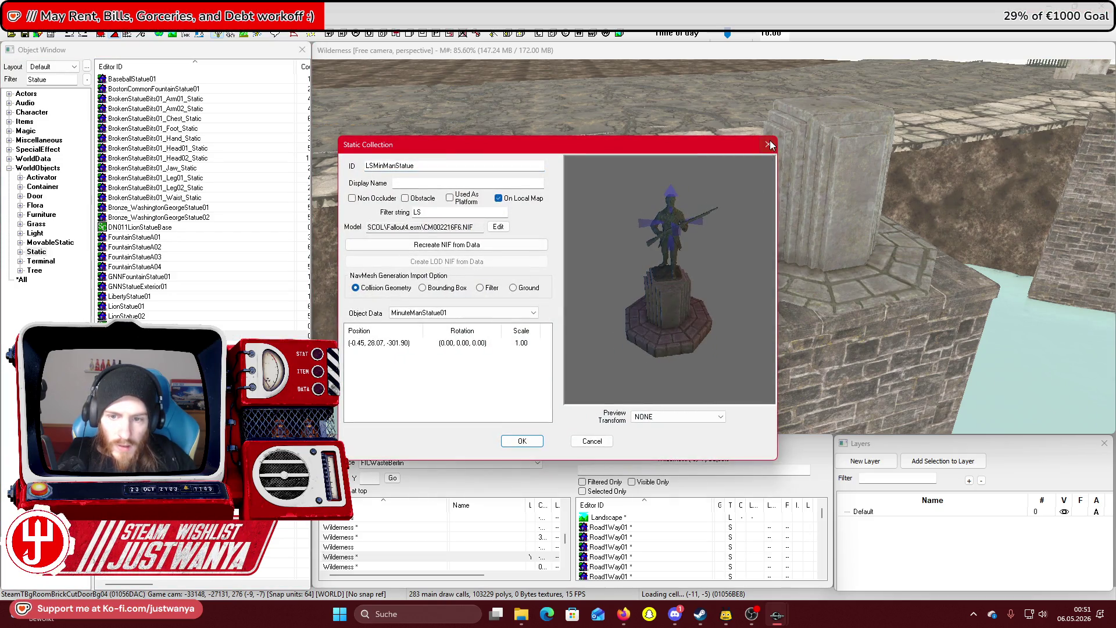
{"action": "left_click", "coordinate": [769, 145]}
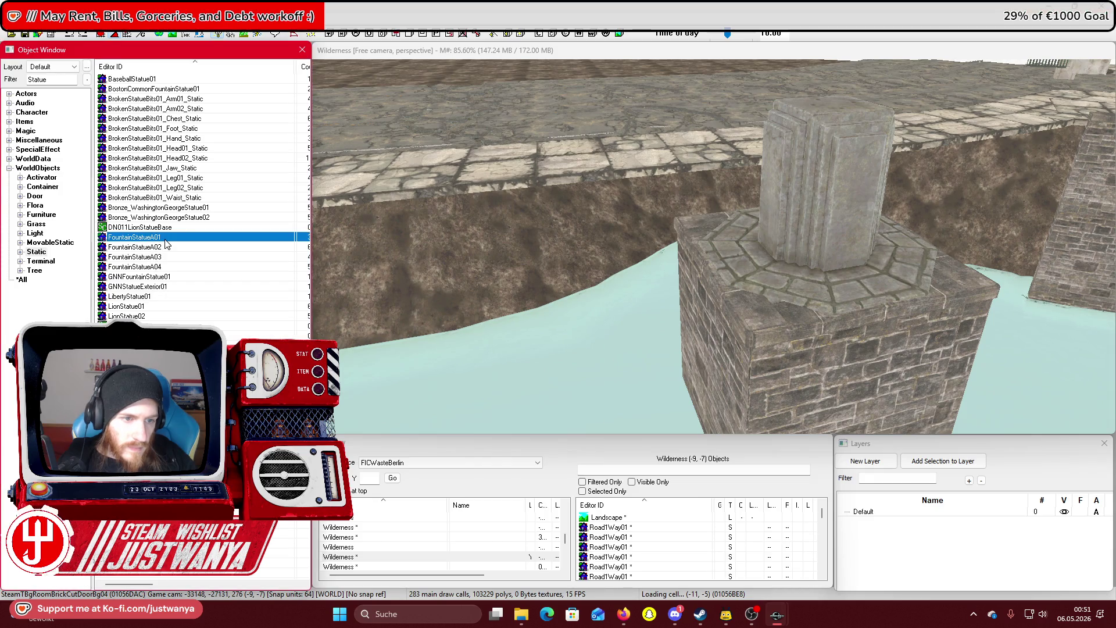
{"action": "double_click", "coordinate": [164, 237]}
{"action": "left_click", "coordinate": [787, 136]}
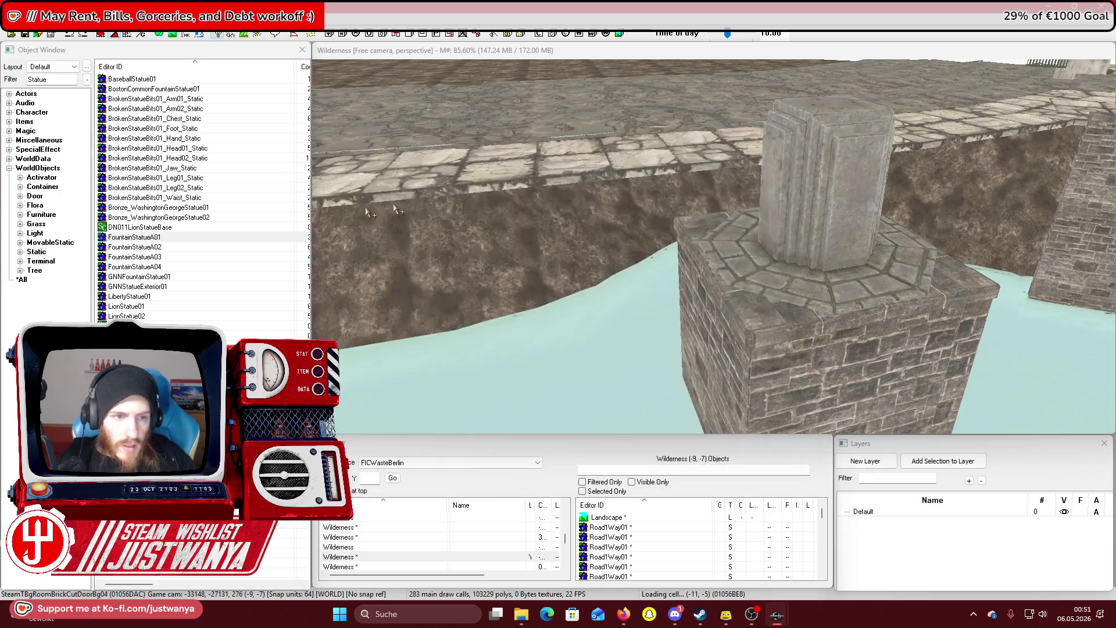
{"action": "double_click", "coordinate": [242, 208]}
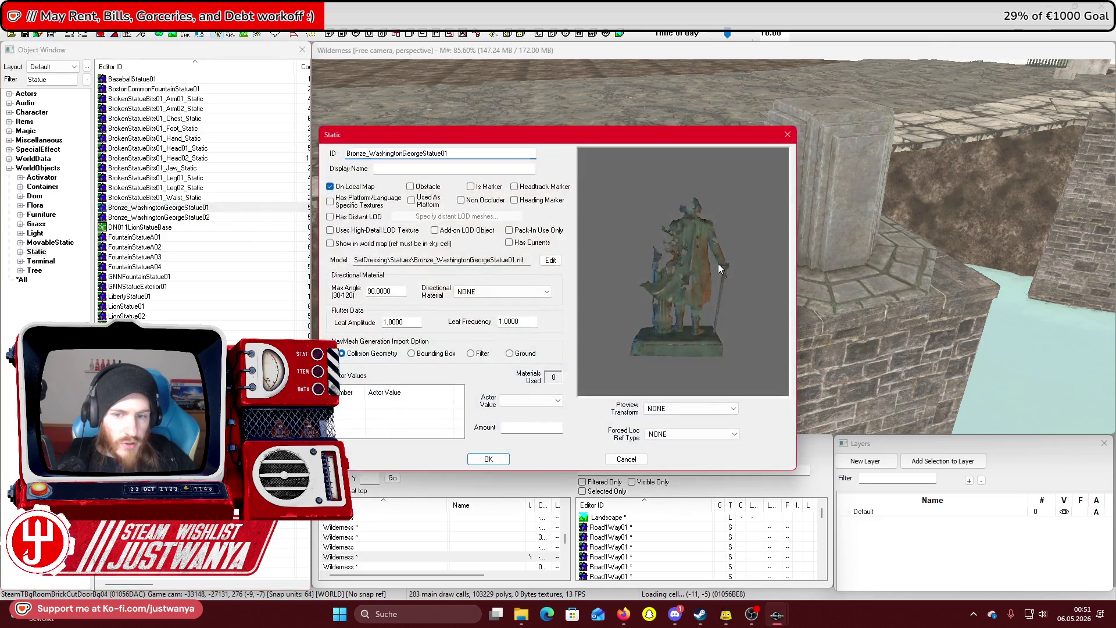
{"action": "left_click", "coordinate": [786, 137]}
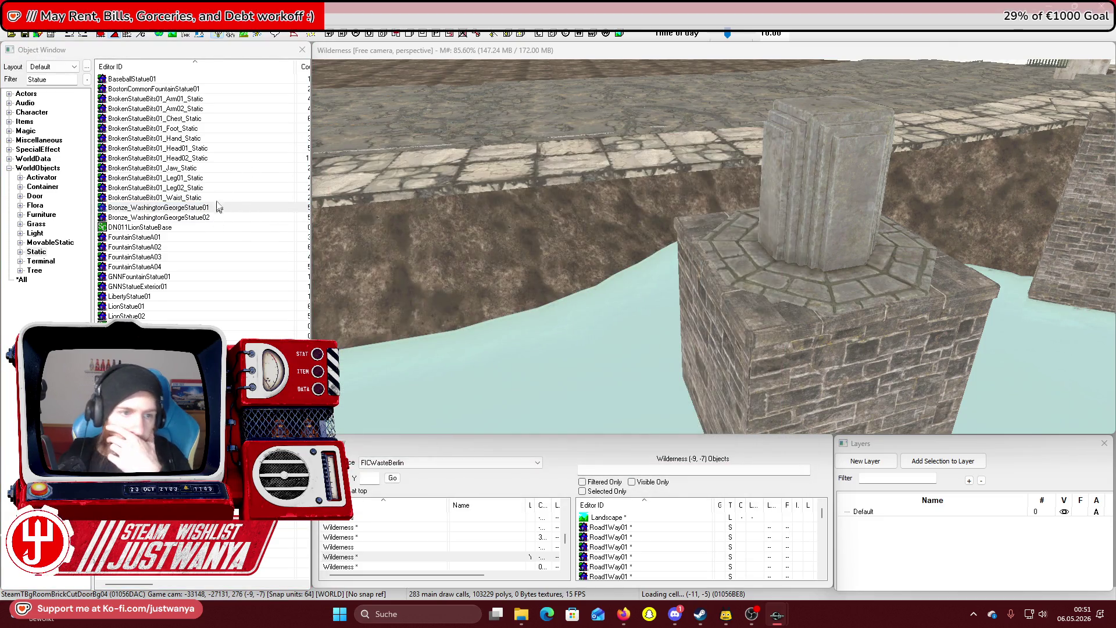
{"action": "double_click", "coordinate": [202, 89]}
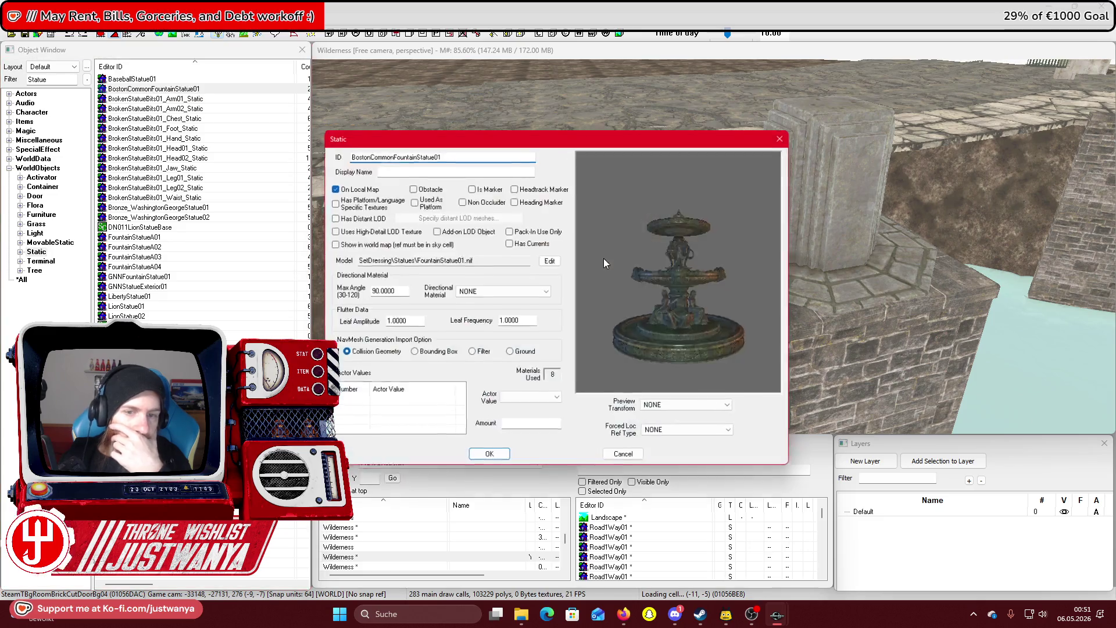
{"action": "left_click_drag", "start_coordinate": [603, 258], "coordinate": [702, 294]}
{"action": "left_click", "coordinate": [787, 135]}
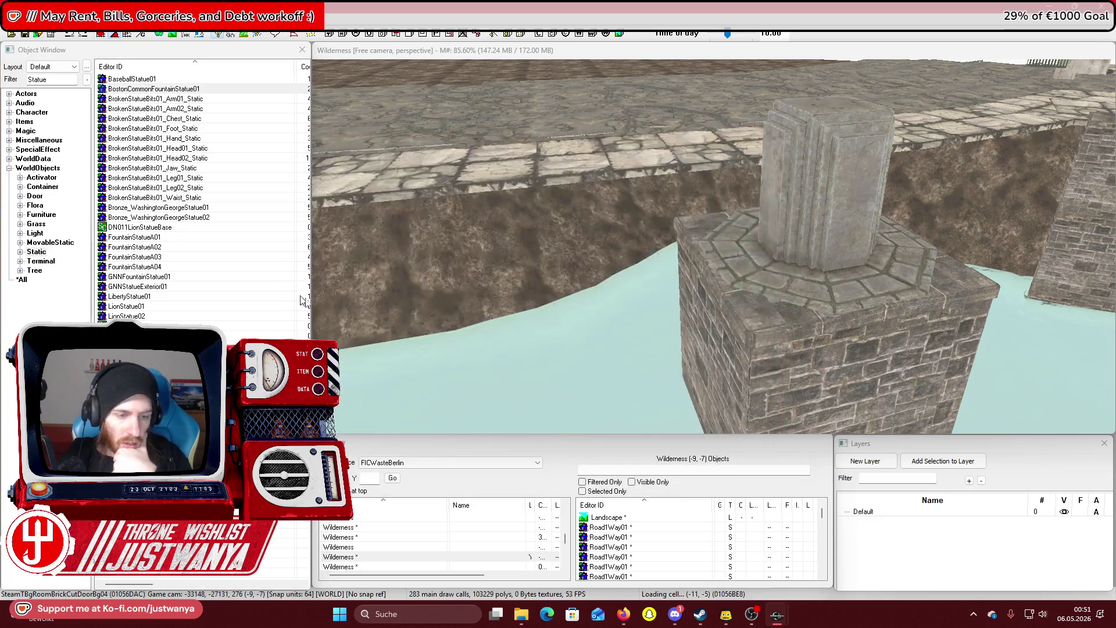
{"action": "left_click", "coordinate": [211, 89]}
{"action": "double_click", "coordinate": [211, 90]}
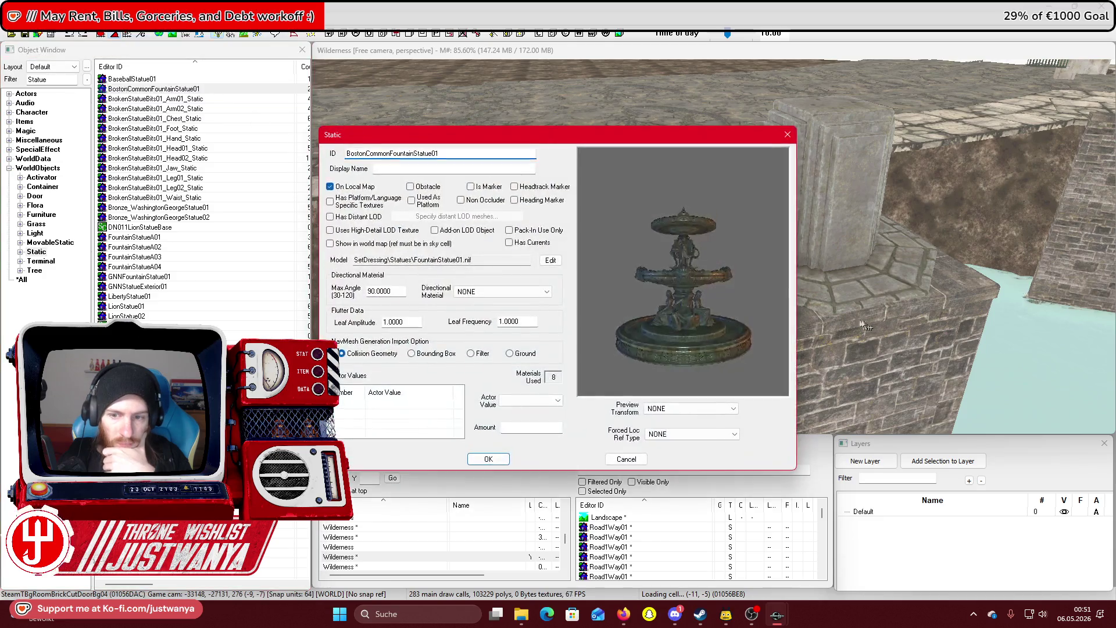
{"action": "left_click", "coordinate": [787, 135]}
{"action": "left_click", "coordinate": [762, 197]}
{"action": "left_click", "coordinate": [785, 356], "text": "ctrl"}
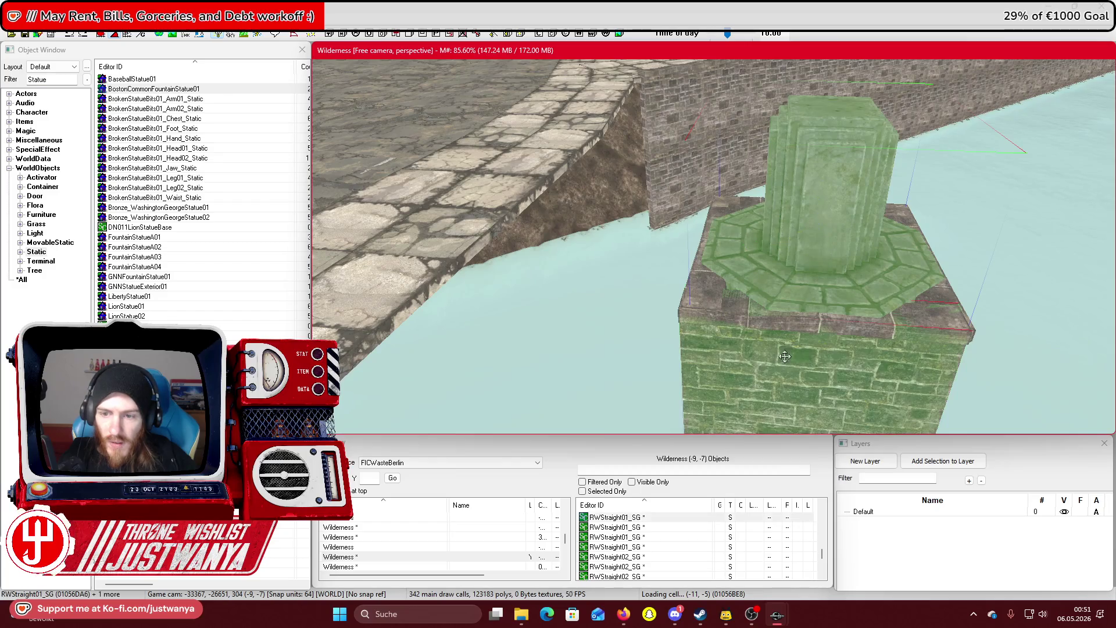
Narrow the pier selection down to the single RWStraight01_SG wall piece
{"action": "left_click", "coordinate": [933, 325], "text": "ctrl"}
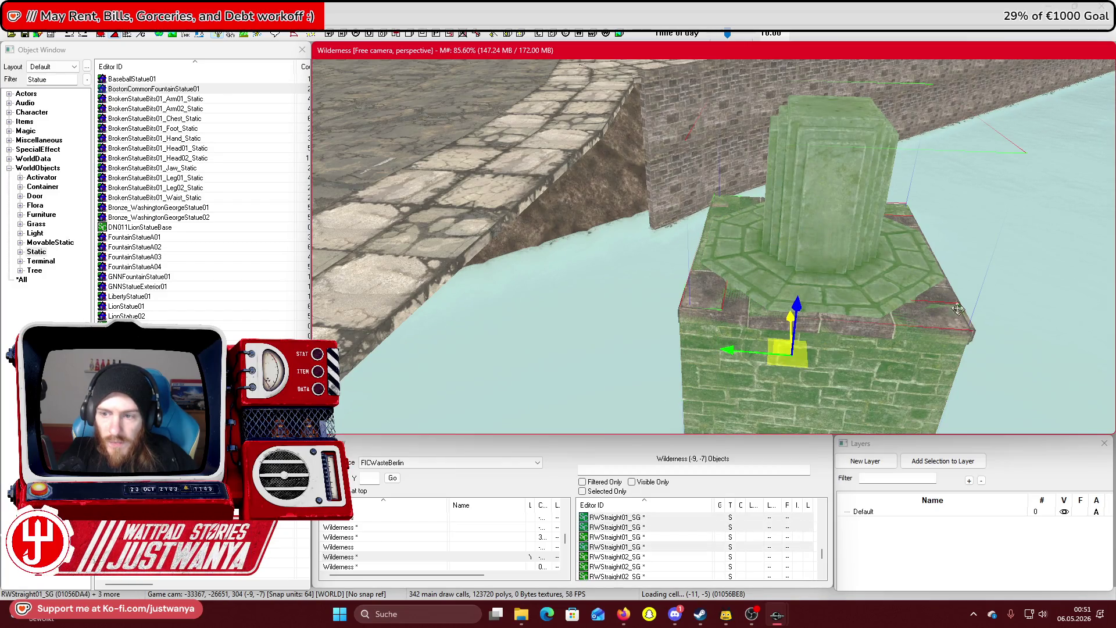
{"action": "left_click", "coordinate": [888, 367], "text": "ctrl"}
{"action": "key", "text": "shift"}
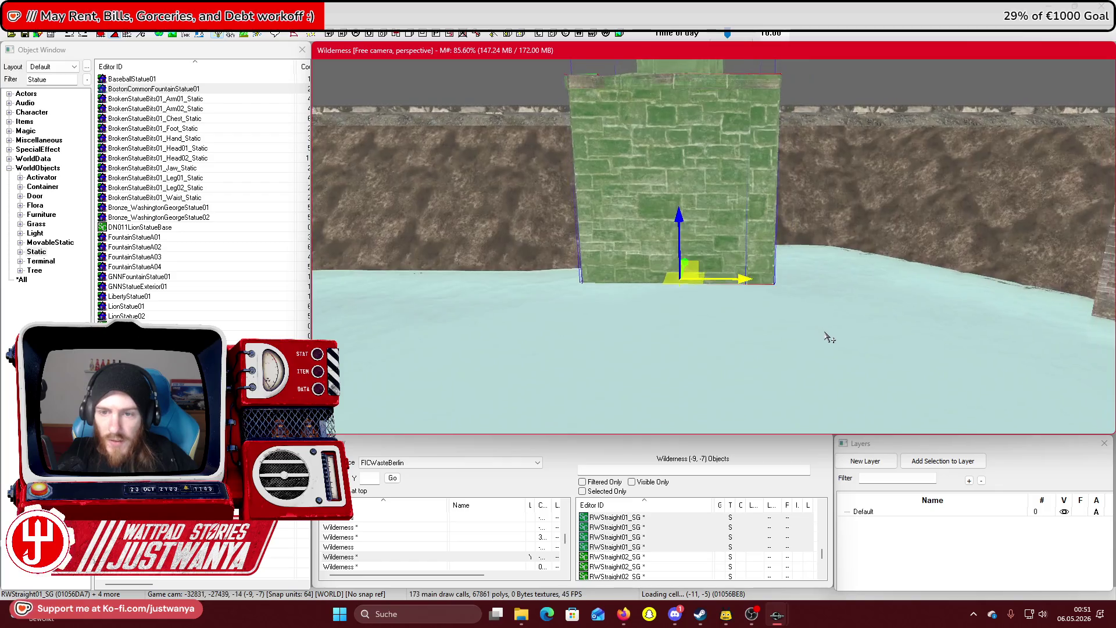
{"action": "left_click", "coordinate": [620, 179]}
{"action": "key", "text": "shift"}
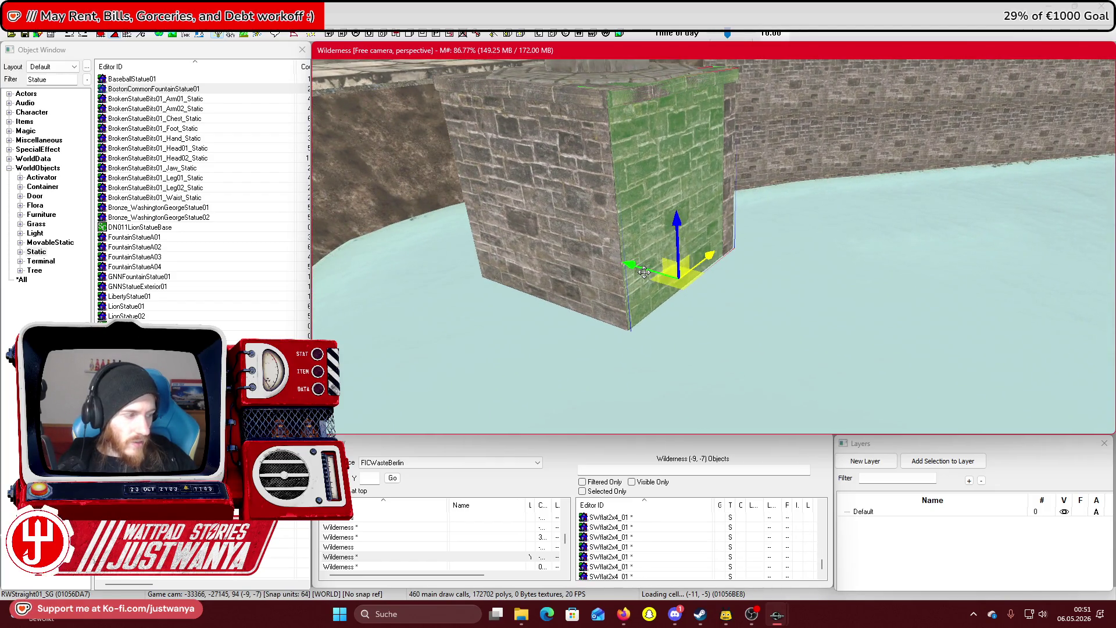
Cycle the piece through stone blocks, curved walls, stairs, posts, caps and planters to the RWPieceRailARailEndR01 rail end
{"action": "key", "text": "ctrl+z"}
{"action": "key", "text": "ctrl+z"}
{"action": "key", "text": "ctrl+z"}
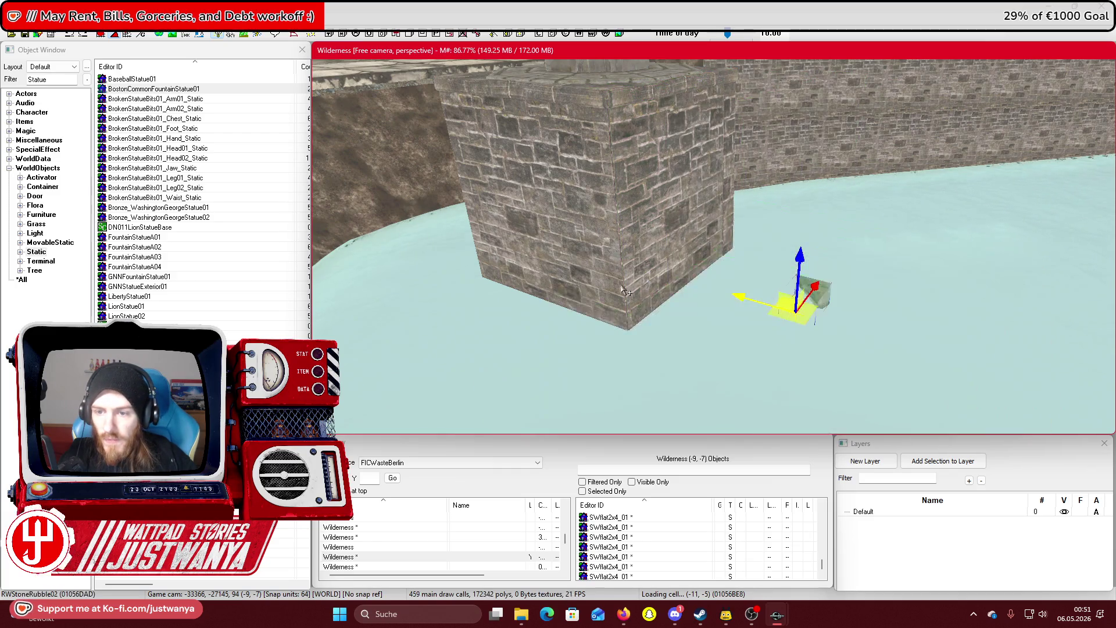
{"action": "key", "text": "ctrl+z"}
{"action": "key", "text": "ctrl+z"}
{"action": "key", "text": "ctrl+z"}
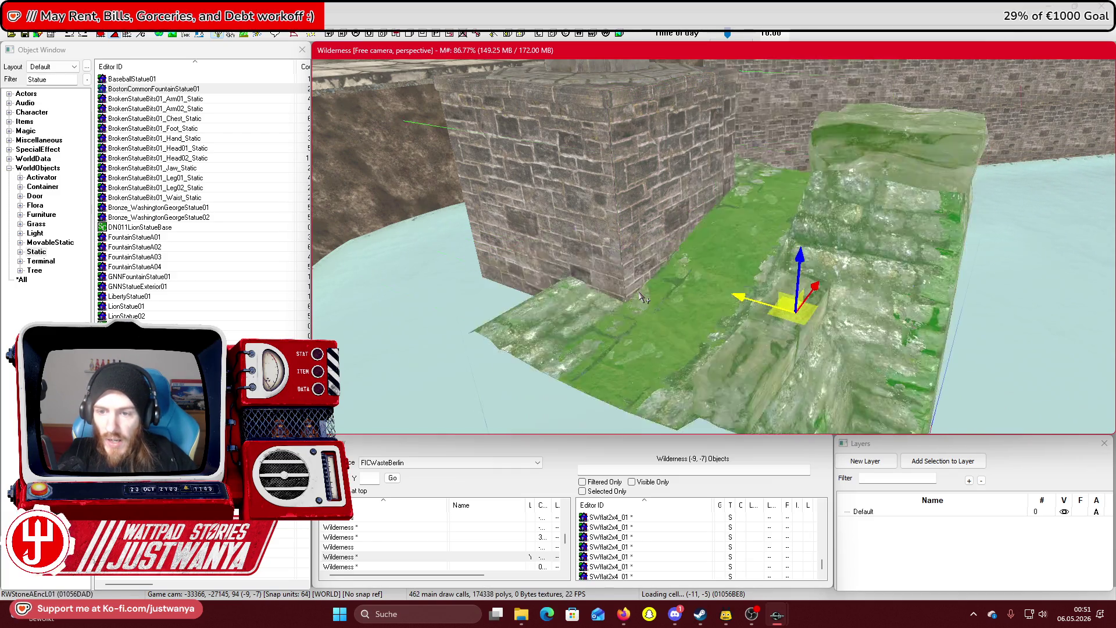
{"action": "key", "text": "ctrl+z"}
{"action": "key", "text": "ctrl+z"}
{"action": "key", "text": "ctrl+z"}
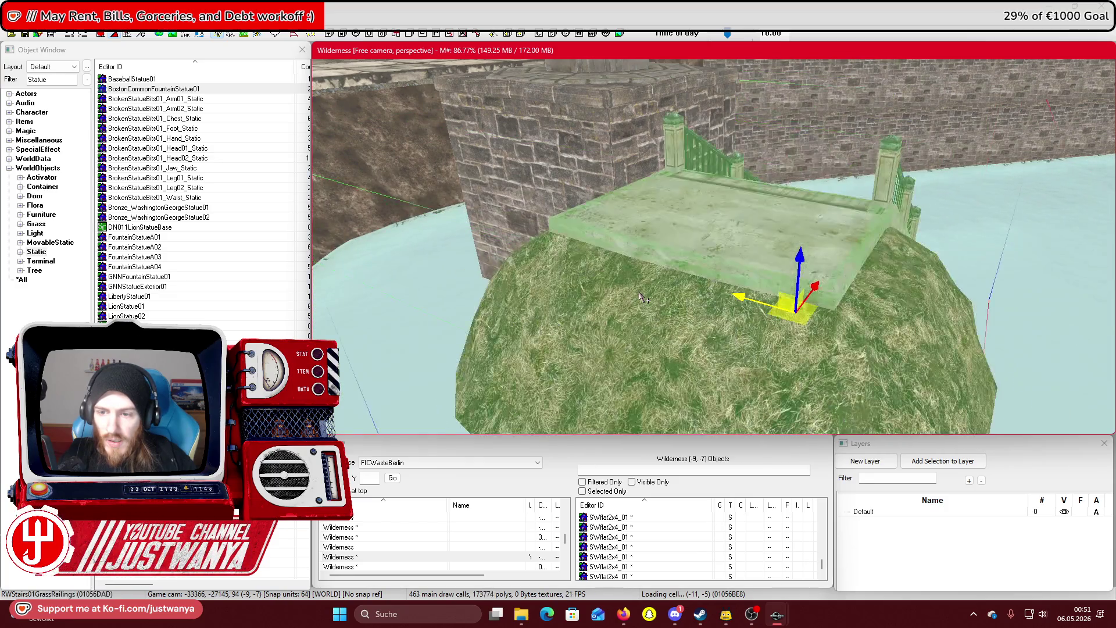
{"action": "key", "text": "ctrl+z"}
{"action": "key", "text": "ctrl+z"}
{"action": "key", "text": "ctrl+z"}
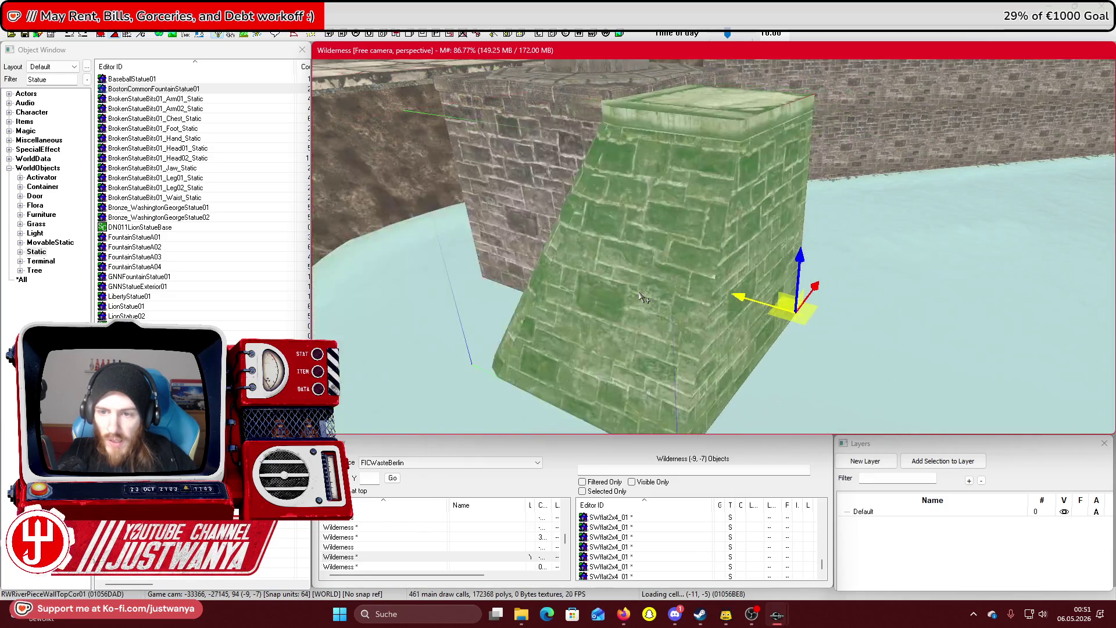
{"action": "key", "text": "ctrl+z"}
{"action": "key", "text": "ctrl+z"}
{"action": "key", "text": "ctrl+z"}
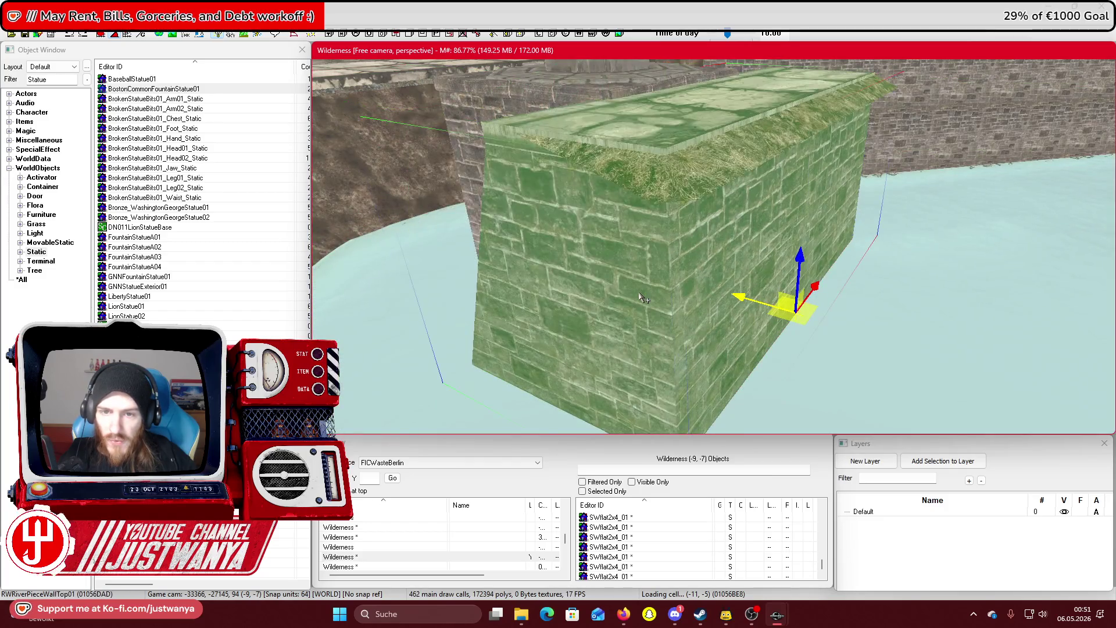
{"action": "key", "text": "ctrl+z"}
{"action": "key", "text": "ctrl+z"}
{"action": "key", "text": "ctrl+z"}
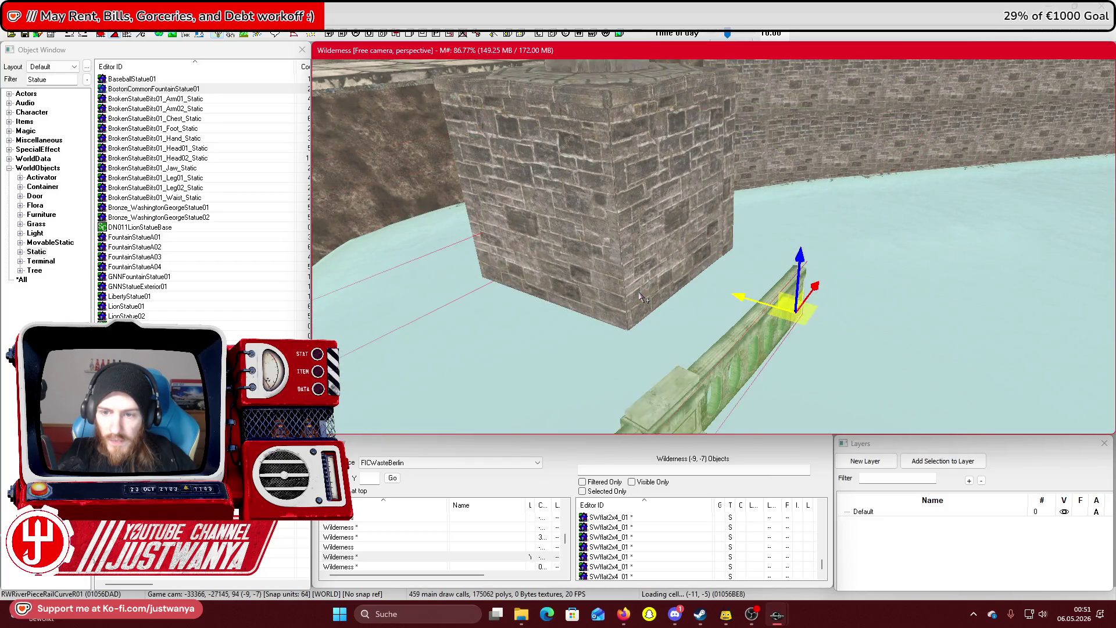
{"action": "key", "text": "ctrl+z"}
{"action": "key", "text": "ctrl+z"}
{"action": "key", "text": "ctrl+z"}
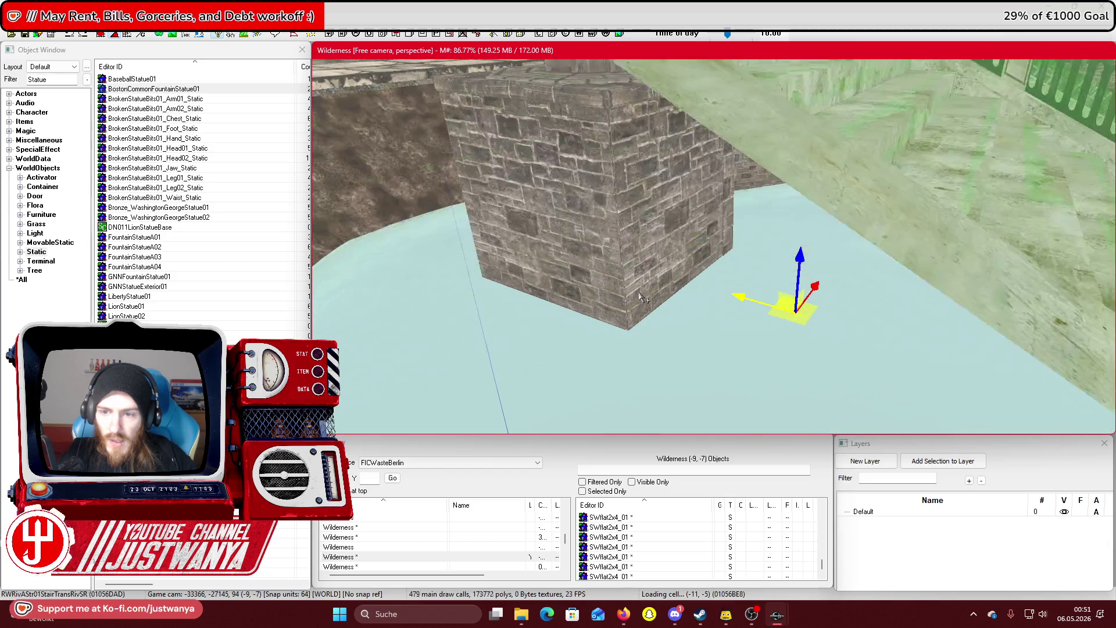
{"action": "key", "text": "ctrl+z"}
{"action": "key", "text": "ctrl+z"}
{"action": "key", "text": "ctrl+z"}
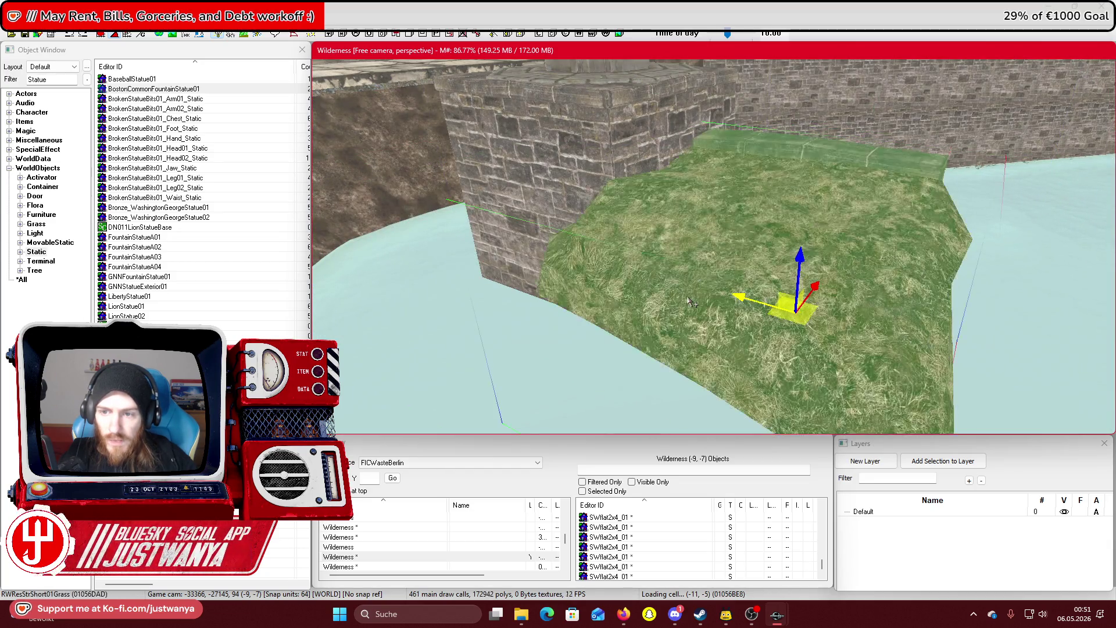
{"action": "key", "text": "ctrl+z"}
{"action": "key", "text": "ctrl+z"}
{"action": "key", "text": "ctrl+z"}
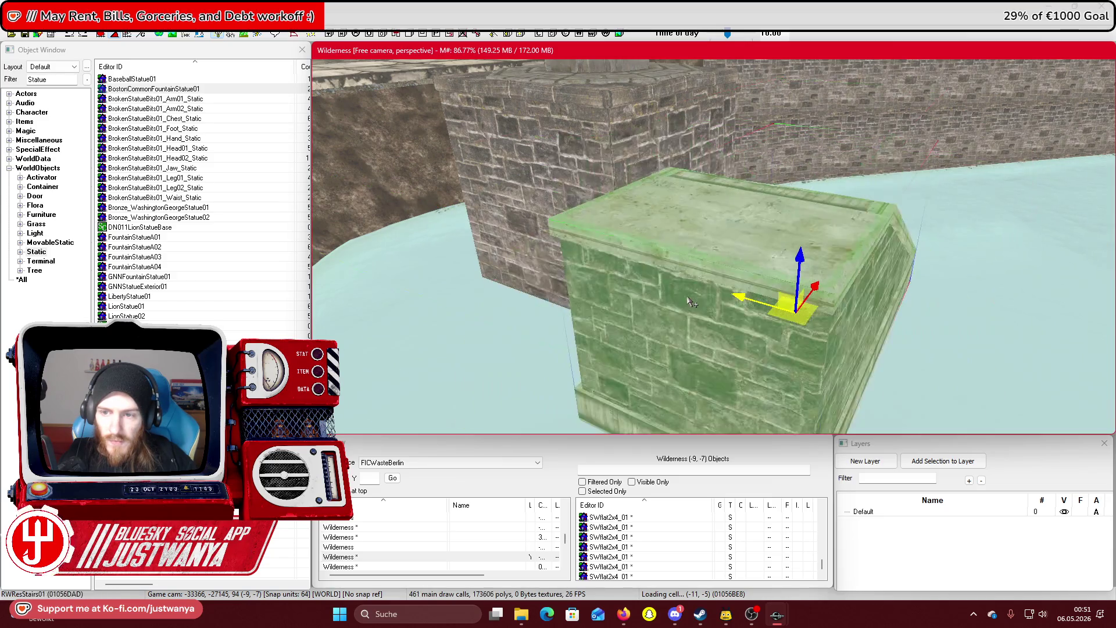
{"action": "key", "text": "ctrl+z"}
{"action": "key", "text": "ctrl+z"}
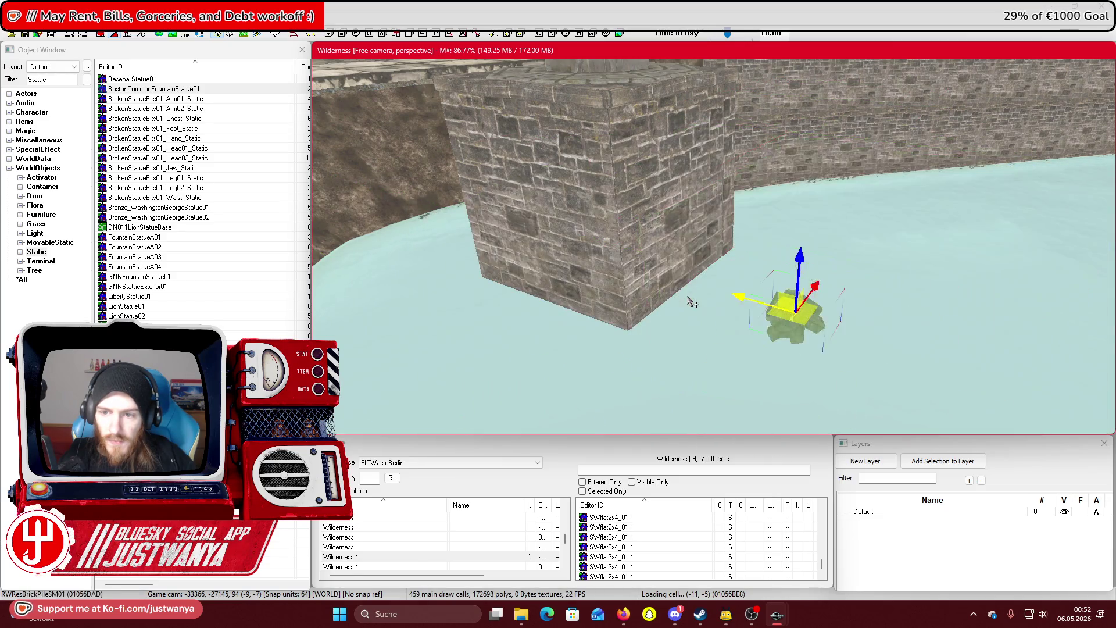
{"action": "key", "text": "ctrl+z"}
{"action": "key", "text": "ctrl+z"}
{"action": "key", "text": "ctrl+z"}
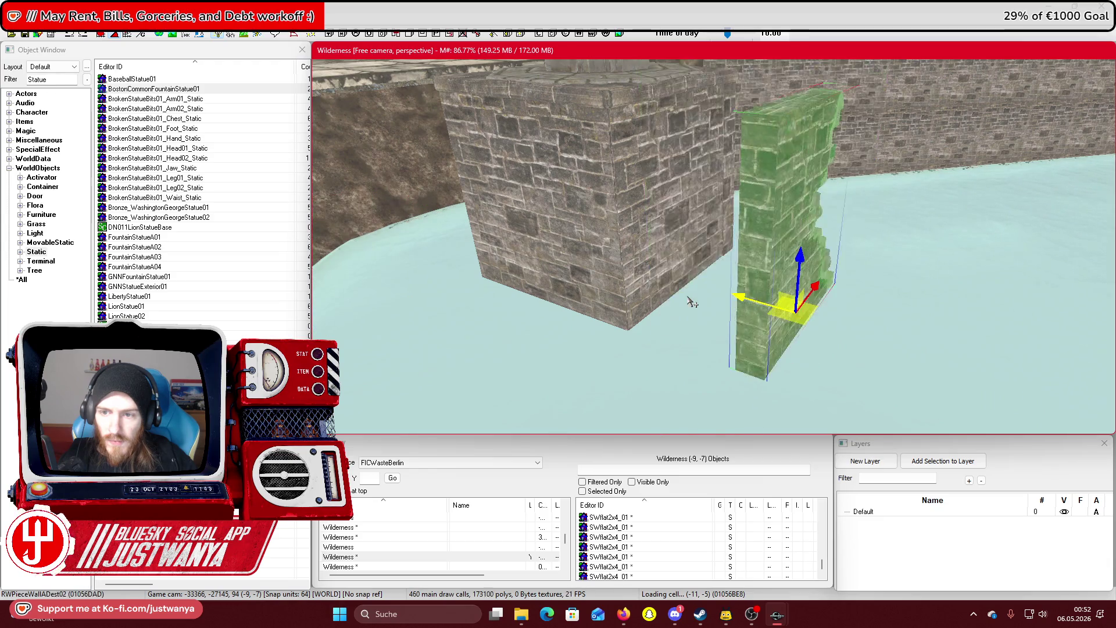
{"action": "key", "text": "ctrl+z"}
{"action": "key", "text": "ctrl+z"}
{"action": "key", "text": "ctrl+z"}
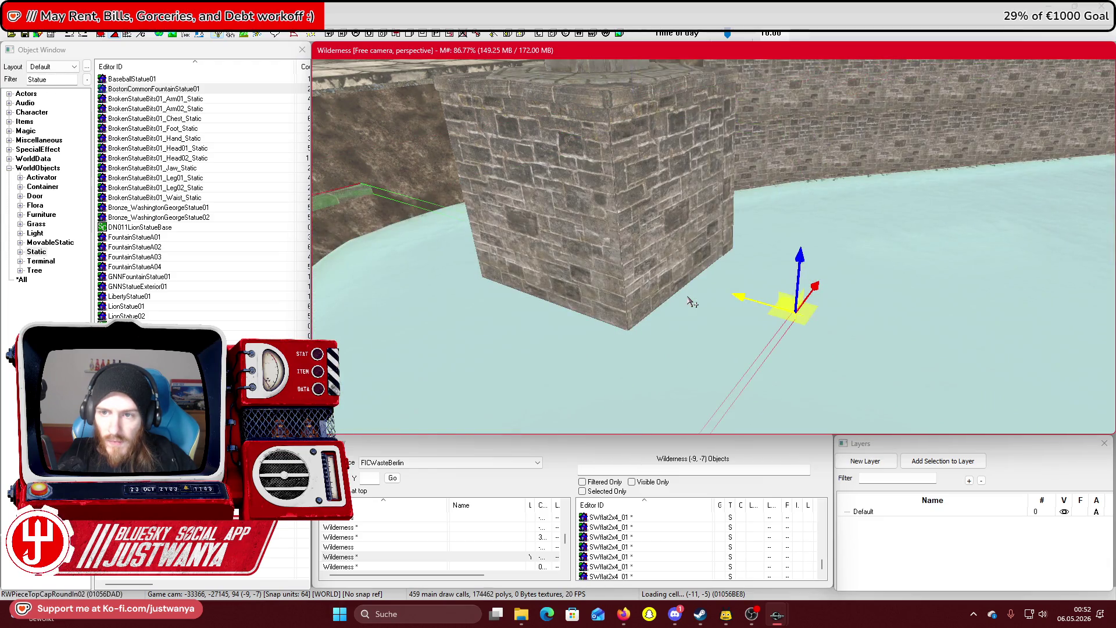
{"action": "key", "text": "ctrl+z"}
{"action": "key", "text": "ctrl+z"}
{"action": "key", "text": "ctrl+z"}
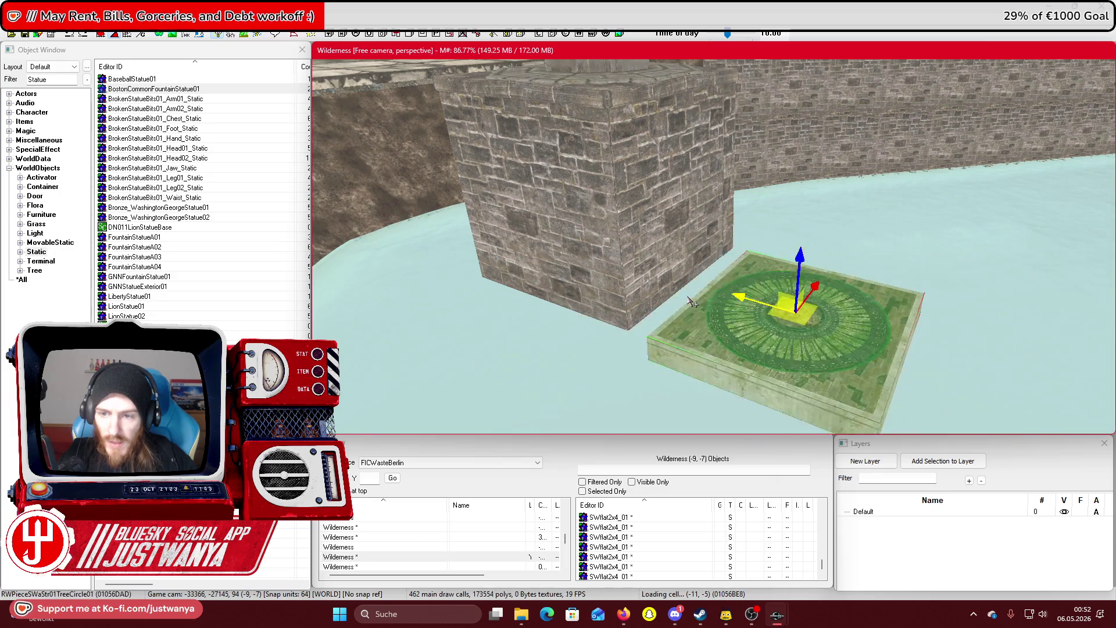
{"action": "key", "text": "ctrl+z"}
{"action": "key", "text": "ctrl+z"}
{"action": "key", "text": "ctrl+z"}
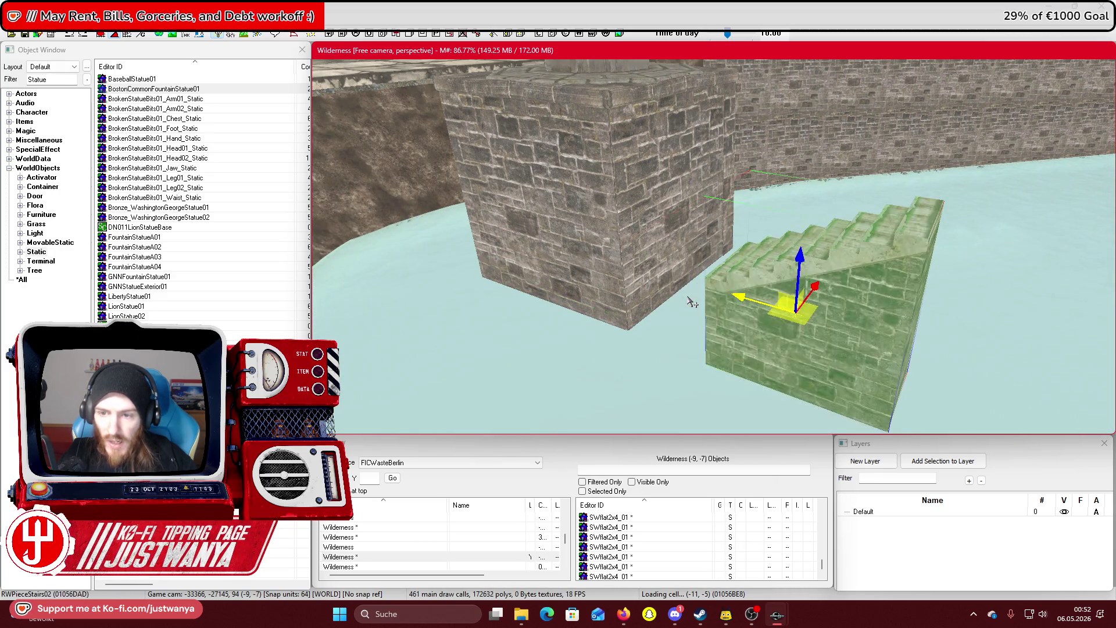
{"action": "key", "text": "ctrl+z"}
{"action": "key", "text": "ctrl+z"}
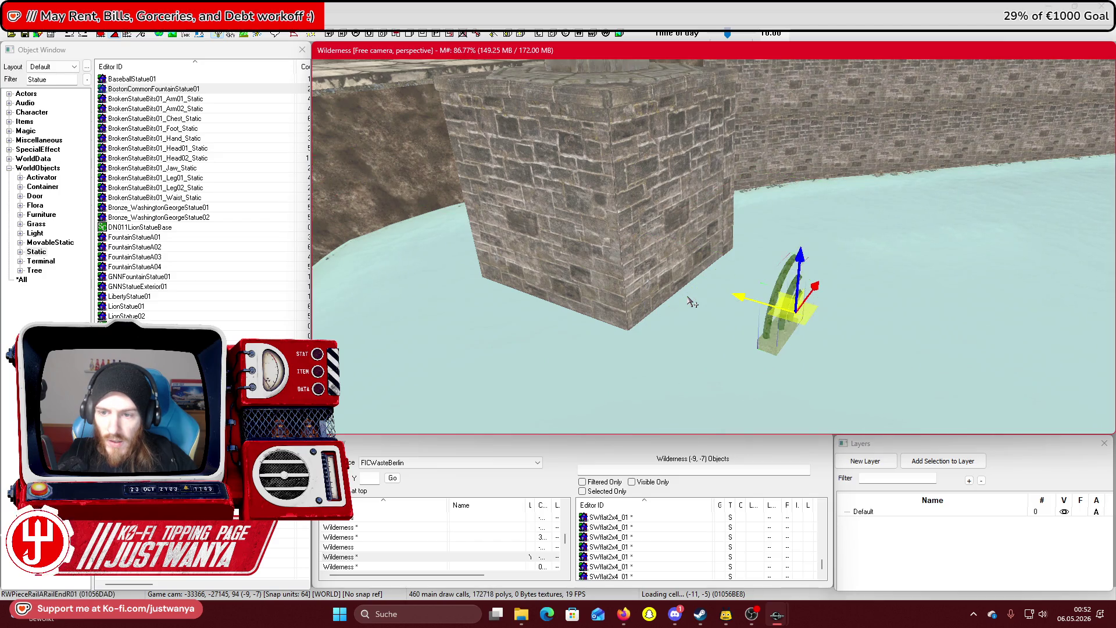
{"action": "key", "text": "ctrl+z"}
{"action": "key", "text": "ctrl+z"}
{"action": "key", "text": "ctrl+z"}
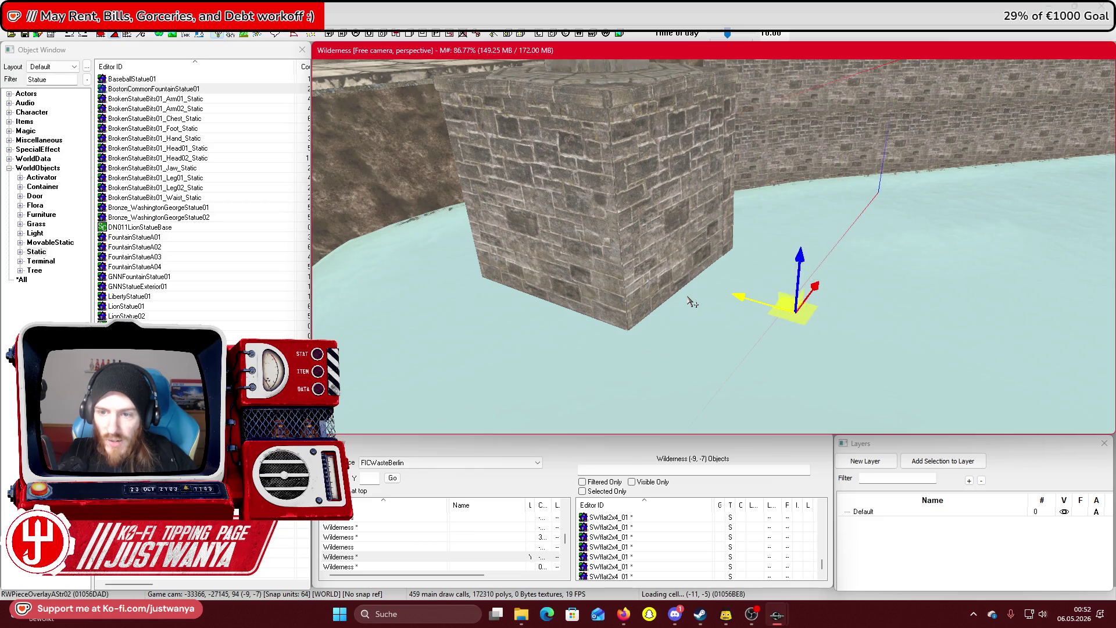
Swap the pier piece through alternative models, including a bridge section, viewing it from above
{"action": "key", "text": "w"}
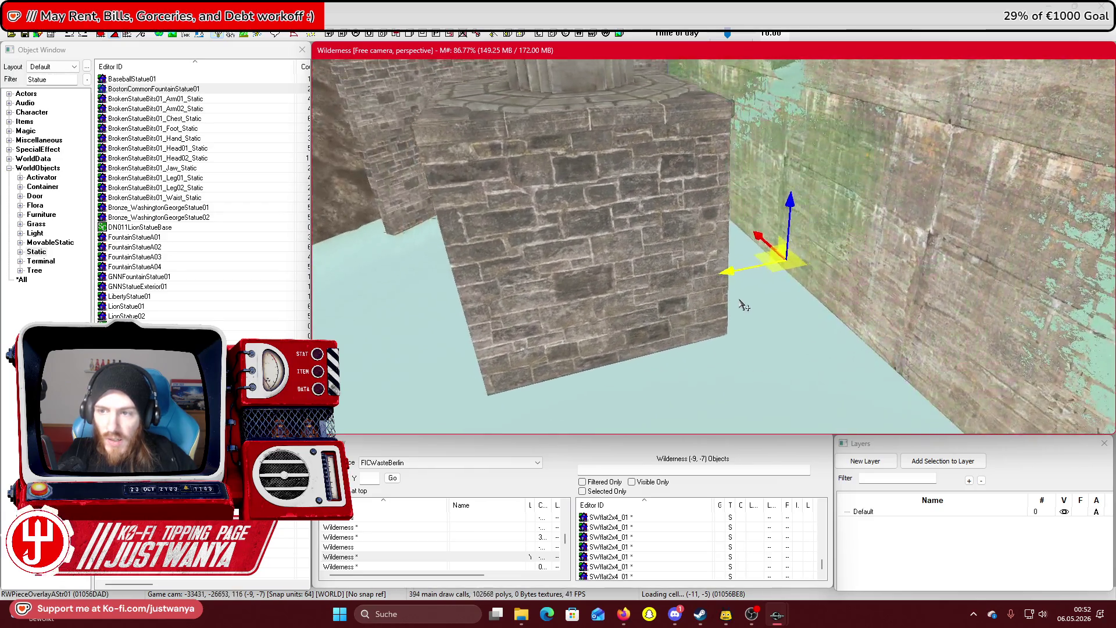
{"action": "key", "text": "ctrl+z"}
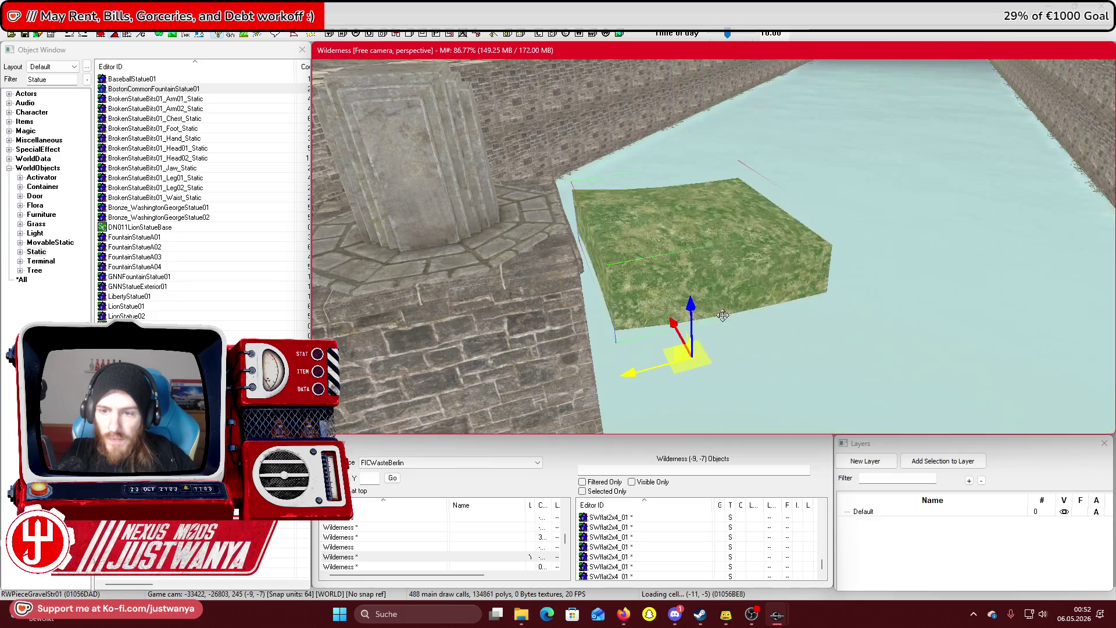
{"action": "key", "text": "ctrl+y"}
{"action": "key", "text": "ctrl+z"}
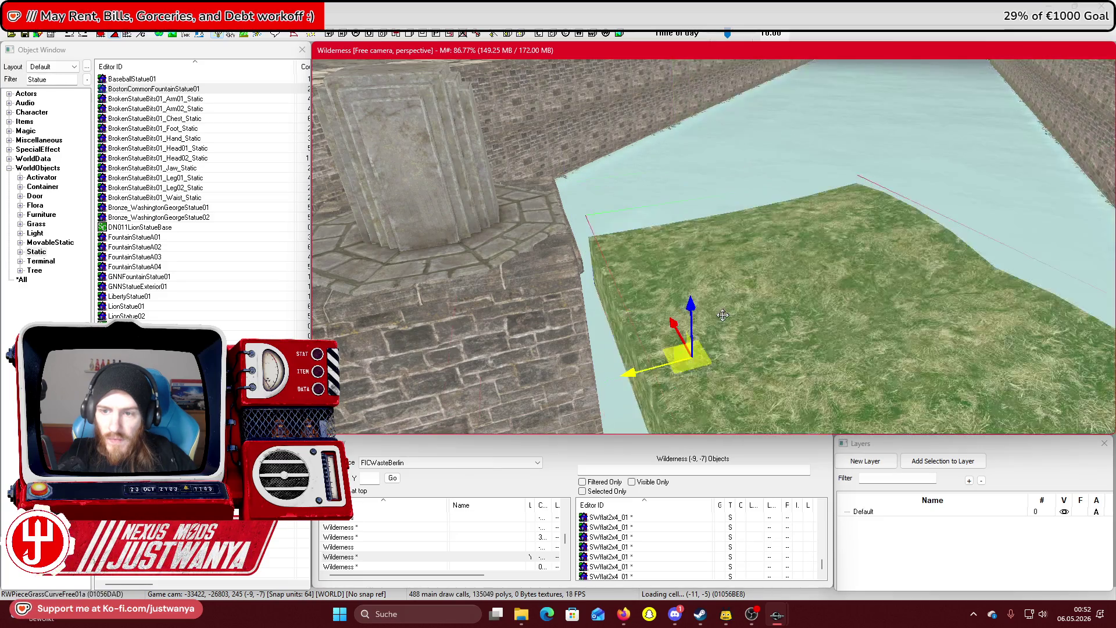
{"action": "key", "text": "ctrl+z"}
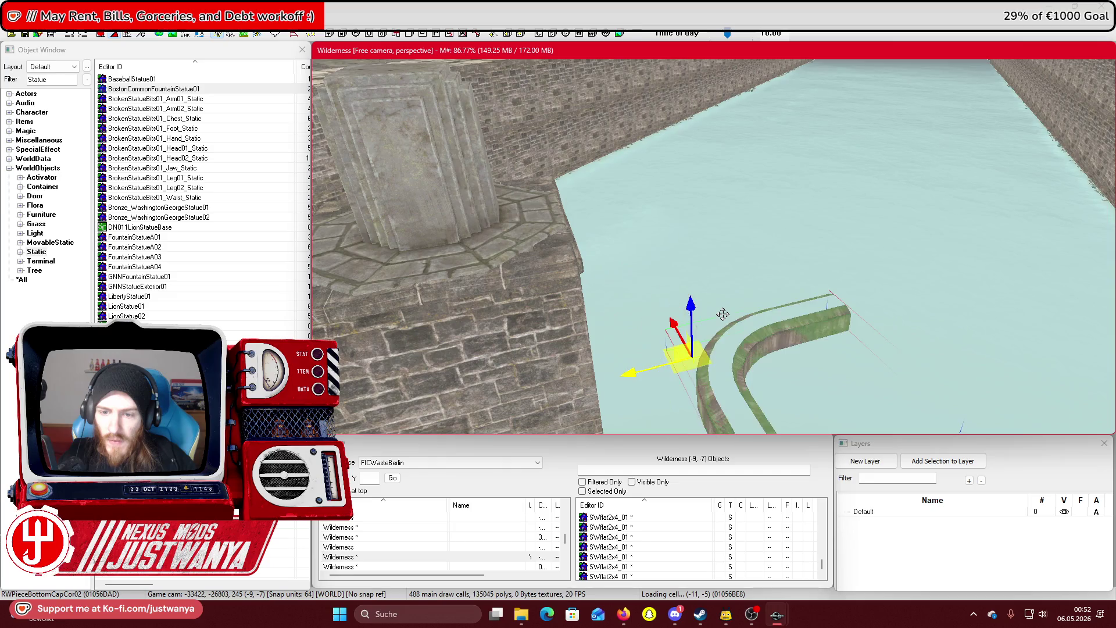
{"action": "key", "text": "ctrl+y"}
{"action": "key", "text": "ctrl+z"}
{"action": "key", "text": "ctrl+y"}
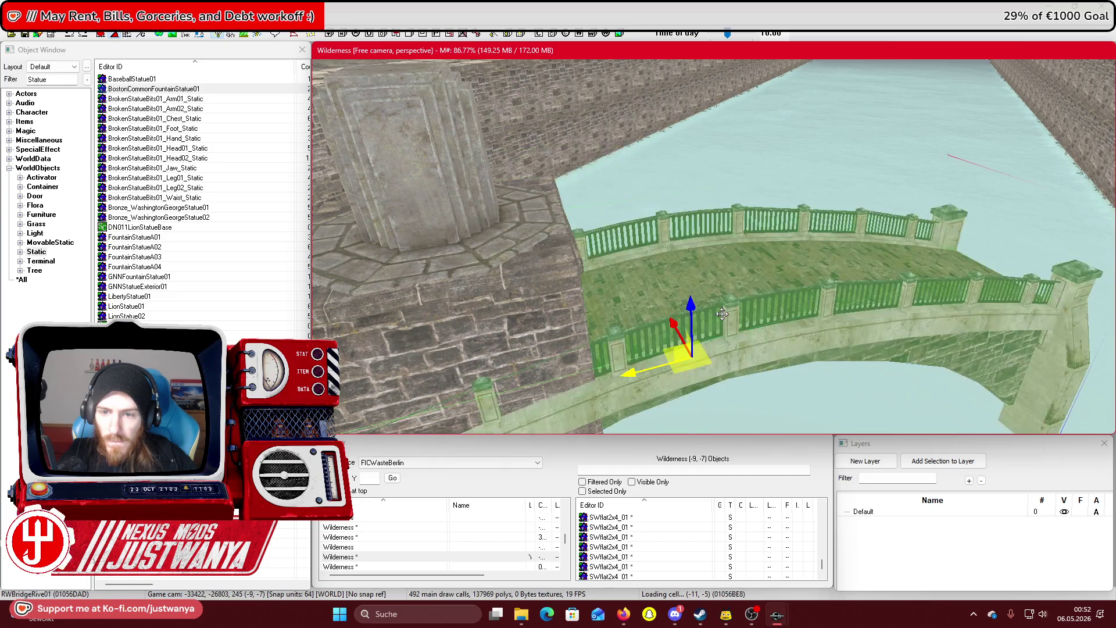
{"action": "key", "text": "ctrl+z"}
{"action": "key", "text": "ctrl+z"}
{"action": "mouse_move", "coordinate": [686, 233]}
{"action": "left_mouse_down"}
{"action": "mouse_move", "coordinate": [558, 299]}
{"action": "mouse_move", "coordinate": [589, 288]}
{"action": "mouse_move", "coordinate": [643, 311]}
{"action": "left_mouse_up"}
Continue swapping it through railing, grass ramp, road curve and trash rubble models
{"action": "key", "text": "ctrl+y"}
{"action": "key", "text": "ctrl+z"}
{"action": "key", "text": "ctrl+y"}
{"action": "key", "text": "ctrl+z"}
{"action": "key", "text": "ctrl+z"}
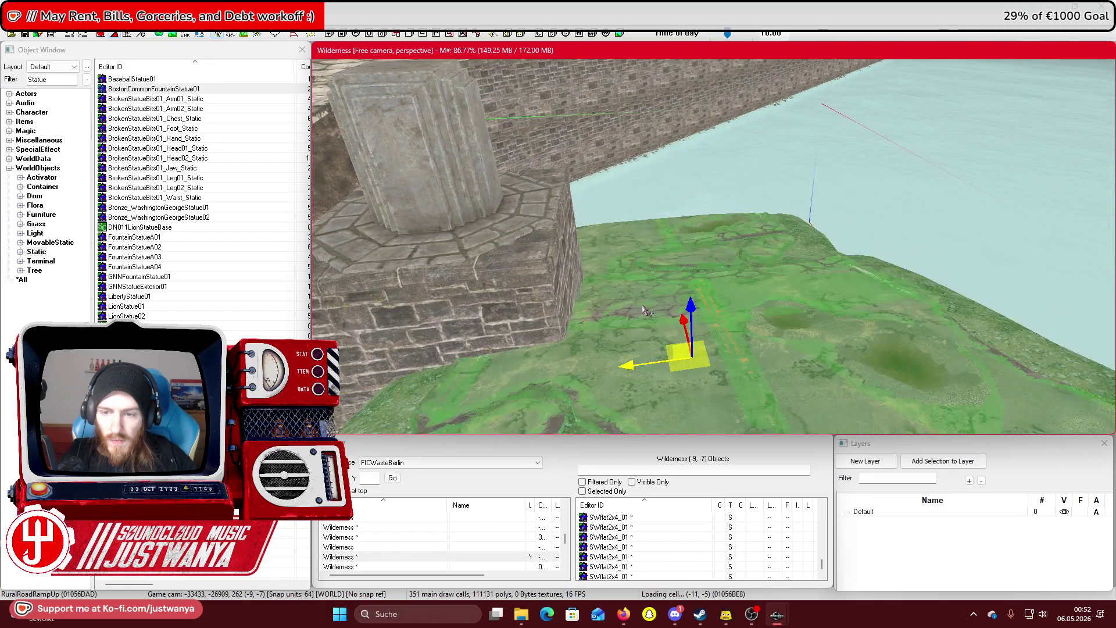
{"action": "key", "text": "ctrl+y"}
{"action": "key", "text": "ctrl+z"}
{"action": "key", "text": "ctrl+z"}
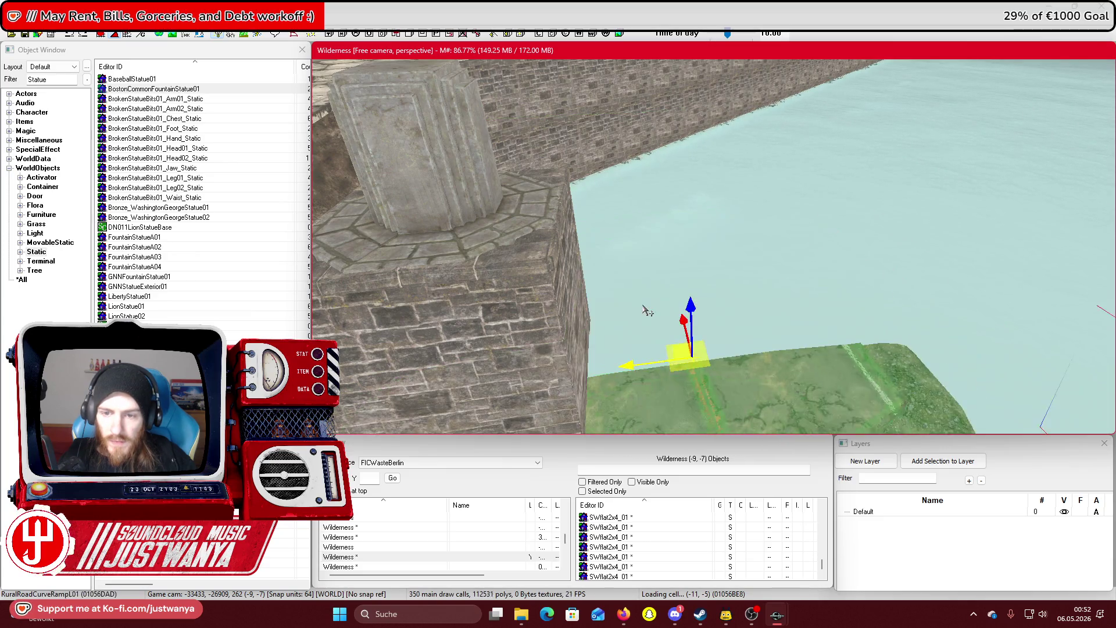
{"action": "key", "text": "ctrl+z"}
{"action": "key", "text": "ctrl+z"}
{"action": "key", "text": "ctrl+z"}
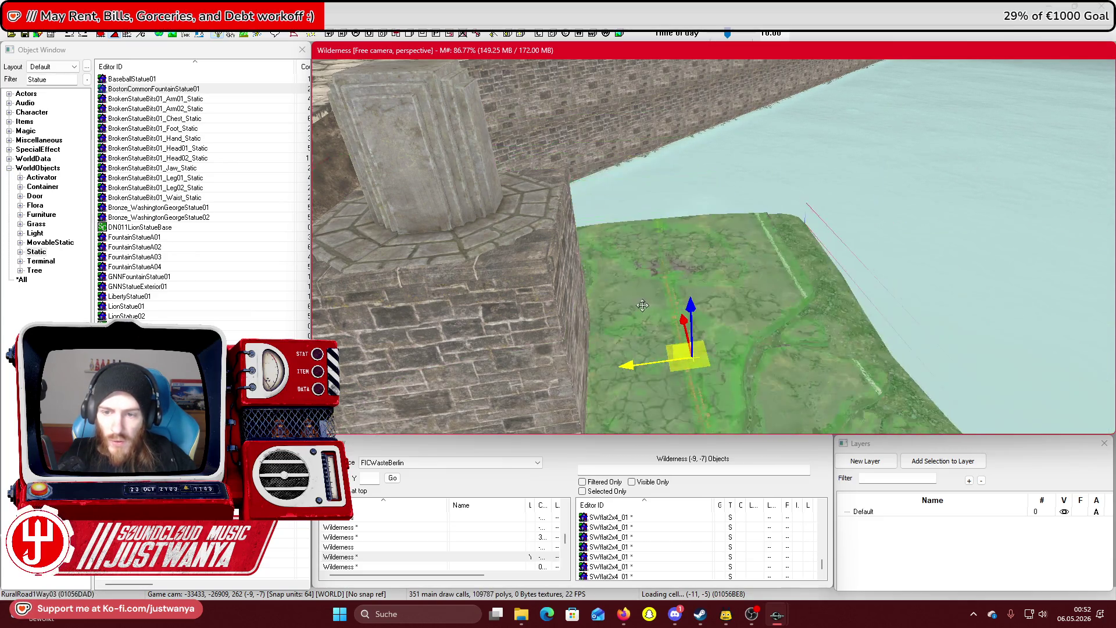
{"action": "key", "text": "ctrl+z"}
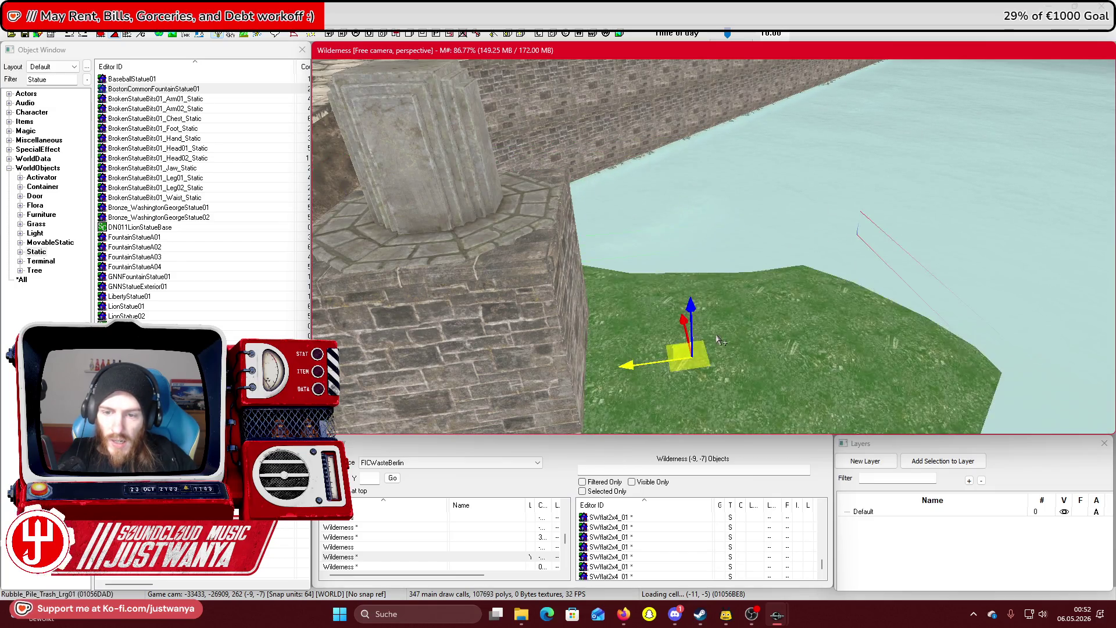
{"action": "key", "text": "ctrl+z"}
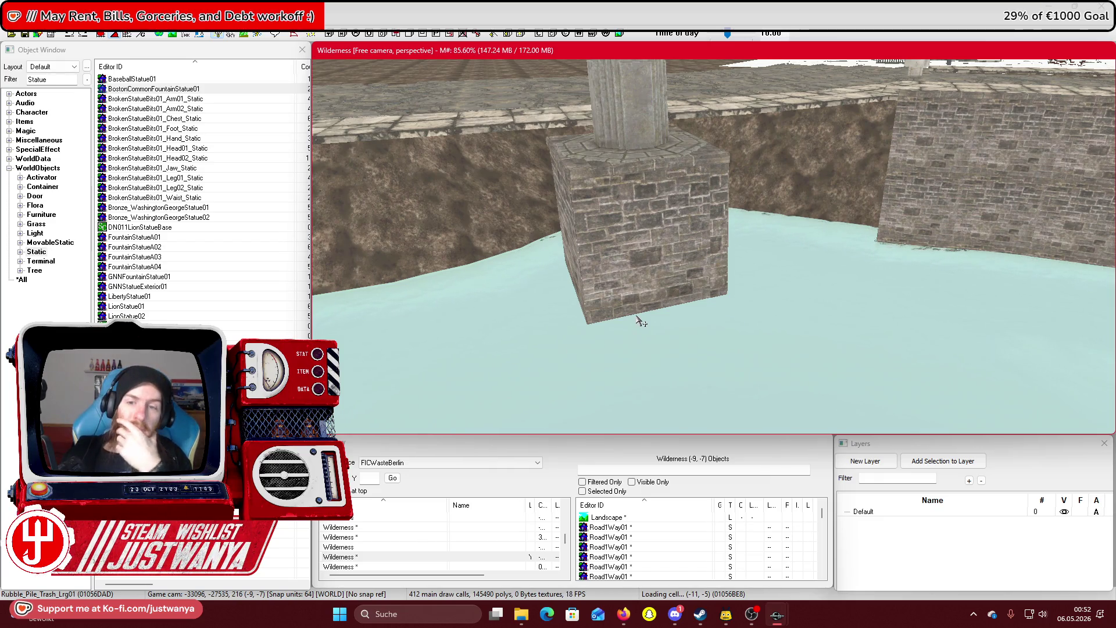
Study the Schinkelplatz bridge piers in the Google Maps Street View photo, then minimize Firefox
{"action": "mouse_move", "coordinate": [618, 615]}
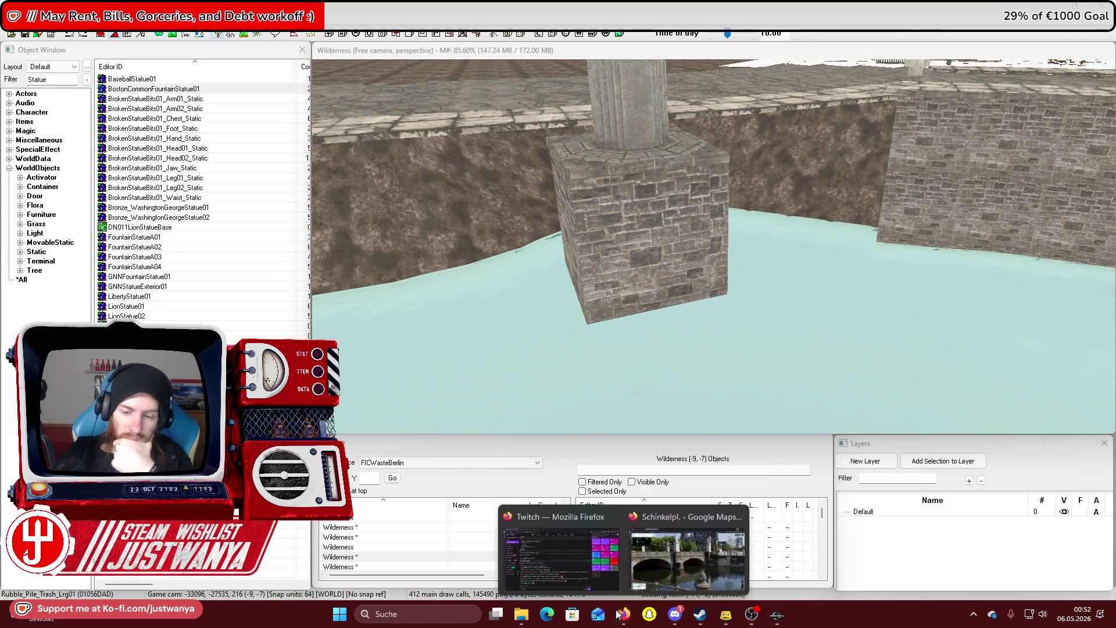
{"action": "left_click", "coordinate": [669, 558]}
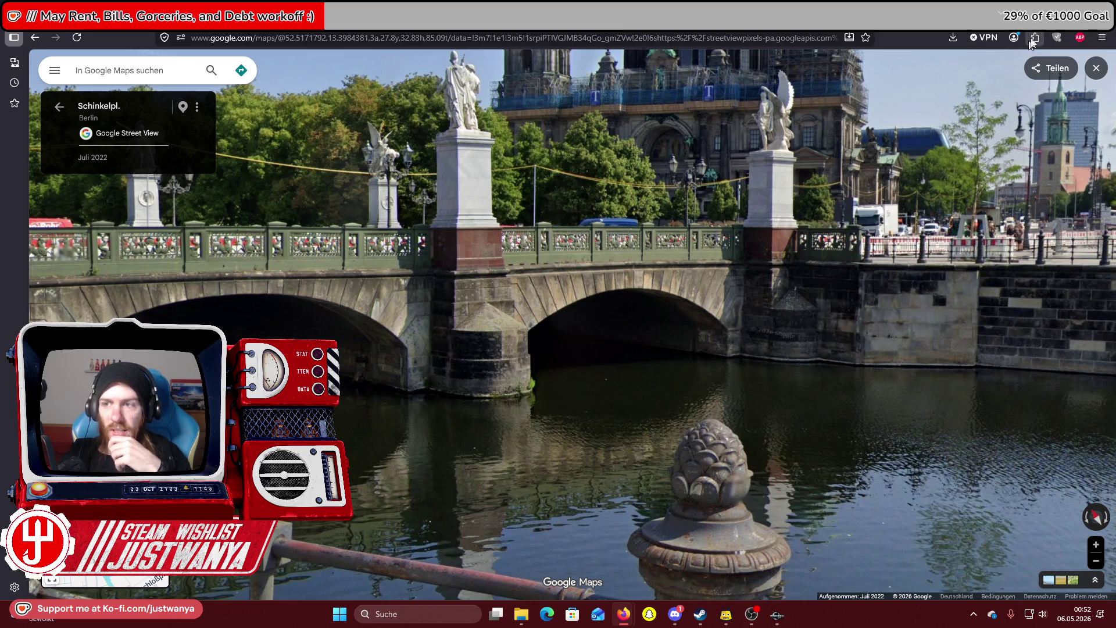
{"action": "left_click", "coordinate": [1049, 9]}
Select the brick-clad pier block in Creation Kit and orbit around it
{"action": "left_click", "coordinate": [724, 273]}
{"action": "scroll", "coordinate": [730, 274], "scroll_direction": "up", "scroll_amount": 2}
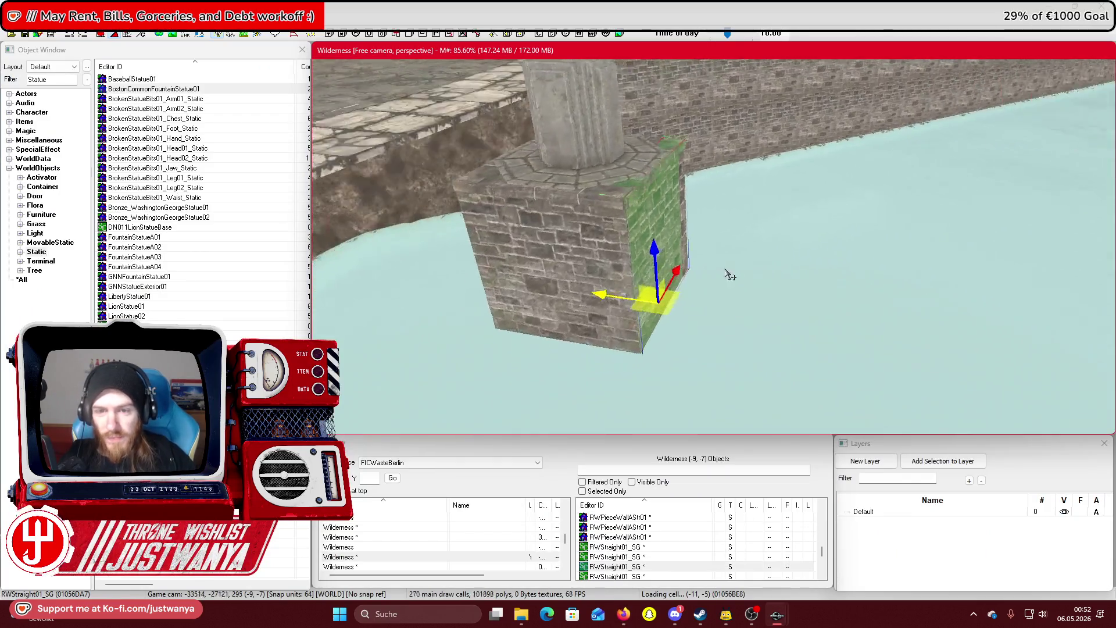
{"action": "left_click_drag", "start_coordinate": [729, 275], "coordinate": [700, 275]}
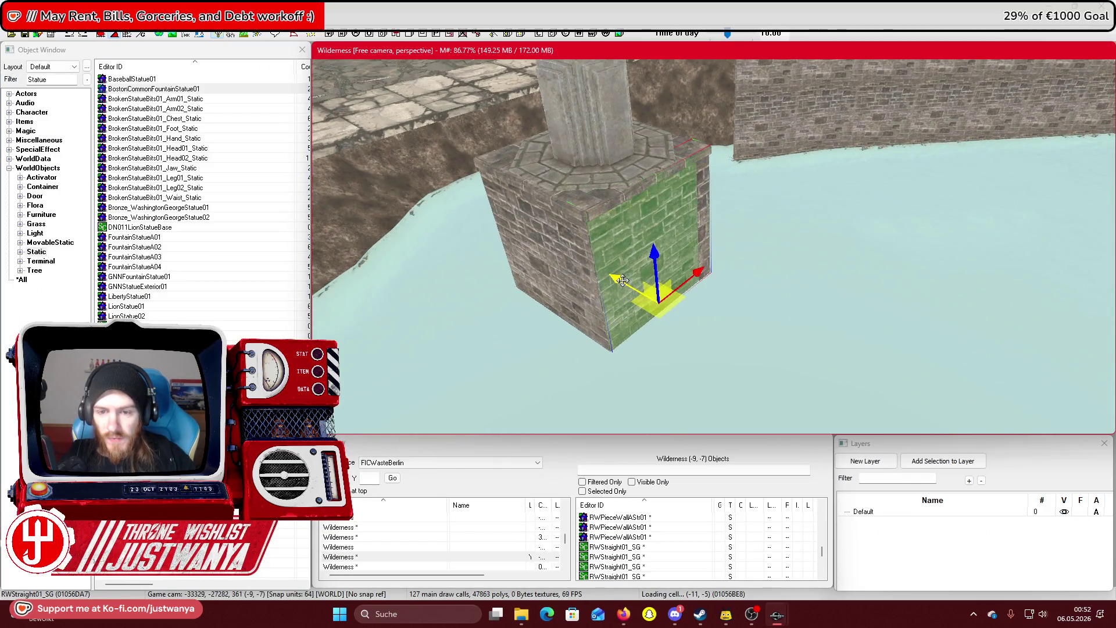
Cycle through the overlapping objects at the pier to select the brick cladding block
{"action": "left_click", "coordinate": [576, 269]}
{"action": "left_click", "coordinate": [575, 268]}
{"action": "left_click", "coordinate": [576, 269]}
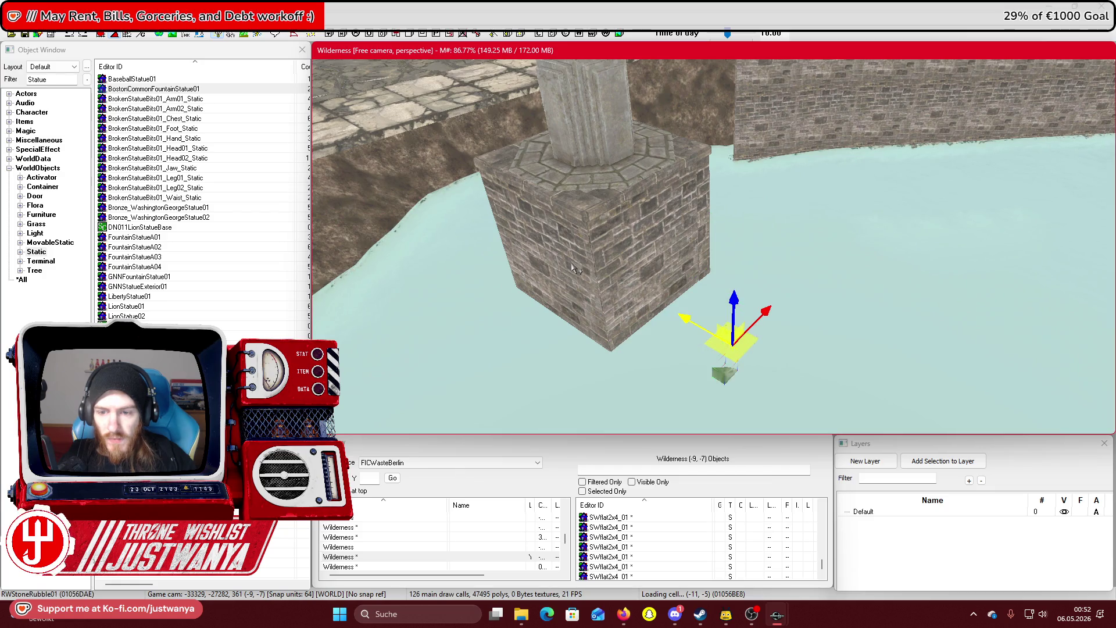
{"action": "left_click", "coordinate": [576, 268]}
{"action": "left_click", "coordinate": [576, 269]}
{"action": "left_click", "coordinate": [576, 269]}
{"action": "left_click", "coordinate": [576, 268]}
{"action": "left_click", "coordinate": [575, 269]}
{"action": "left_click", "coordinate": [575, 268]}
{"action": "left_click", "coordinate": [576, 269]}
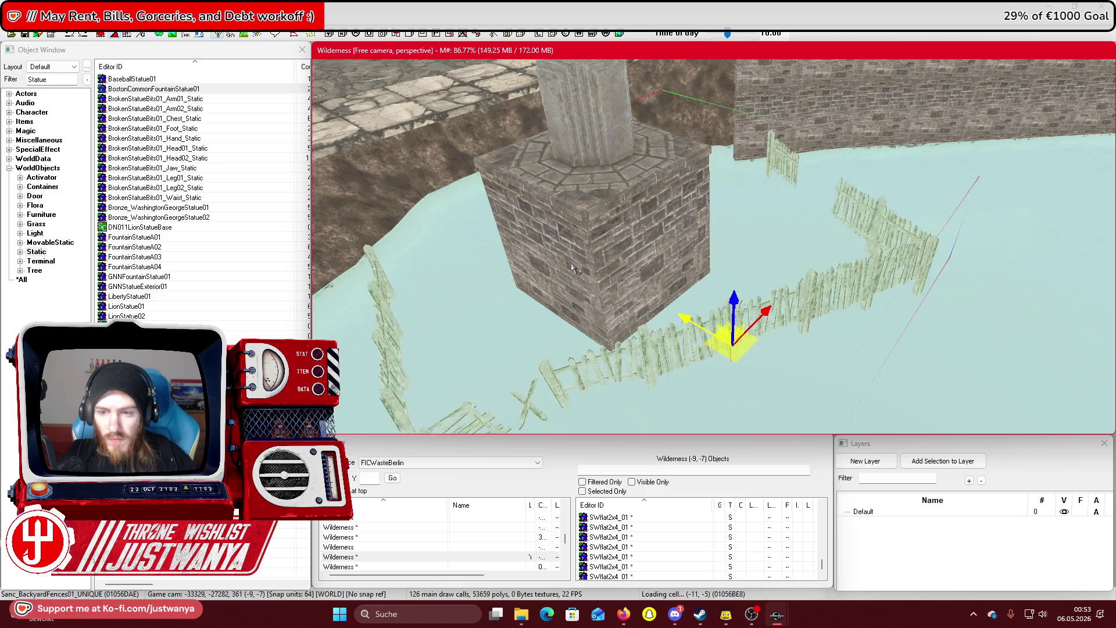
{"action": "left_click", "coordinate": [576, 269]}
{"action": "left_click", "coordinate": [575, 268]}
{"action": "left_click", "coordinate": [575, 269]}
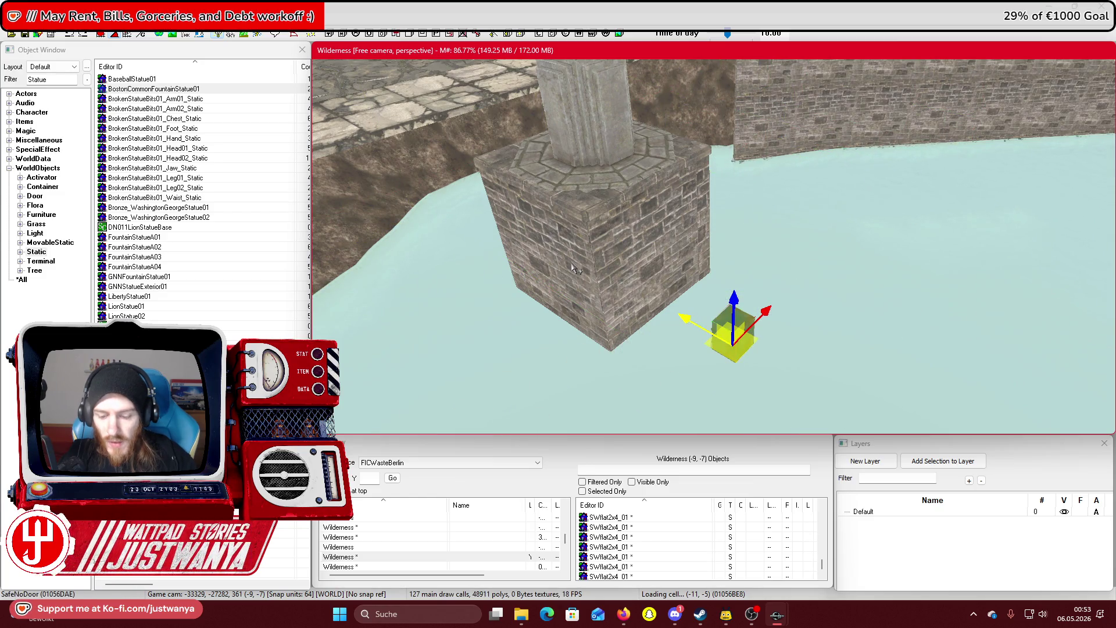
{"action": "left_click", "coordinate": [657, 254]}
{"action": "scroll", "coordinate": [663, 264], "scroll_direction": "down", "scroll_amount": 5}
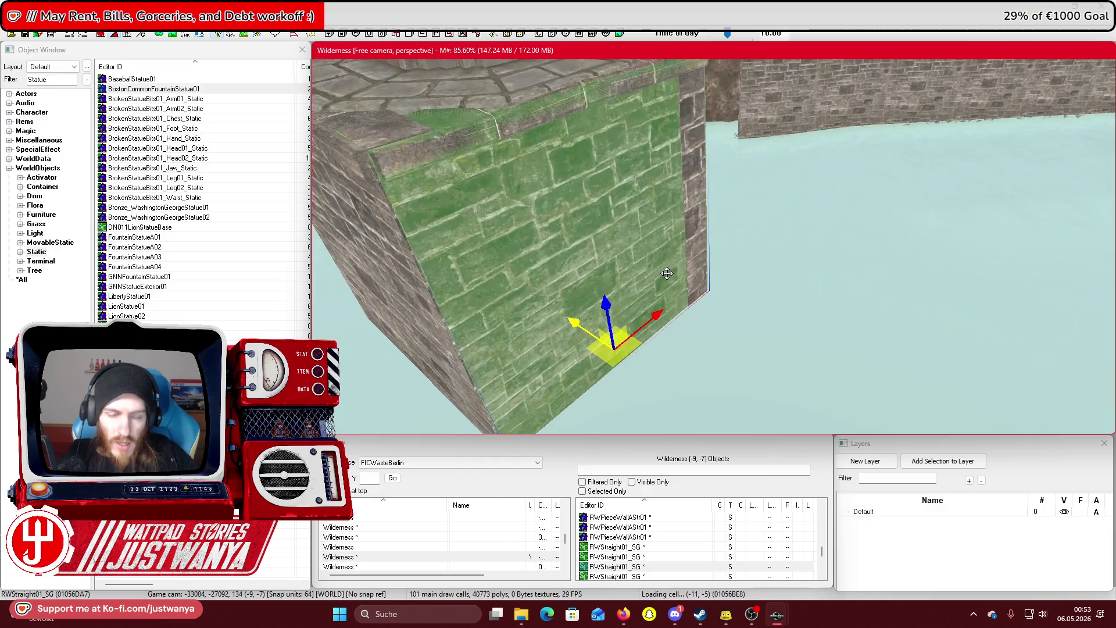
Filter the Object Window to the RW retaining-wall pieces
{"action": "left_click", "coordinate": [11, 81]}
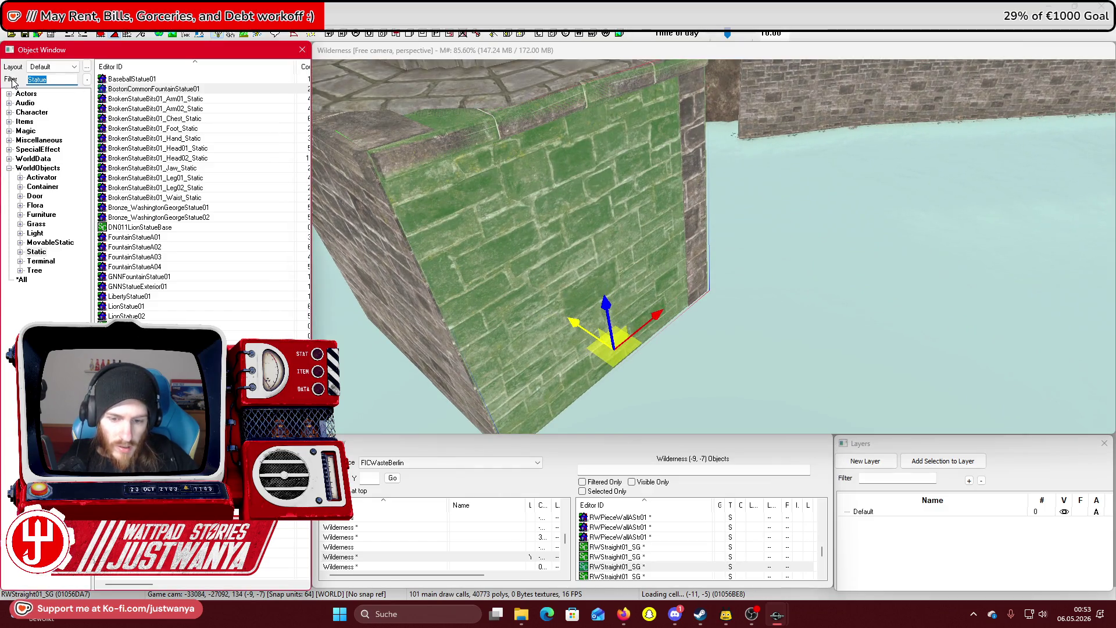
{"action": "scroll", "coordinate": [196, 182], "scroll_direction": "down", "scroll_amount": 1}
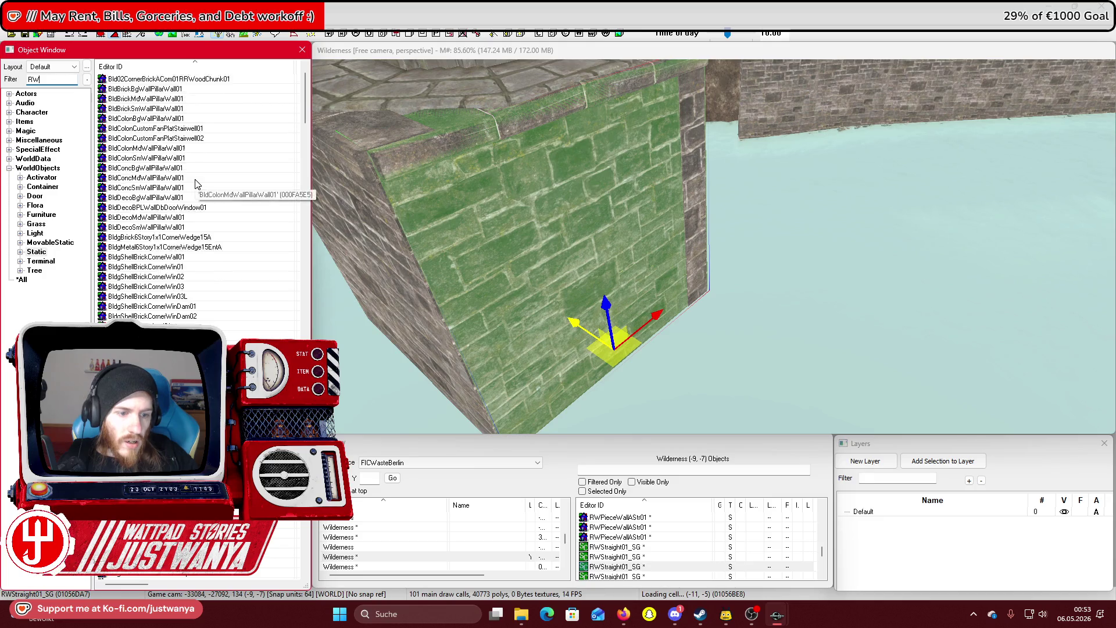
{"action": "left_click_drag", "start_coordinate": [308, 110], "coordinate": [305, 318]}
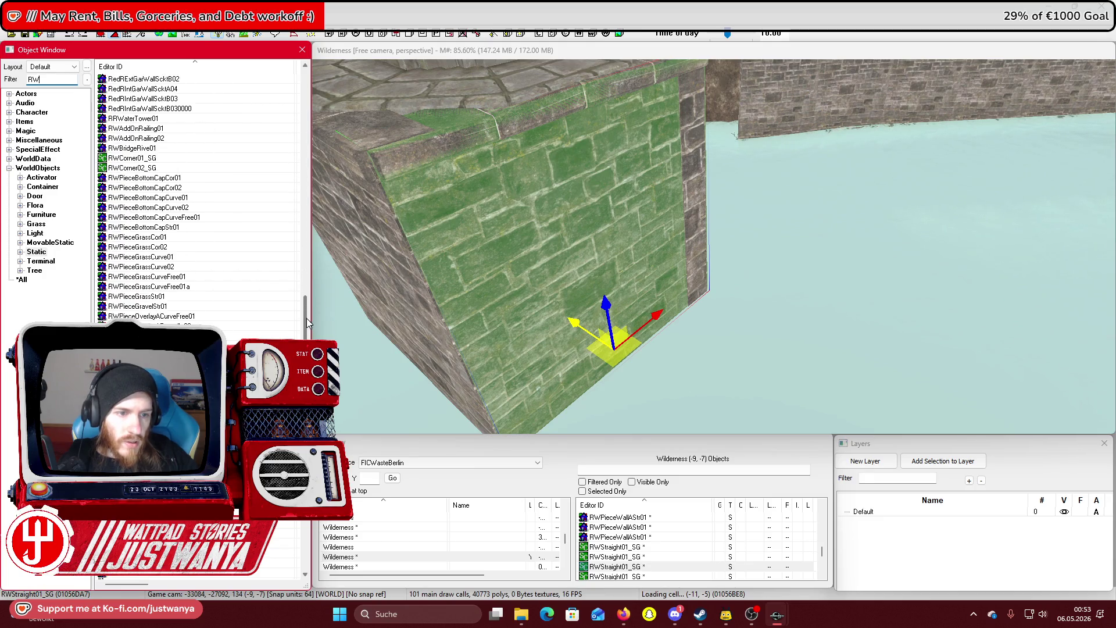
Preview RWPieceBottomCapCor01, RWCorner01_SG and RWBridgeRive01, then drag a corner piece beside the pier
{"action": "double_click", "coordinate": [215, 180]}
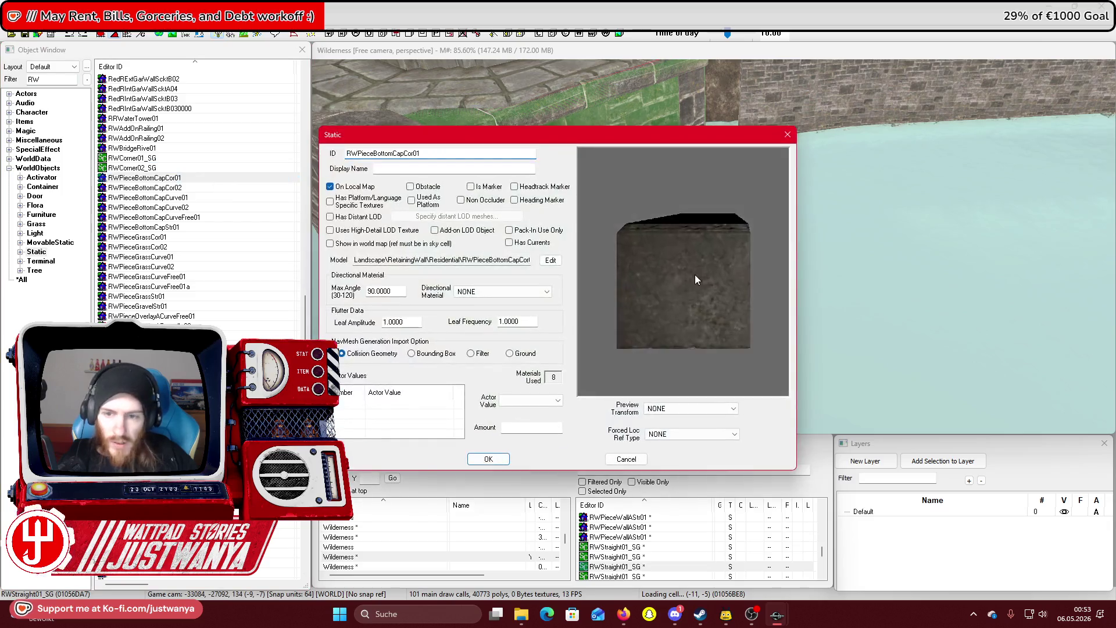
{"action": "key", "text": "Escape"}
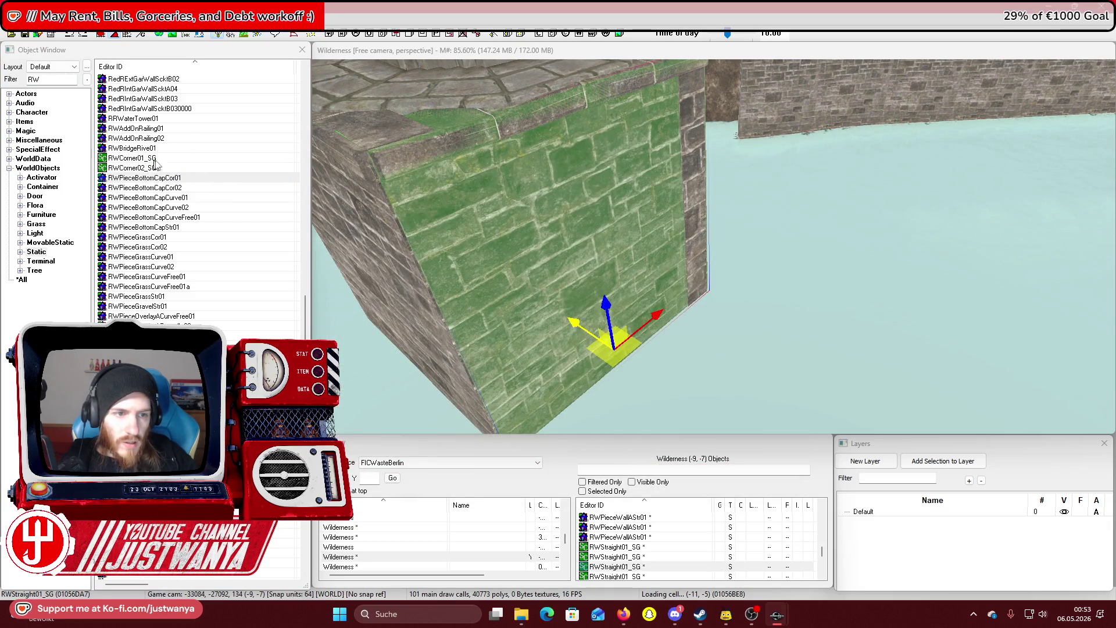
{"action": "double_click", "coordinate": [153, 158]}
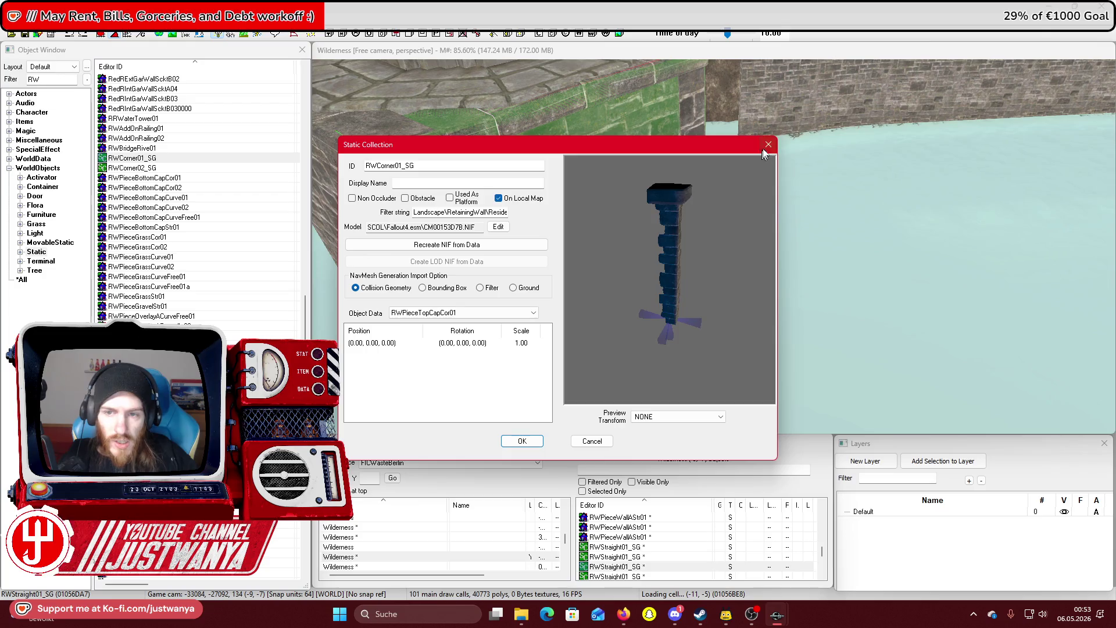
{"action": "left_click", "coordinate": [763, 150]}
{"action": "scroll", "coordinate": [212, 224], "scroll_direction": "up", "scroll_amount": 2}
{"action": "double_click", "coordinate": [174, 207]}
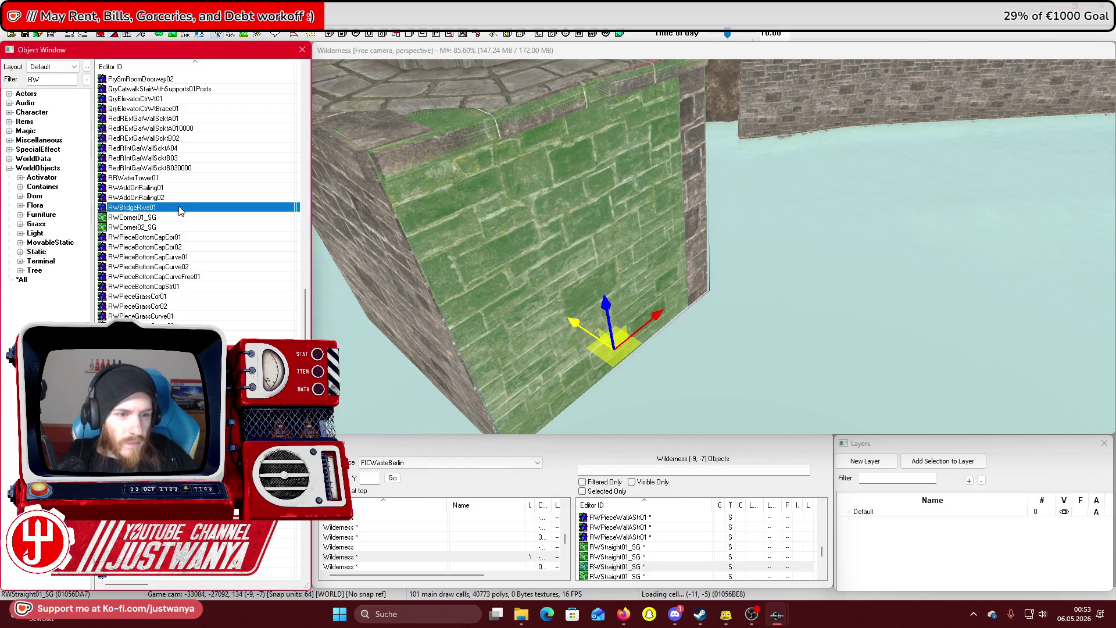
{"action": "left_click", "coordinate": [788, 136]}
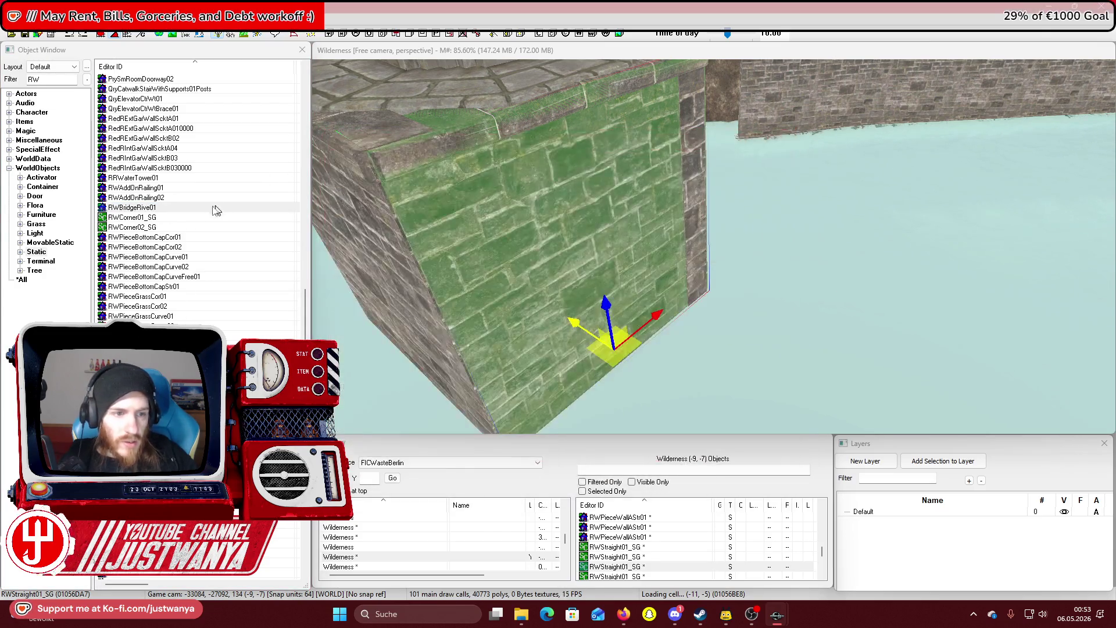
{"action": "mouse_move", "coordinate": [146, 218]}
{"action": "left_mouse_down"}
{"action": "mouse_move", "coordinate": [610, 262]}
{"action": "mouse_move", "coordinate": [653, 270]}
{"action": "mouse_move", "coordinate": [671, 299]}
{"action": "left_mouse_up"}
Cycle the piece through bottom-cap, railing post, tree-platform and curved RWPieceWallACor02 variants
{"action": "scroll", "coordinate": [672, 299], "scroll_direction": "down", "scroll_amount": 3}
{"action": "left_click_drag", "start_coordinate": [132, 226], "coordinate": [586, 297]}
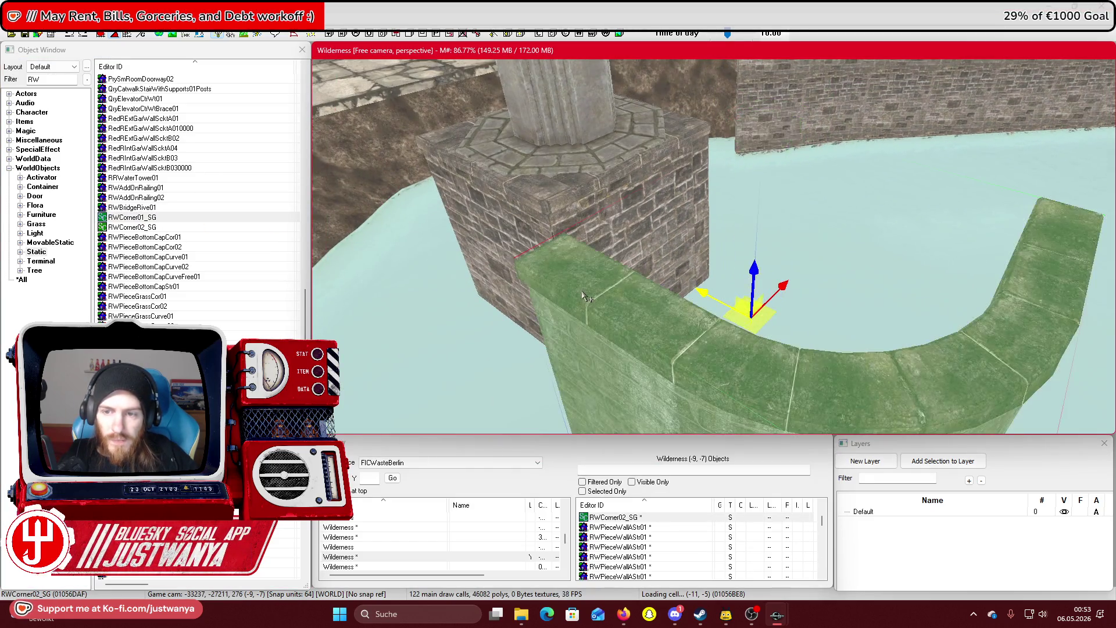
{"action": "scroll", "coordinate": [586, 297], "scroll_direction": "down", "scroll_amount": 5}
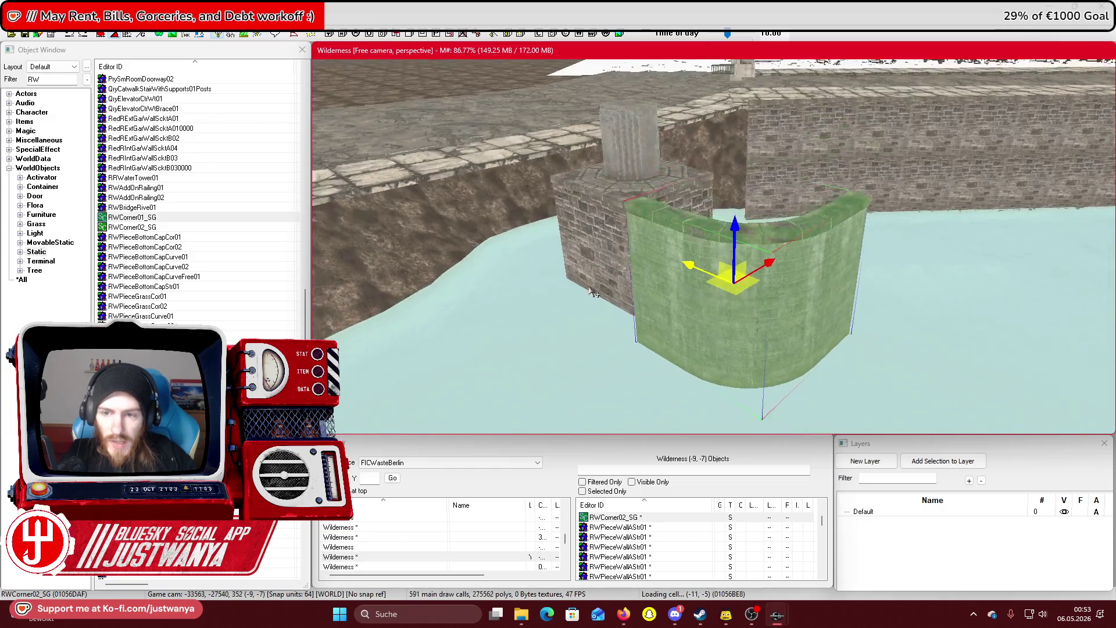
{"action": "key", "text": "ctrl+z"}
{"action": "key", "text": "ctrl+z"}
{"action": "key", "text": "ctrl+z"}
{"action": "key", "text": "ctrl+z"}
{"action": "key", "text": "ctrl+z"}
{"action": "key", "text": "ctrl+z"}
{"action": "key", "text": "ctrl+z"}
{"action": "key", "text": "ctrl+z"}
{"action": "key", "text": "ctrl+z"}
{"action": "key", "text": "ctrl+y"}
{"action": "key", "text": "ctrl+y"}
{"action": "key", "text": "ctrl+y"}
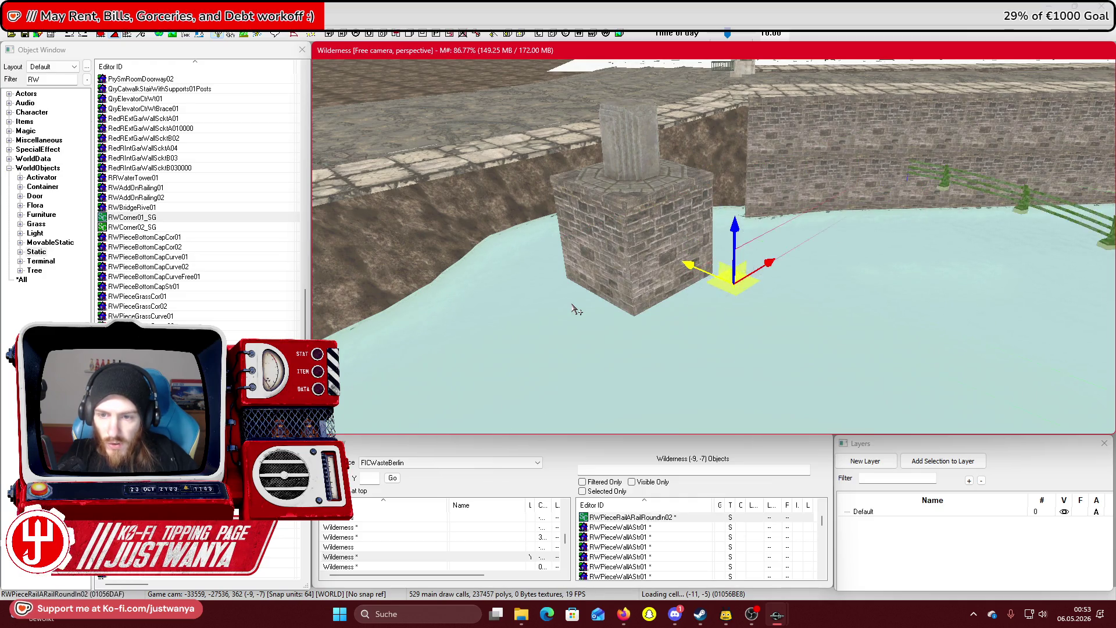
{"action": "key", "text": "ctrl+y"}
{"action": "key", "text": "ctrl+y"}
{"action": "key", "text": "ctrl+y"}
{"action": "key", "text": "ctrl+y"}
{"action": "key", "text": "ctrl+y"}
{"action": "key", "text": "ctrl+y"}
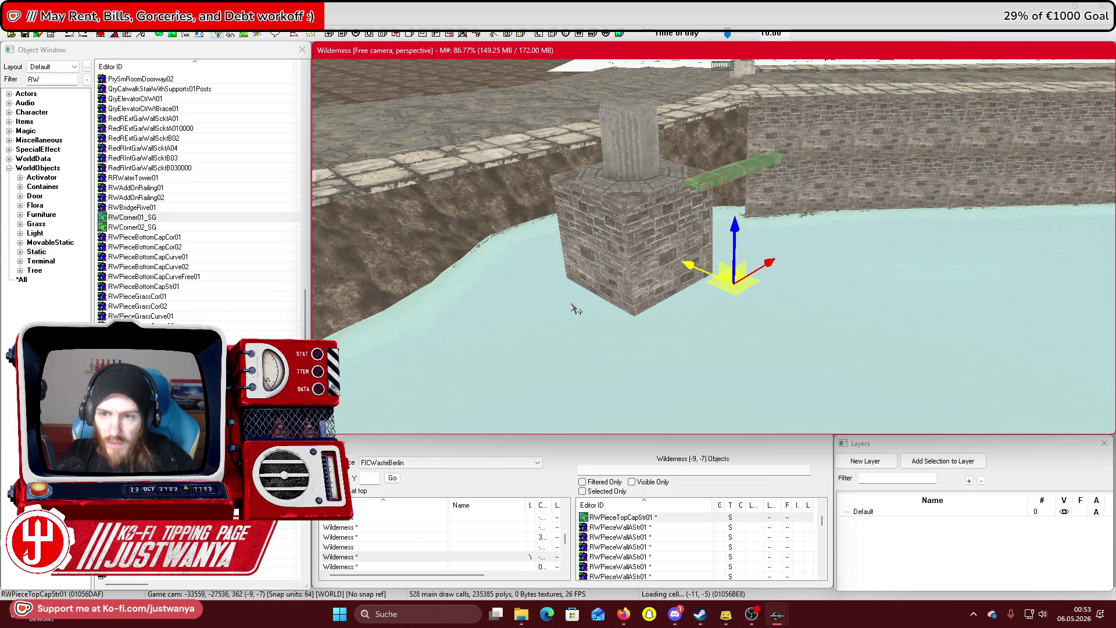
{"action": "key", "text": "ctrl+y"}
{"action": "key", "text": "ctrl+y"}
{"action": "key", "text": "ctrl+y"}
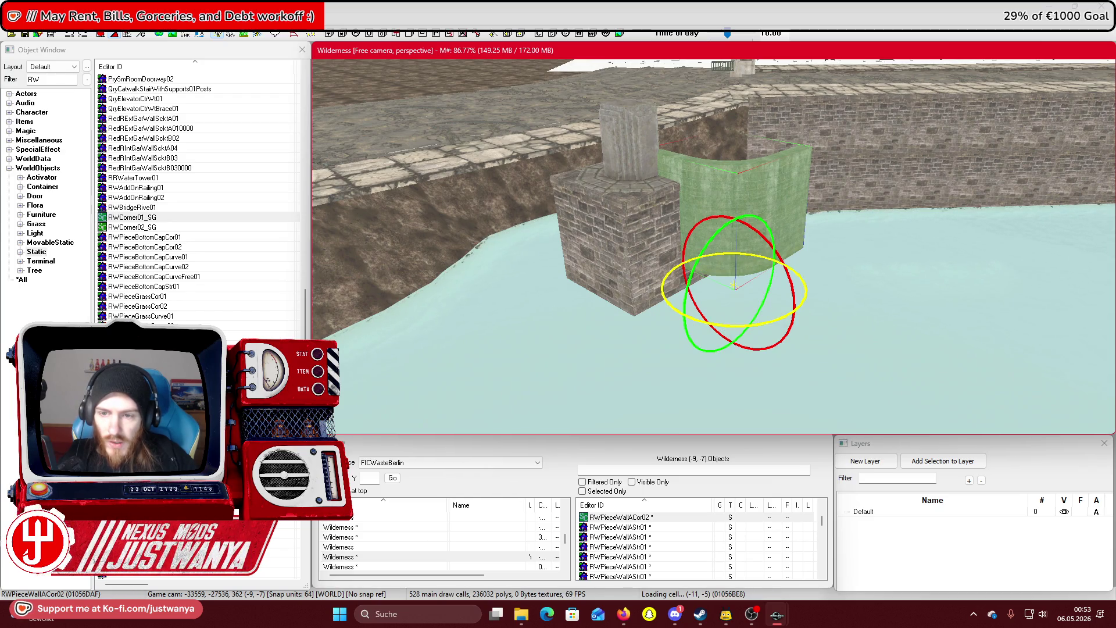
{"action": "key", "text": "t"}
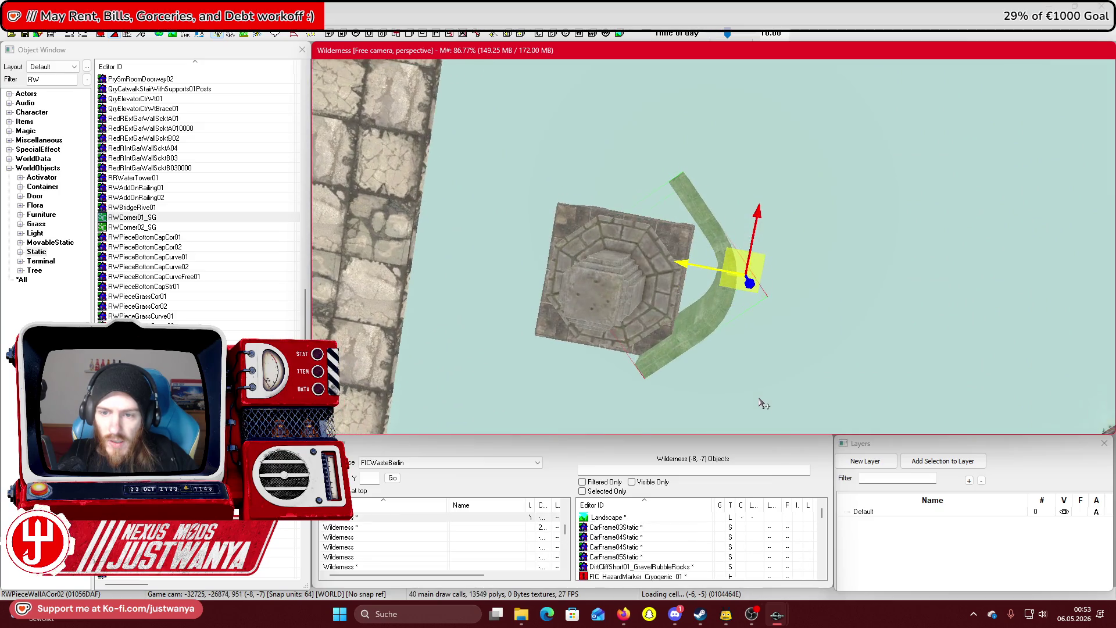
{"action": "key", "text": "shift"}
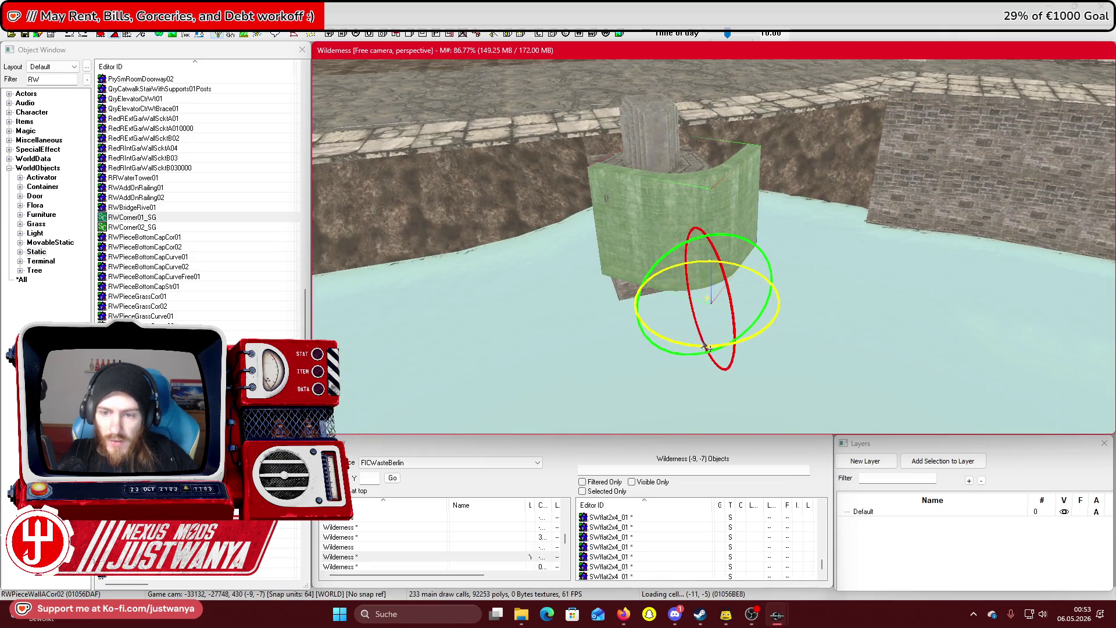
Turn the piece about 90 degrees and cycle its mesh variants until RWRiverPieceWallTopCor01 appears
{"action": "left_click_drag", "start_coordinate": [776, 302], "coordinate": [755, 338]}
{"action": "key", "text": "Page_Down"}
{"action": "key", "text": "Page_Down"}
{"action": "key", "text": "Page_Down"}
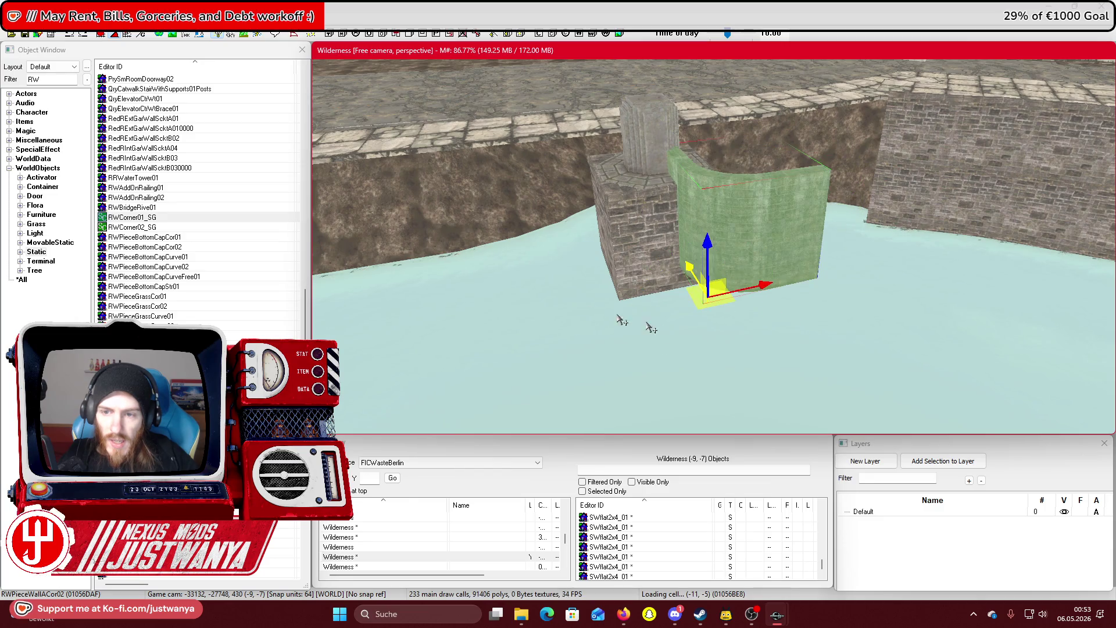
{"action": "key", "text": "Page_Down"}
{"action": "key", "text": "Page_Down"}
{"action": "key", "text": "Page_Down"}
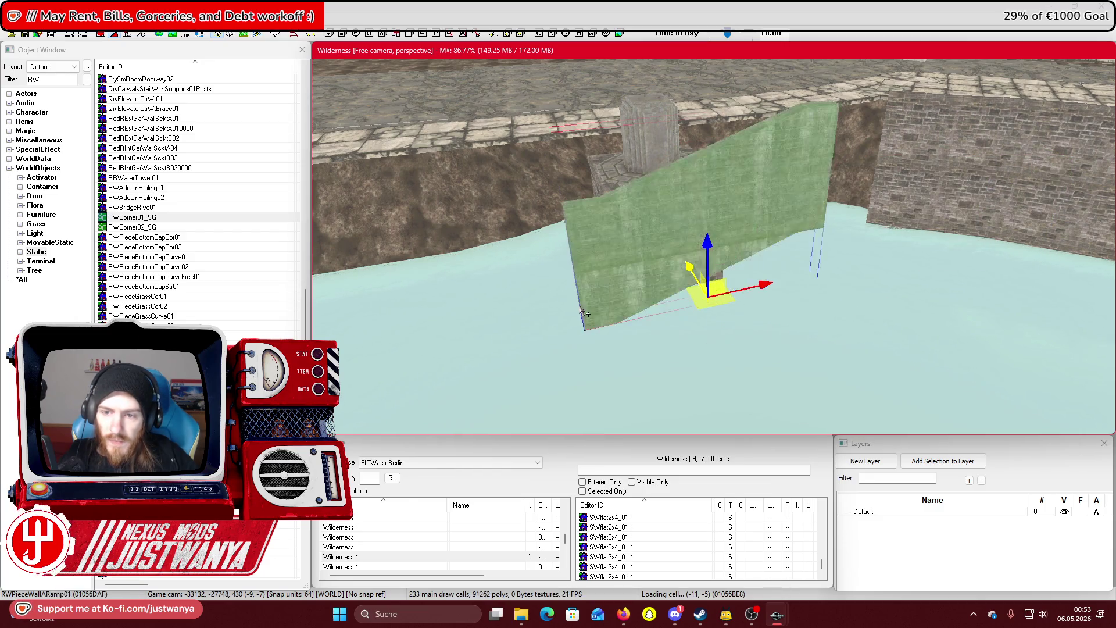
{"action": "key", "text": "Page_Down"}
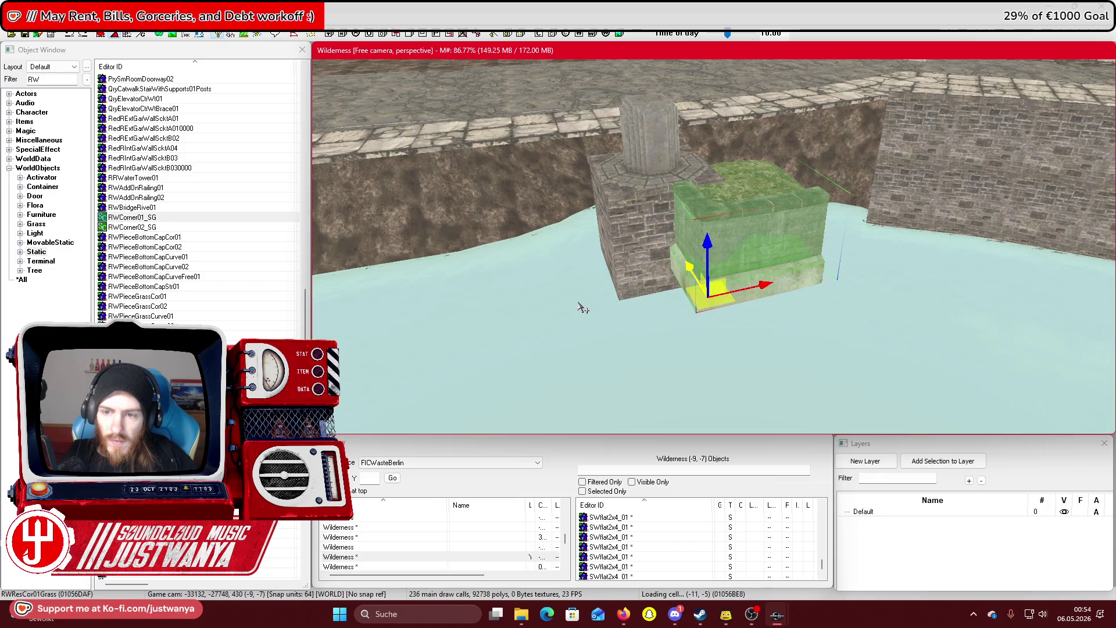
{"action": "key", "text": "Page_Down"}
{"action": "key", "text": "Page_Down"}
{"action": "key", "text": "Page_Down"}
{"action": "key", "text": "Page_Down"}
{"action": "key", "text": "Page_Down"}
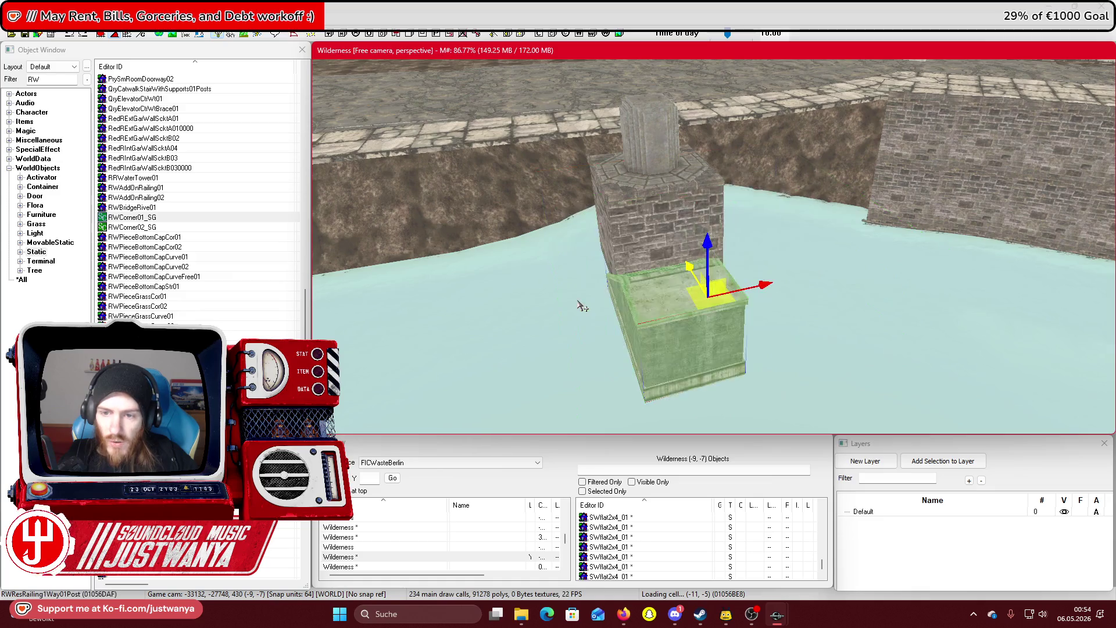
{"action": "key", "text": "Page_Down"}
{"action": "key", "text": "Page_Down"}
{"action": "key", "text": "Page_Down"}
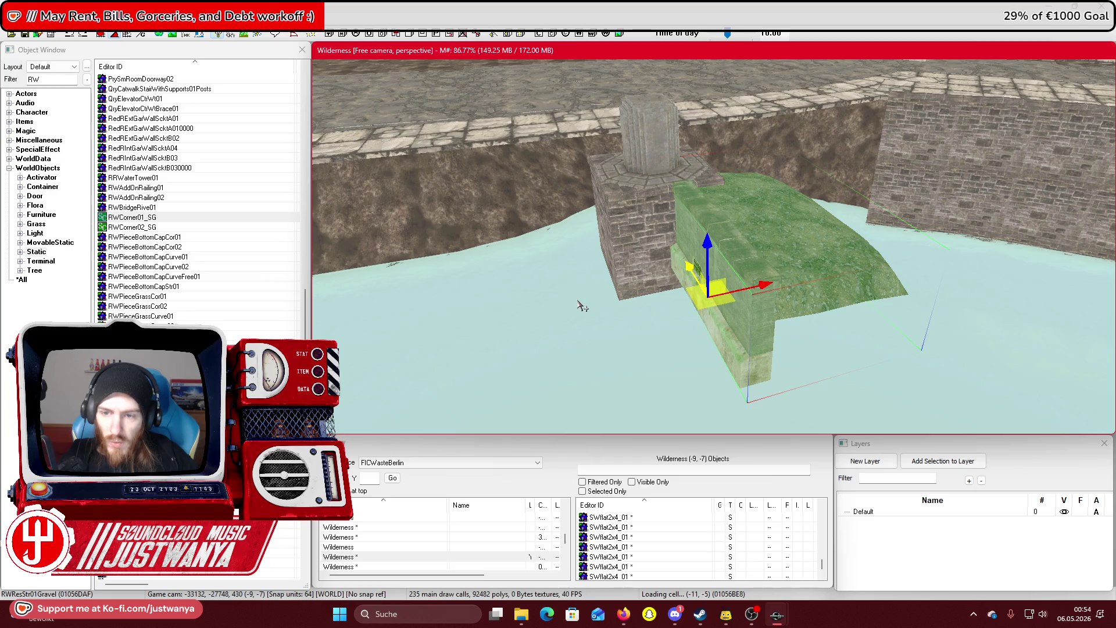
{"action": "key", "text": "Page_Down"}
{"action": "key", "text": "Page_Down"}
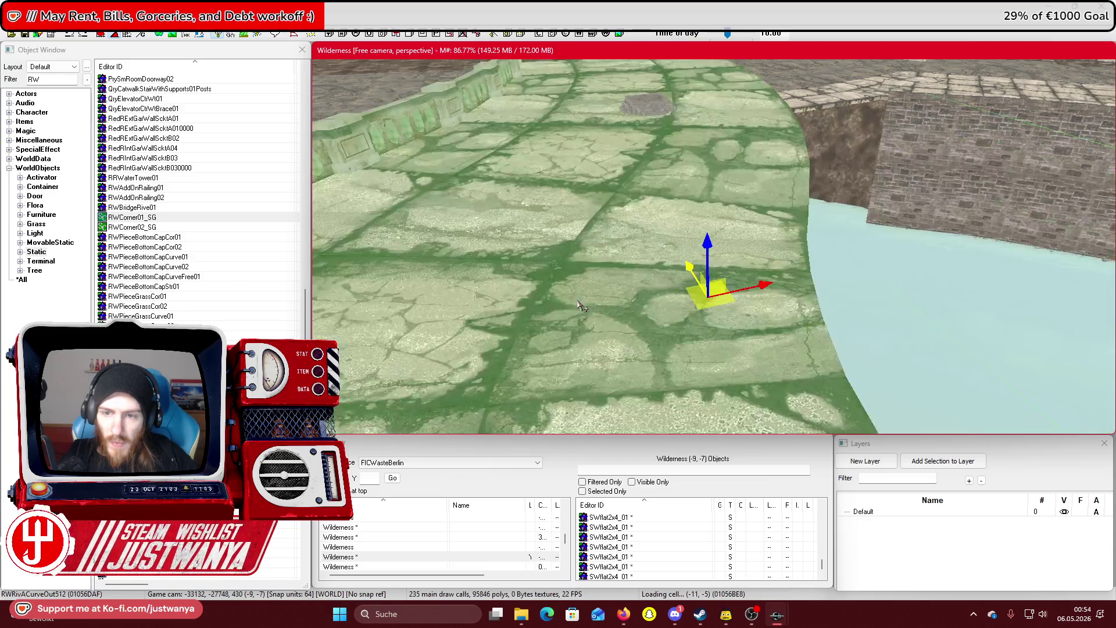
{"action": "key", "text": "Page_Down"}
{"action": "key", "text": "Page_Down"}
{"action": "key", "text": "Page_Down"}
{"action": "key", "text": "Page_Down"}
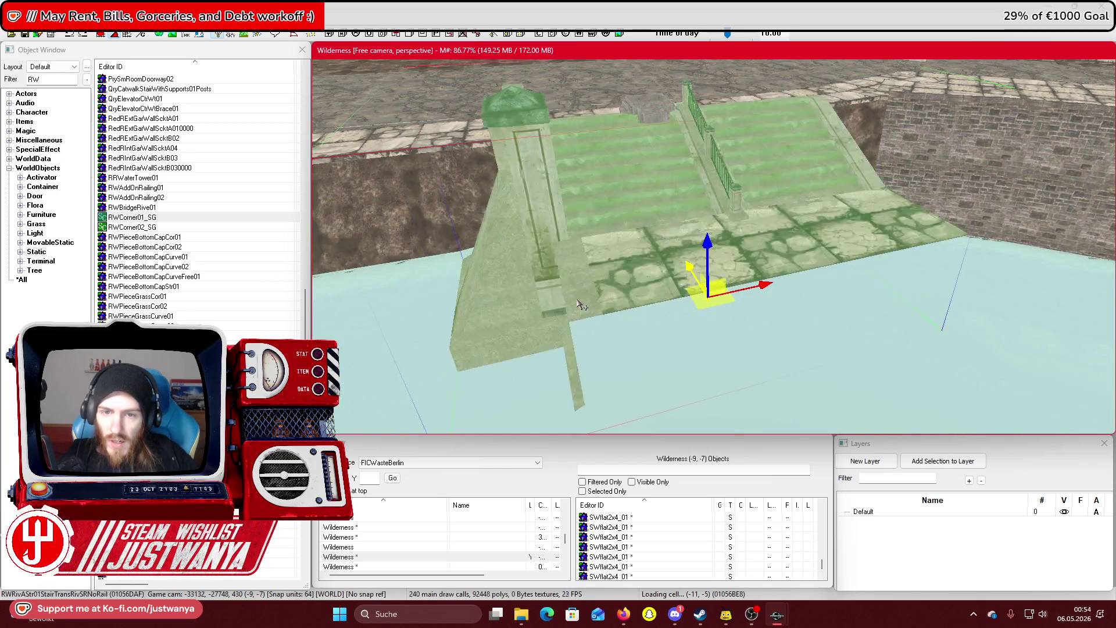
{"action": "key", "text": "Page_Down"}
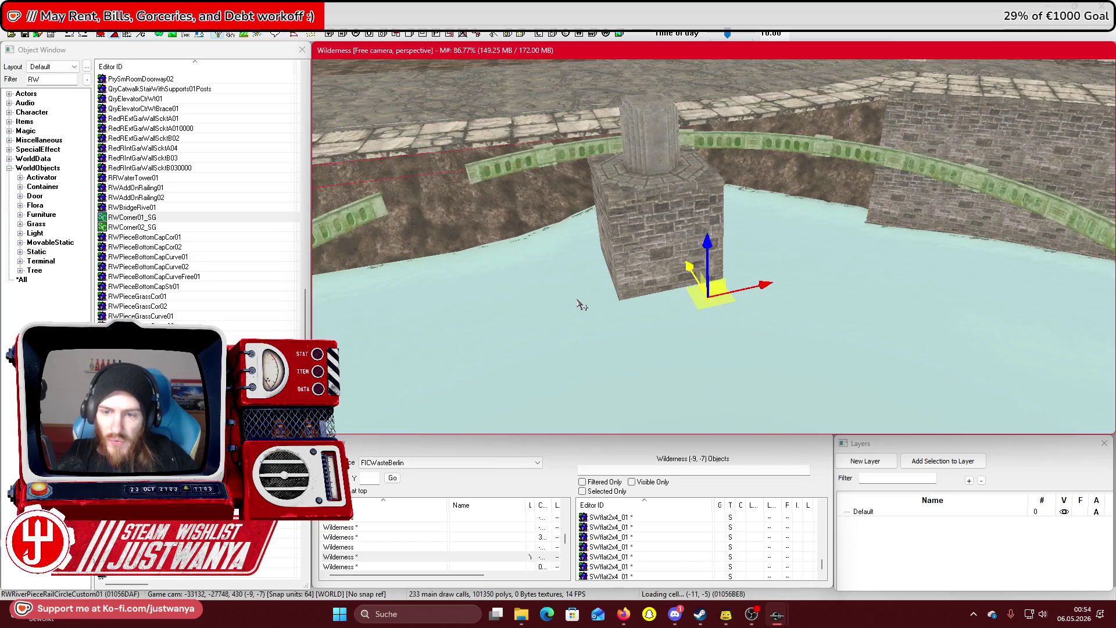
{"action": "key", "text": "Page_Down"}
{"action": "key", "text": "Page_Down"}
{"action": "key", "text": "Page_Down"}
{"action": "key", "text": "Page_Down"}
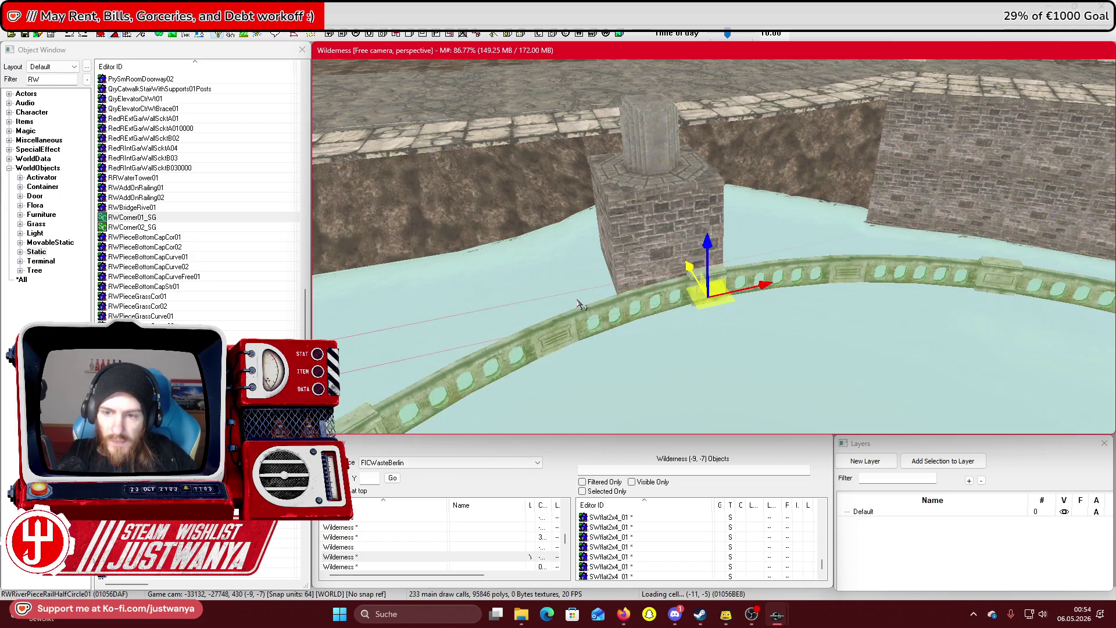
{"action": "key", "text": "Page_Down"}
{"action": "key", "text": "Page_Down"}
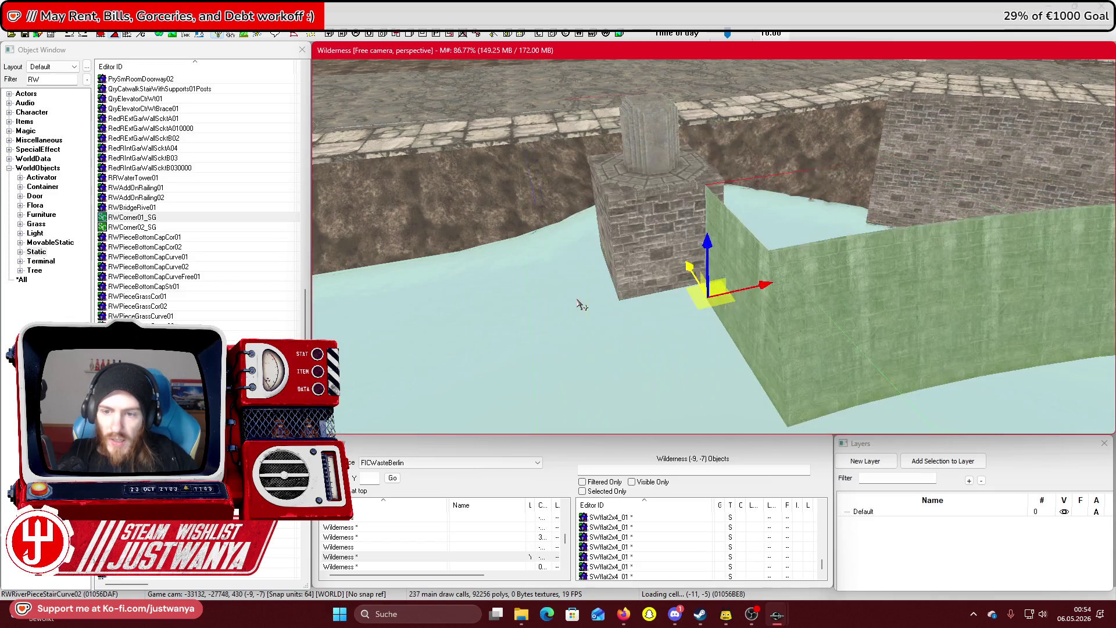
{"action": "key", "text": "Page_Down"}
{"action": "key", "text": "Page_Down"}
{"action": "key", "text": "Page_Down"}
{"action": "key", "text": "Page_Down"}
{"action": "key", "text": "Page_Down"}
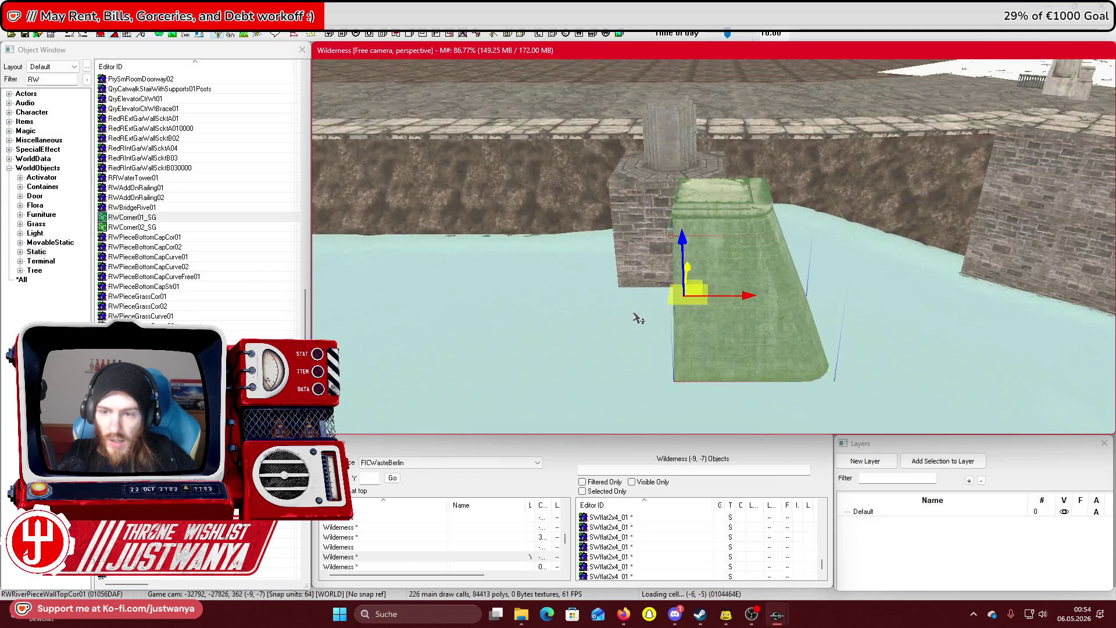
Rotate and slide the RWRiverPieceWallTopCor01 block onto the upper half of the stone pillar
{"action": "key", "text": "f"}
{"action": "left_click_drag", "start_coordinate": [661, 316], "coordinate": [604, 317]}
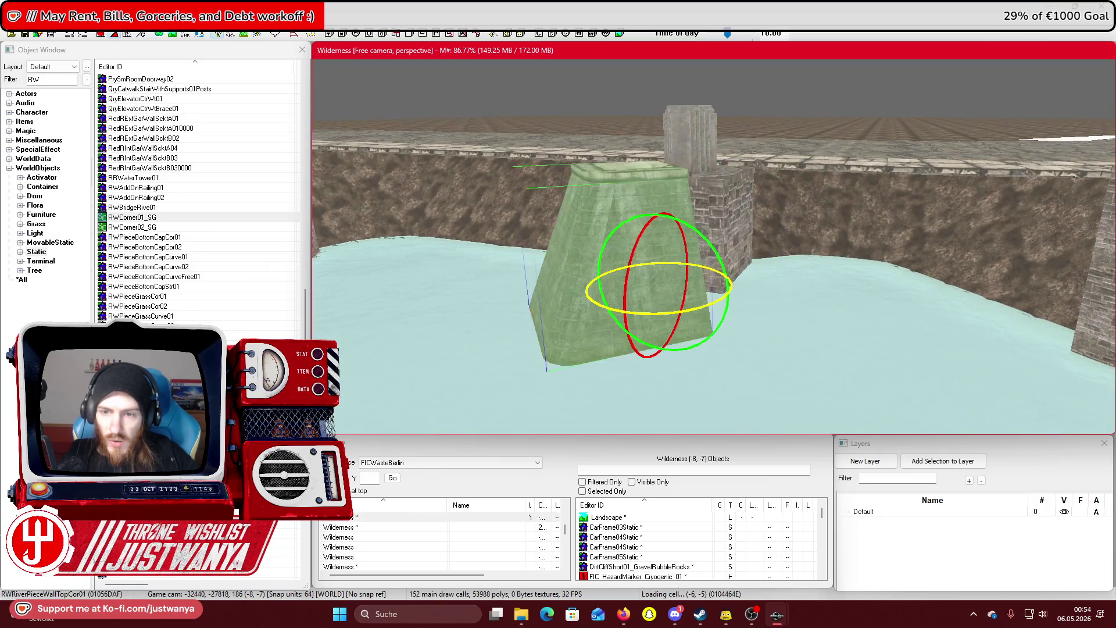
{"action": "key", "text": "shift"}
{"action": "left_click_drag", "start_coordinate": [709, 283], "coordinate": [889, 271]}
{"action": "mouse_move", "coordinate": [840, 348]}
{"action": "left_mouse_down"}
{"action": "mouse_move", "coordinate": [837, 319]}
{"action": "mouse_move", "coordinate": [875, 279]}
{"action": "mouse_move", "coordinate": [705, 311]}
{"action": "mouse_move", "coordinate": [770, 286]}
{"action": "mouse_move", "coordinate": [773, 217]}
{"action": "left_mouse_up"}
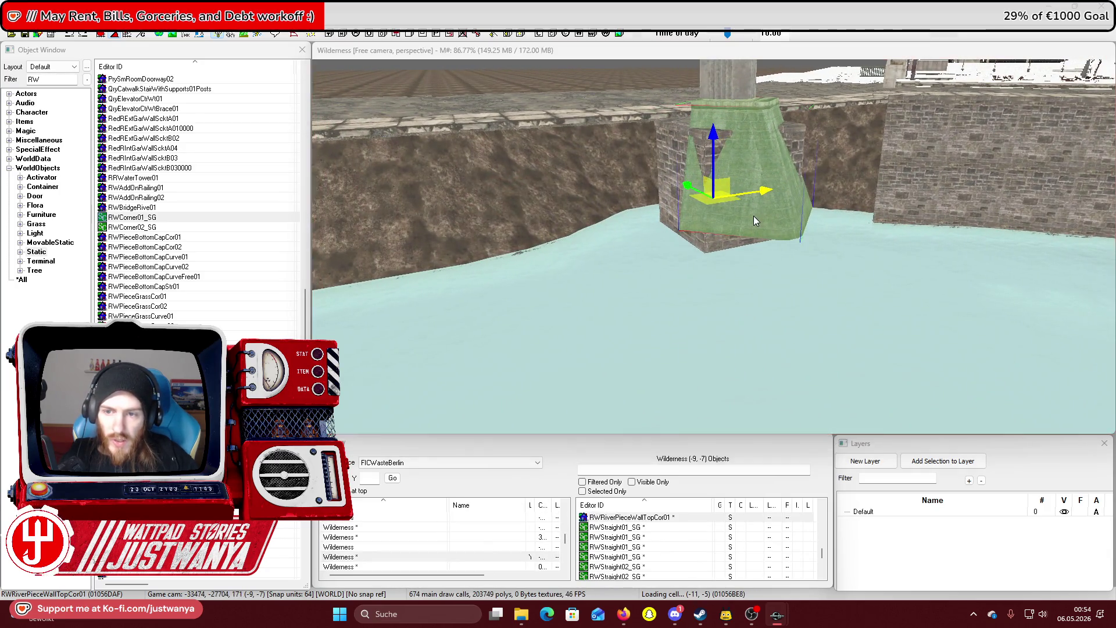
Apply the RiverRWToConcrete material swap to the tapered block in its Extra settings
{"action": "double_click", "coordinate": [753, 215]}
{"action": "left_click", "coordinate": [497, 240]}
{"action": "left_click", "coordinate": [560, 326]}
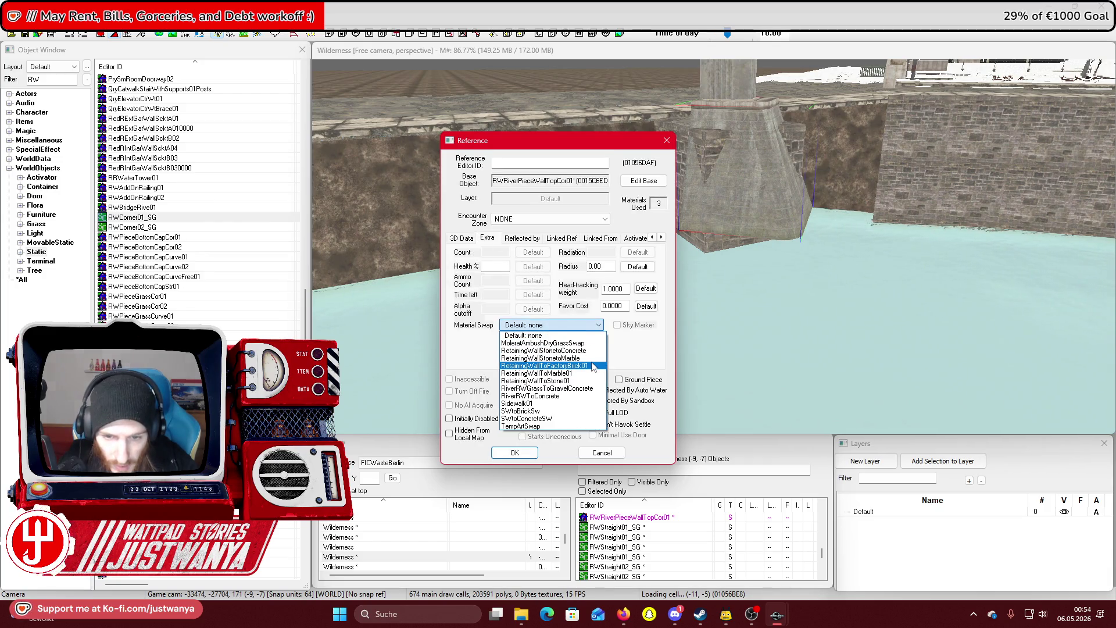
{"action": "left_click", "coordinate": [593, 398]}
{"action": "left_click", "coordinate": [514, 452]}
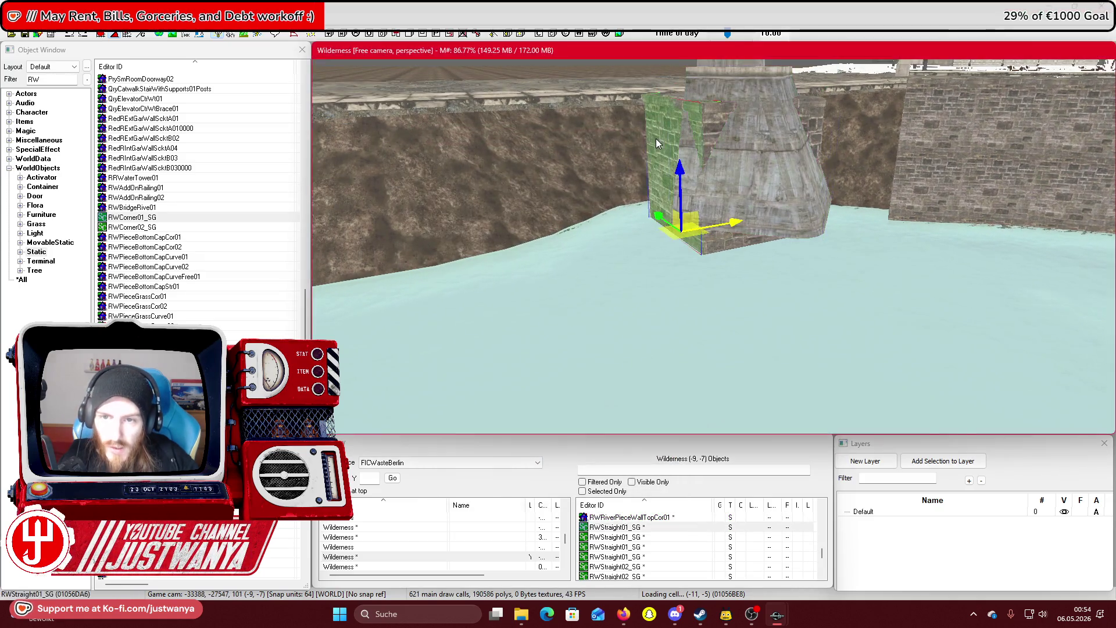
Change the tapered block's material swap to RetainingWallToStone01 and inspect it from another angle
{"action": "double_click", "coordinate": [656, 140]}
{"action": "left_click", "coordinate": [602, 453]}
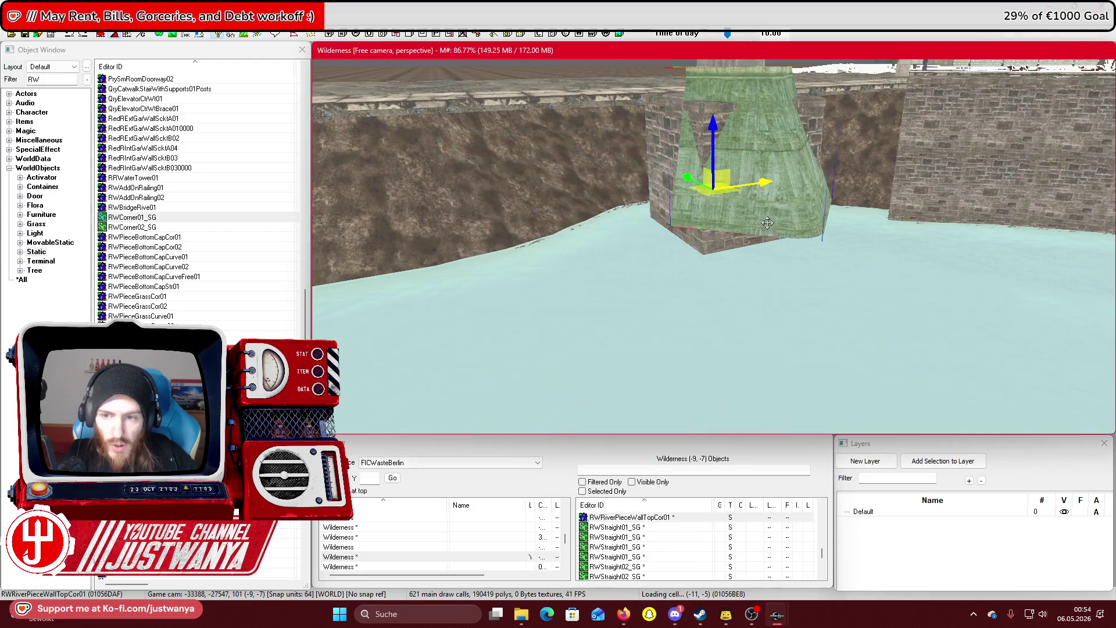
{"action": "double_click", "coordinate": [744, 192]}
{"action": "left_click", "coordinate": [551, 326]}
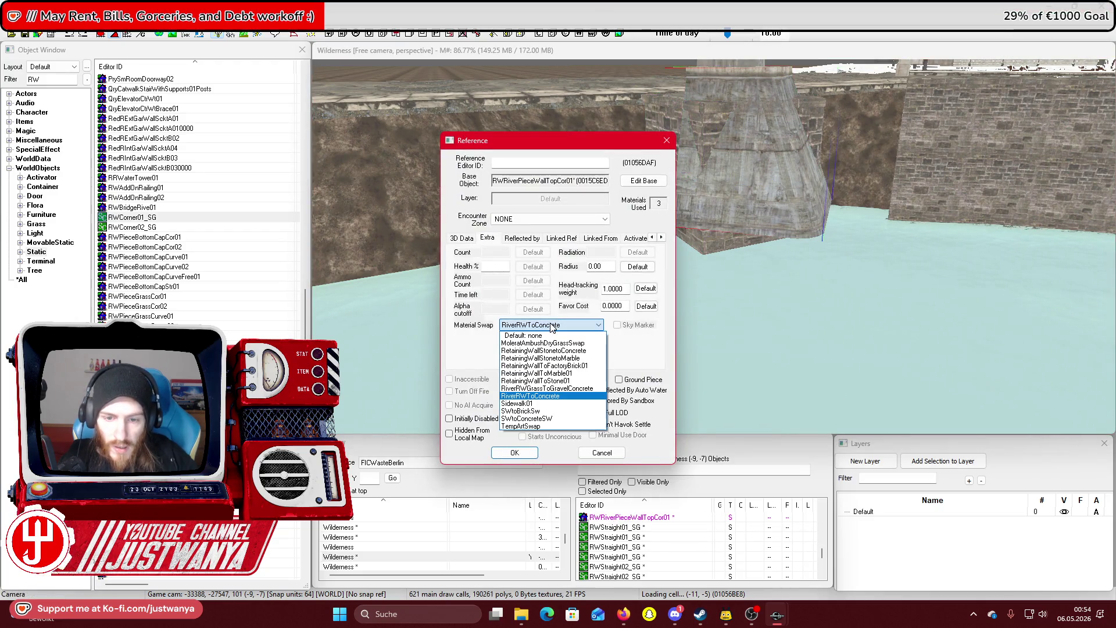
{"action": "left_click", "coordinate": [579, 381]}
{"action": "left_click", "coordinate": [514, 452]}
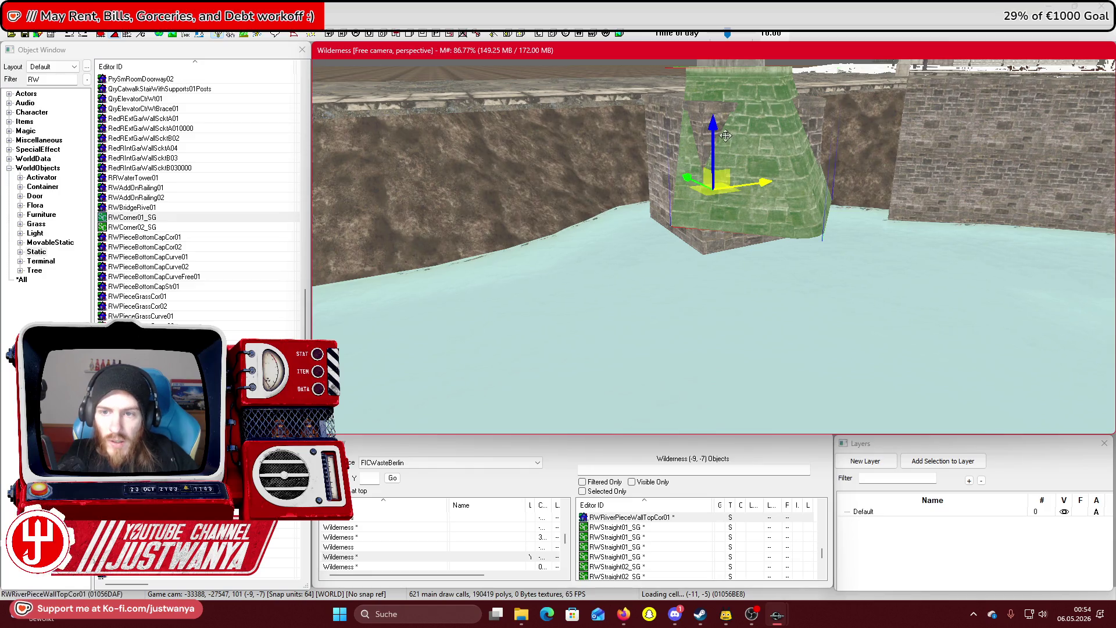
{"action": "mouse_move", "coordinate": [732, 255]}
{"action": "left_mouse_down"}
{"action": "mouse_move", "coordinate": [690, 254]}
{"action": "mouse_move", "coordinate": [745, 263]}
{"action": "mouse_move", "coordinate": [725, 249]}
{"action": "mouse_move", "coordinate": [713, 266]}
{"action": "mouse_move", "coordinate": [598, 237]}
{"action": "mouse_move", "coordinate": [698, 224]}
{"action": "mouse_move", "coordinate": [692, 205]}
{"action": "mouse_move", "coordinate": [625, 201]}
{"action": "mouse_move", "coordinate": [684, 204]}
{"action": "left_mouse_up"}
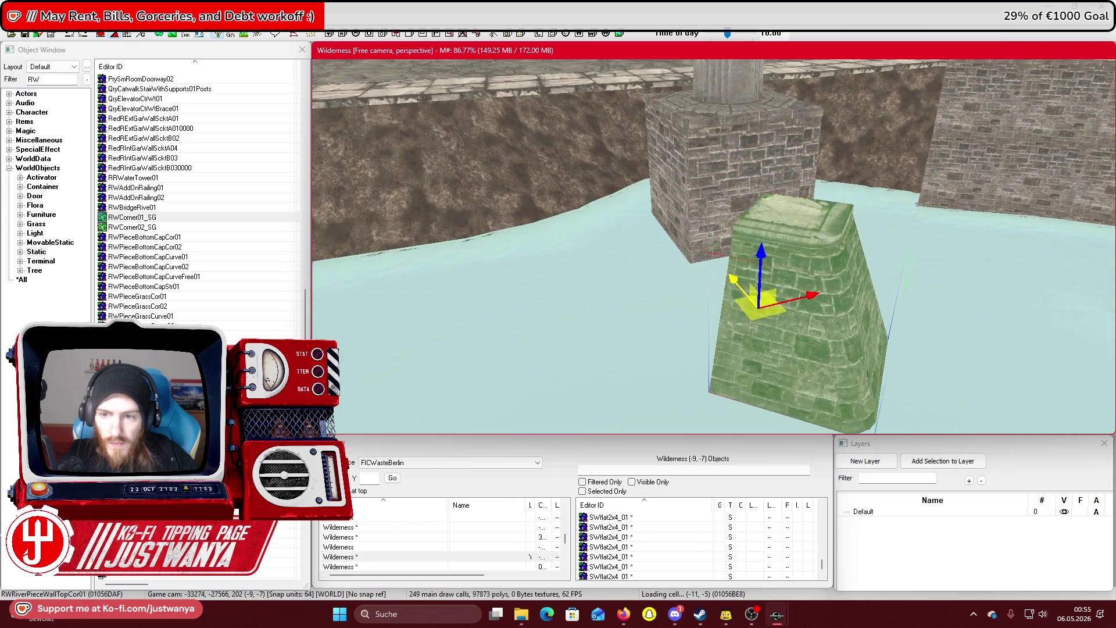
{"action": "left_click", "coordinate": [726, 175]}
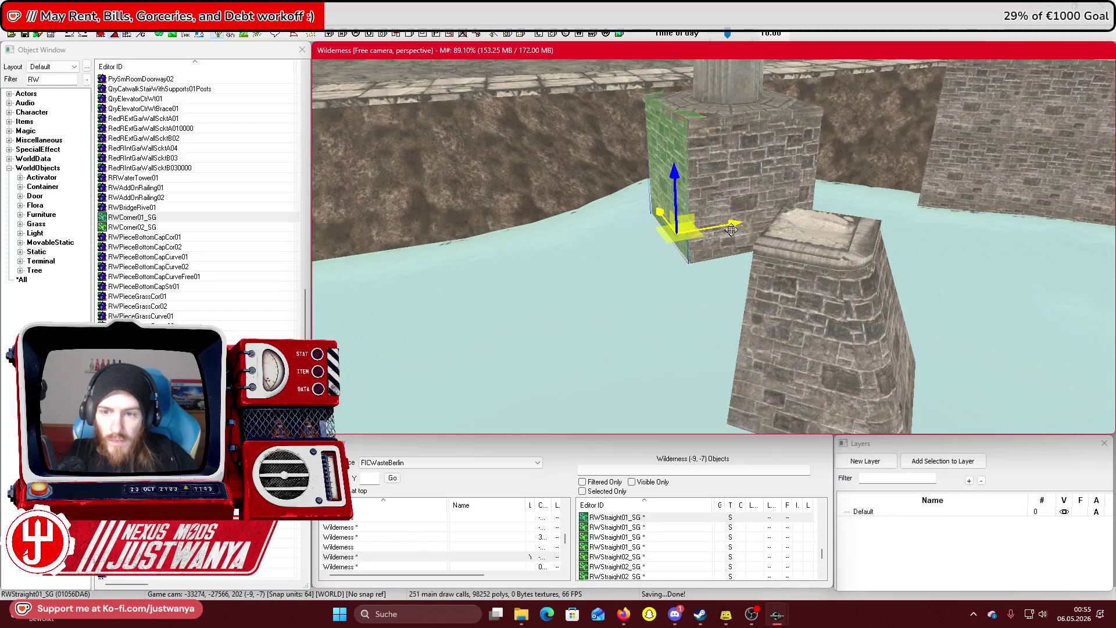
Undo the accidental paste and stray placements, then drag the RWPieceWallAStr01 piece into the canal water
{"action": "key", "text": "ctrl+v"}
{"action": "key", "text": "ctrl+z"}
{"action": "key", "text": "ctrl+z"}
{"action": "key", "text": "ctrl+z"}
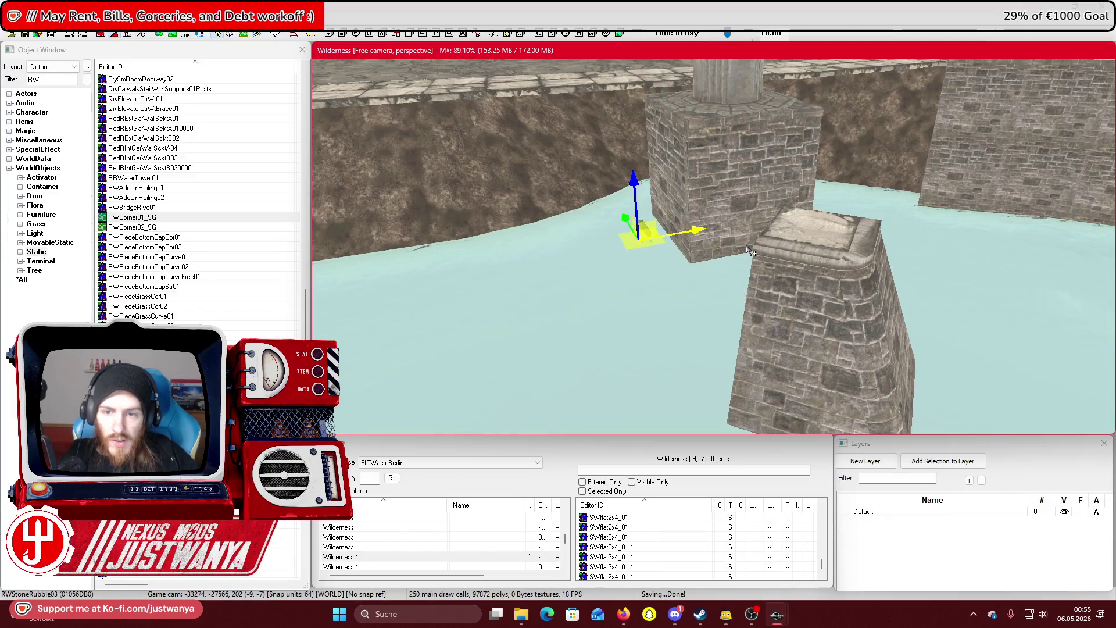
{"action": "key", "text": "ctrl+z"}
{"action": "key", "text": "ctrl+z"}
{"action": "key", "text": "ctrl+z"}
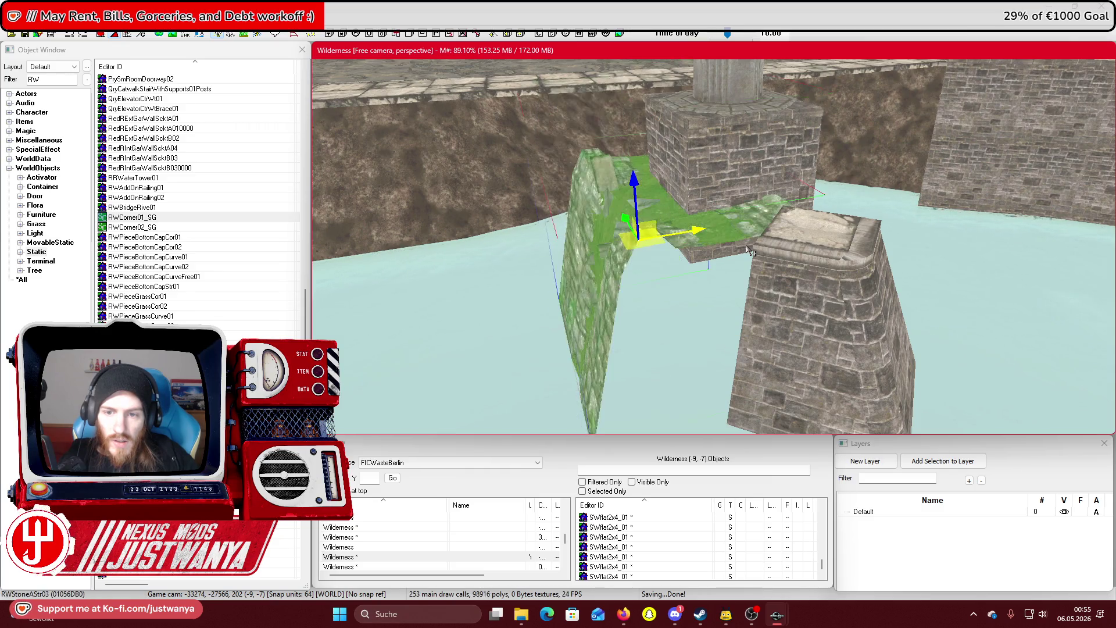
{"action": "key", "text": "ctrl+z"}
{"action": "key", "text": "ctrl+z"}
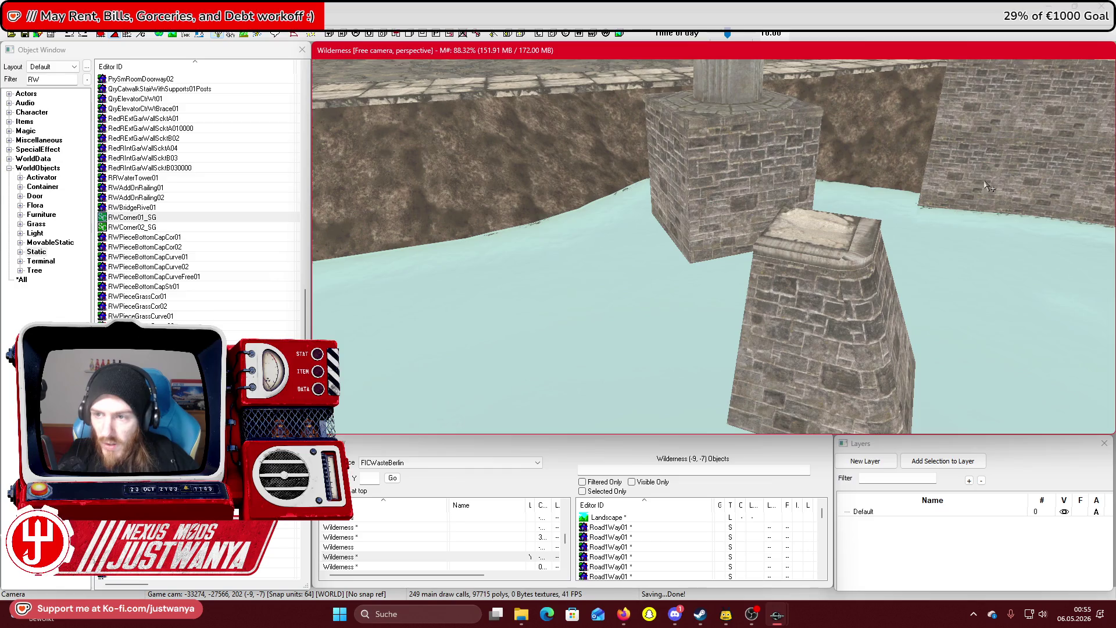
{"action": "mouse_move", "coordinate": [998, 204]}
{"action": "left_mouse_down"}
{"action": "mouse_move", "coordinate": [843, 233]}
{"action": "mouse_move", "coordinate": [354, 260]}
{"action": "mouse_move", "coordinate": [483, 299]}
{"action": "left_mouse_up"}
{"action": "key", "text": "ctrl+z"}
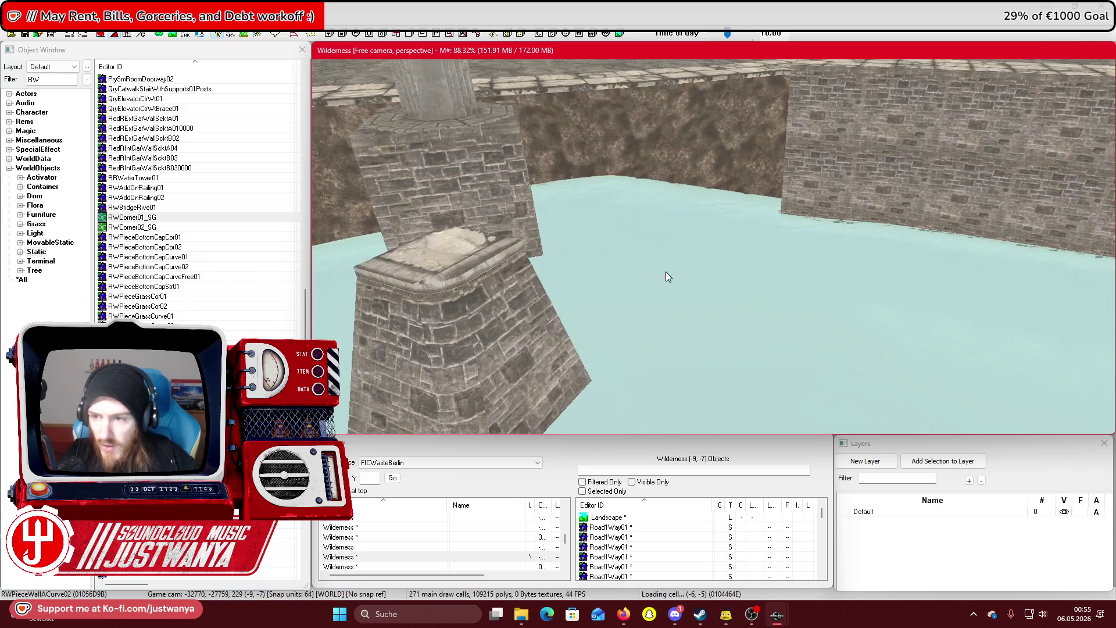
{"action": "mouse_move", "coordinate": [1081, 228]}
{"action": "left_mouse_down"}
{"action": "mouse_move", "coordinate": [605, 334]}
{"action": "mouse_move", "coordinate": [771, 309]}
{"action": "left_mouse_up"}
Move the wall piece down to the pillar base and reselect it for a side view
{"action": "key", "text": "e"}
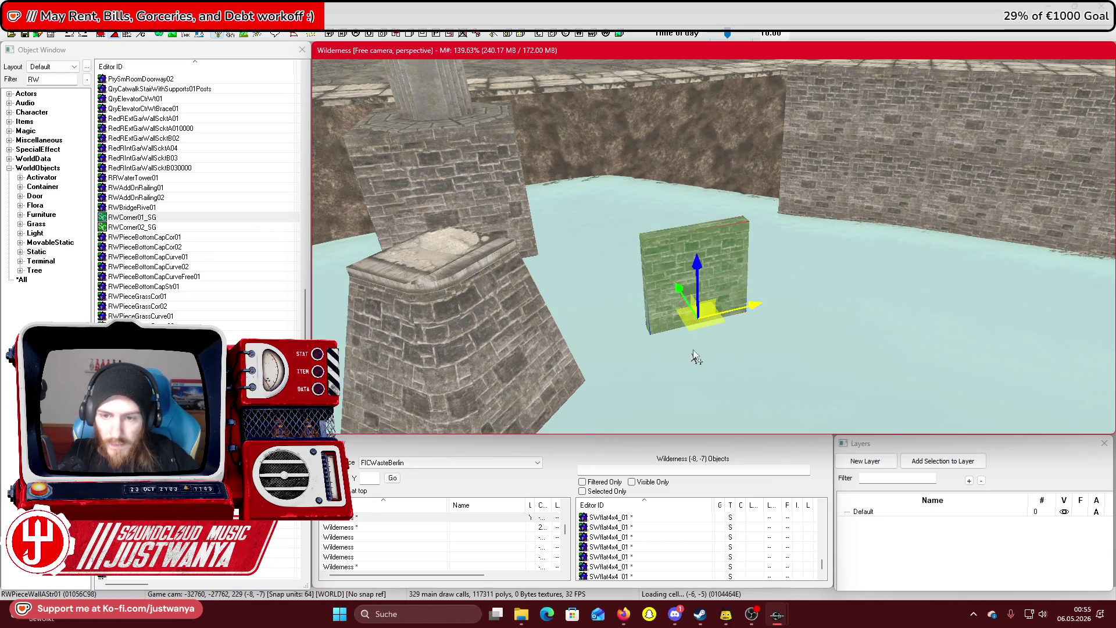
{"action": "left_click_drag", "start_coordinate": [841, 264], "coordinate": [835, 356]}
{"action": "left_click", "coordinate": [860, 383]}
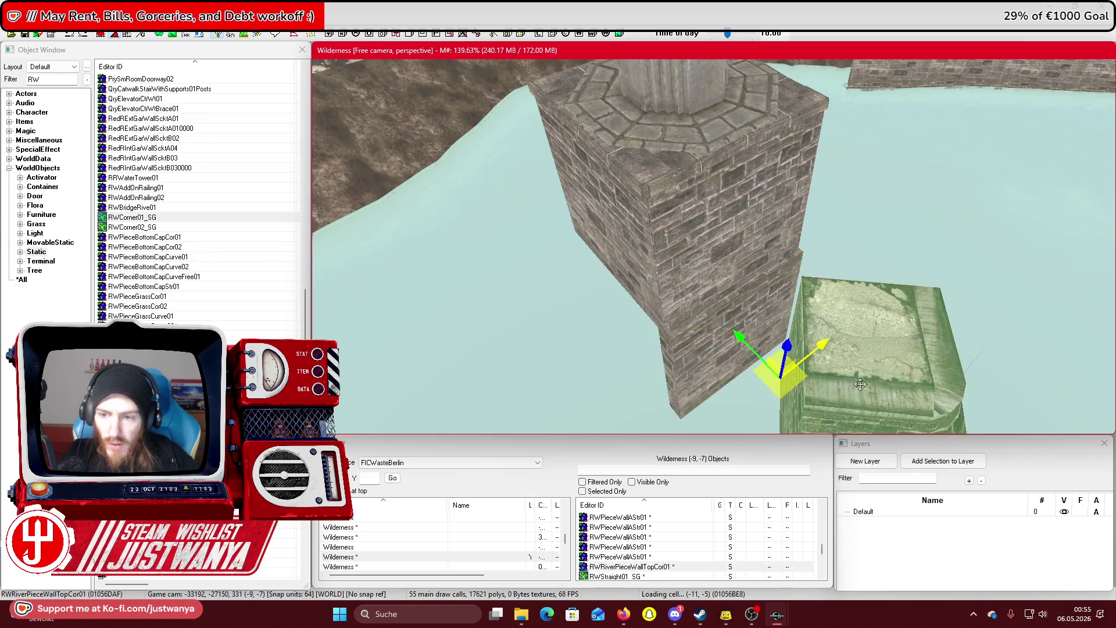
{"action": "left_click", "coordinate": [733, 337]}
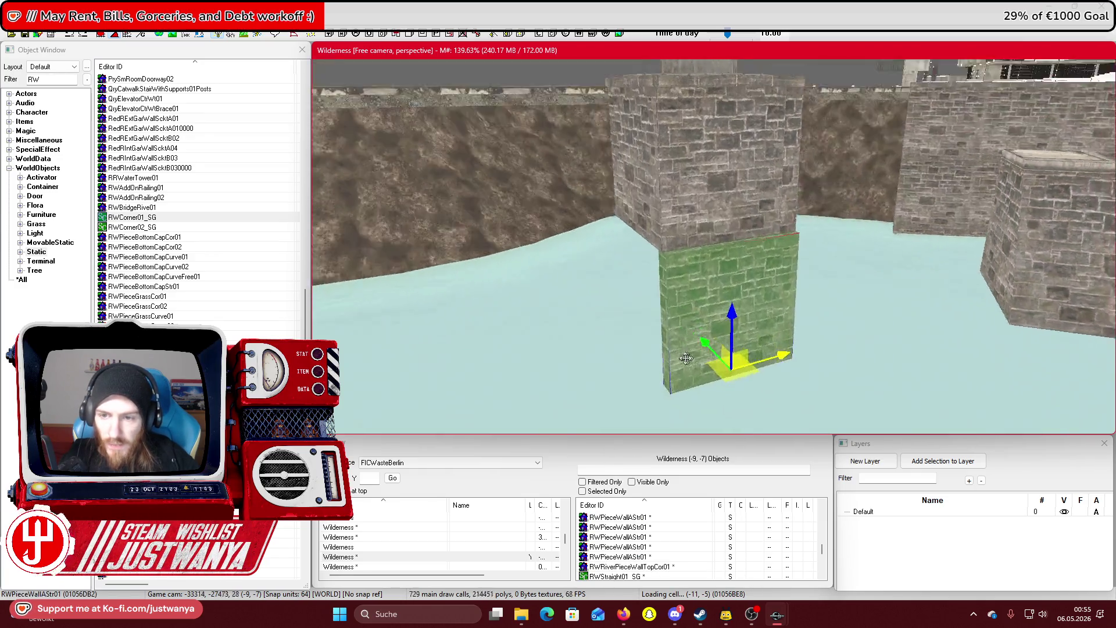
{"action": "key", "text": "shift"}
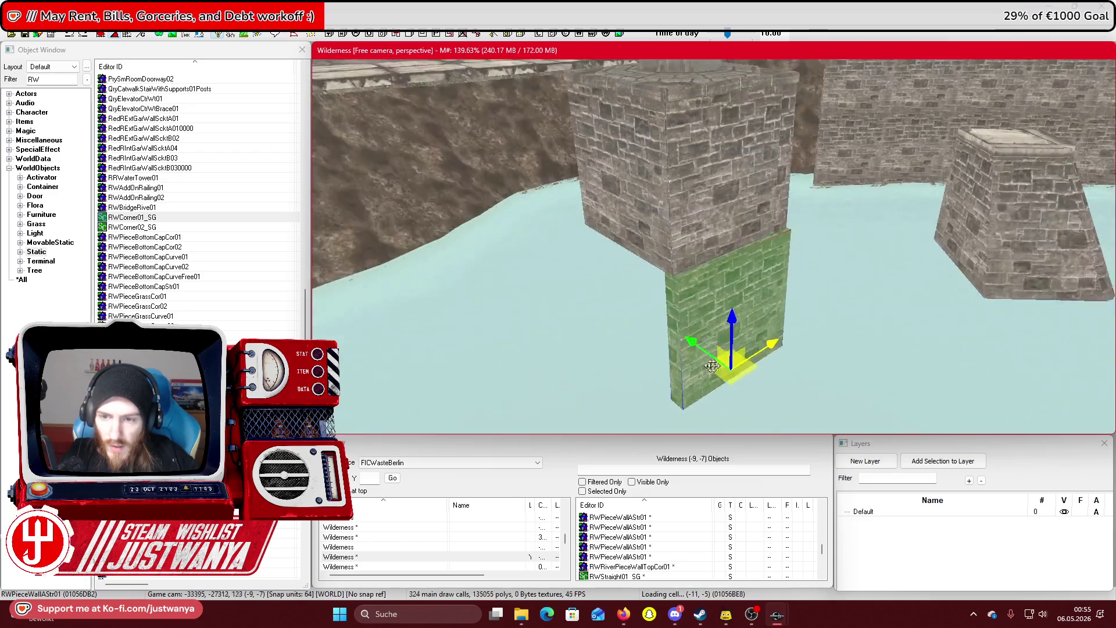
{"action": "key", "text": "shift"}
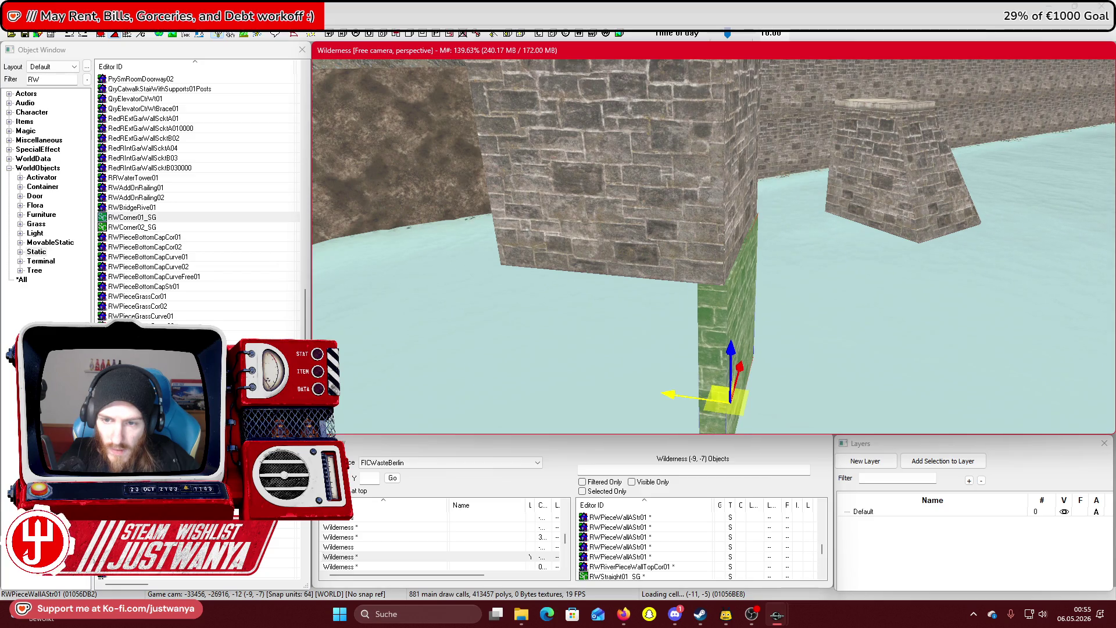
{"action": "key", "text": "shift"}
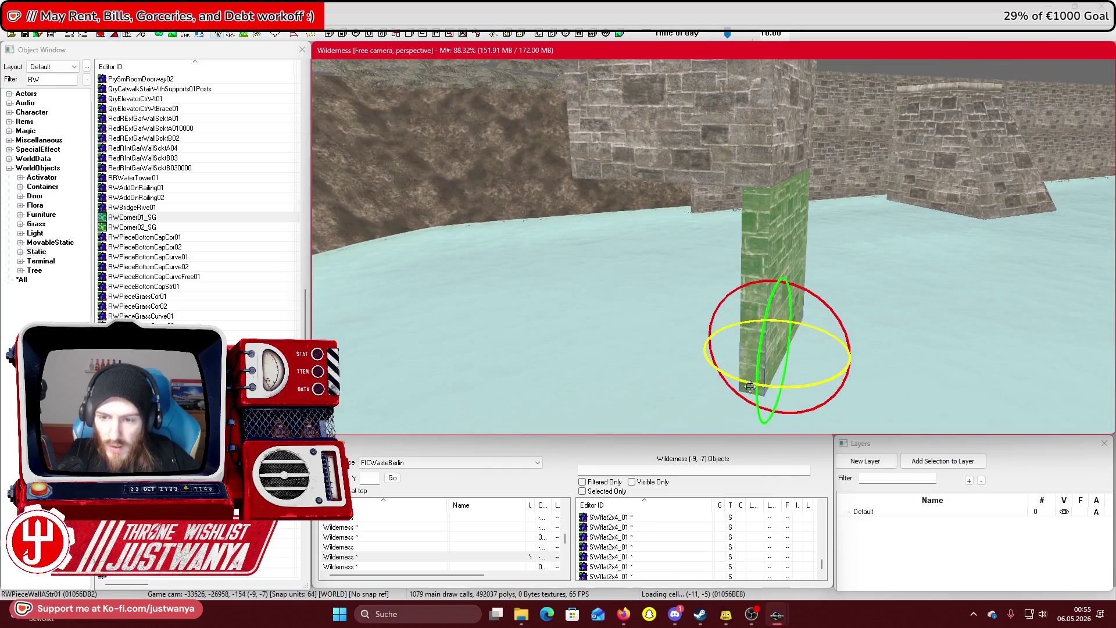
Rotate the wall piece to face the pier, slide it left against the stone, and angle it along the pier
{"action": "left_click_drag", "start_coordinate": [775, 384], "coordinate": [808, 386]}
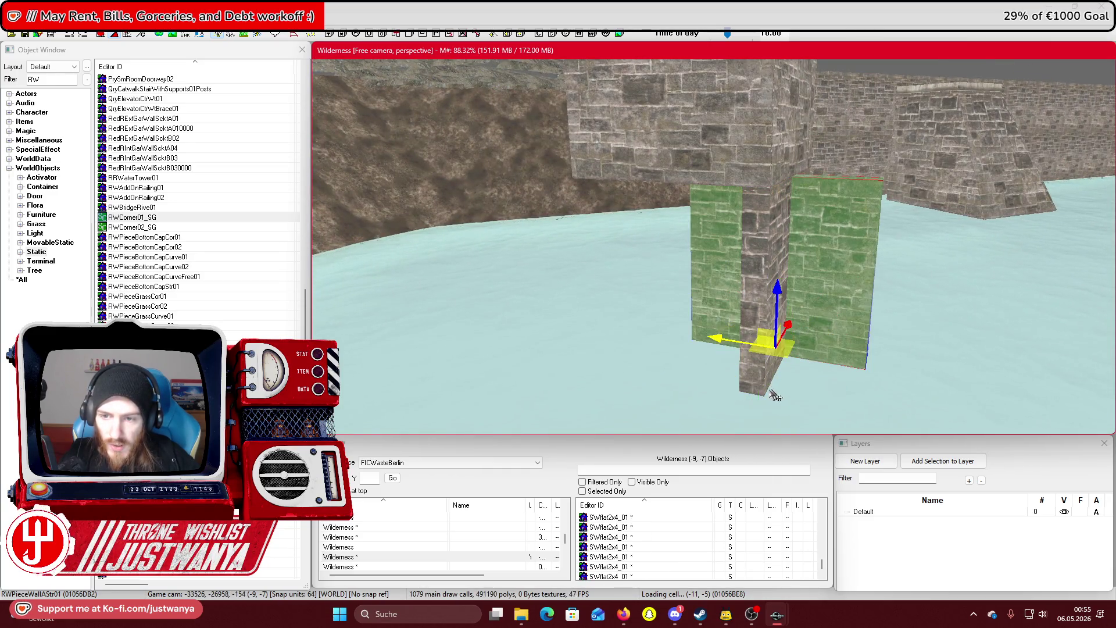
{"action": "key", "text": "shift"}
{"action": "left_click_drag", "start_coordinate": [823, 335], "coordinate": [766, 348]}
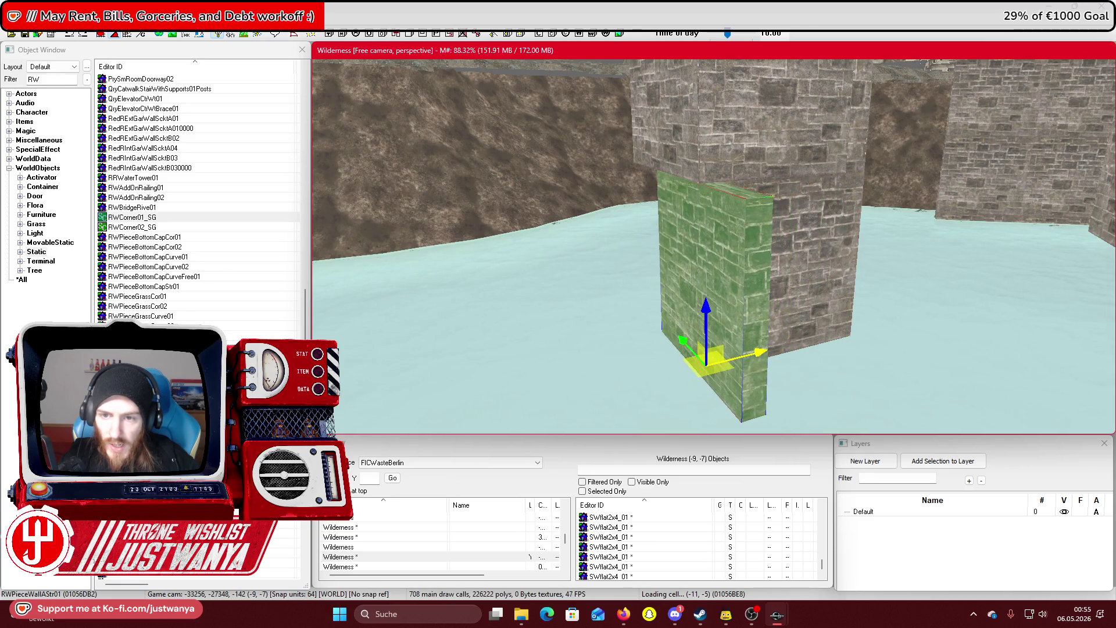
{"action": "key", "text": "shift"}
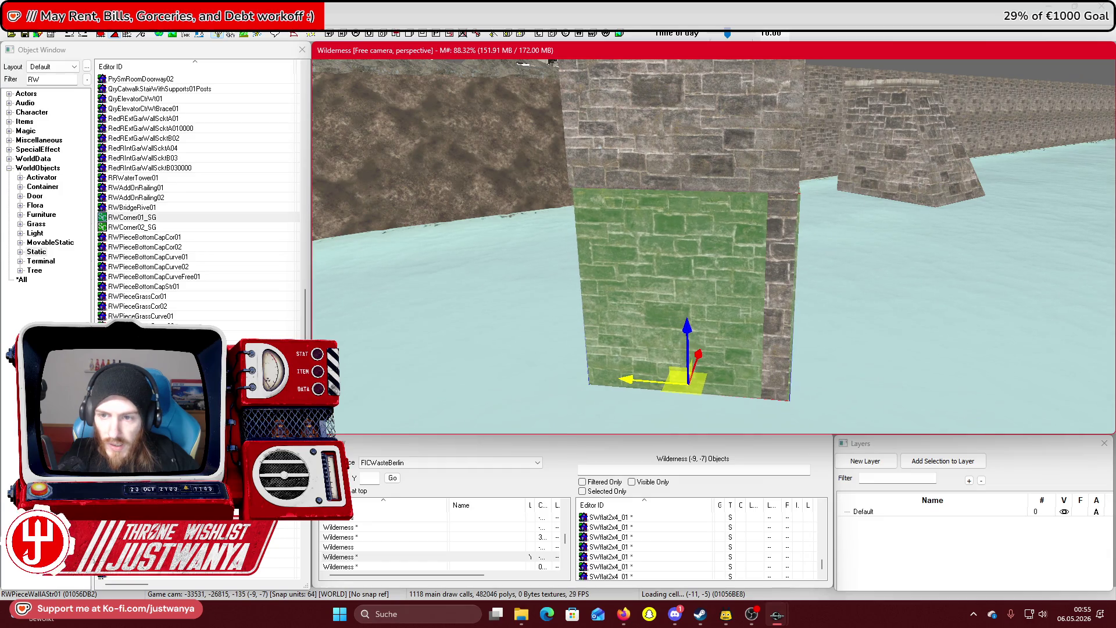
{"action": "key", "text": "shift"}
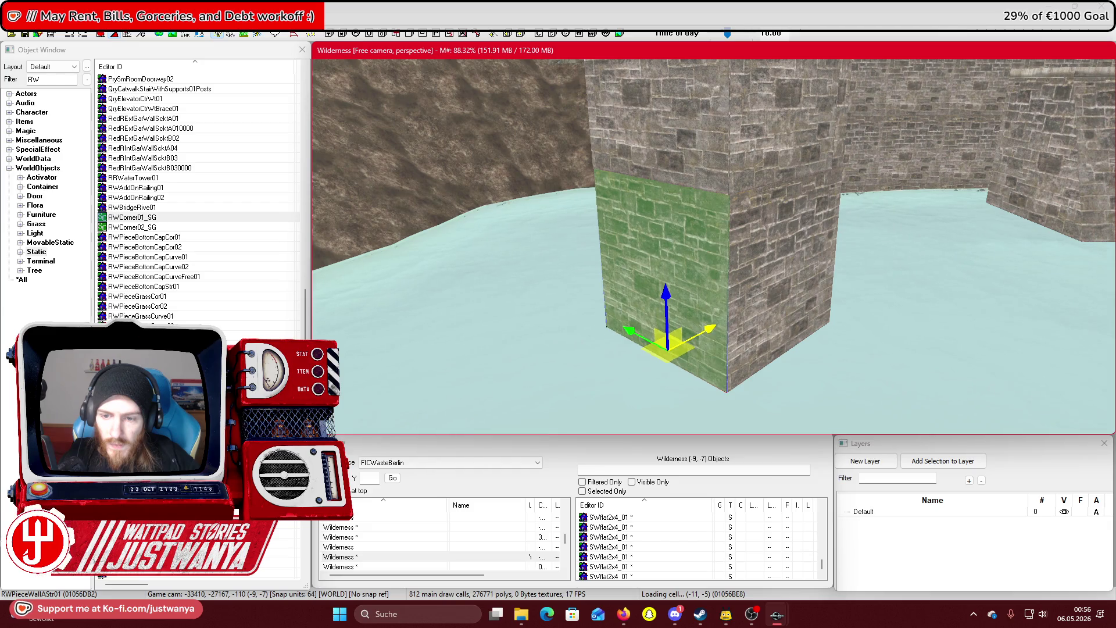
{"action": "key", "text": "shift"}
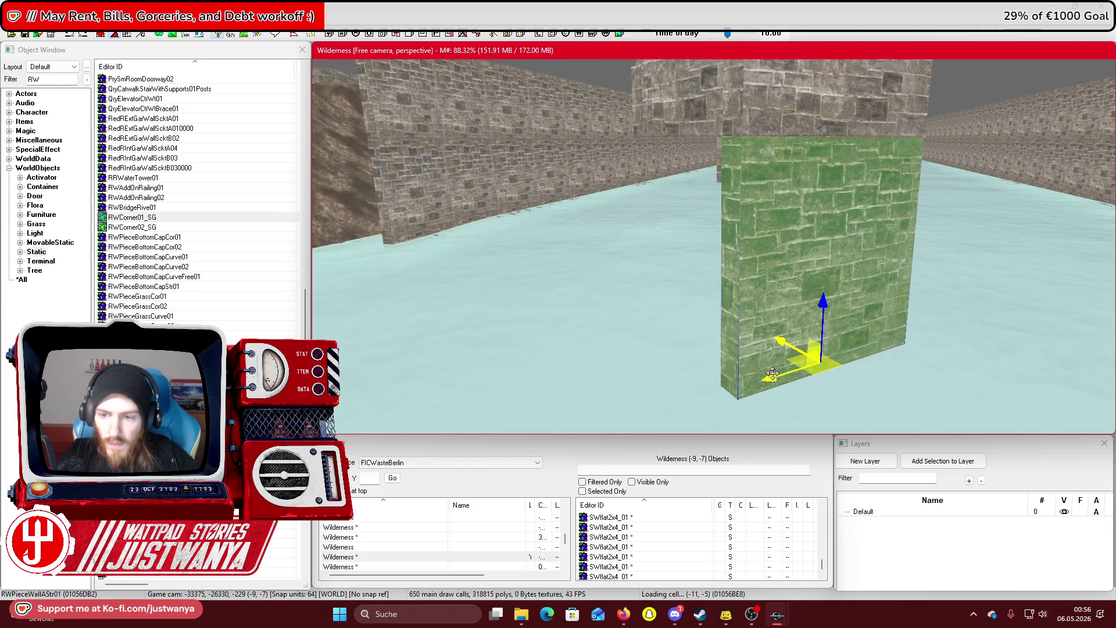
{"action": "mouse_move", "coordinate": [792, 391]}
{"action": "left_mouse_down"}
{"action": "mouse_move", "coordinate": [803, 395]}
{"action": "mouse_move", "coordinate": [750, 383]}
{"action": "mouse_move", "coordinate": [712, 392]}
{"action": "left_mouse_up"}
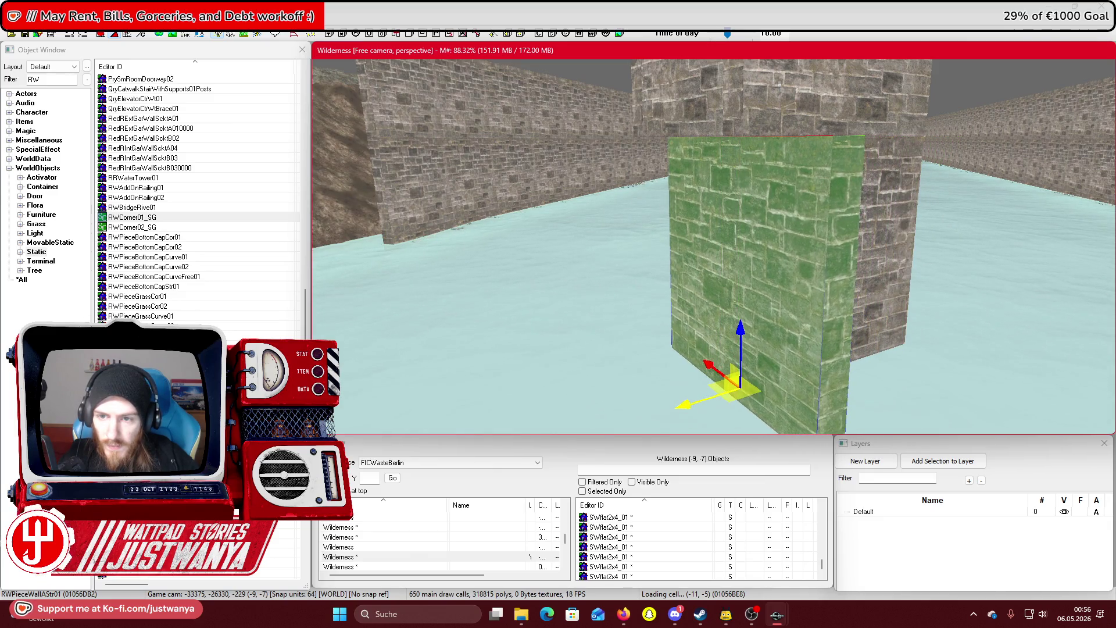
{"action": "key", "text": "shift"}
{"action": "scroll", "coordinate": [713, 246], "scroll_direction": "up", "scroll_amount": 5}
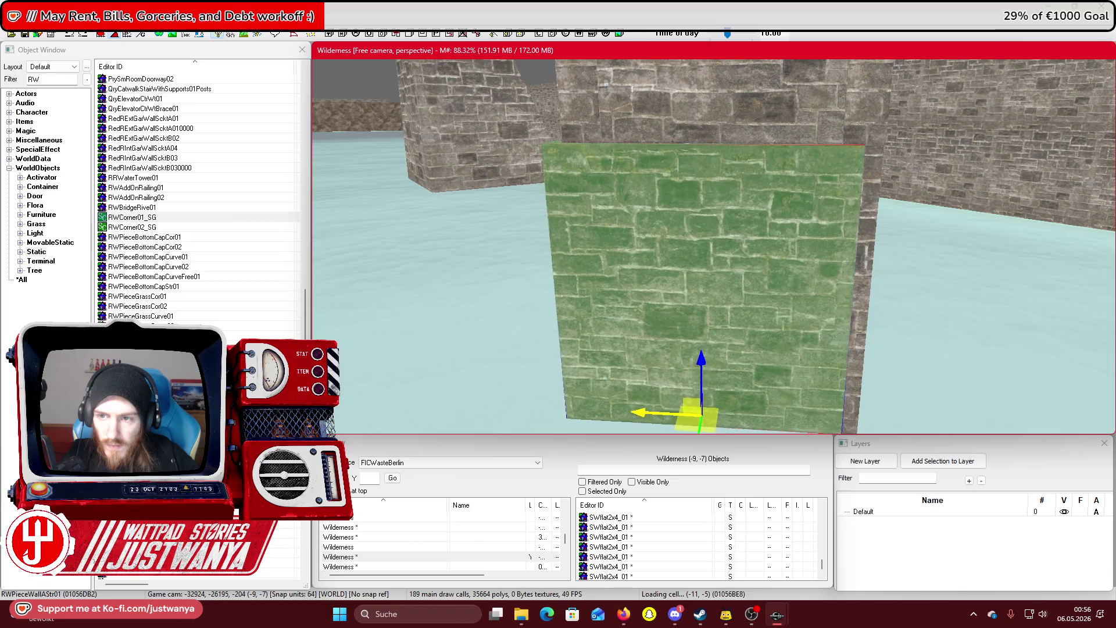
{"action": "key", "text": "shift"}
{"action": "key", "text": "shift"}
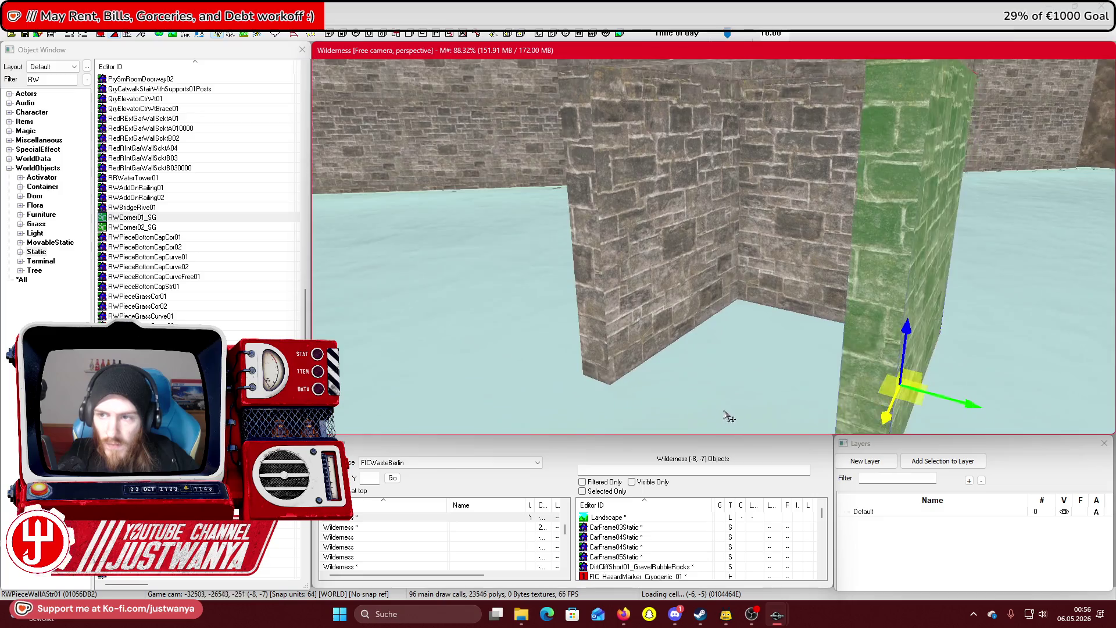
Slide the wall piece into the opening between piers and rotate it slightly to align
{"action": "key", "text": "shift"}
{"action": "key", "text": "e"}
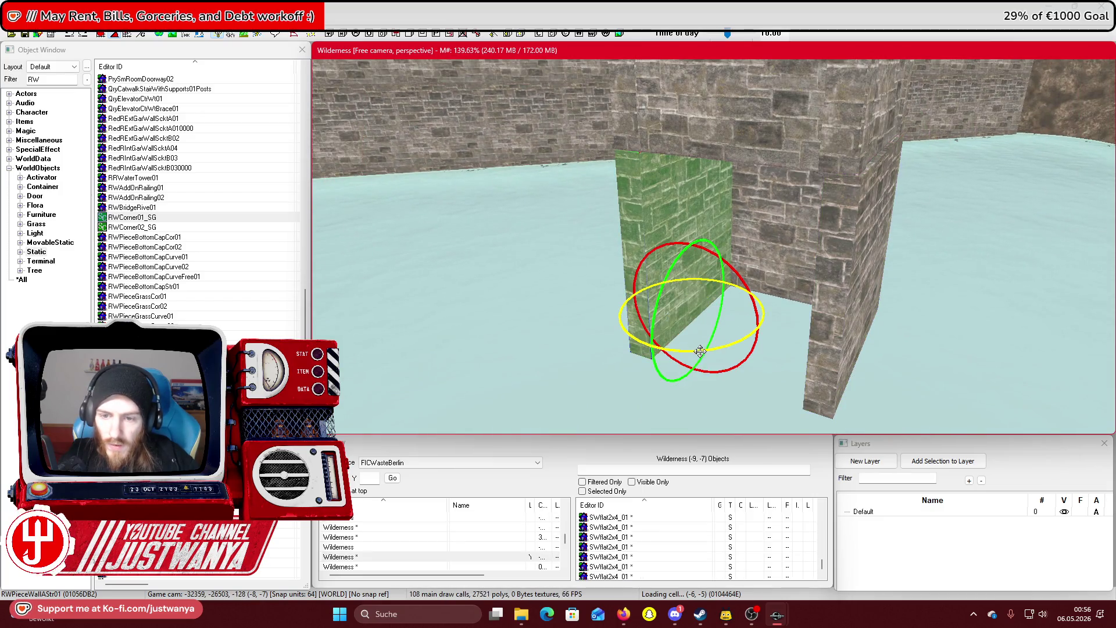
{"action": "left_click_drag", "start_coordinate": [741, 340], "coordinate": [817, 343]}
{"action": "scroll", "coordinate": [734, 361], "scroll_direction": "up", "scroll_amount": 3}
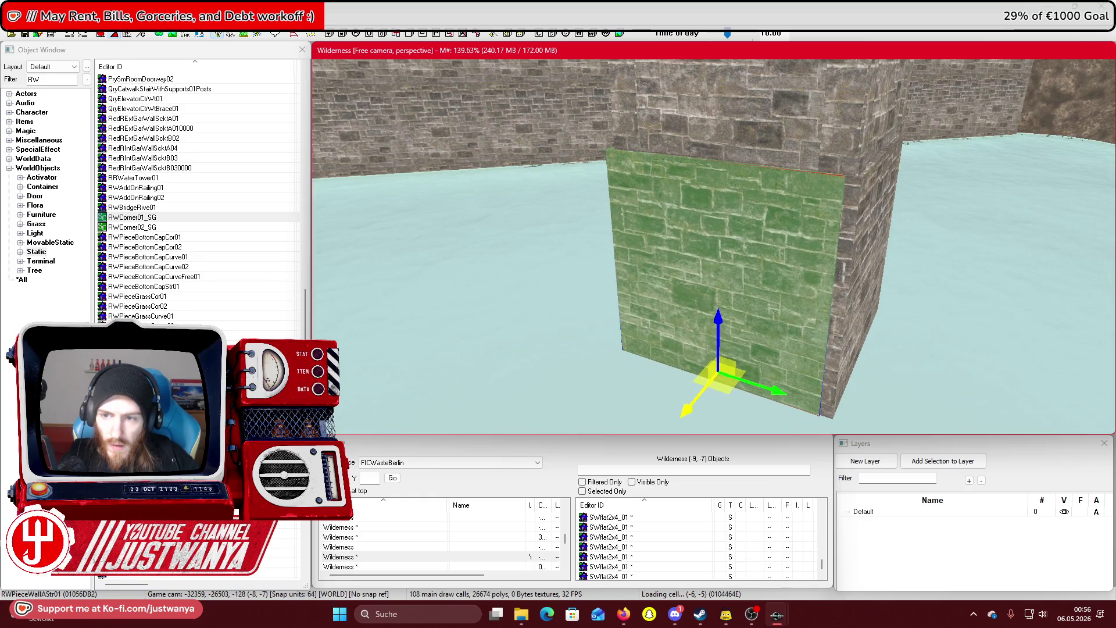
{"action": "left_click_drag", "start_coordinate": [778, 414], "coordinate": [808, 414]}
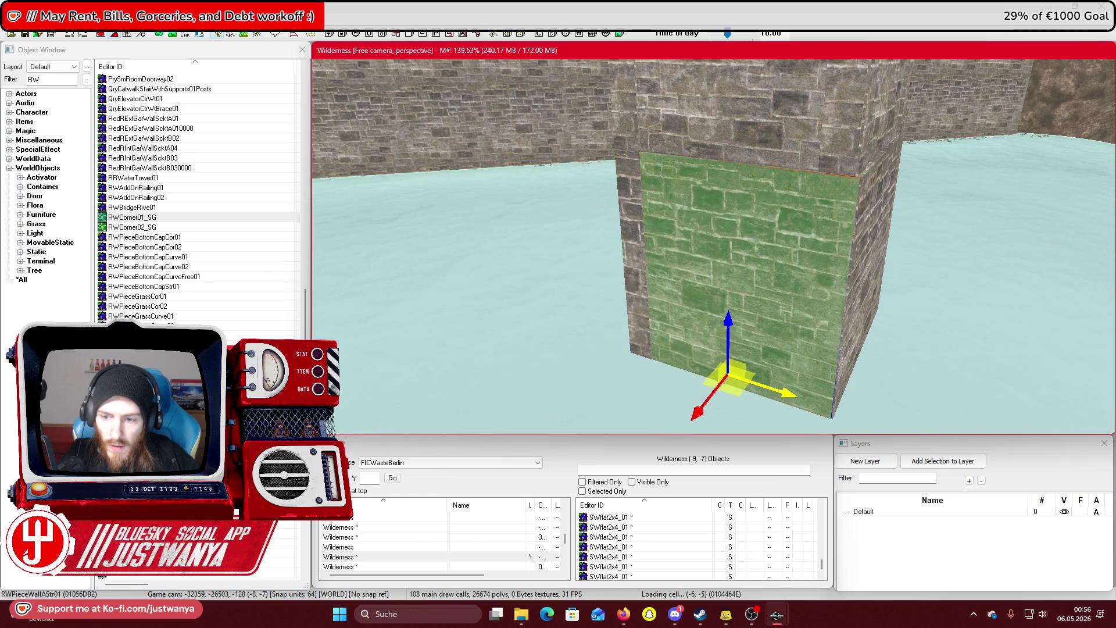
{"action": "scroll", "coordinate": [872, 381], "scroll_direction": "down", "scroll_amount": 5}
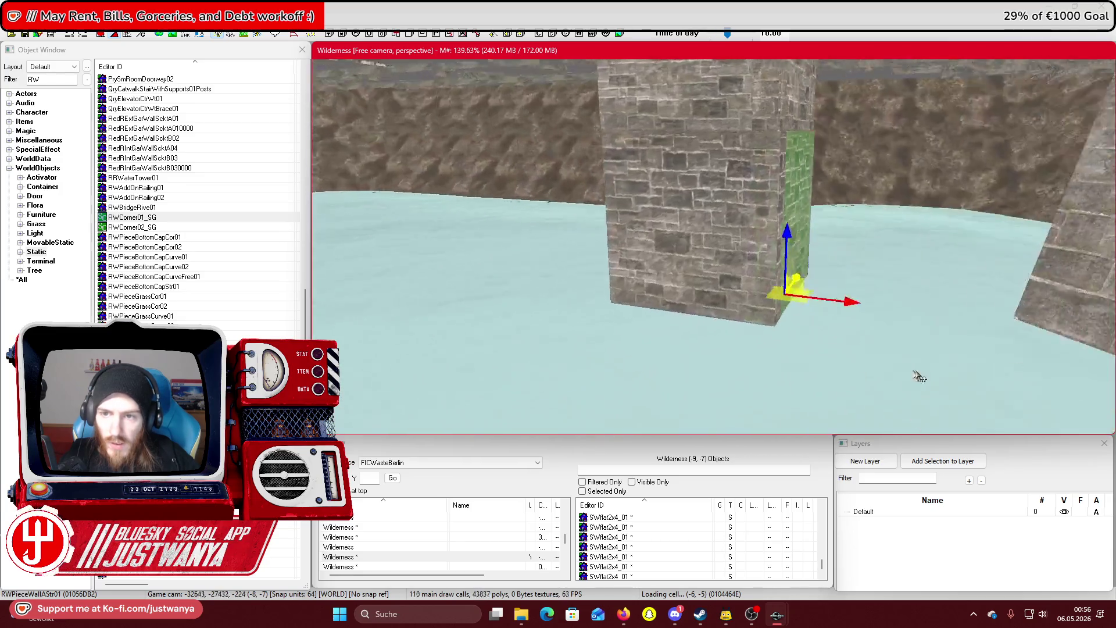
{"action": "mouse_move", "coordinate": [767, 343]}
{"action": "left_mouse_down"}
{"action": "mouse_move", "coordinate": [732, 302]}
{"action": "mouse_move", "coordinate": [748, 344]}
{"action": "mouse_move", "coordinate": [743, 299]}
{"action": "mouse_move", "coordinate": [762, 327]}
{"action": "left_mouse_up"}
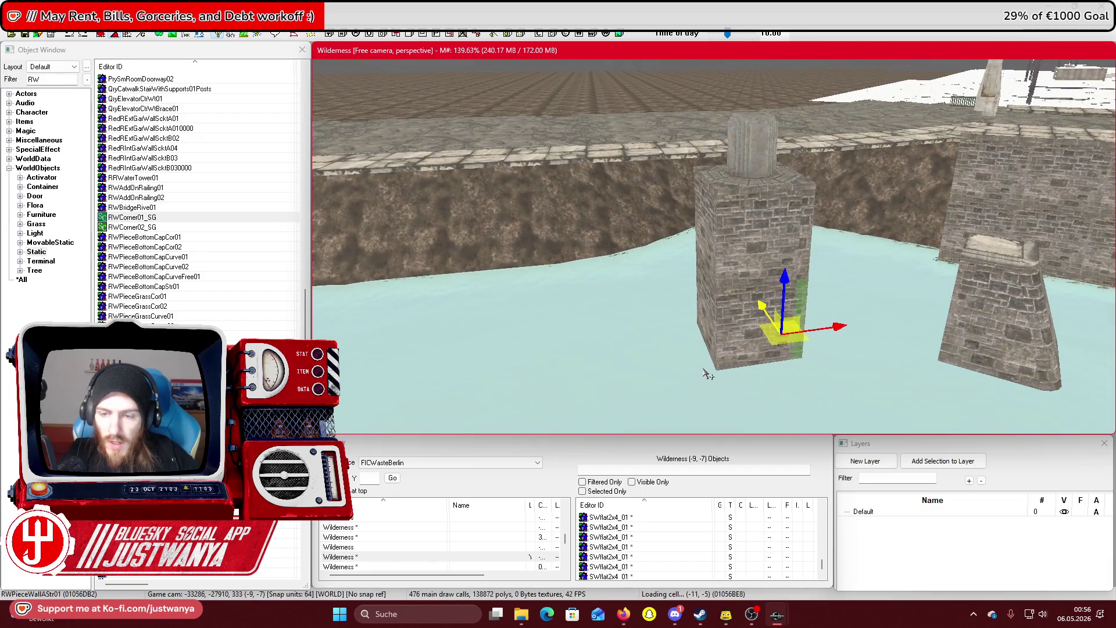
{"action": "scroll", "coordinate": [707, 374], "scroll_direction": "up", "scroll_amount": 8}
{"action": "left_click_drag", "start_coordinate": [777, 321], "coordinate": [364, 327]}
{"action": "scroll", "coordinate": [765, 327], "scroll_direction": "down", "scroll_amount": 5}
Select the RWStraight01_SG wall piece and slide it left along its axis
{"action": "left_click", "coordinate": [765, 326]}
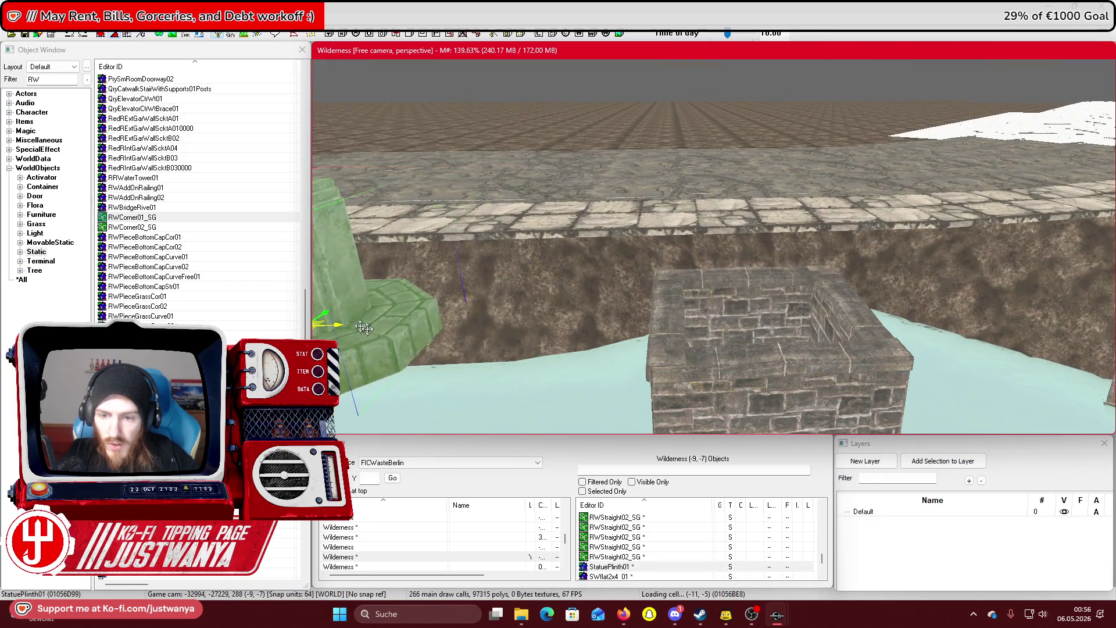
{"action": "left_click", "coordinate": [760, 373]}
{"action": "scroll", "coordinate": [760, 374], "scroll_direction": "up", "scroll_amount": 5}
{"action": "left_click_drag", "start_coordinate": [763, 342], "coordinate": [703, 349]}
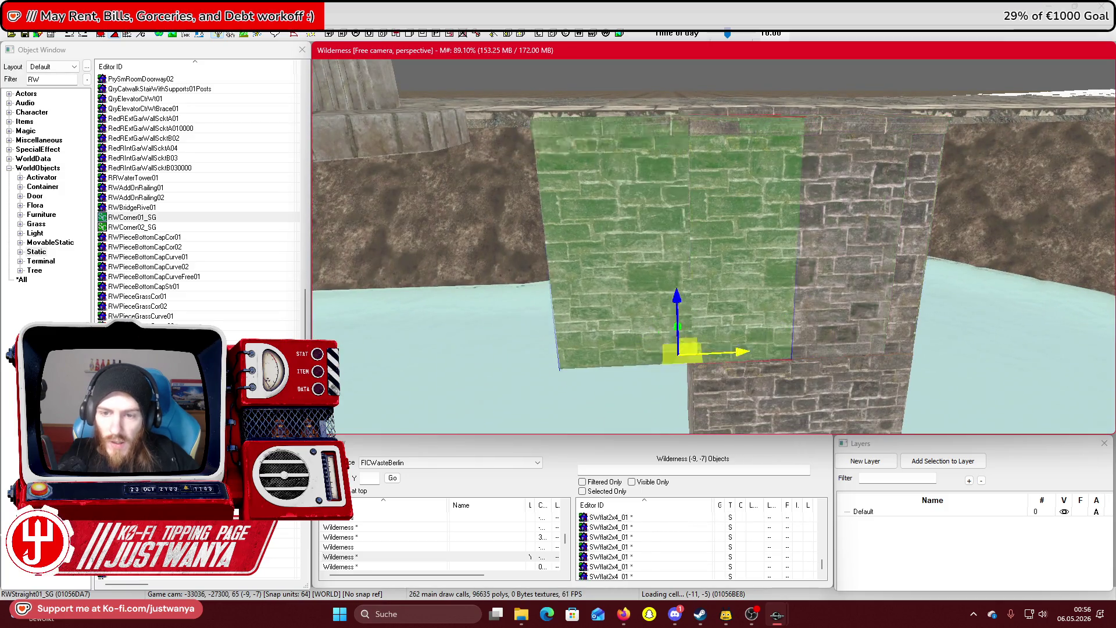
Delete the stray wall piece, the RWStoneAStr02 block and a test RWPieceBottomCapCurveFree01 piece
{"action": "key", "text": "Delete"}
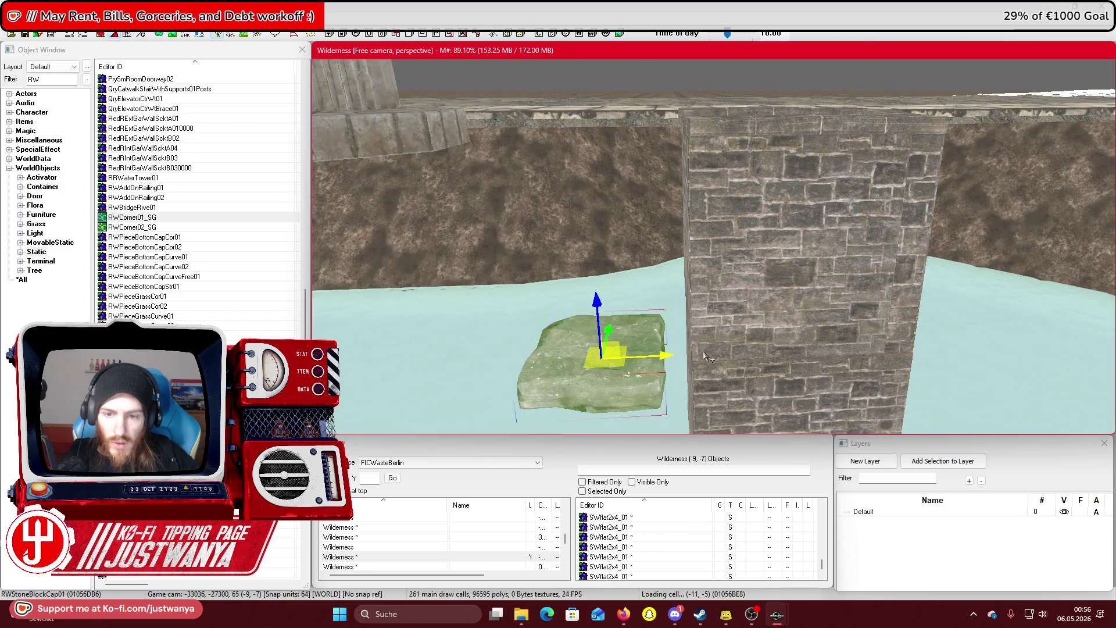
{"action": "key", "text": "ctrl+z"}
{"action": "key", "text": "Delete"}
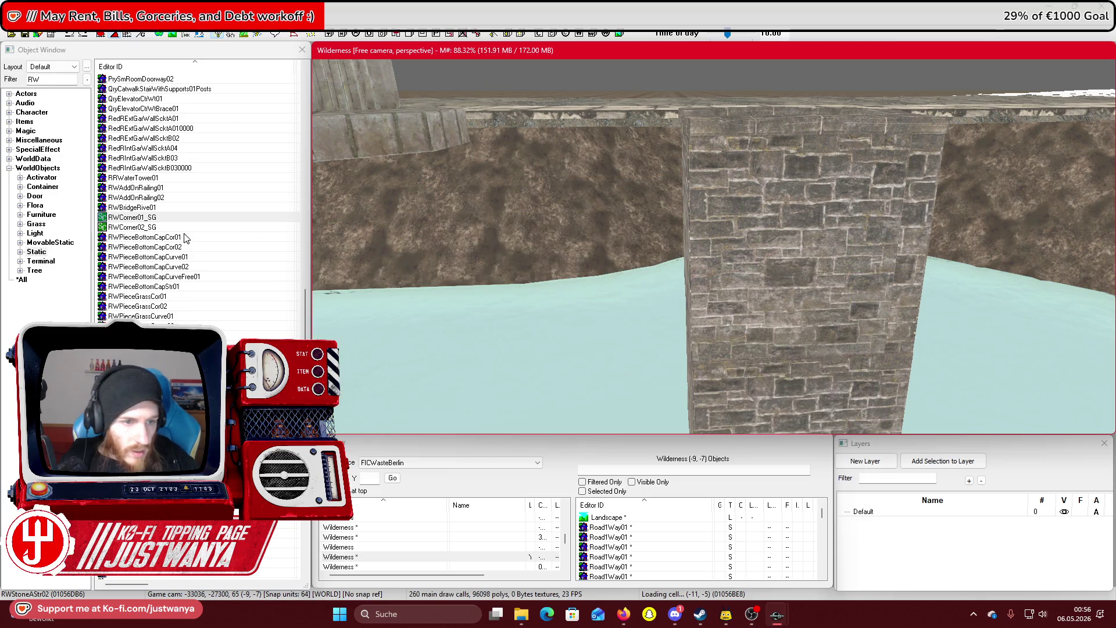
{"action": "left_click_drag", "start_coordinate": [171, 241], "coordinate": [711, 284]}
{"action": "key", "text": "bracketright"}
{"action": "key", "text": "bracketright"}
{"action": "key", "text": "bracketright"}
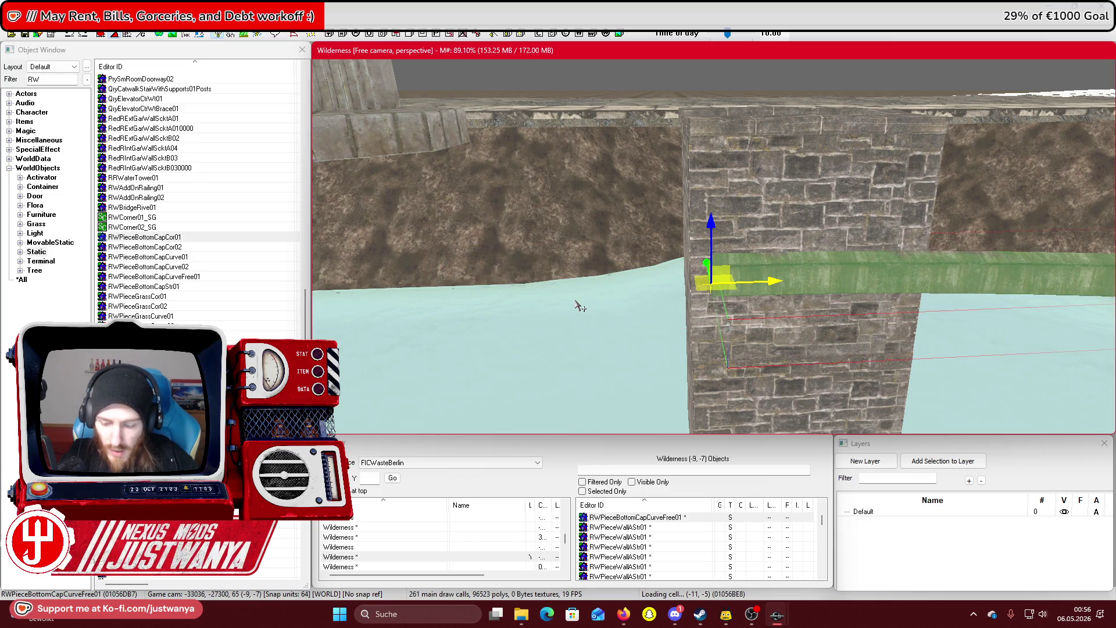
{"action": "key", "text": "Delete"}
Preview the RWCorner01_SG collection and place the corner column at the pier
{"action": "double_click", "coordinate": [166, 218]}
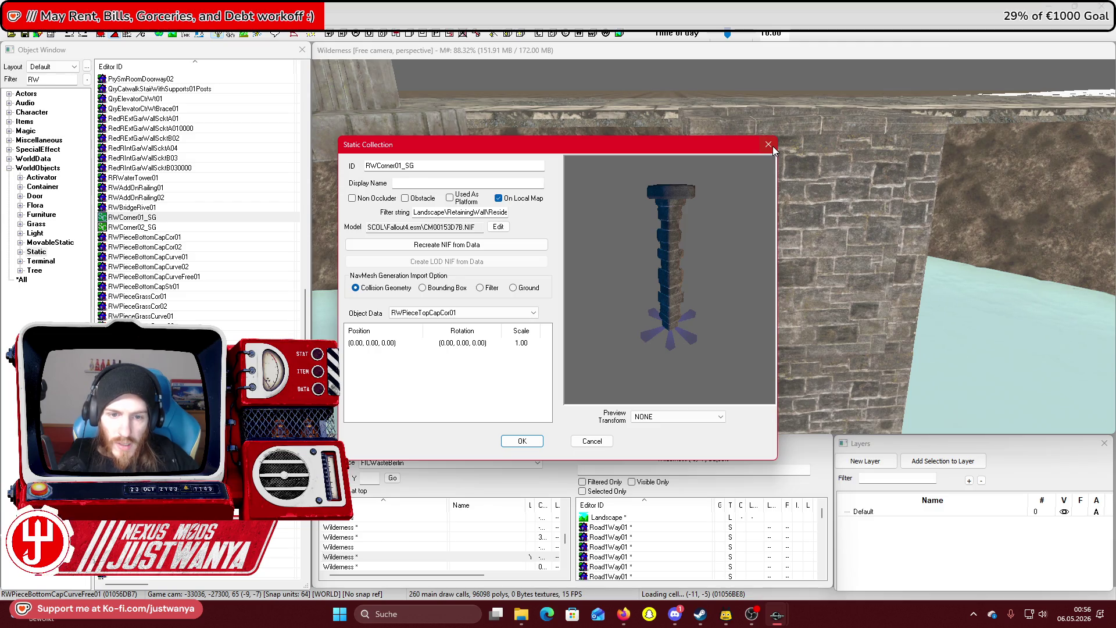
{"action": "left_click", "coordinate": [772, 147]}
{"action": "mouse_move", "coordinate": [155, 223]}
{"action": "left_mouse_down"}
{"action": "mouse_move", "coordinate": [714, 251]}
{"action": "mouse_move", "coordinate": [694, 265]}
{"action": "mouse_move", "coordinate": [697, 248]}
{"action": "left_mouse_up"}
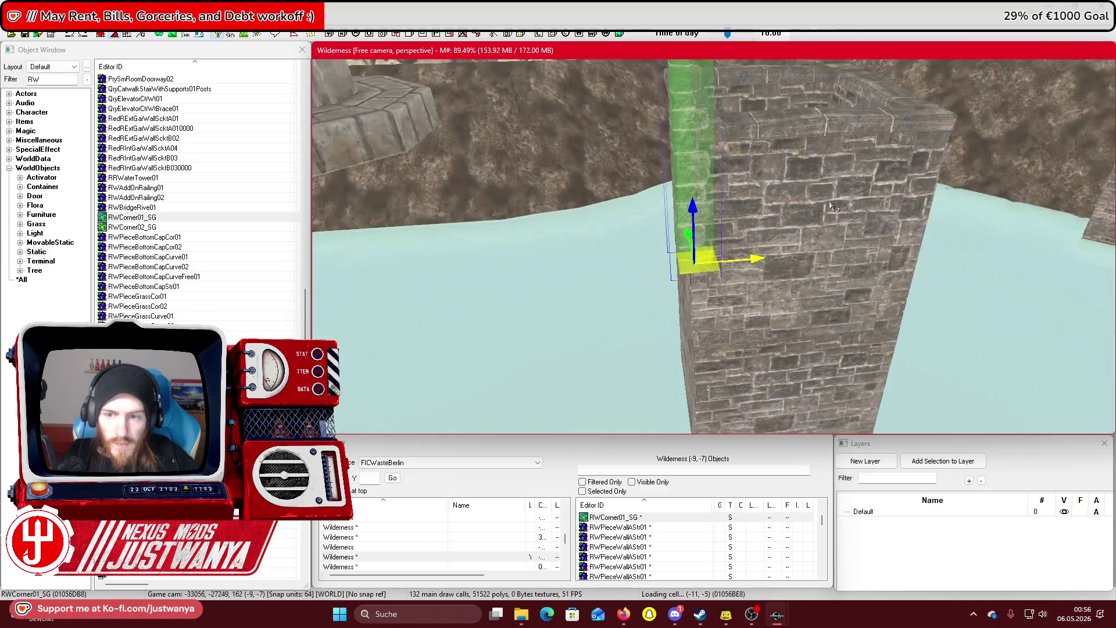
Reposition the two RWStraight01_SG wall pieces back into place inside the pier opening
{"action": "left_click", "coordinate": [825, 244]}
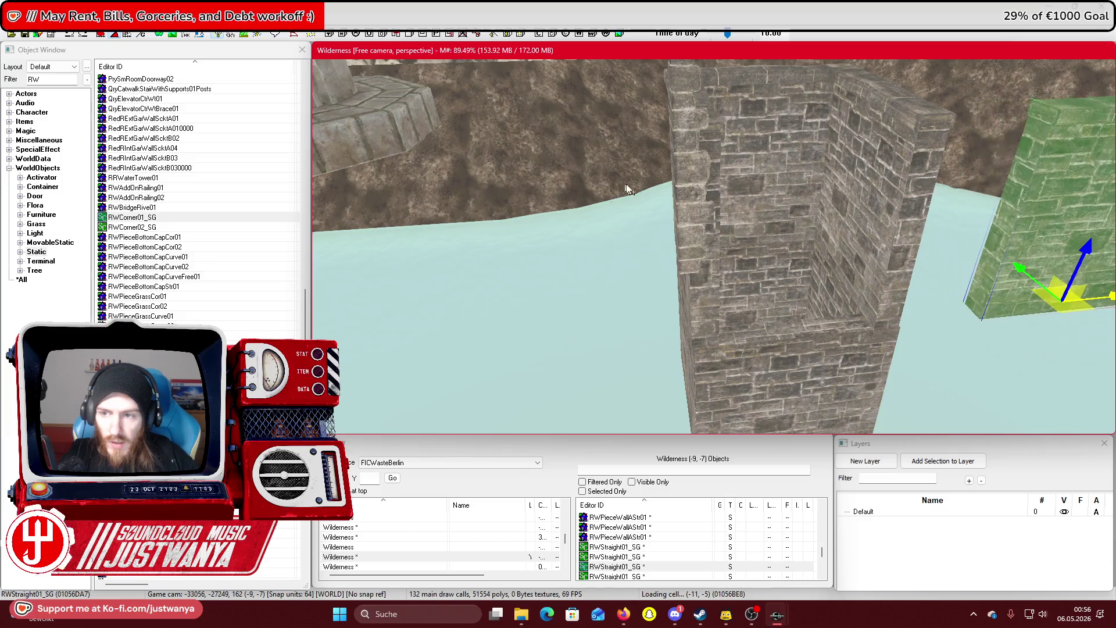
{"action": "left_click", "coordinate": [842, 197]}
{"action": "key", "text": "ctrl+z"}
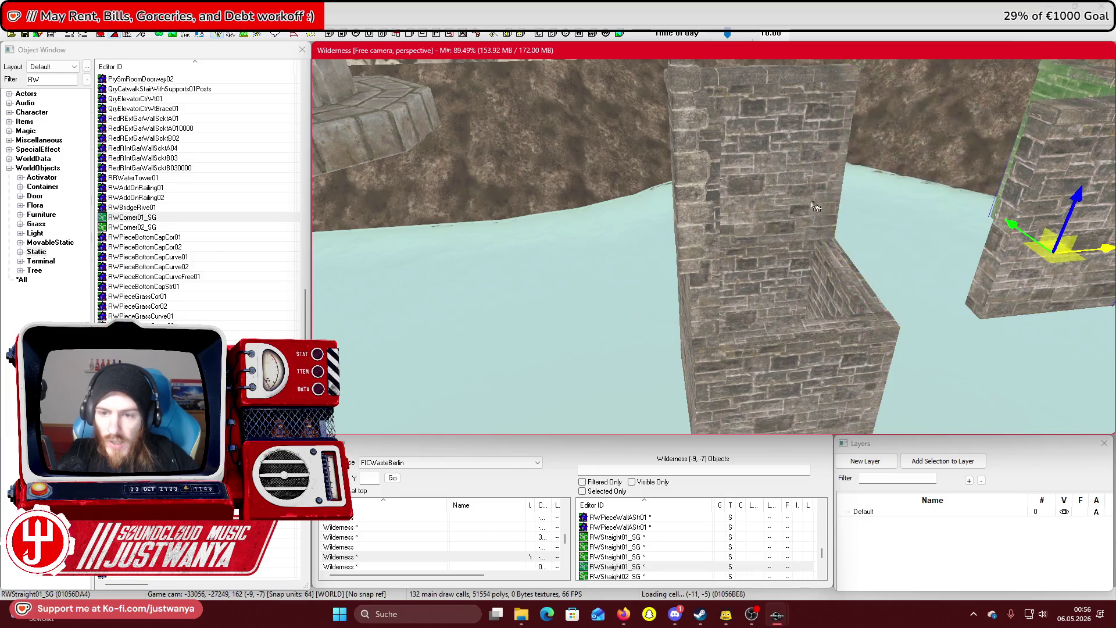
{"action": "mouse_move", "coordinate": [700, 308]}
{"action": "left_mouse_down"}
{"action": "mouse_move", "coordinate": [694, 274]}
{"action": "mouse_move", "coordinate": [482, 279]}
{"action": "mouse_move", "coordinate": [744, 267]}
{"action": "left_mouse_up"}
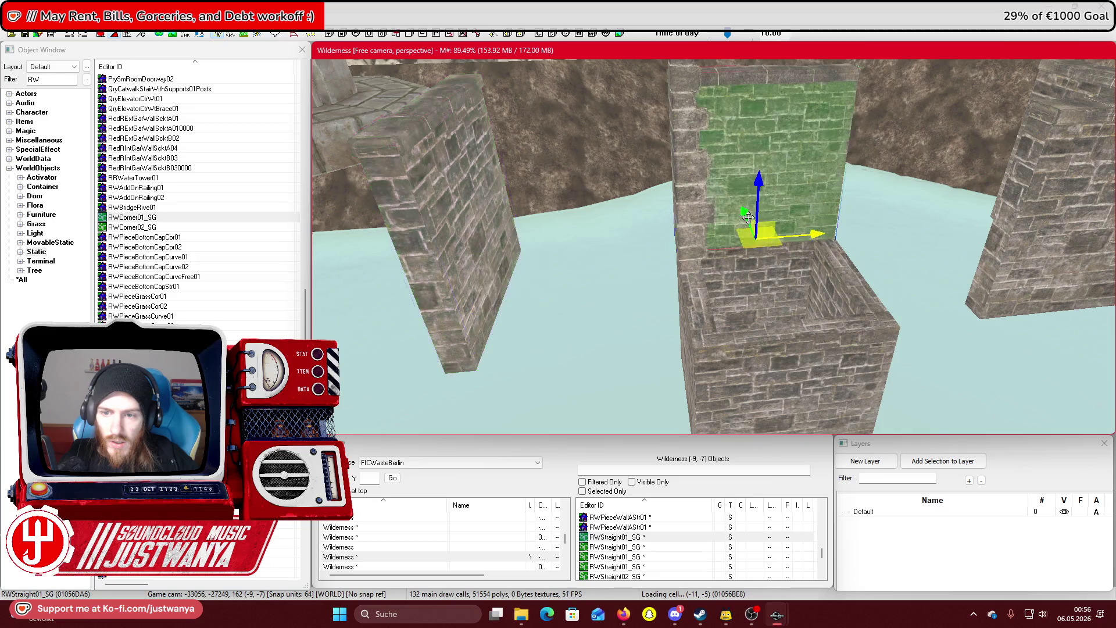
{"action": "left_click_drag", "start_coordinate": [805, 236], "coordinate": [660, 178]}
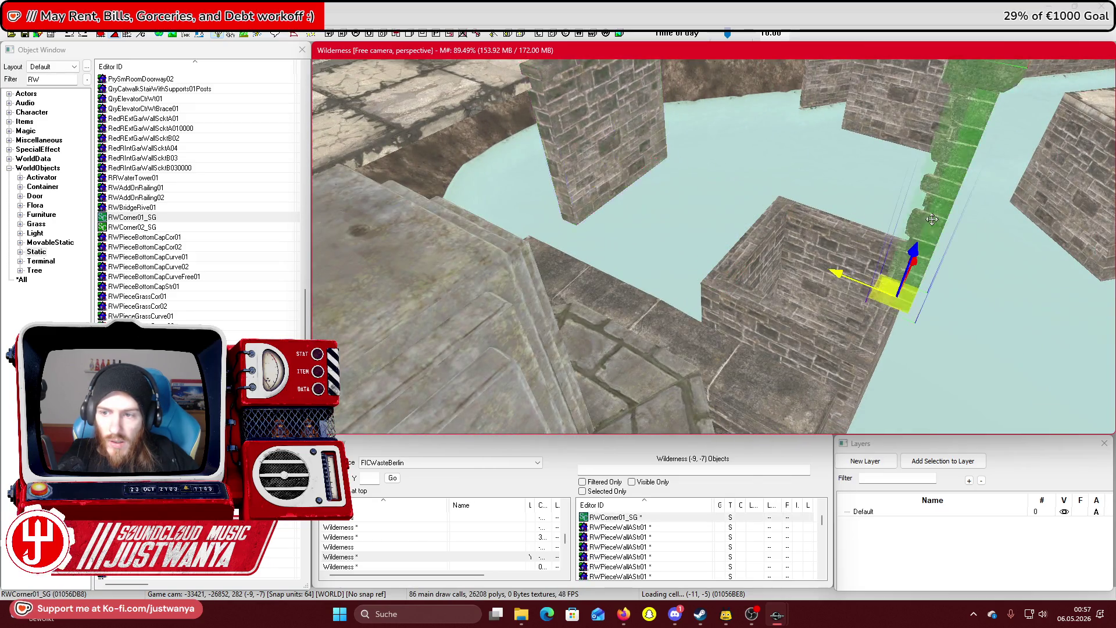
Select the RWCorner01_SG corner column and zoom in to check its alignment with the pier edge
{"action": "left_click", "coordinate": [898, 226]}
{"action": "scroll", "coordinate": [848, 216], "scroll_direction": "up", "scroll_amount": 2}
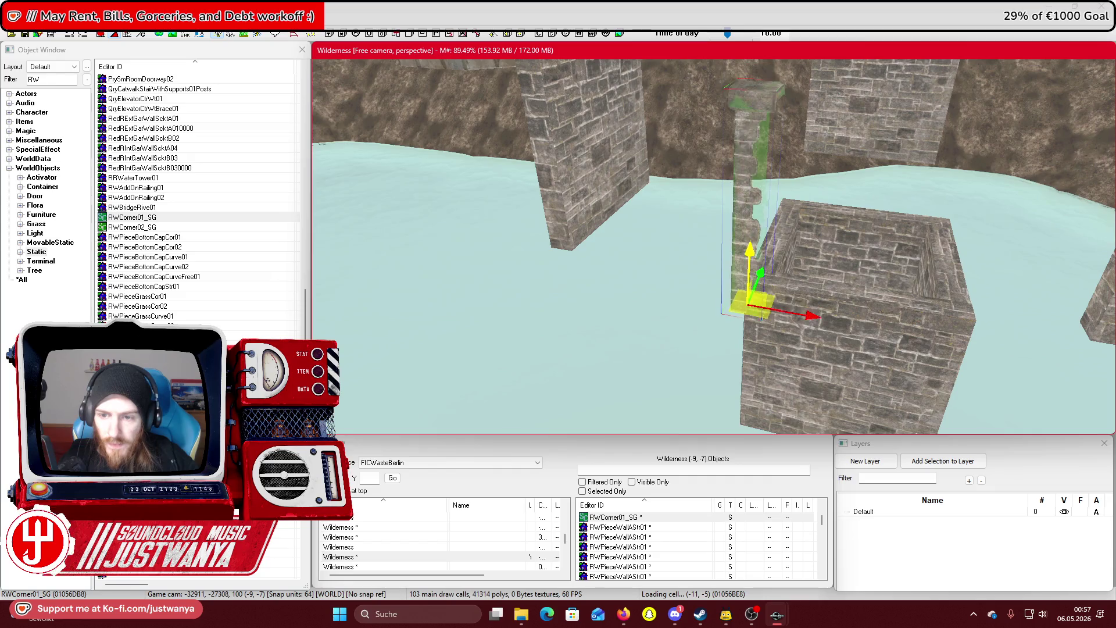
{"action": "scroll", "coordinate": [754, 254], "scroll_direction": "up", "scroll_amount": 2}
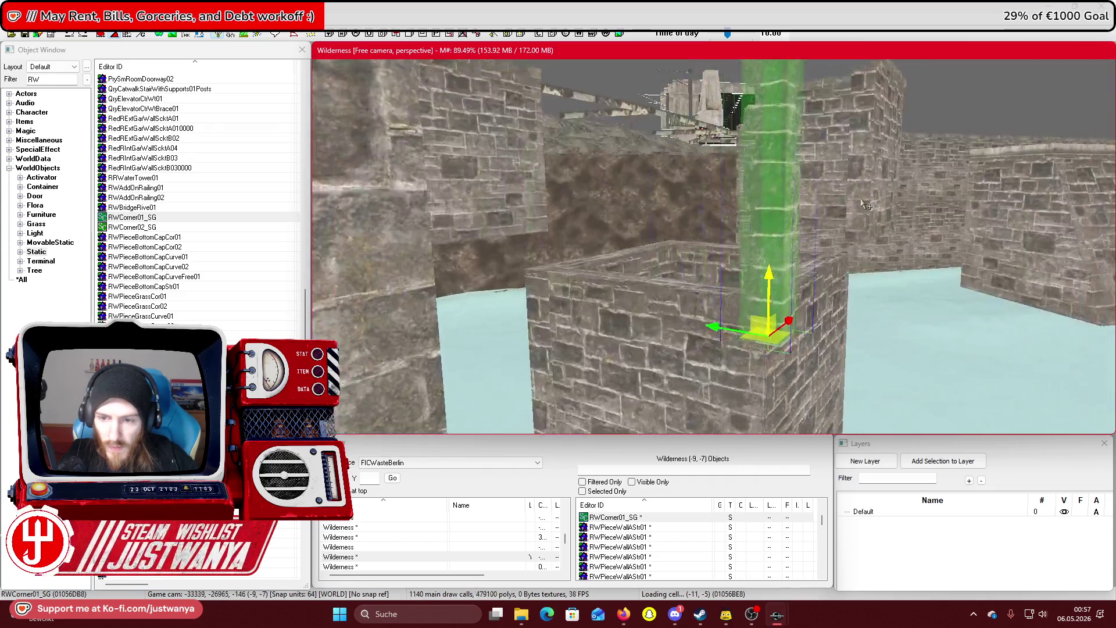
{"action": "scroll", "coordinate": [881, 180], "scroll_direction": "up", "scroll_amount": 2}
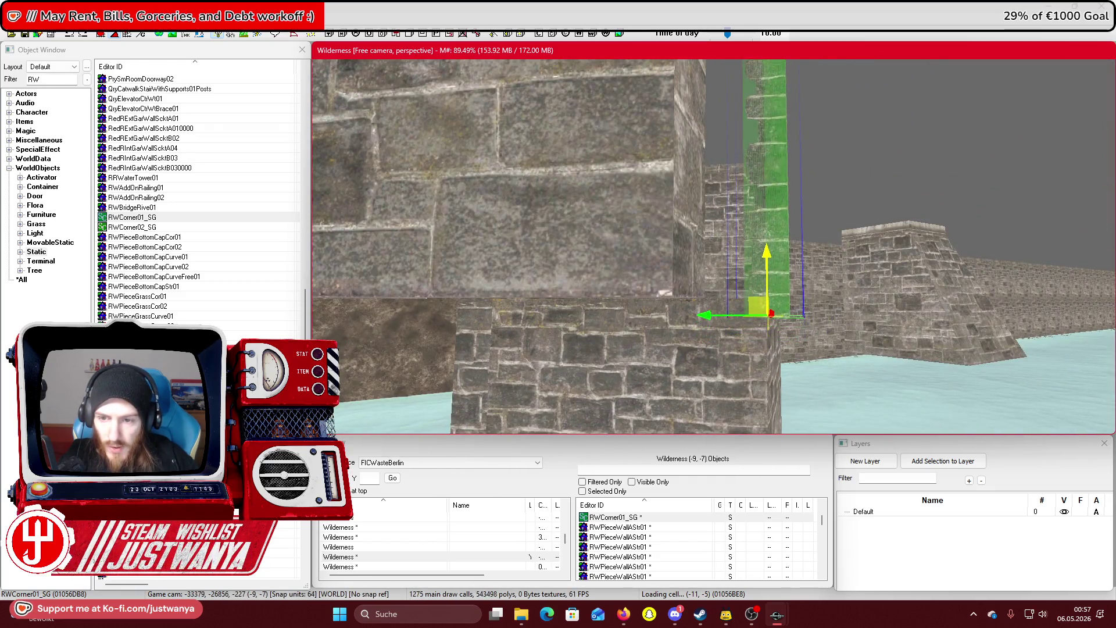
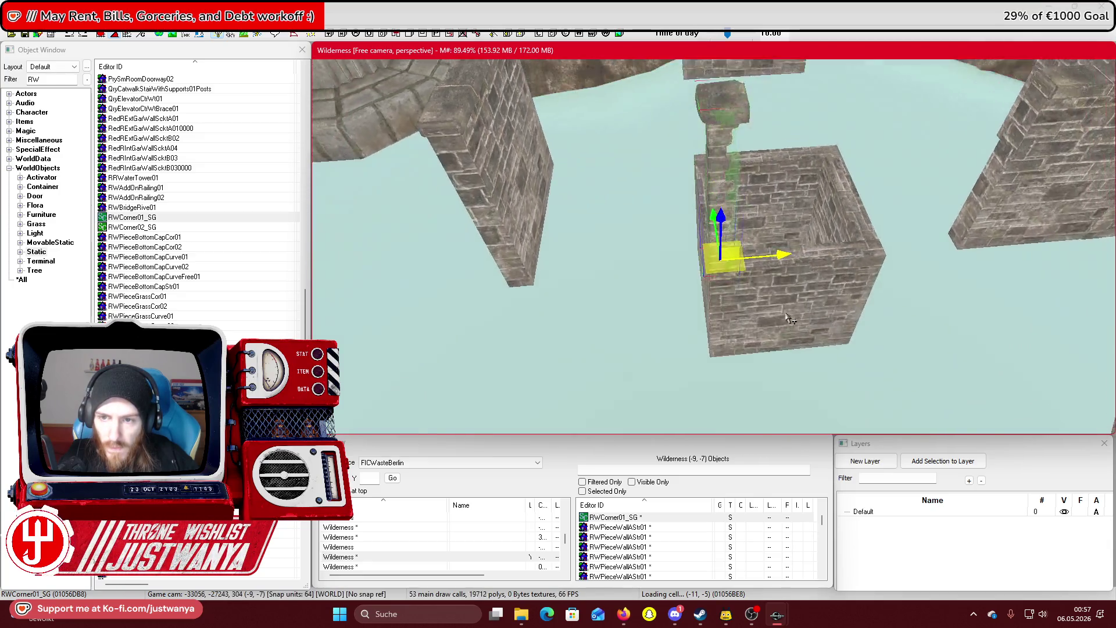
Slide the RWStraight01_SG wall piece onto the centre stone box and over the tower corner
{"action": "left_click", "coordinate": [1041, 200]}
{"action": "left_click_drag", "start_coordinate": [1089, 238], "coordinate": [867, 253]}
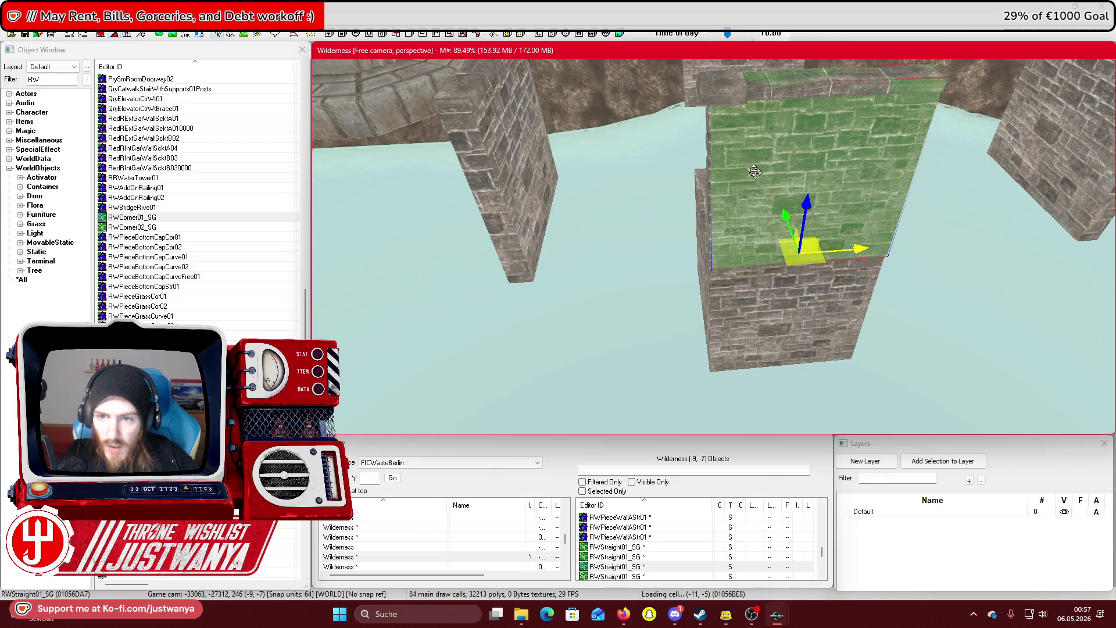
{"action": "left_click", "coordinate": [710, 96]}
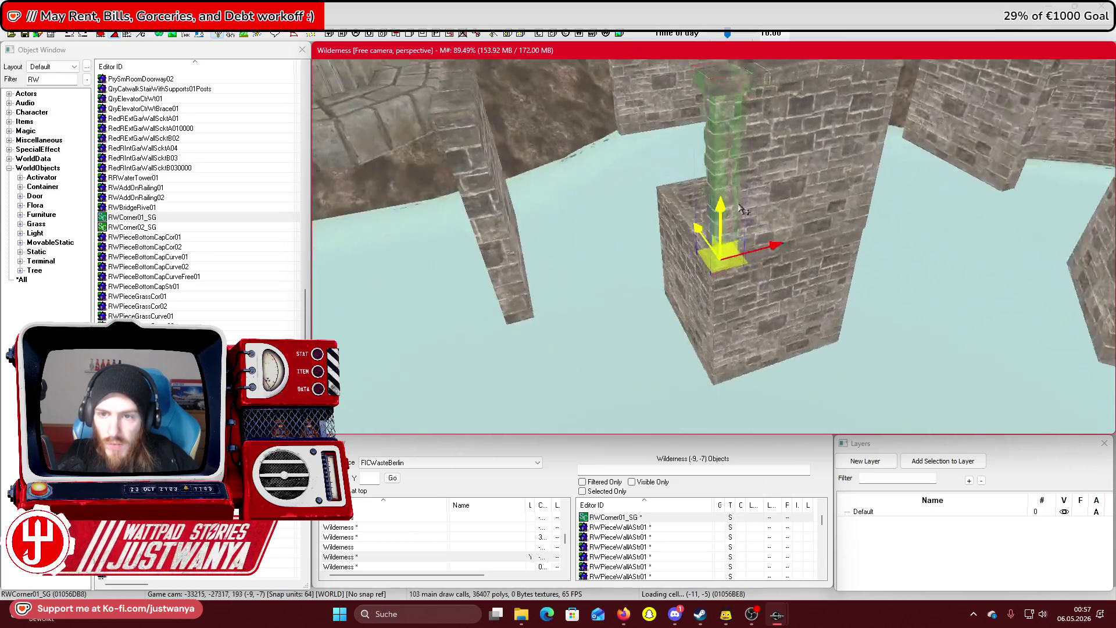
{"action": "left_click", "coordinate": [718, 217]}
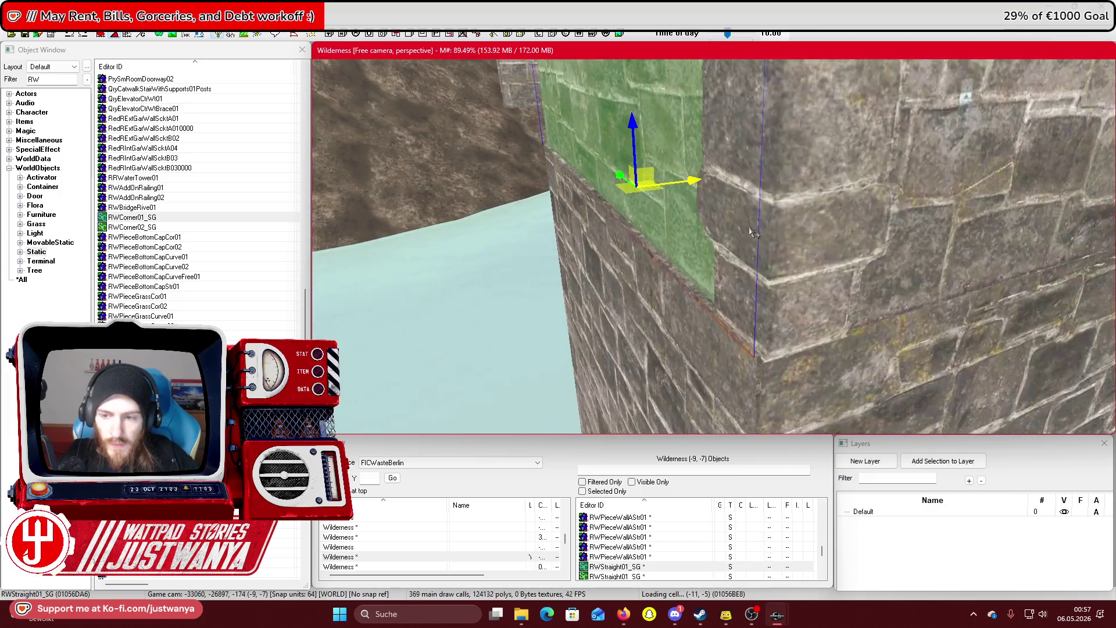
{"action": "left_click_drag", "start_coordinate": [699, 181], "coordinate": [721, 181]}
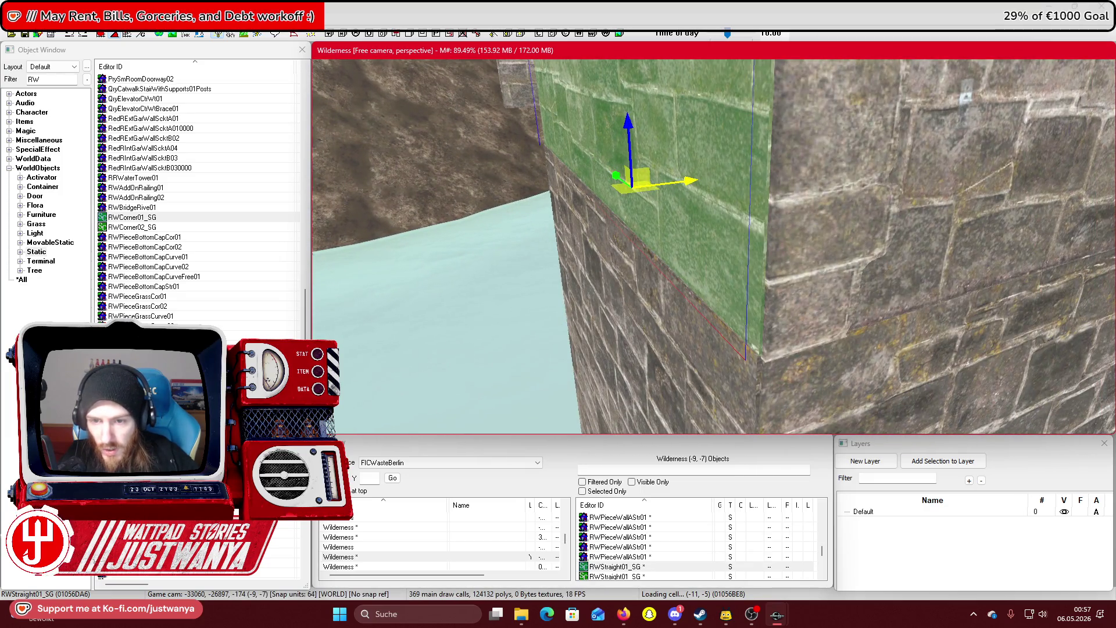
Move the RWCorner01_SG corner piece over the tower corner and onto the pillar's right edge
{"action": "left_click", "coordinate": [793, 257]}
{"action": "left_click_drag", "start_coordinate": [832, 303], "coordinate": [797, 303]}
{"action": "scroll", "coordinate": [769, 301], "scroll_direction": "down", "scroll_amount": 5}
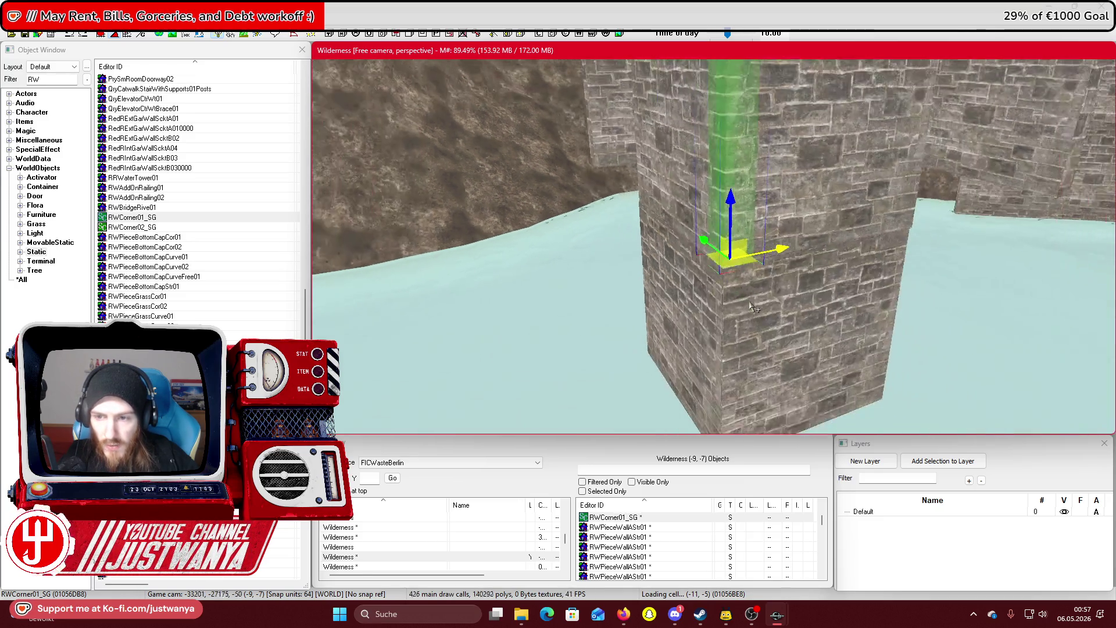
{"action": "mouse_move", "coordinate": [678, 381]}
{"action": "left_mouse_down"}
{"action": "mouse_move", "coordinate": [816, 386]}
{"action": "mouse_move", "coordinate": [838, 400]}
{"action": "mouse_move", "coordinate": [767, 423]}
{"action": "left_mouse_up"}
{"action": "key", "text": "e"}
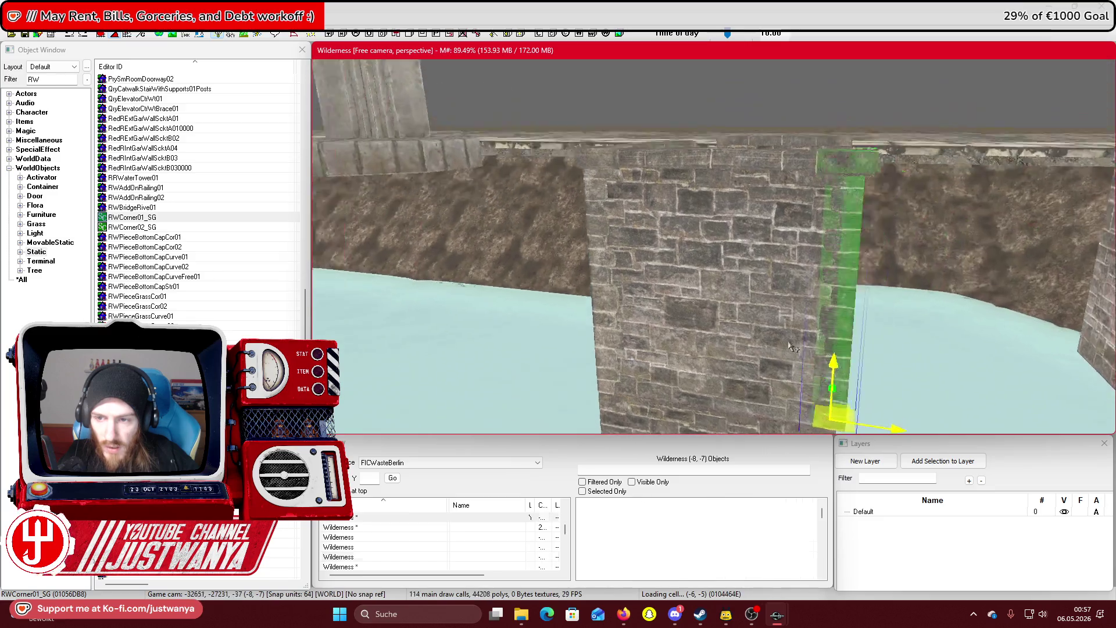
Nudge the corner piece slightly left and move the straight wall piece onto the central pillar
{"action": "scroll", "coordinate": [773, 309], "scroll_direction": "up", "scroll_amount": 5}
{"action": "scroll", "coordinate": [791, 343], "scroll_direction": "down", "scroll_amount": 5}
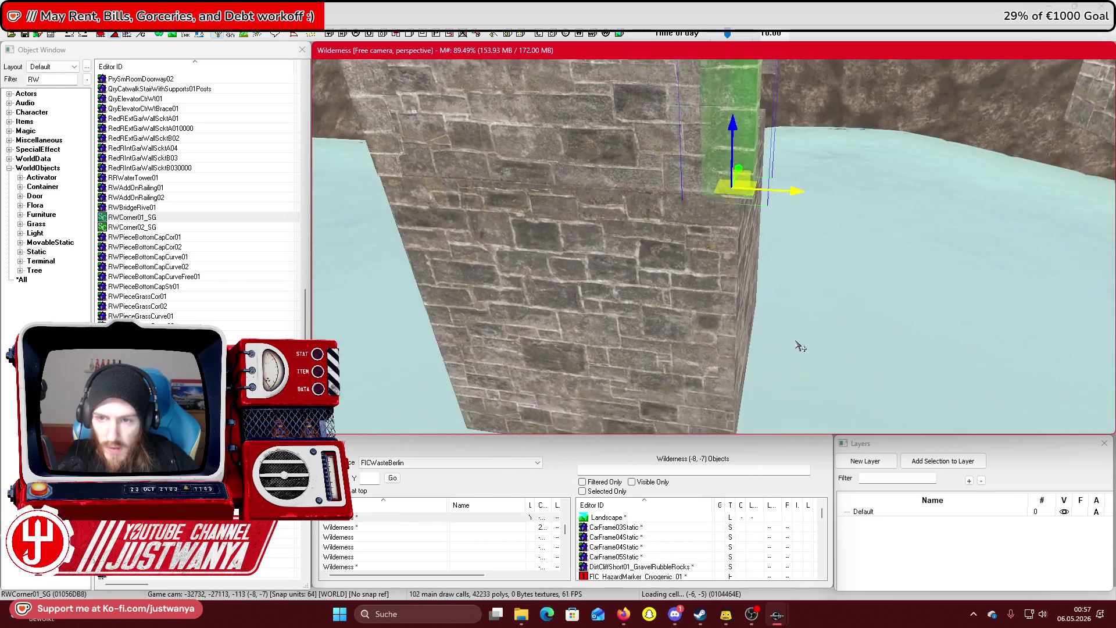
{"action": "scroll", "coordinate": [800, 363], "scroll_direction": "down", "scroll_amount": 2}
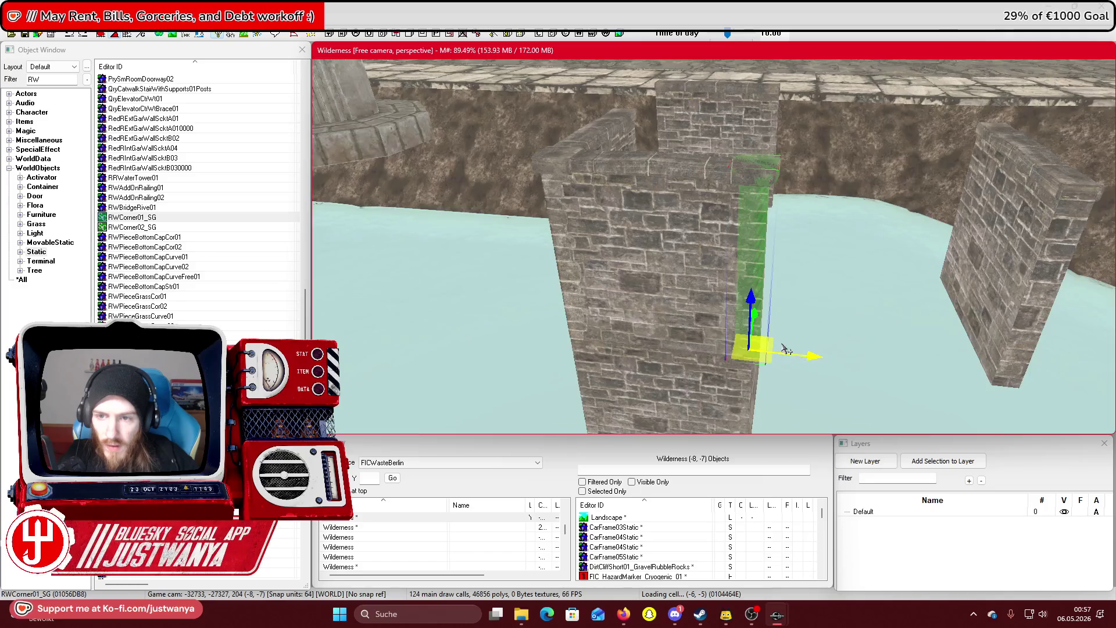
{"action": "left_click_drag", "start_coordinate": [755, 349], "coordinate": [750, 349]}
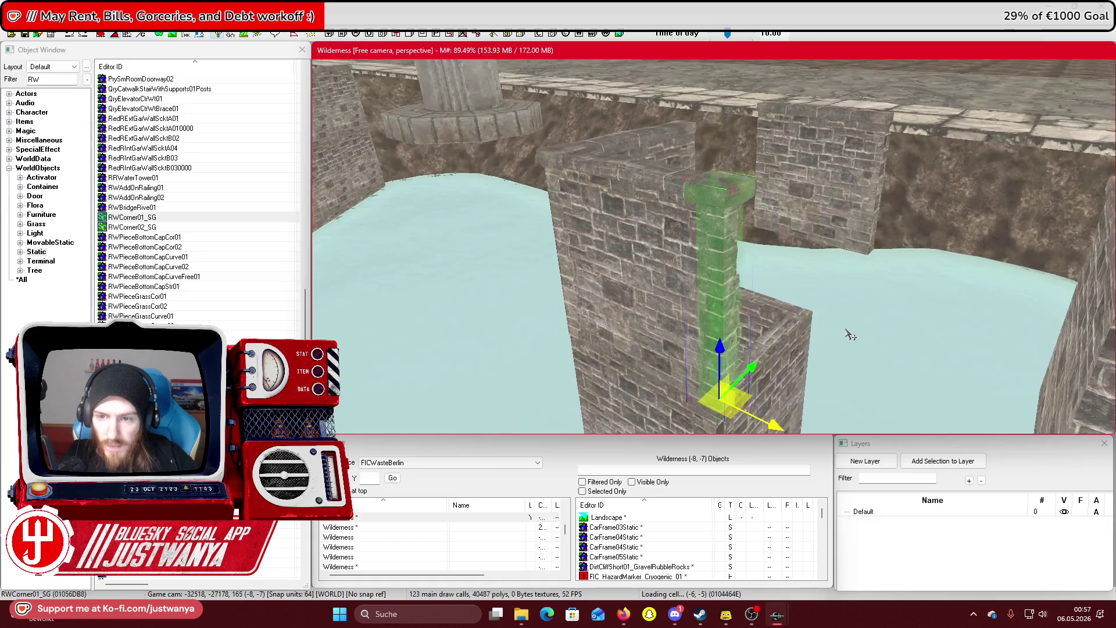
{"action": "left_click", "coordinate": [982, 326]}
{"action": "mouse_move", "coordinate": [982, 325]}
{"action": "left_mouse_down"}
{"action": "mouse_move", "coordinate": [734, 238]}
{"action": "mouse_move", "coordinate": [731, 250]}
{"action": "left_mouse_up"}
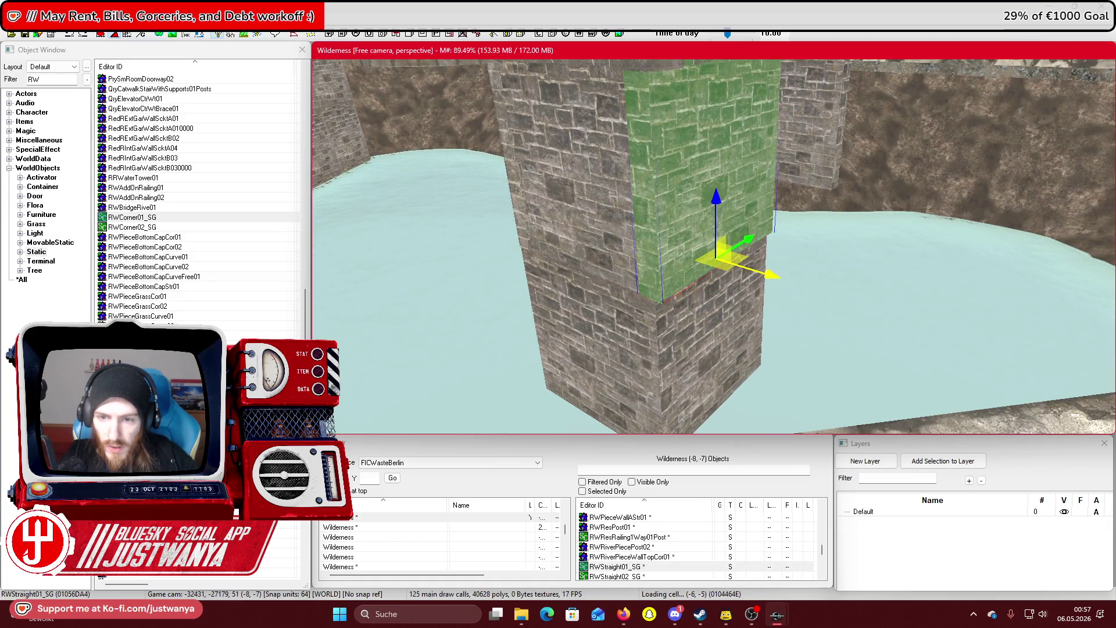
Inspect the straight wall and the adjacent stone wall piece from several angles
{"action": "key", "text": "shift"}
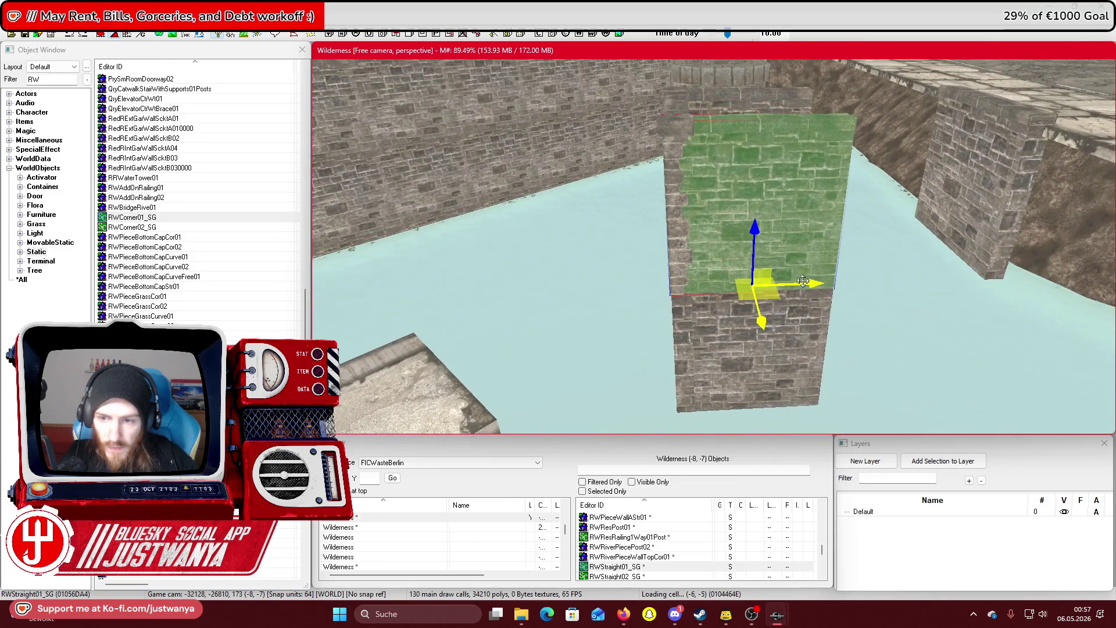
{"action": "key", "text": "shift"}
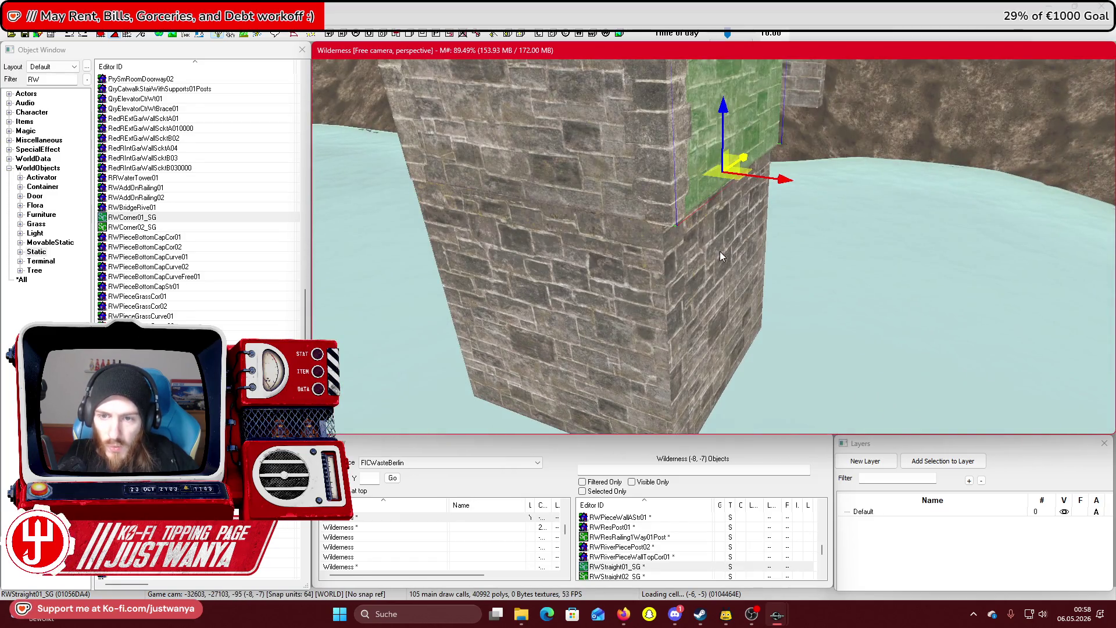
{"action": "left_click", "coordinate": [720, 253]}
{"action": "key", "text": "shift"}
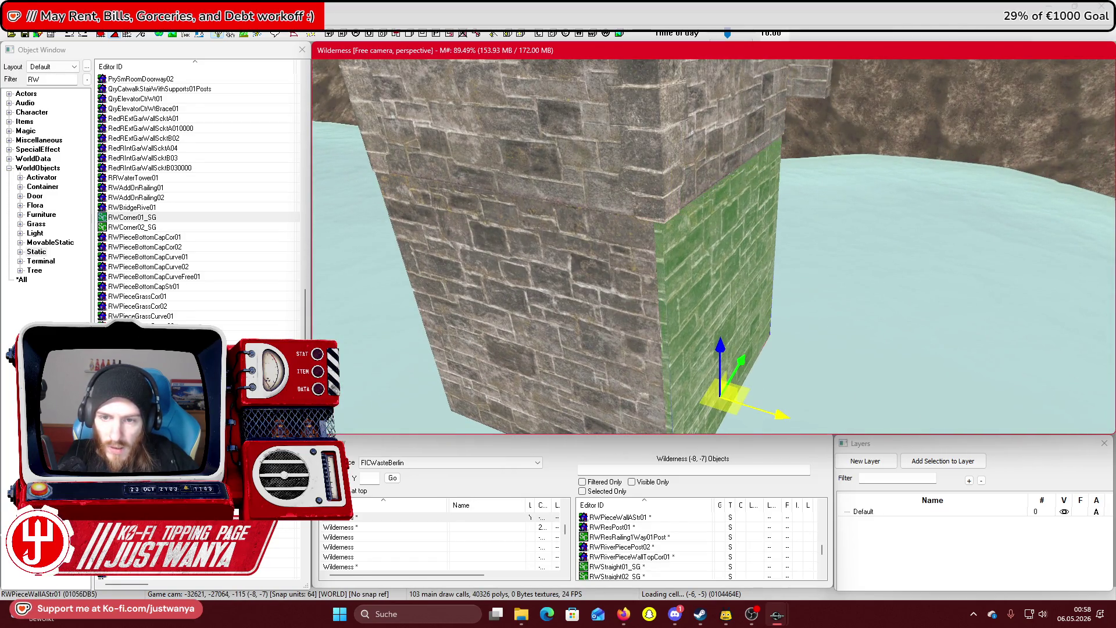
{"action": "key", "text": "shift"}
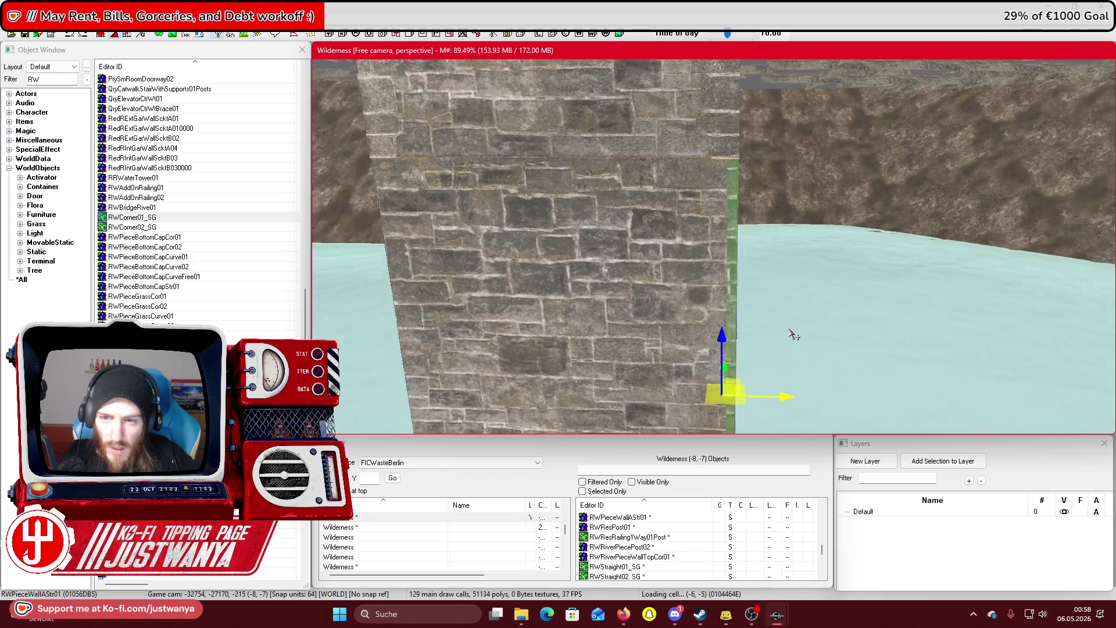
{"action": "key", "text": "shift"}
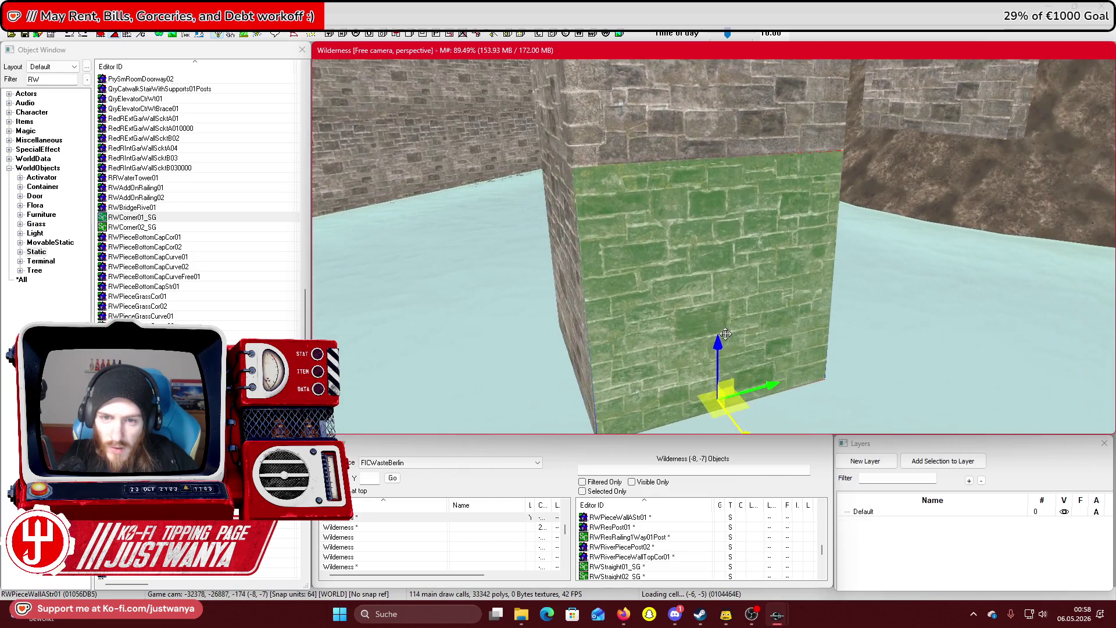
Inspect the neighbouring left wall piece from its other side and from above
{"action": "left_click", "coordinate": [568, 252]}
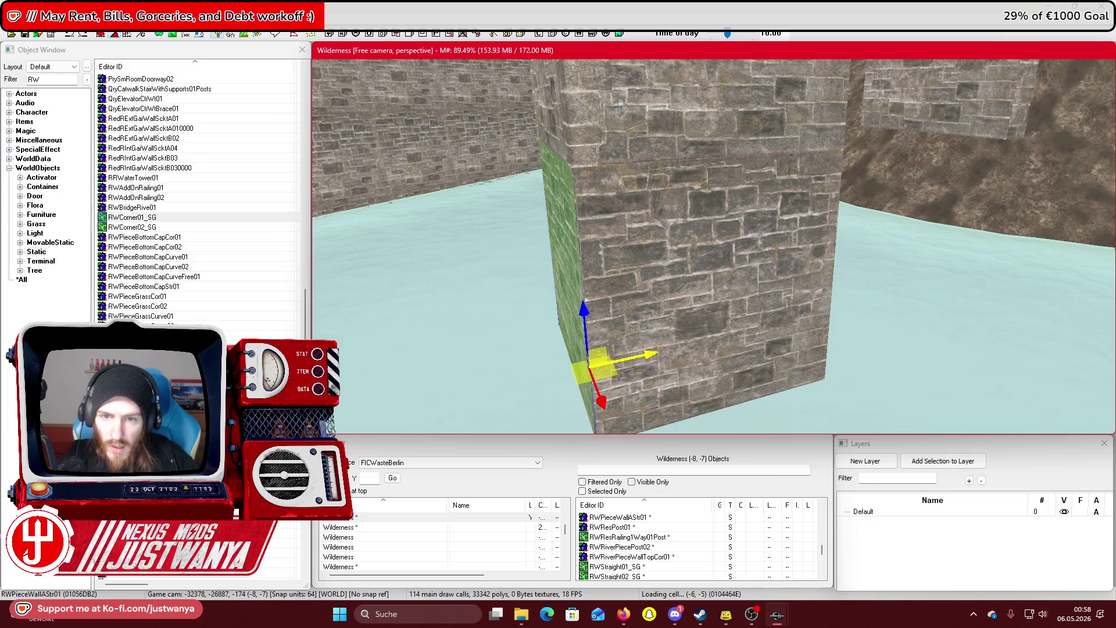
{"action": "key", "text": "shift"}
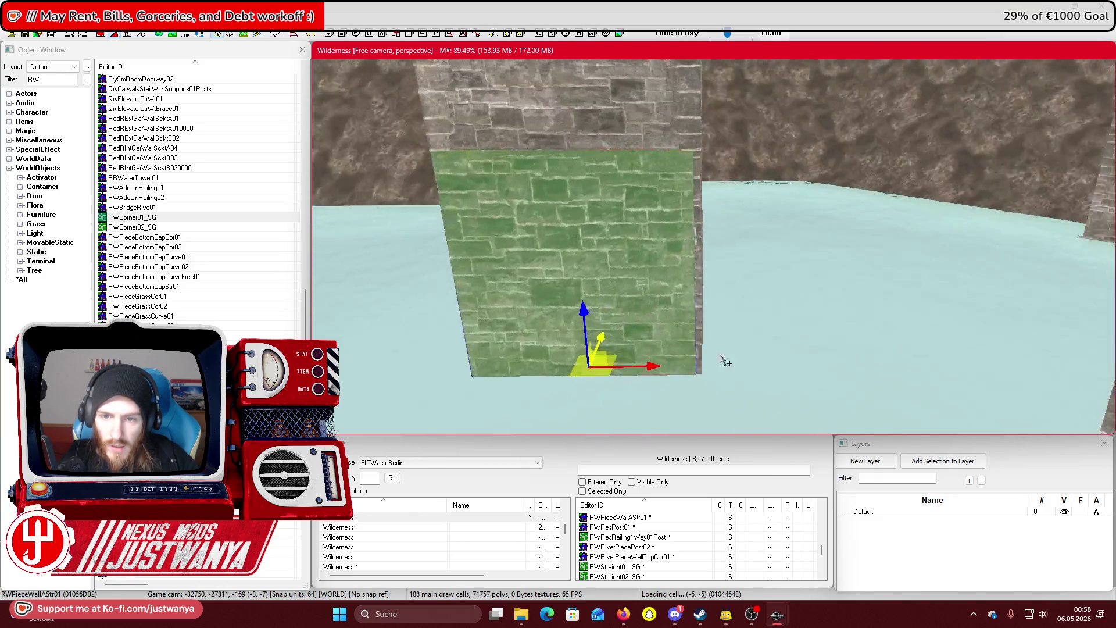
{"action": "key", "text": "shift"}
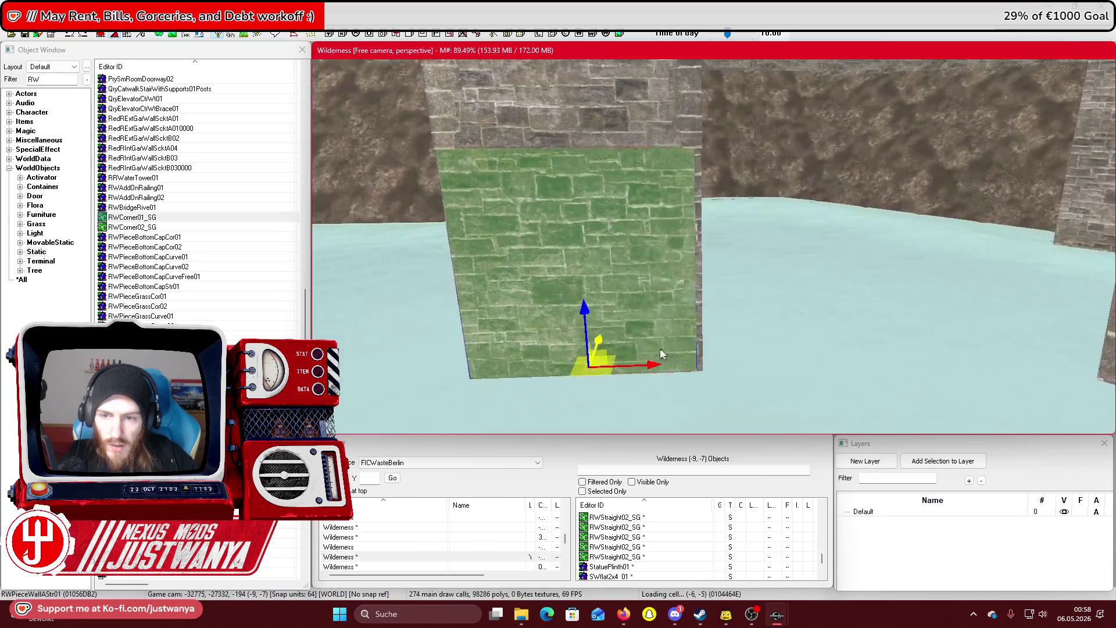
{"action": "key", "text": "shift"}
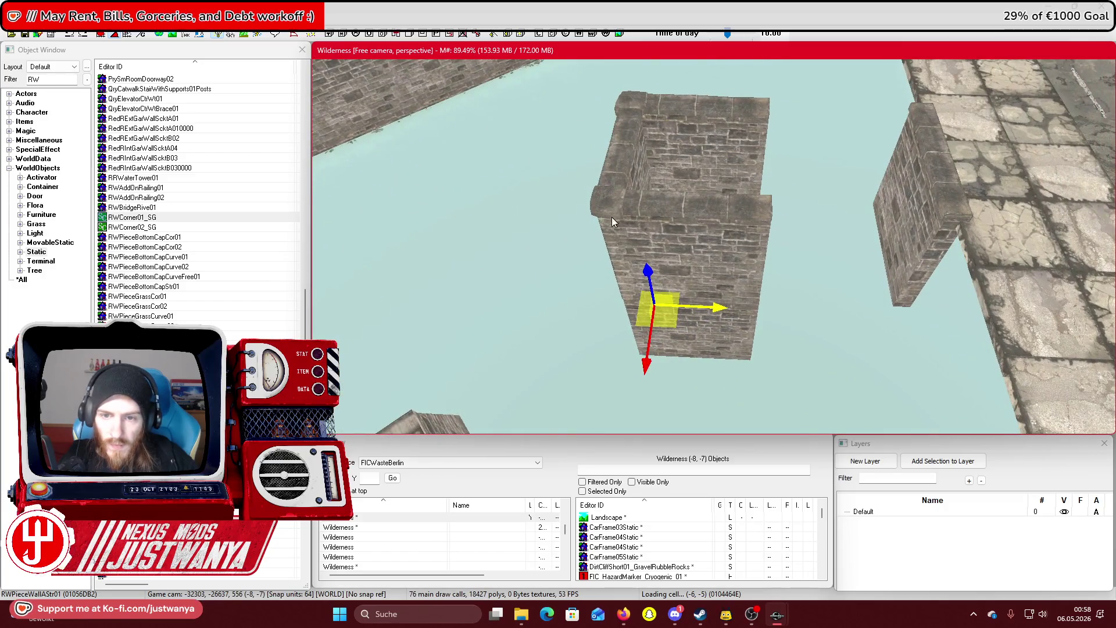
Place a new RWCorner01_SG corner piece beside the pillar
{"action": "left_click_drag", "start_coordinate": [612, 221], "coordinate": [612, 222]}
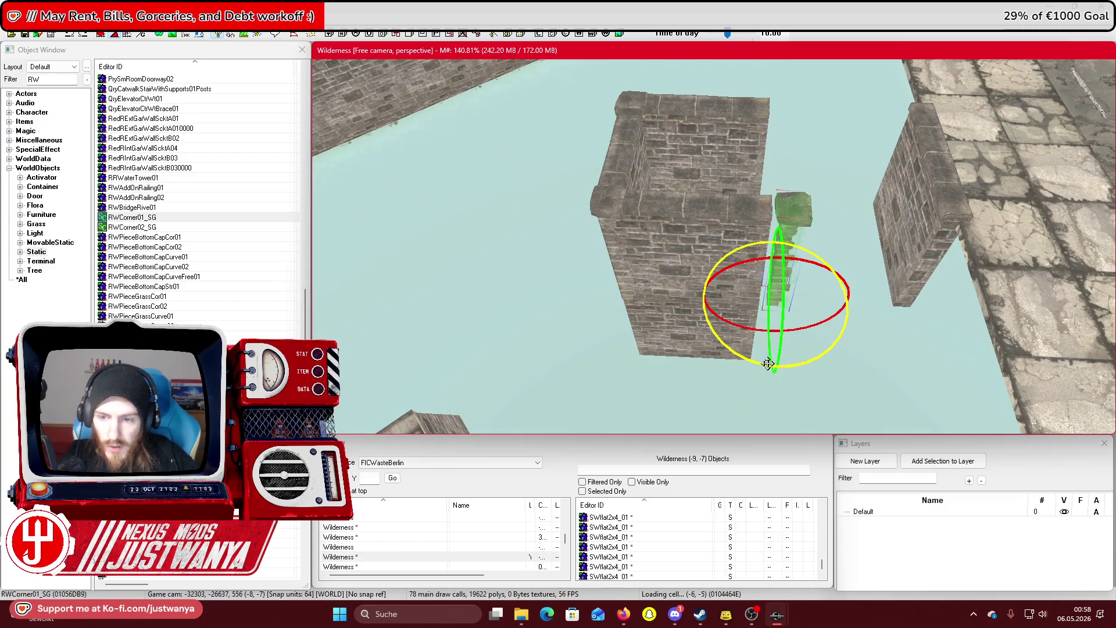
{"action": "scroll", "coordinate": [768, 363], "scroll_direction": "up", "scroll_amount": 3}
{"action": "key", "text": "w"}
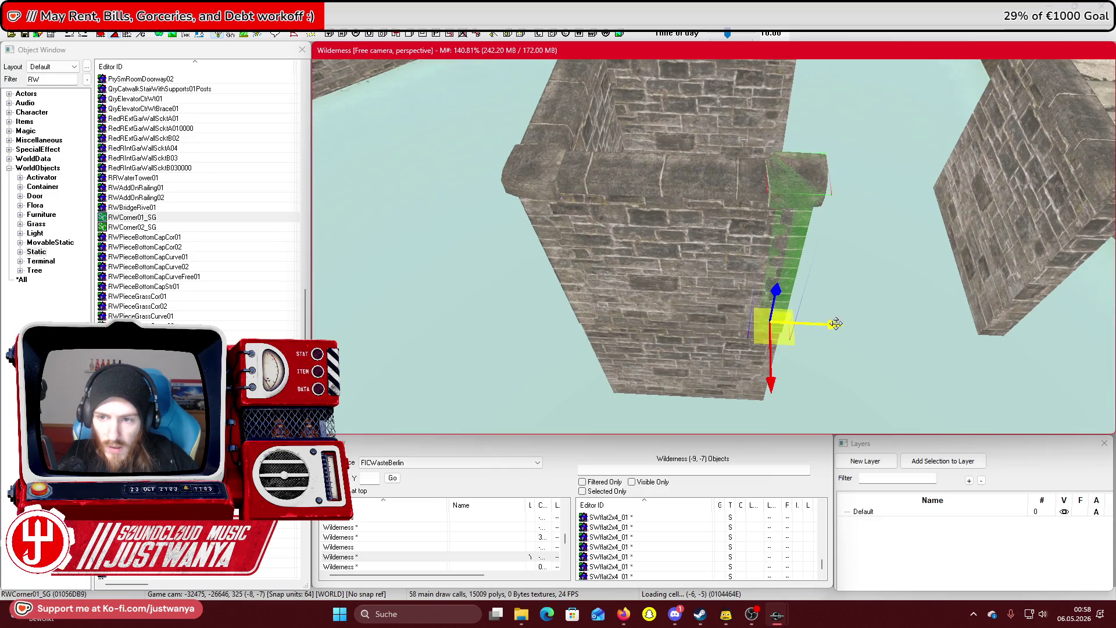
{"action": "key", "text": "shift"}
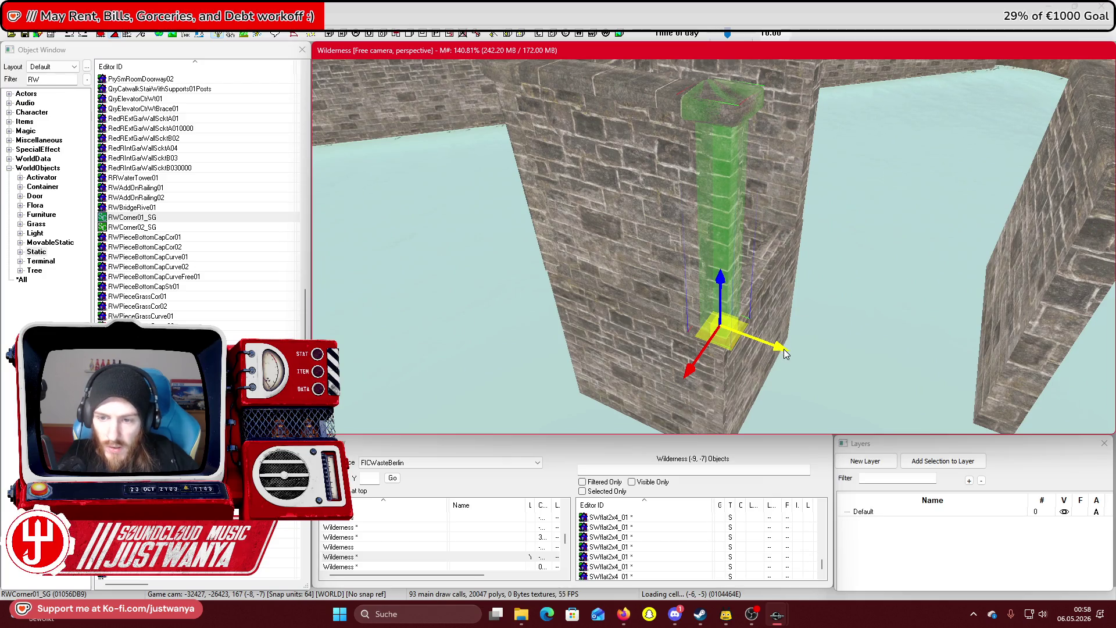
Slide the right-hand straight wall piece alongside the central pillar and fine-tune its position
{"action": "left_click", "coordinate": [1057, 289]}
{"action": "mouse_move", "coordinate": [1040, 321]}
{"action": "left_mouse_down"}
{"action": "mouse_move", "coordinate": [908, 295]}
{"action": "mouse_move", "coordinate": [786, 236]}
{"action": "left_mouse_up"}
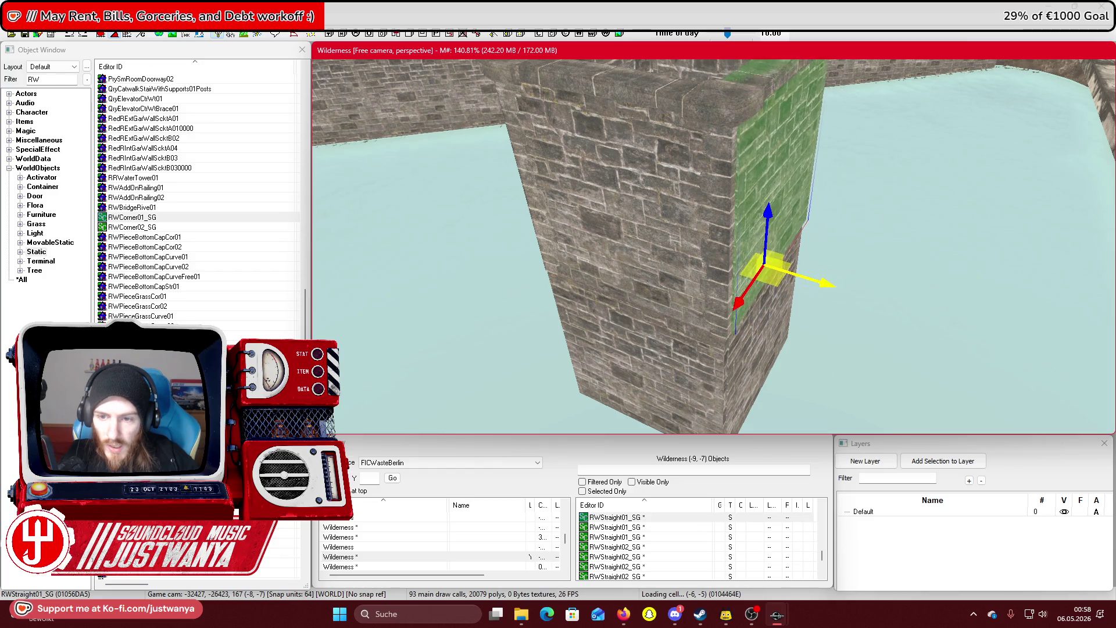
{"action": "key", "text": "shift"}
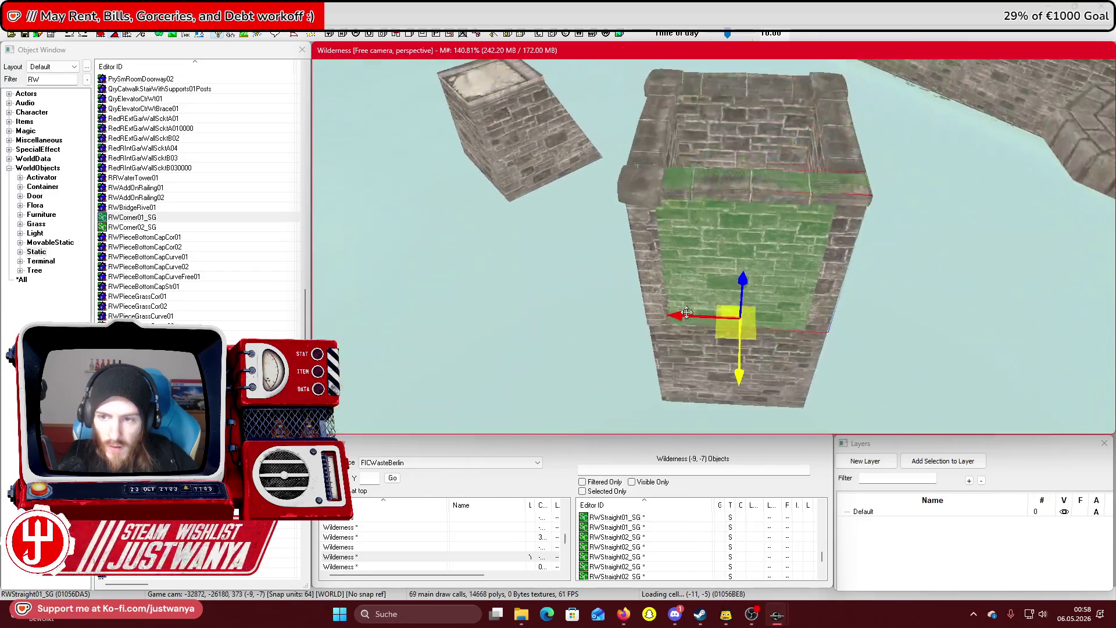
{"action": "left_click_drag", "start_coordinate": [701, 351], "coordinate": [689, 350]}
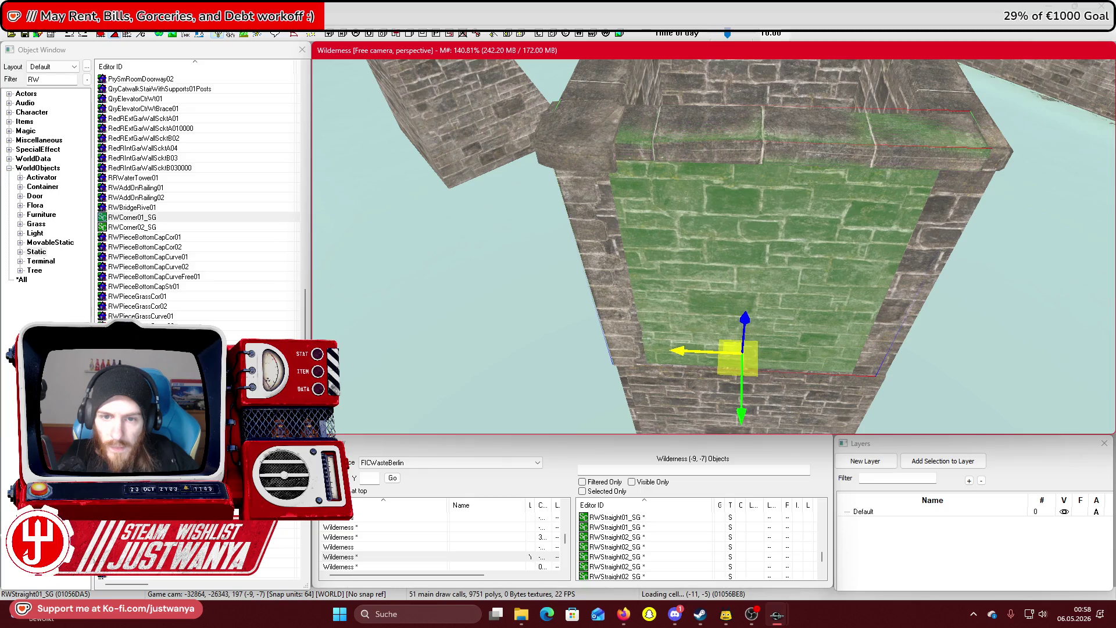
{"action": "key", "text": "shift"}
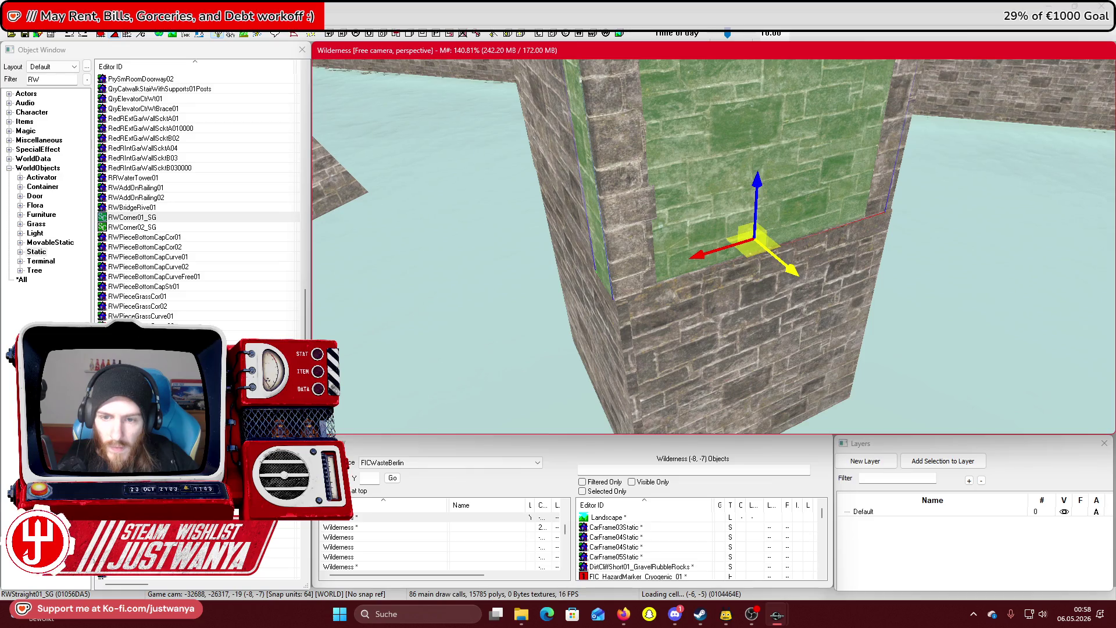
{"action": "left_click_drag", "start_coordinate": [754, 239], "coordinate": [758, 240]}
{"action": "key", "text": "shift"}
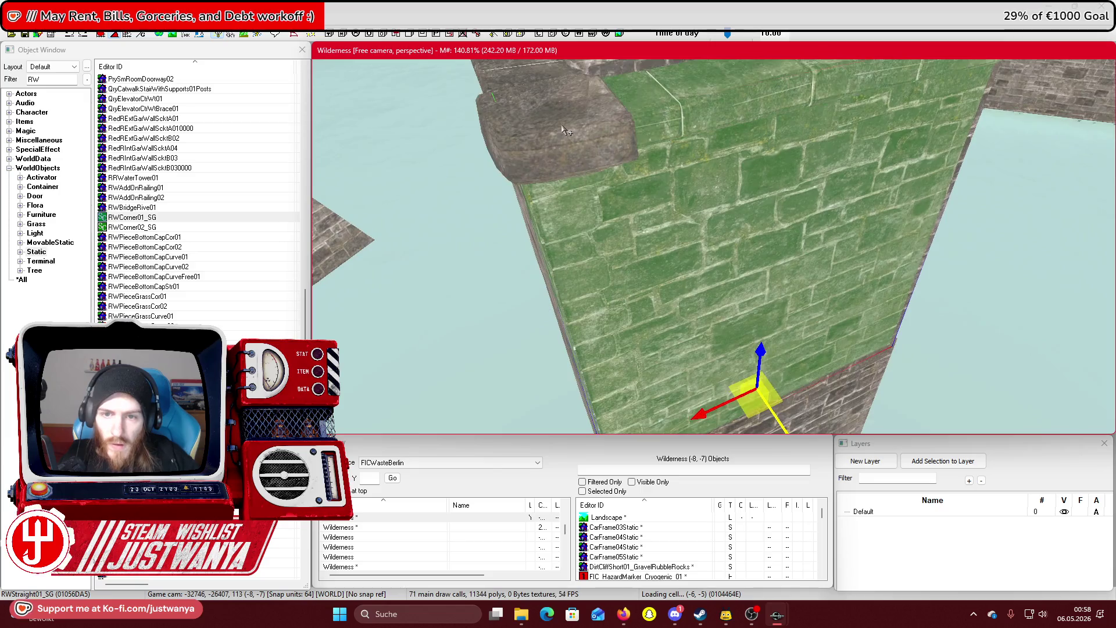
{"action": "key", "text": "shift"}
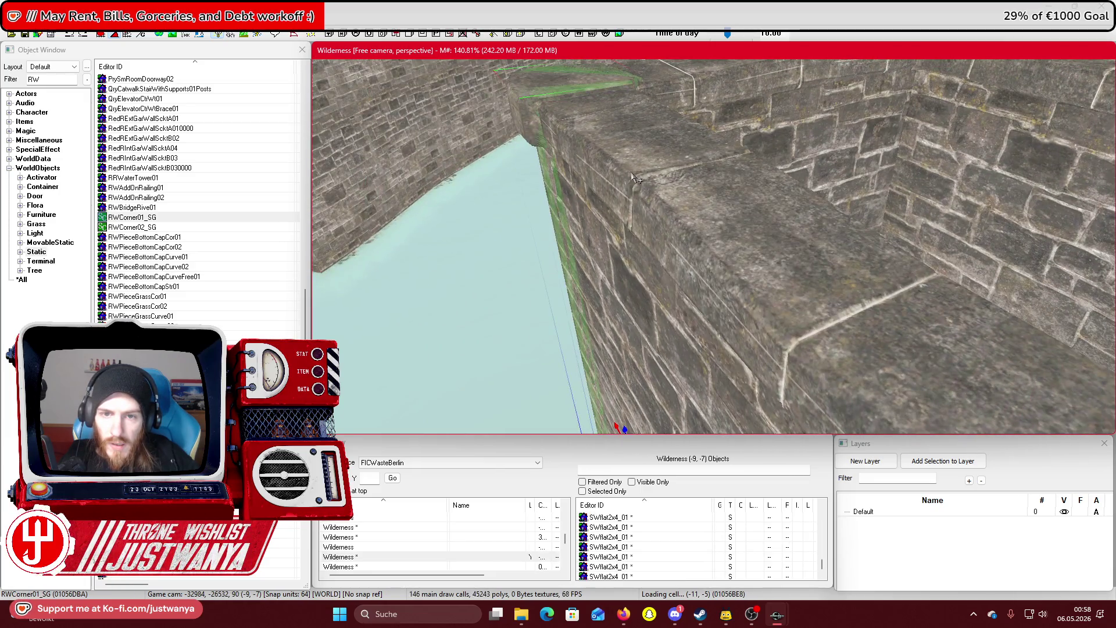
{"action": "key", "text": "shift"}
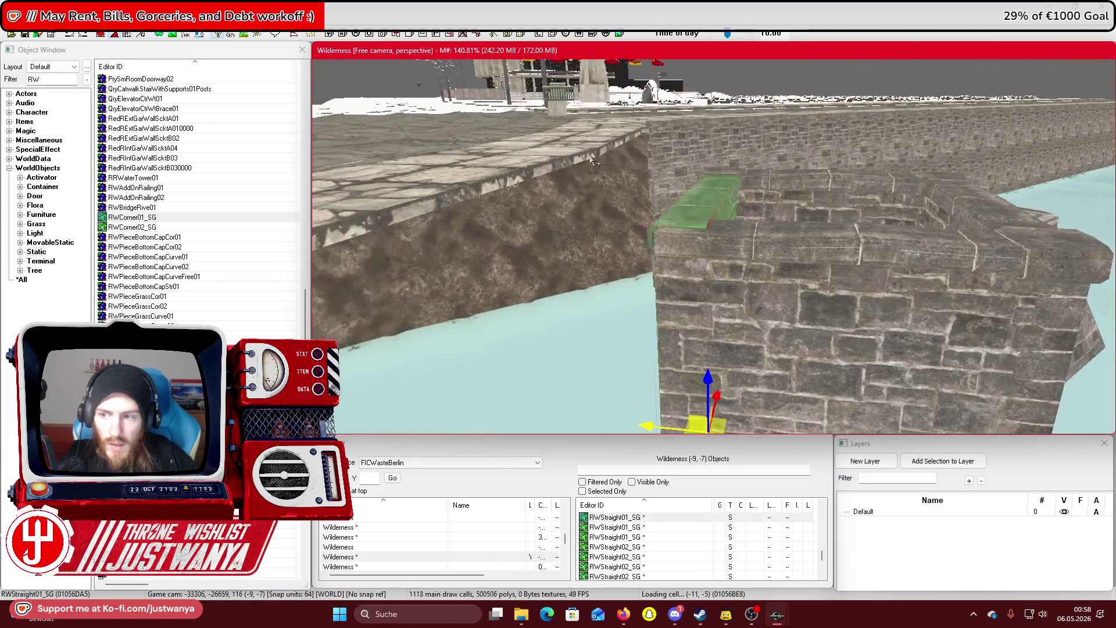
{"action": "key", "text": "shift"}
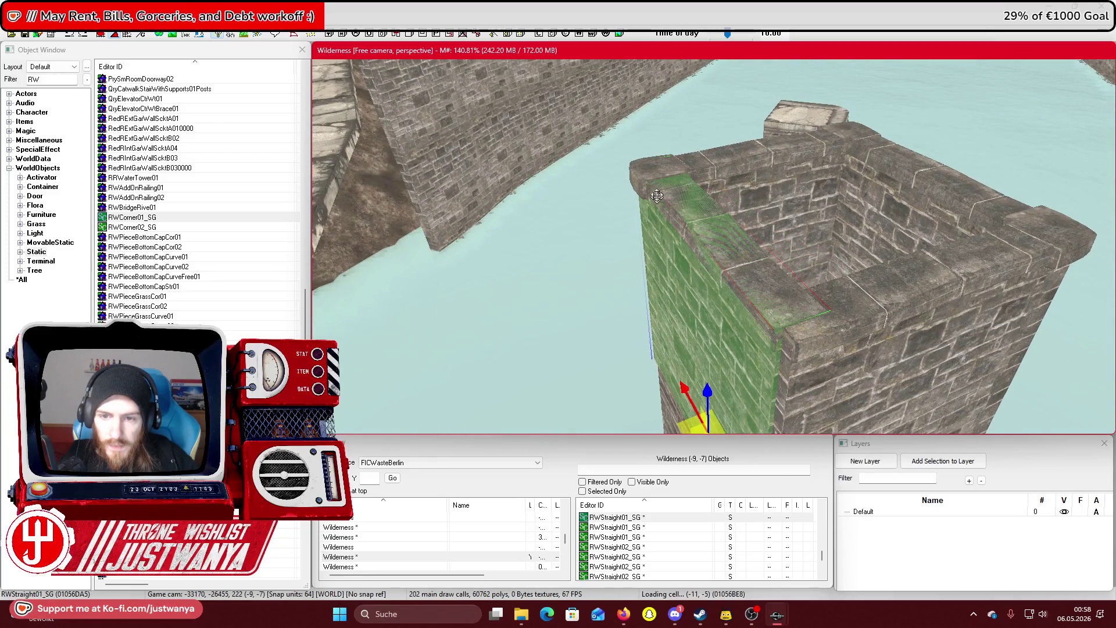
Select the corner cap and slide the wall piece along the pillar's side
{"action": "left_click", "coordinate": [657, 196]}
{"action": "key", "text": "e"}
{"action": "key", "text": "shift"}
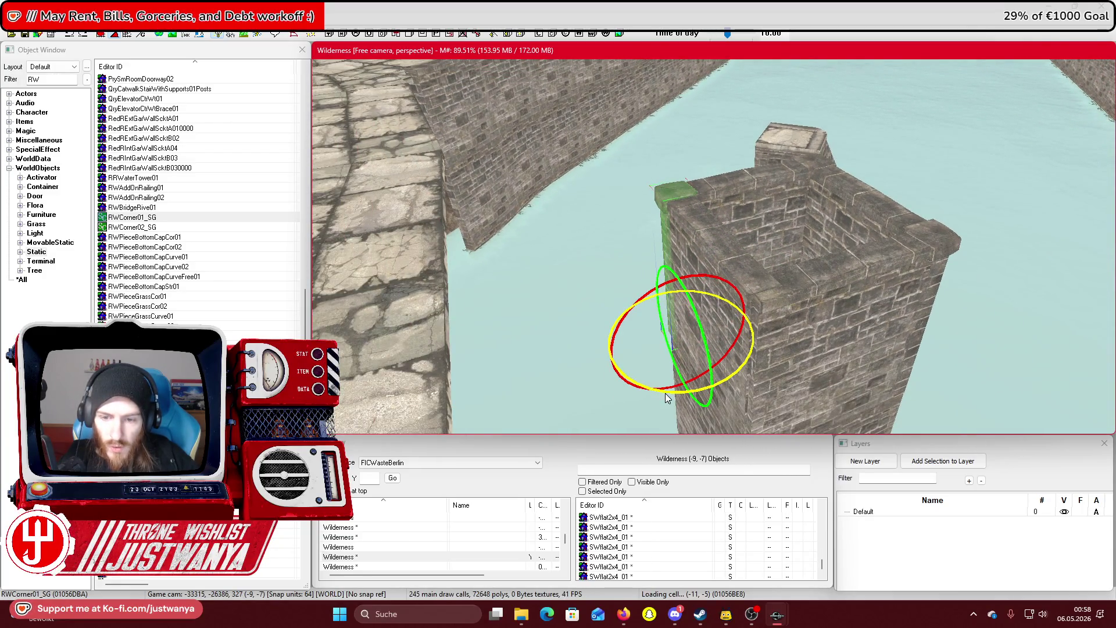
{"action": "key", "text": "shift"}
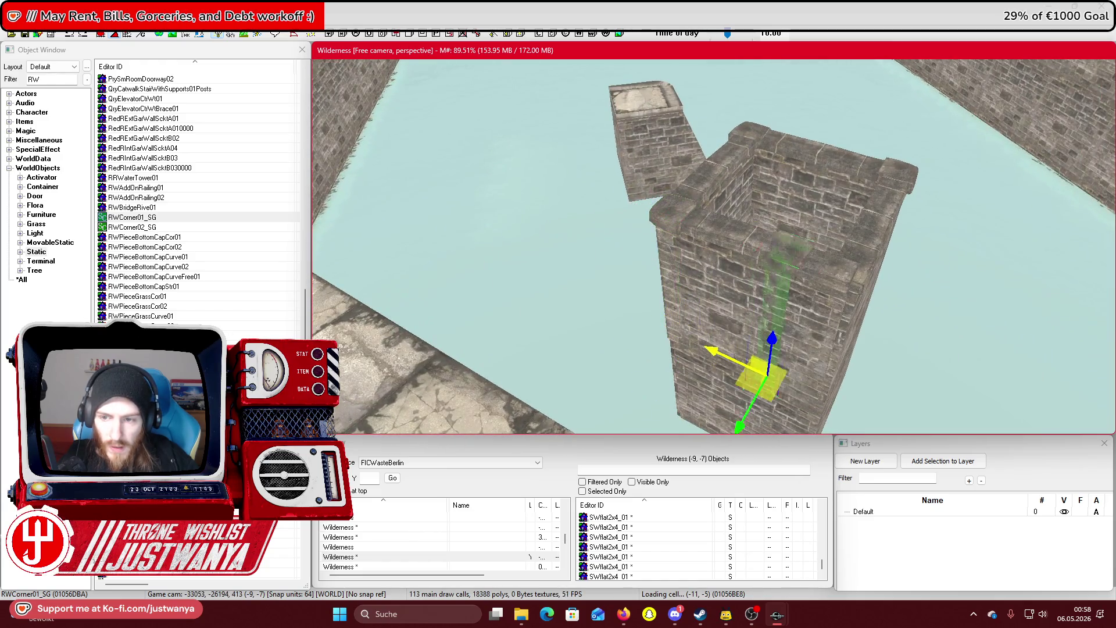
{"action": "left_click_drag", "start_coordinate": [767, 376], "coordinate": [805, 393]}
{"action": "key", "text": "shift"}
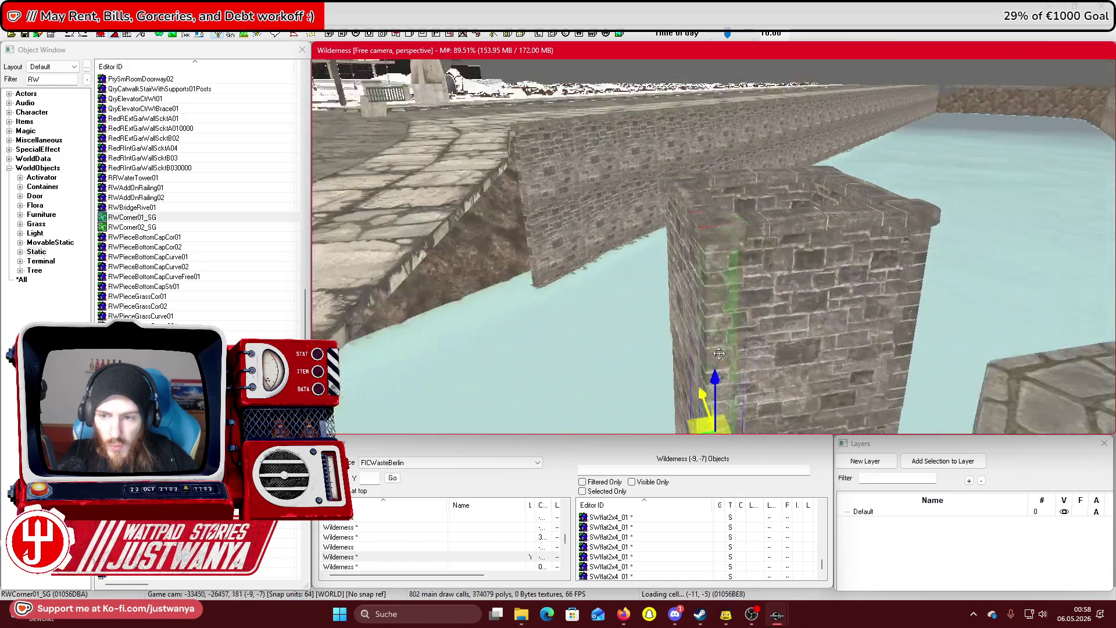
{"action": "key", "text": "shift"}
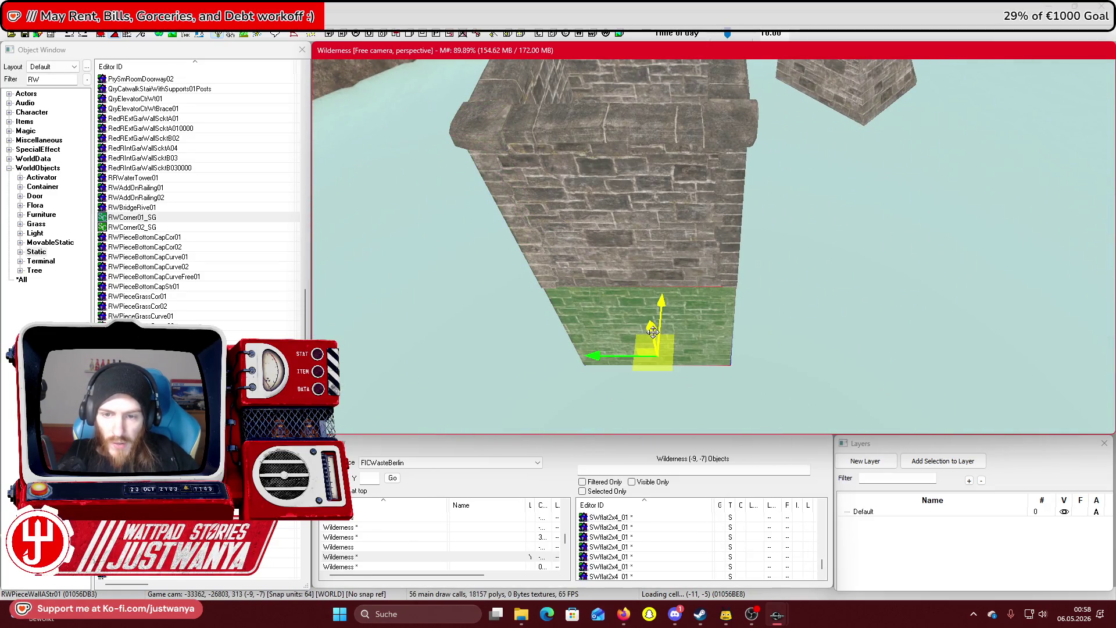
Lay the wall piece flat and raise it into the pillar's top rim
{"action": "key", "text": "shift"}
{"action": "key", "text": "e"}
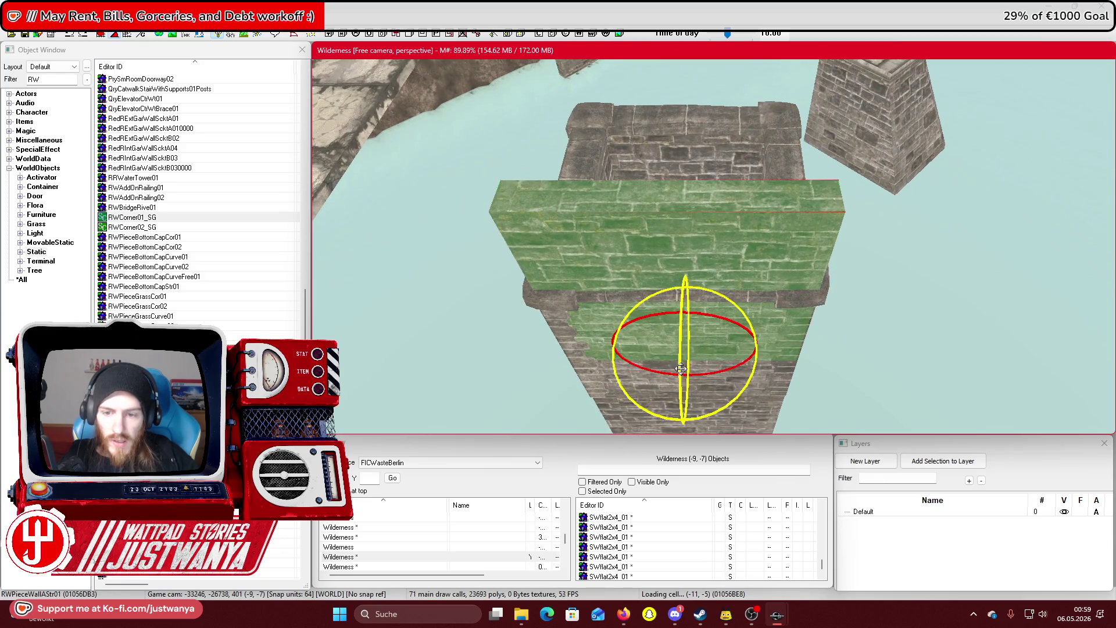
{"action": "key", "text": "ctrl+z"}
{"action": "mouse_move", "coordinate": [679, 336]}
{"action": "left_mouse_down"}
{"action": "mouse_move", "coordinate": [668, 279]}
{"action": "mouse_move", "coordinate": [675, 288]}
{"action": "left_mouse_up"}
{"action": "left_click_drag", "start_coordinate": [682, 234], "coordinate": [681, 235]}
{"action": "scroll", "coordinate": [764, 218], "scroll_direction": "down", "scroll_amount": 1}
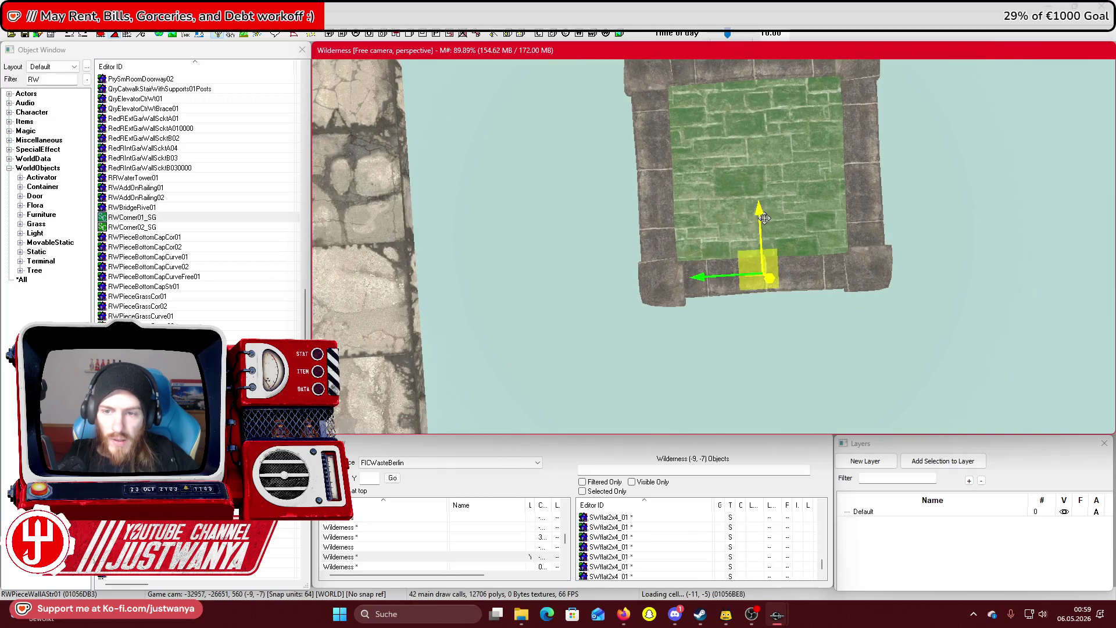
{"action": "left_click_drag", "start_coordinate": [805, 295], "coordinate": [716, 282]}
Move StatuePlinth01 onto the top of the pillar
{"action": "left_click", "coordinate": [516, 198]}
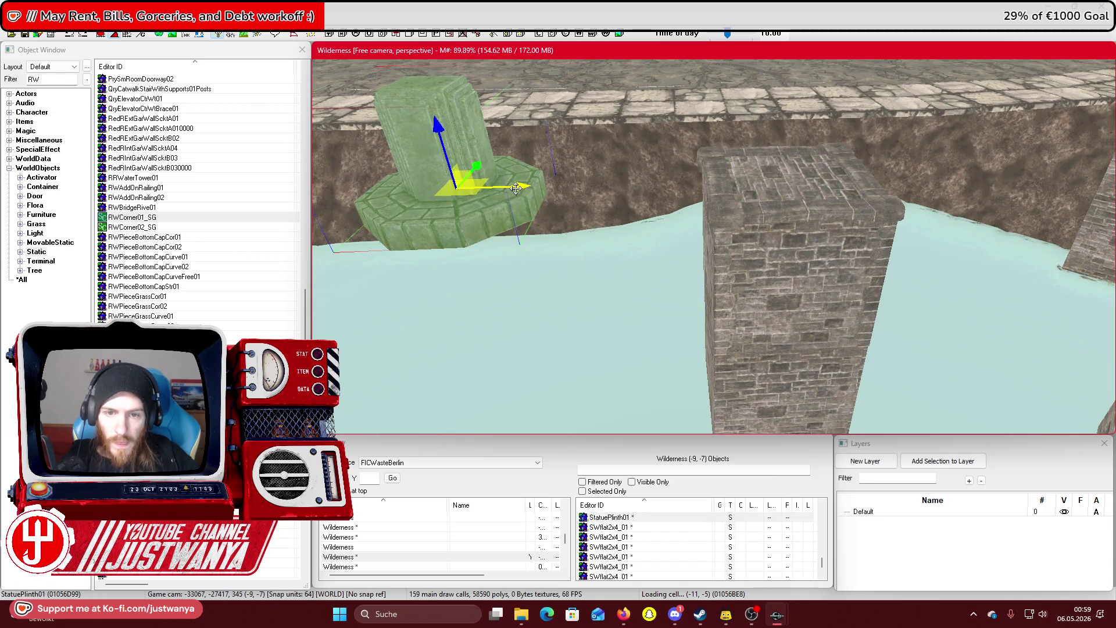
{"action": "left_click_drag", "start_coordinate": [516, 188], "coordinate": [840, 176]}
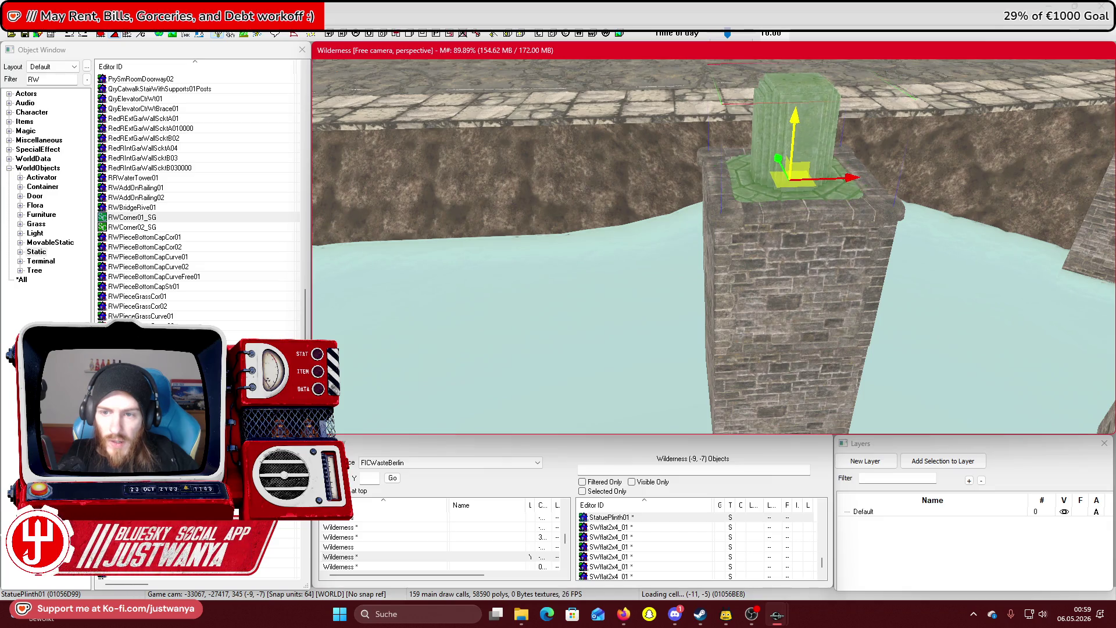
{"action": "left_click_drag", "start_coordinate": [769, 141], "coordinate": [746, 169]}
Drag RWRiverPieceWallTopCor01 toward the pillar and tuck it against its base
{"action": "left_click", "coordinate": [976, 254]}
{"action": "mouse_move", "coordinate": [943, 225]}
{"action": "left_mouse_down"}
{"action": "mouse_move", "coordinate": [939, 243]}
{"action": "mouse_move", "coordinate": [820, 309]}
{"action": "left_mouse_up"}
{"action": "left_click_drag", "start_coordinate": [747, 298], "coordinate": [681, 260]}
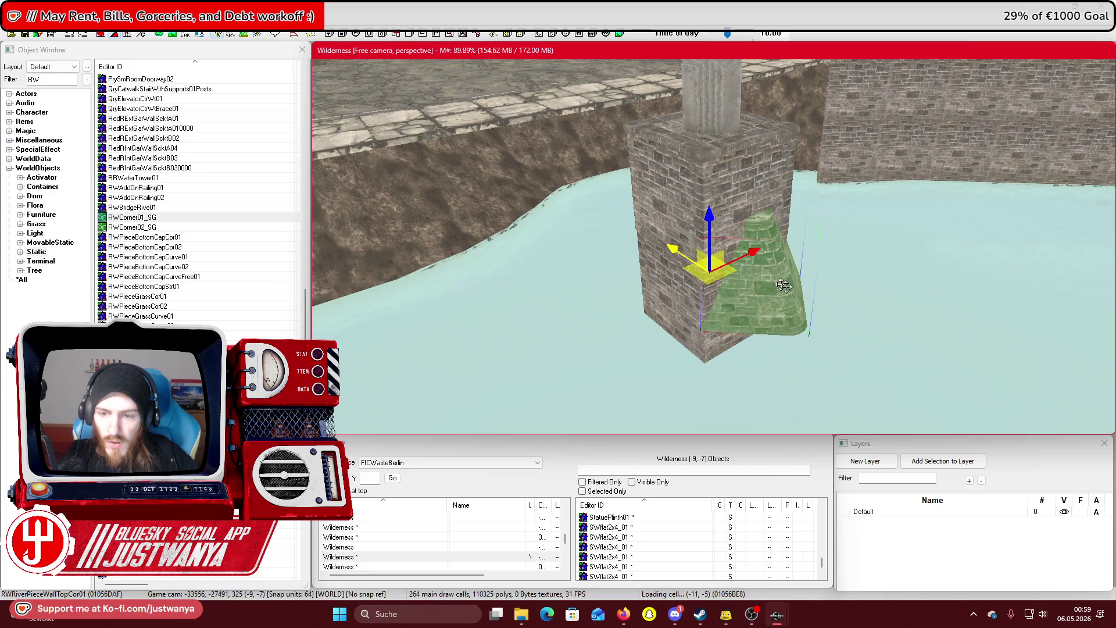
Lower the sloped corner piece down the pillar wall and inspect its fit
{"action": "key", "text": "shift"}
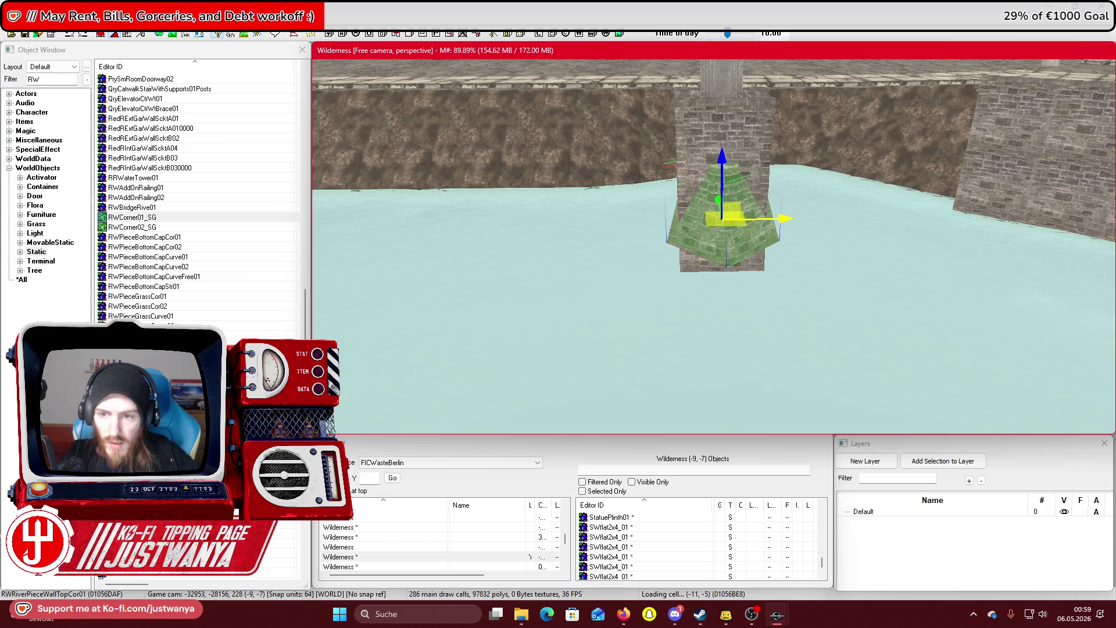
{"action": "scroll", "coordinate": [782, 246], "scroll_direction": "up", "scroll_amount": 3}
{"action": "key", "text": "shift"}
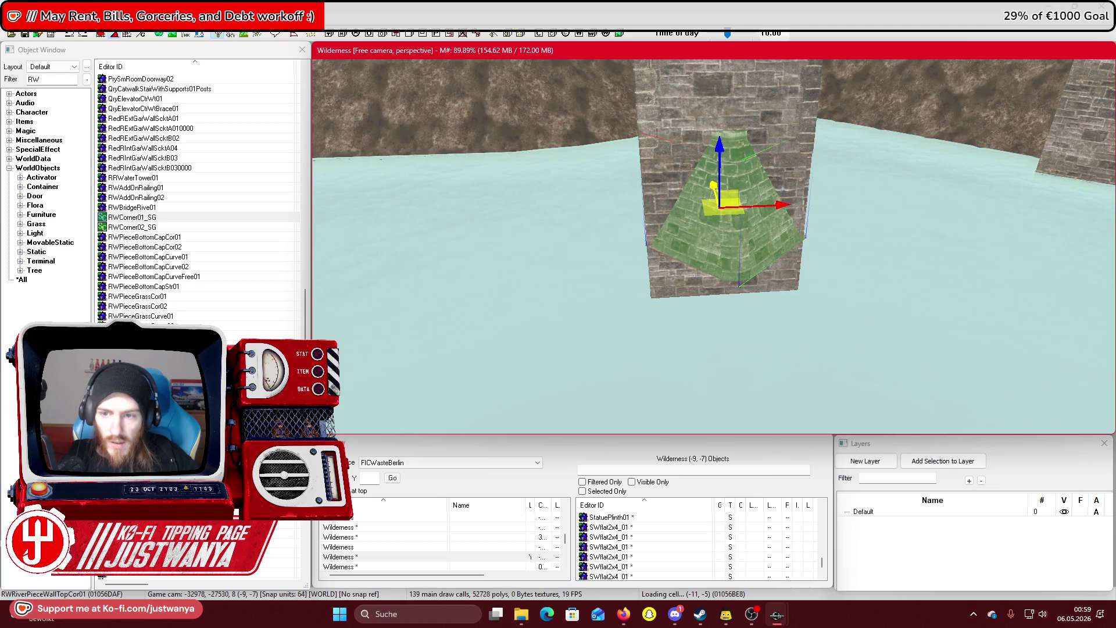
{"action": "key", "text": "shift"}
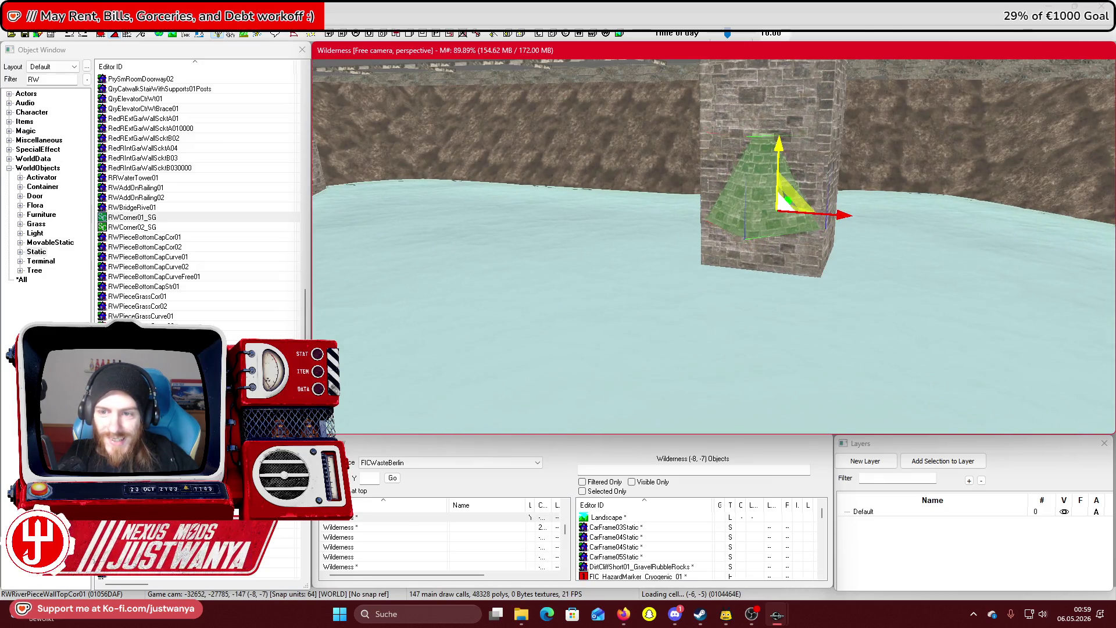
{"action": "scroll", "coordinate": [727, 197], "scroll_direction": "up", "scroll_amount": 5}
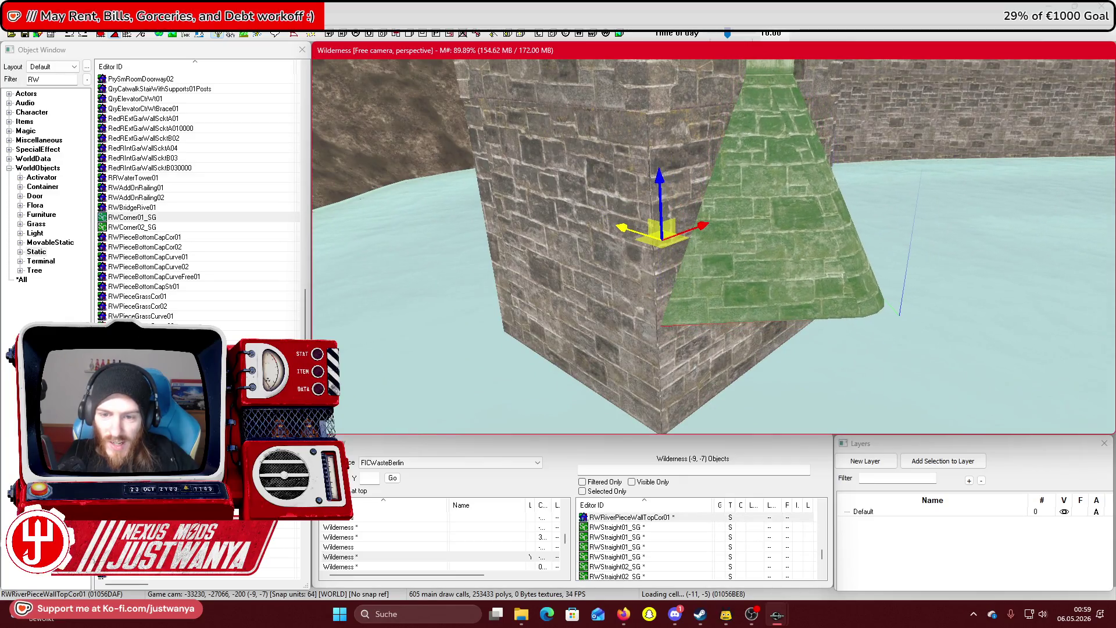
{"action": "left_click_drag", "start_coordinate": [659, 205], "coordinate": [662, 294]}
{"action": "scroll", "coordinate": [768, 264], "scroll_direction": "down", "scroll_amount": 1}
{"action": "scroll", "coordinate": [768, 263], "scroll_direction": "down", "scroll_amount": 6}
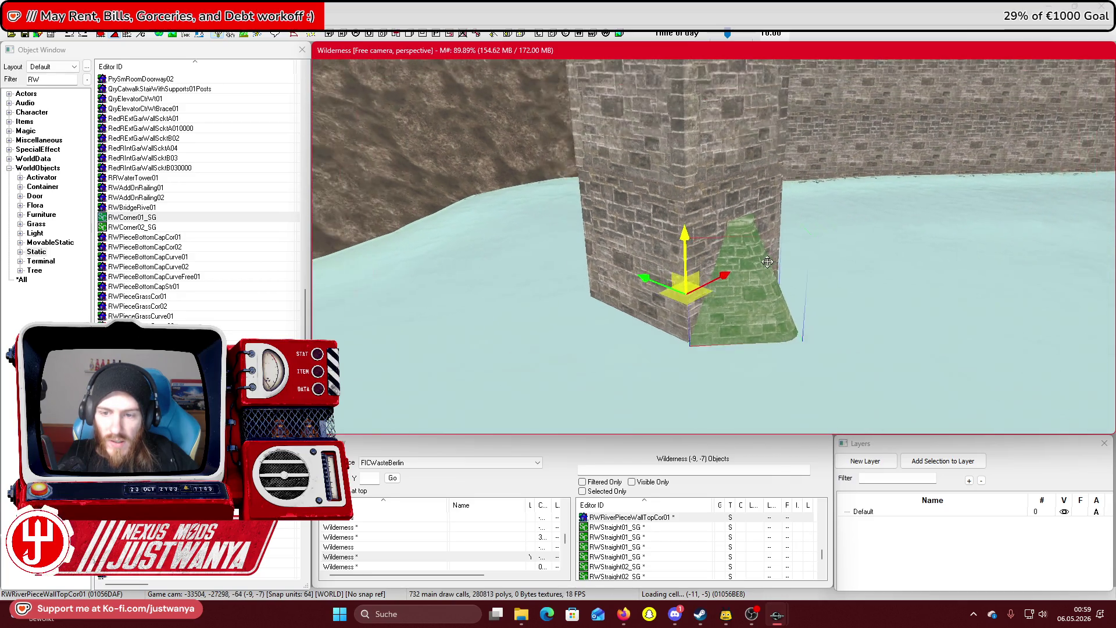
{"action": "scroll", "coordinate": [796, 239], "scroll_direction": "up", "scroll_amount": 2}
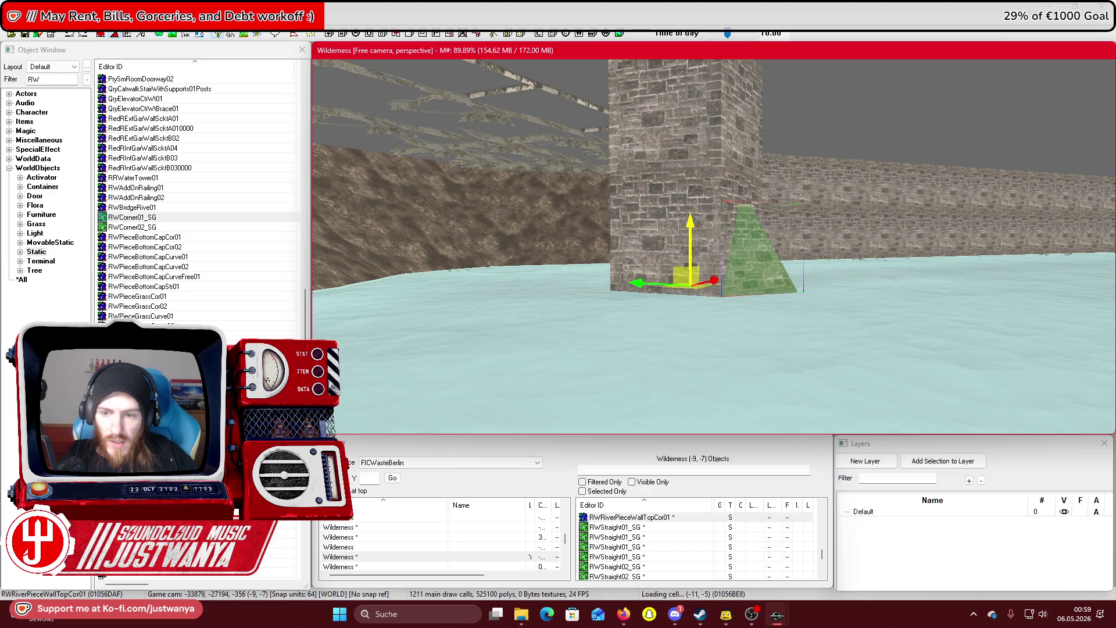
{"action": "mouse_move", "coordinate": [711, 224]}
{"action": "left_mouse_down"}
{"action": "mouse_move", "coordinate": [777, 257]}
{"action": "mouse_move", "coordinate": [677, 261]}
{"action": "mouse_move", "coordinate": [748, 273]}
{"action": "mouse_move", "coordinate": [753, 256]}
{"action": "mouse_move", "coordinate": [744, 302]}
{"action": "mouse_move", "coordinate": [805, 241]}
{"action": "mouse_move", "coordinate": [774, 293]}
{"action": "left_mouse_up"}
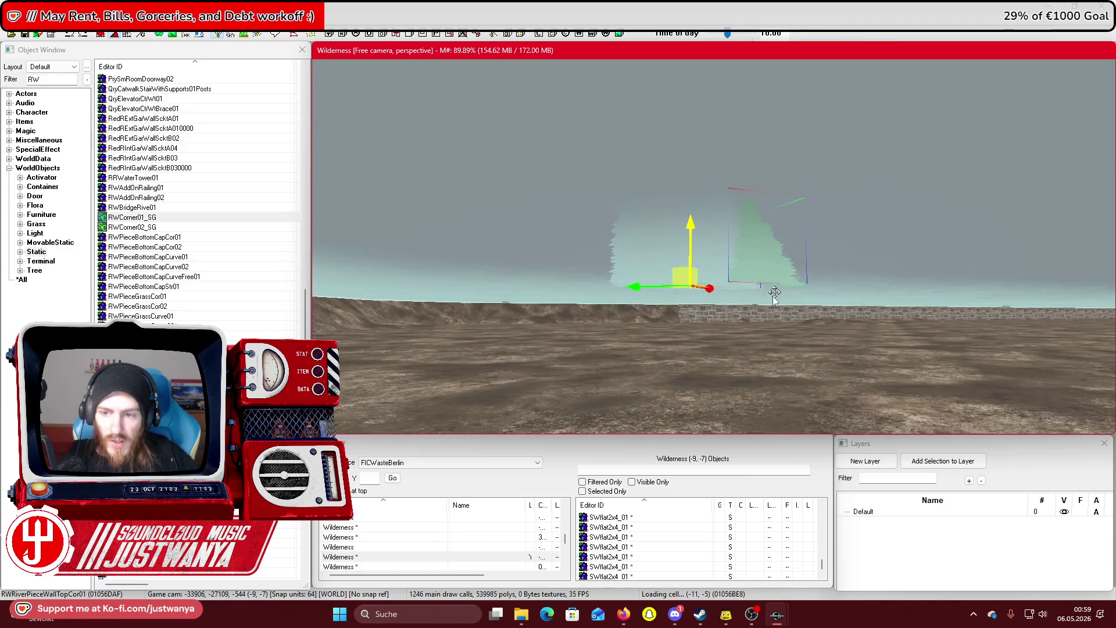
{"action": "mouse_move", "coordinate": [779, 347]}
{"action": "left_mouse_down"}
{"action": "mouse_move", "coordinate": [788, 369]}
{"action": "mouse_move", "coordinate": [765, 357]}
{"action": "left_mouse_up"}
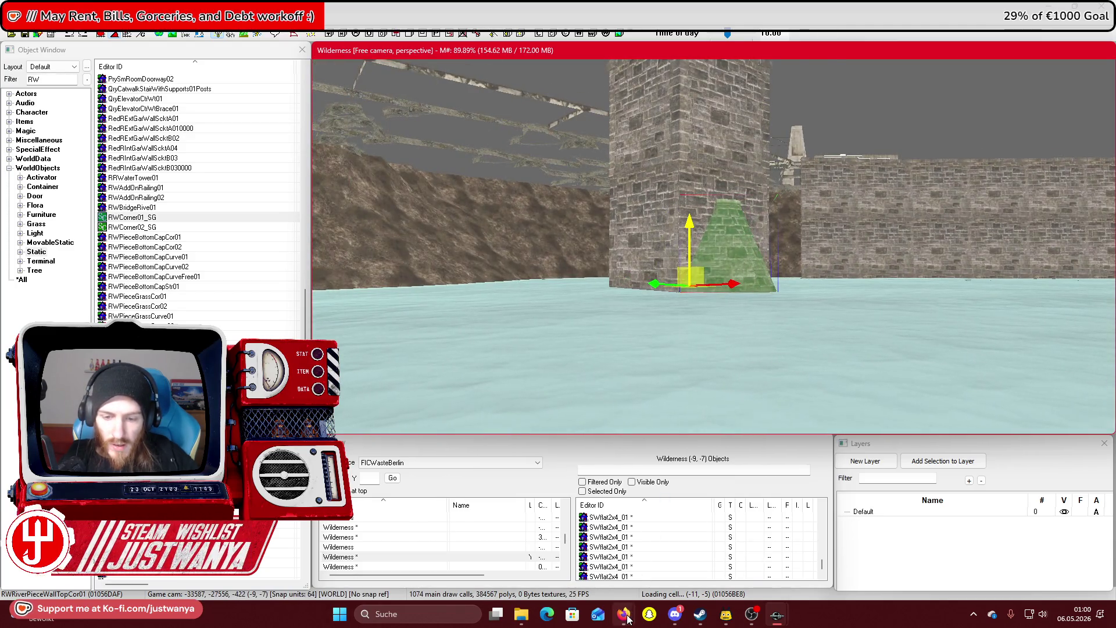
Check the bridge's Street View panorama for reference, then select the pillar's lower wall piece
{"action": "mouse_move", "coordinate": [626, 618]}
{"action": "left_click", "coordinate": [715, 549]}
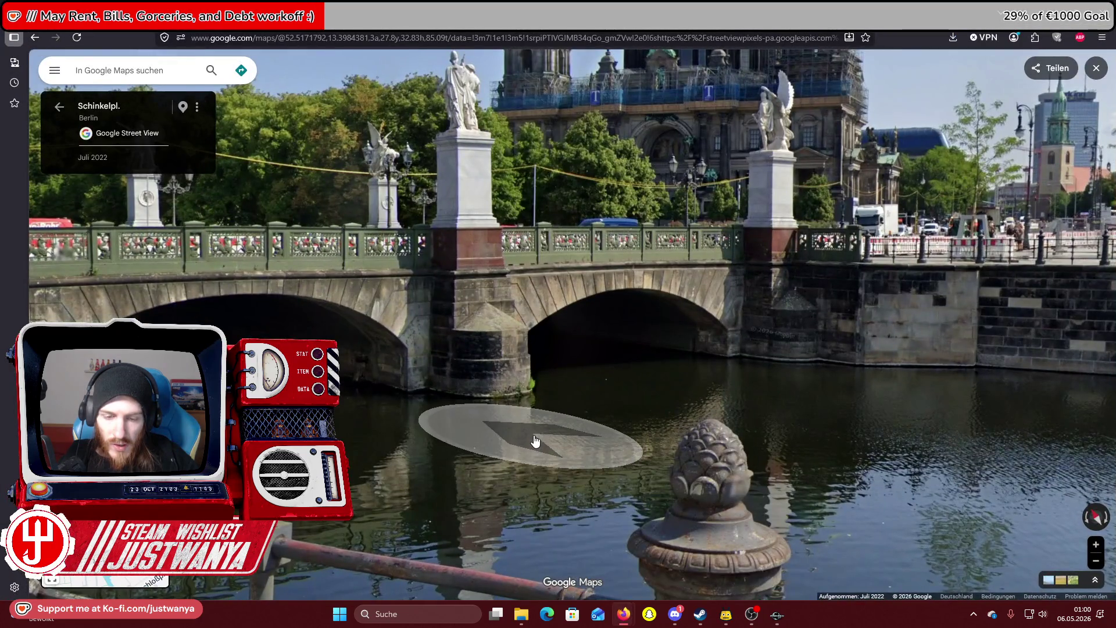
{"action": "left_click", "coordinate": [535, 440]}
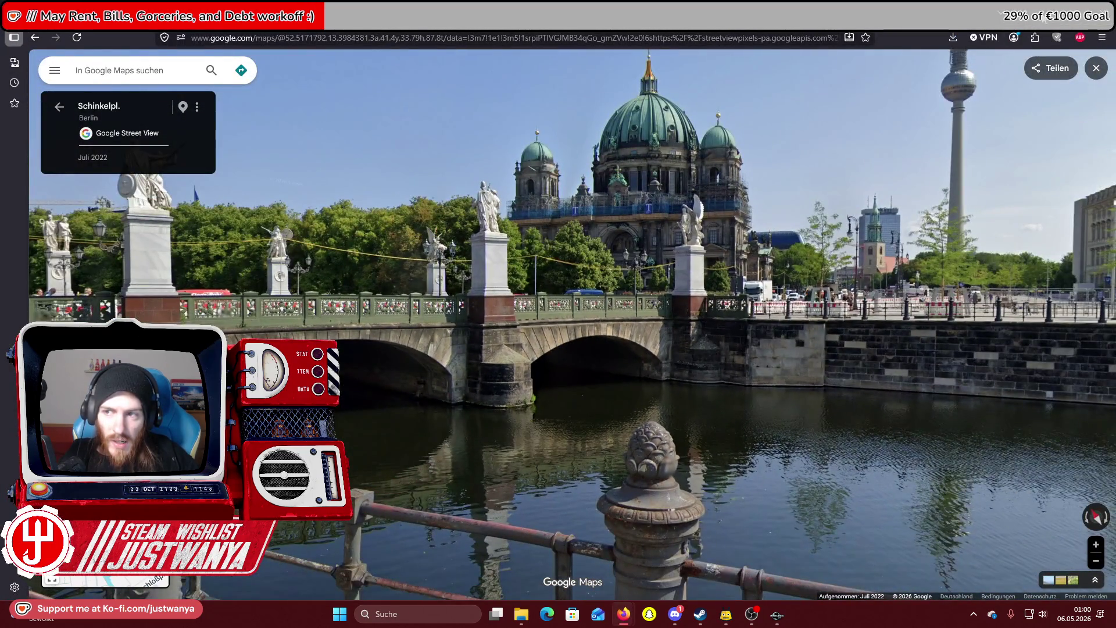
{"action": "key", "text": "alt+Tab"}
{"action": "left_click", "coordinate": [636, 246]}
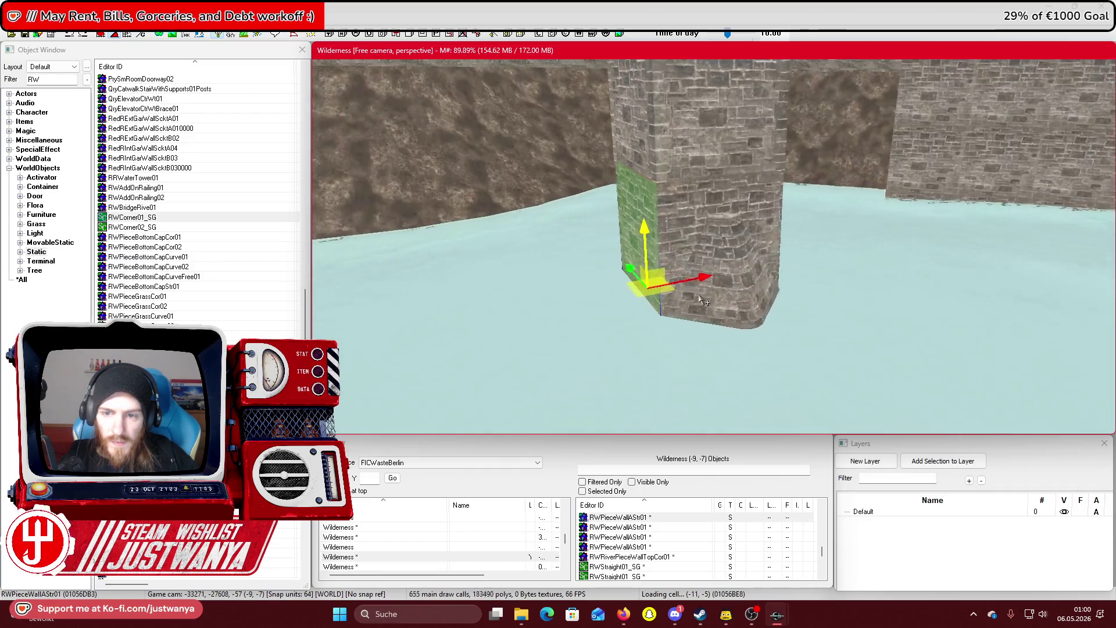
Select the RWPieceWallAStr01 wall pieces as a block and lower it into the water
{"action": "left_click", "coordinate": [765, 294], "text": "ctrl"}
{"action": "left_click", "coordinate": [802, 244], "text": "ctrl"}
{"action": "left_click", "coordinate": [881, 260], "text": "ctrl"}
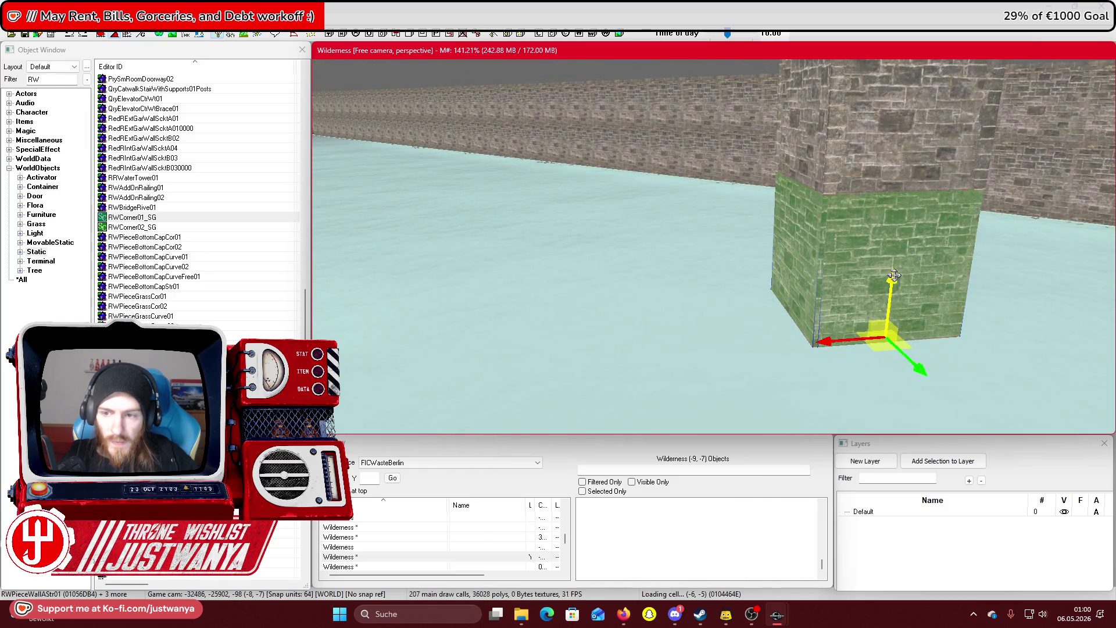
{"action": "key", "text": "shift"}
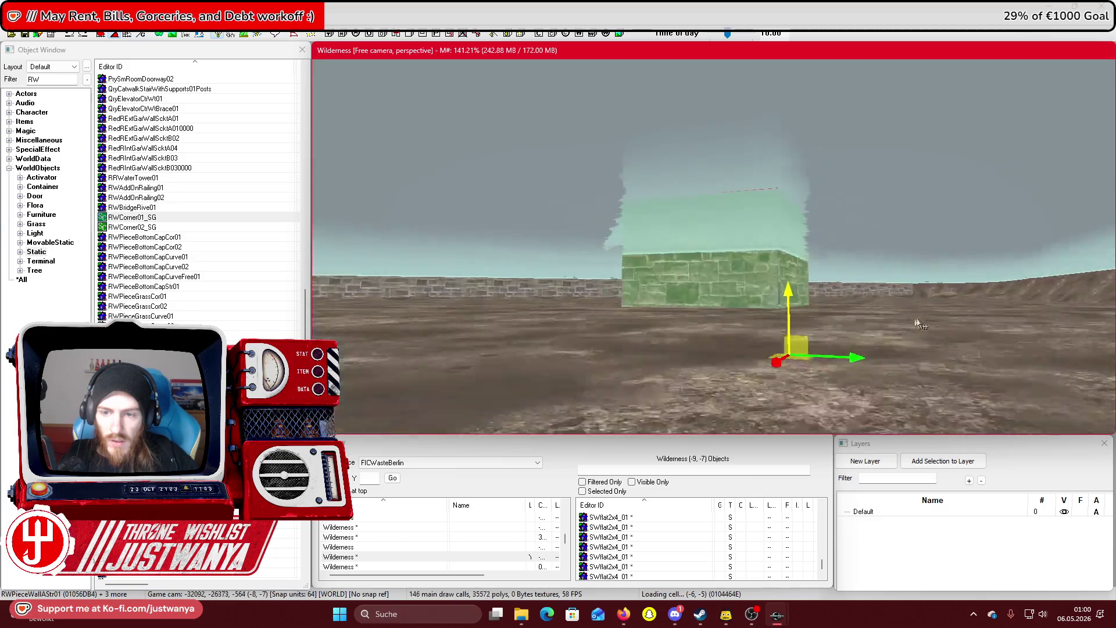
{"action": "key", "text": "shift"}
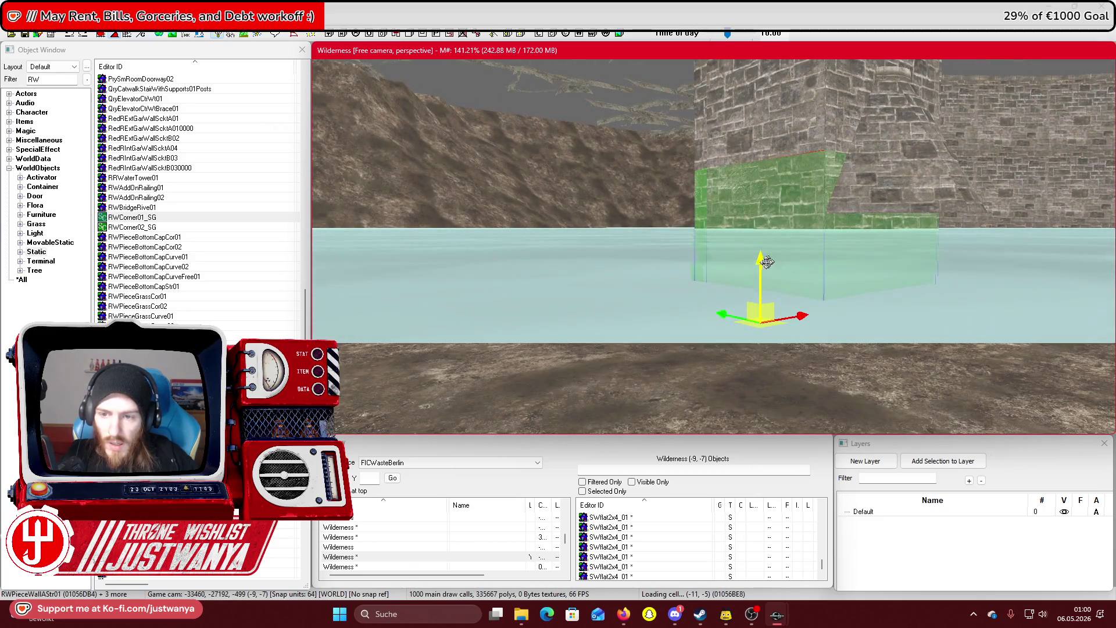
{"action": "left_click_drag", "start_coordinate": [766, 261], "coordinate": [766, 305]}
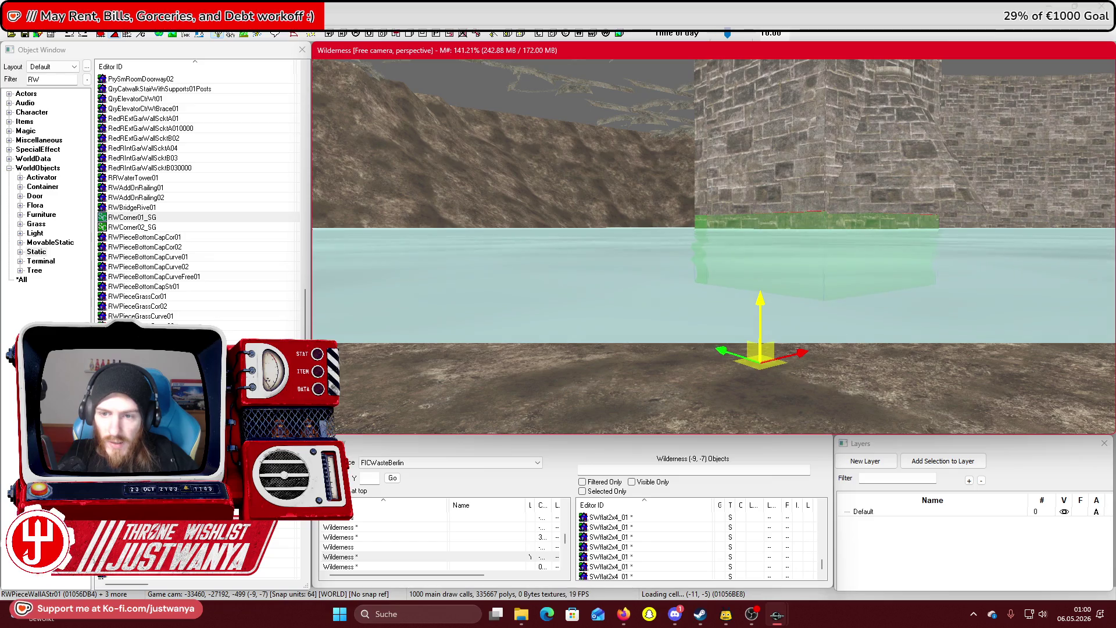
{"action": "key", "text": "shift"}
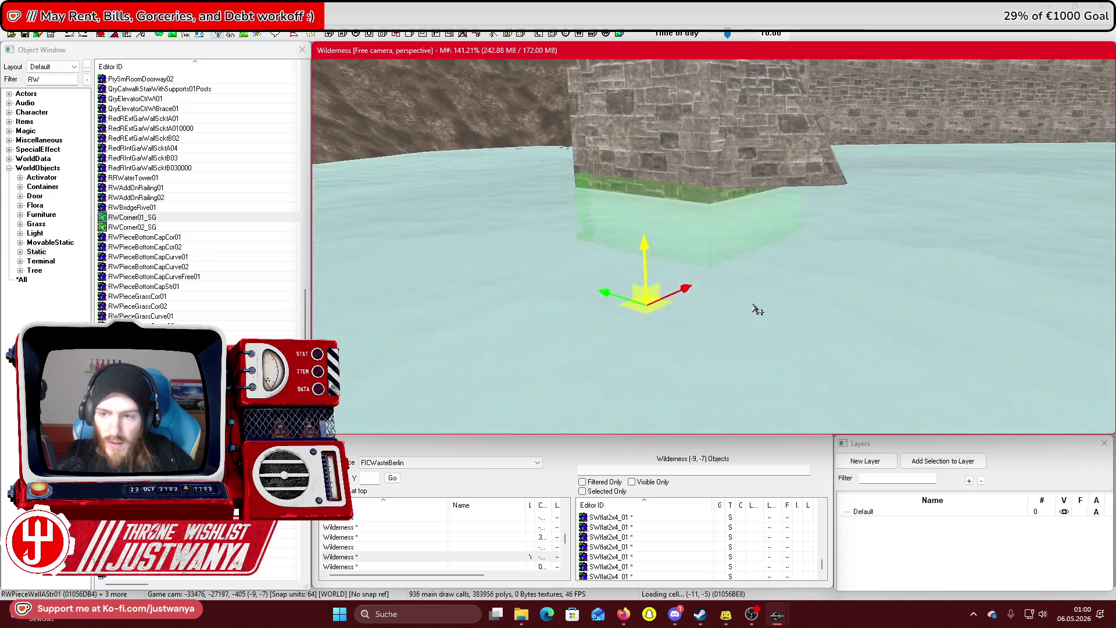
{"action": "key", "text": "shift"}
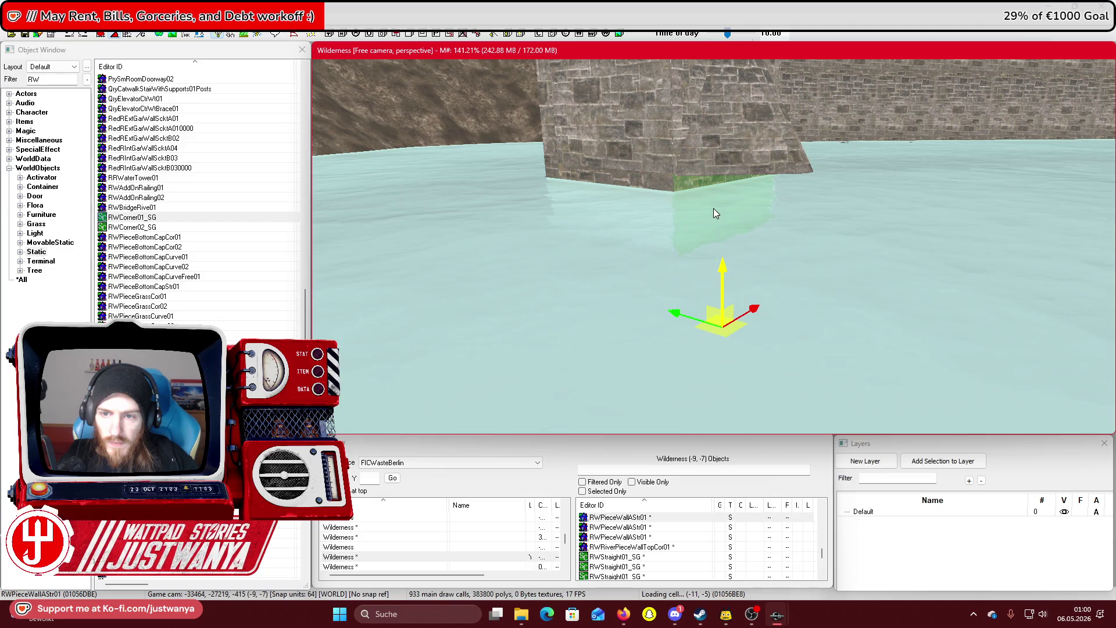
{"action": "key", "text": "shift"}
Slide the left wall block right and along the water beside the pillar
{"action": "left_click", "coordinate": [667, 204]}
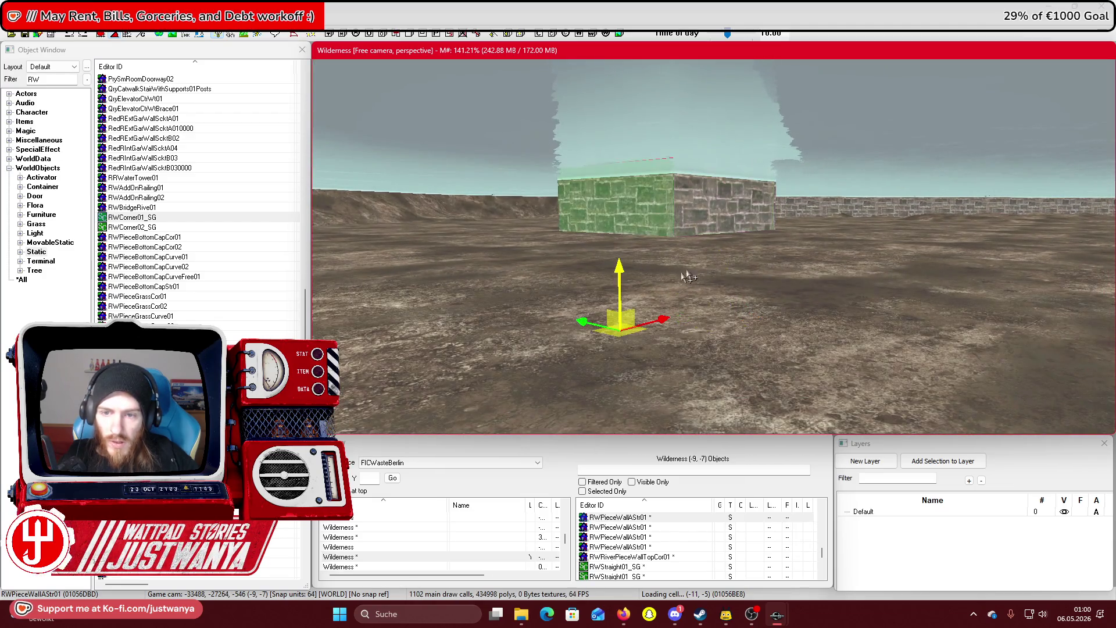
{"action": "left_click_drag", "start_coordinate": [581, 324], "coordinate": [724, 355]}
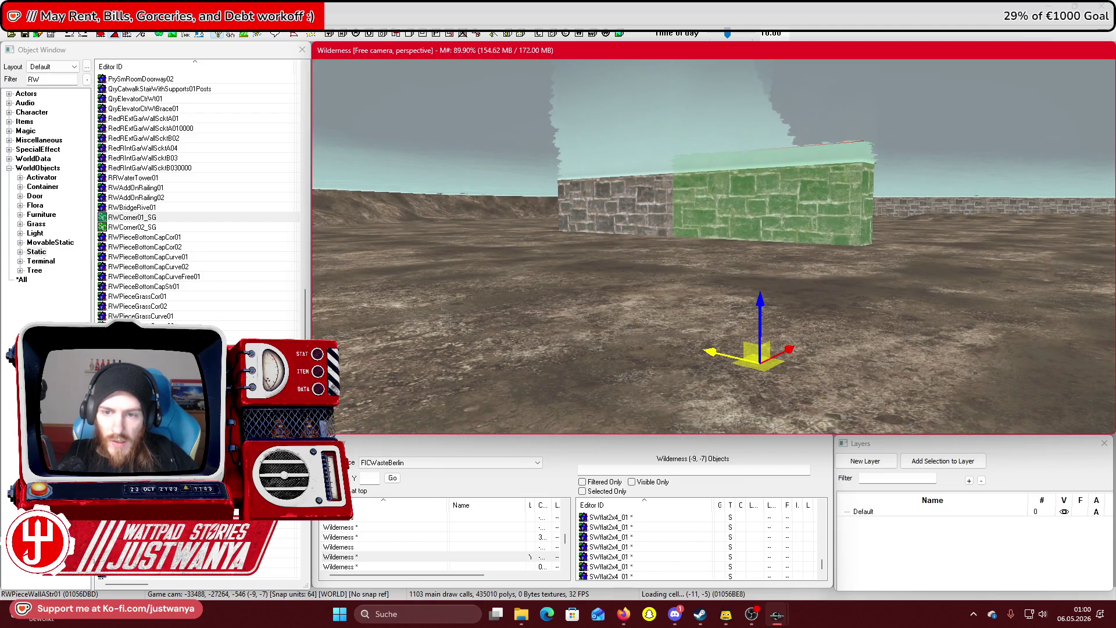
{"action": "key", "text": "shift"}
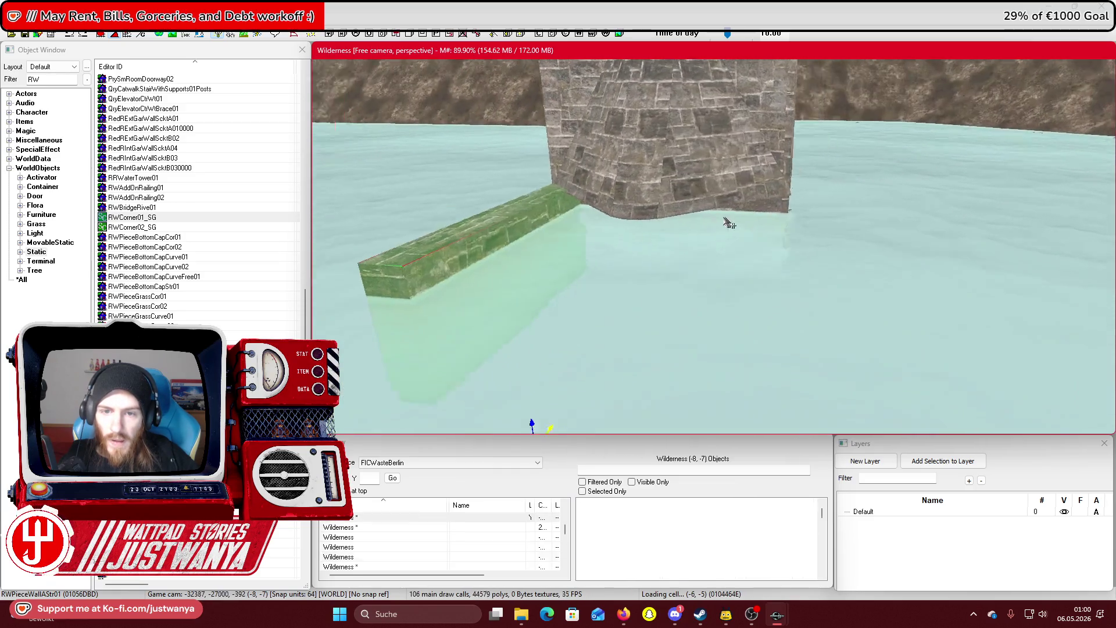
{"action": "key", "text": "shift"}
{"action": "mouse_move", "coordinate": [674, 355]}
{"action": "left_mouse_down"}
{"action": "mouse_move", "coordinate": [529, 404]}
{"action": "mouse_move", "coordinate": [541, 395]}
{"action": "left_mouse_up"}
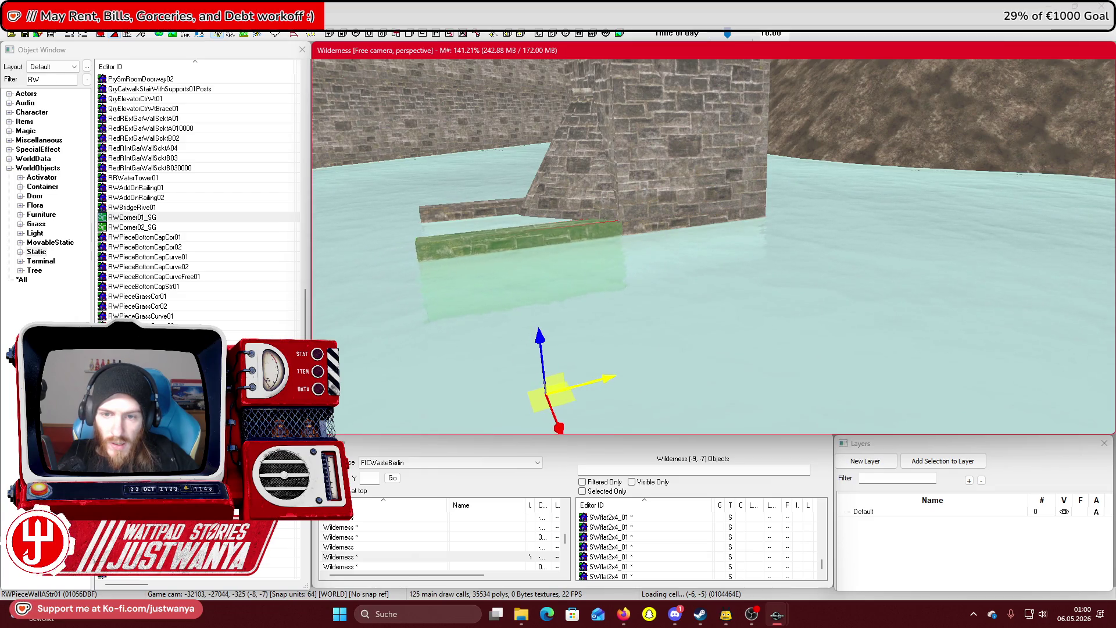
{"action": "key", "text": "shift"}
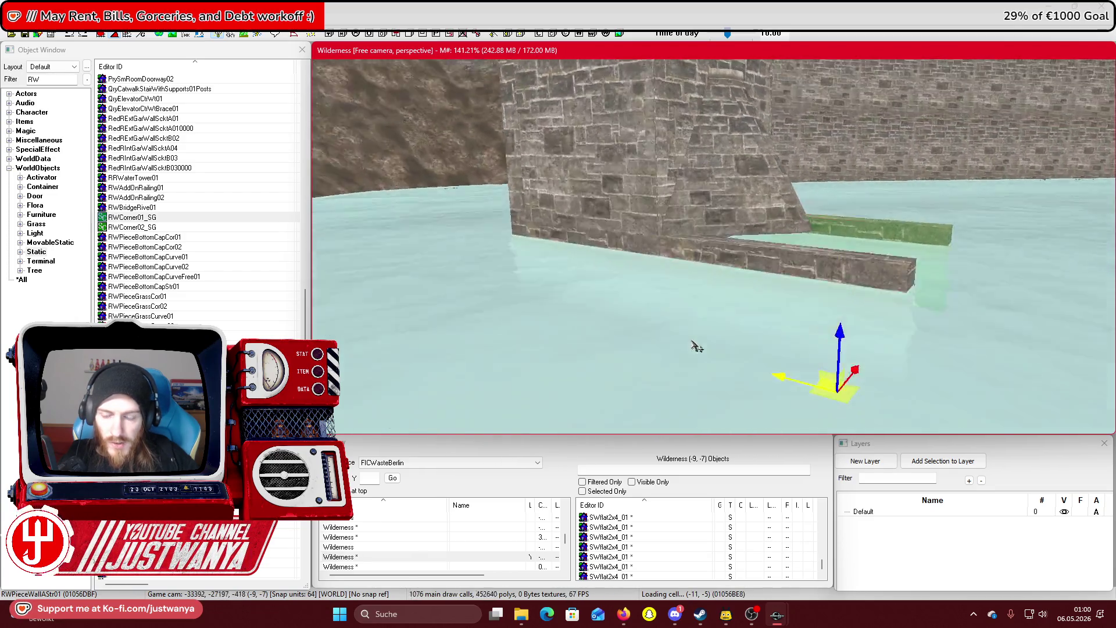
{"action": "key", "text": "shift"}
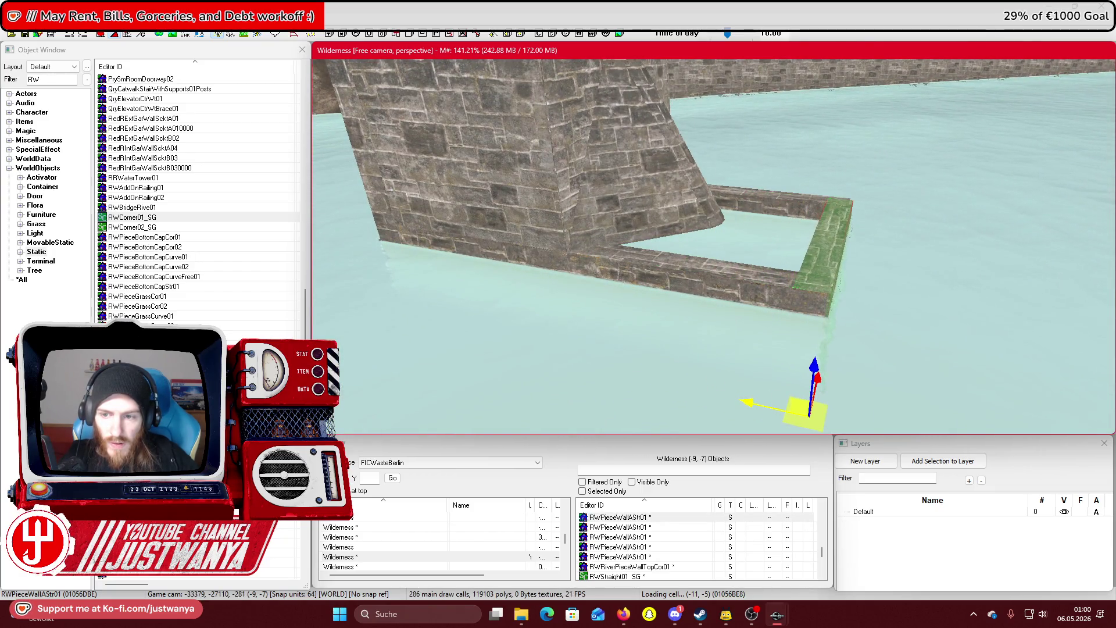
{"action": "key", "text": "e"}
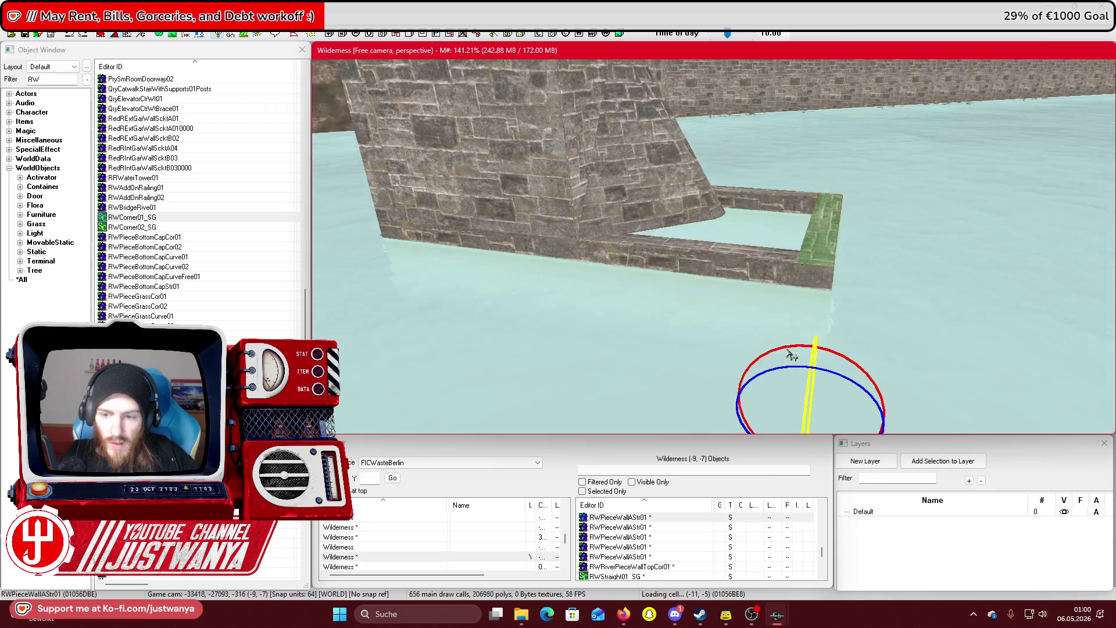
{"action": "key", "text": "shift"}
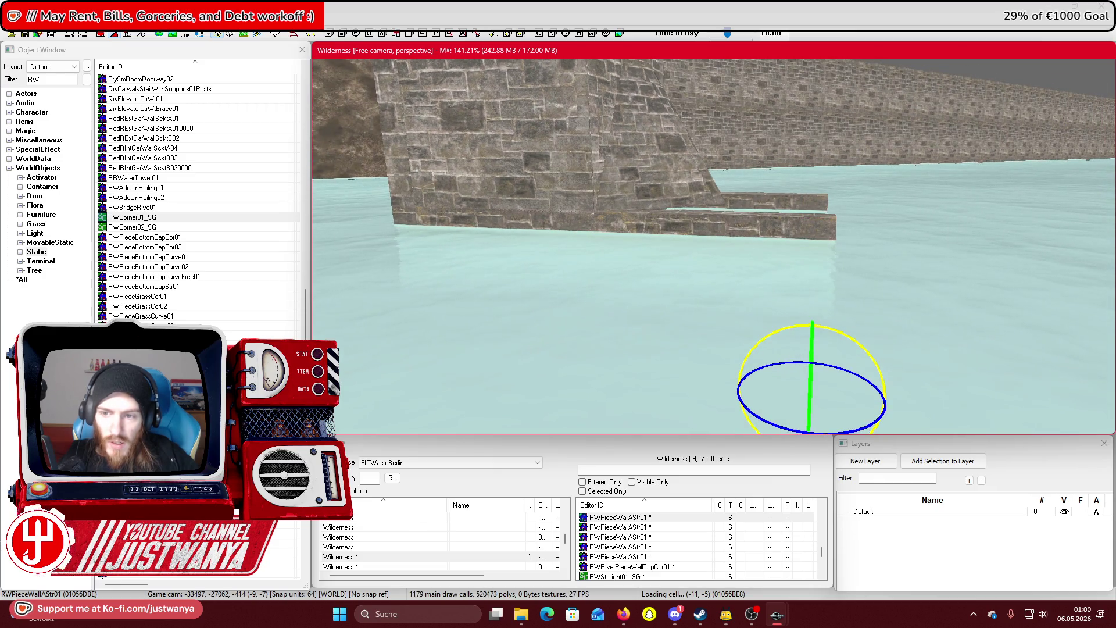
{"action": "key", "text": "shift"}
Lower the paved slab around the pillar base
{"action": "key", "text": "w"}
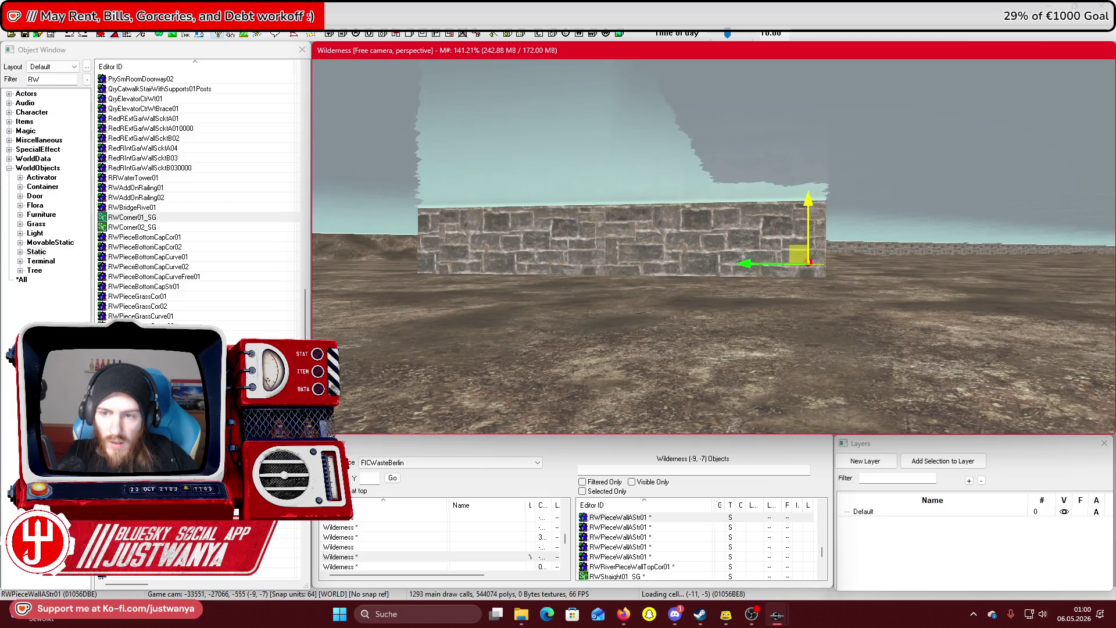
{"action": "key", "text": "shift"}
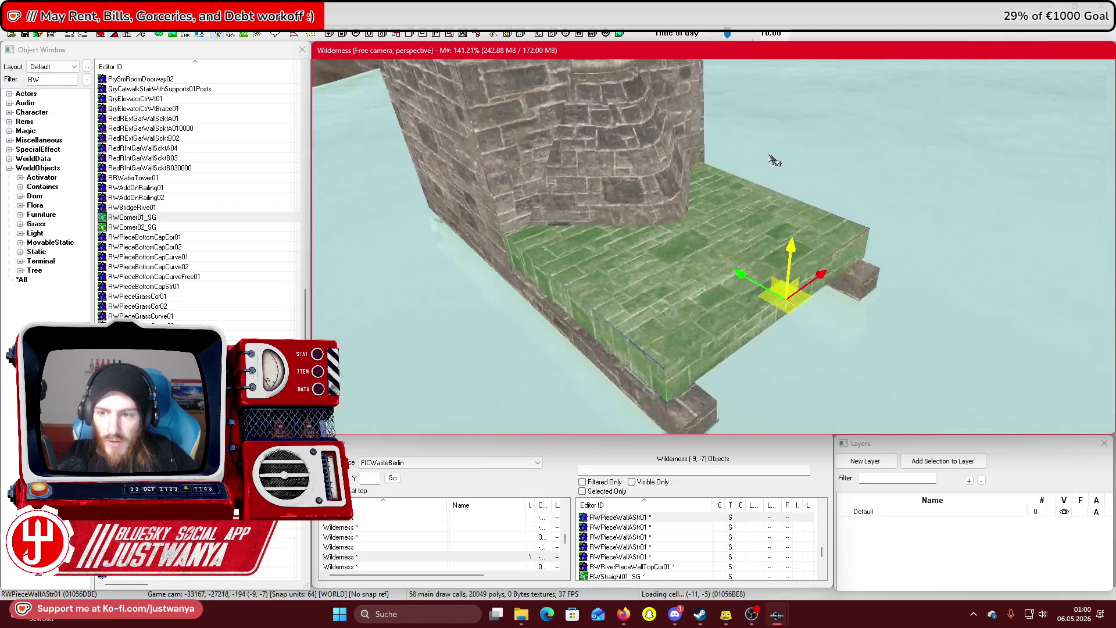
{"action": "left_click_drag", "start_coordinate": [657, 170], "coordinate": [659, 219]}
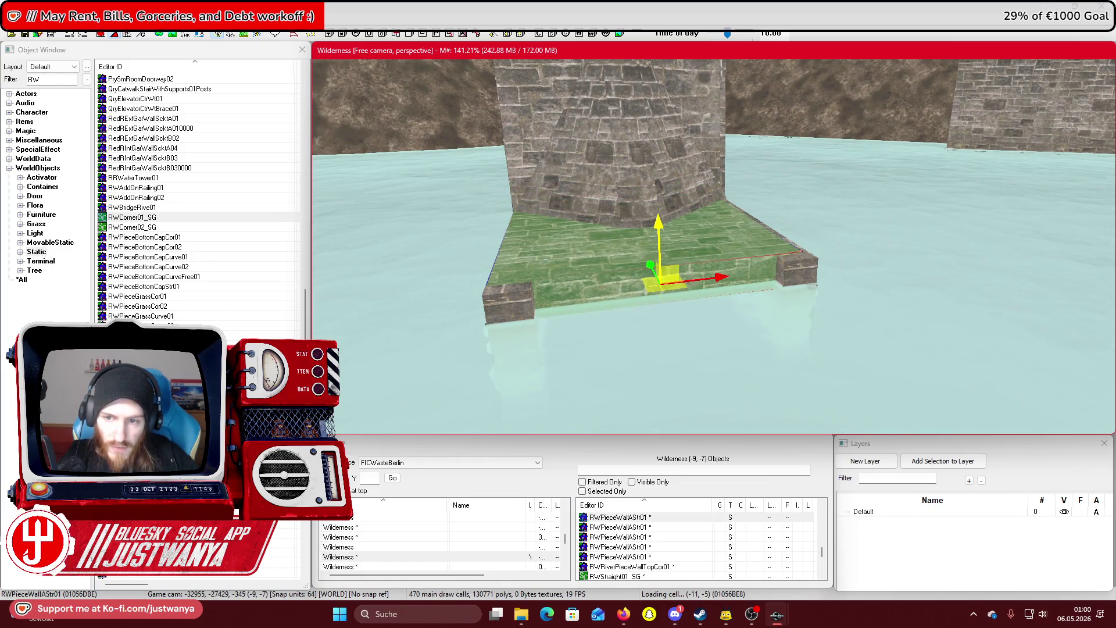
{"action": "key", "text": "shift"}
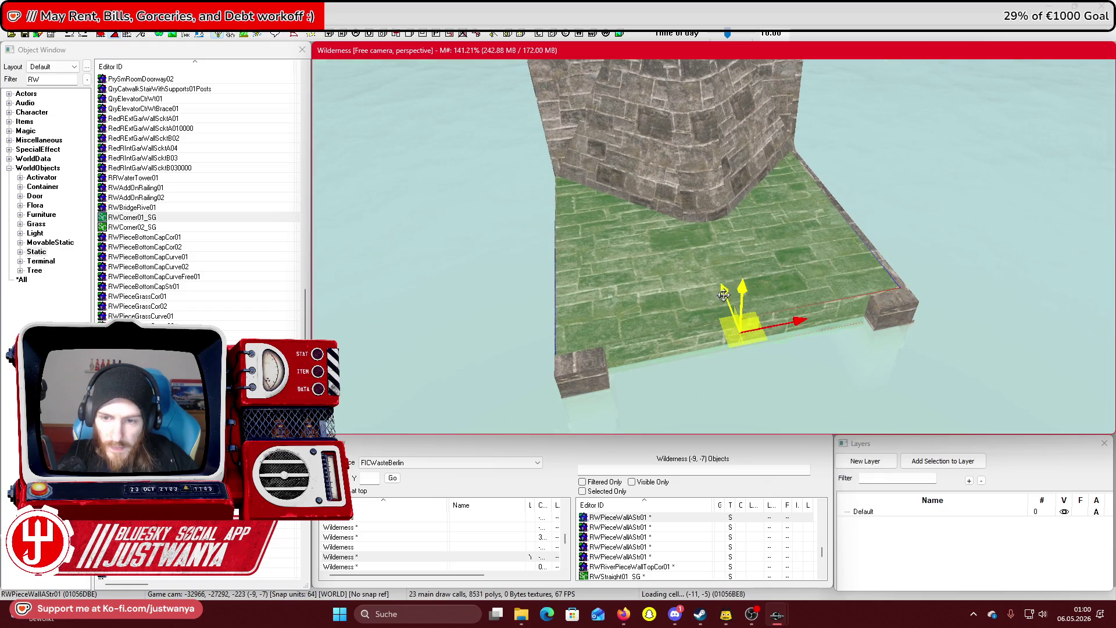
{"action": "key", "text": "shift"}
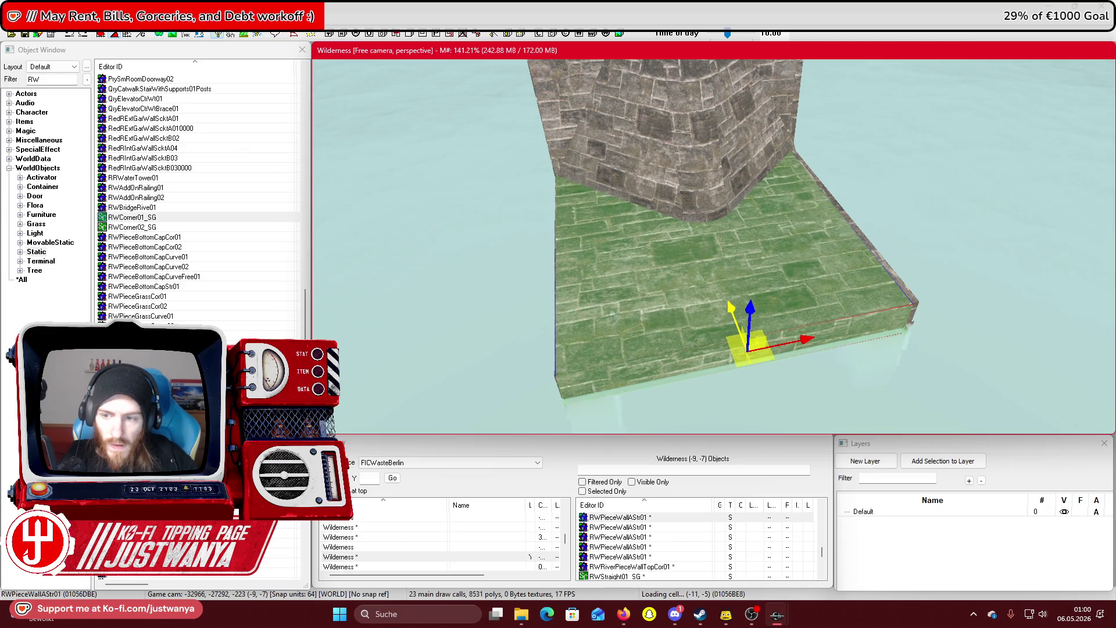
{"action": "key", "text": "shift"}
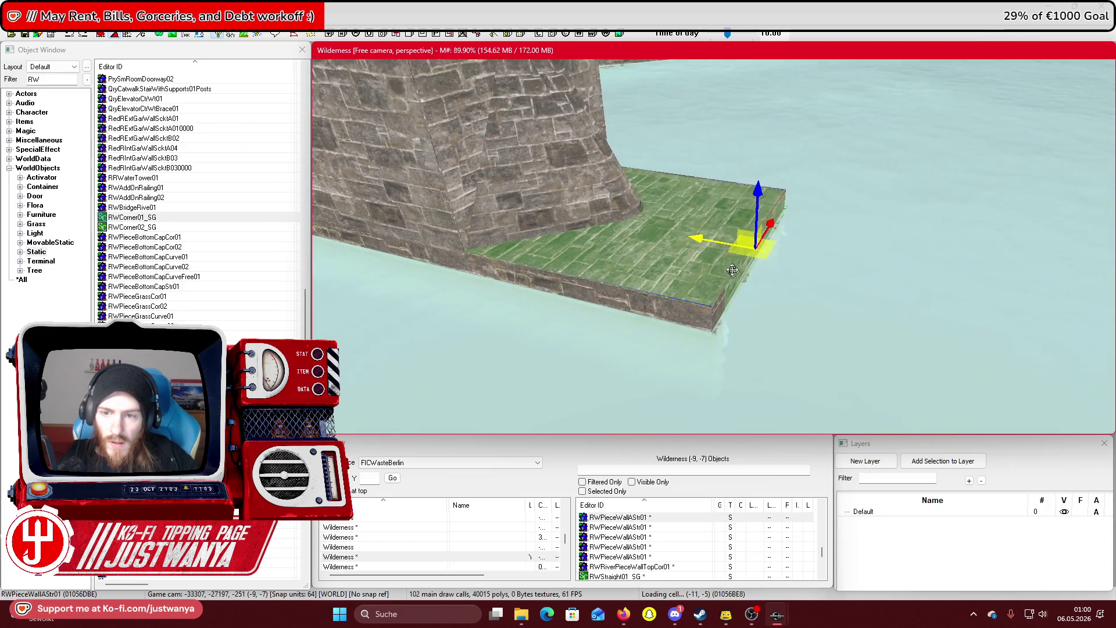
Stand the second wall slab upright, nudge it left, and sink it into the water
{"action": "left_click_drag", "start_coordinate": [798, 201], "coordinate": [799, 195]}
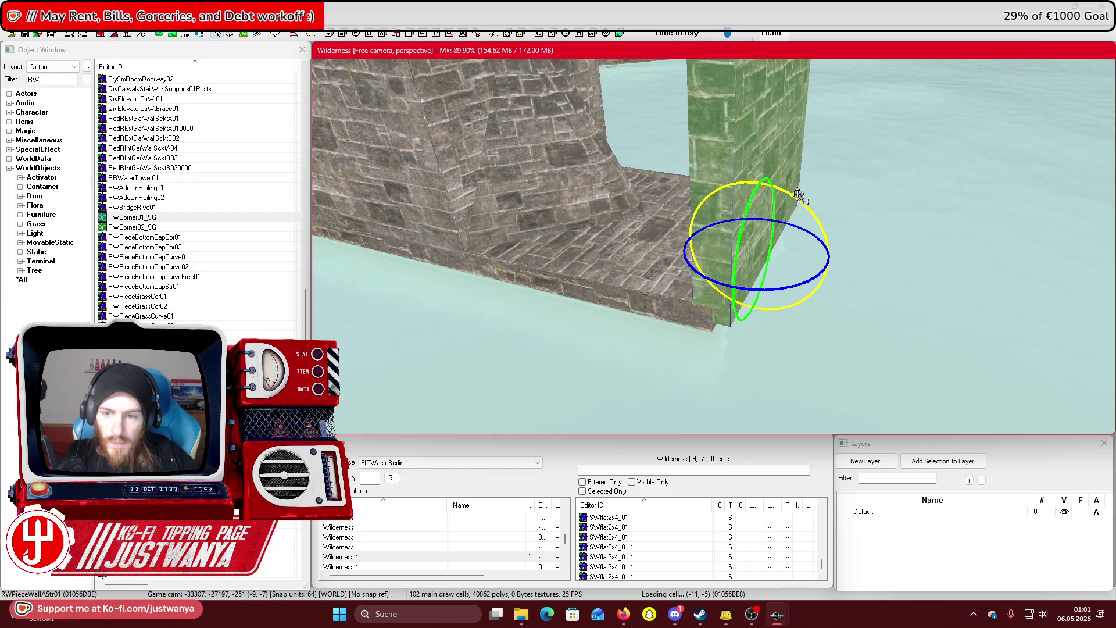
{"action": "left_click_drag", "start_coordinate": [764, 266], "coordinate": [752, 265]}
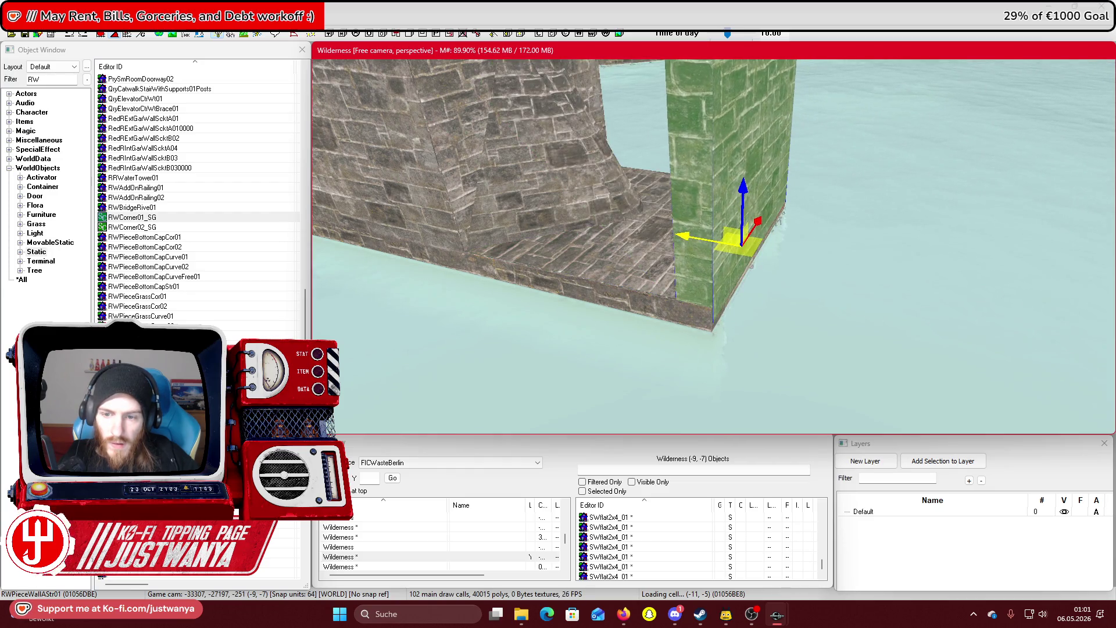
{"action": "left_click_drag", "start_coordinate": [739, 199], "coordinate": [738, 332]}
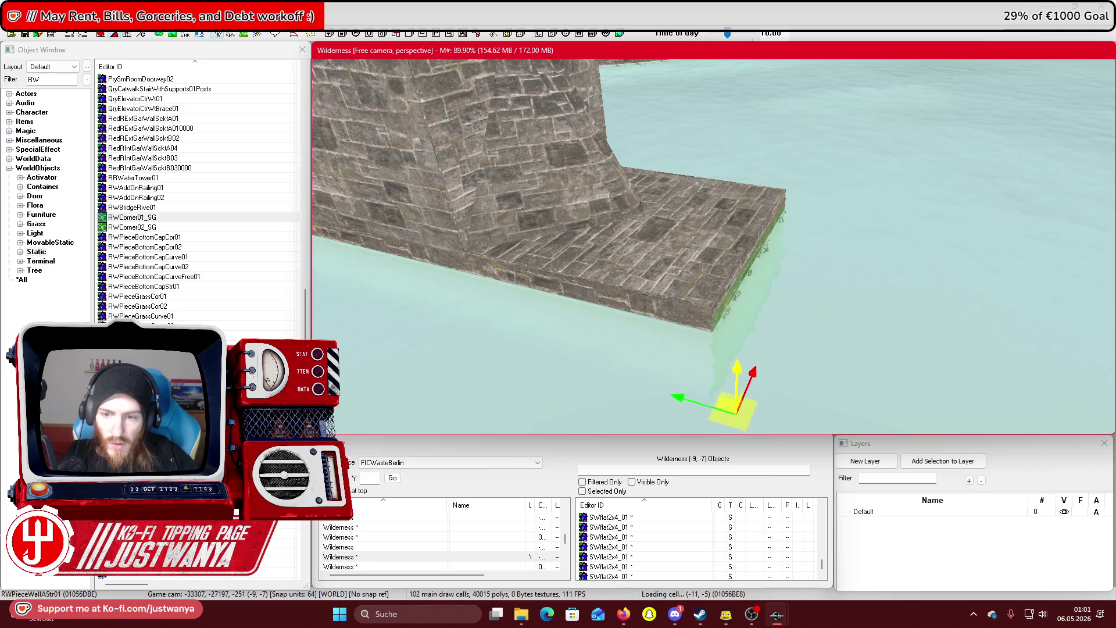
Nudge RWRiverPieceWallTopCor01 into place and lower it into the water
{"action": "left_click", "coordinate": [593, 206]}
{"action": "scroll", "coordinate": [639, 209], "scroll_direction": "up", "scroll_amount": 5}
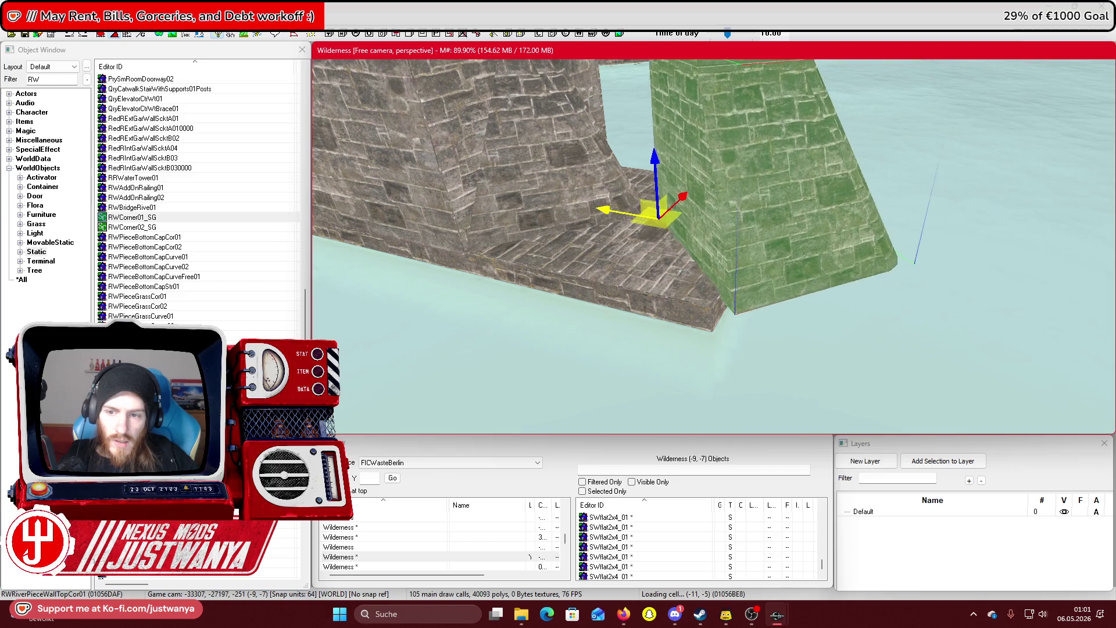
{"action": "left_click_drag", "start_coordinate": [643, 209], "coordinate": [640, 207]}
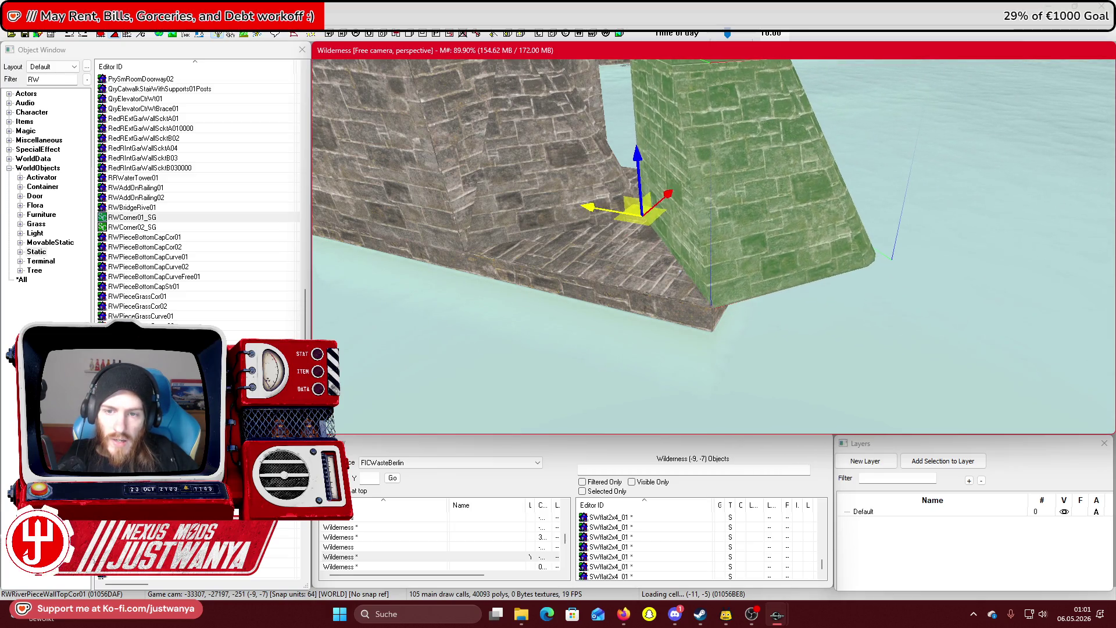
{"action": "left_click_drag", "start_coordinate": [632, 153], "coordinate": [638, 234]}
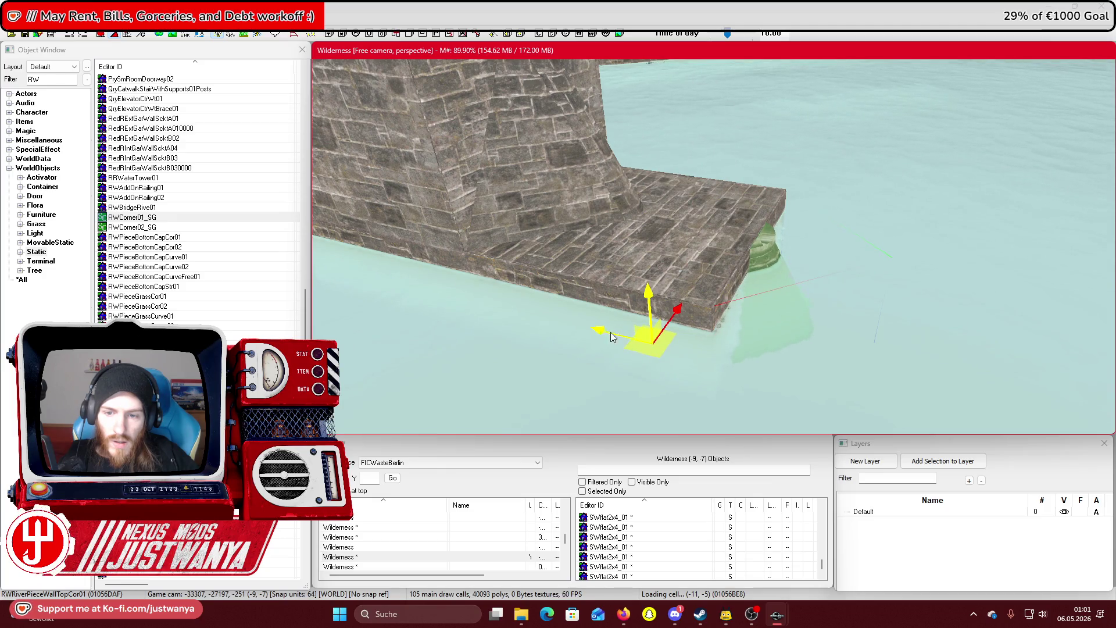
Check the lowered piece's wall joint, then fly the view along the canal
{"action": "mouse_move", "coordinate": [748, 349]}
{"action": "left_mouse_down"}
{"action": "mouse_move", "coordinate": [708, 326]}
{"action": "mouse_move", "coordinate": [728, 251]}
{"action": "left_mouse_up"}
{"action": "mouse_move", "coordinate": [735, 211]}
{"action": "left_mouse_down"}
{"action": "mouse_move", "coordinate": [689, 283]}
{"action": "mouse_move", "coordinate": [690, 220]}
{"action": "mouse_move", "coordinate": [761, 226]}
{"action": "mouse_move", "coordinate": [708, 332]}
{"action": "mouse_move", "coordinate": [674, 317]}
{"action": "left_mouse_up"}
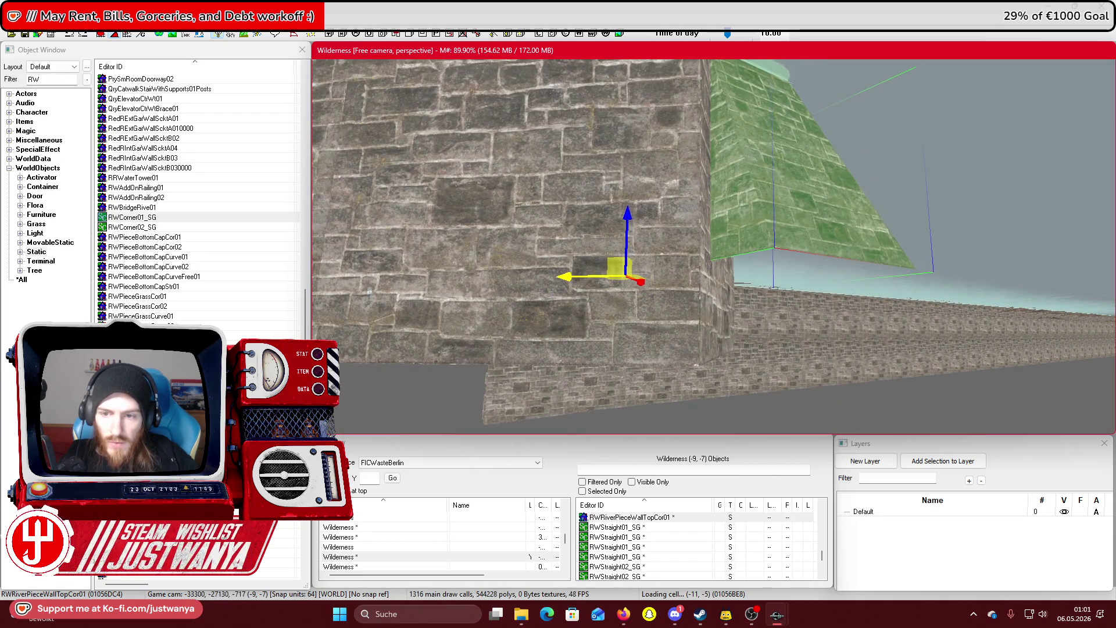
{"action": "mouse_move", "coordinate": [529, 274]}
{"action": "left_mouse_down"}
{"action": "mouse_move", "coordinate": [598, 348]}
{"action": "mouse_move", "coordinate": [602, 295]}
{"action": "mouse_move", "coordinate": [630, 285]}
{"action": "left_mouse_up"}
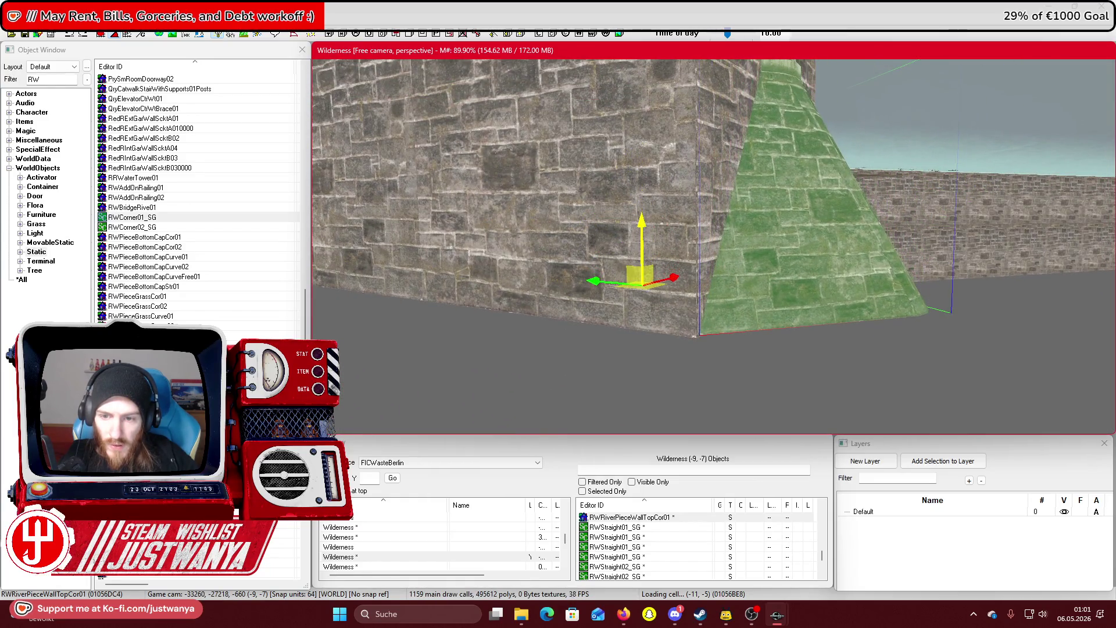
{"action": "mouse_move", "coordinate": [712, 274]}
{"action": "left_mouse_down"}
{"action": "mouse_move", "coordinate": [653, 314]}
{"action": "mouse_move", "coordinate": [697, 360]}
{"action": "mouse_move", "coordinate": [726, 333]}
{"action": "mouse_move", "coordinate": [707, 364]}
{"action": "left_mouse_up"}
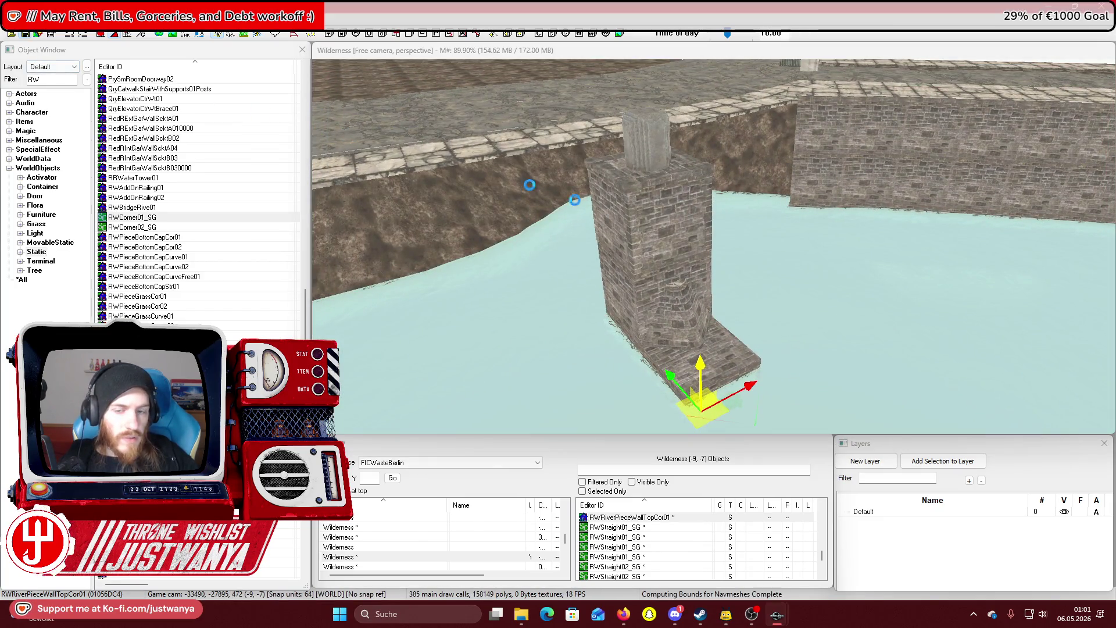
{"action": "left_click", "coordinate": [716, 51]}
{"action": "mouse_move", "coordinate": [847, 298]}
{"action": "left_mouse_down"}
{"action": "mouse_move", "coordinate": [645, 292]}
{"action": "mouse_move", "coordinate": [849, 319]}
{"action": "mouse_move", "coordinate": [779, 319]}
{"action": "mouse_move", "coordinate": [779, 302]}
{"action": "mouse_move", "coordinate": [879, 241]}
{"action": "mouse_move", "coordinate": [861, 279]}
{"action": "mouse_move", "coordinate": [877, 309]}
{"action": "mouse_move", "coordinate": [779, 110]}
{"action": "mouse_move", "coordinate": [678, 52]}
{"action": "left_mouse_up"}
In landscape edit mode (H), sculpt the mound beside the canal wall lower and enable Flatten Vertices
{"action": "key", "text": "h"}
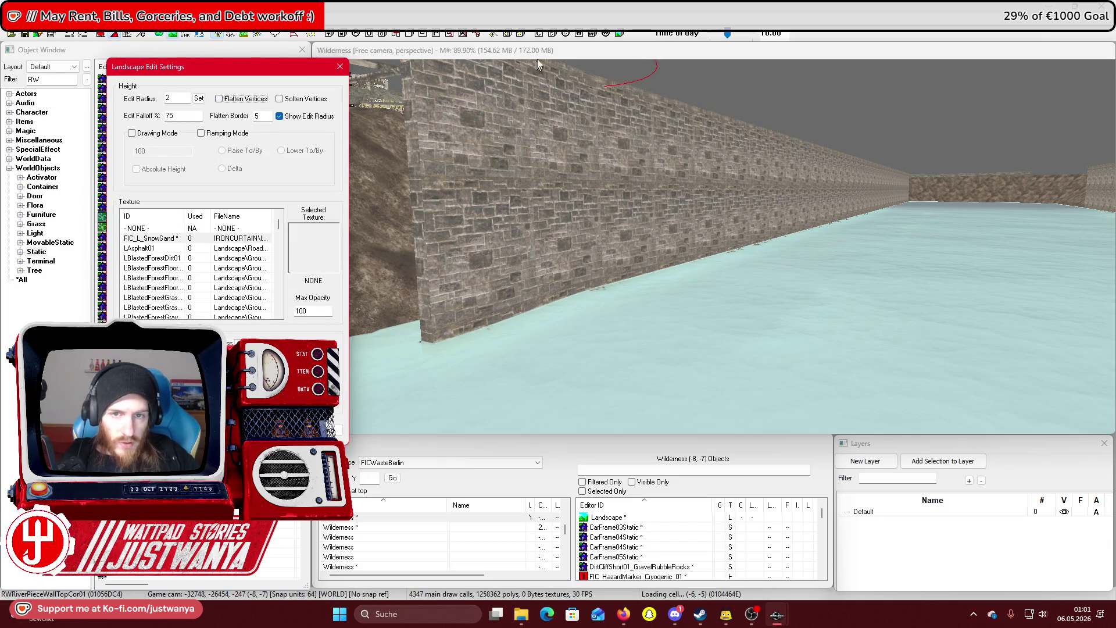
{"action": "mouse_move", "coordinate": [748, 319]}
{"action": "left_mouse_down"}
{"action": "mouse_move", "coordinate": [767, 319]}
{"action": "mouse_move", "coordinate": [760, 295]}
{"action": "mouse_move", "coordinate": [709, 236]}
{"action": "mouse_move", "coordinate": [715, 258]}
{"action": "mouse_move", "coordinate": [740, 254]}
{"action": "mouse_move", "coordinate": [662, 234]}
{"action": "mouse_move", "coordinate": [665, 215]}
{"action": "mouse_move", "coordinate": [643, 268]}
{"action": "mouse_move", "coordinate": [613, 269]}
{"action": "left_mouse_up"}
{"action": "scroll", "coordinate": [587, 213], "scroll_direction": "up", "scroll_amount": 5}
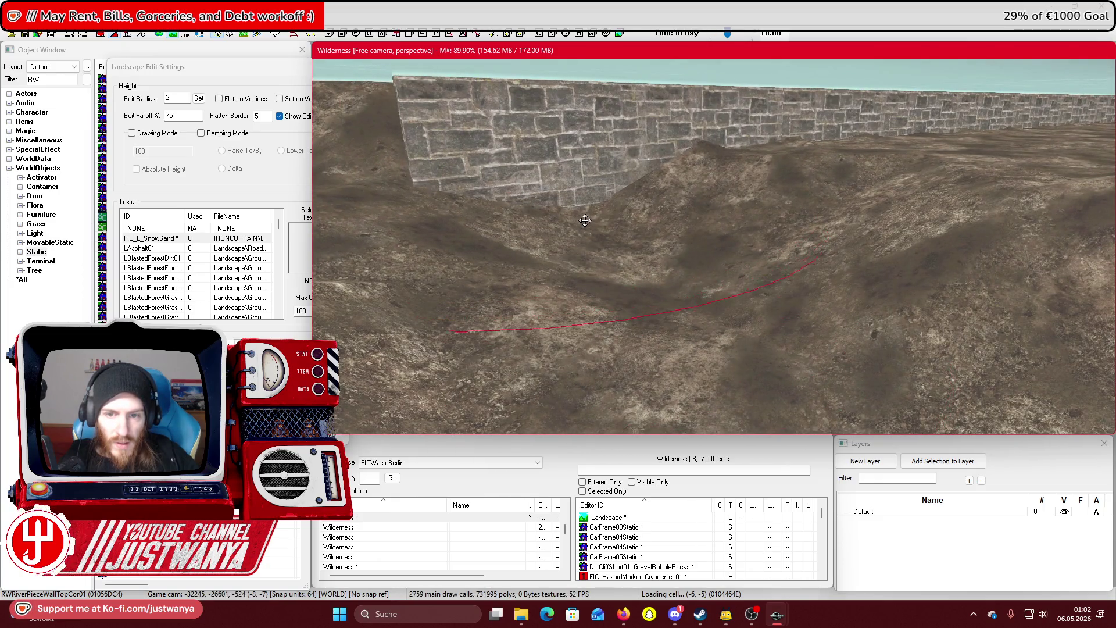
{"action": "left_click_drag", "start_coordinate": [586, 238], "coordinate": [643, 304]}
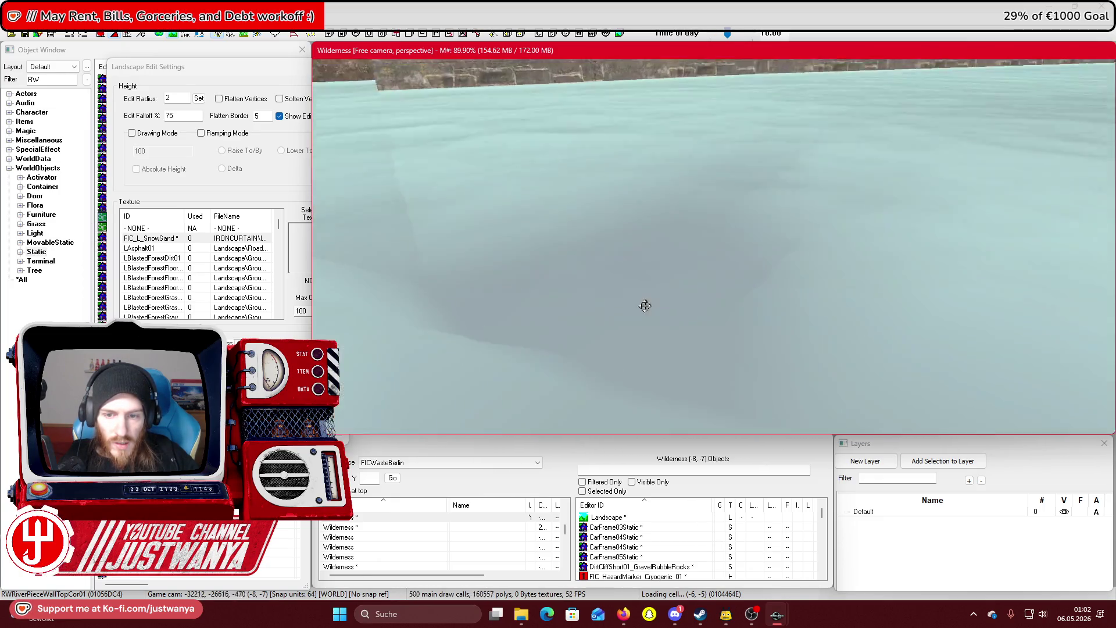
{"action": "left_click_drag", "start_coordinate": [715, 204], "coordinate": [717, 239]}
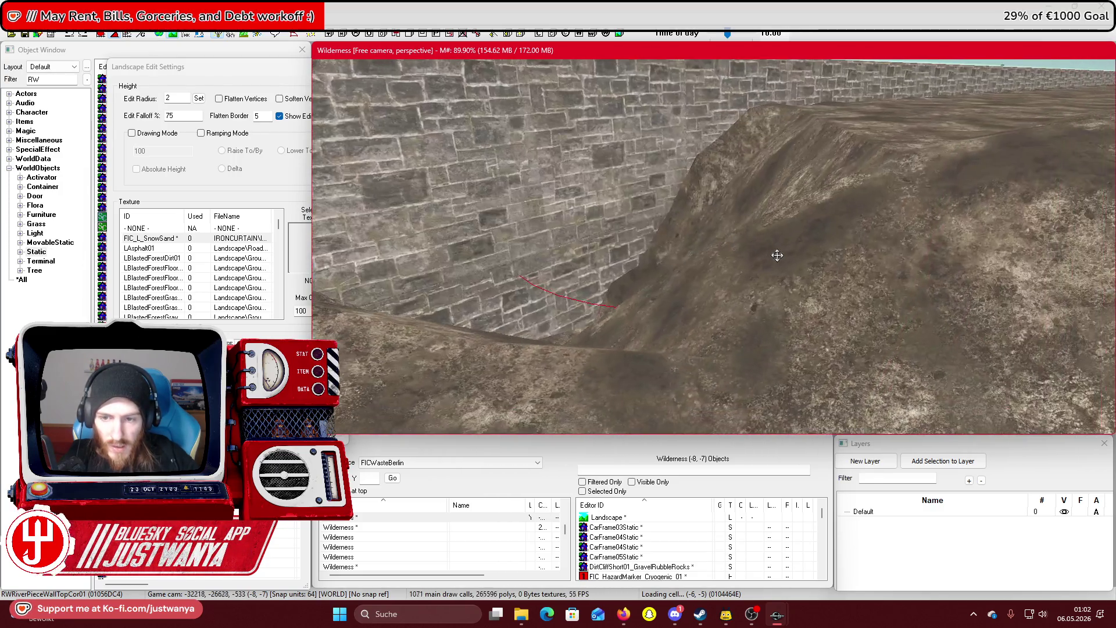
{"action": "scroll", "coordinate": [777, 256], "scroll_direction": "up", "scroll_amount": 3}
{"action": "left_click_drag", "start_coordinate": [732, 273], "coordinate": [664, 210]}
{"action": "scroll", "coordinate": [715, 291], "scroll_direction": "up", "scroll_amount": 5}
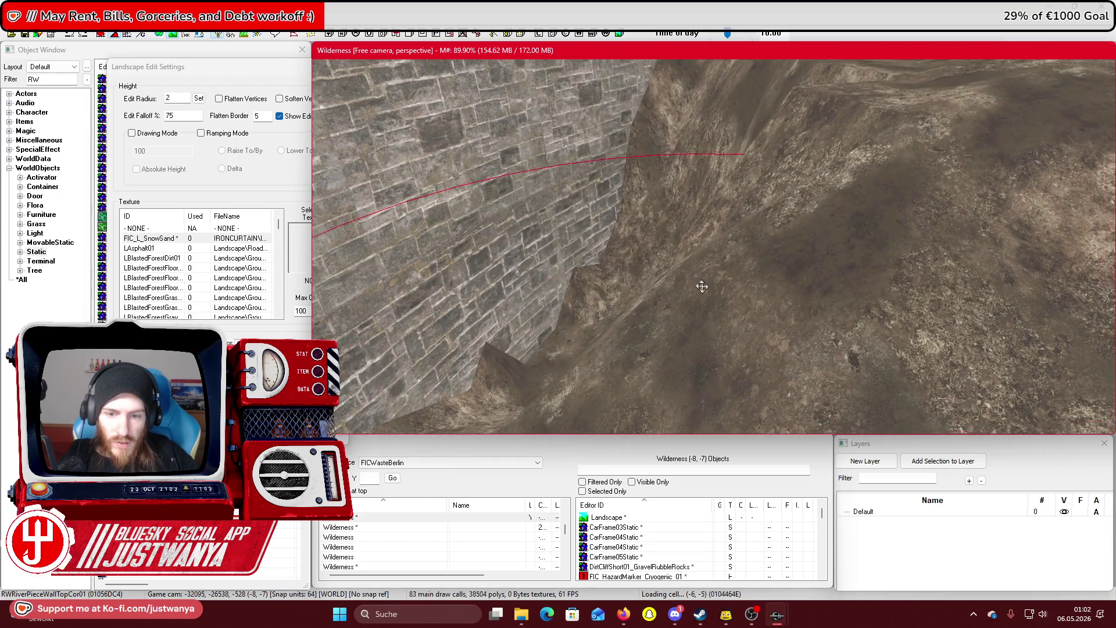
{"action": "mouse_move", "coordinate": [841, 290]}
{"action": "left_mouse_down"}
{"action": "mouse_move", "coordinate": [858, 271]}
{"action": "mouse_move", "coordinate": [563, 165]}
{"action": "left_mouse_up"}
{"action": "left_click", "coordinate": [228, 97]}
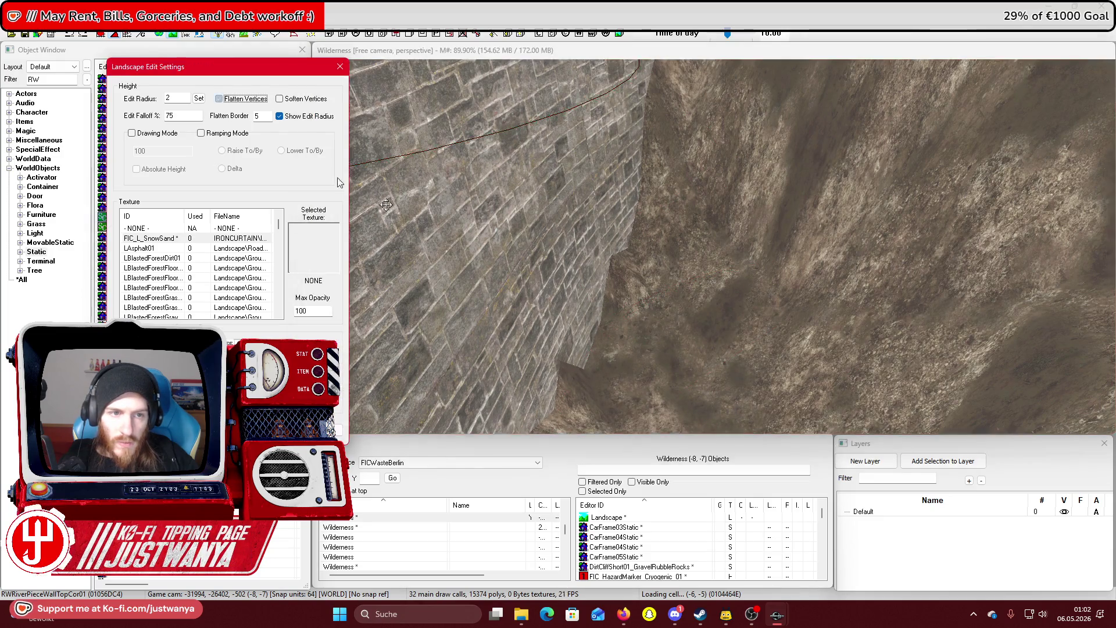
Flatten the terrain around the wall base and the hillside on the right
{"action": "left_click", "coordinate": [712, 373]}
{"action": "mouse_move", "coordinate": [723, 332]}
{"action": "left_mouse_down"}
{"action": "mouse_move", "coordinate": [780, 169]}
{"action": "mouse_move", "coordinate": [845, 143]}
{"action": "left_mouse_up"}
{"action": "mouse_move", "coordinate": [774, 141]}
{"action": "left_mouse_down"}
{"action": "mouse_move", "coordinate": [847, 299]}
{"action": "mouse_move", "coordinate": [842, 336]}
{"action": "mouse_move", "coordinate": [769, 338]}
{"action": "mouse_move", "coordinate": [730, 267]}
{"action": "mouse_move", "coordinate": [690, 231]}
{"action": "mouse_move", "coordinate": [519, 250]}
{"action": "mouse_move", "coordinate": [640, 282]}
{"action": "mouse_move", "coordinate": [739, 278]}
{"action": "mouse_move", "coordinate": [643, 282]}
{"action": "mouse_move", "coordinate": [468, 252]}
{"action": "mouse_move", "coordinate": [571, 227]}
{"action": "left_mouse_up"}
{"action": "scroll", "coordinate": [769, 339], "scroll_direction": "up", "scroll_amount": 3}
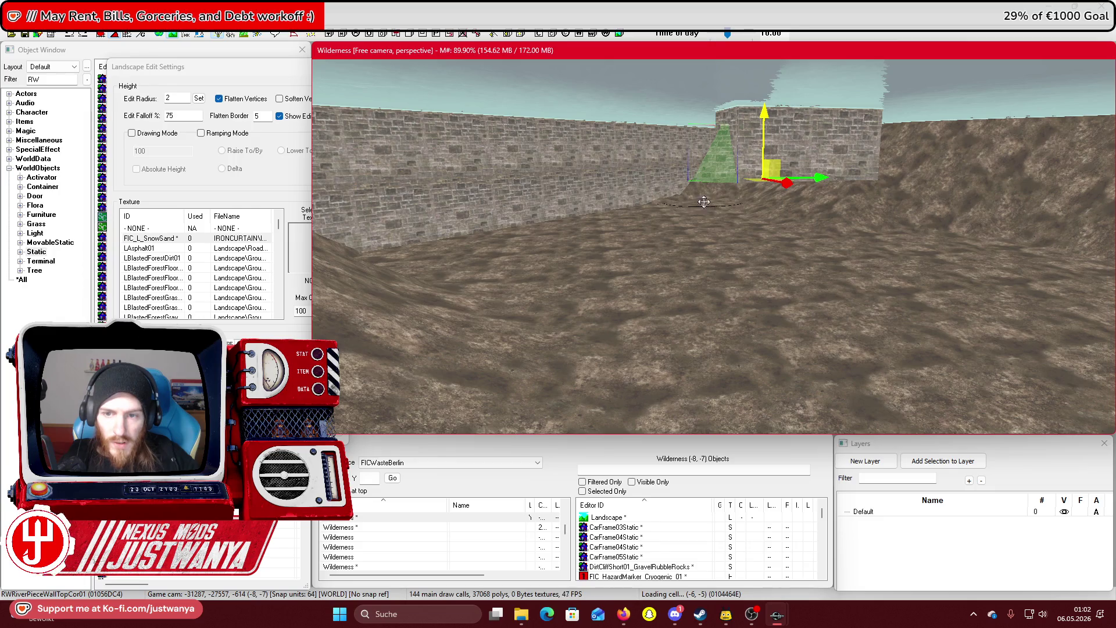
{"action": "left_click_drag", "start_coordinate": [779, 221], "coordinate": [815, 222]}
{"action": "mouse_move", "coordinate": [695, 201]}
{"action": "left_mouse_down"}
{"action": "mouse_move", "coordinate": [678, 244]}
{"action": "mouse_move", "coordinate": [498, 259]}
{"action": "mouse_move", "coordinate": [640, 255]}
{"action": "mouse_move", "coordinate": [919, 298]}
{"action": "mouse_move", "coordinate": [901, 303]}
{"action": "mouse_move", "coordinate": [847, 234]}
{"action": "left_mouse_up"}
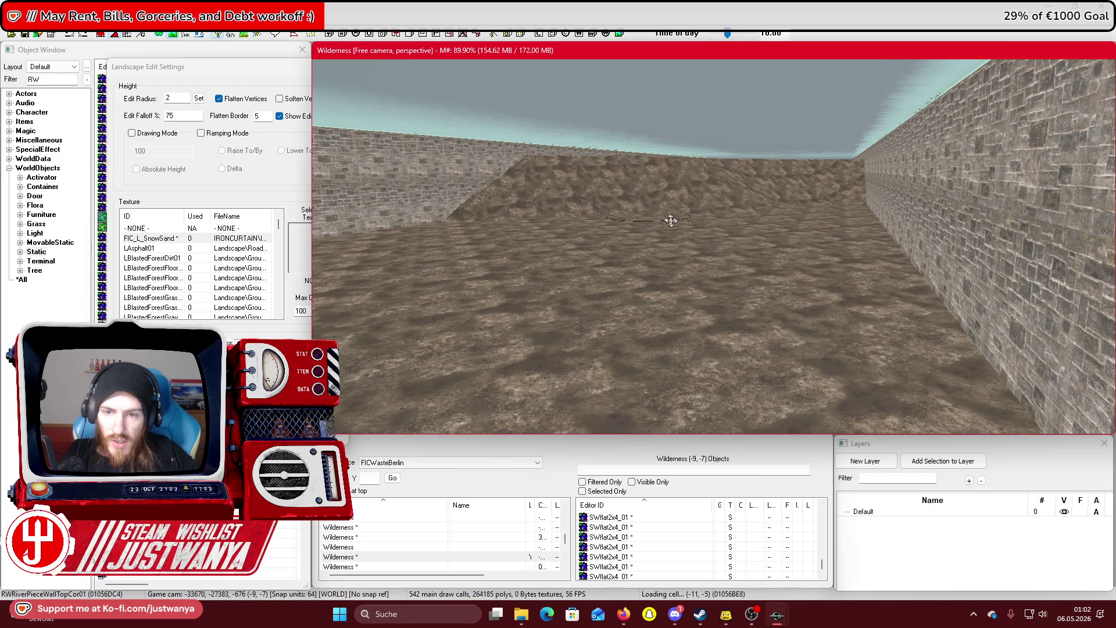
{"action": "scroll", "coordinate": [713, 244], "scroll_direction": "up", "scroll_amount": 3}
{"action": "scroll", "coordinate": [713, 244], "scroll_direction": "up", "scroll_amount": 5}
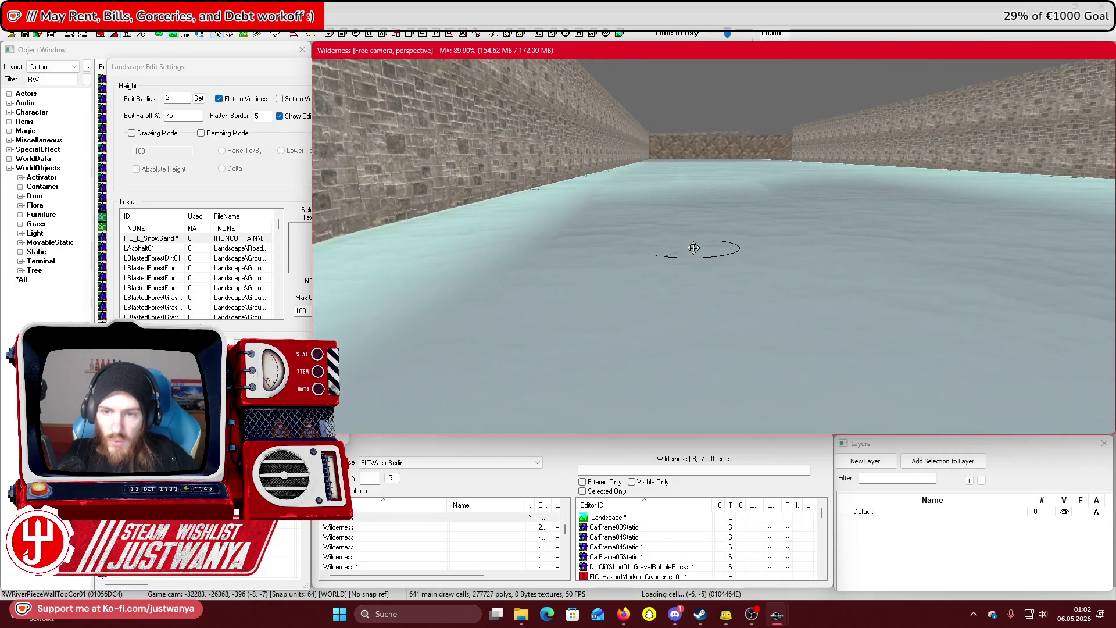
{"action": "scroll", "coordinate": [704, 305], "scroll_direction": "down", "scroll_amount": 5}
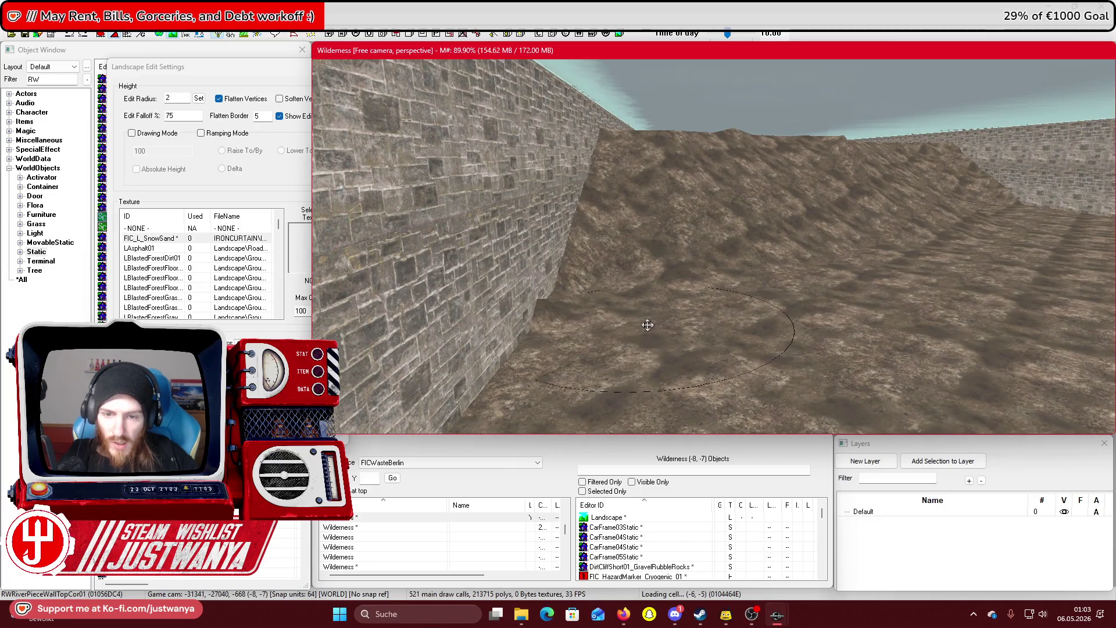
Flatten and lower the hill behind and along the canal walls
{"action": "left_click_drag", "start_coordinate": [632, 320], "coordinate": [655, 232]}
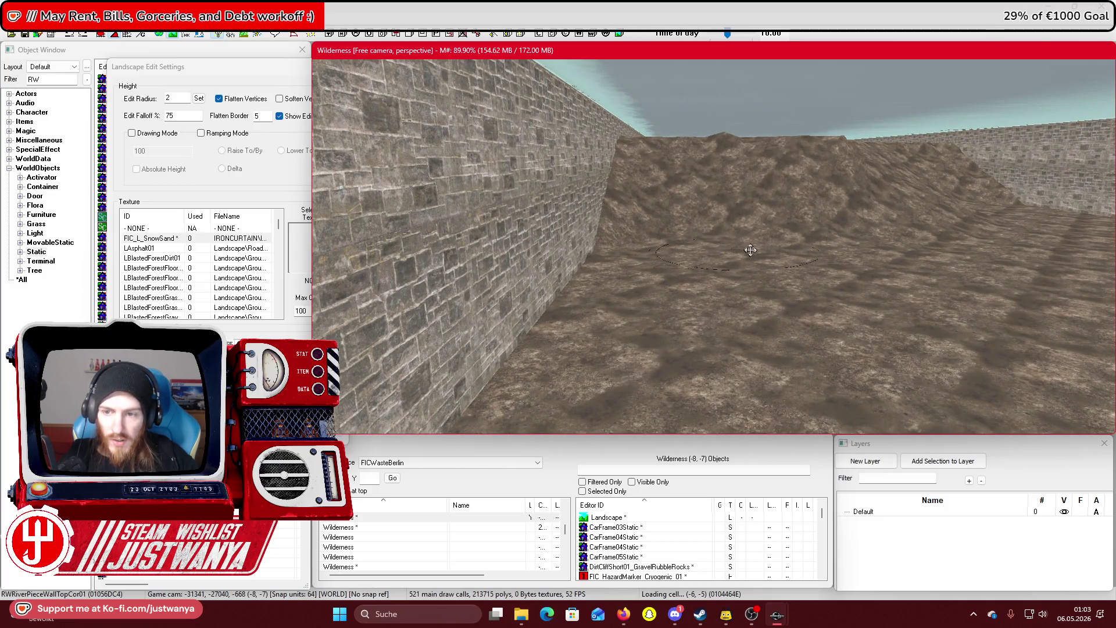
{"action": "left_click_drag", "start_coordinate": [887, 221], "coordinate": [704, 234]}
{"action": "left_click_drag", "start_coordinate": [641, 252], "coordinate": [826, 212]}
{"action": "scroll", "coordinate": [741, 333], "scroll_direction": "up", "scroll_amount": 5}
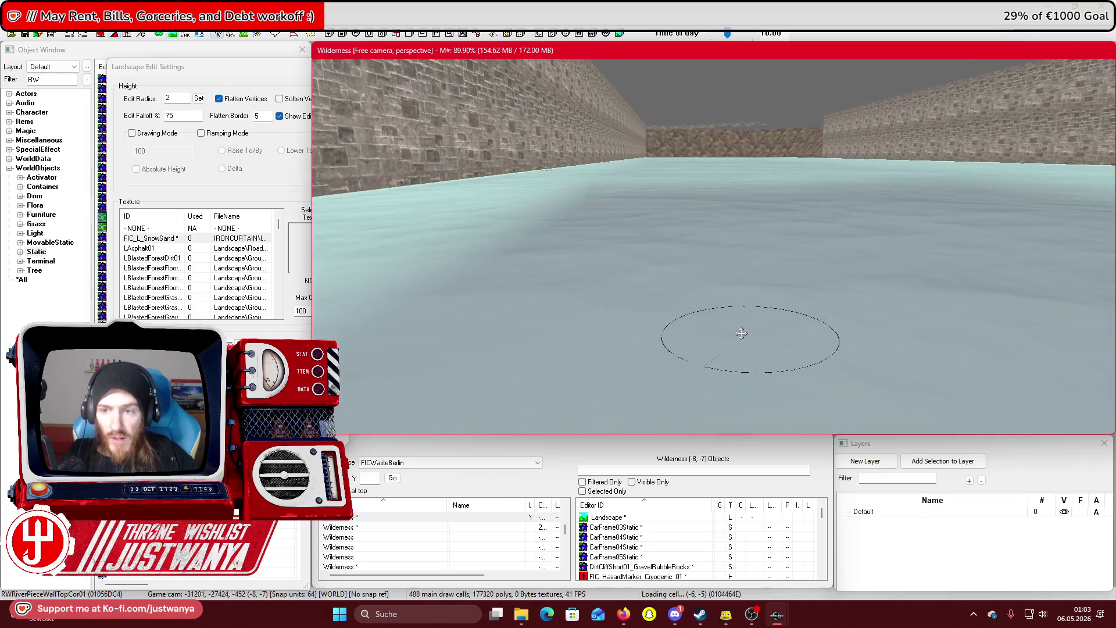
{"action": "scroll", "coordinate": [741, 333], "scroll_direction": "down", "scroll_amount": 5}
{"action": "mouse_move", "coordinate": [554, 290]}
{"action": "left_mouse_down"}
{"action": "mouse_move", "coordinate": [580, 252]}
{"action": "mouse_move", "coordinate": [662, 244]}
{"action": "left_mouse_up"}
{"action": "mouse_move", "coordinate": [811, 267]}
{"action": "left_mouse_down"}
{"action": "mouse_move", "coordinate": [924, 241]}
{"action": "mouse_move", "coordinate": [775, 236]}
{"action": "mouse_move", "coordinate": [838, 227]}
{"action": "left_mouse_up"}
{"action": "scroll", "coordinate": [884, 237], "scroll_direction": "down", "scroll_amount": 5}
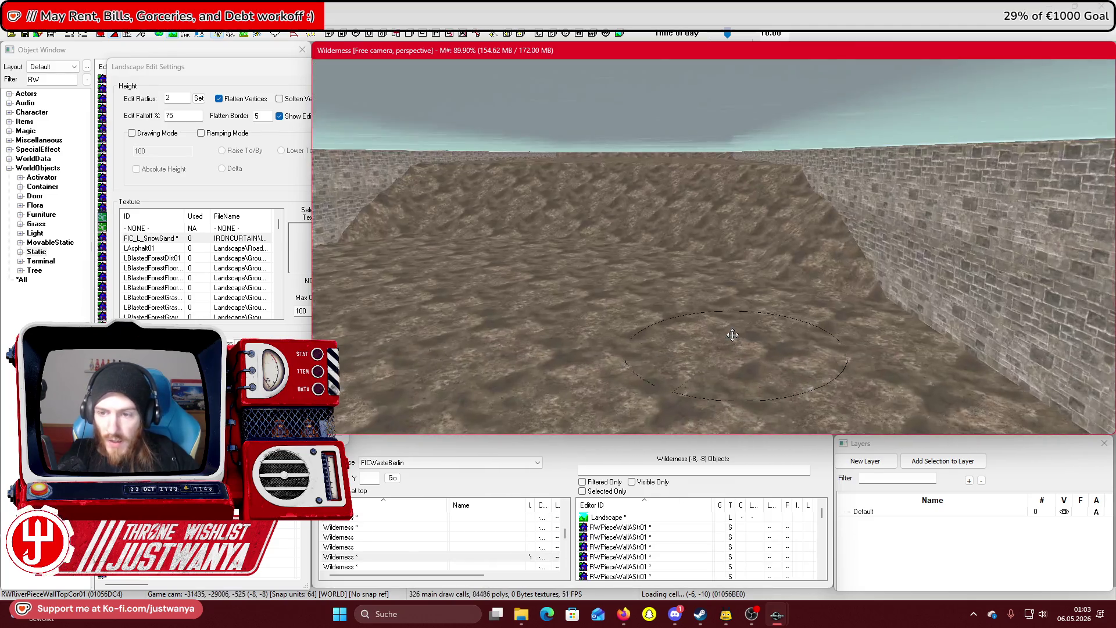
{"action": "scroll", "coordinate": [733, 335], "scroll_direction": "up", "scroll_amount": 3}
{"action": "mouse_move", "coordinate": [858, 340]}
{"action": "left_mouse_down"}
{"action": "mouse_move", "coordinate": [838, 244]}
{"action": "mouse_move", "coordinate": [790, 252]}
{"action": "mouse_move", "coordinate": [749, 226]}
{"action": "left_mouse_up"}
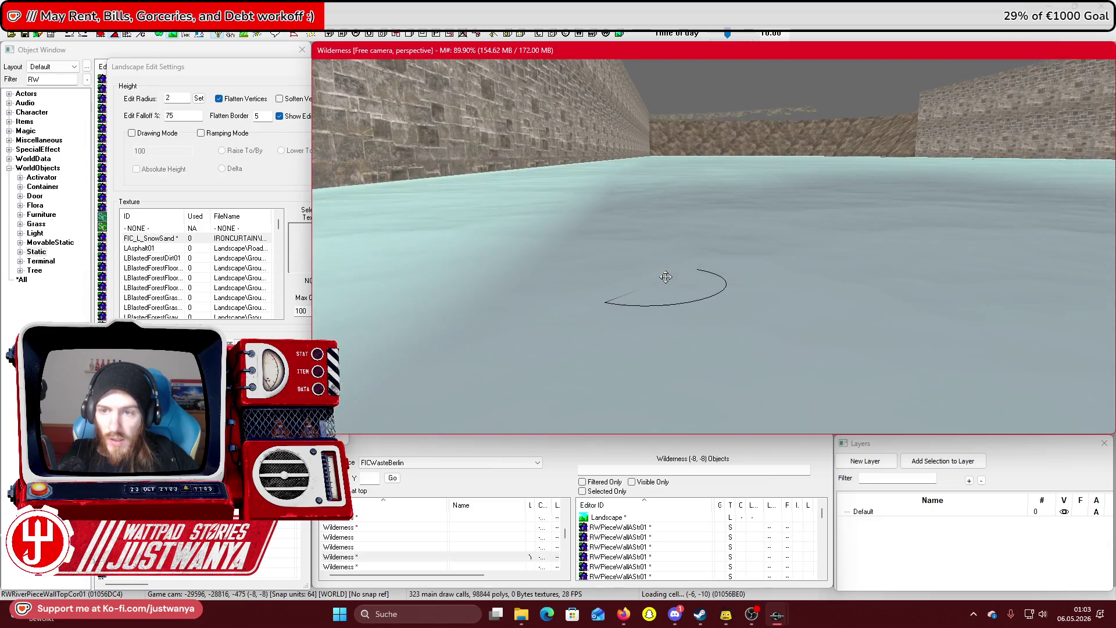
{"action": "scroll", "coordinate": [666, 277], "scroll_direction": "up", "scroll_amount": 3}
{"action": "left_click_drag", "start_coordinate": [596, 369], "coordinate": [650, 238]}
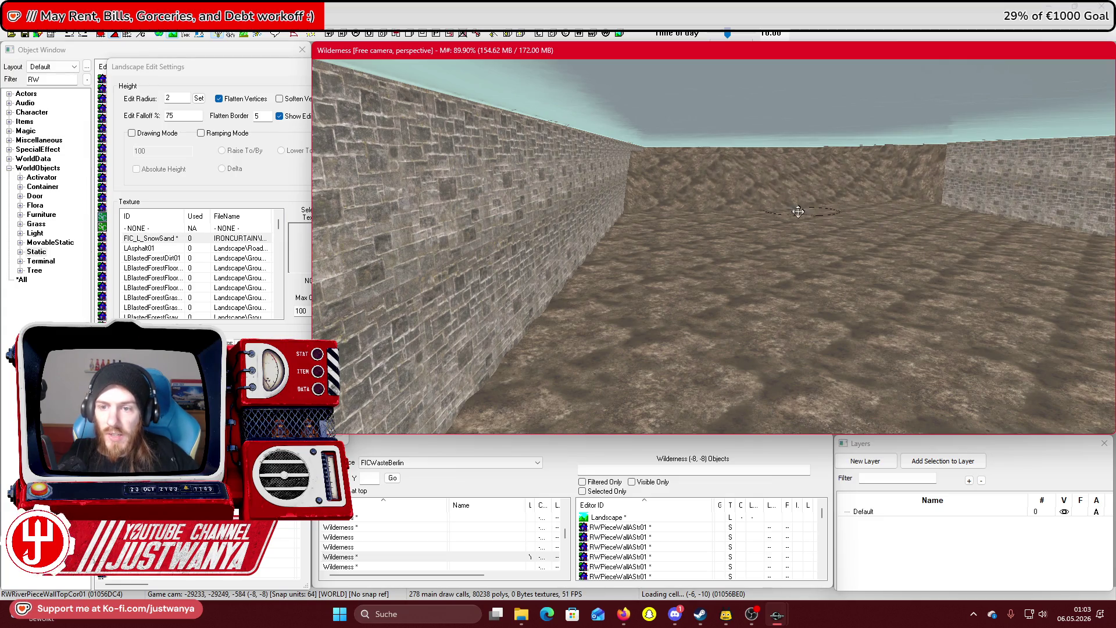
{"action": "scroll", "coordinate": [659, 246], "scroll_direction": "up", "scroll_amount": 10}
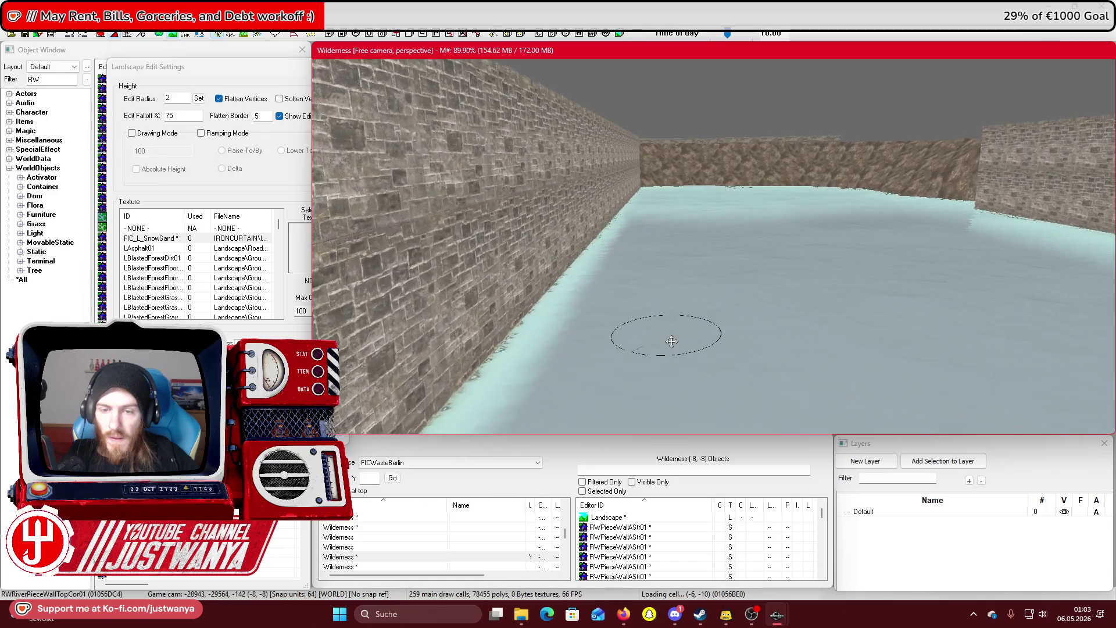
{"action": "scroll", "coordinate": [669, 346], "scroll_direction": "up", "scroll_amount": 6}
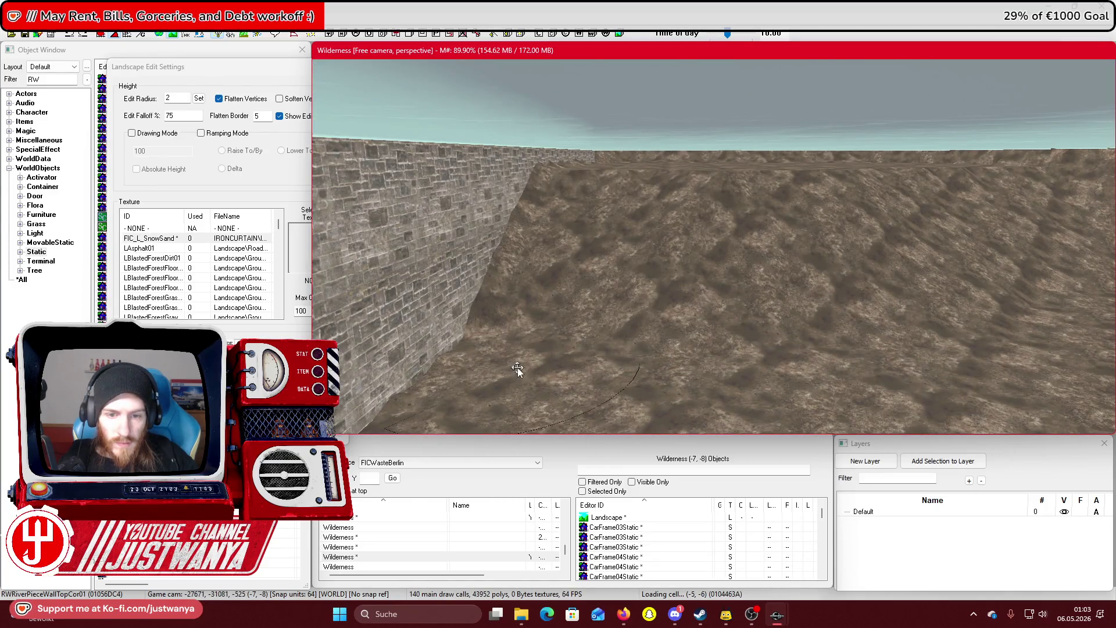
Turn the view toward the canal water and leave landscape editing with H
{"action": "mouse_move", "coordinate": [517, 367]}
{"action": "left_mouse_down"}
{"action": "mouse_move", "coordinate": [536, 307]}
{"action": "mouse_move", "coordinate": [593, 247]}
{"action": "mouse_move", "coordinate": [777, 336]}
{"action": "mouse_move", "coordinate": [967, 304]}
{"action": "mouse_move", "coordinate": [786, 279]}
{"action": "mouse_move", "coordinate": [717, 237]}
{"action": "mouse_move", "coordinate": [848, 266]}
{"action": "left_mouse_up"}
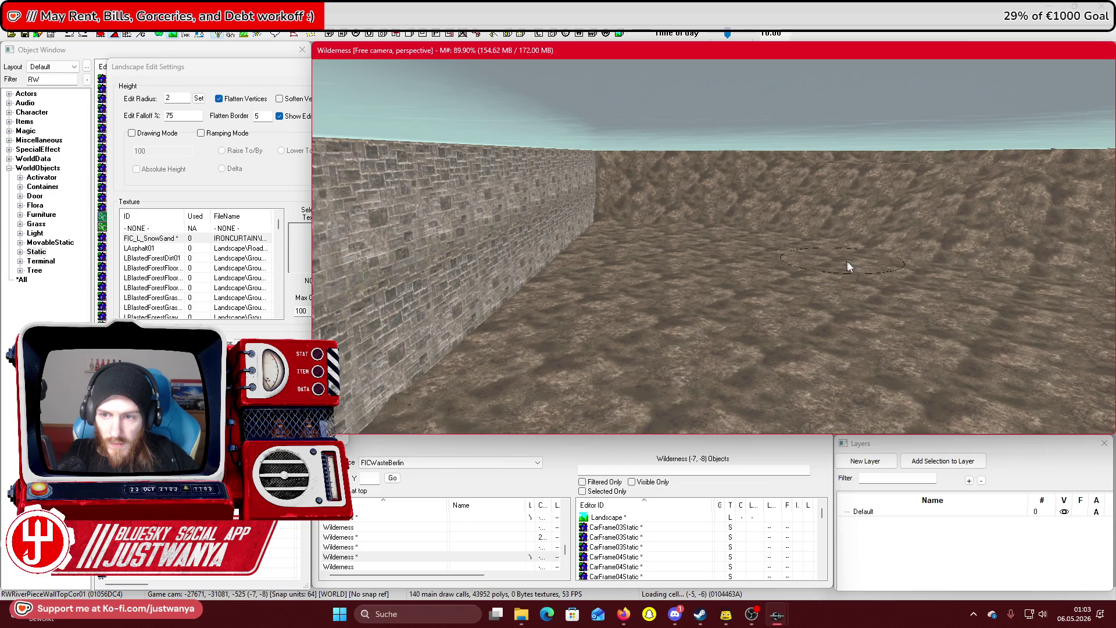
{"action": "mouse_move", "coordinate": [949, 281]}
{"action": "left_mouse_down"}
{"action": "mouse_move", "coordinate": [778, 315]}
{"action": "mouse_move", "coordinate": [683, 251]}
{"action": "mouse_move", "coordinate": [613, 226]}
{"action": "left_mouse_up"}
{"action": "scroll", "coordinate": [513, 226], "scroll_direction": "up", "scroll_amount": 10}
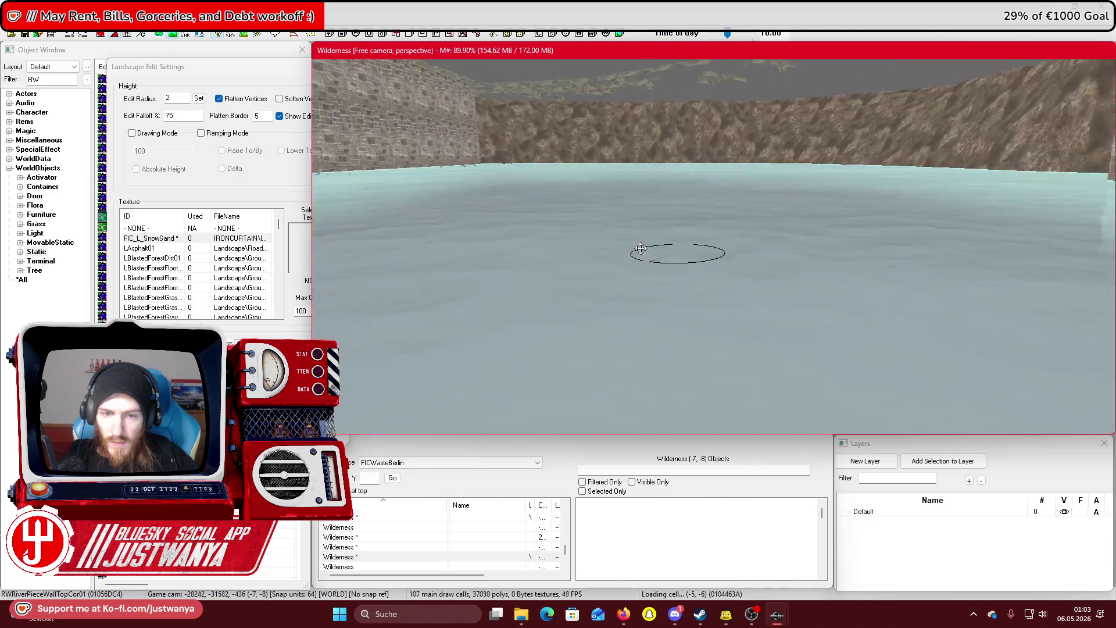
{"action": "scroll", "coordinate": [584, 320], "scroll_direction": "up", "scroll_amount": 10}
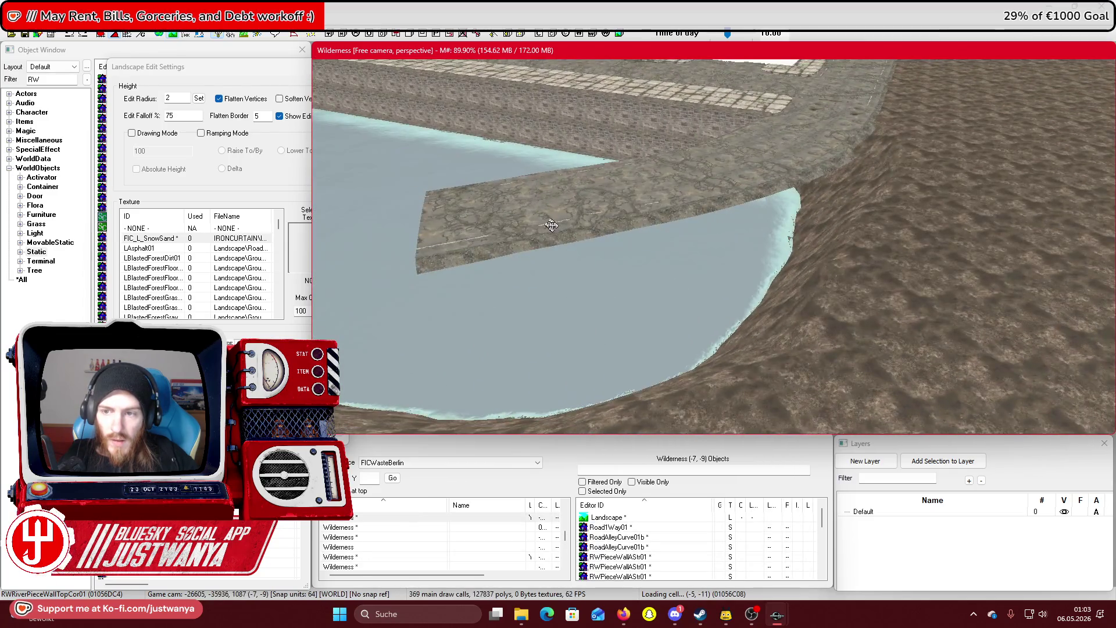
{"action": "key", "text": "h"}
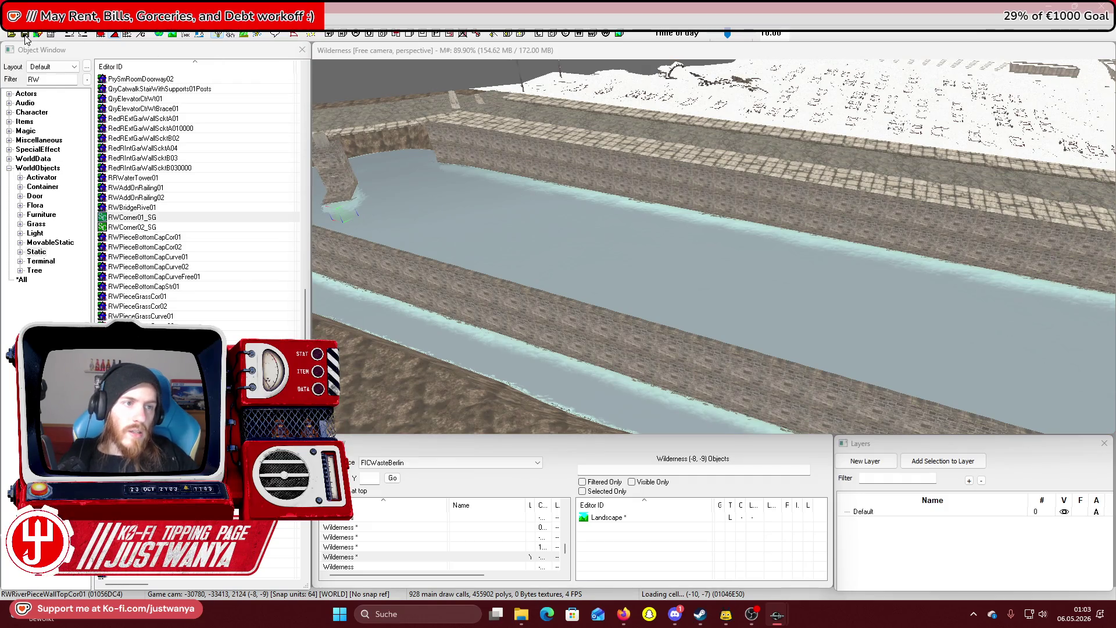
{"action": "scroll", "coordinate": [416, 64], "scroll_direction": "up", "scroll_amount": 10}
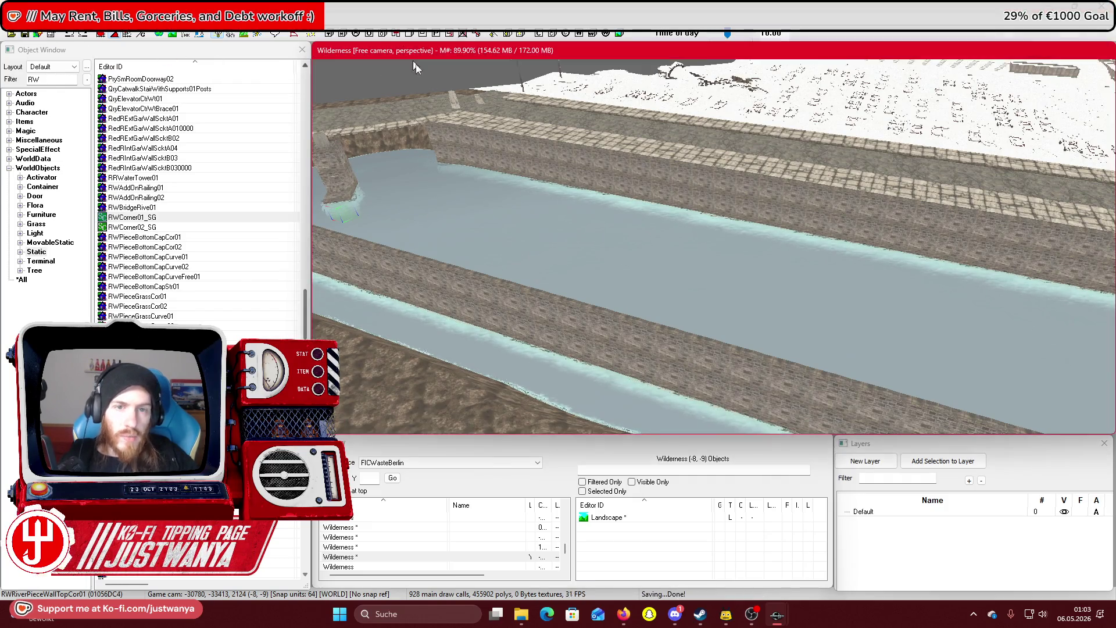
{"action": "scroll", "coordinate": [644, 212], "scroll_direction": "up", "scroll_amount": 10}
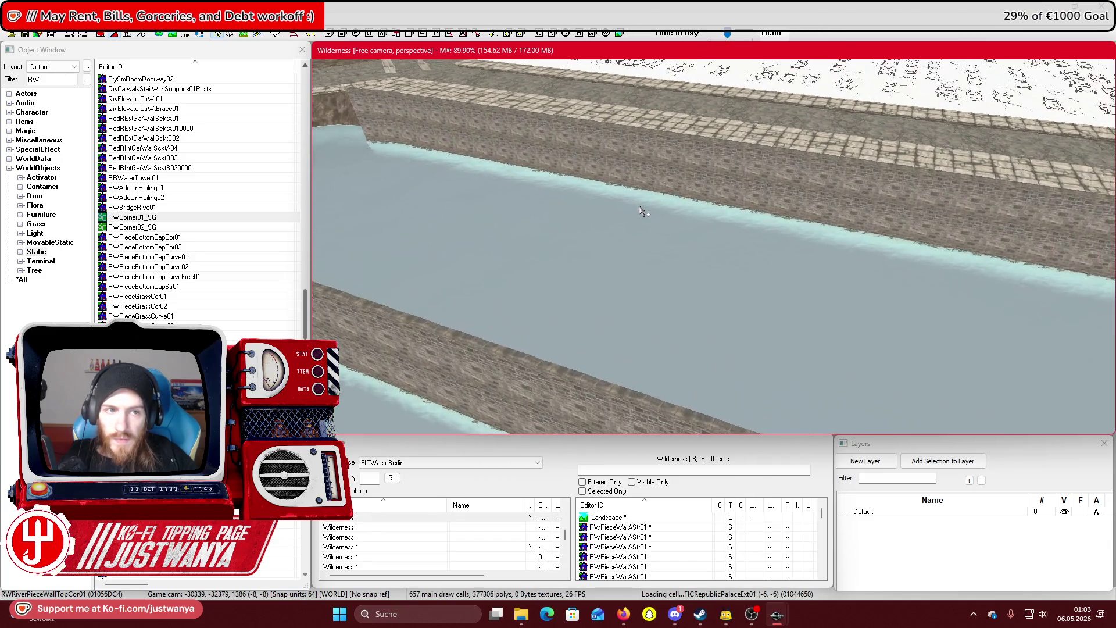
{"action": "scroll", "coordinate": [688, 221], "scroll_direction": "down", "scroll_amount": 10}
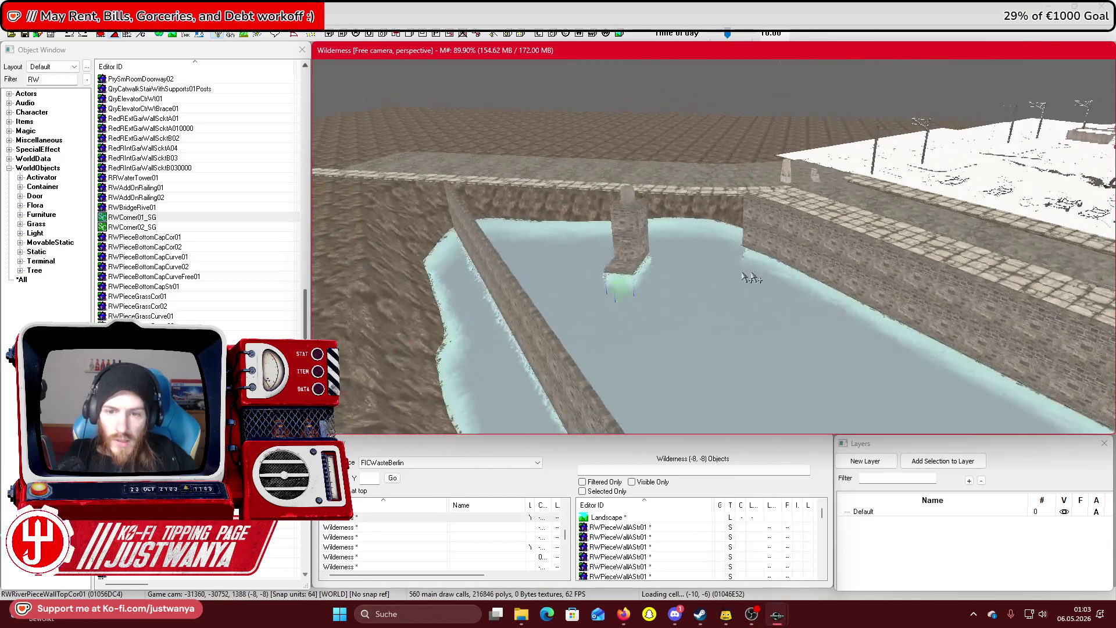
{"action": "scroll", "coordinate": [720, 296], "scroll_direction": "up", "scroll_amount": 10}
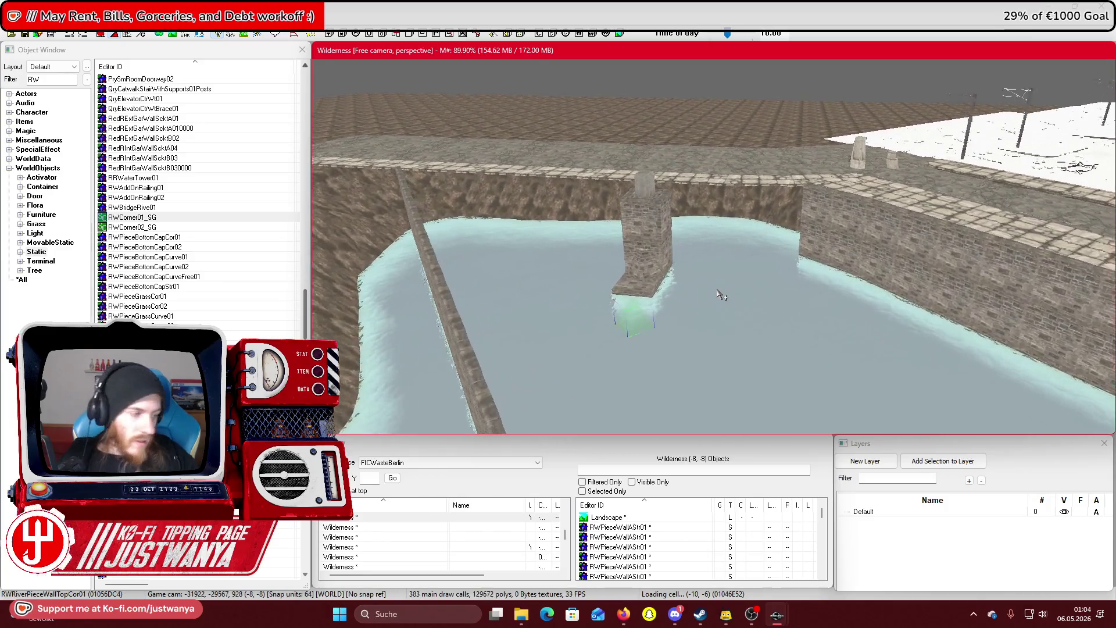
{"action": "scroll", "coordinate": [641, 251], "scroll_direction": "down", "scroll_amount": 10}
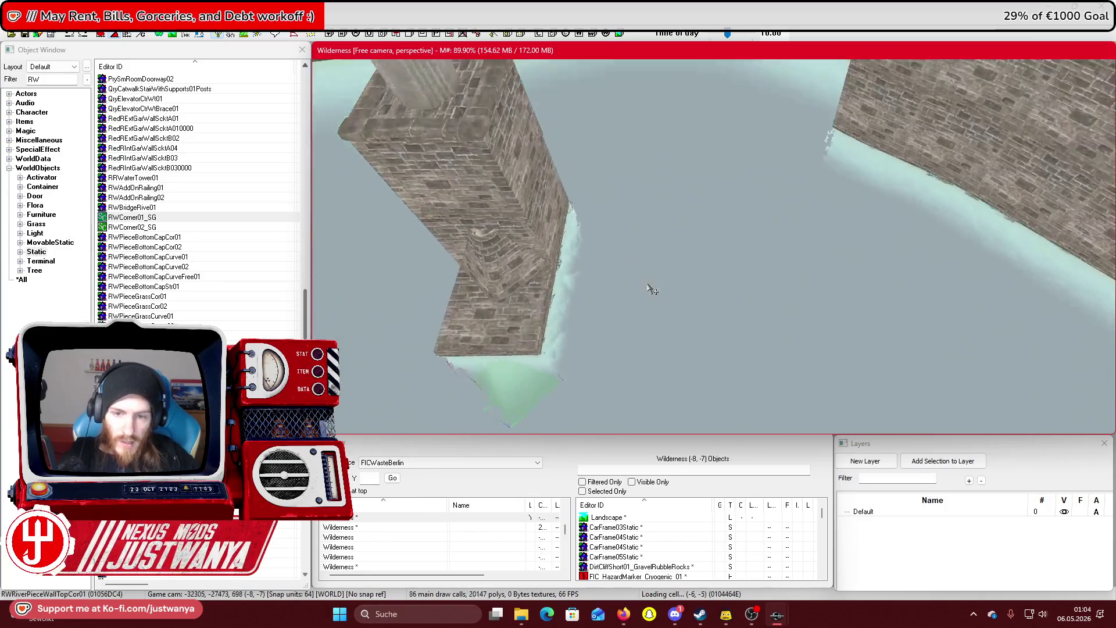
{"action": "scroll", "coordinate": [663, 320], "scroll_direction": "down", "scroll_amount": 5}
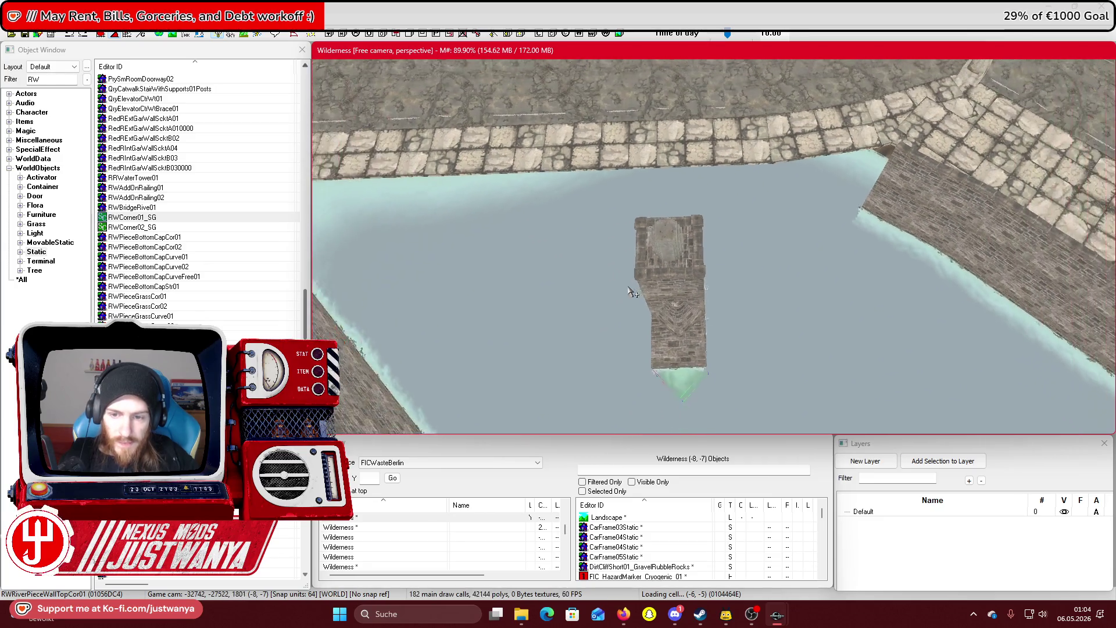
{"action": "left_click_drag", "start_coordinate": [793, 423], "coordinate": [790, 385]}
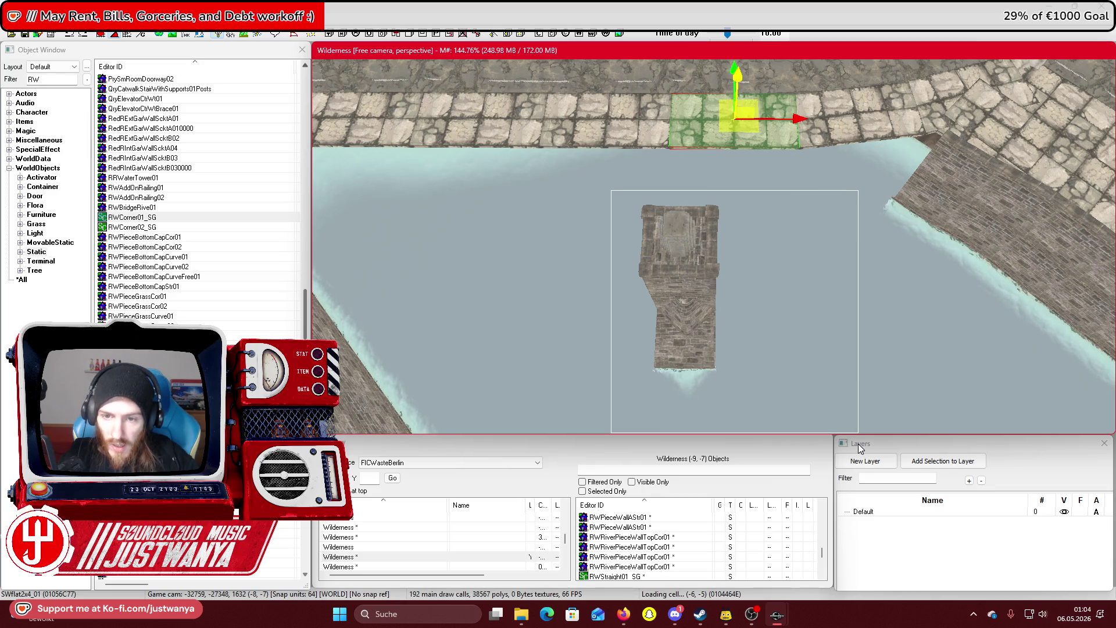
{"action": "double_click", "coordinate": [630, 546]}
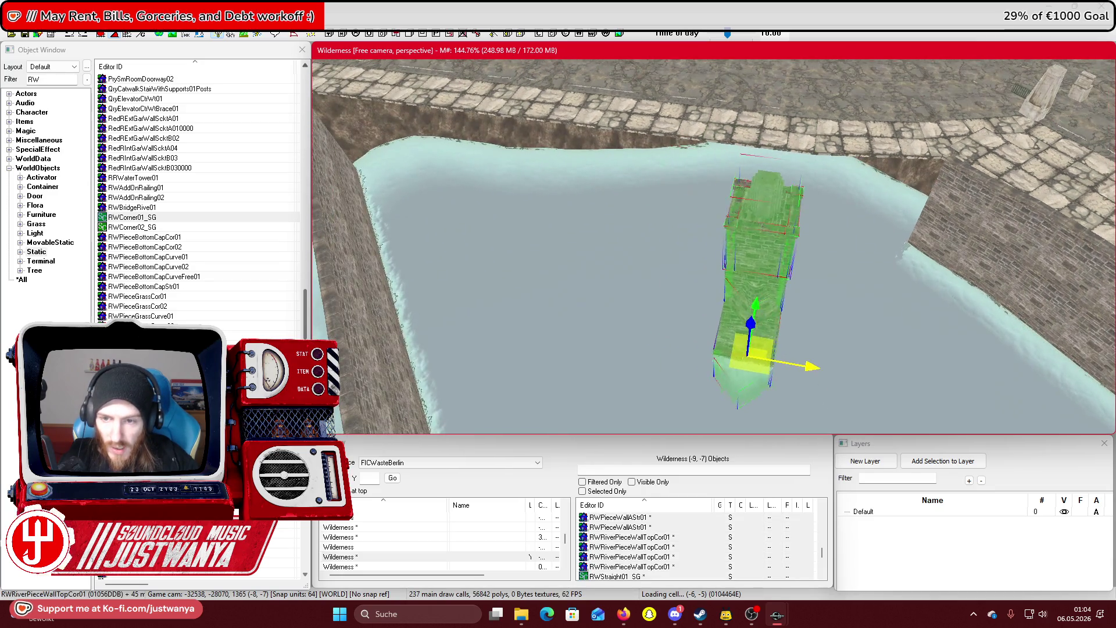
Shift the pillar piece over the water and begin selecting its wall and corner pieces
{"action": "left_click_drag", "start_coordinate": [753, 337], "coordinate": [414, 121]}
{"action": "scroll", "coordinate": [672, 229], "scroll_direction": "up", "scroll_amount": 5}
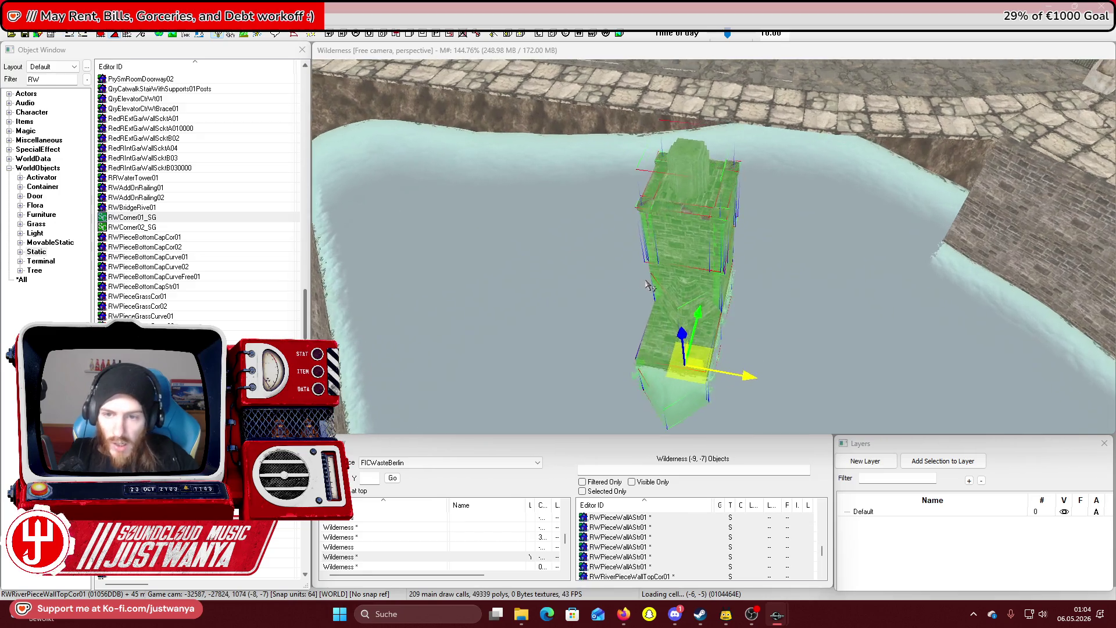
{"action": "left_click_drag", "start_coordinate": [672, 229], "coordinate": [645, 215]}
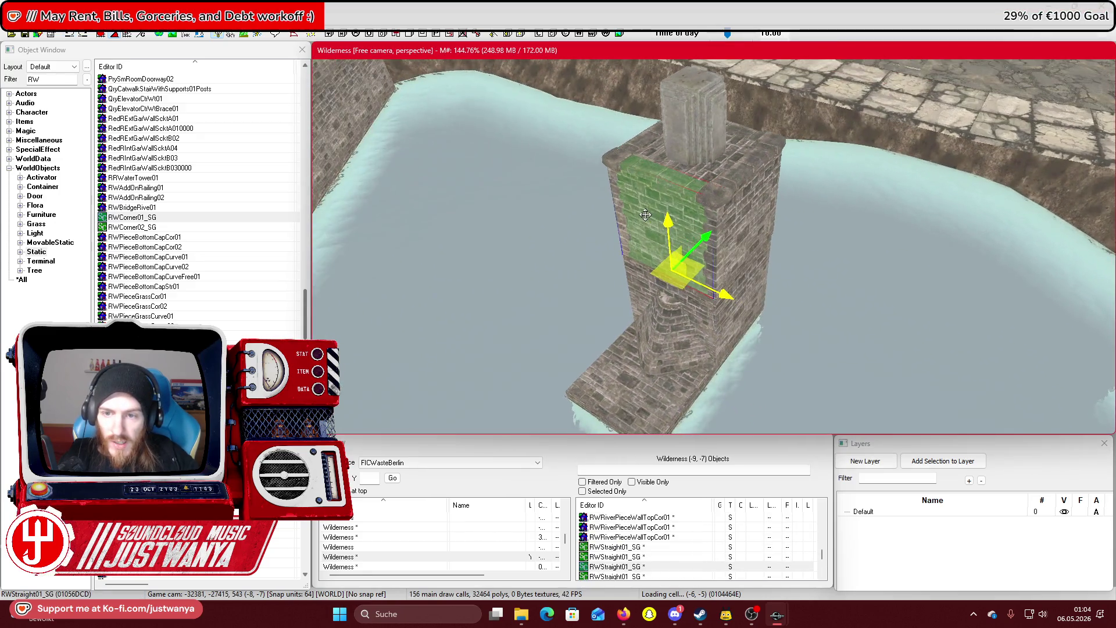
{"action": "left_click", "coordinate": [713, 207], "text": "ctrl"}
{"action": "left_click", "coordinate": [747, 170], "text": "ctrl"}
{"action": "left_click", "coordinate": [779, 145], "text": "ctrl"}
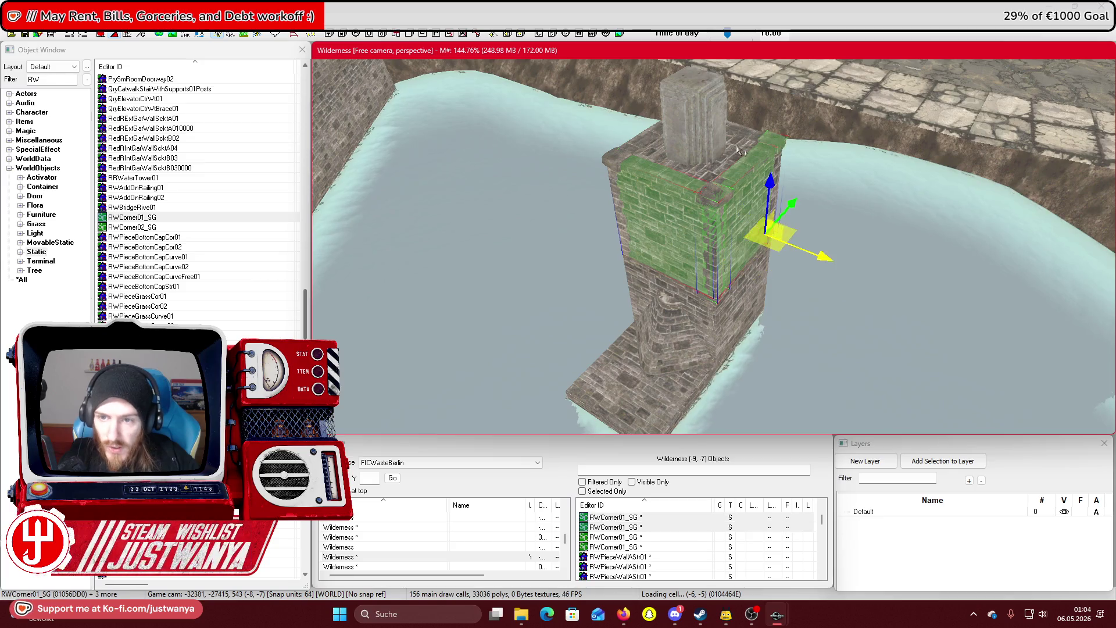
{"action": "left_click", "coordinate": [647, 142], "text": "ctrl"}
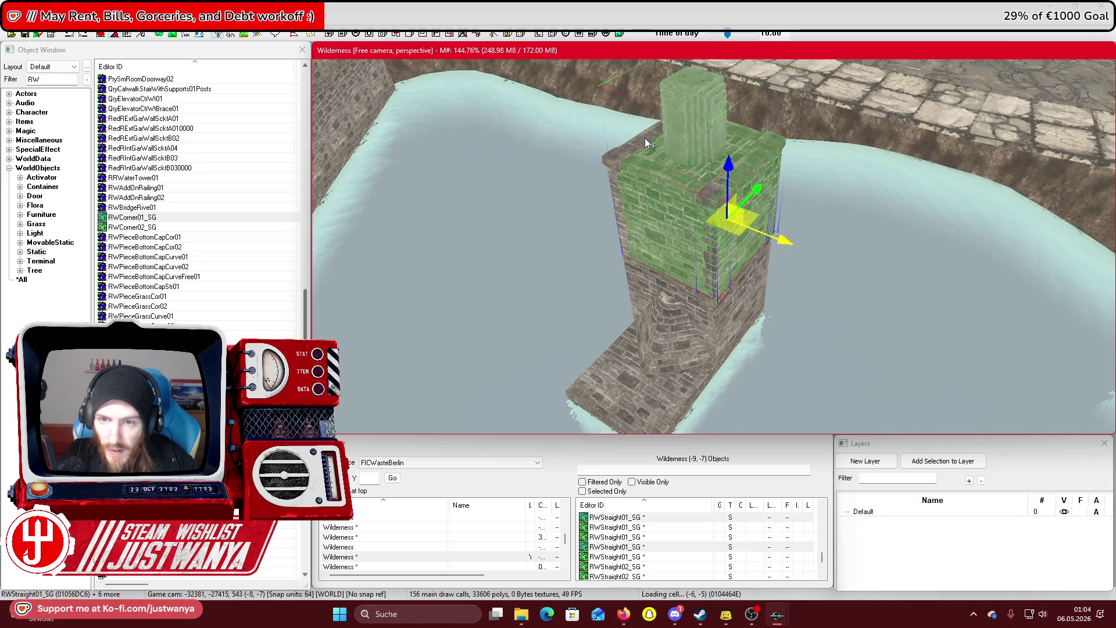
{"action": "left_click", "coordinate": [604, 176], "text": "ctrl"}
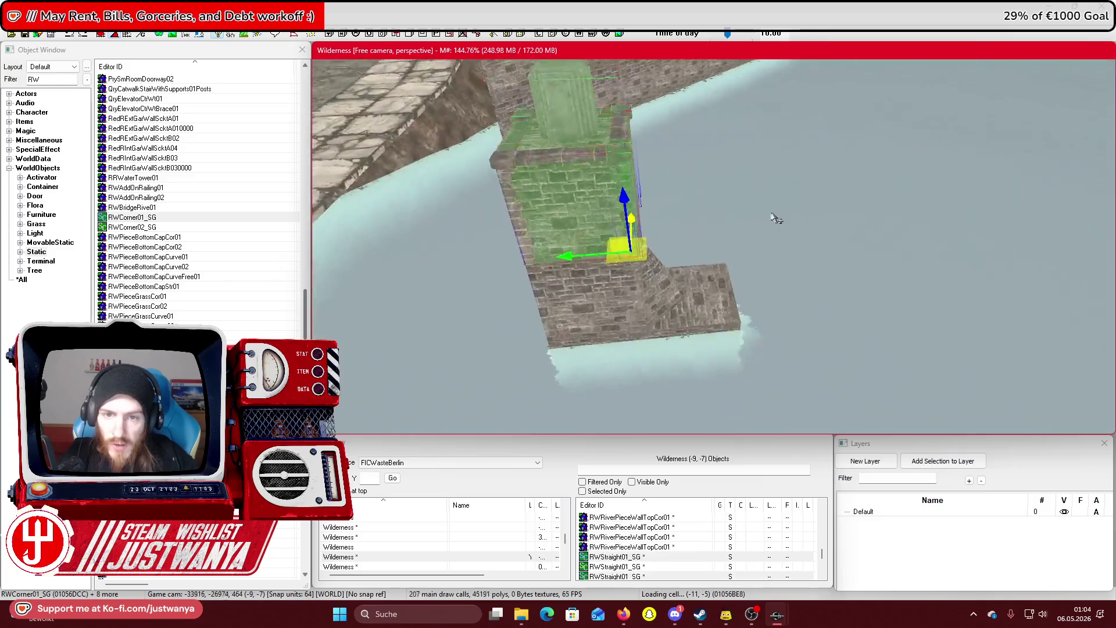
Add more pillar wall sides and the top cap piece to the selection
{"action": "scroll", "coordinate": [818, 207], "scroll_direction": "up", "scroll_amount": 2}
{"action": "left_click", "coordinate": [575, 214], "text": "ctrl"}
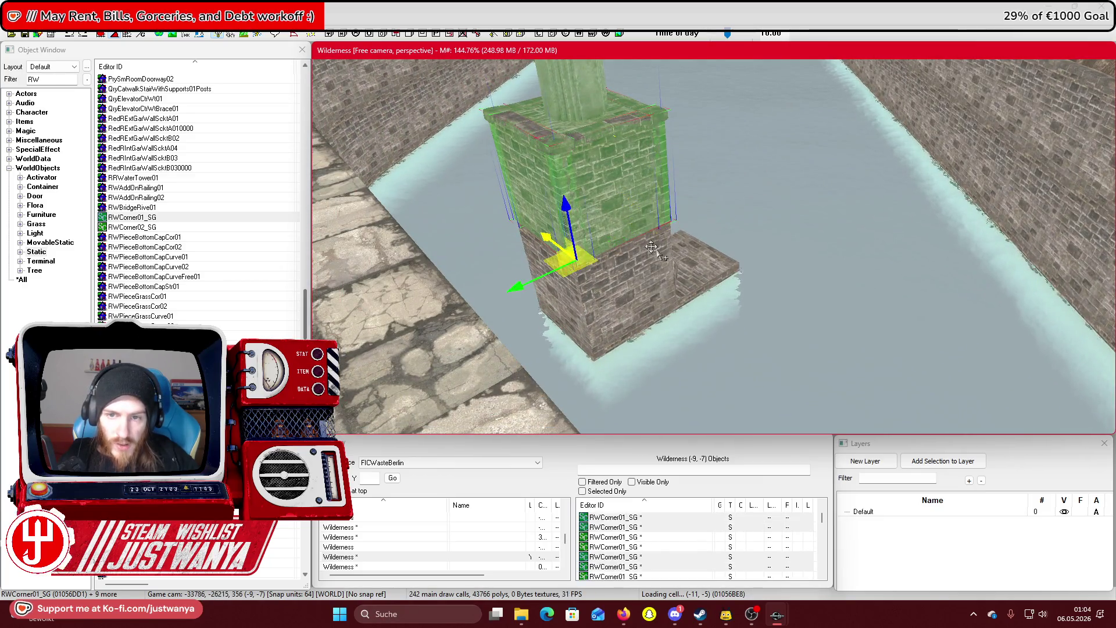
{"action": "scroll", "coordinate": [604, 256], "scroll_direction": "up", "scroll_amount": 2}
{"action": "left_click", "coordinate": [609, 295], "text": "ctrl"}
{"action": "scroll", "coordinate": [609, 295], "scroll_direction": "up", "scroll_amount": 2}
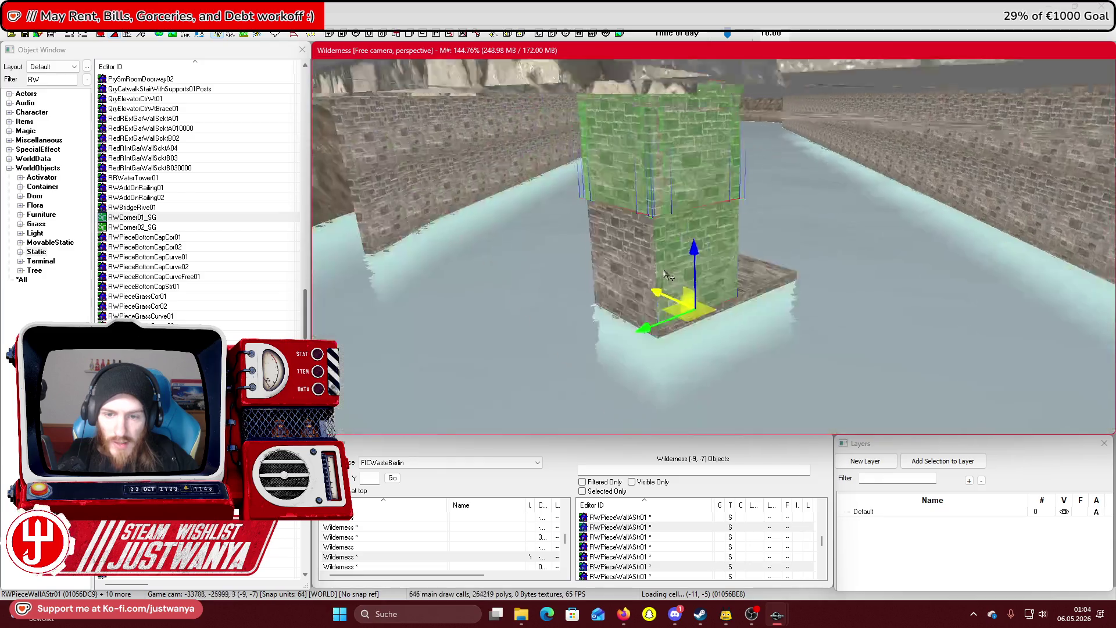
{"action": "left_click", "coordinate": [637, 272], "text": "ctrl"}
{"action": "scroll", "coordinate": [596, 257], "scroll_direction": "up", "scroll_amount": 1}
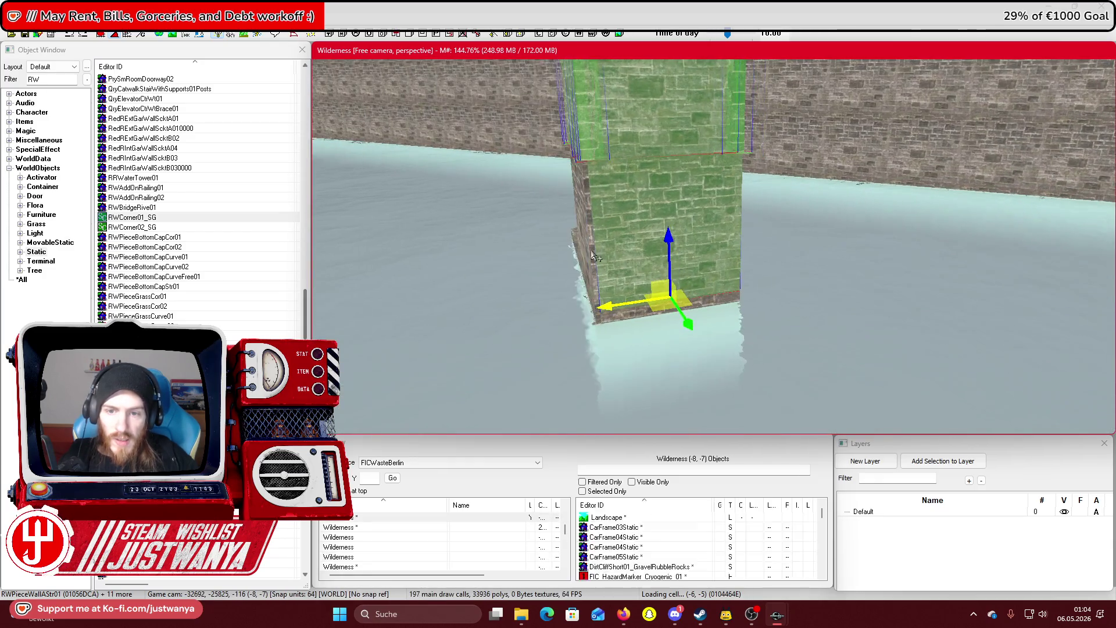
{"action": "left_click", "coordinate": [590, 249], "text": "ctrl"}
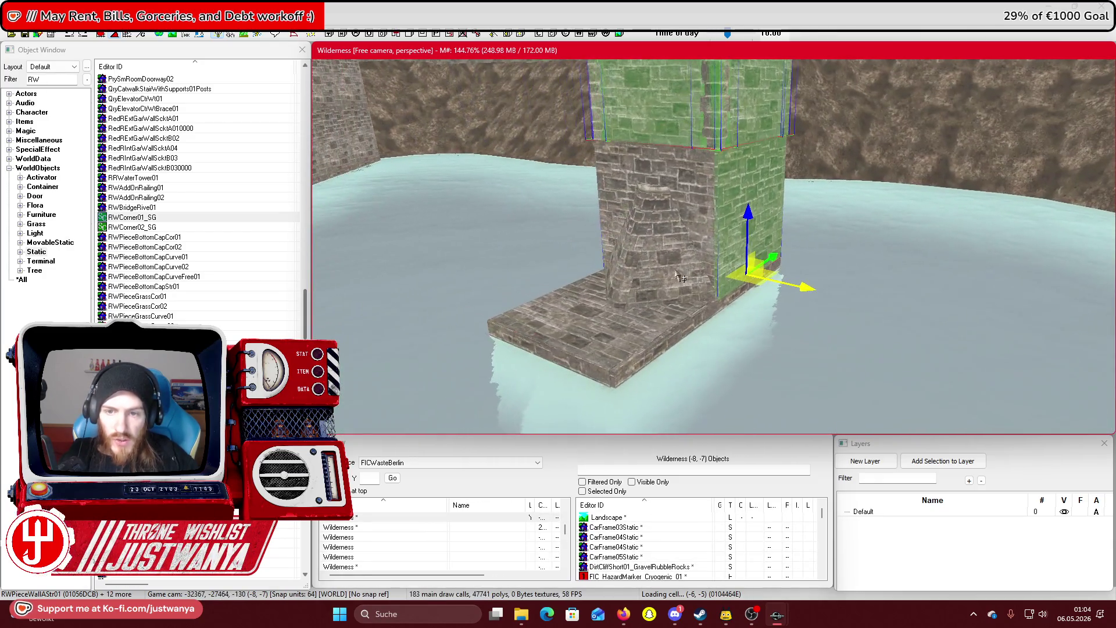
{"action": "left_click", "coordinate": [643, 247], "text": "ctrl"}
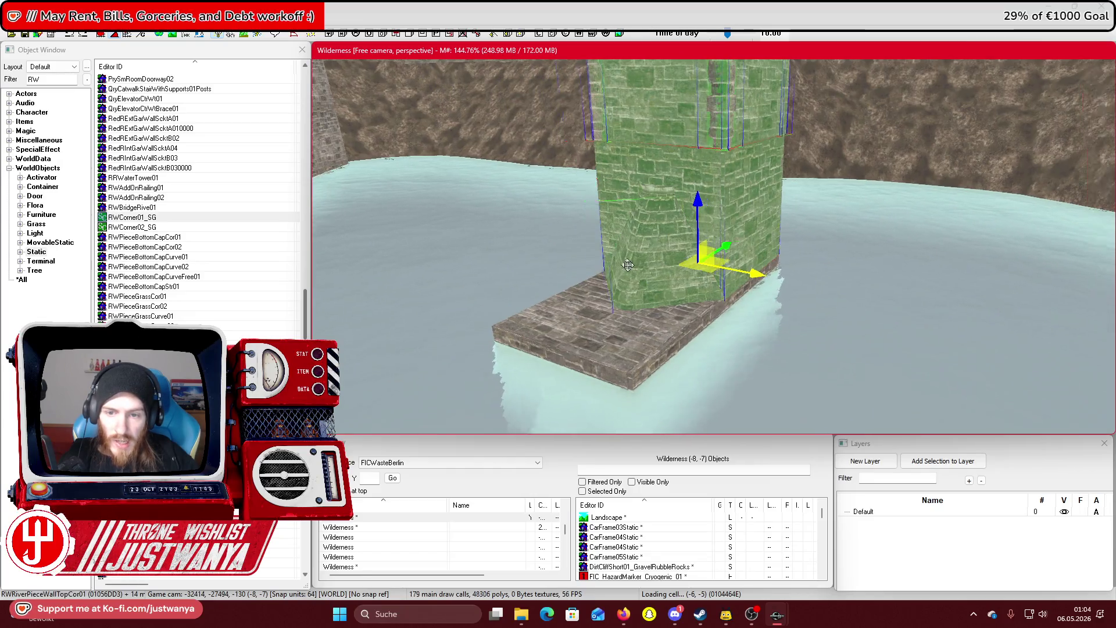
Add the lower wall pieces and the pyramid-shaped base to complete the selection
{"action": "scroll", "coordinate": [668, 239], "scroll_direction": "down", "scroll_amount": 3}
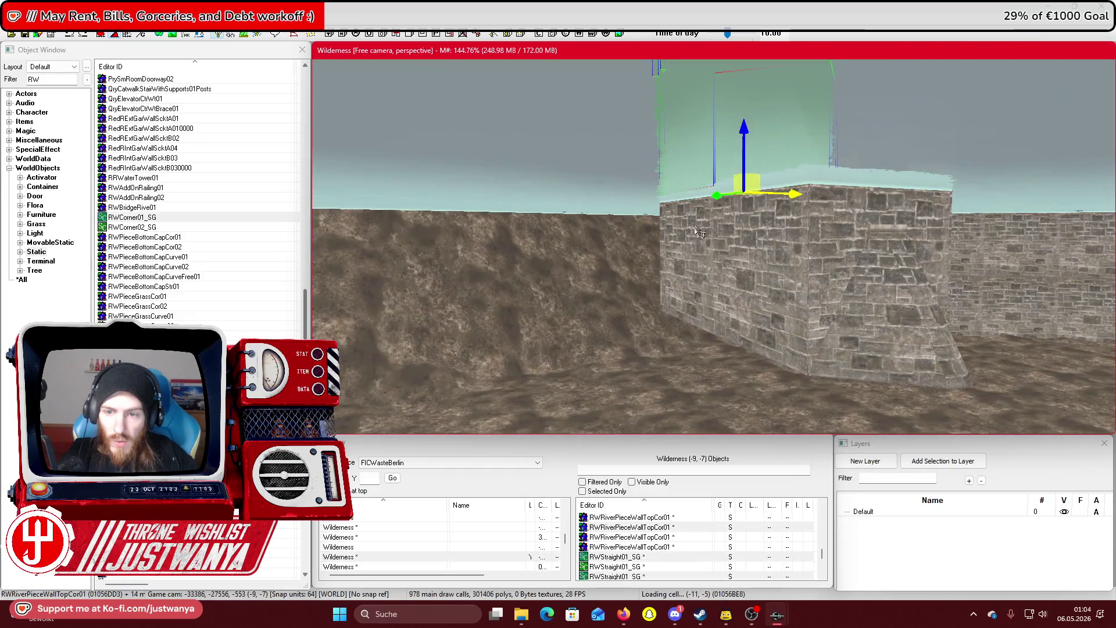
{"action": "left_click", "coordinate": [689, 256], "text": "ctrl"}
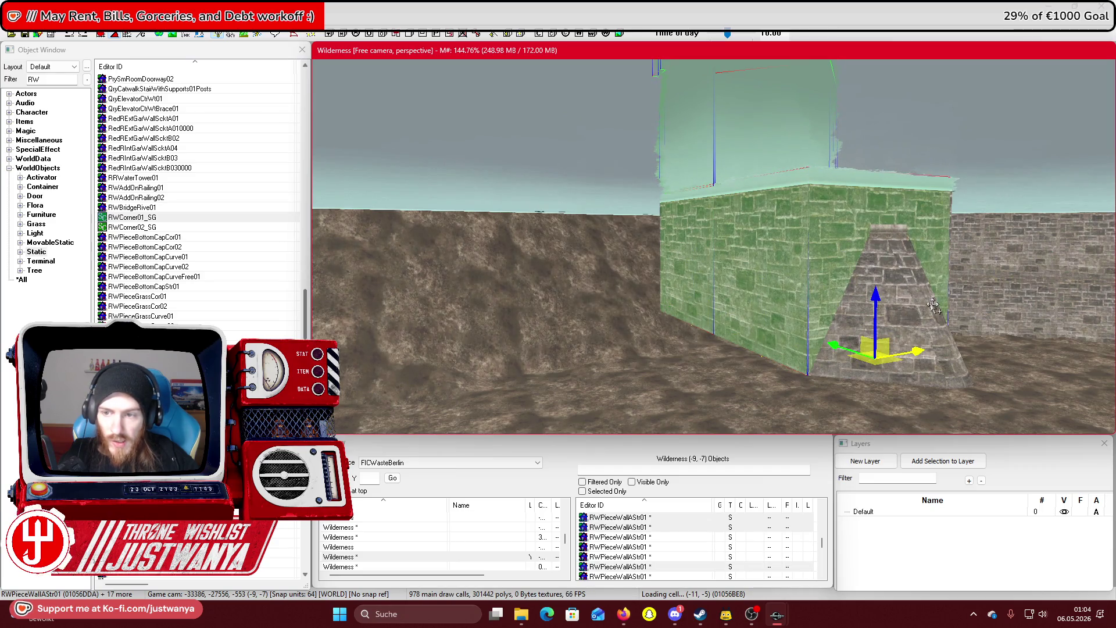
{"action": "left_click", "coordinate": [917, 296], "text": "ctrl"}
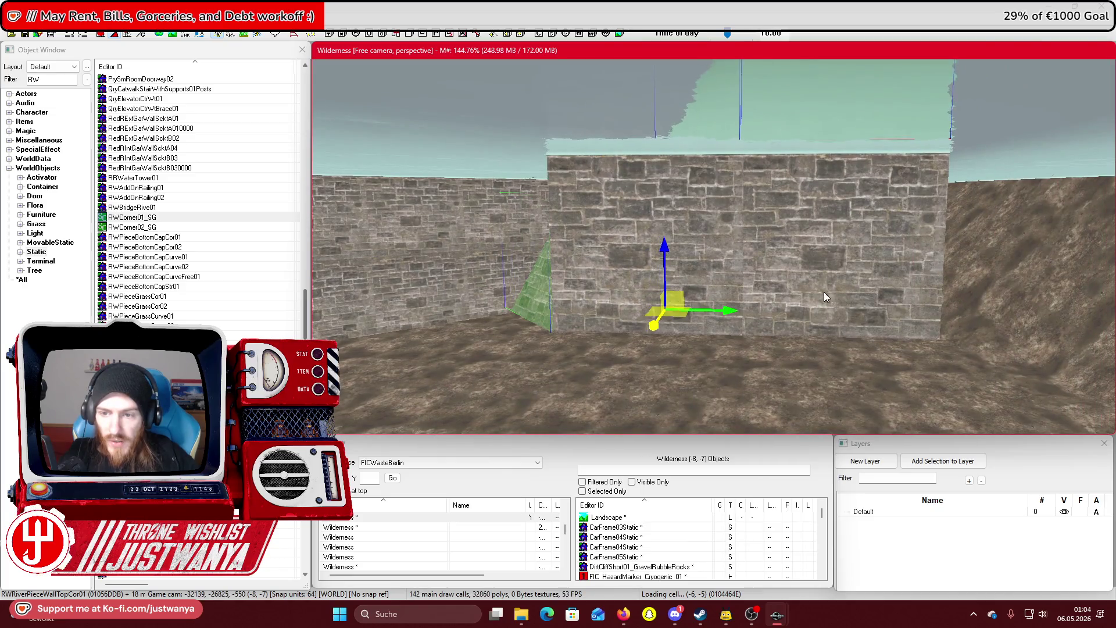
{"action": "left_click", "coordinate": [827, 297], "text": "ctrl"}
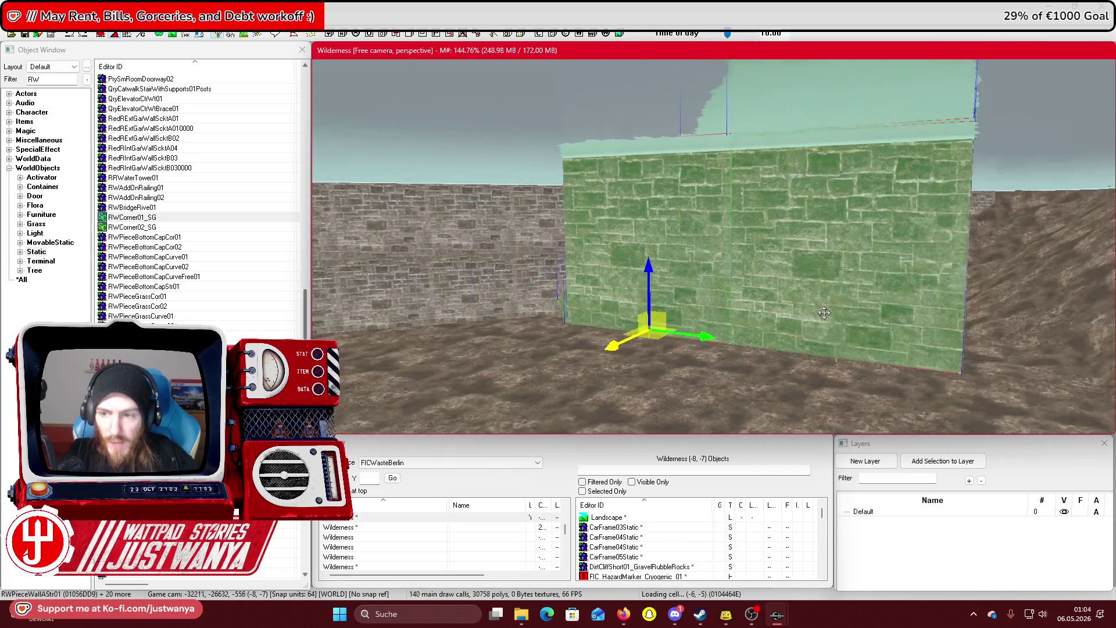
{"action": "left_click", "coordinate": [694, 280], "text": "ctrl"}
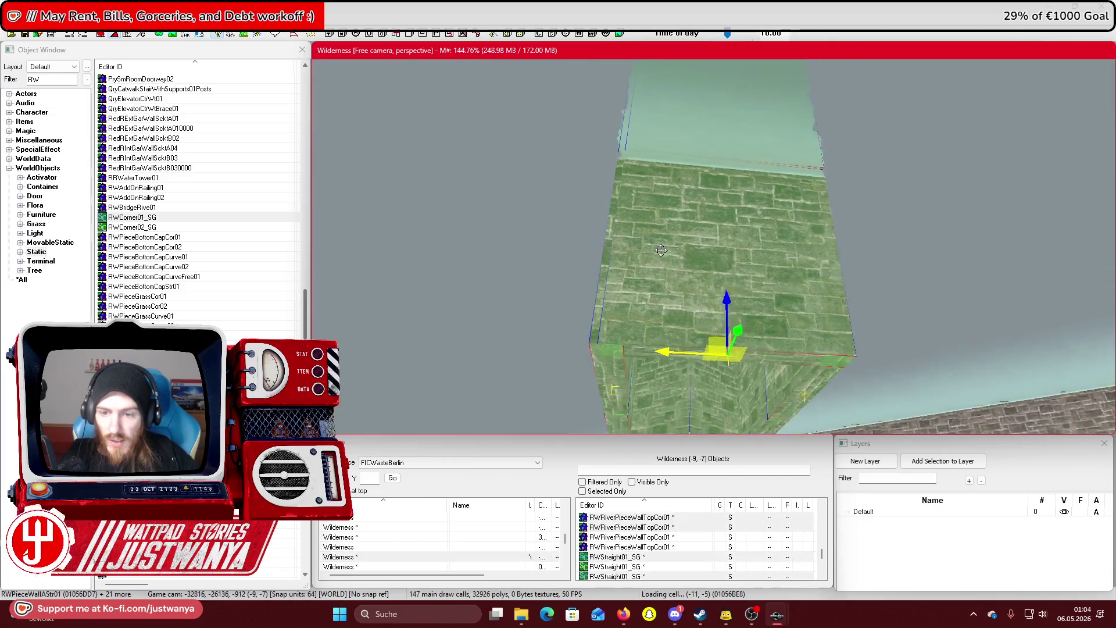
{"action": "scroll", "coordinate": [484, 308], "scroll_direction": "down", "scroll_amount": 5}
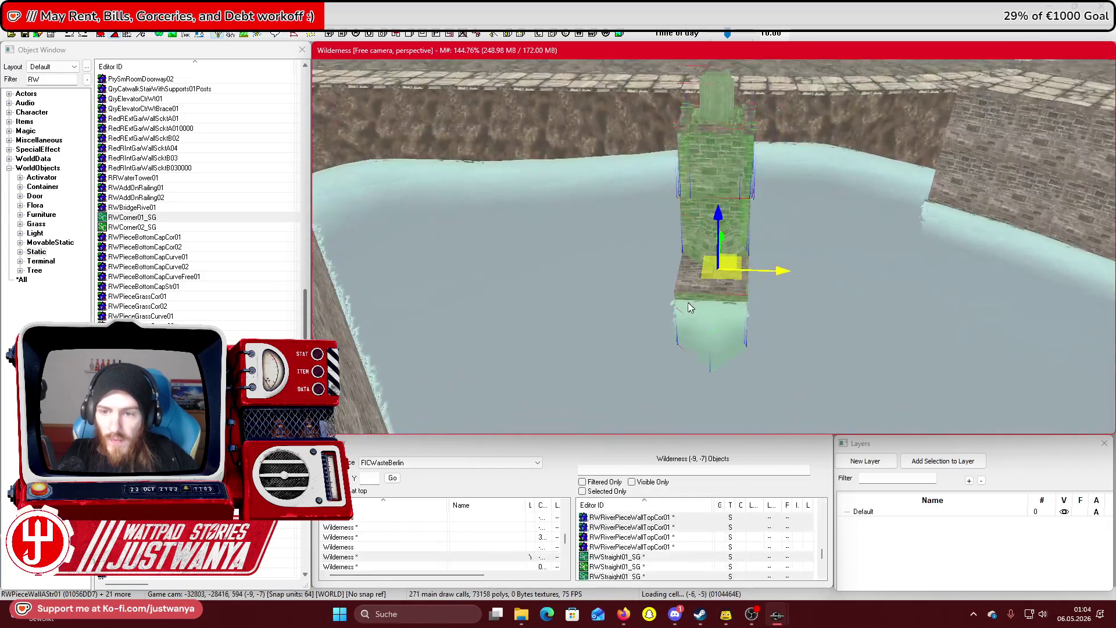
Move the copied pillar group away from the original and rotate it about 15 degrees
{"action": "left_click_drag", "start_coordinate": [655, 308], "coordinate": [830, 319]}
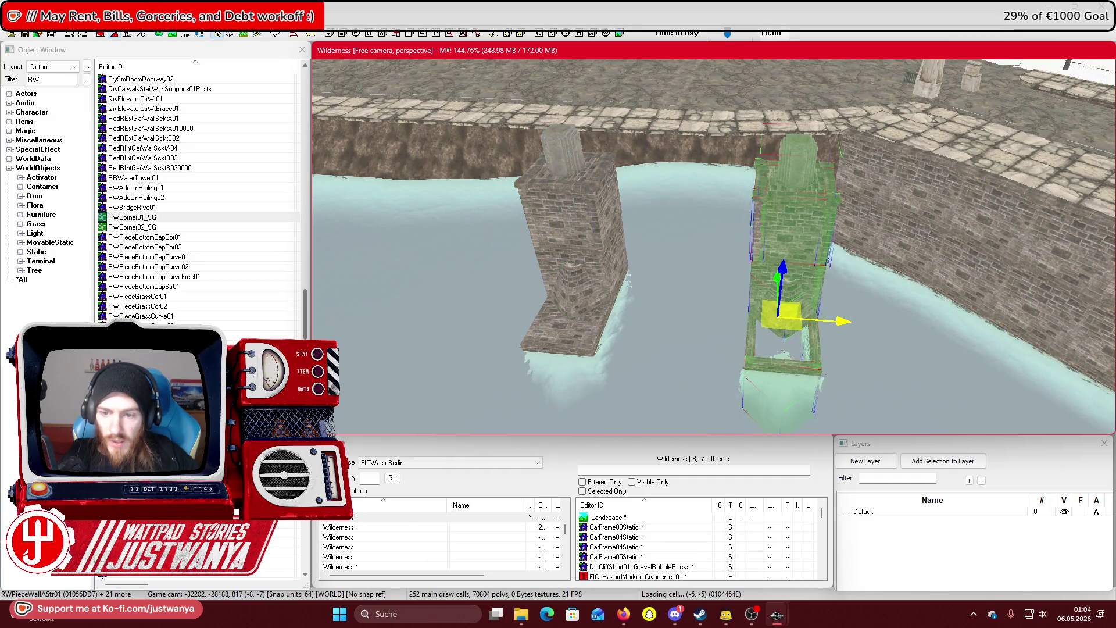
{"action": "key", "text": "ctrl+z"}
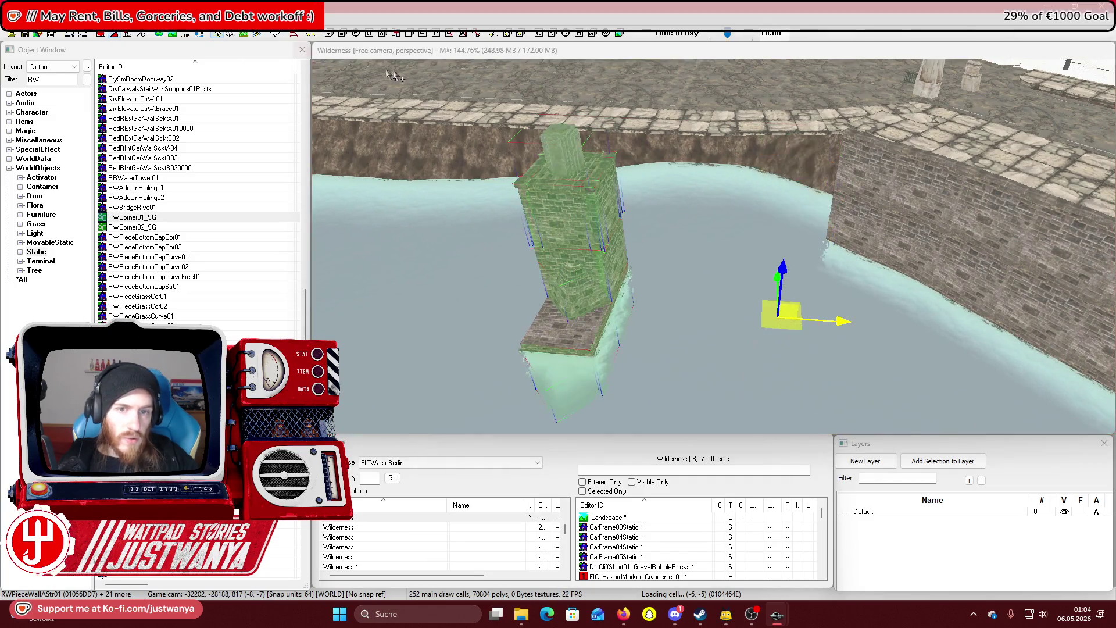
{"action": "left_click_drag", "start_coordinate": [610, 353], "coordinate": [811, 340]}
{"action": "left_click_drag", "start_coordinate": [787, 234], "coordinate": [675, 216]}
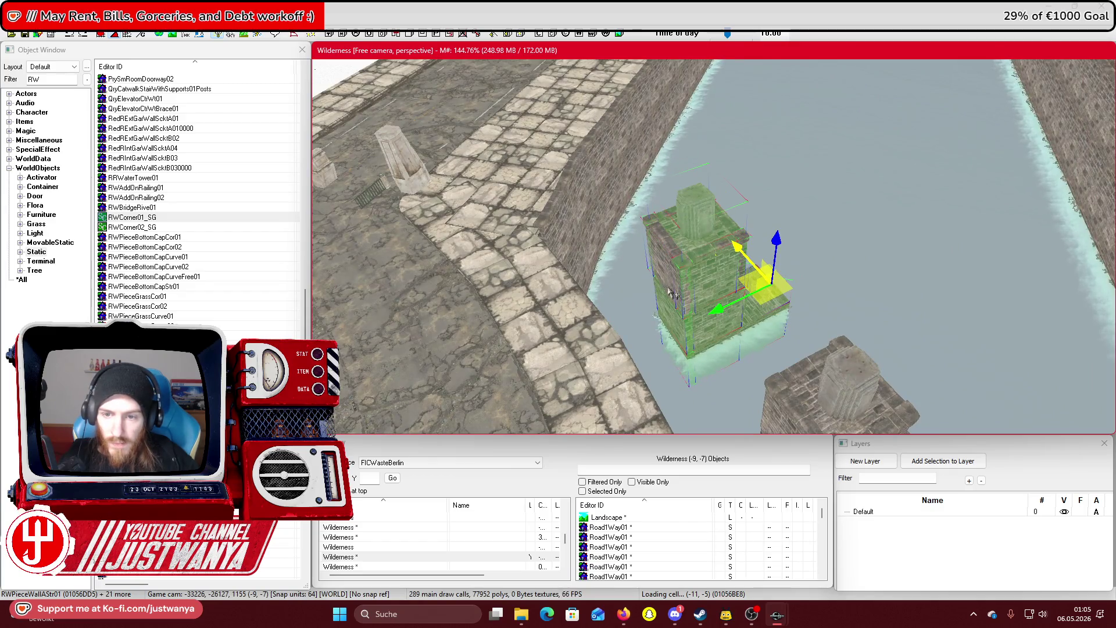
{"action": "mouse_move", "coordinate": [714, 328]}
{"action": "left_mouse_down"}
{"action": "mouse_move", "coordinate": [730, 366]}
{"action": "mouse_move", "coordinate": [721, 326]}
{"action": "mouse_move", "coordinate": [754, 298]}
{"action": "mouse_move", "coordinate": [738, 381]}
{"action": "left_mouse_up"}
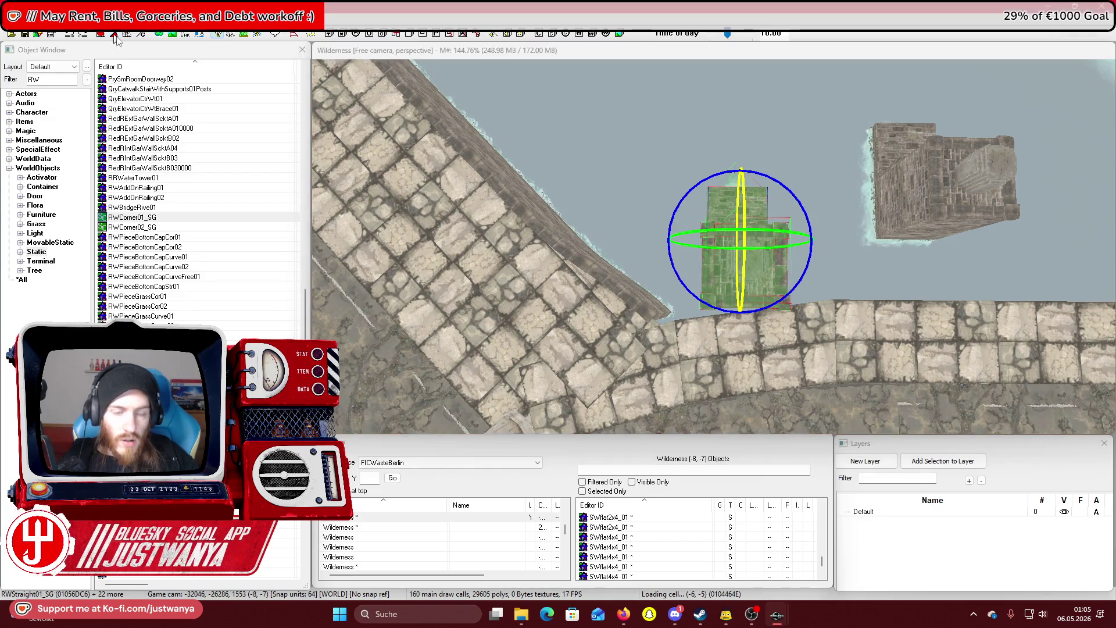
{"action": "left_click_drag", "start_coordinate": [727, 311], "coordinate": [747, 312]}
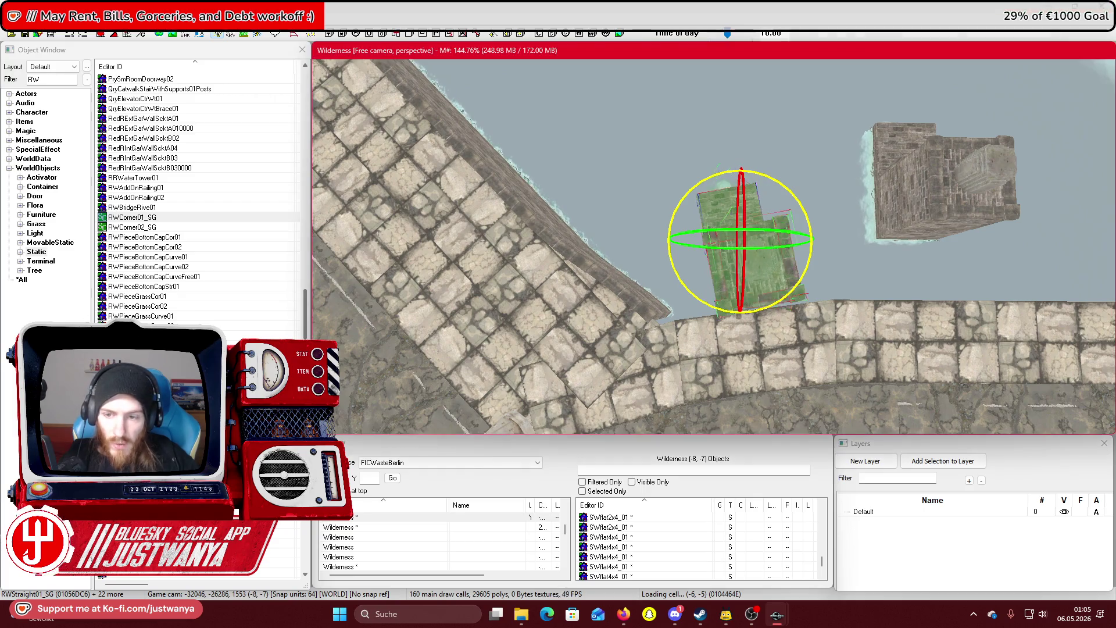
Switch transforms to local axes and select the tower pieces standing in the canal
{"action": "left_click", "coordinate": [712, 304]}
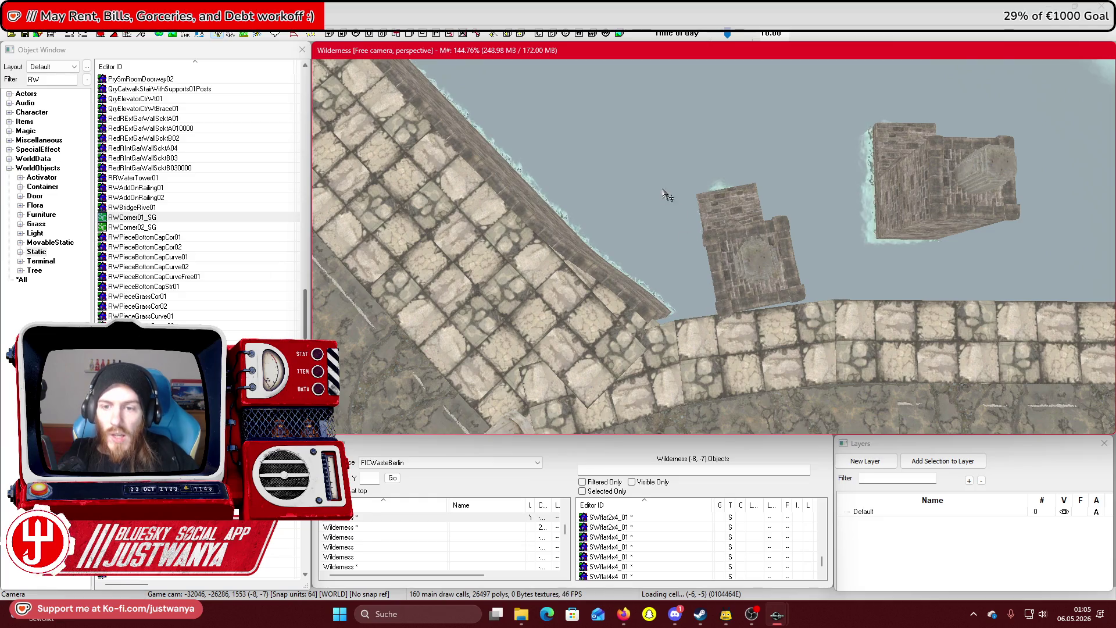
{"action": "left_click", "coordinate": [628, 253]}
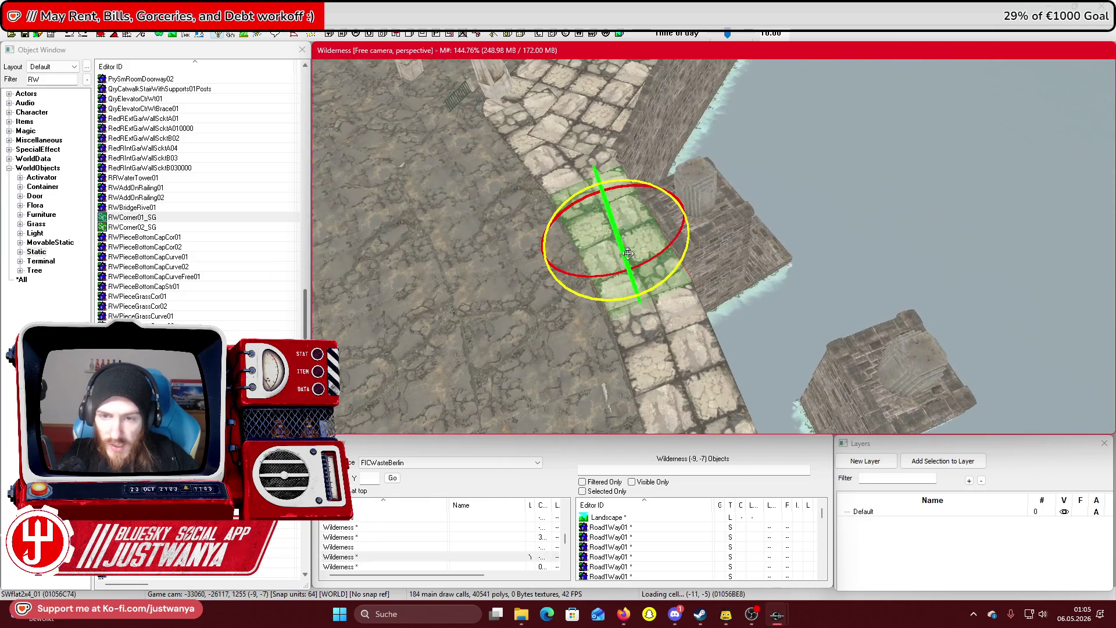
{"action": "key", "text": "l"}
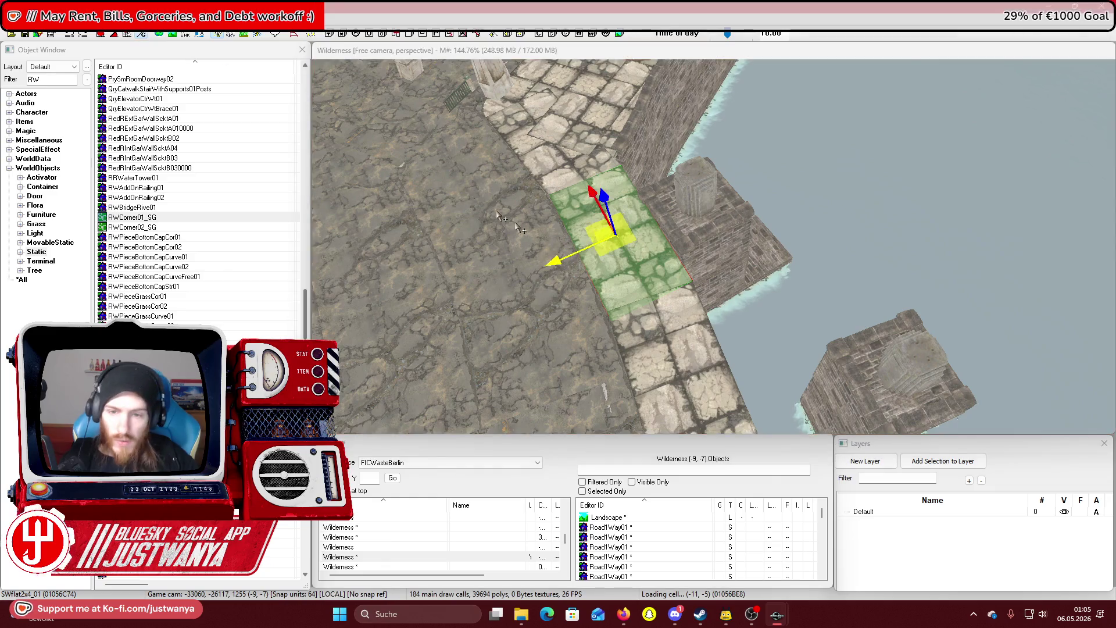
{"action": "mouse_move", "coordinate": [563, 257]}
{"action": "left_mouse_down"}
{"action": "mouse_move", "coordinate": [601, 368]}
{"action": "mouse_move", "coordinate": [640, 164]}
{"action": "left_mouse_up"}
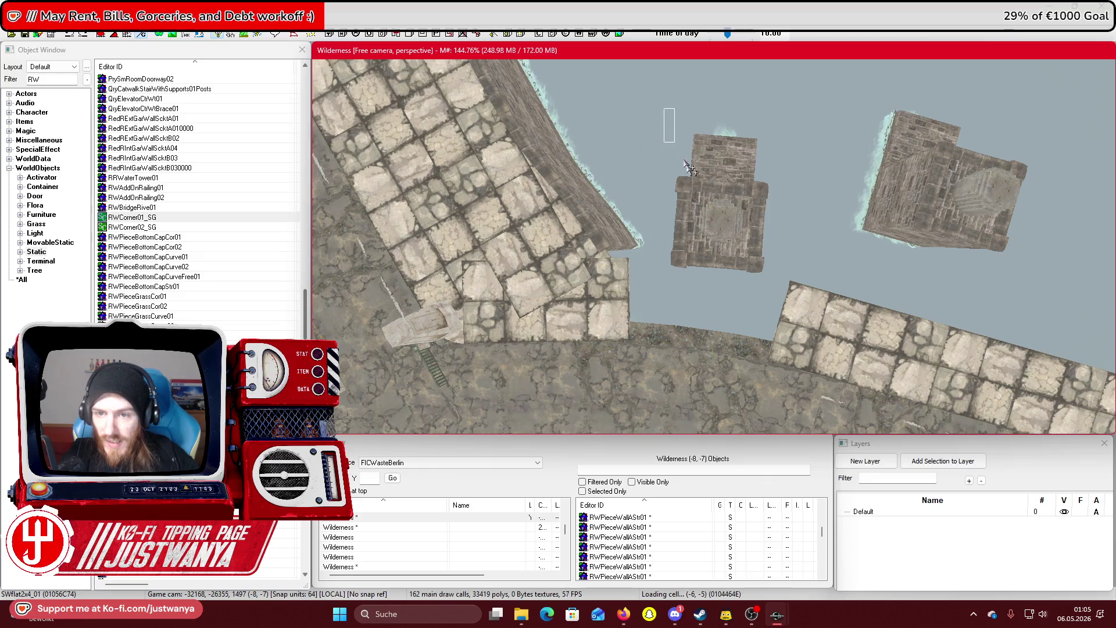
{"action": "left_click_drag", "start_coordinate": [775, 301], "coordinate": [775, 303]}
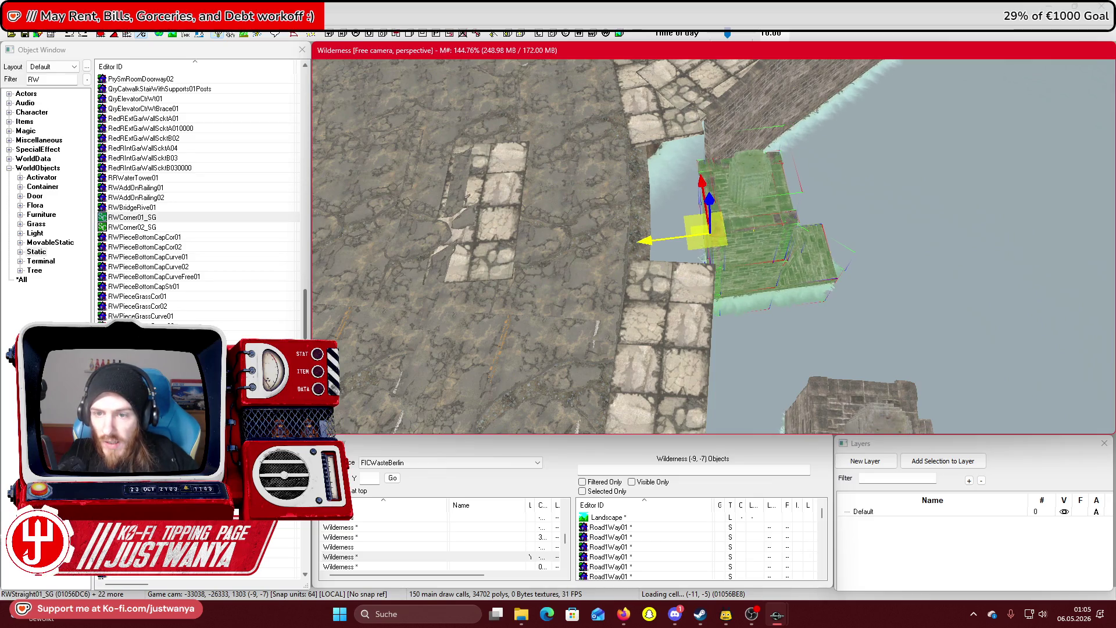
{"action": "mouse_move", "coordinate": [644, 117]}
{"action": "left_mouse_down"}
{"action": "mouse_move", "coordinate": [644, 207]}
{"action": "mouse_move", "coordinate": [623, 217]}
{"action": "left_mouse_up"}
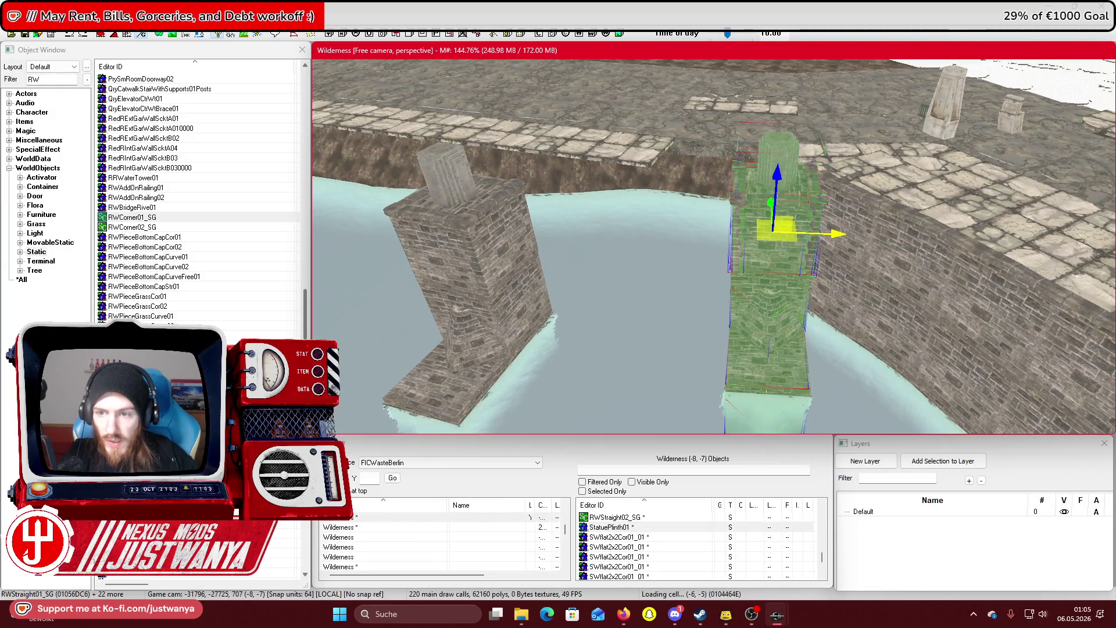
{"action": "mouse_move", "coordinate": [837, 228]}
{"action": "left_mouse_down"}
{"action": "mouse_move", "coordinate": [747, 243]}
{"action": "mouse_move", "coordinate": [846, 262]}
{"action": "mouse_move", "coordinate": [857, 311]}
{"action": "mouse_move", "coordinate": [730, 322]}
{"action": "left_mouse_up"}
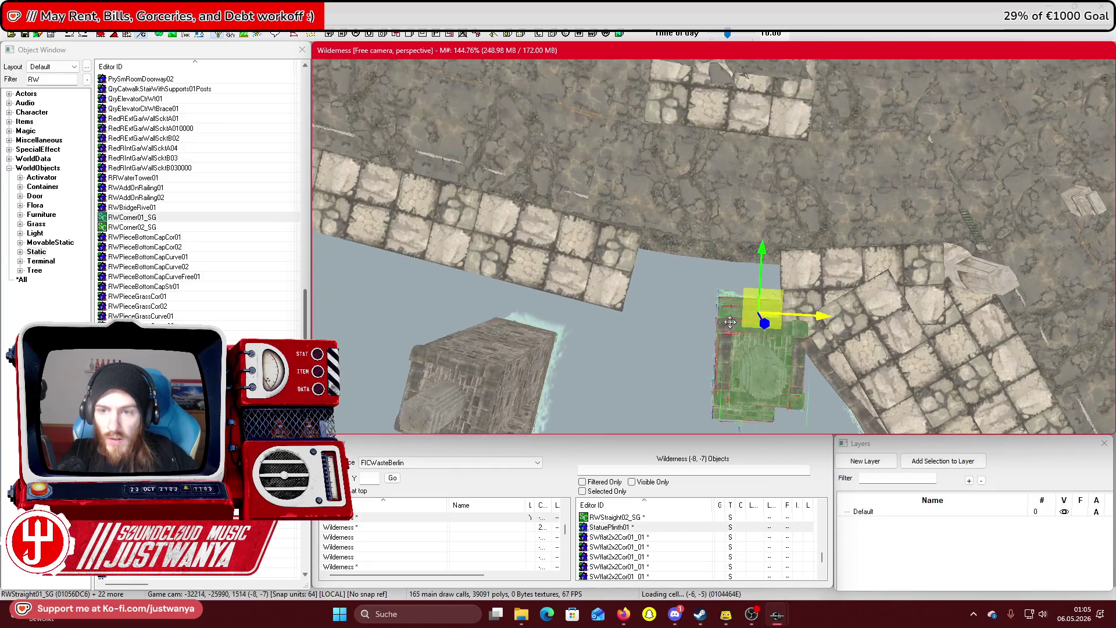
Move the floor tile down onto the walkway edge
{"action": "left_click_drag", "start_coordinate": [725, 165], "coordinate": [698, 384]}
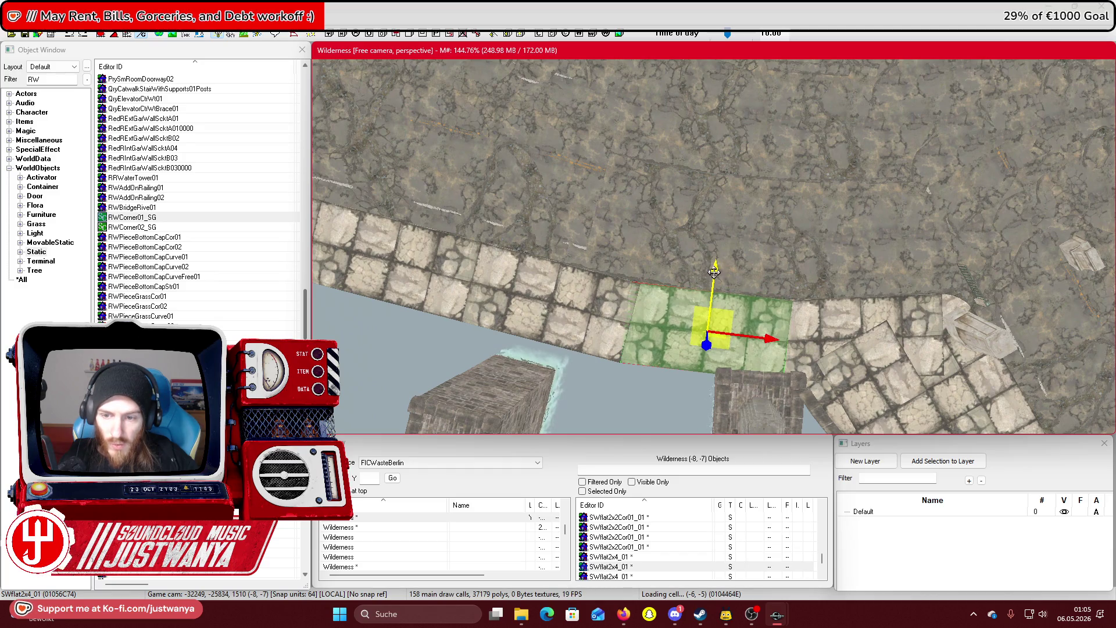
{"action": "scroll", "coordinate": [714, 271], "scroll_direction": "down", "scroll_amount": 5}
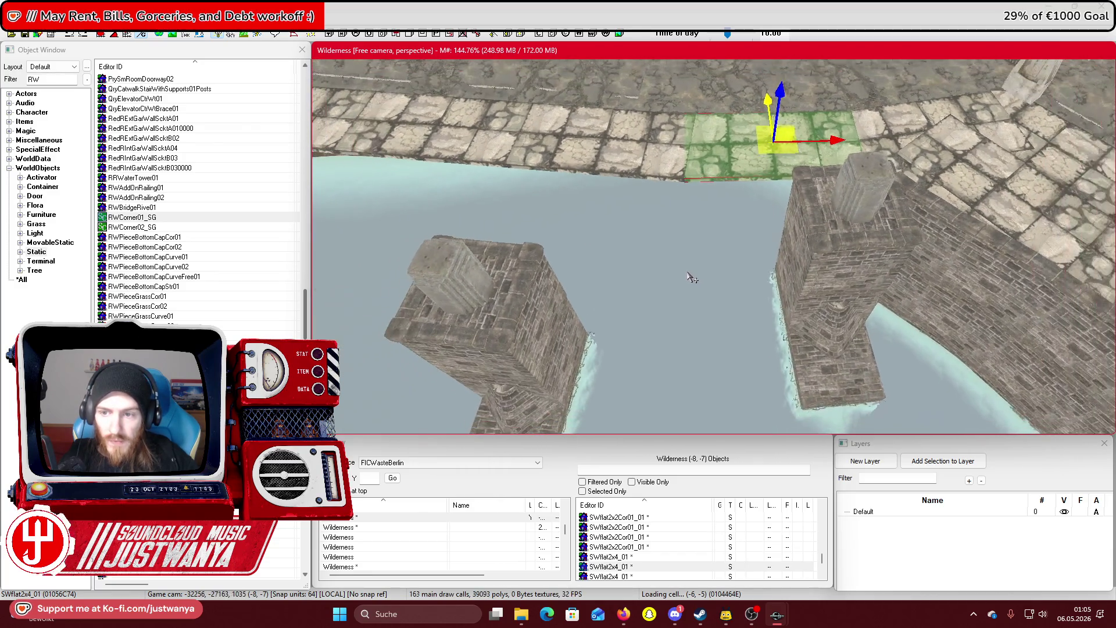
{"action": "scroll", "coordinate": [692, 278], "scroll_direction": "down", "scroll_amount": 8}
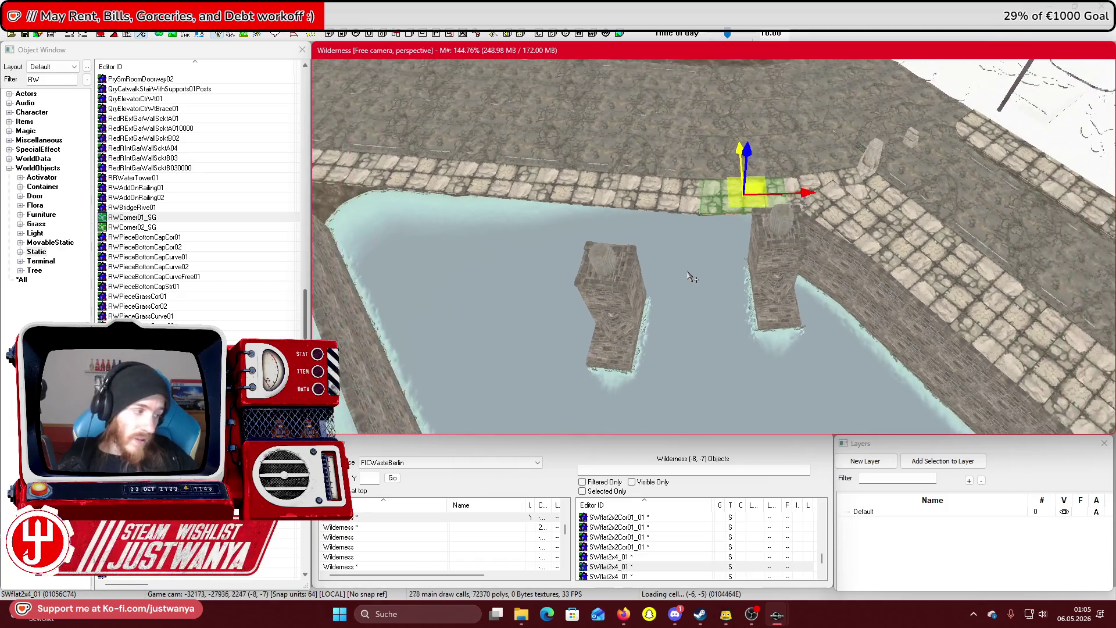
{"action": "scroll", "coordinate": [692, 277], "scroll_direction": "down", "scroll_amount": 8}
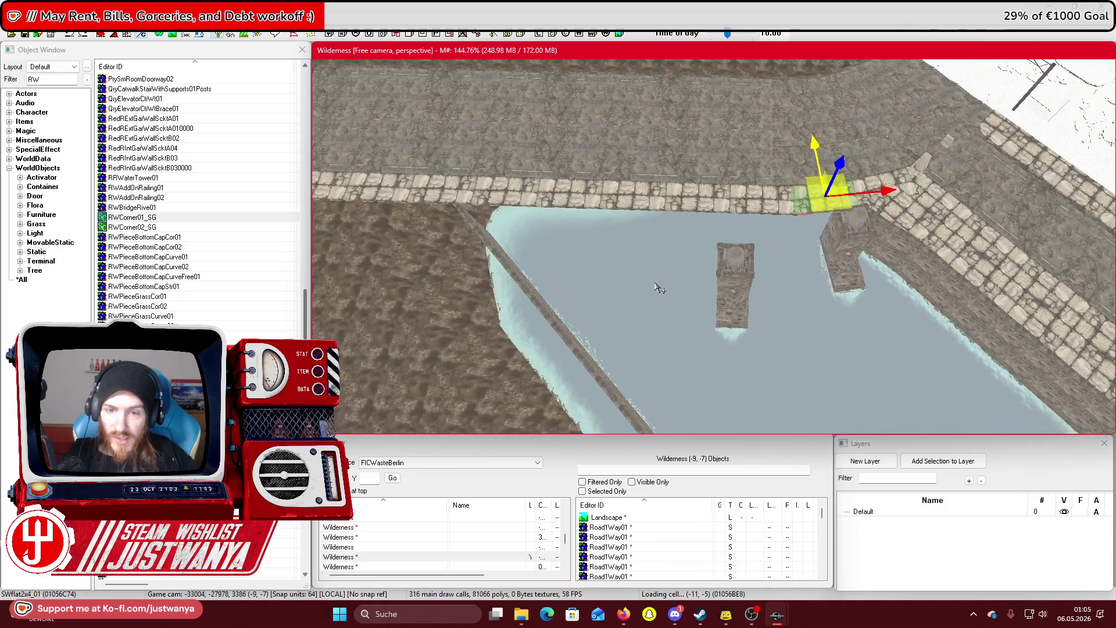
Box-select the pillar together with its surrounding wall pieces
{"action": "left_click_drag", "start_coordinate": [791, 357], "coordinate": [813, 382]}
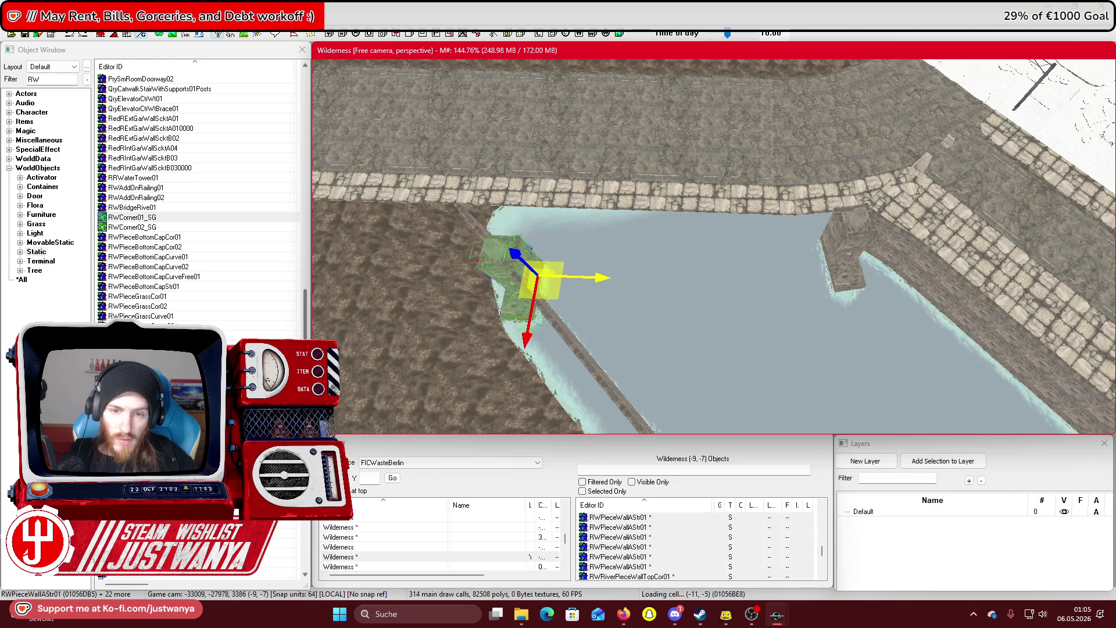
{"action": "left_click_drag", "start_coordinate": [587, 273], "coordinate": [772, 296]}
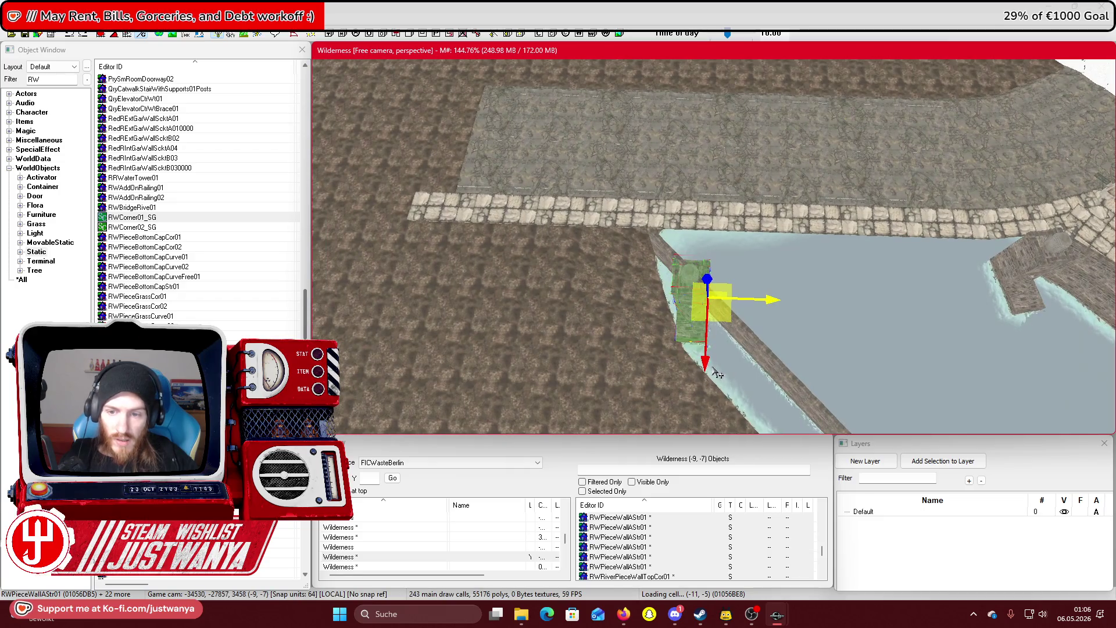
{"action": "left_click_drag", "start_coordinate": [763, 355], "coordinate": [641, 417]}
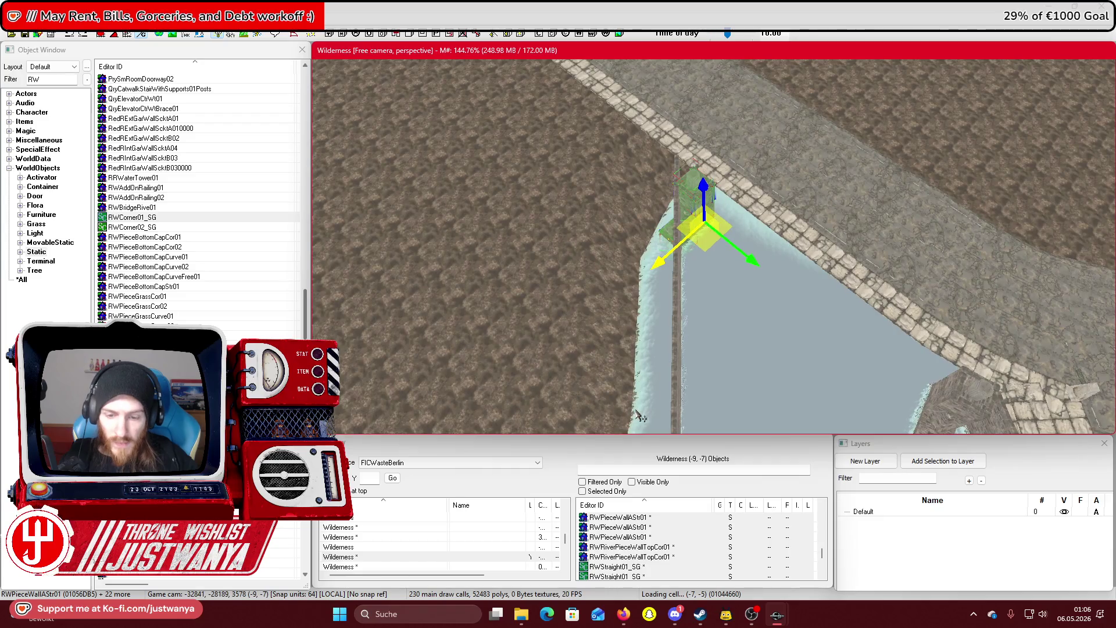
Walk forward in the Street View reference along the sidewalk and bridge railing
{"action": "mouse_move", "coordinate": [623, 613]}
{"action": "left_click", "coordinate": [692, 567]}
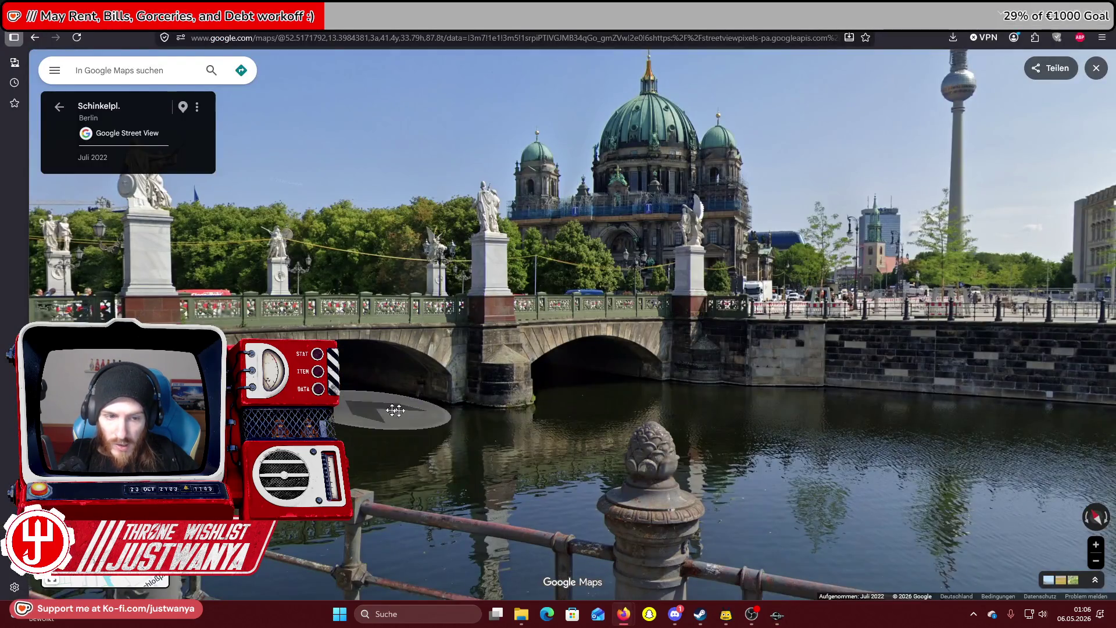
{"action": "left_click", "coordinate": [395, 410]}
{"action": "left_click", "coordinate": [473, 420]}
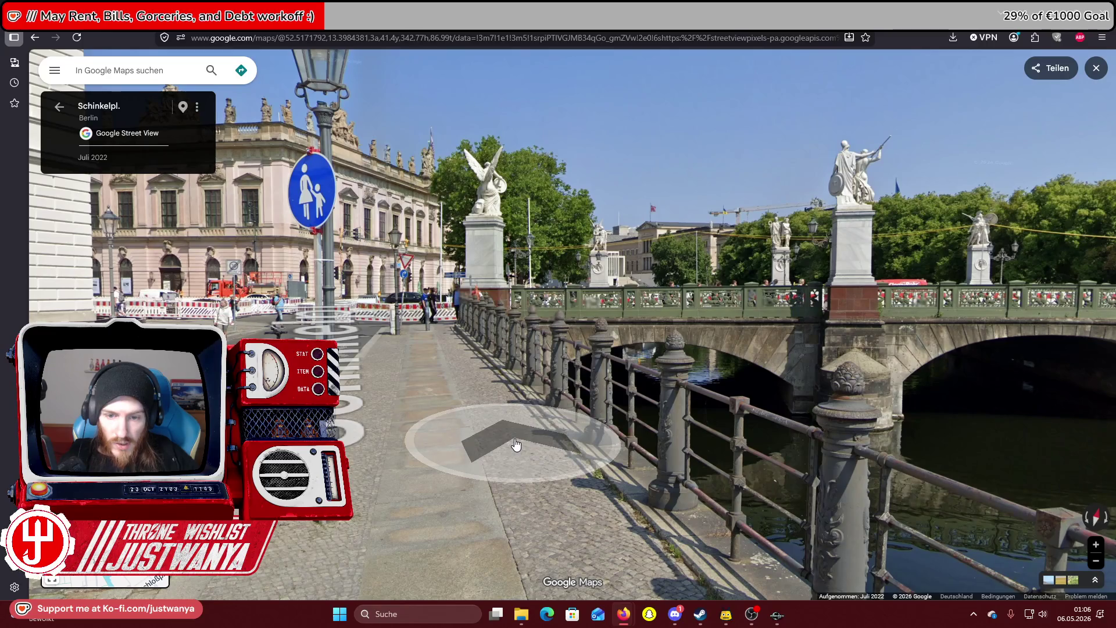
{"action": "left_click", "coordinate": [942, 418]}
{"action": "left_click", "coordinate": [860, 389]}
Step toward the bridge and cathedral in Street View, then return to Creation Kit's canal
{"action": "left_click", "coordinate": [842, 412]}
{"action": "key", "text": "alt+Tab"}
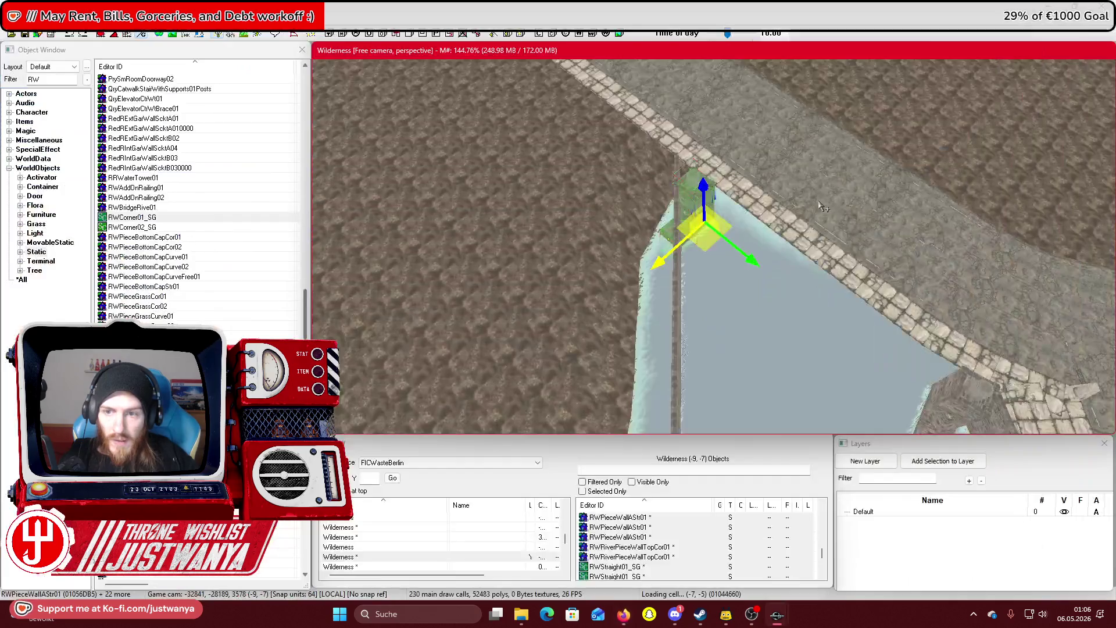
{"action": "left_click_drag", "start_coordinate": [794, 121], "coordinate": [740, 295]}
{"action": "scroll", "coordinate": [740, 295], "scroll_direction": "up", "scroll_amount": 2}
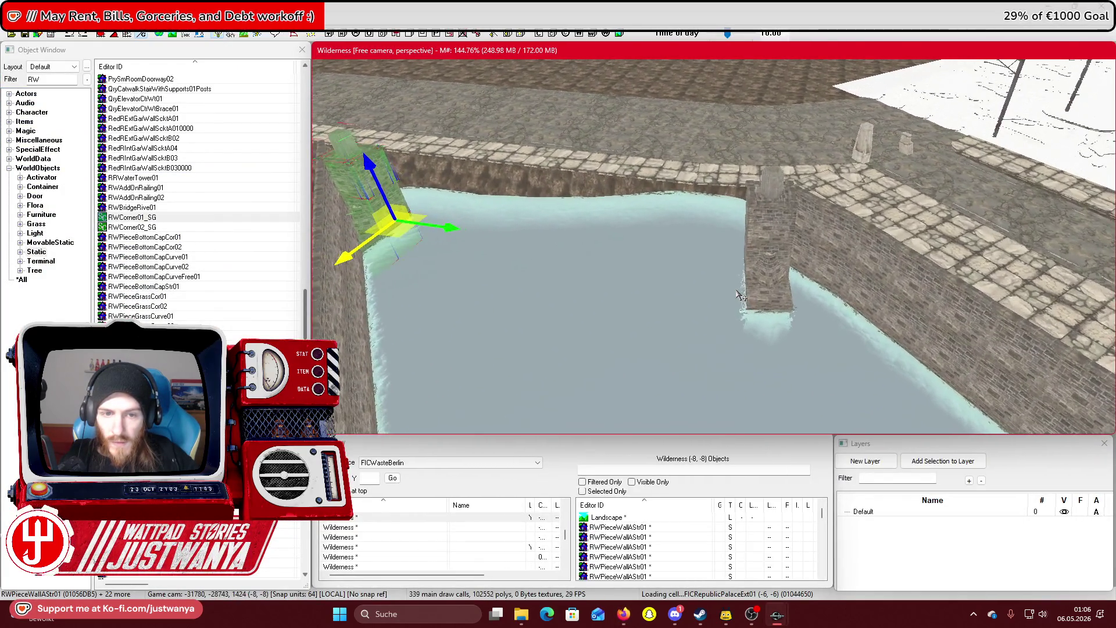
{"action": "scroll", "coordinate": [740, 295], "scroll_direction": "up", "scroll_amount": 2}
{"action": "scroll", "coordinate": [783, 256], "scroll_direction": "up", "scroll_amount": 3}
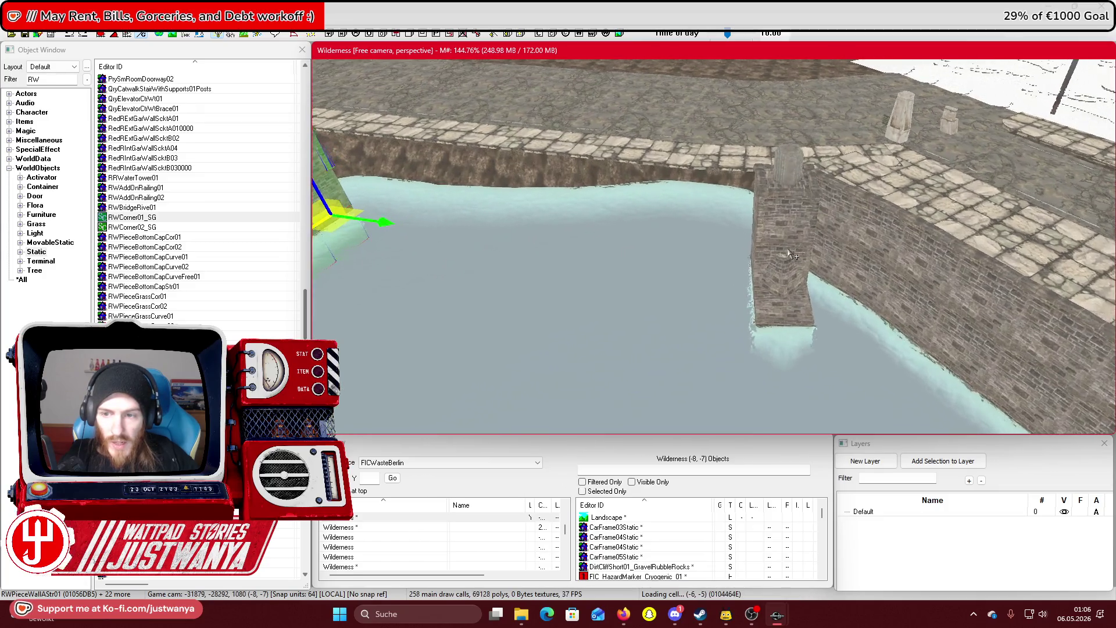
Select the curved pier wall piece and lower sections, then switch to the straight canal wall
{"action": "left_click", "coordinate": [929, 206]}
{"action": "scroll", "coordinate": [929, 206], "scroll_direction": "up", "scroll_amount": 3}
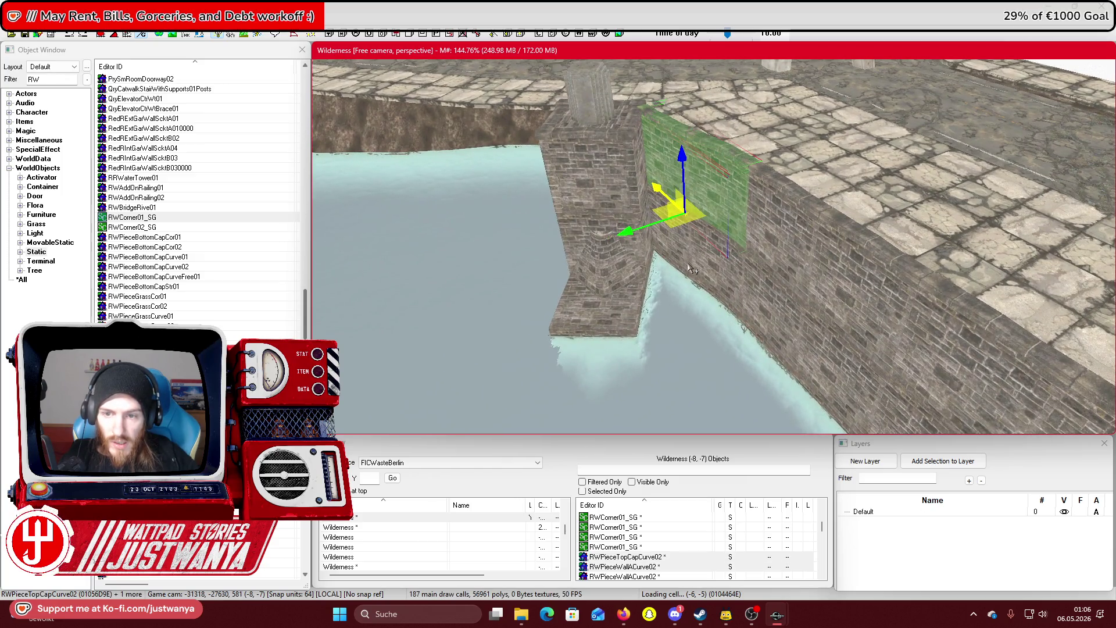
{"action": "scroll", "coordinate": [692, 269], "scroll_direction": "up", "scroll_amount": 5}
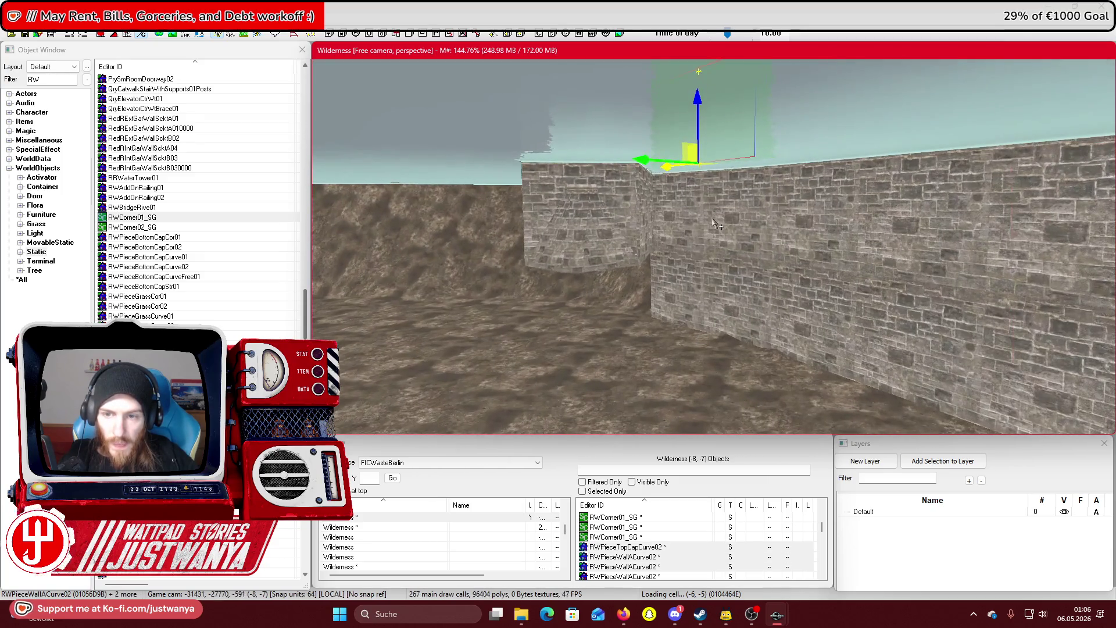
{"action": "left_click", "coordinate": [718, 261], "text": "ctrl"}
{"action": "left_click", "coordinate": [719, 300], "text": "ctrl"}
{"action": "left_click", "coordinate": [789, 323]}
{"action": "left_click", "coordinate": [821, 227], "text": "ctrl"}
{"action": "scroll", "coordinate": [826, 273], "scroll_direction": "down", "scroll_amount": 3}
Add the upper and right-side wall pieces to the selection, correcting one pick
{"action": "left_click", "coordinate": [843, 180], "text": "ctrl"}
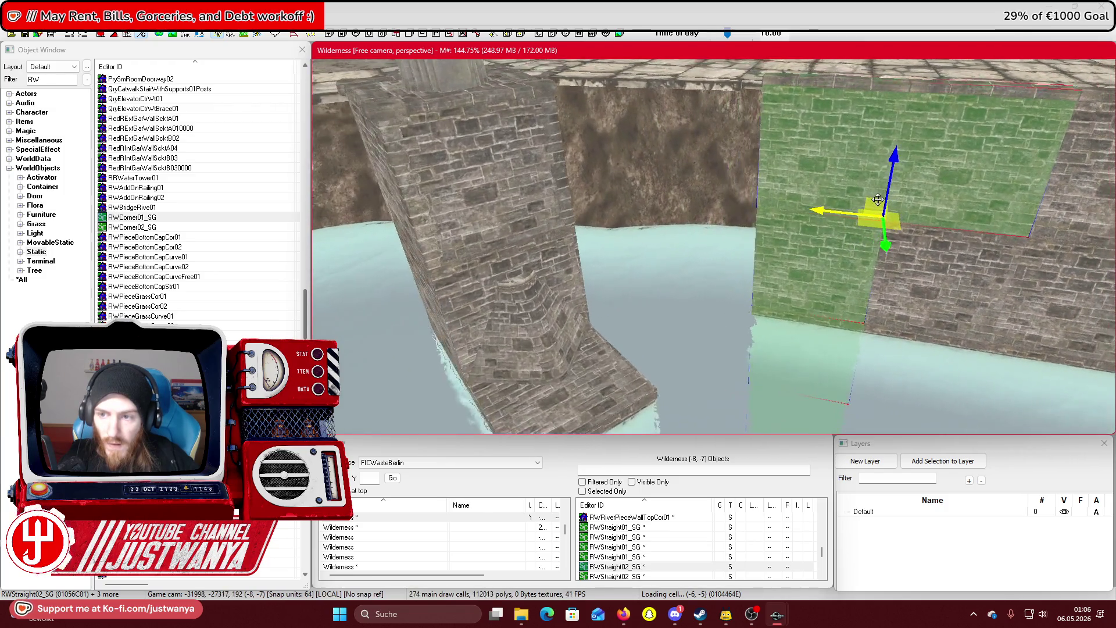
{"action": "scroll", "coordinate": [878, 199], "scroll_direction": "down", "scroll_amount": 3}
{"action": "left_click", "coordinate": [859, 212], "text": "ctrl"}
{"action": "scroll", "coordinate": [846, 174], "scroll_direction": "up", "scroll_amount": 3}
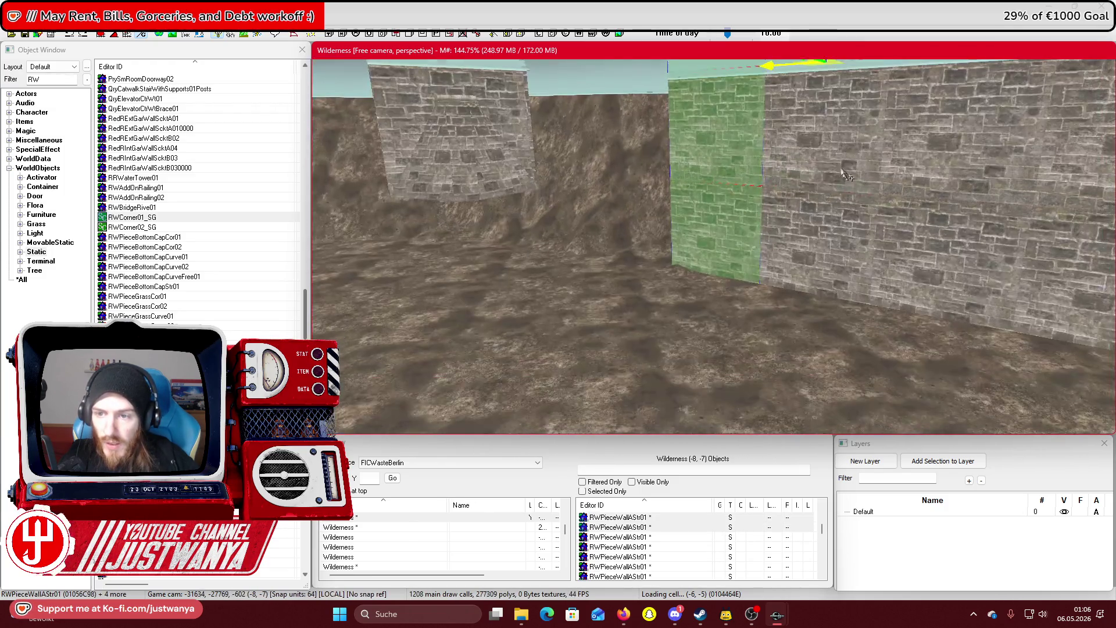
{"action": "left_click", "coordinate": [845, 175], "text": "ctrl"}
{"action": "left_click", "coordinate": [835, 287], "text": "ctrl"}
{"action": "scroll", "coordinate": [772, 307], "scroll_direction": "up", "scroll_amount": 5}
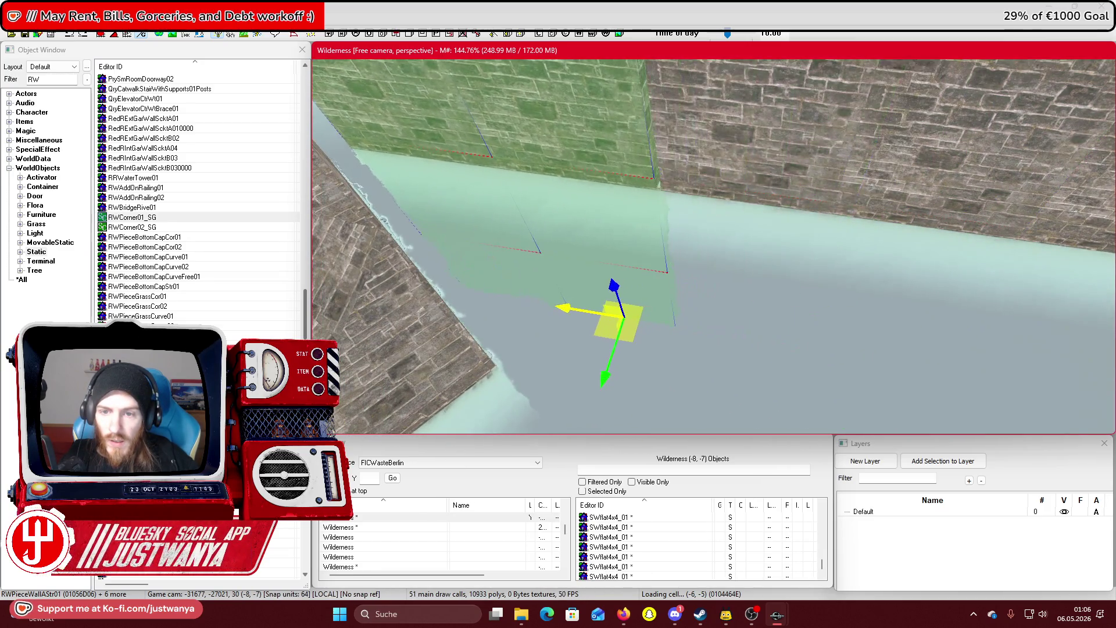
{"action": "left_click", "coordinate": [597, 129], "text": "ctrl"}
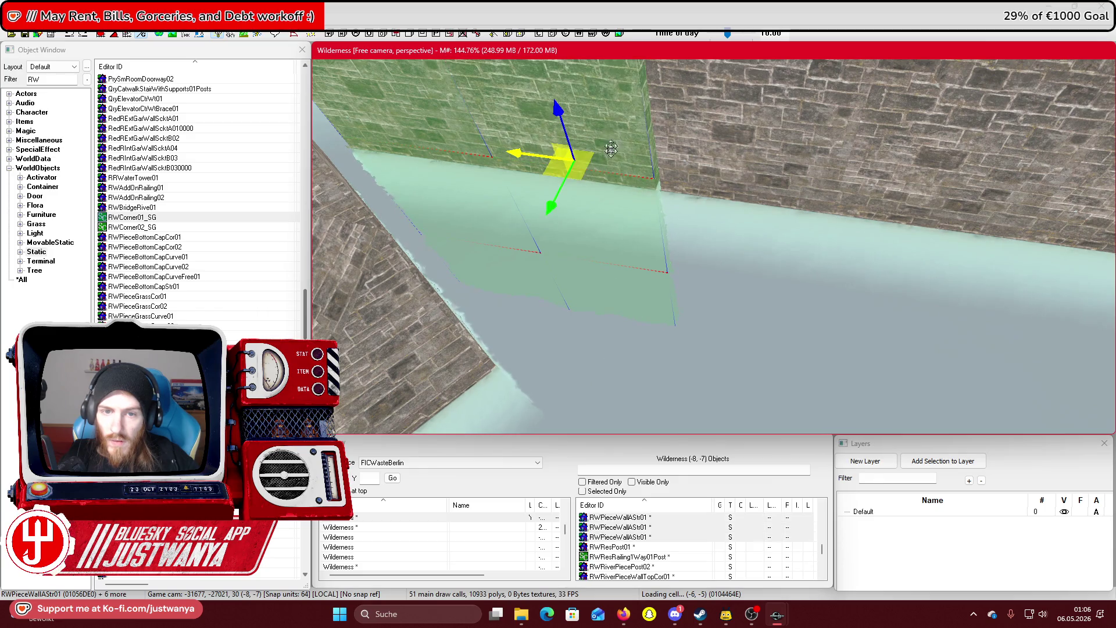
{"action": "scroll", "coordinate": [617, 137], "scroll_direction": "up", "scroll_amount": 3}
{"action": "left_click", "coordinate": [622, 208], "text": "ctrl"}
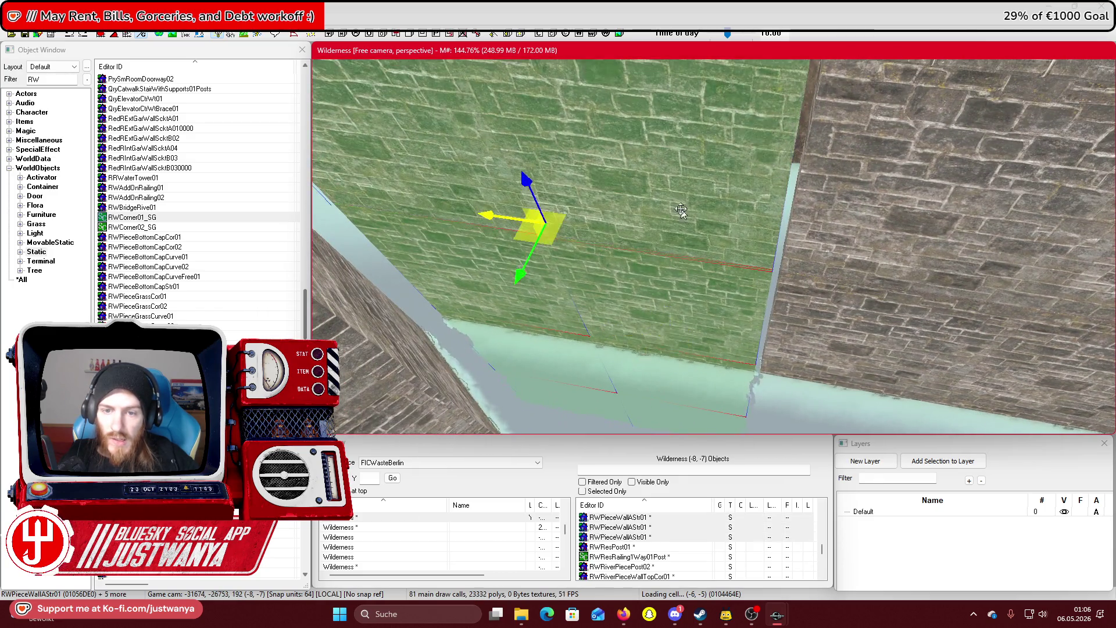
{"action": "scroll", "coordinate": [582, 245], "scroll_direction": "down", "scroll_amount": 5}
Toggle the gizmo to rotate (E) and back to translate (1), checking the wall from above and side
{"action": "key", "text": "e"}
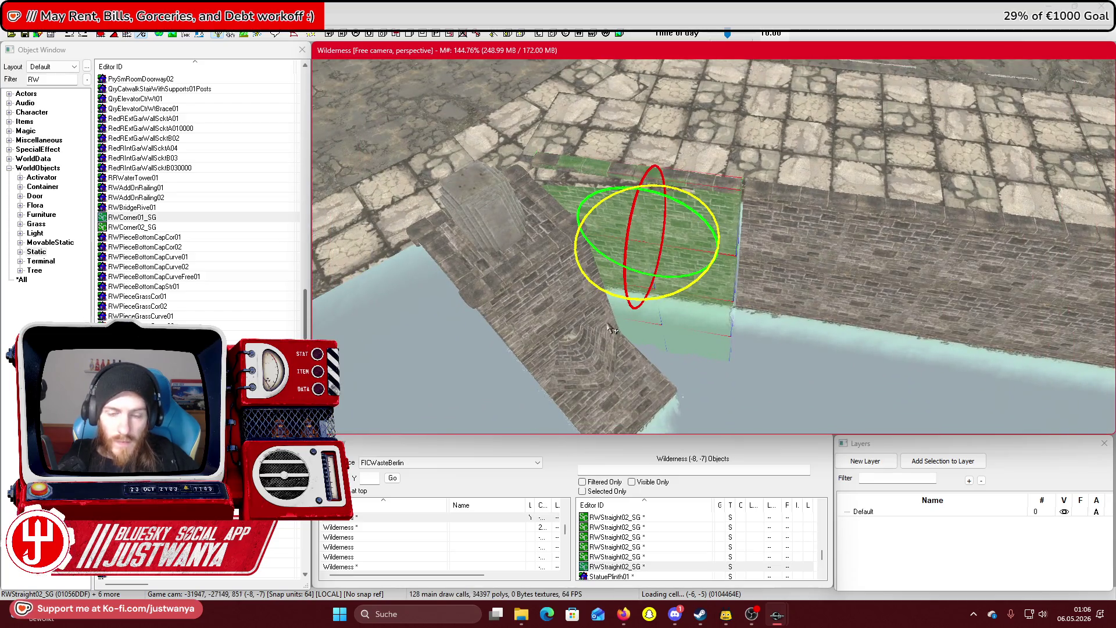
{"action": "left_click_drag", "start_coordinate": [613, 330], "coordinate": [611, 349]}
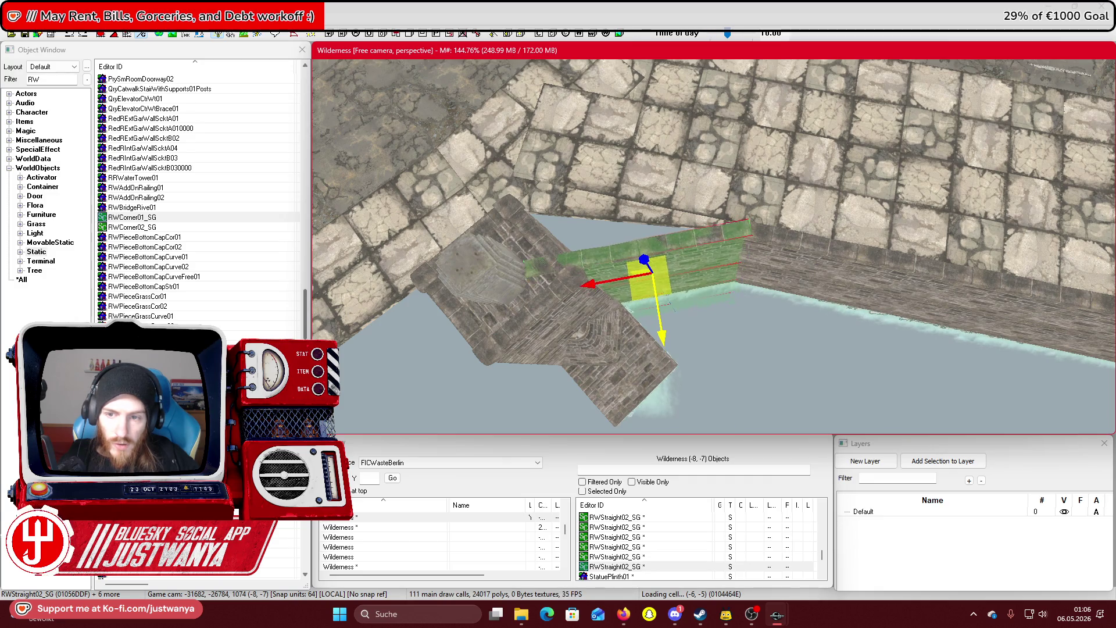
{"action": "left_click_drag", "start_coordinate": [631, 325], "coordinate": [632, 284]}
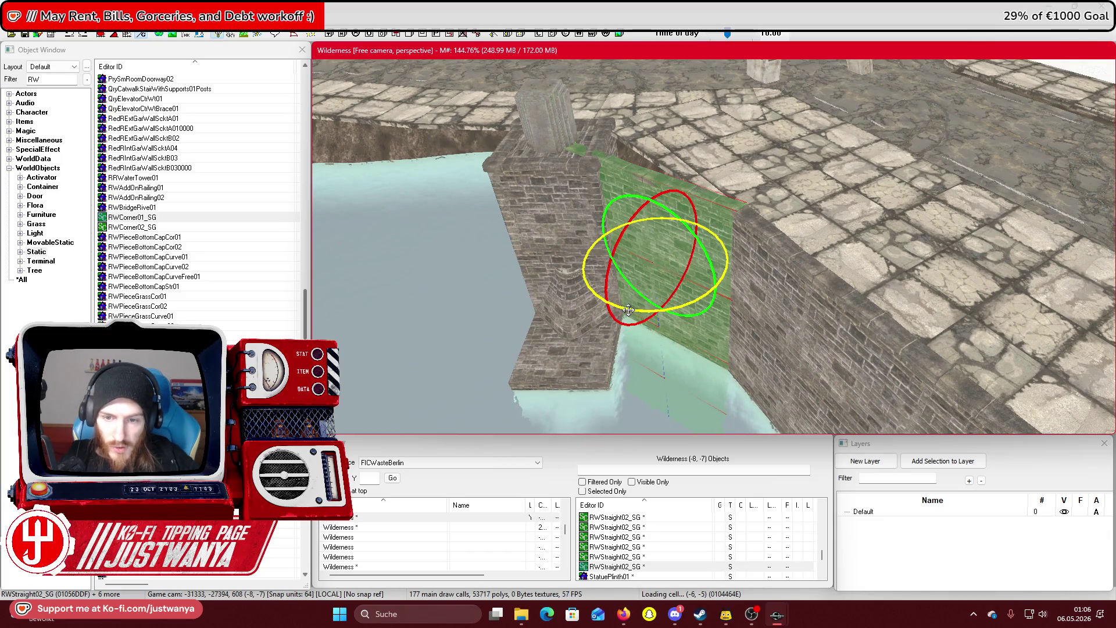
{"action": "key", "text": "1"}
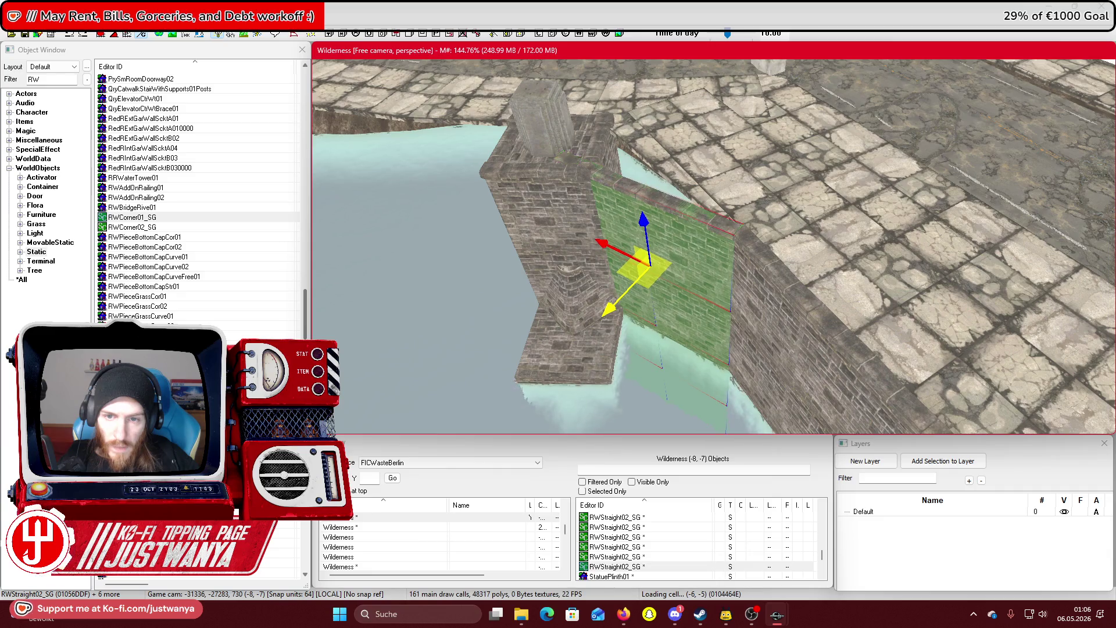
{"action": "mouse_move", "coordinate": [627, 290]}
{"action": "left_mouse_down"}
{"action": "mouse_move", "coordinate": [626, 264]}
{"action": "mouse_move", "coordinate": [652, 318]}
{"action": "left_mouse_up"}
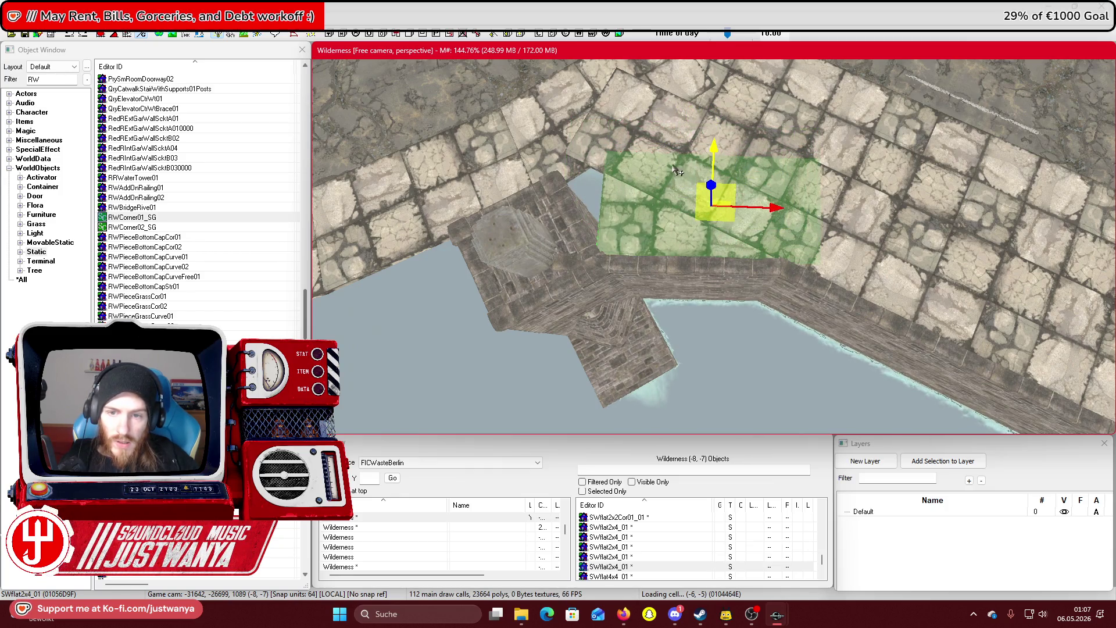
Orbit around the paving tile to see the pillars, railing and brick wall
{"action": "key", "text": "shift"}
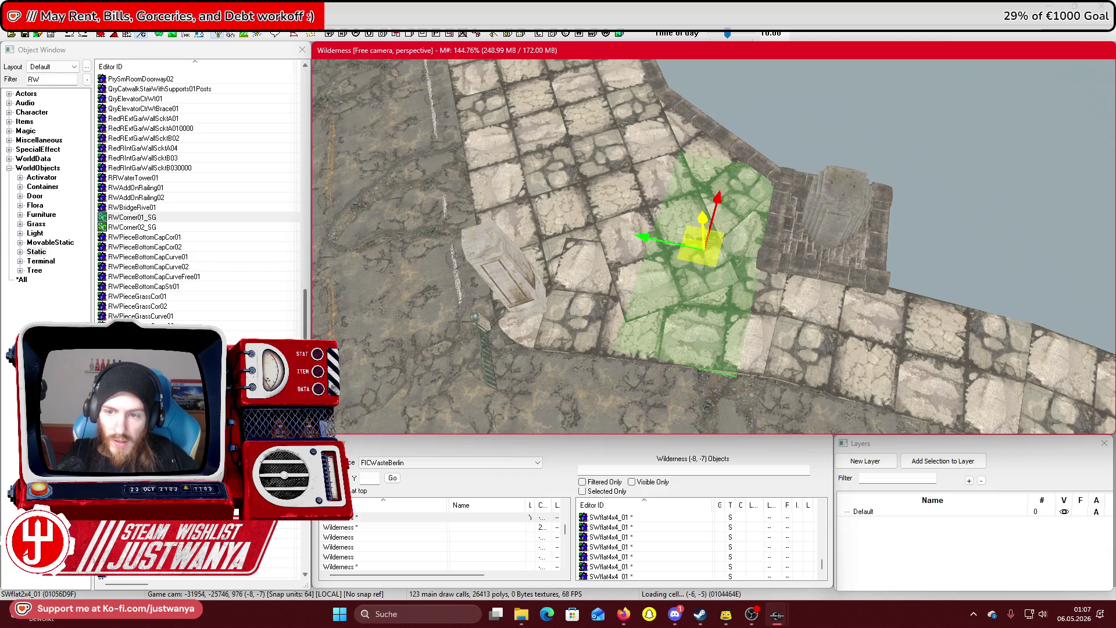
{"action": "key", "text": "shift"}
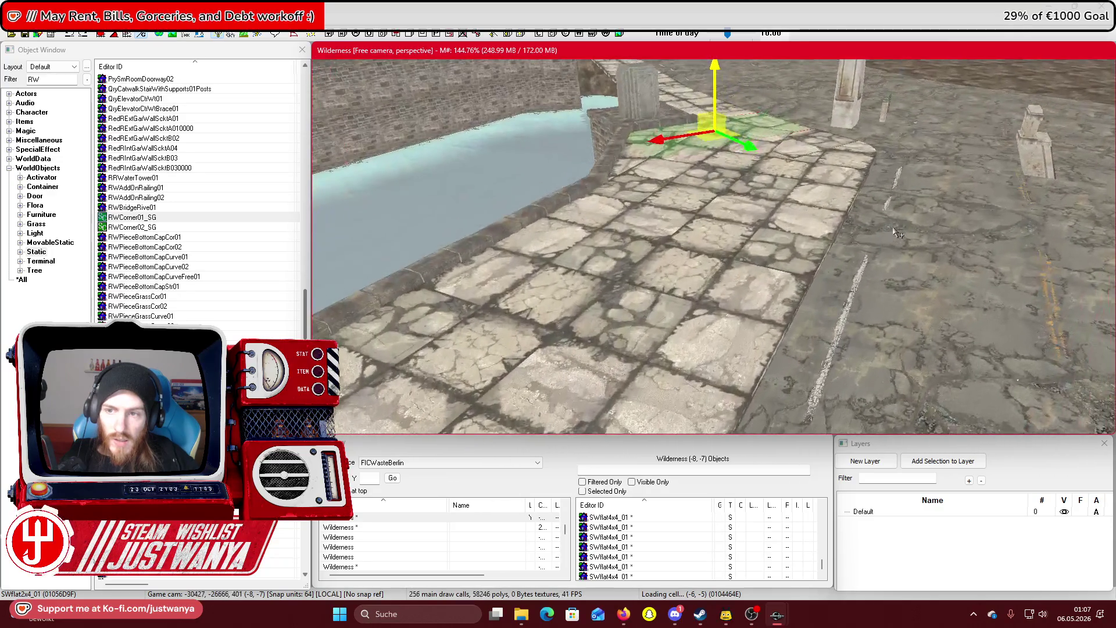
{"action": "key", "text": "shift"}
{"action": "key", "text": "shift"}
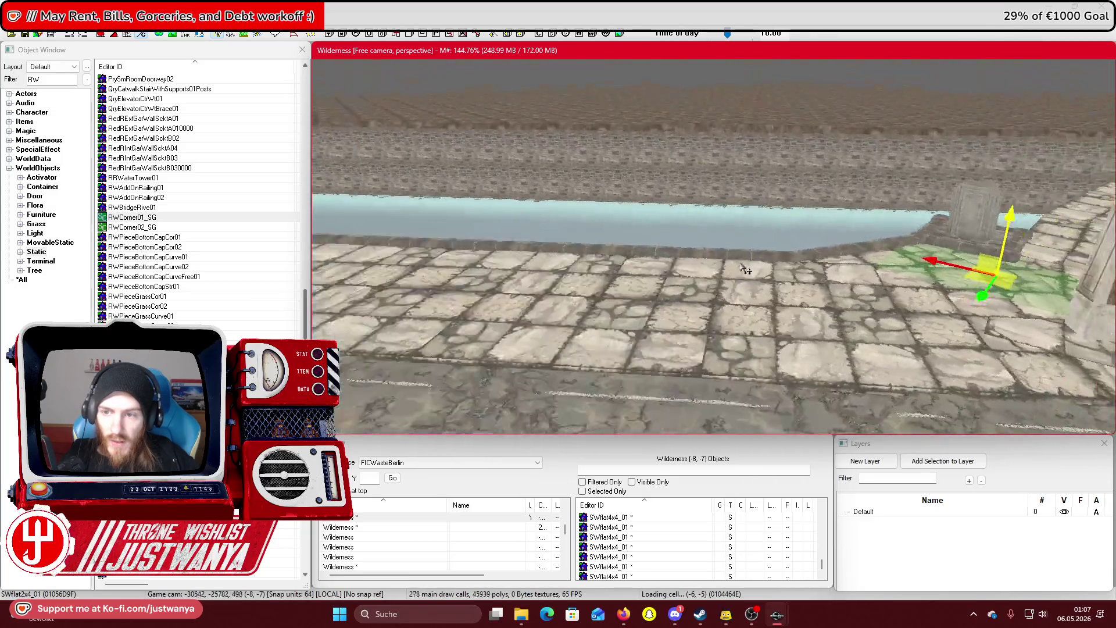
{"action": "key", "text": "shift"}
Bring up Street View, step to Schinkelplatz and turn to face the bridge
{"action": "mouse_move", "coordinate": [623, 614]}
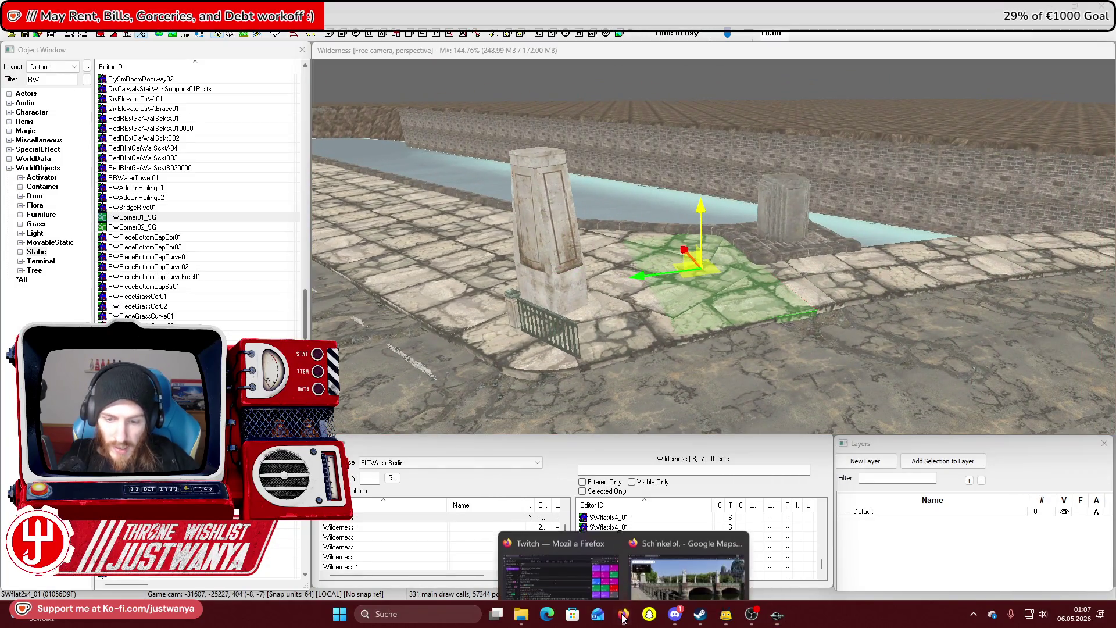
{"action": "left_click", "coordinate": [686, 558]}
{"action": "left_click", "coordinate": [791, 357]}
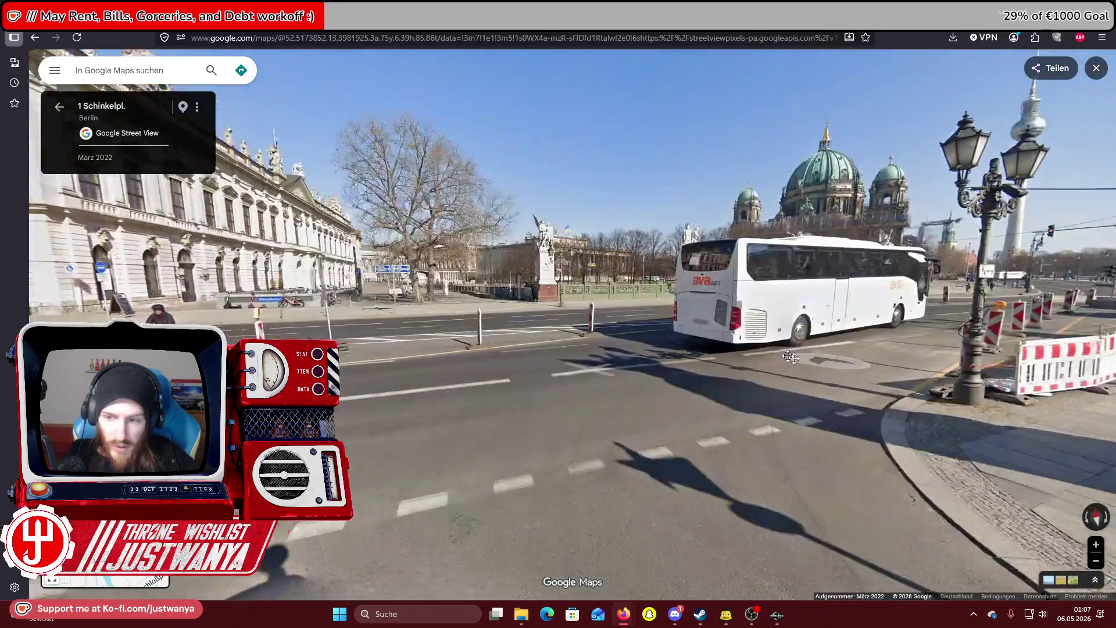
{"action": "left_click", "coordinate": [790, 357]}
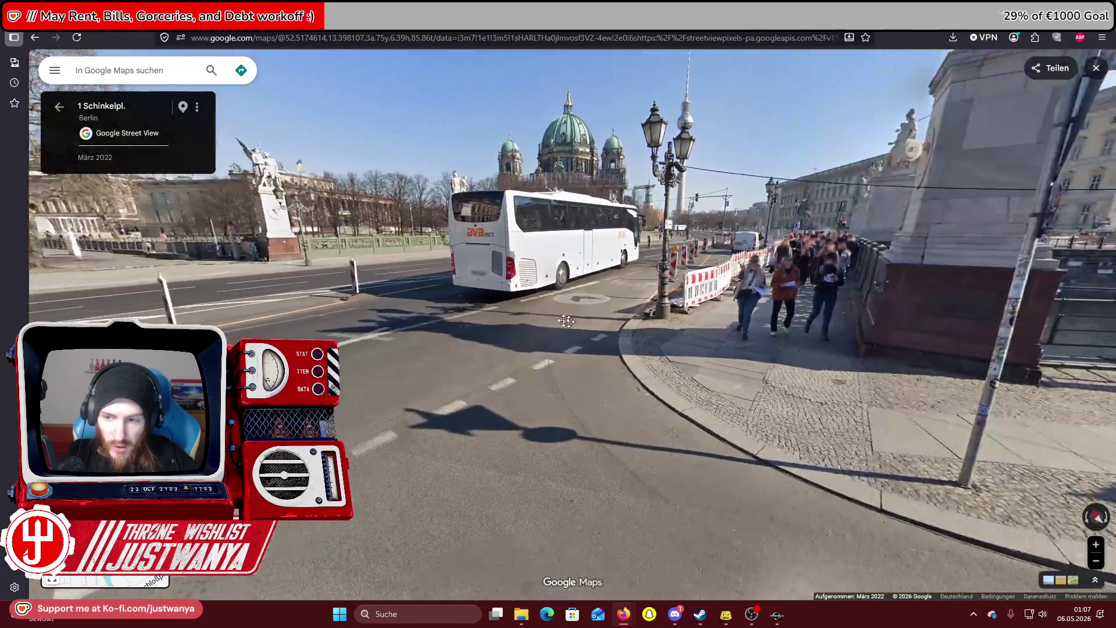
{"action": "left_click_drag", "start_coordinate": [791, 357], "coordinate": [394, 312]}
{"action": "left_click", "coordinate": [842, 341]}
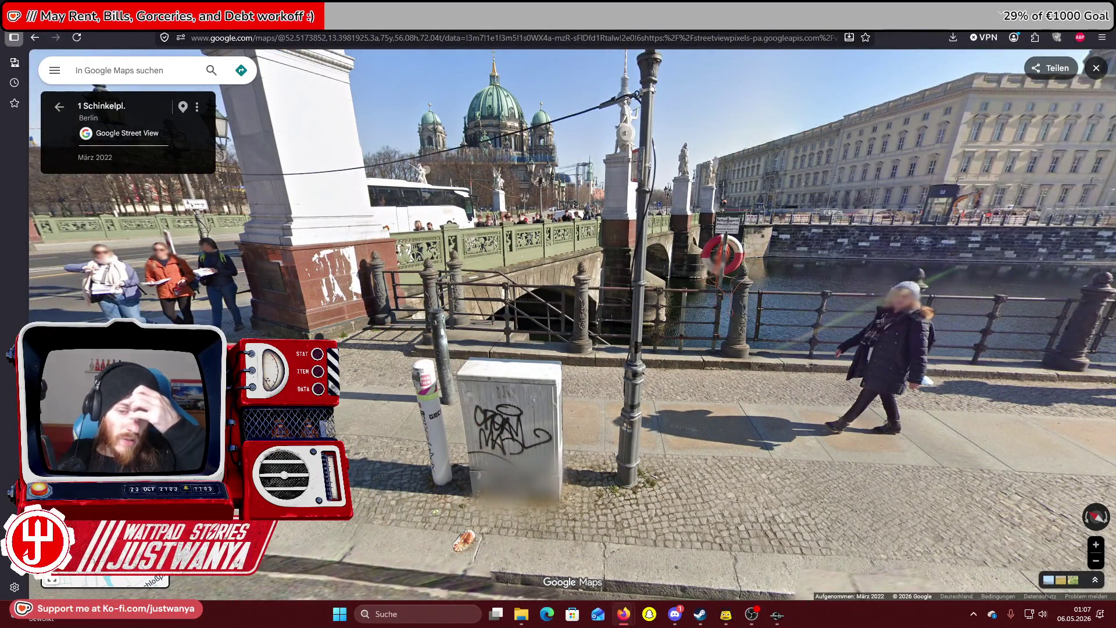
Advance along the B2 road onto the bridge by the statue, then return to Creation Kit
{"action": "left_click", "coordinate": [813, 304]}
{"action": "left_click", "coordinate": [813, 304]}
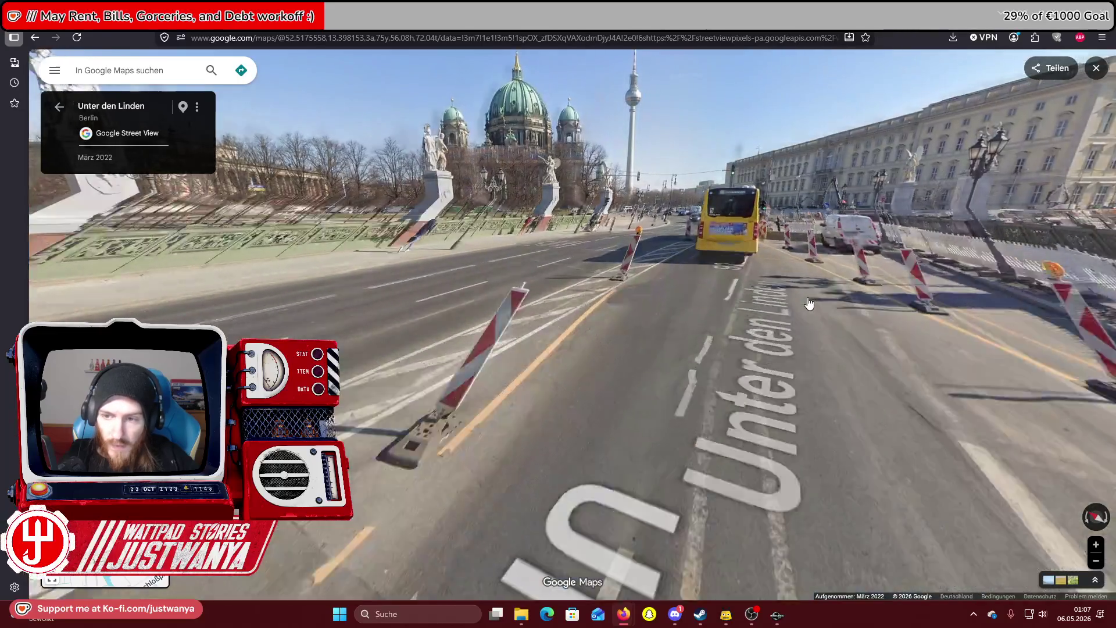
{"action": "left_click", "coordinate": [805, 294]}
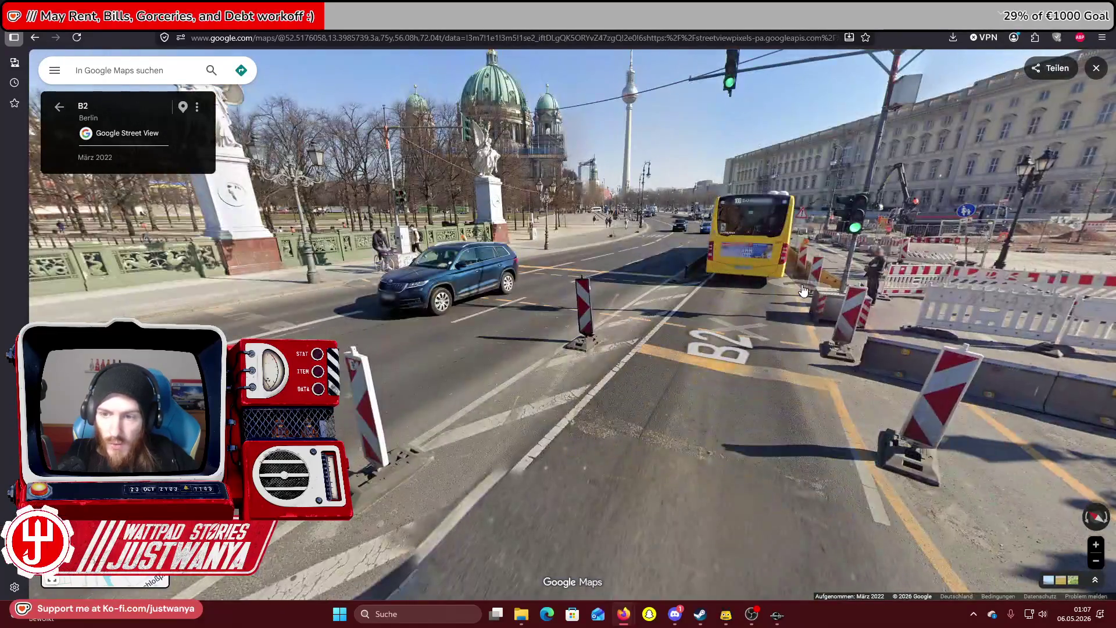
{"action": "left_click", "coordinate": [802, 291]}
{"action": "mouse_move", "coordinate": [803, 291]}
{"action": "left_mouse_down"}
{"action": "mouse_move", "coordinate": [701, 336]}
{"action": "mouse_move", "coordinate": [575, 323]}
{"action": "left_mouse_up"}
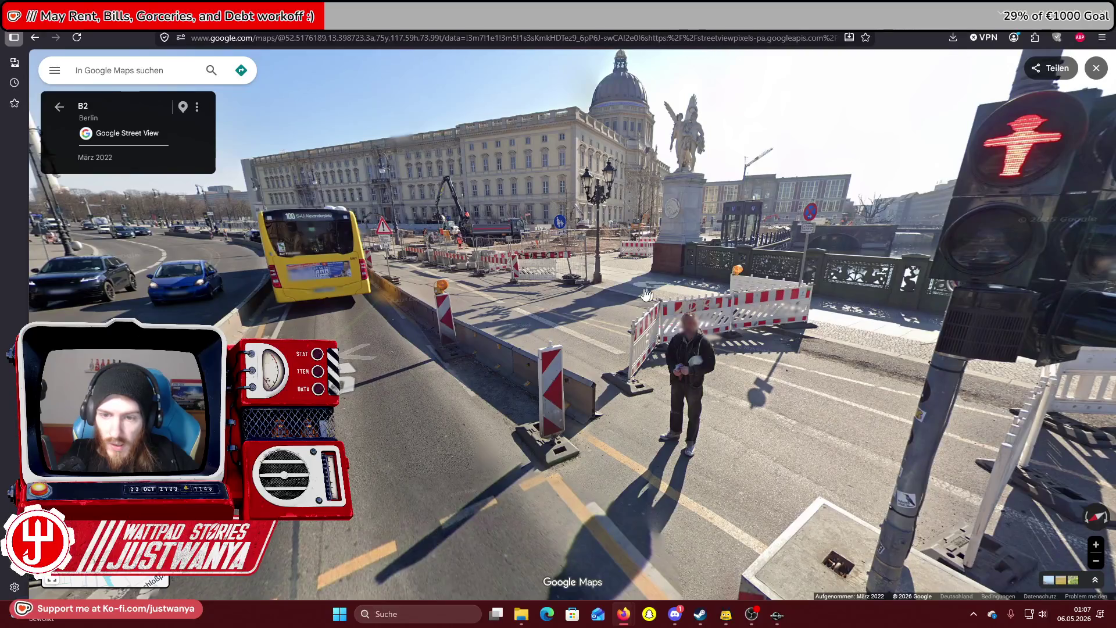
{"action": "left_click", "coordinate": [646, 295]}
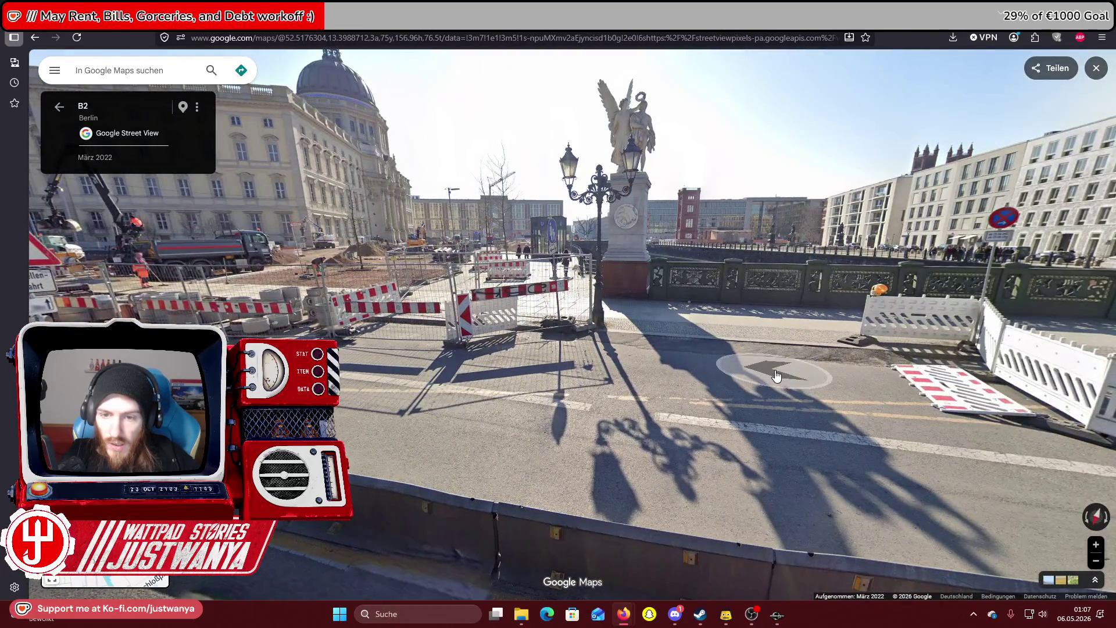
{"action": "left_click", "coordinate": [777, 375]}
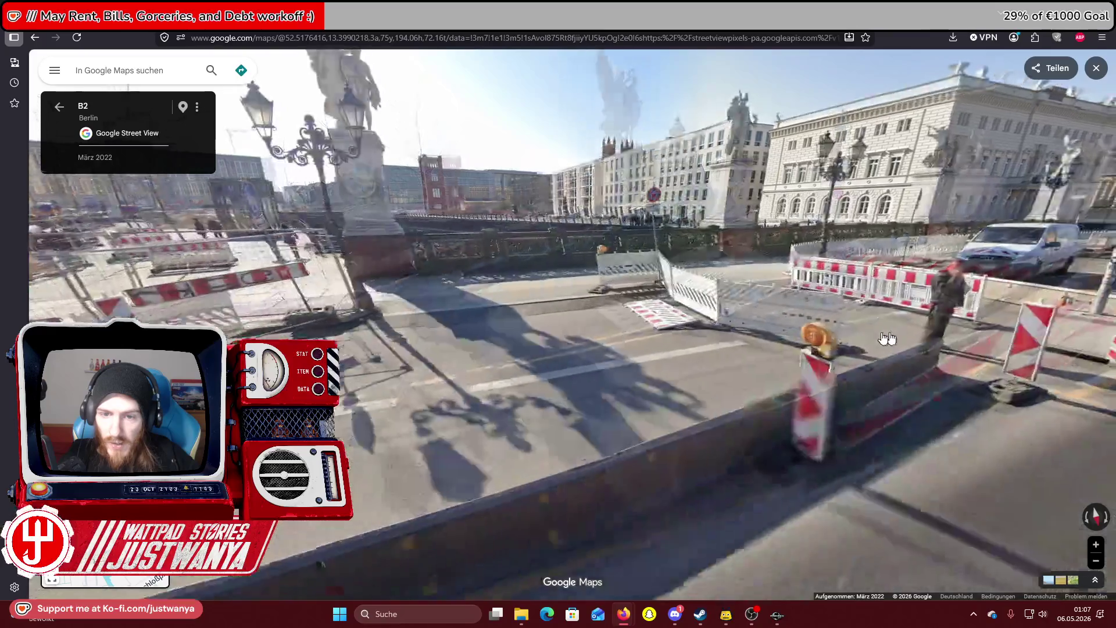
{"action": "key", "text": "alt+Tab"}
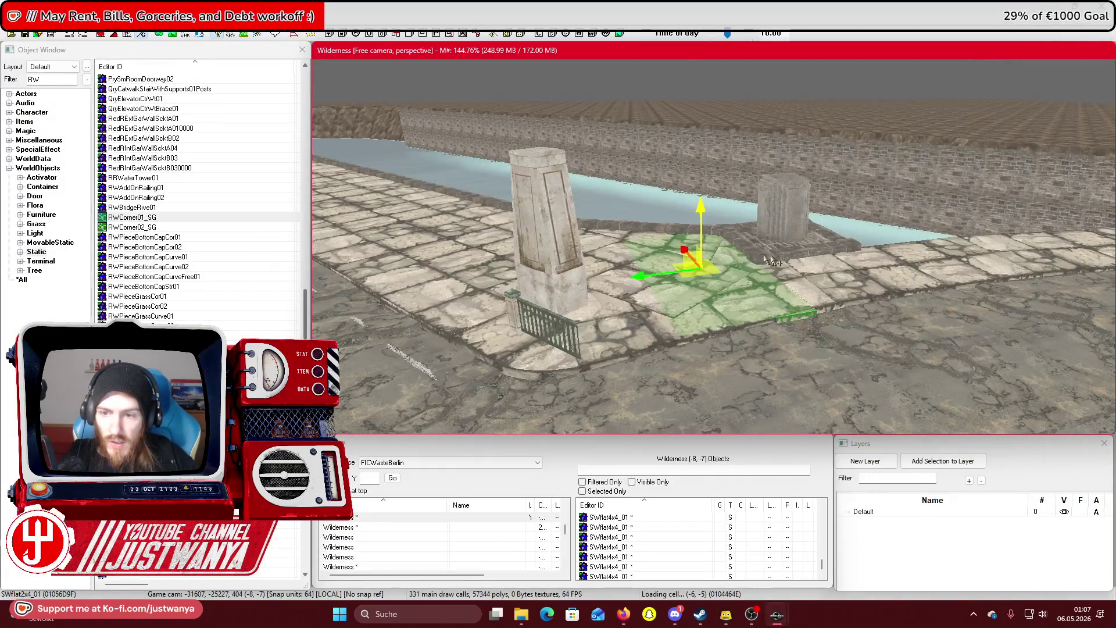
Multi-select the canal-corner wall, corner and upper wall pieces
{"action": "key", "text": "shift"}
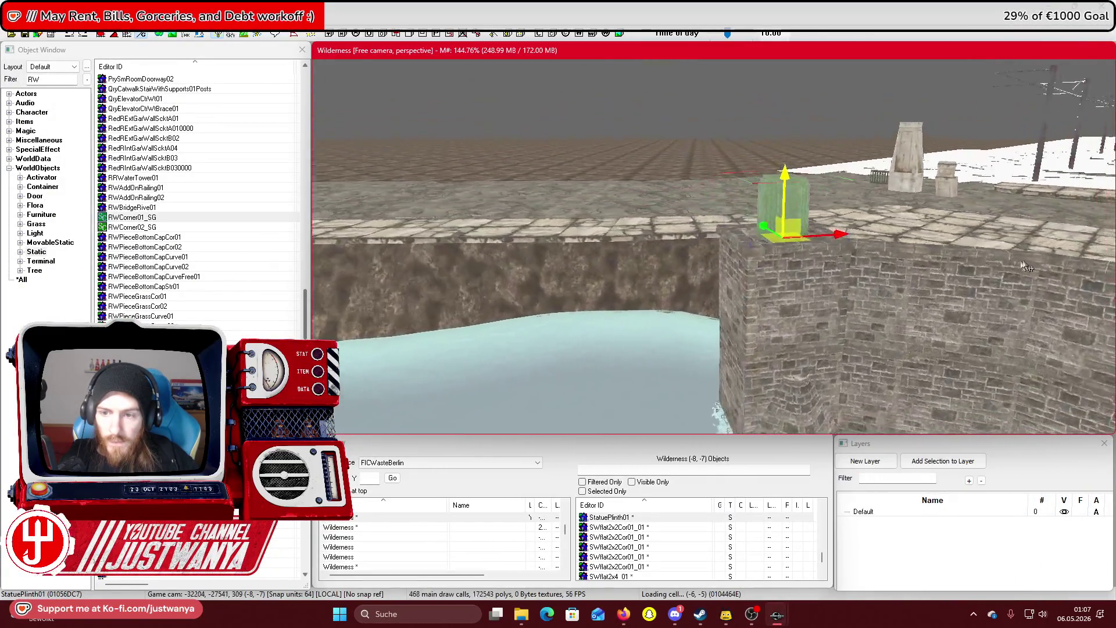
{"action": "key", "text": "shift"}
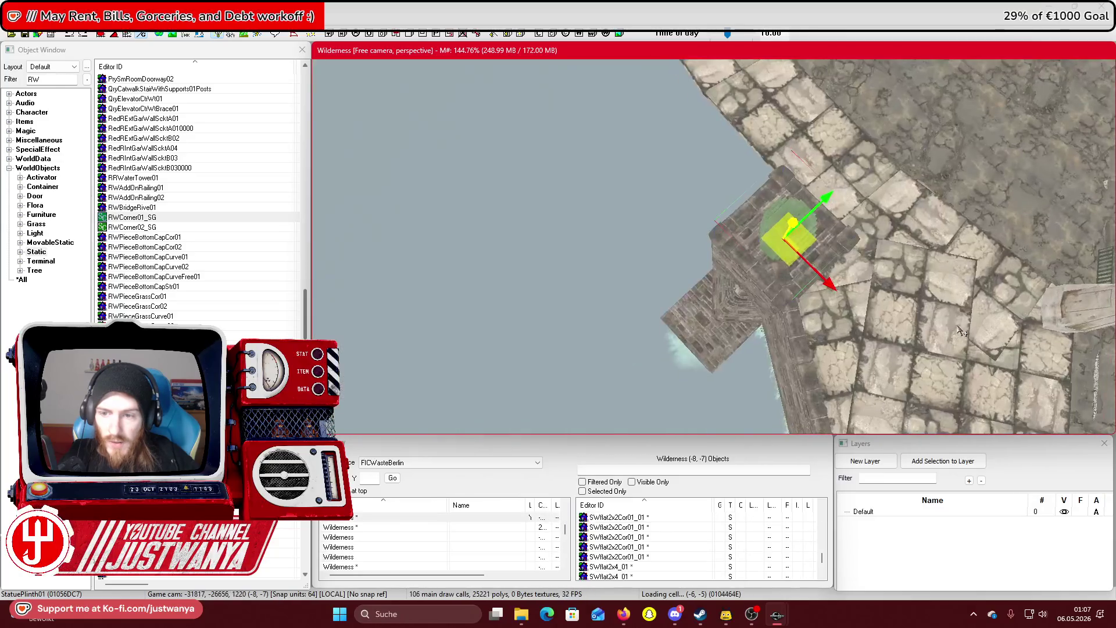
{"action": "key", "text": "shift"}
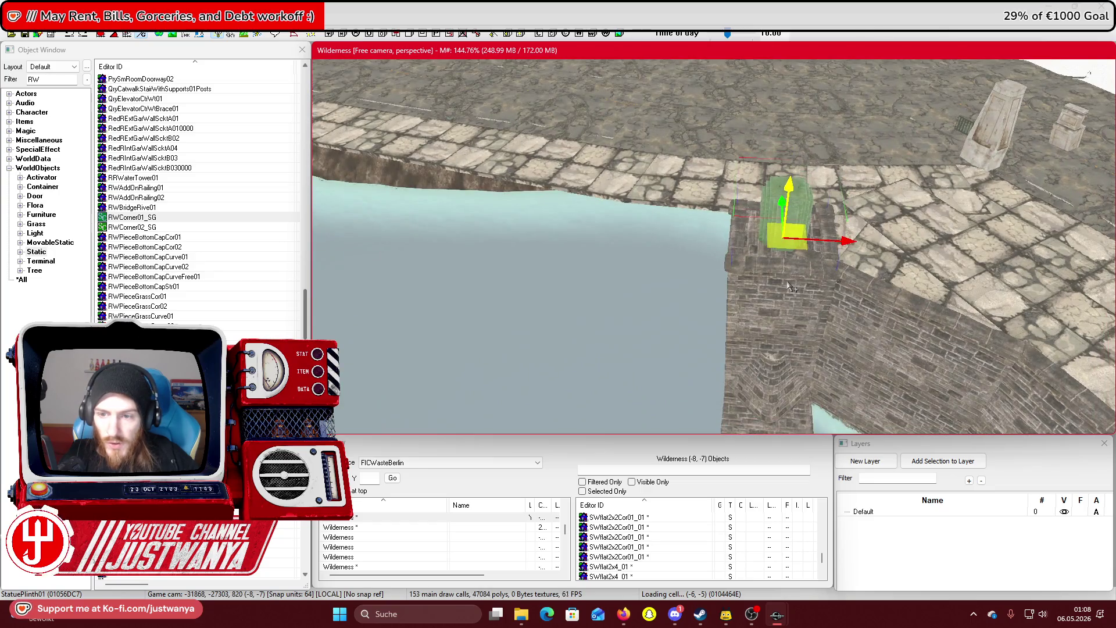
{"action": "left_click", "coordinate": [742, 272]}
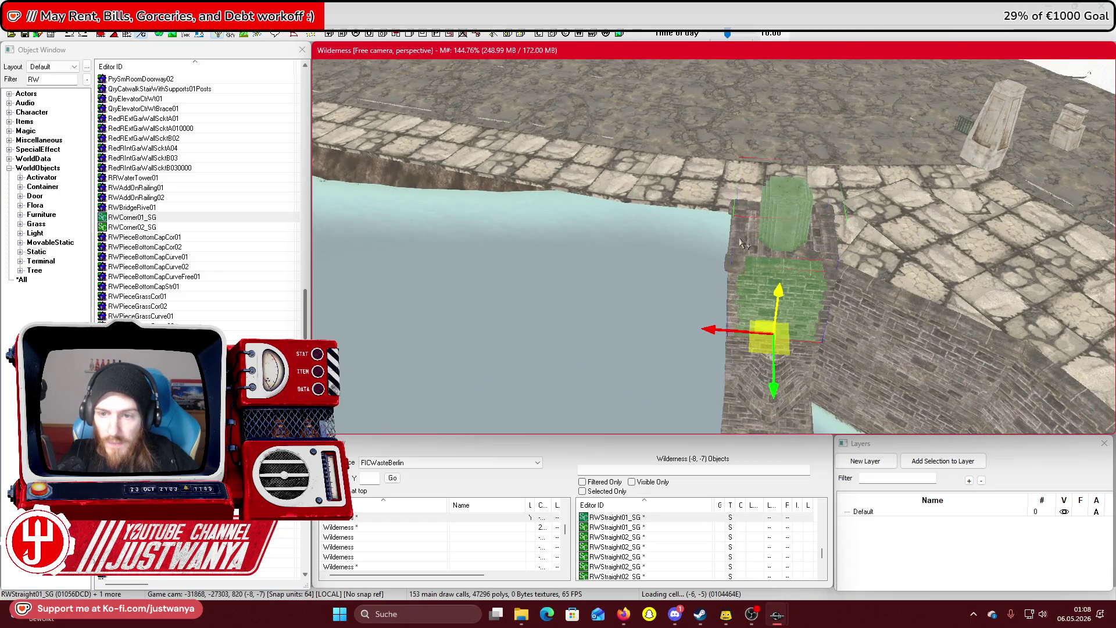
{"action": "left_click", "coordinate": [834, 246], "text": "ctrl"}
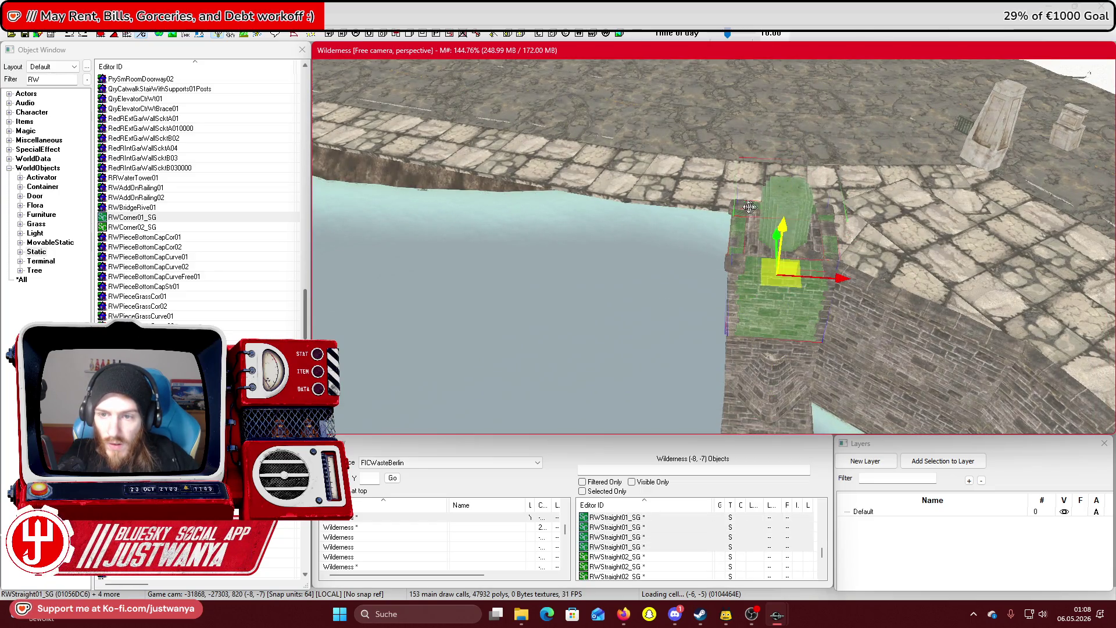
{"action": "left_click", "coordinate": [834, 220], "text": "ctrl"}
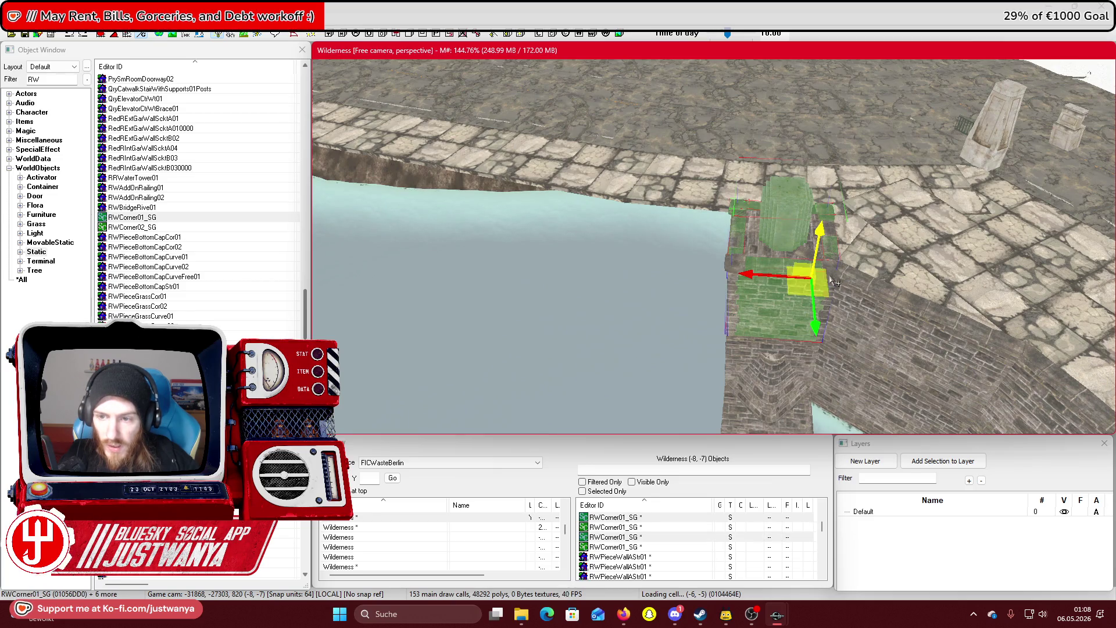
{"action": "left_click", "coordinate": [759, 251], "text": "ctrl"}
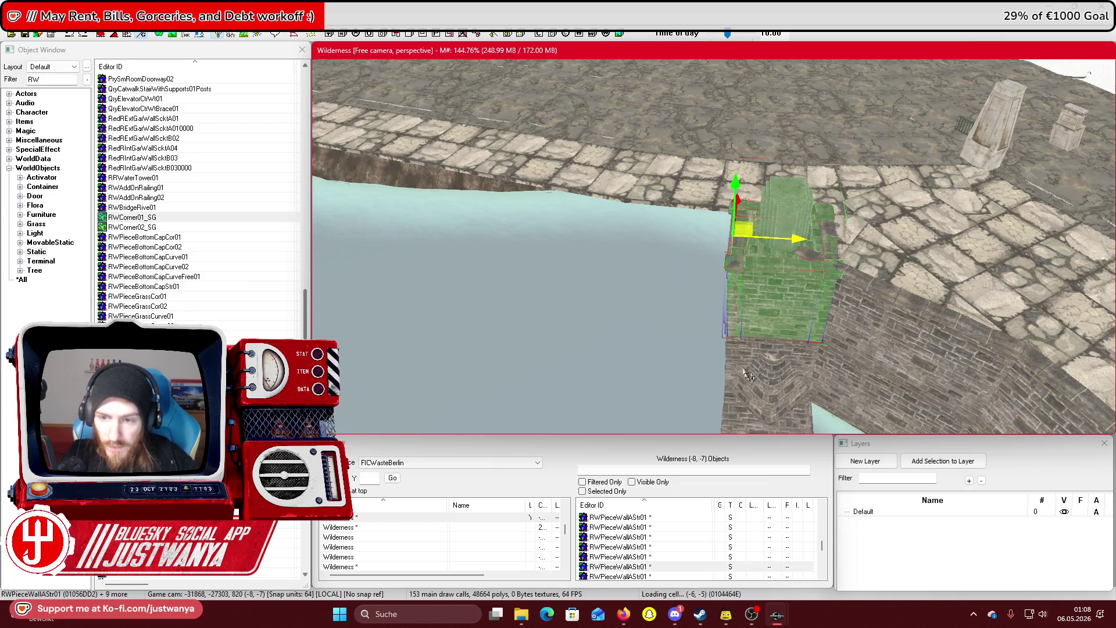
{"action": "left_click_drag", "start_coordinate": [740, 353], "coordinate": [809, 284]}
{"action": "mouse_move", "coordinate": [725, 260]}
{"action": "left_mouse_down"}
{"action": "mouse_move", "coordinate": [695, 223]}
{"action": "mouse_move", "coordinate": [732, 229]}
{"action": "mouse_move", "coordinate": [601, 322]}
{"action": "mouse_move", "coordinate": [733, 299]}
{"action": "left_mouse_up"}
{"action": "left_click", "coordinate": [695, 223], "text": "ctrl"}
{"action": "left_click", "coordinate": [611, 322], "text": "ctrl"}
{"action": "left_click", "coordinate": [643, 304], "text": "ctrl"}
Add the pillar pieces and floor slab, then move the group closer and upward
{"action": "mouse_move", "coordinate": [846, 270]}
{"action": "left_mouse_down"}
{"action": "mouse_move", "coordinate": [693, 274]}
{"action": "mouse_move", "coordinate": [723, 242]}
{"action": "left_mouse_up"}
{"action": "left_click", "coordinate": [723, 241], "text": "ctrl"}
{"action": "left_click", "coordinate": [782, 272], "text": "ctrl"}
{"action": "mouse_move", "coordinate": [782, 272]}
{"action": "left_mouse_down"}
{"action": "mouse_move", "coordinate": [711, 281]}
{"action": "mouse_move", "coordinate": [782, 300]}
{"action": "mouse_move", "coordinate": [860, 285]}
{"action": "mouse_move", "coordinate": [889, 259]}
{"action": "mouse_move", "coordinate": [853, 244]}
{"action": "left_mouse_up"}
{"action": "left_click", "coordinate": [887, 301], "text": "ctrl"}
{"action": "left_click", "coordinate": [849, 232], "text": "ctrl"}
{"action": "left_click_drag", "start_coordinate": [807, 165], "coordinate": [784, 283]}
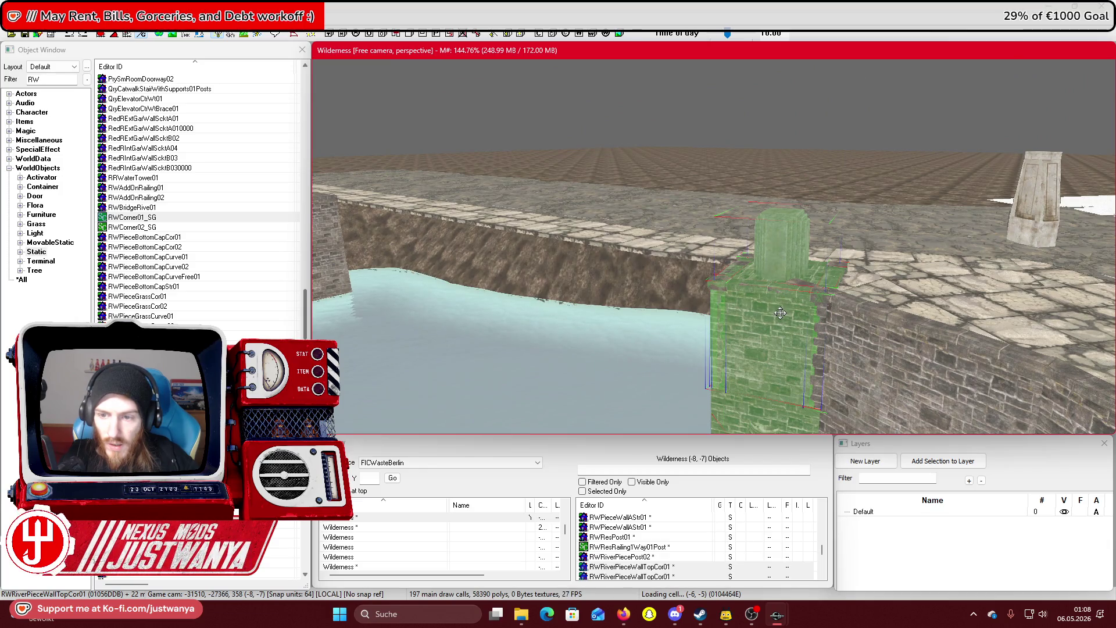
{"action": "mouse_move", "coordinate": [626, 299]}
{"action": "left_mouse_down"}
{"action": "mouse_move", "coordinate": [785, 308]}
{"action": "mouse_move", "coordinate": [809, 275]}
{"action": "left_mouse_up"}
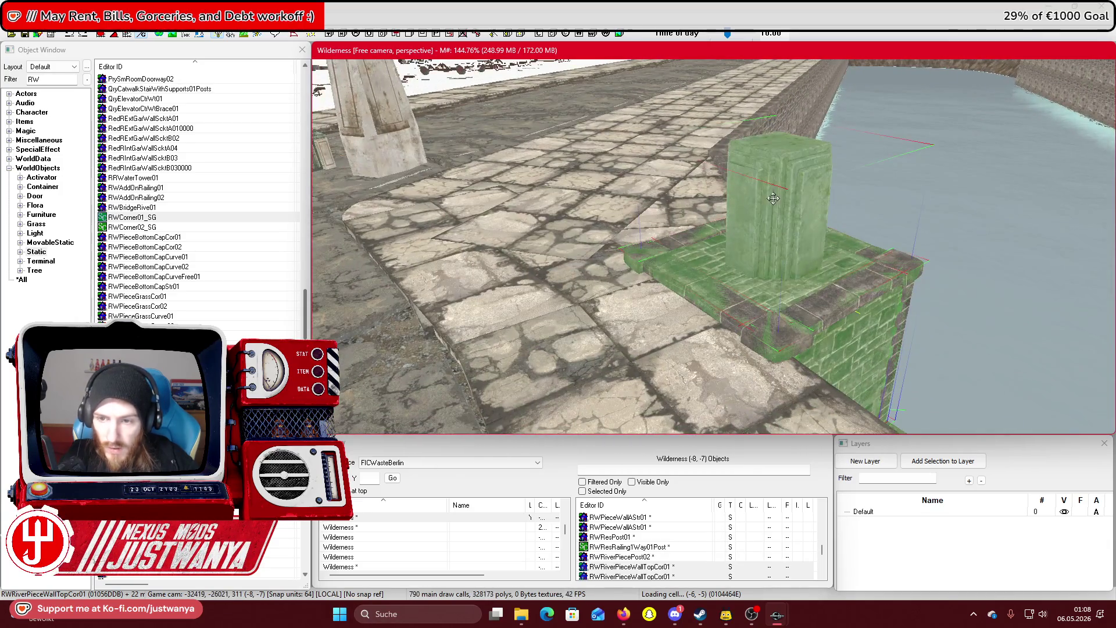
{"action": "mouse_move", "coordinate": [773, 212]}
{"action": "left_mouse_down"}
{"action": "mouse_move", "coordinate": [776, 170]}
{"action": "mouse_move", "coordinate": [839, 144]}
{"action": "mouse_move", "coordinate": [983, 146]}
{"action": "mouse_move", "coordinate": [826, 231]}
{"action": "mouse_move", "coordinate": [825, 302]}
{"action": "mouse_move", "coordinate": [477, 133]}
{"action": "mouse_move", "coordinate": [700, 247]}
{"action": "left_mouse_up"}
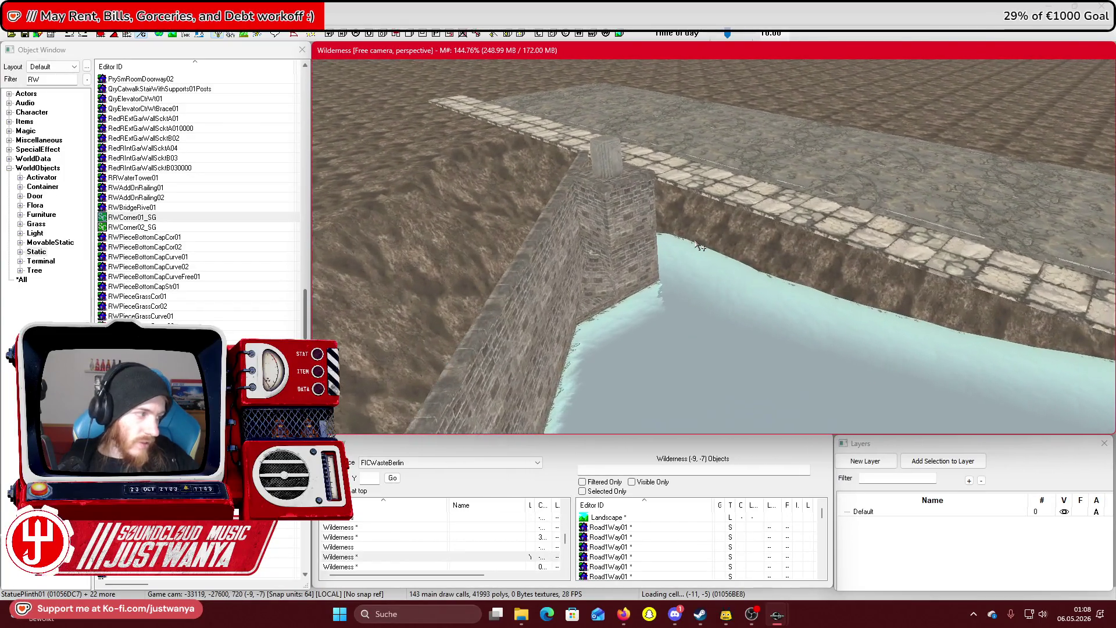
{"action": "scroll", "coordinate": [699, 246], "scroll_direction": "up", "scroll_amount": 5}
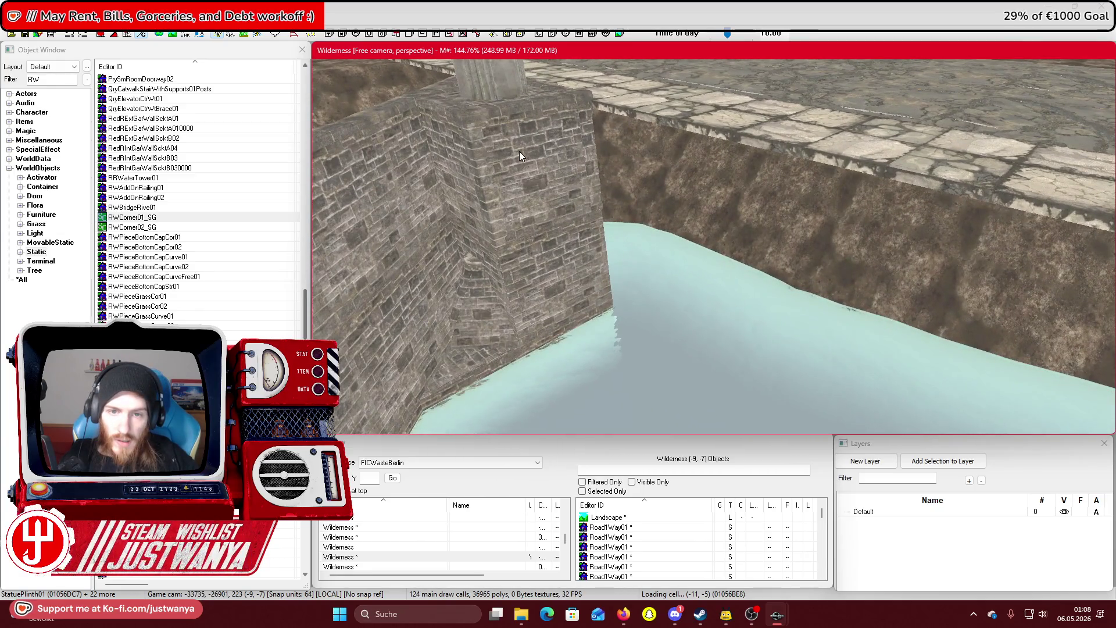
{"action": "key", "text": "f"}
{"action": "left_click", "coordinate": [755, 258], "text": "ctrl"}
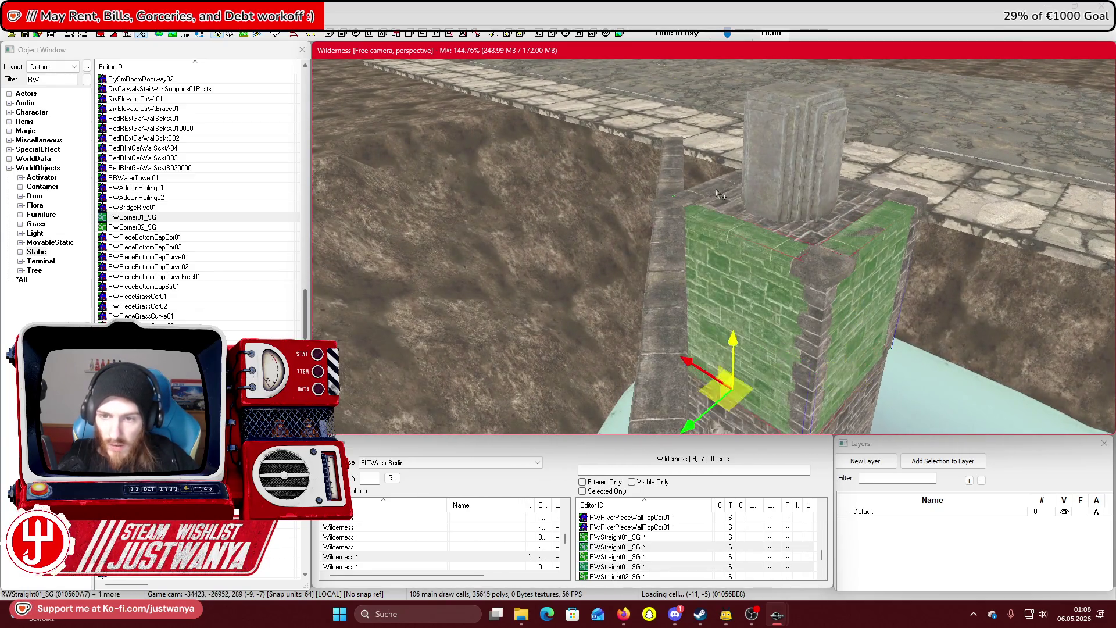
{"action": "left_click", "coordinate": [733, 213]}
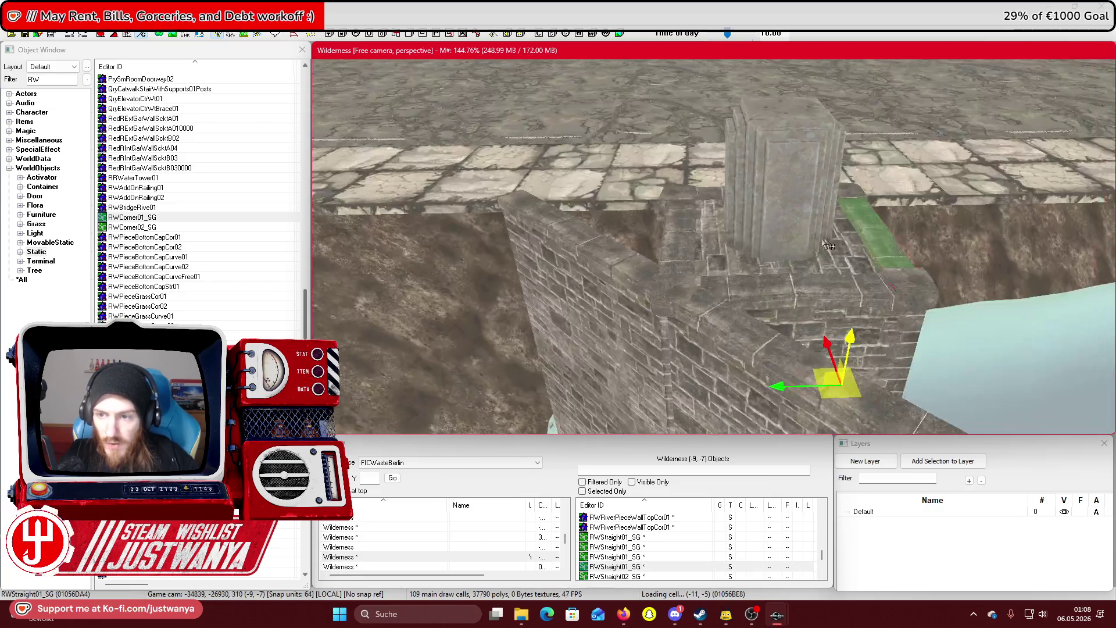
{"action": "key", "text": "shift"}
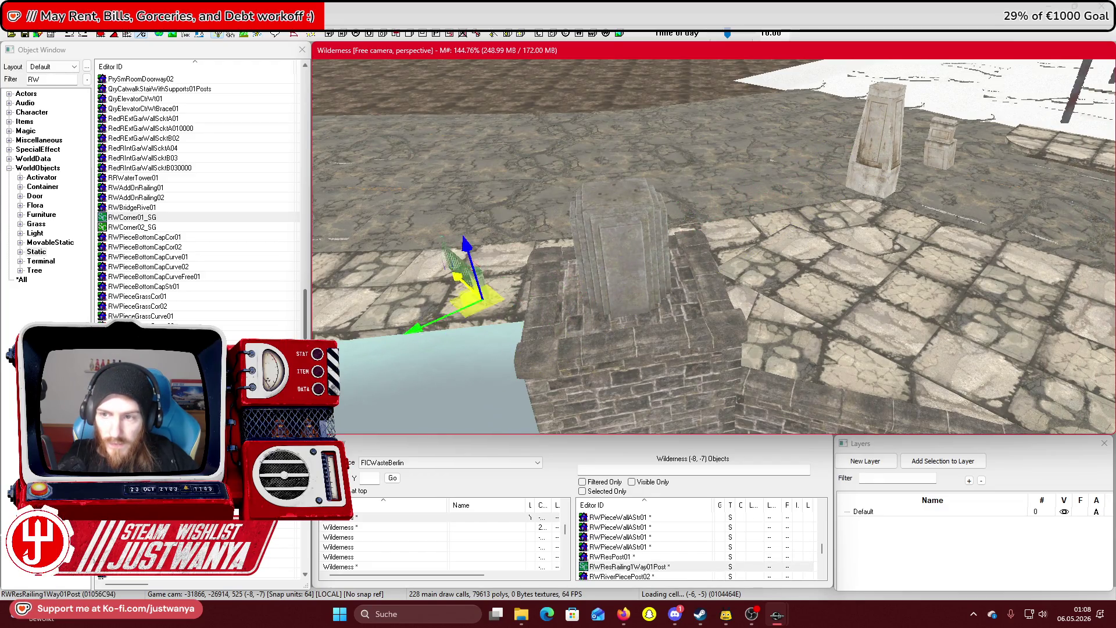
{"action": "left_click", "coordinate": [947, 154]}
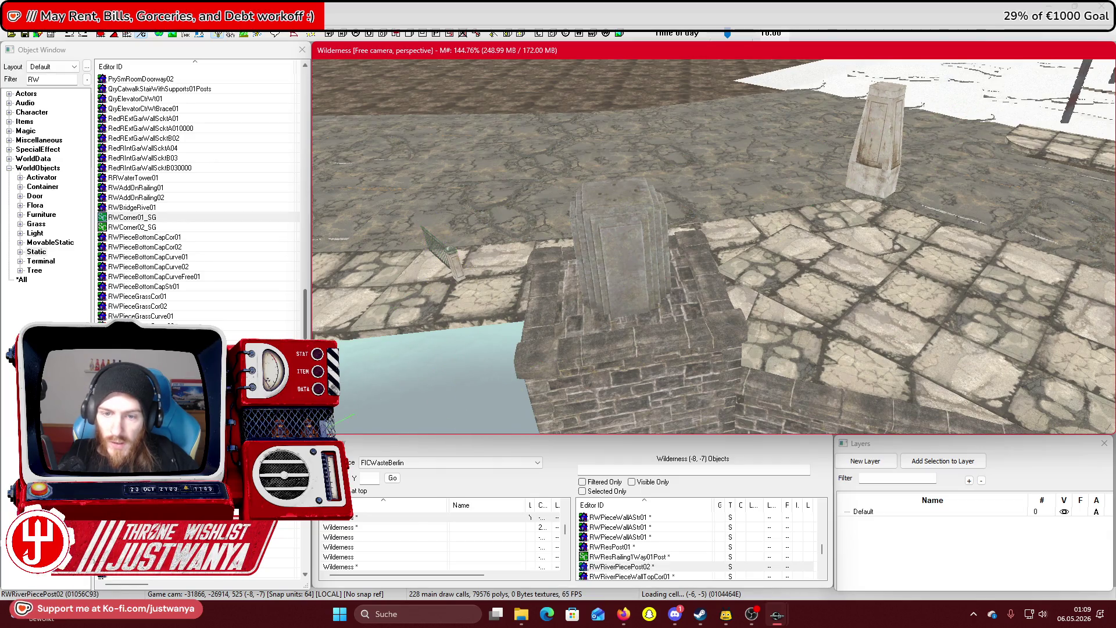
{"action": "left_click", "coordinate": [483, 395]}
{"action": "key", "text": "shift"}
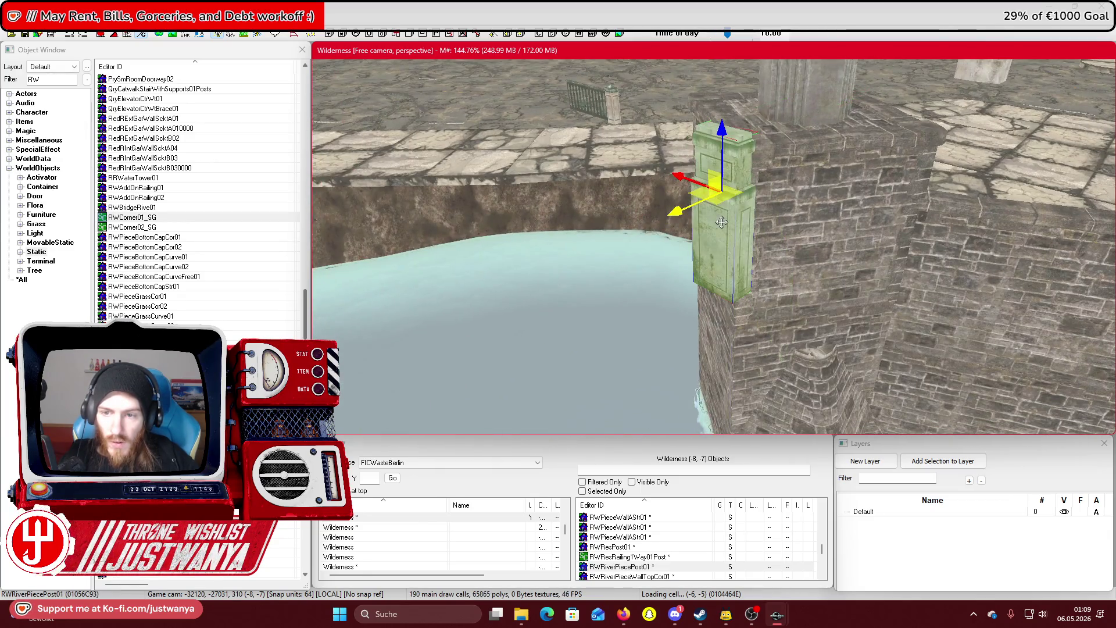
Rotate the stone post slightly and move it up and to the left
{"action": "left_click_drag", "start_coordinate": [719, 232], "coordinate": [738, 231]}
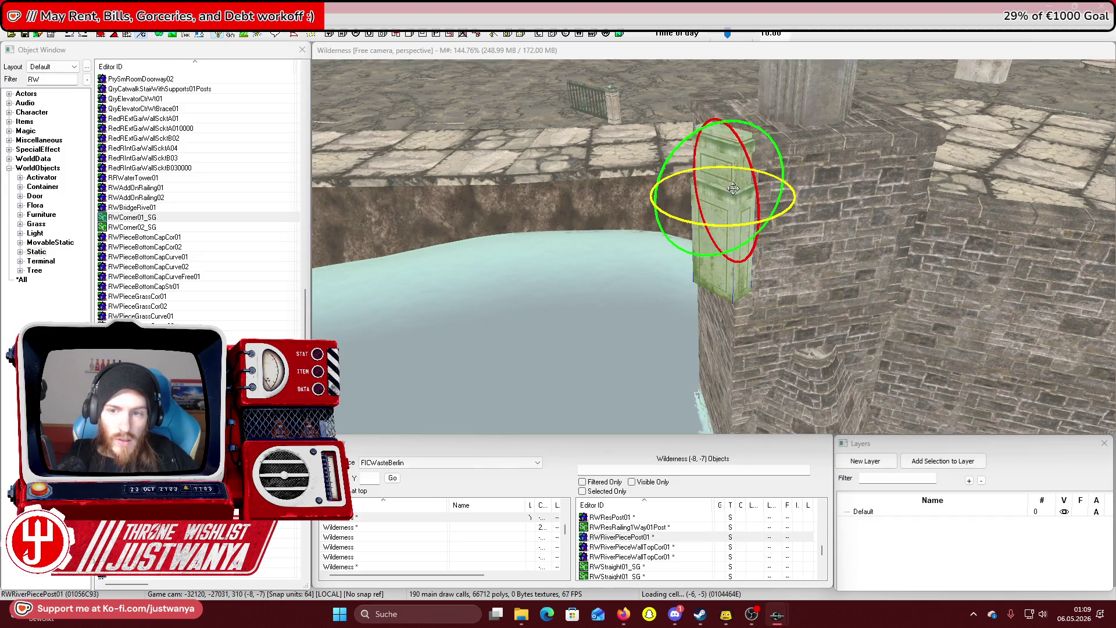
{"action": "key", "text": "e"}
{"action": "mouse_move", "coordinate": [720, 195]}
{"action": "left_mouse_down"}
{"action": "mouse_move", "coordinate": [700, 175]}
{"action": "mouse_move", "coordinate": [483, 105]}
{"action": "left_mouse_up"}
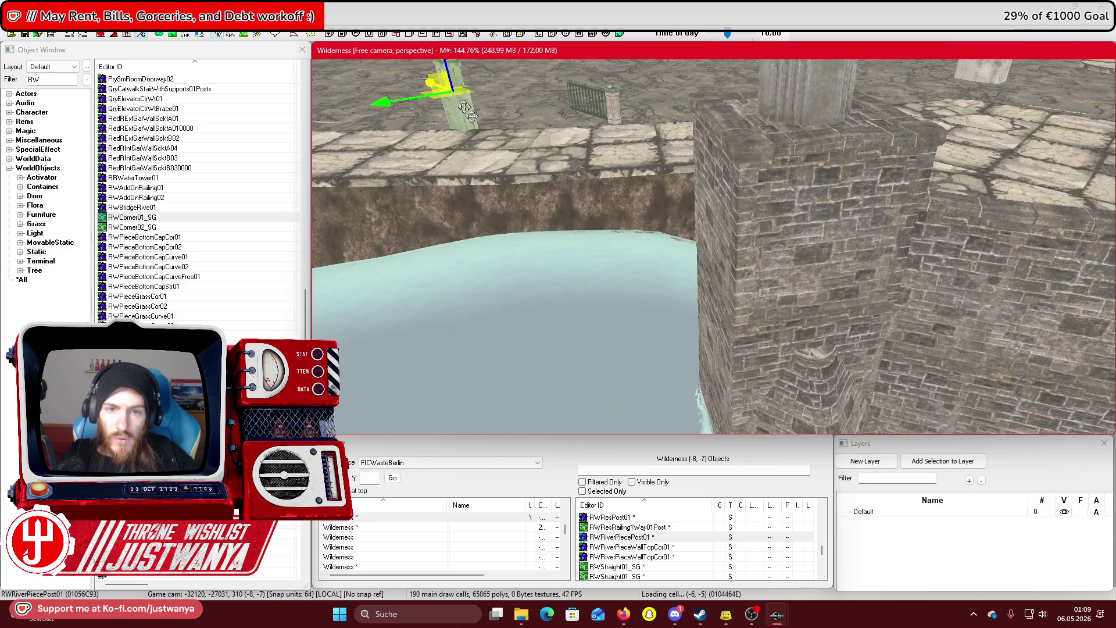
Duplicate the RWResRailing1Way01Post railing and lower it into place along the wall
{"action": "scroll", "coordinate": [582, 146], "scroll_direction": "down", "scroll_amount": 3}
{"action": "left_click", "coordinate": [745, 201]}
{"action": "scroll", "coordinate": [756, 232], "scroll_direction": "up", "scroll_amount": 3}
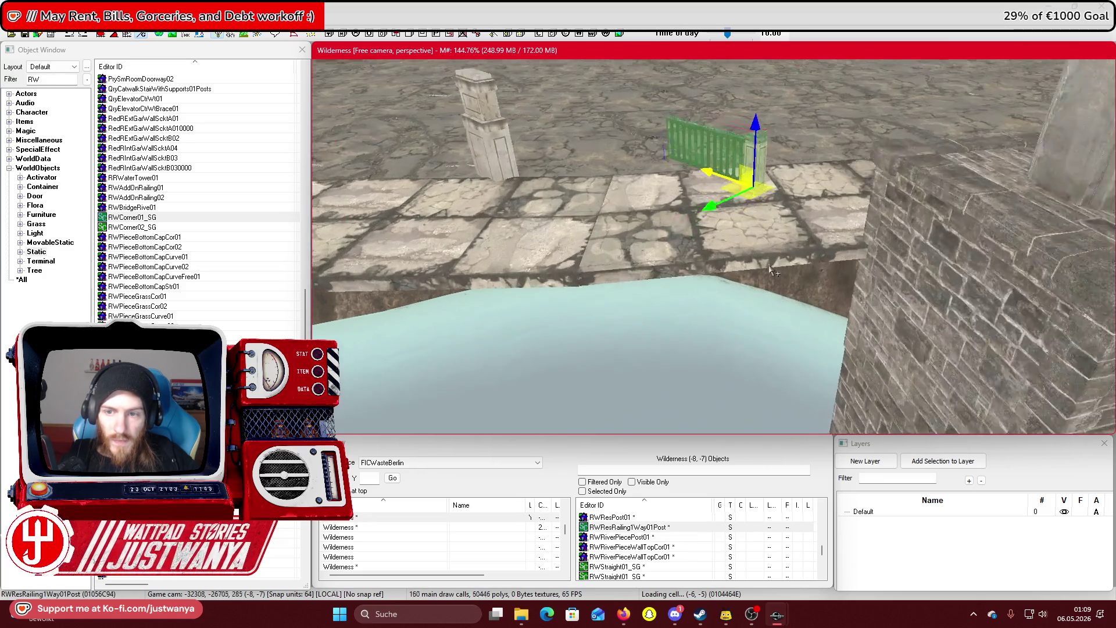
{"action": "mouse_move", "coordinate": [732, 150]}
{"action": "left_mouse_down"}
{"action": "mouse_move", "coordinate": [610, 93]}
{"action": "mouse_move", "coordinate": [872, 151]}
{"action": "left_mouse_up"}
{"action": "key", "text": "ctrl+d"}
{"action": "key", "text": "shift"}
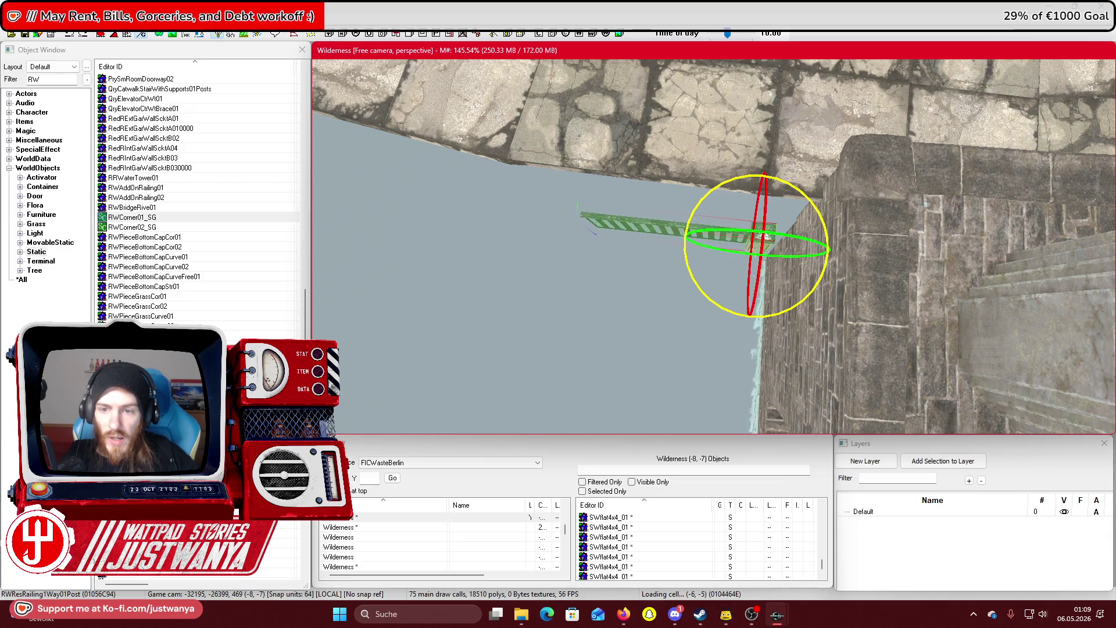
{"action": "key", "text": "shift"}
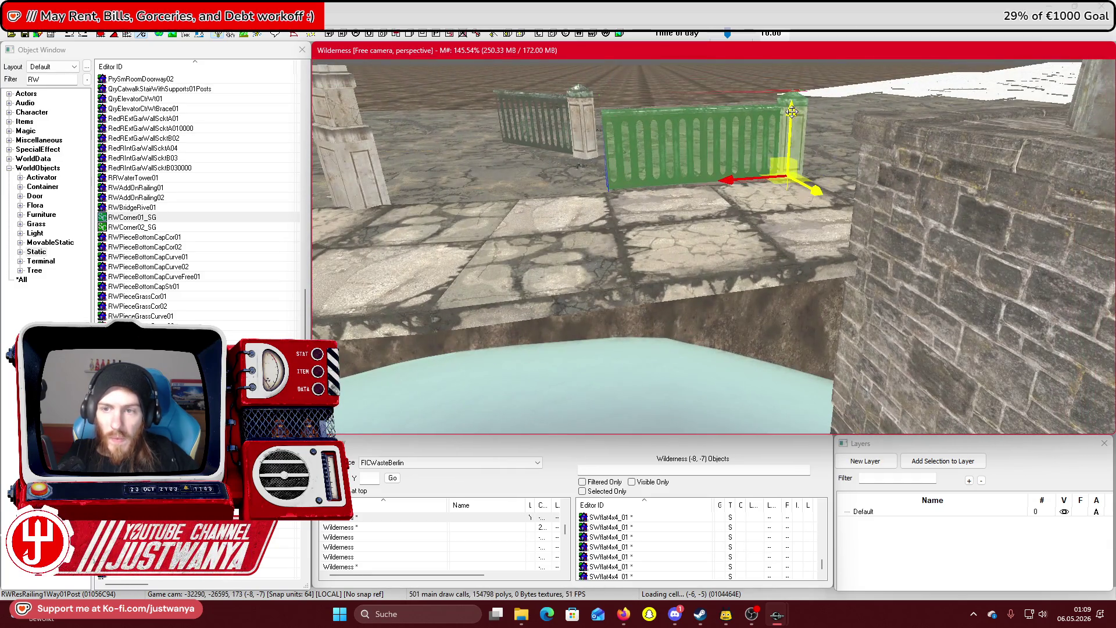
{"action": "left_click_drag", "start_coordinate": [792, 112], "coordinate": [786, 195]}
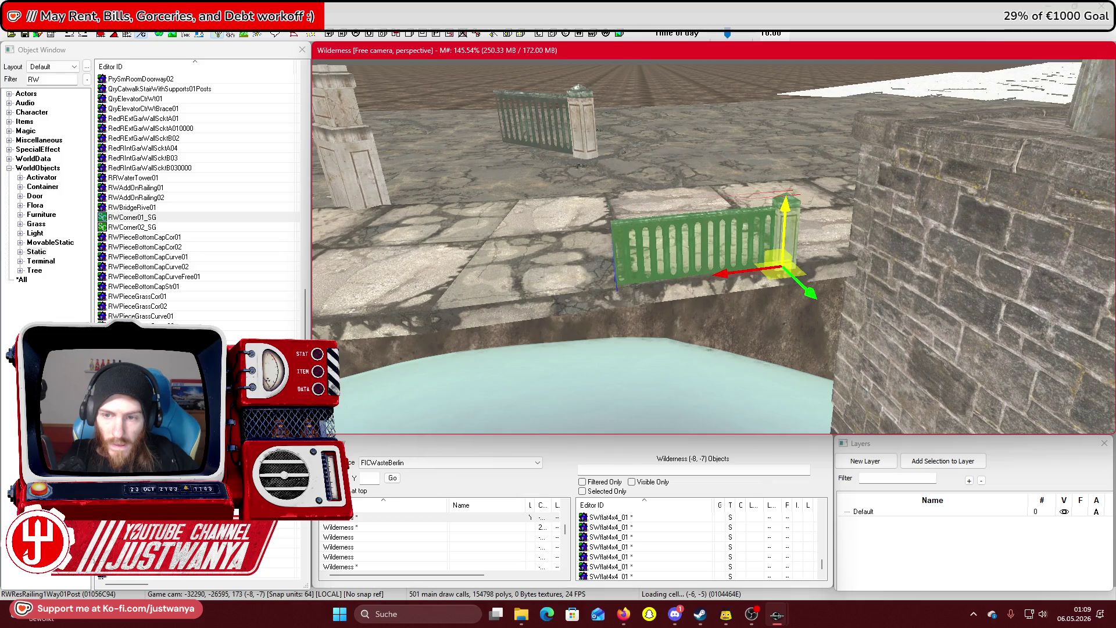
{"action": "key", "text": "shift"}
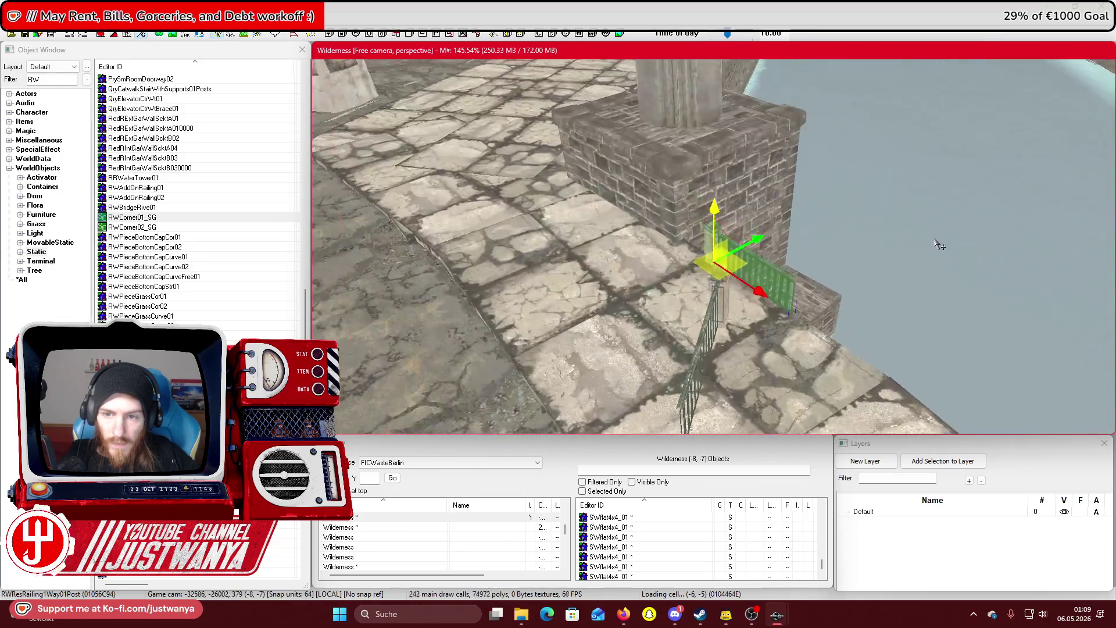
{"action": "scroll", "coordinate": [781, 285], "scroll_direction": "up", "scroll_amount": 2}
Duplicate the railing section with its post and slide it left along the wall edge
{"action": "key", "text": "ctrl+d"}
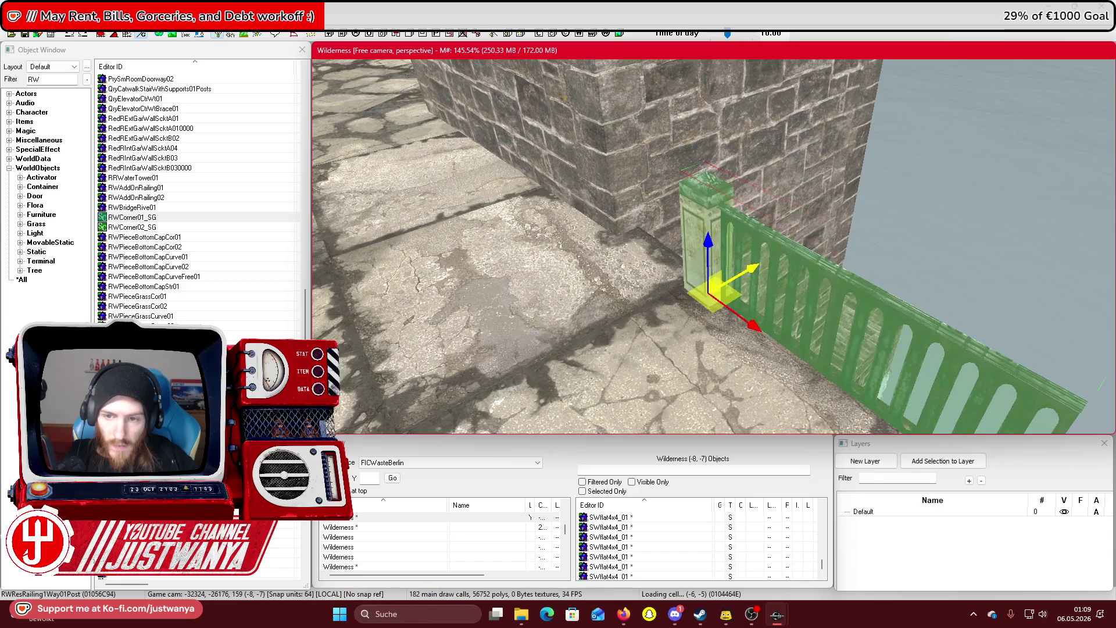
{"action": "key", "text": "shift"}
{"action": "key", "text": "shift"}
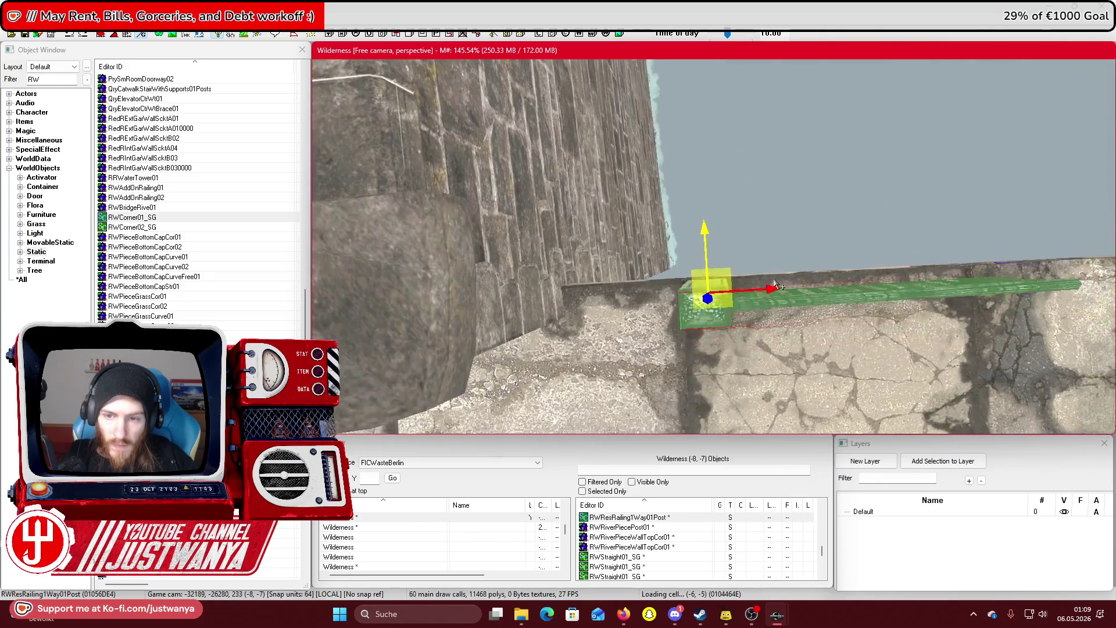
{"action": "left_click_drag", "start_coordinate": [854, 258], "coordinate": [740, 262]}
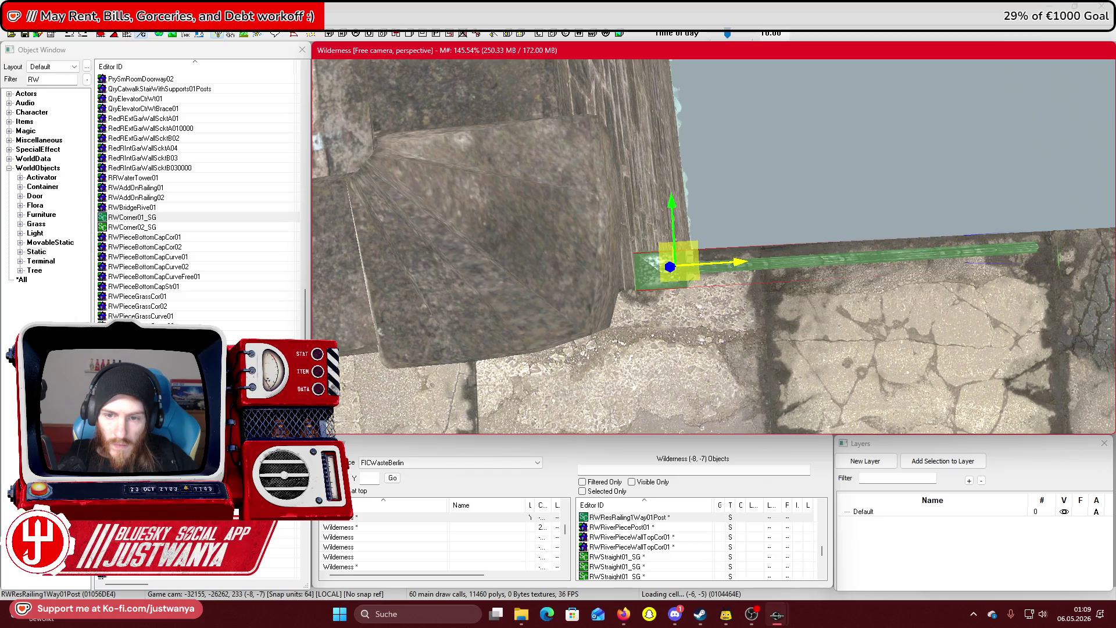
{"action": "key", "text": "shift"}
{"action": "key", "text": "e"}
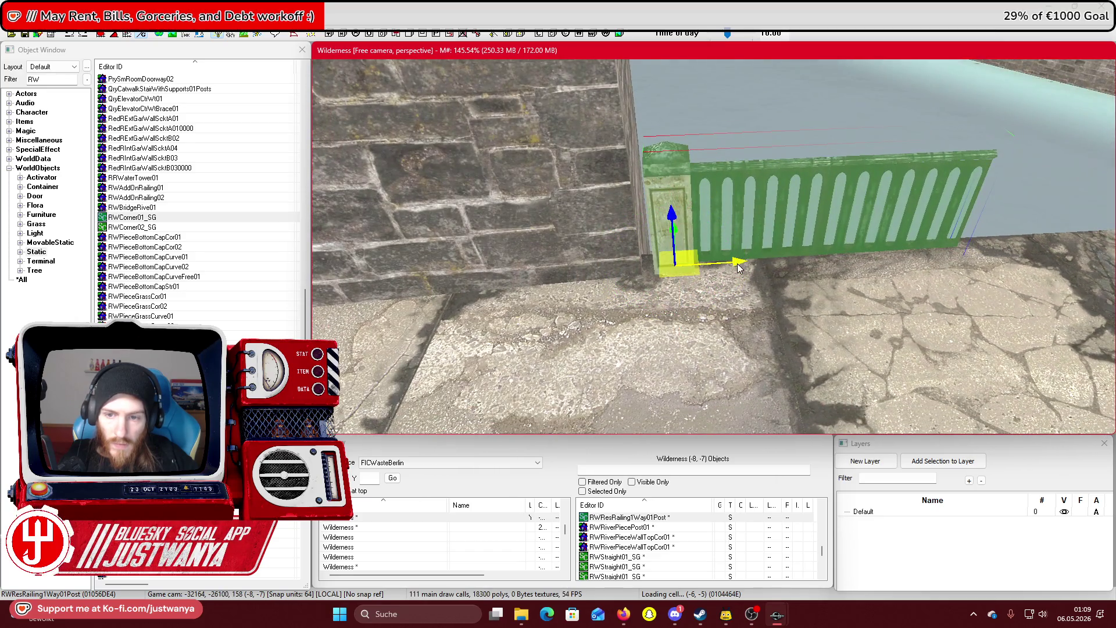
{"action": "key", "text": "shift"}
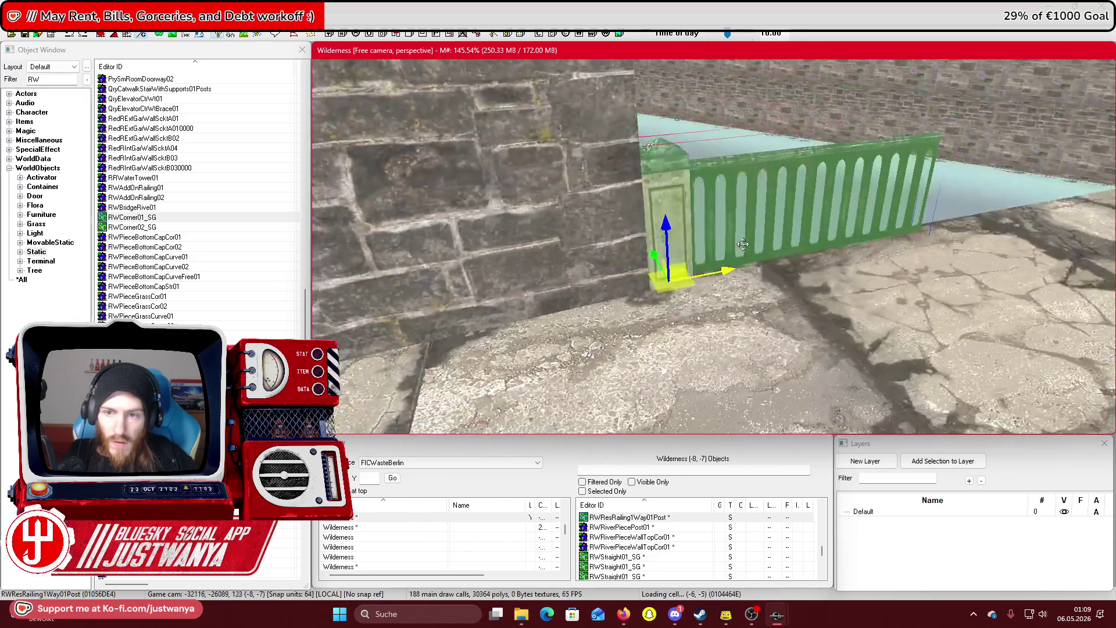
{"action": "scroll", "coordinate": [743, 245], "scroll_direction": "down", "scroll_amount": 10}
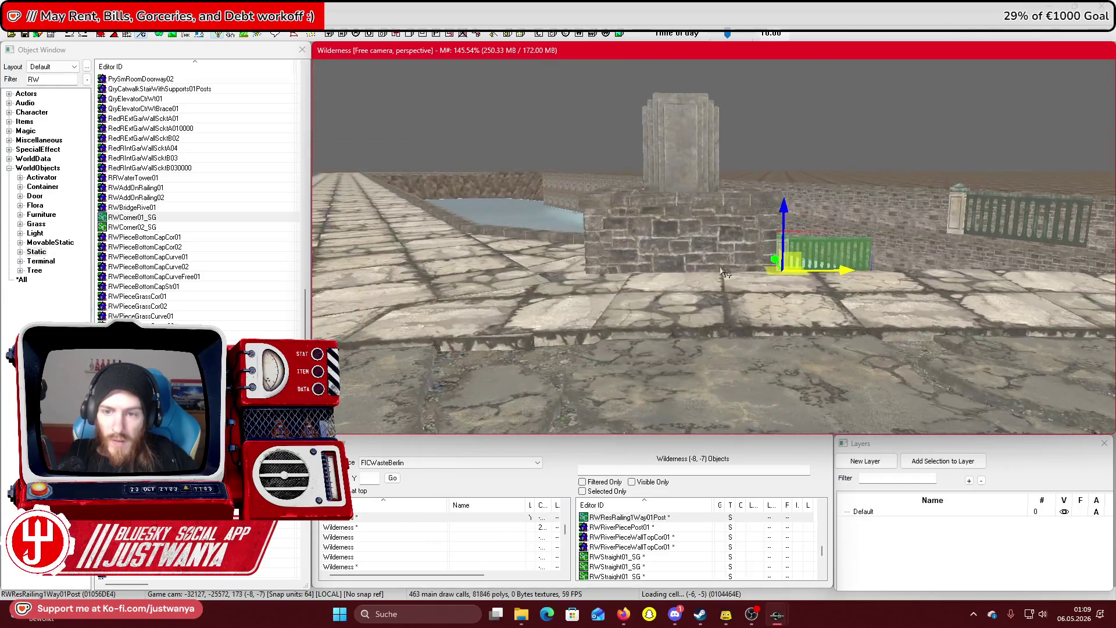
{"action": "key", "text": "shift"}
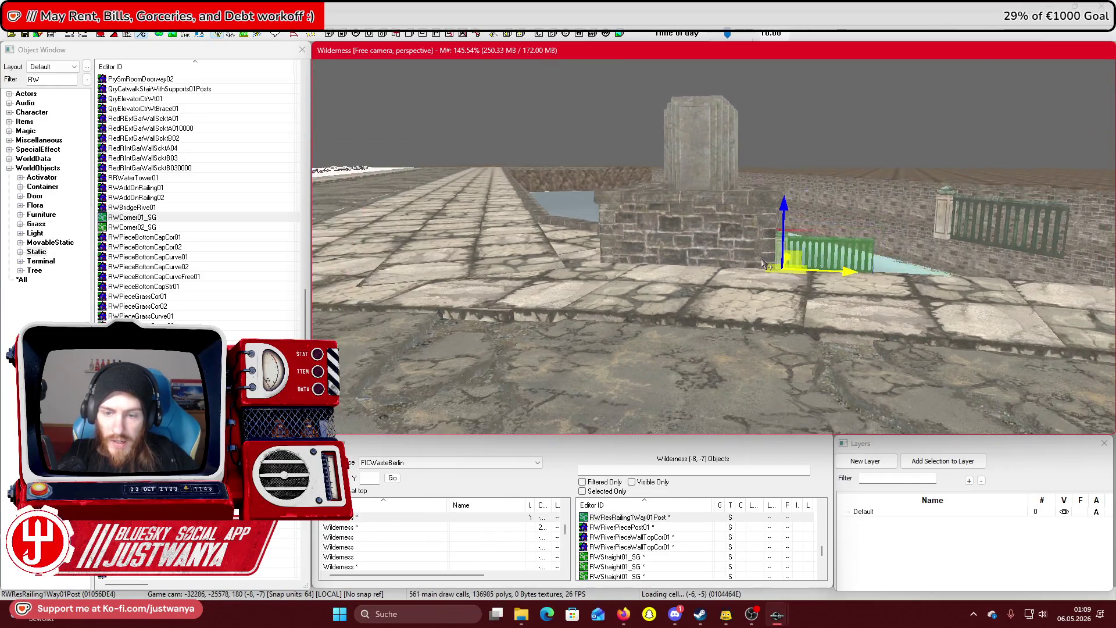
Check the Google Maps bridge reference, then add the corner pillar piece to the selection
{"action": "mouse_move", "coordinate": [622, 612]}
{"action": "left_click", "coordinate": [688, 561]}
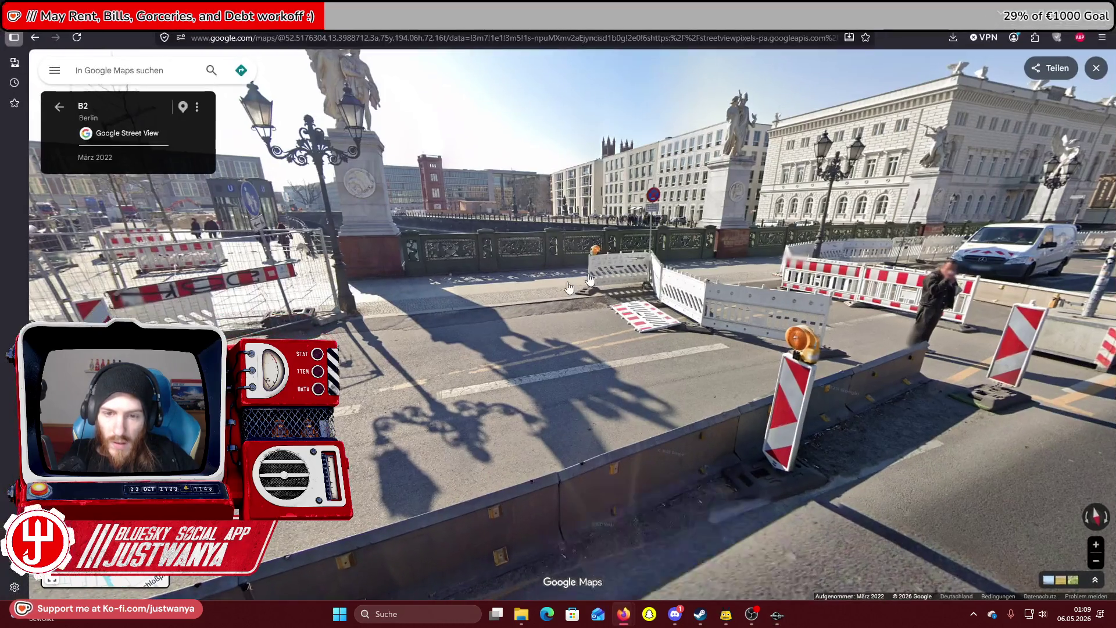
{"action": "key", "text": "alt+Tab"}
{"action": "key", "text": "shift"}
{"action": "left_click", "coordinate": [822, 185], "text": "ctrl"}
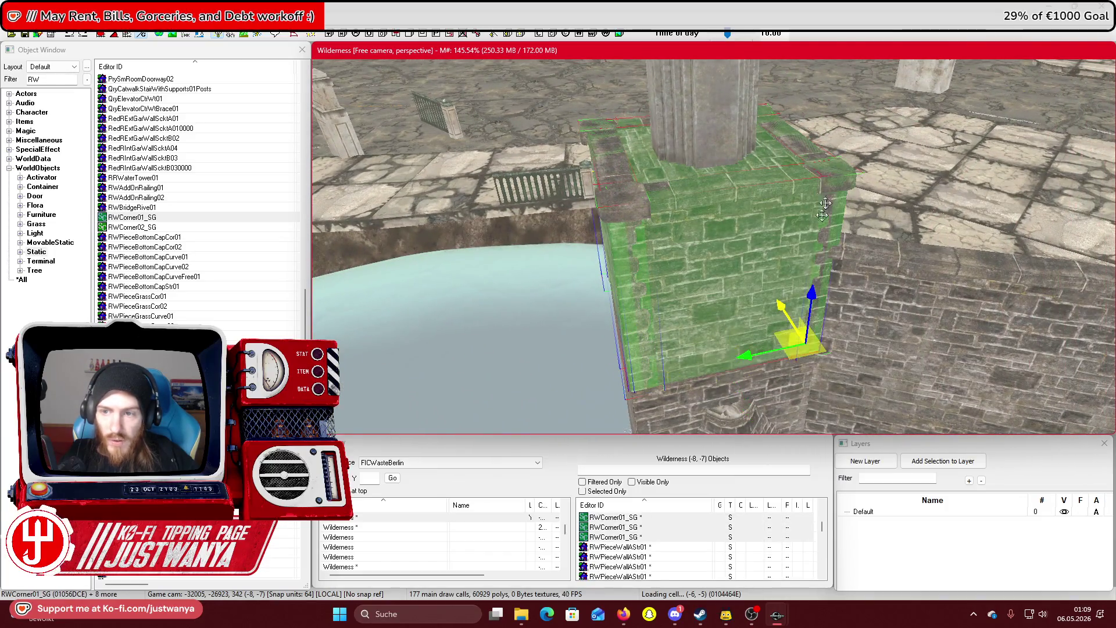
{"action": "scroll", "coordinate": [779, 245], "scroll_direction": "up", "scroll_amount": 5}
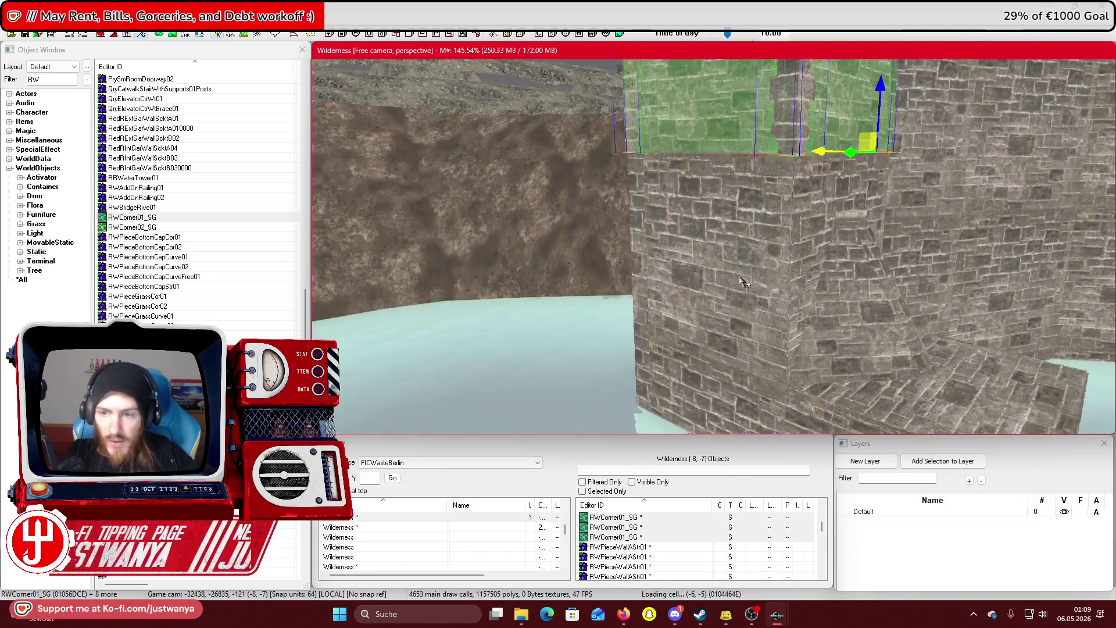
{"action": "left_click", "coordinate": [743, 283], "text": "ctrl"}
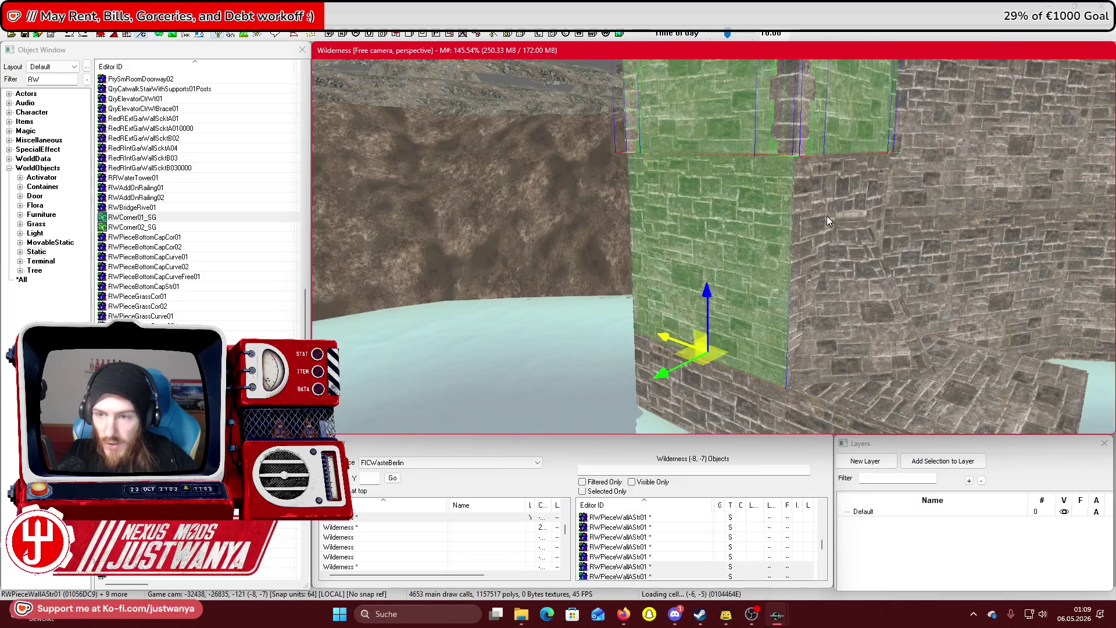
{"action": "left_click", "coordinate": [826, 215], "text": "ctrl"}
{"action": "key", "text": "shift"}
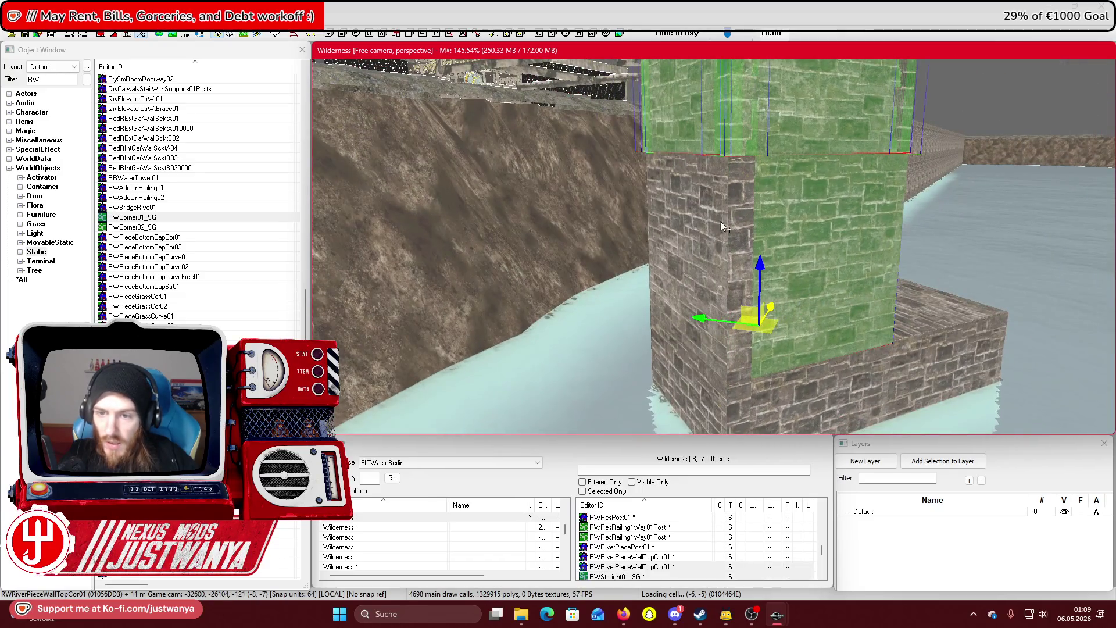
{"action": "key", "text": "shift"}
{"action": "left_click", "coordinate": [611, 267], "text": "ctrl"}
{"action": "left_click", "coordinate": [640, 294], "text": "ctrl"}
{"action": "left_click", "coordinate": [715, 267], "text": "ctrl"}
{"action": "key", "text": "shift"}
{"action": "left_click", "coordinate": [841, 276], "text": "ctrl"}
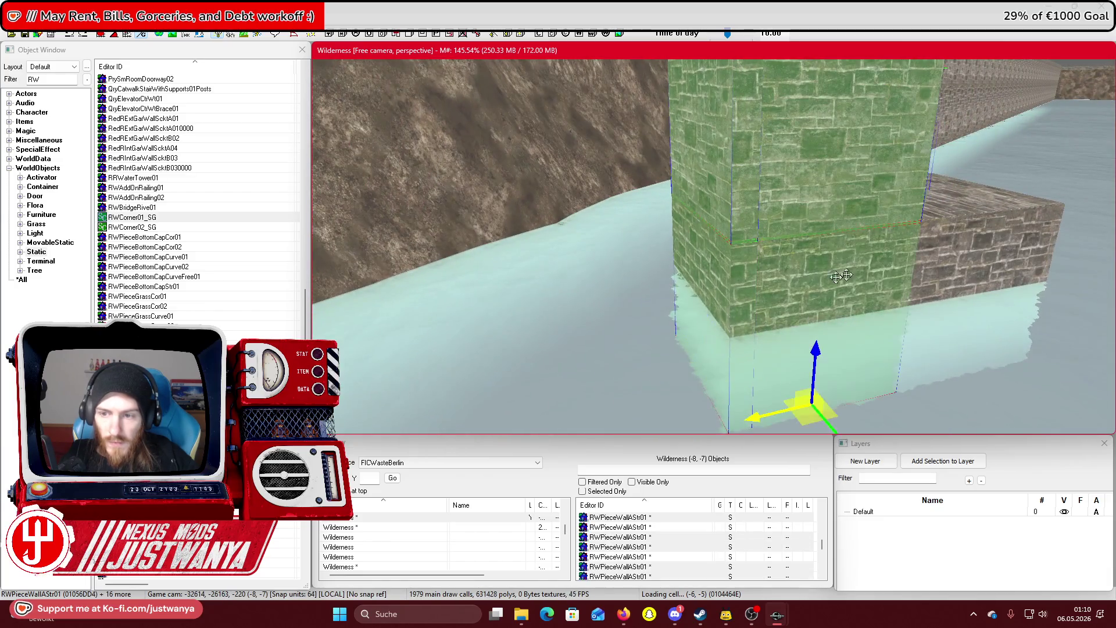
{"action": "left_click", "coordinate": [988, 238], "text": "ctrl"}
{"action": "key", "text": "shift"}
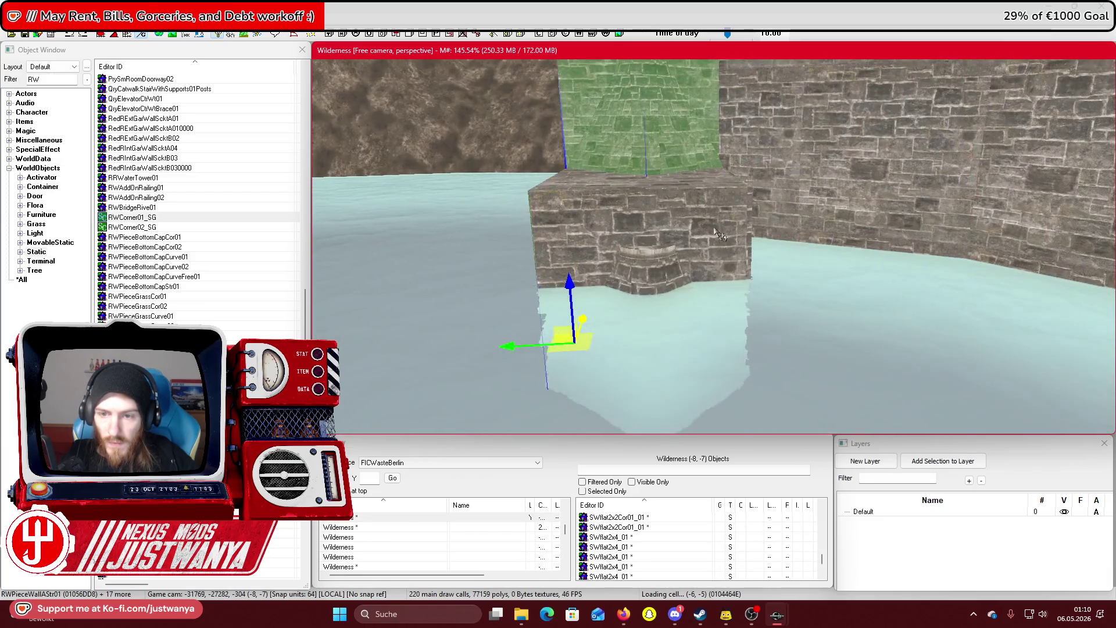
{"action": "left_click", "coordinate": [720, 235], "text": "ctrl"}
{"action": "left_click", "coordinate": [705, 285], "text": "ctrl"}
{"action": "key", "text": "shift"}
{"action": "left_click", "coordinate": [715, 294], "text": "ctrl"}
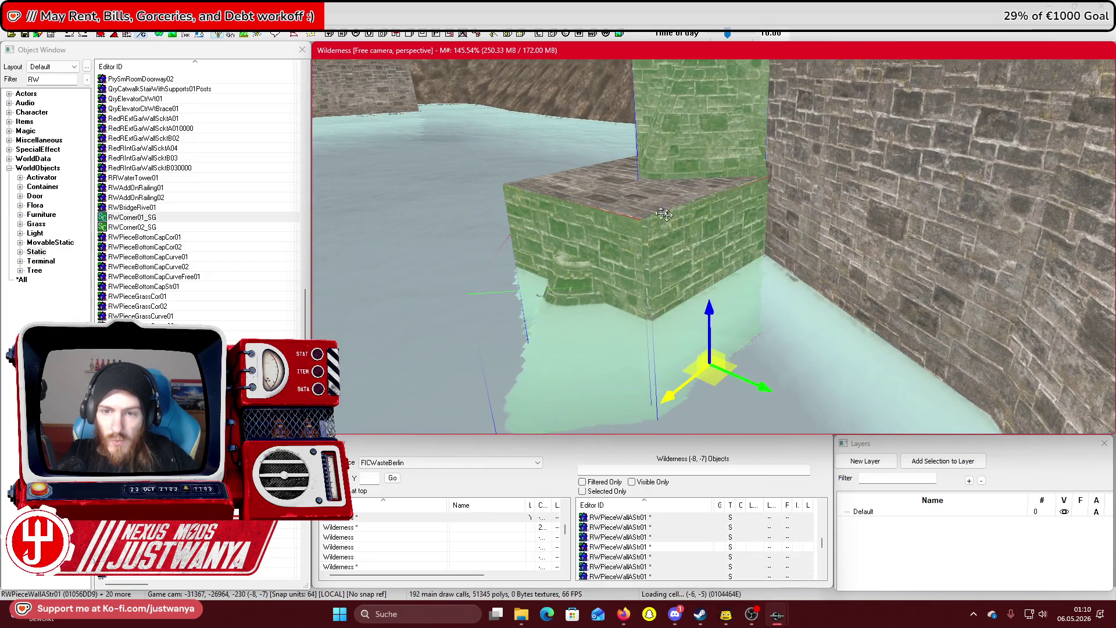
{"action": "left_click", "coordinate": [663, 214], "text": "ctrl"}
{"action": "key", "text": "shift"}
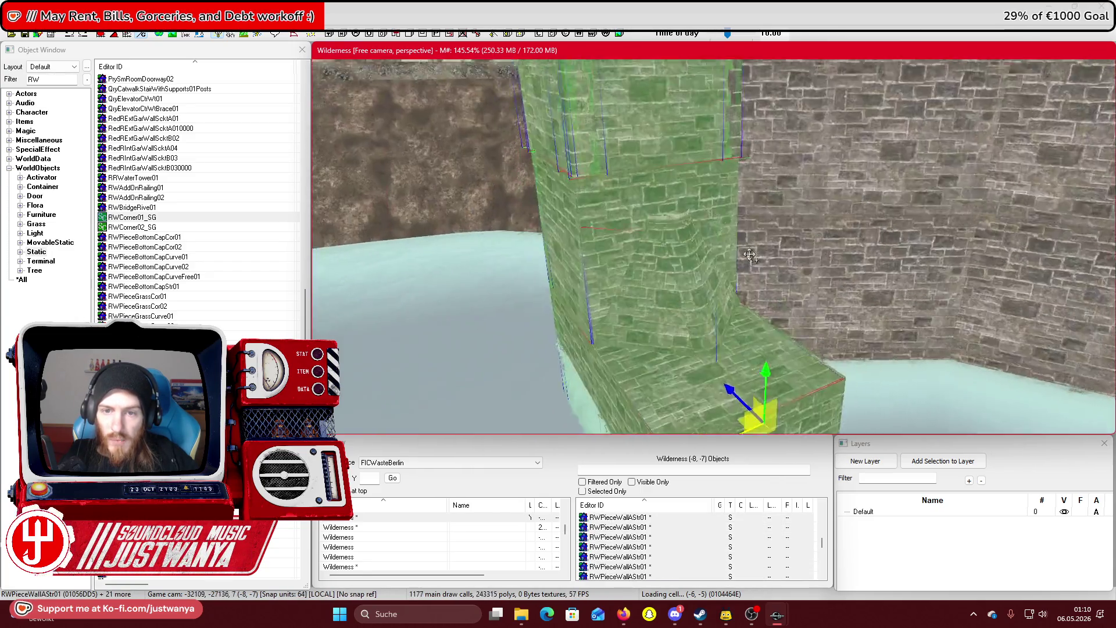
{"action": "key", "text": "shift"}
{"action": "left_click", "coordinate": [770, 211], "text": "ctrl"}
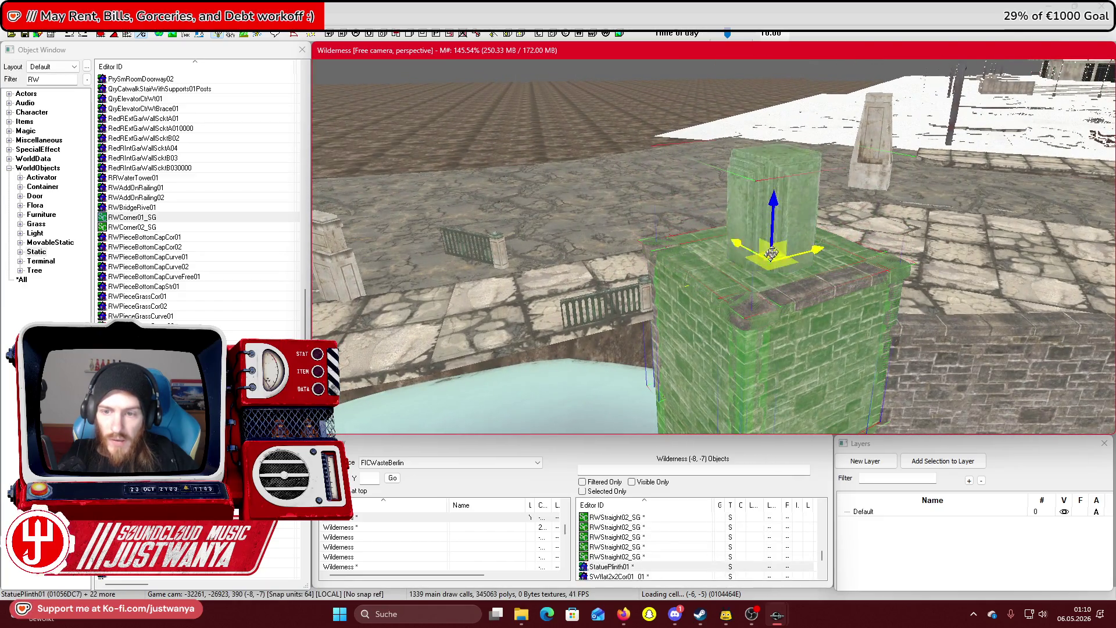
{"action": "key", "text": "shift"}
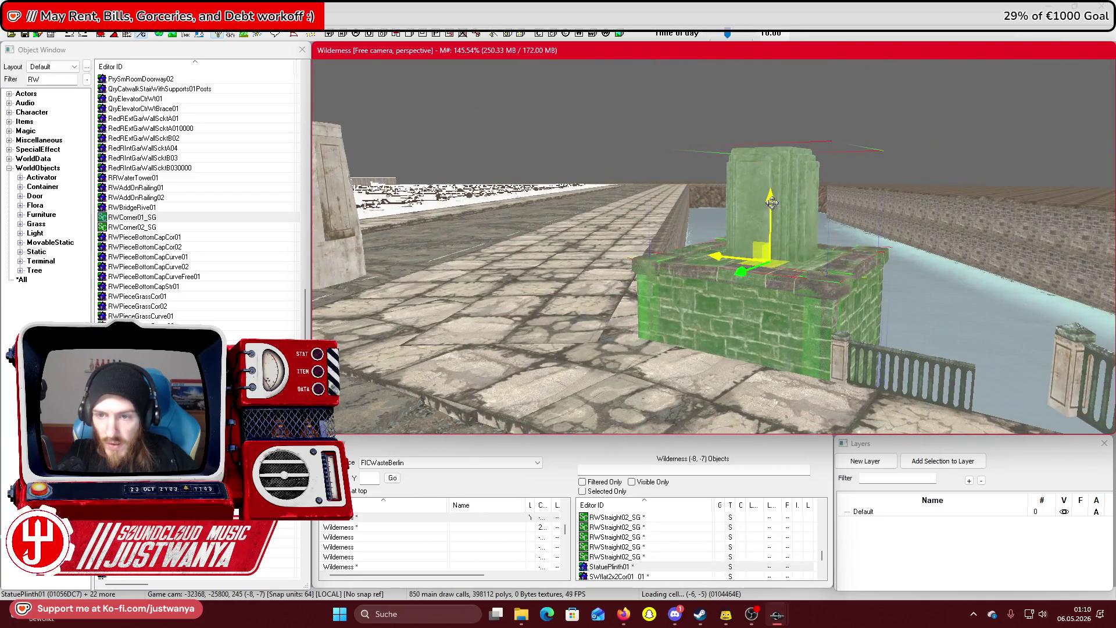
{"action": "key", "text": "shift"}
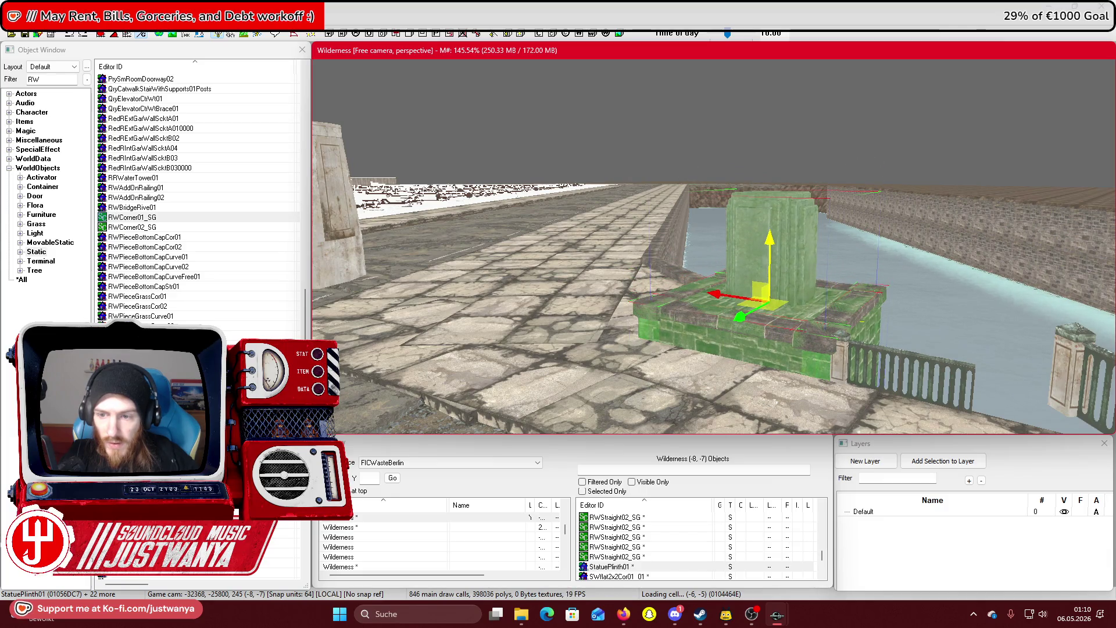
{"action": "key", "text": "shift"}
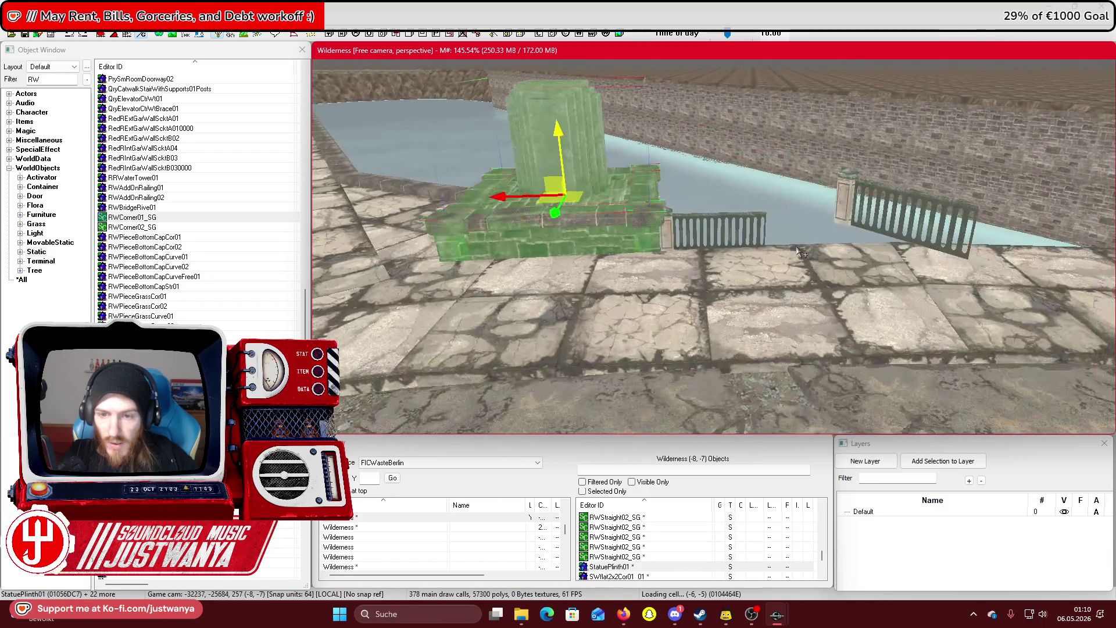
{"action": "left_click", "coordinate": [692, 242]}
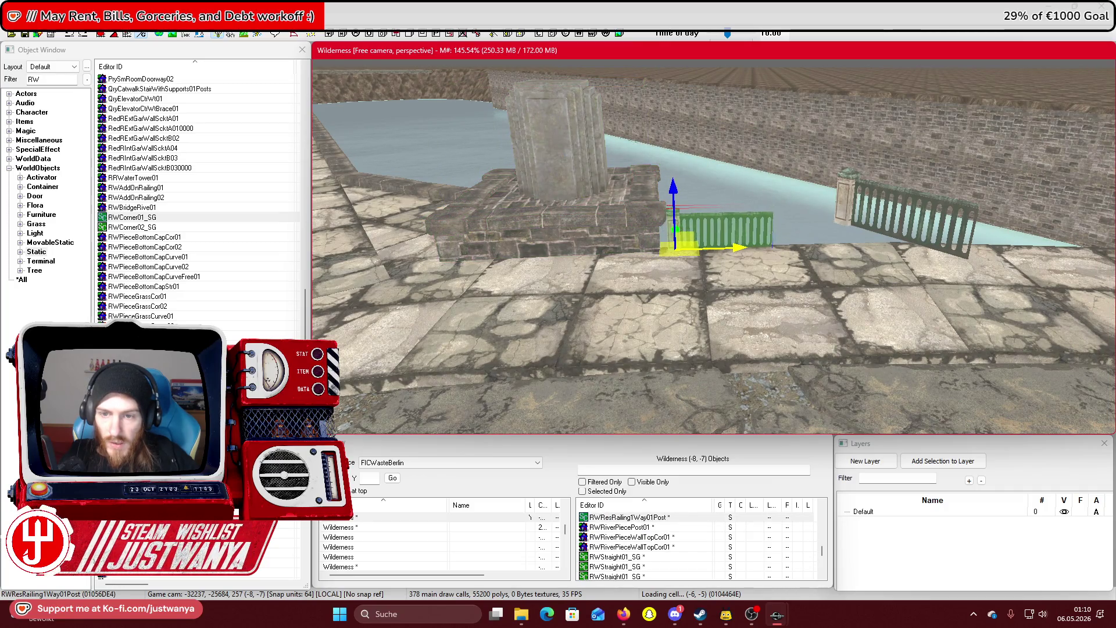
Delete the misplaced right-hand railing
{"action": "key", "text": "shift"}
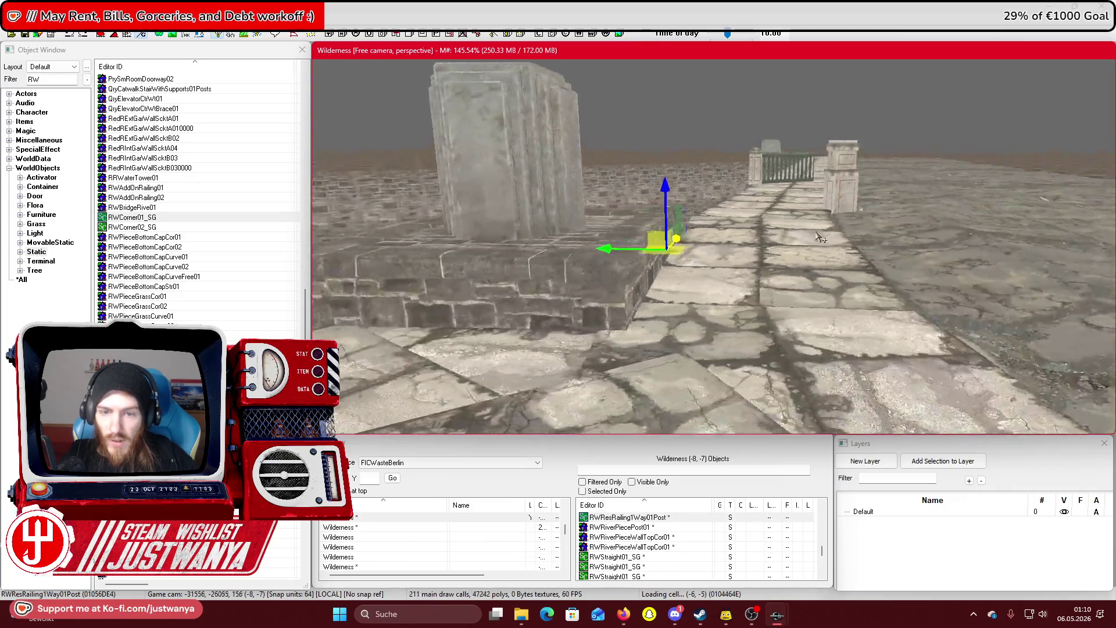
{"action": "key", "text": "shift"}
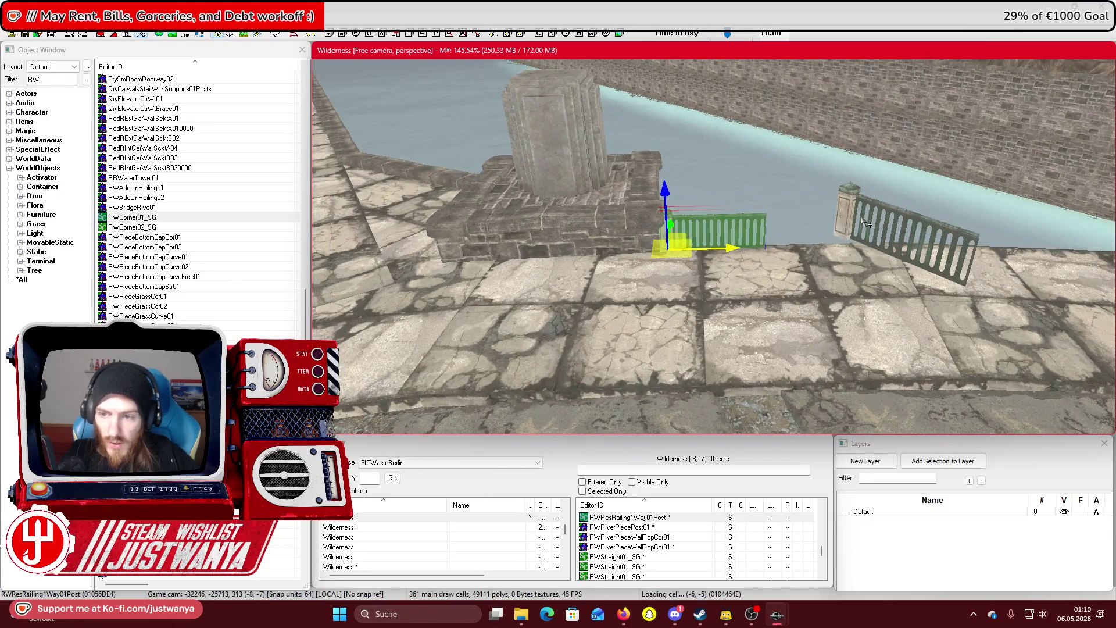
{"action": "key", "text": "Delete"}
Duplicate the railing next to the plinth and slide the copy to continue it
{"action": "left_click", "coordinate": [729, 233]}
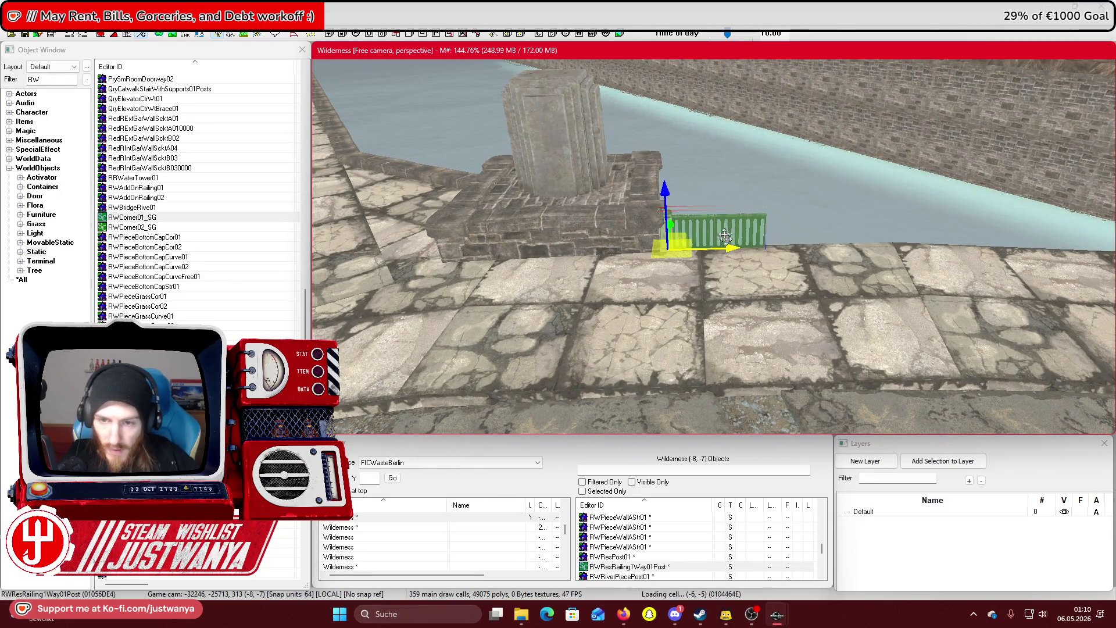
{"action": "key", "text": "shift"}
{"action": "key", "text": "shift"}
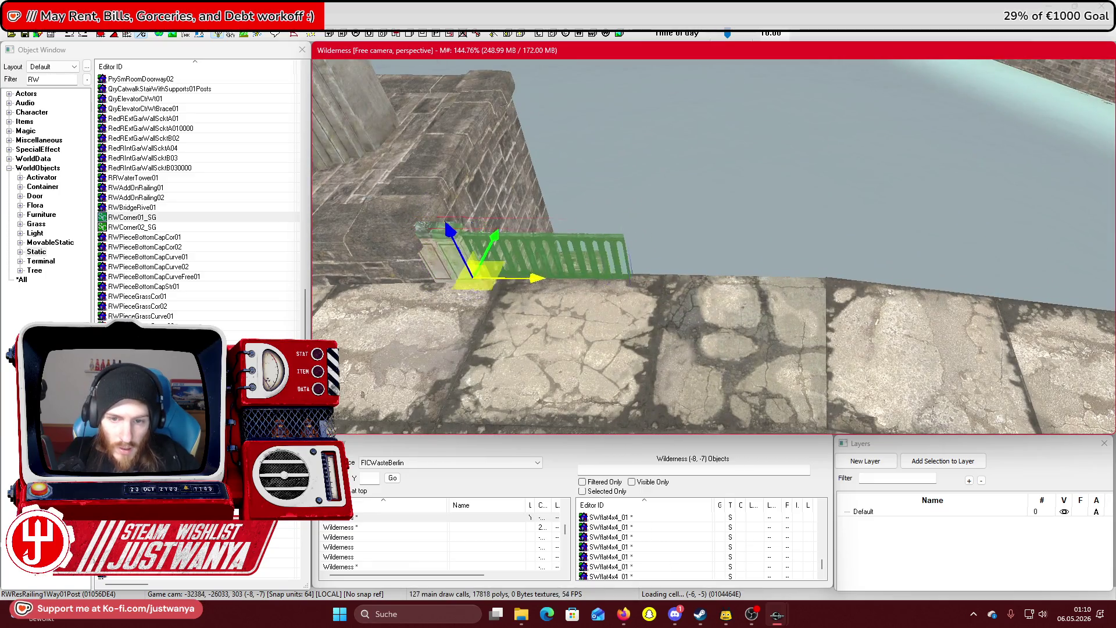
{"action": "key", "text": "ctrl+d"}
{"action": "key", "text": "shift"}
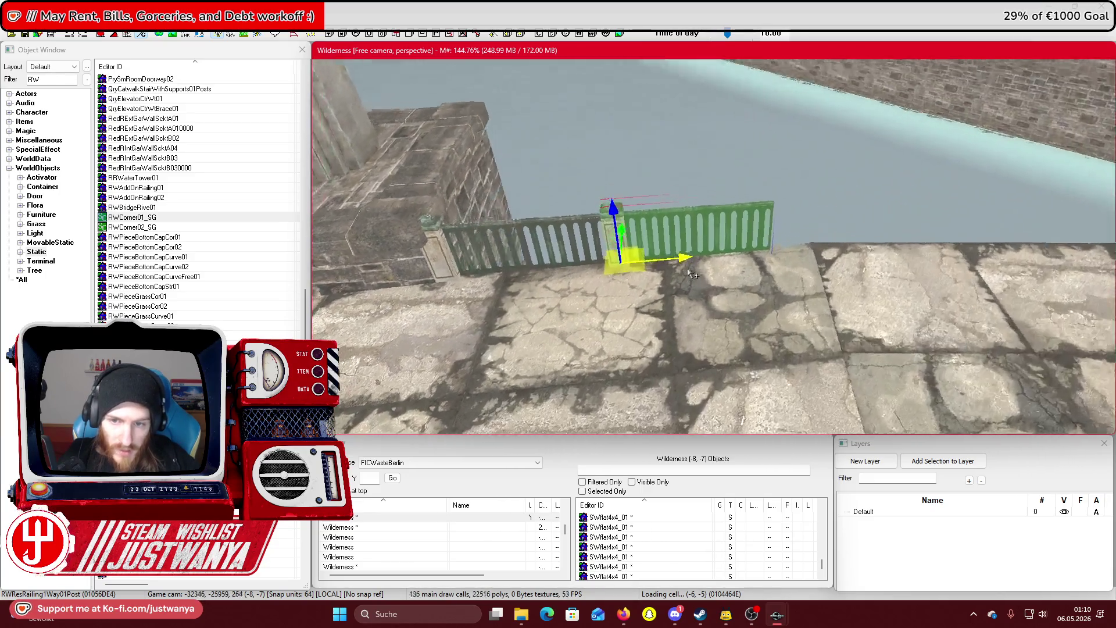
{"action": "left_click_drag", "start_coordinate": [681, 281], "coordinate": [854, 279]}
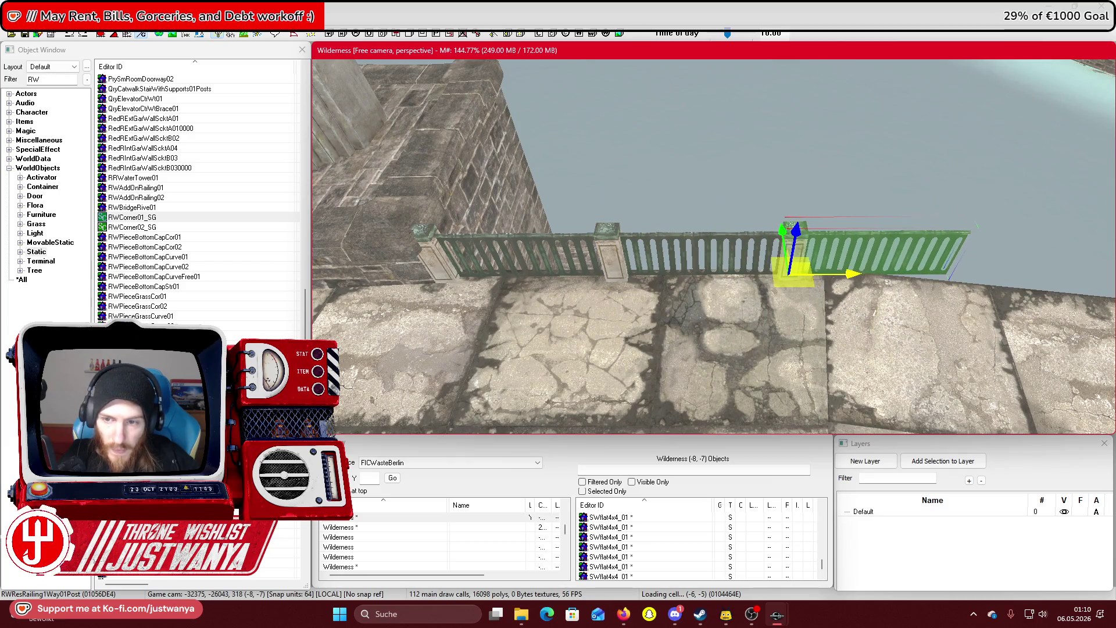
{"action": "key", "text": "shift"}
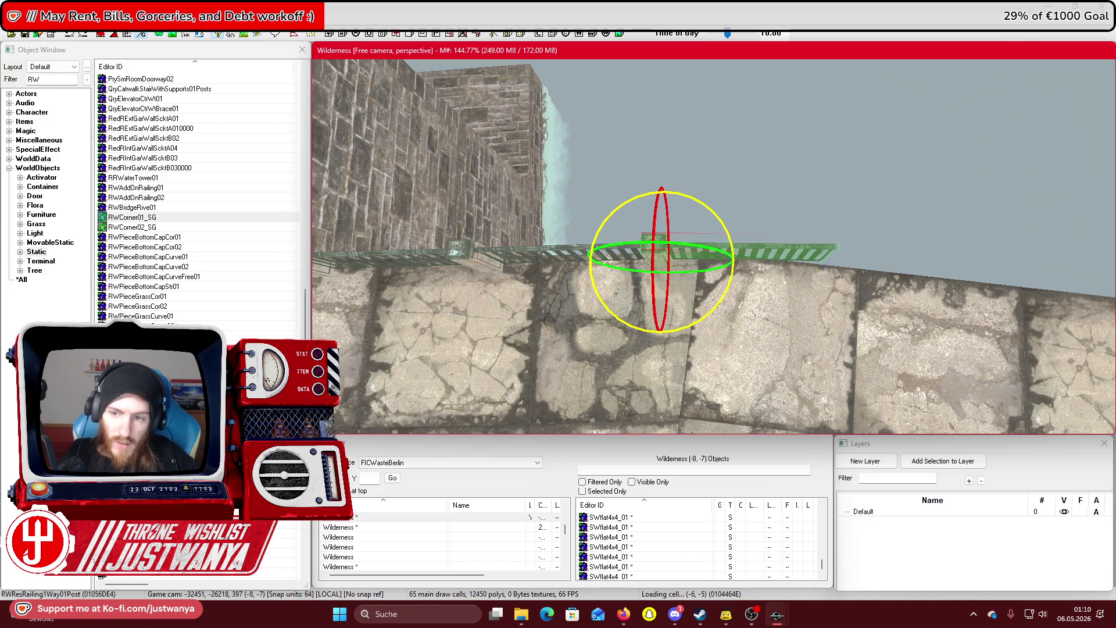
{"action": "key", "text": "e"}
Delete the stray sidewalk post and slide the railing post along the canal edge
{"action": "key", "text": "shift"}
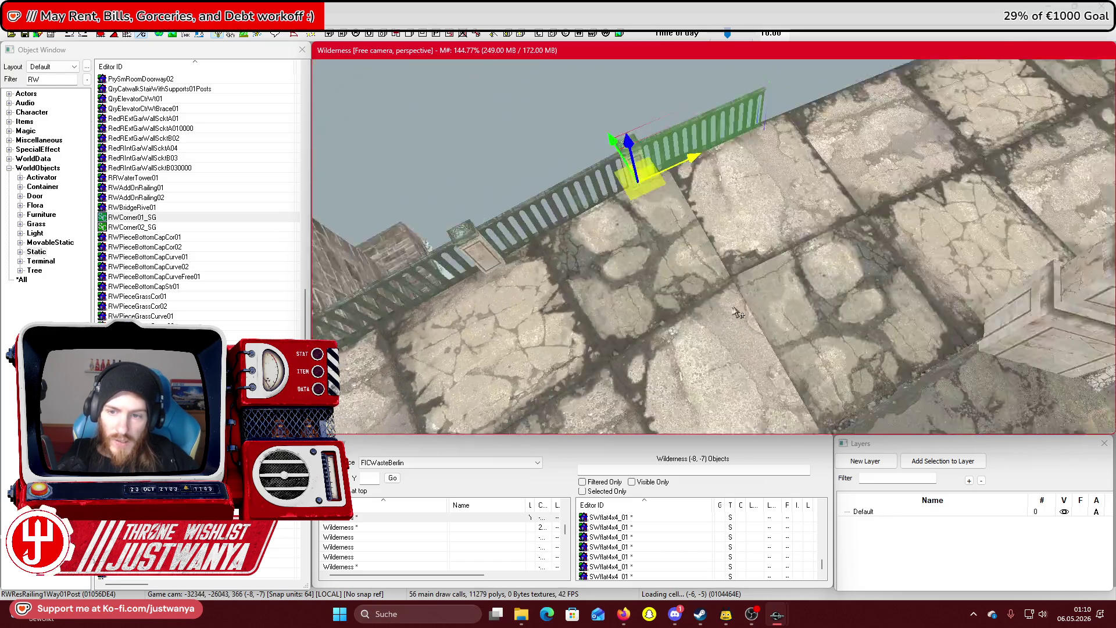
{"action": "key", "text": "shift"}
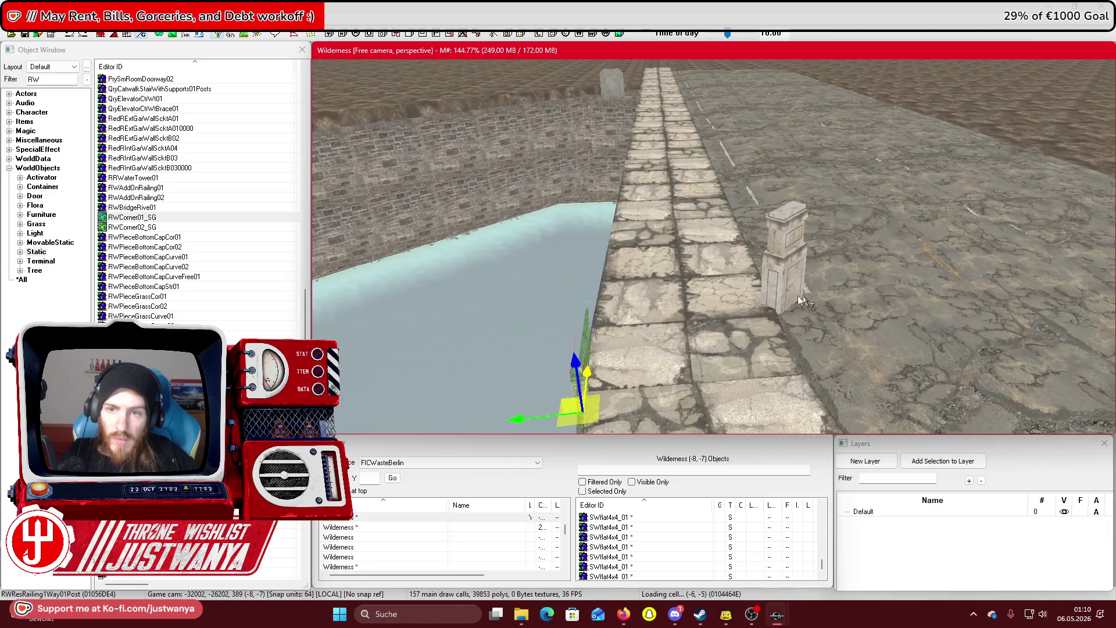
{"action": "left_click", "coordinate": [803, 259]}
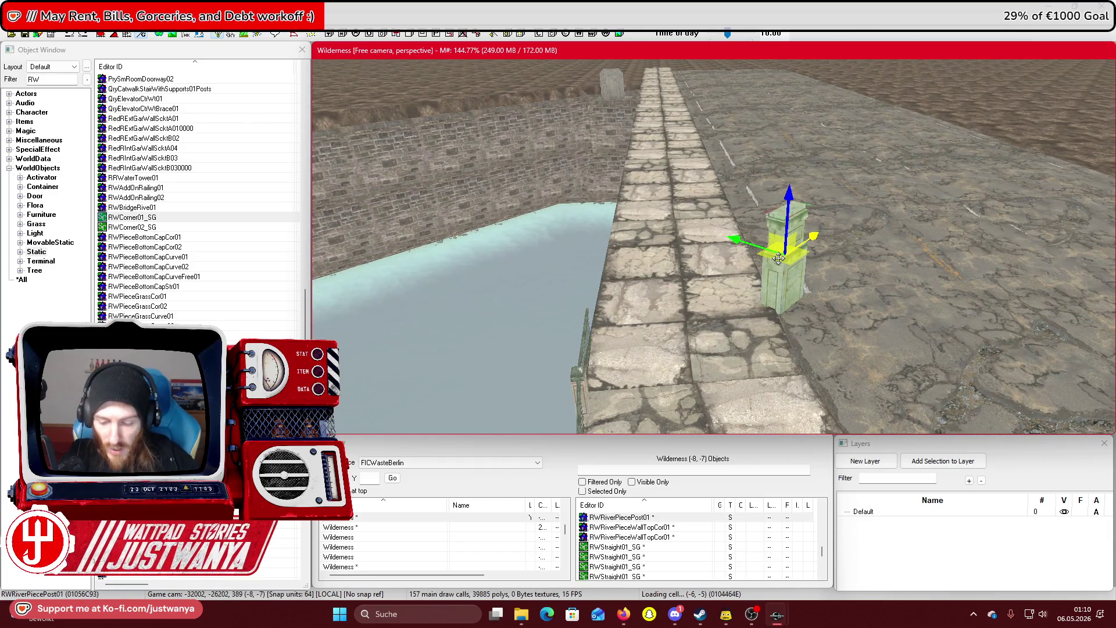
{"action": "key", "text": "Delete"}
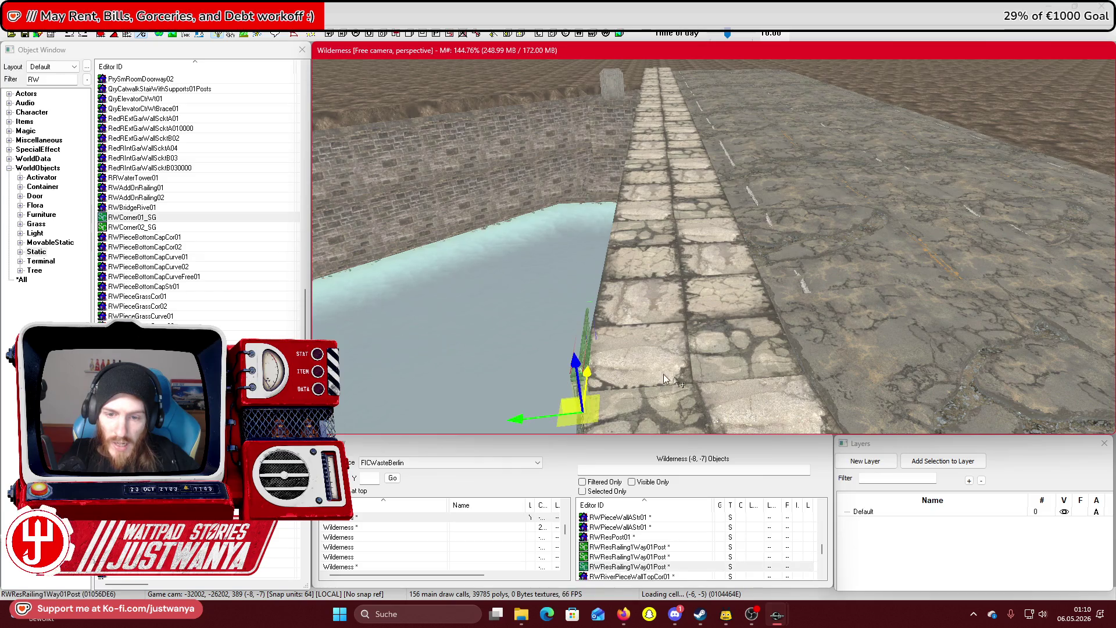
{"action": "key", "text": "shift"}
{"action": "left_click_drag", "start_coordinate": [617, 281], "coordinate": [755, 262]}
{"action": "double_click", "coordinate": [760, 239]}
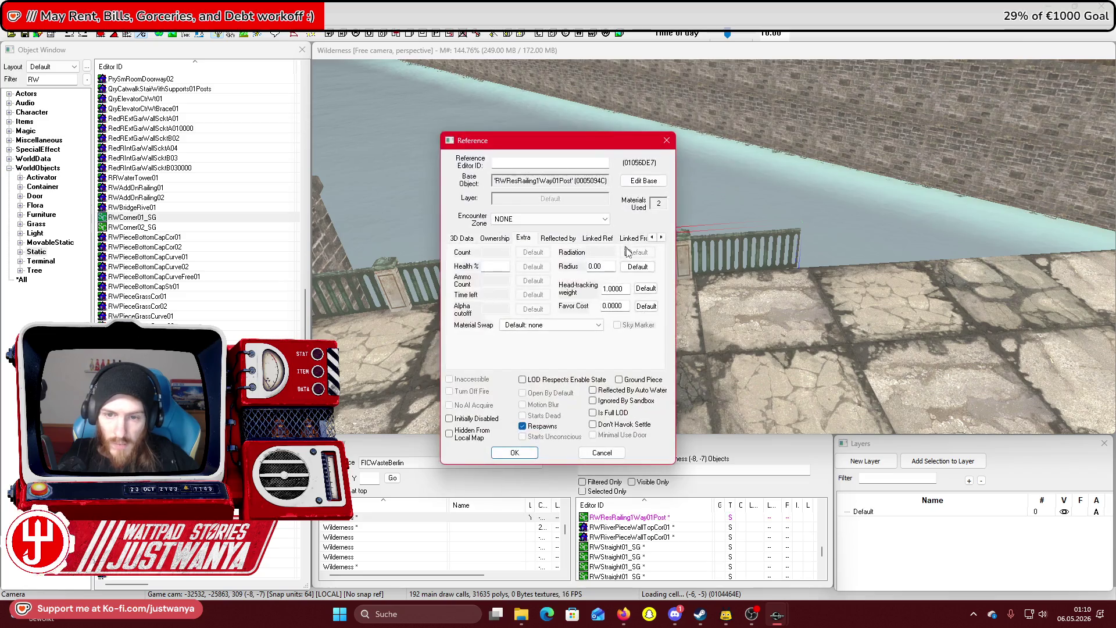
{"action": "left_click", "coordinate": [468, 239]}
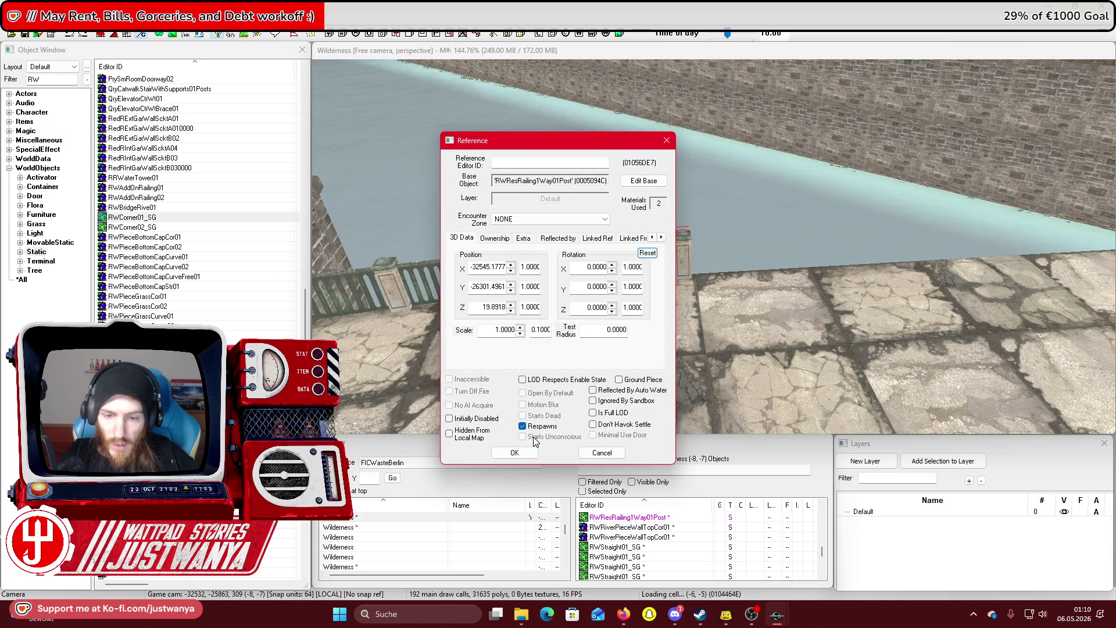
{"action": "left_click", "coordinate": [517, 452]}
{"action": "left_click", "coordinate": [684, 261]}
{"action": "scroll", "coordinate": [684, 261], "scroll_direction": "down", "scroll_amount": 2}
{"action": "key", "text": "e"}
{"action": "left_click", "coordinate": [123, 34]}
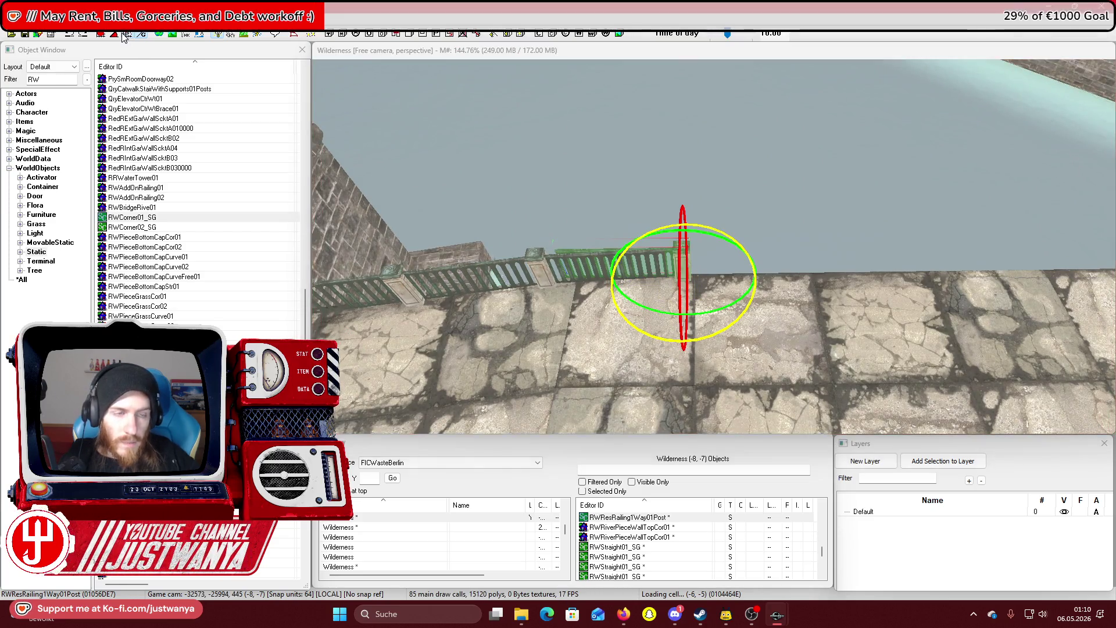
{"action": "mouse_move", "coordinate": [651, 336]}
{"action": "left_mouse_down"}
{"action": "mouse_move", "coordinate": [668, 326]}
{"action": "mouse_move", "coordinate": [650, 336]}
{"action": "left_mouse_up"}
{"action": "scroll", "coordinate": [686, 291], "scroll_direction": "down", "scroll_amount": 2}
{"action": "key", "text": "w"}
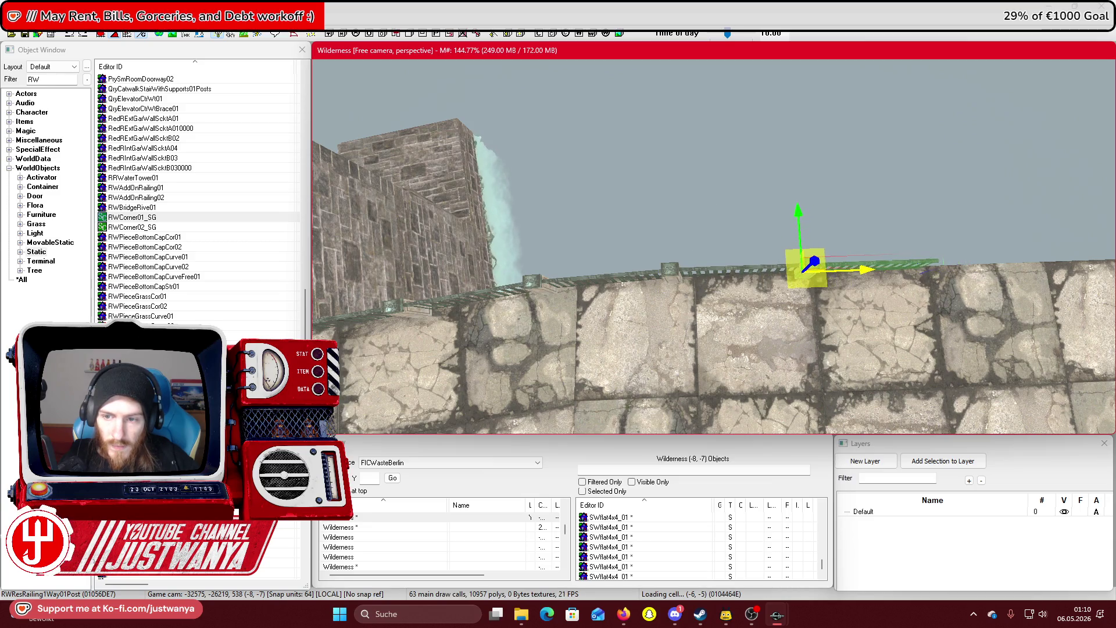
{"action": "key", "text": "shift"}
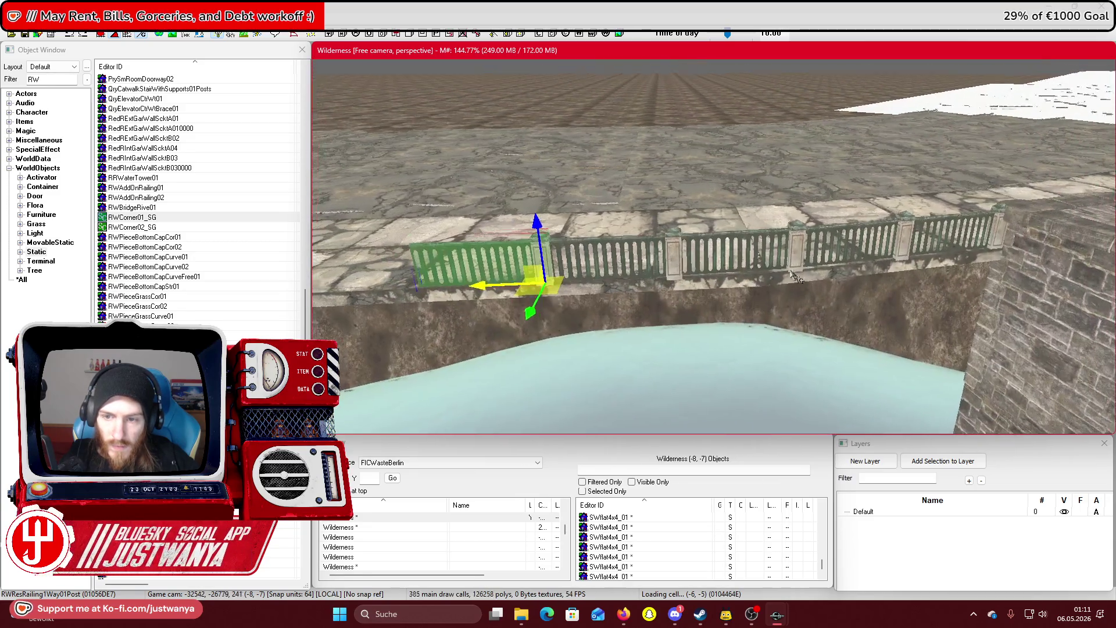
Add a second railing post to the selection and slide the railing sections left along the wall
{"action": "key", "text": "shift"}
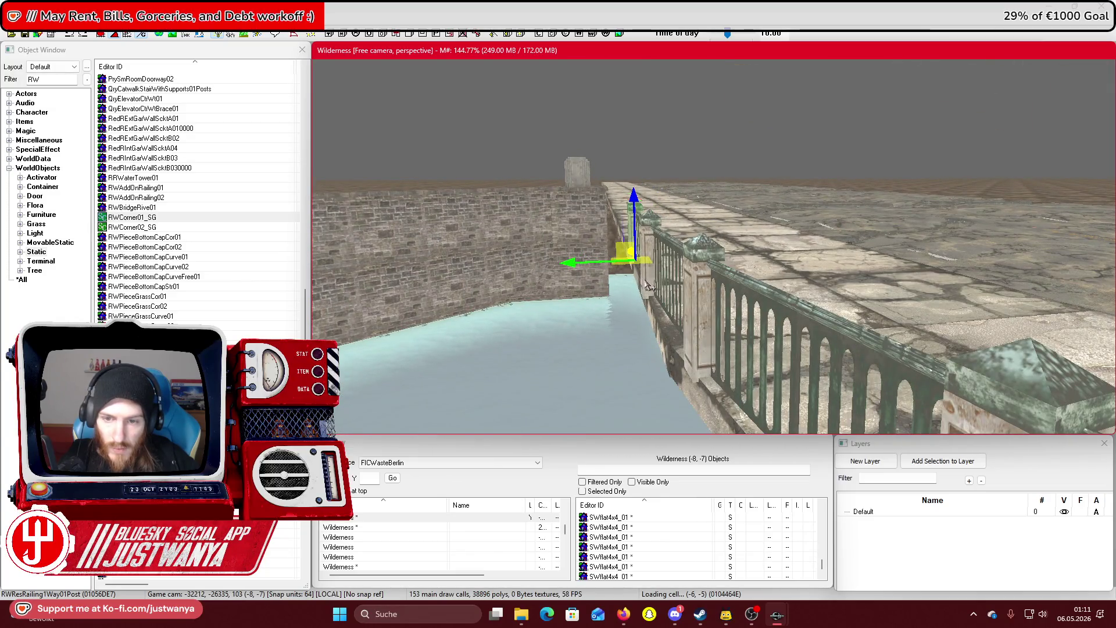
{"action": "left_click", "coordinate": [650, 286], "text": "ctrl"}
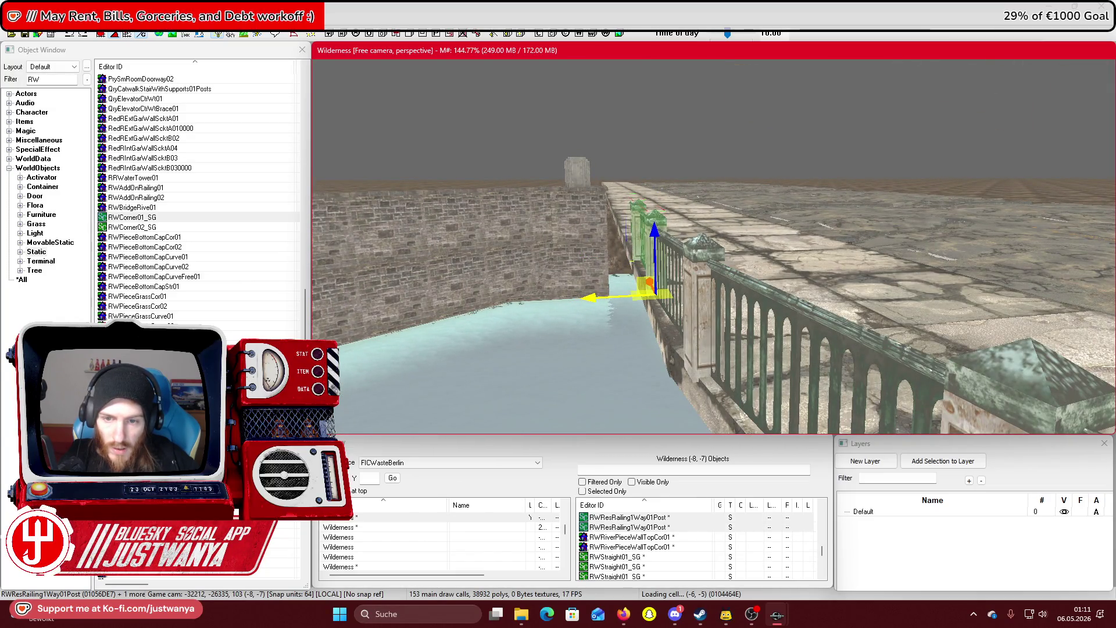
{"action": "key", "text": "shift"}
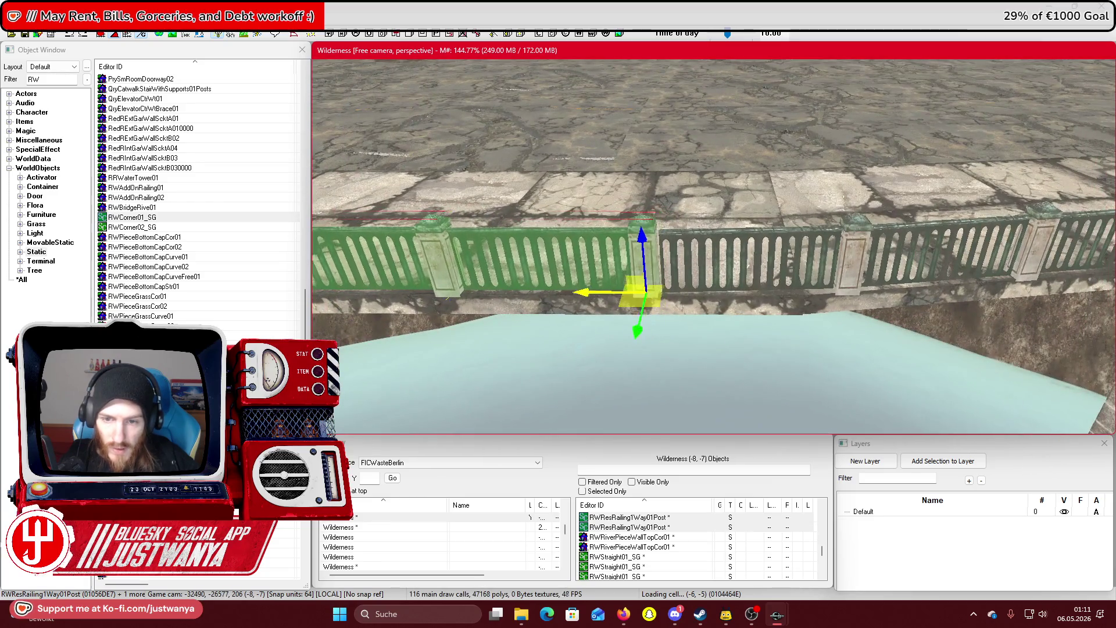
{"action": "key", "text": "Left"}
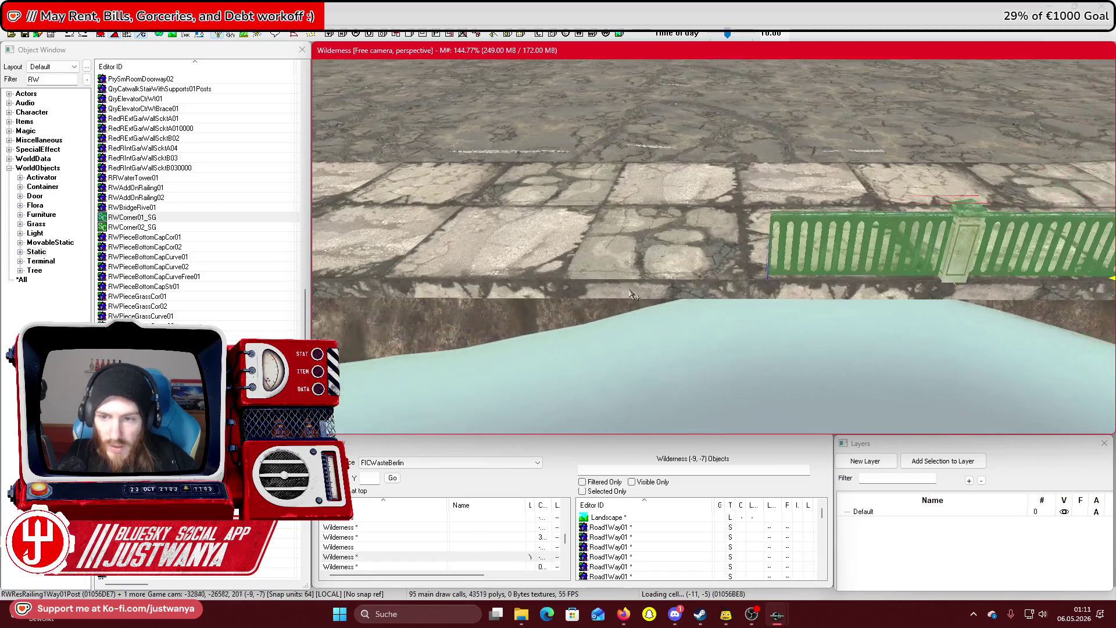
{"action": "key", "text": "Right"}
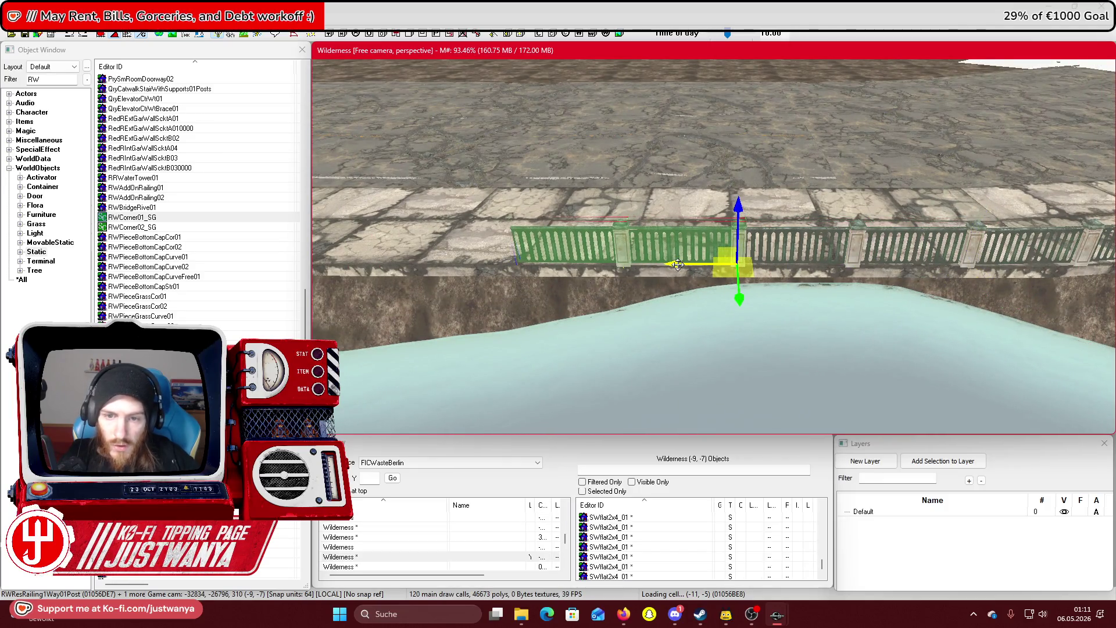
{"action": "left_click_drag", "start_coordinate": [678, 265], "coordinate": [438, 265]}
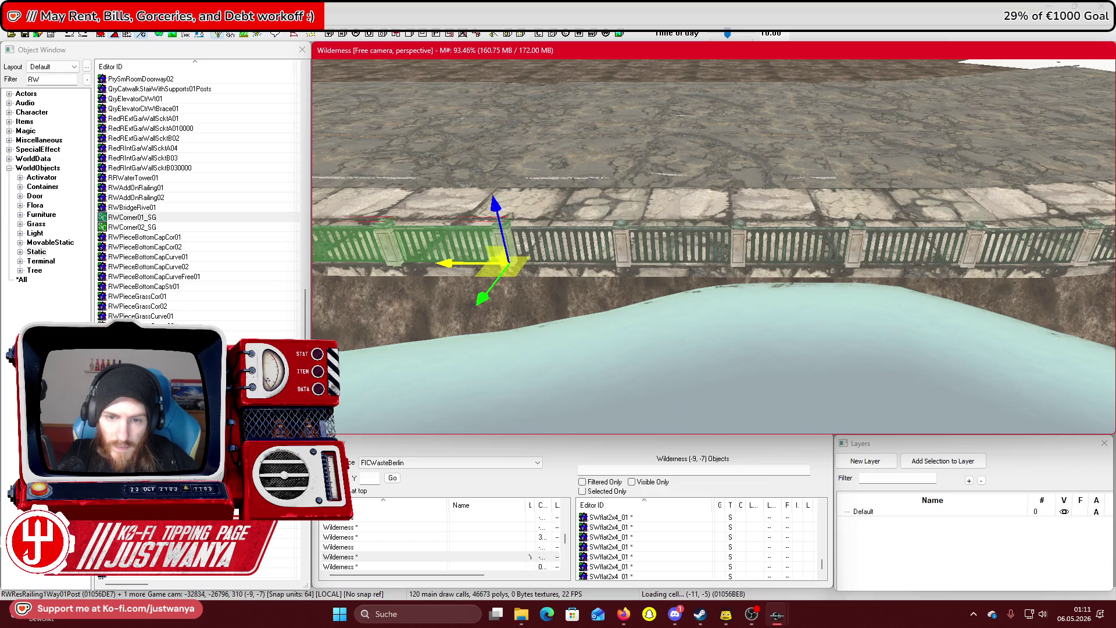
{"action": "key", "text": "Left"}
{"action": "left_click_drag", "start_coordinate": [919, 258], "coordinate": [685, 258]}
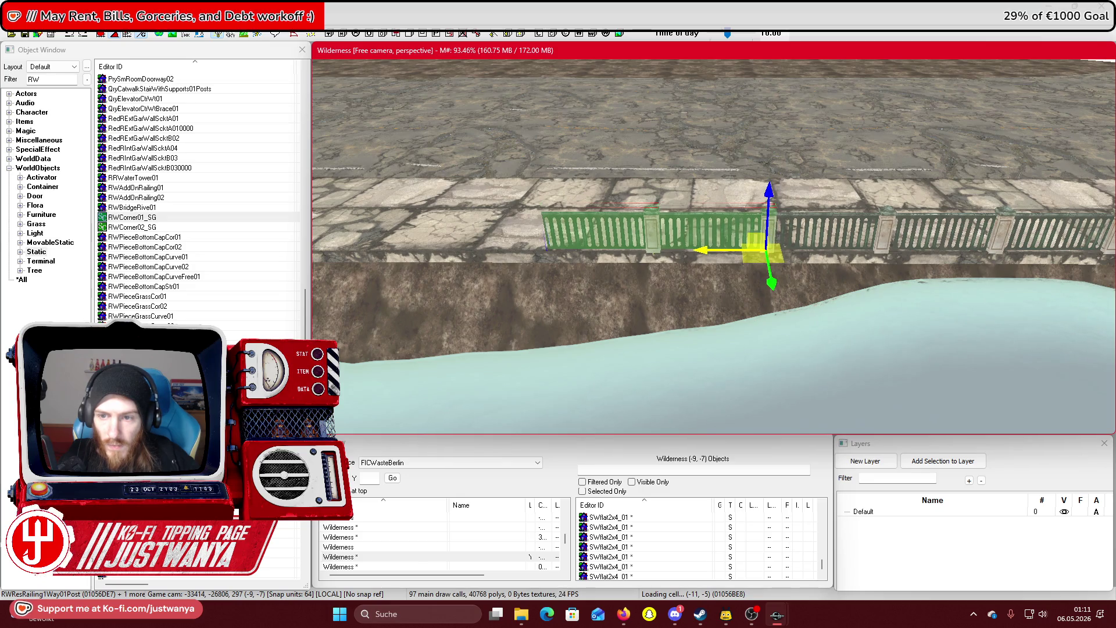
{"action": "key", "text": "Down"}
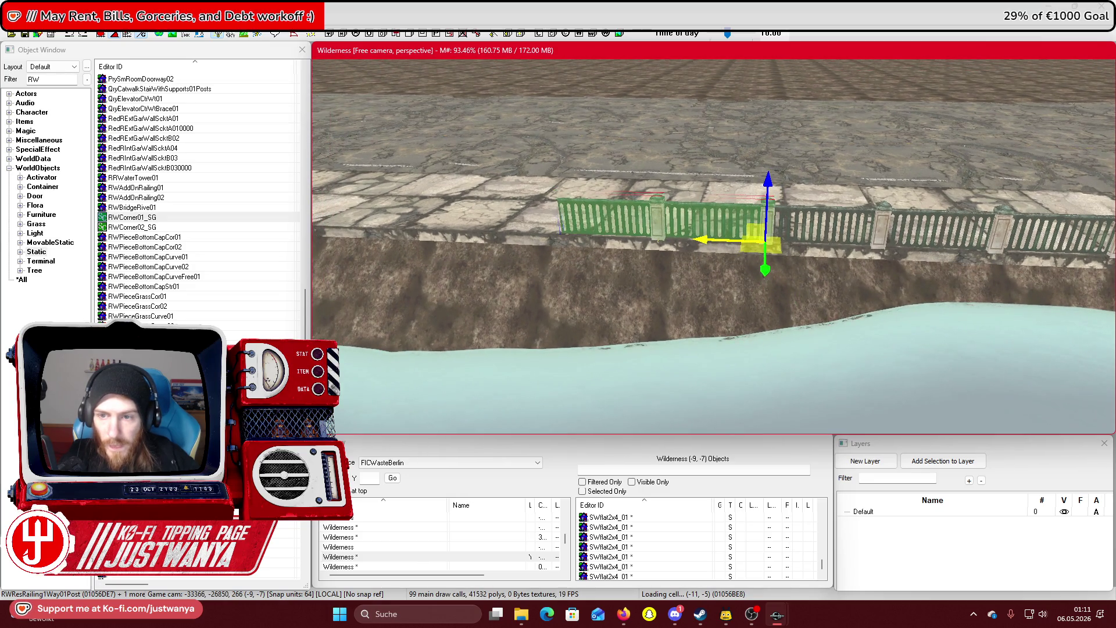
{"action": "left_click_drag", "start_coordinate": [708, 240], "coordinate": [487, 239]}
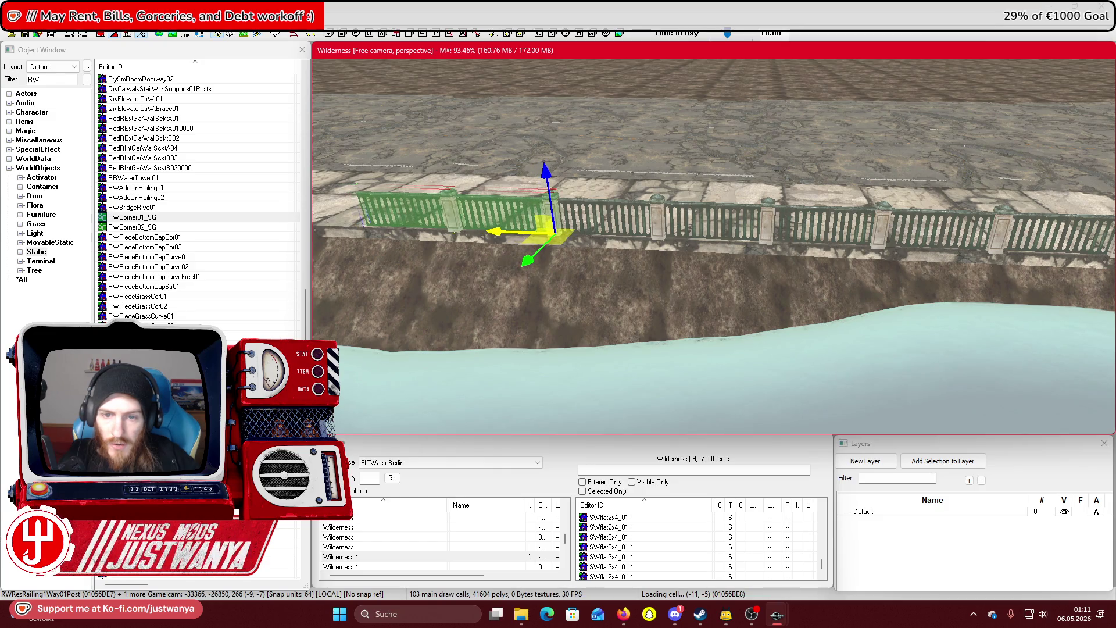
Keep extending the railing left to the corner pillar, then select the pillar's corner piece
{"action": "key", "text": "Left"}
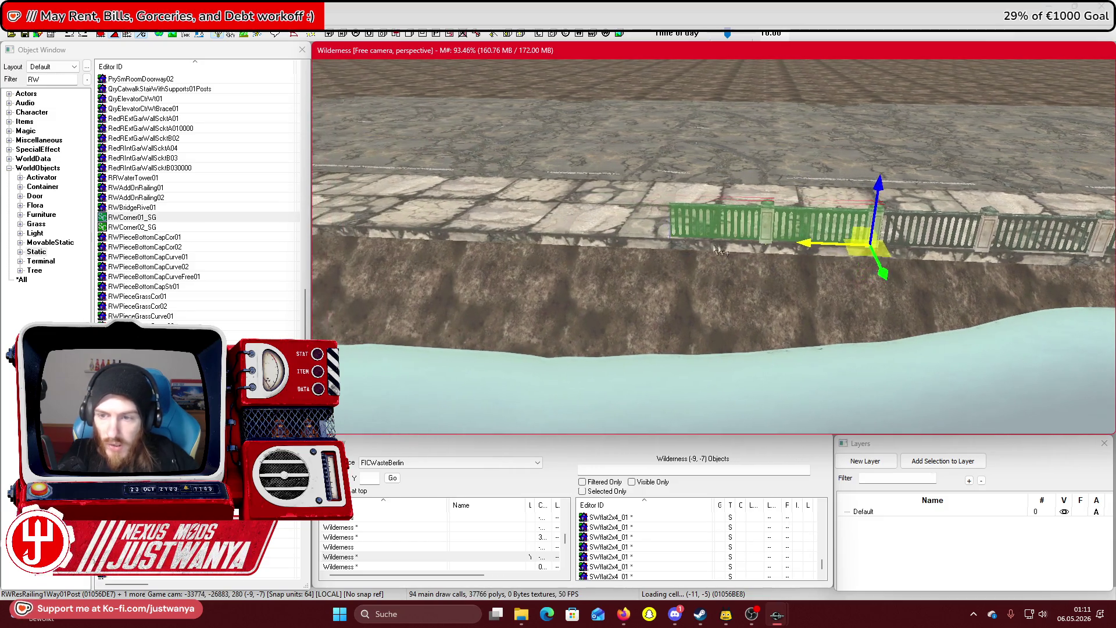
{"action": "mouse_move", "coordinate": [810, 245]}
{"action": "left_mouse_down"}
{"action": "mouse_move", "coordinate": [568, 237]}
{"action": "mouse_move", "coordinate": [597, 236]}
{"action": "left_mouse_up"}
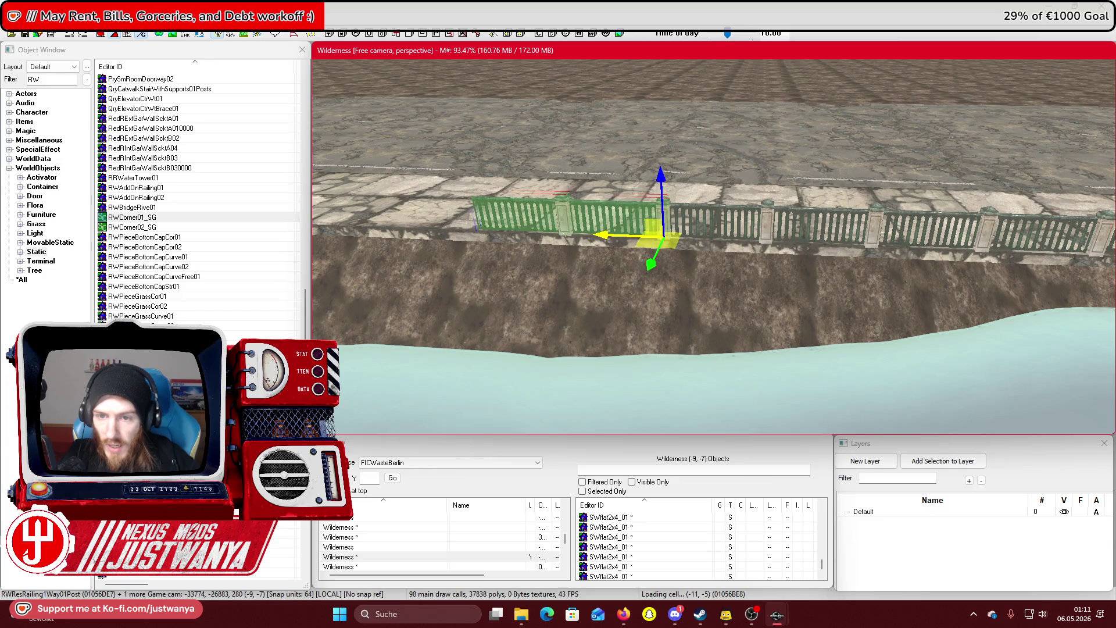
{"action": "key", "text": "Left"}
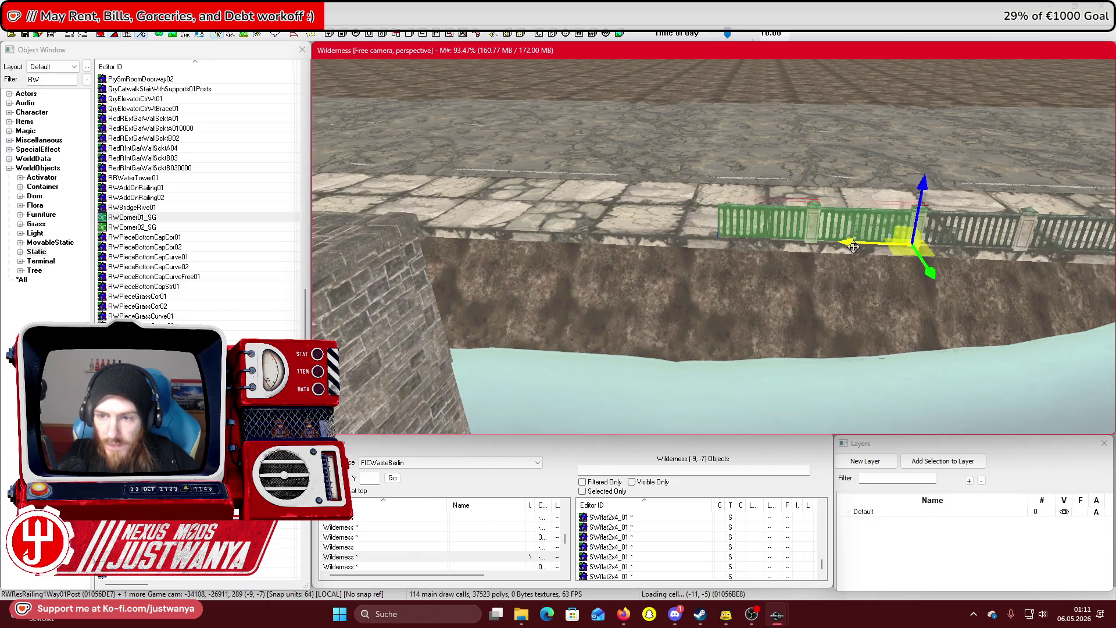
{"action": "left_click_drag", "start_coordinate": [853, 247], "coordinate": [655, 238]}
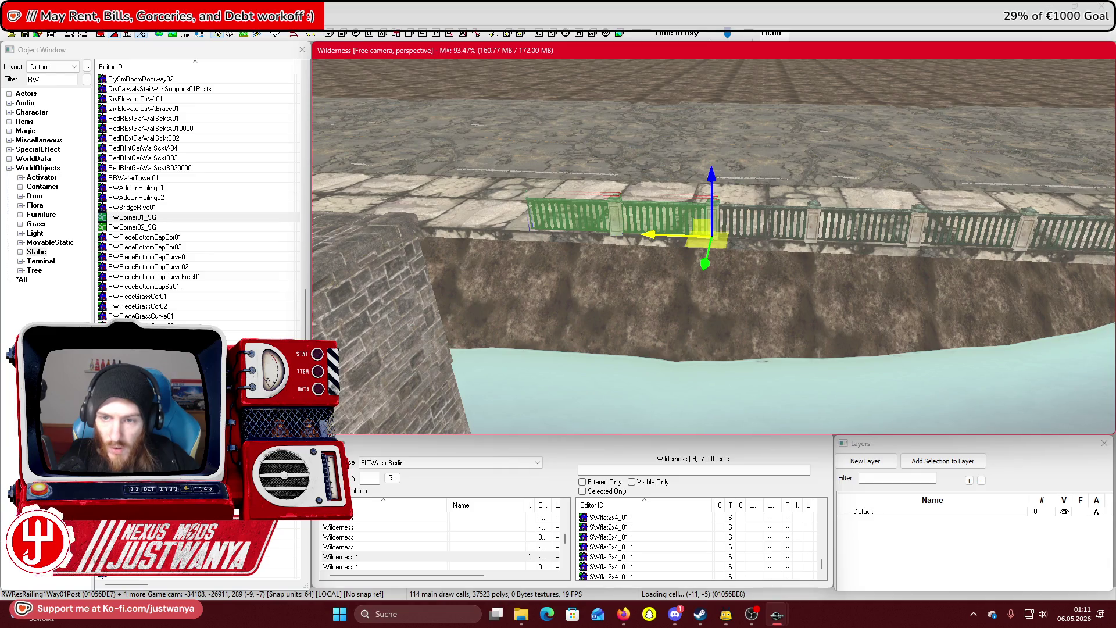
{"action": "key", "text": "Left"}
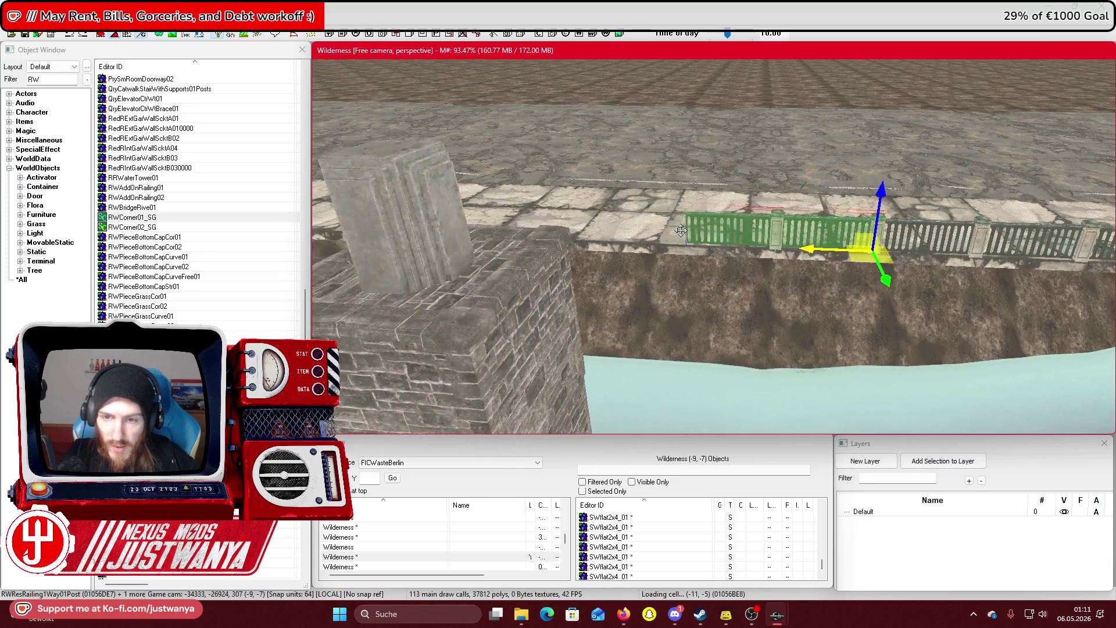
{"action": "left_click_drag", "start_coordinate": [712, 261], "coordinate": [712, 261]}
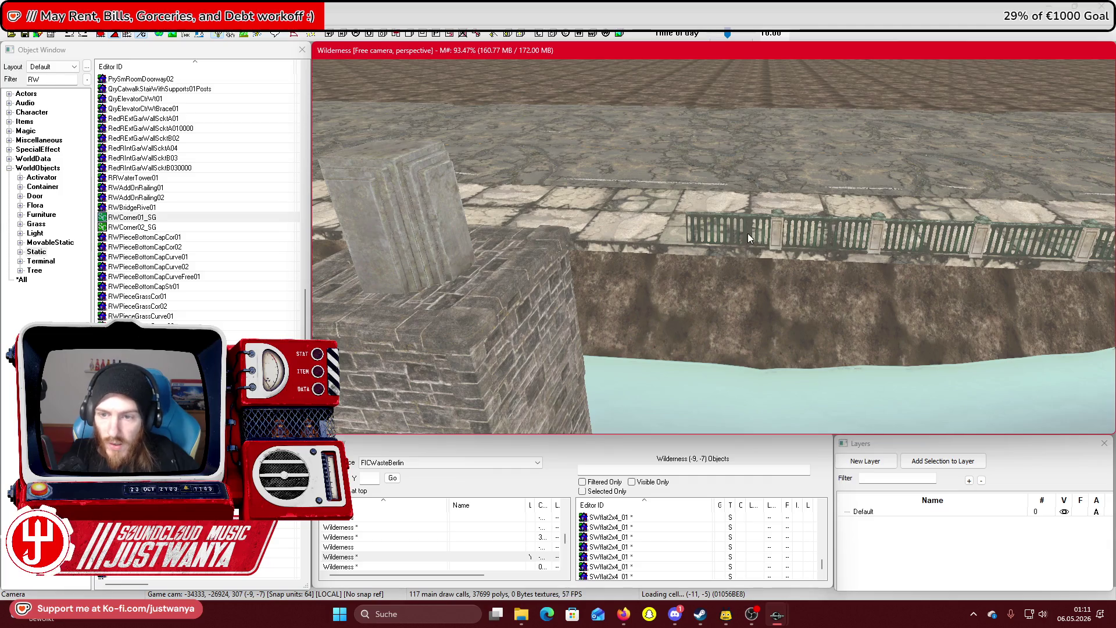
{"action": "left_click_drag", "start_coordinate": [851, 270], "coordinate": [636, 261]}
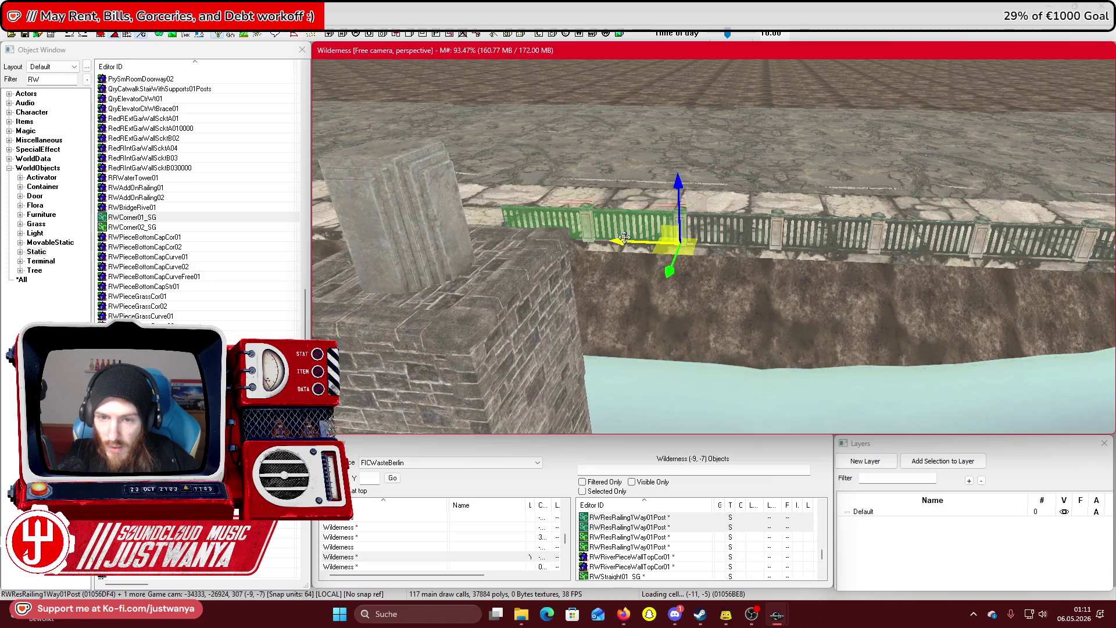
{"action": "key", "text": "shift"}
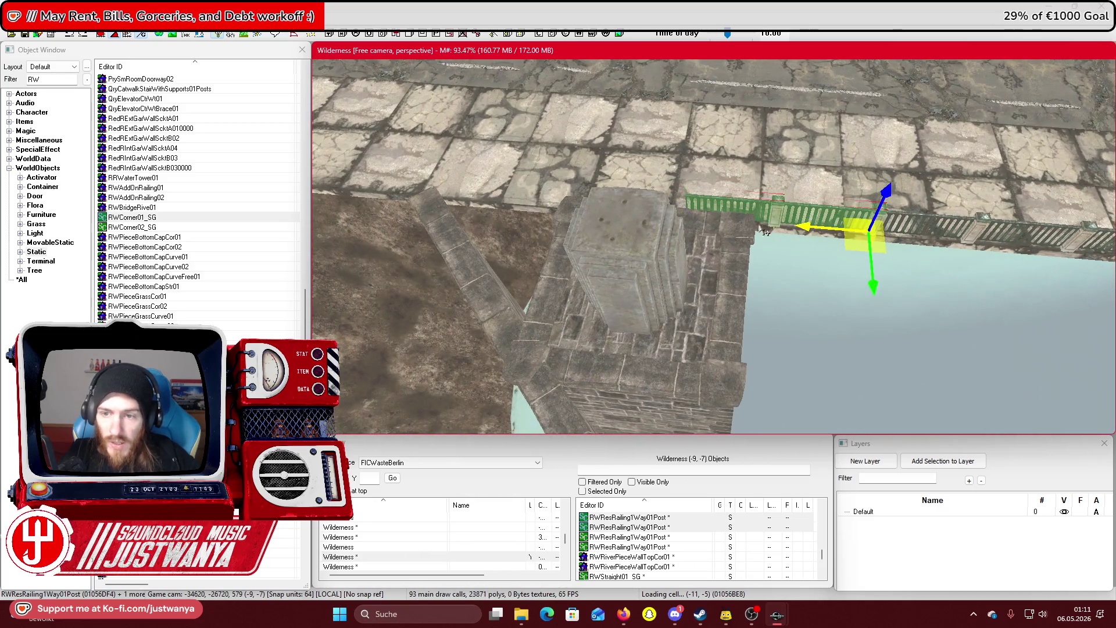
{"action": "left_click", "coordinate": [748, 232]}
{"action": "key", "text": "shift"}
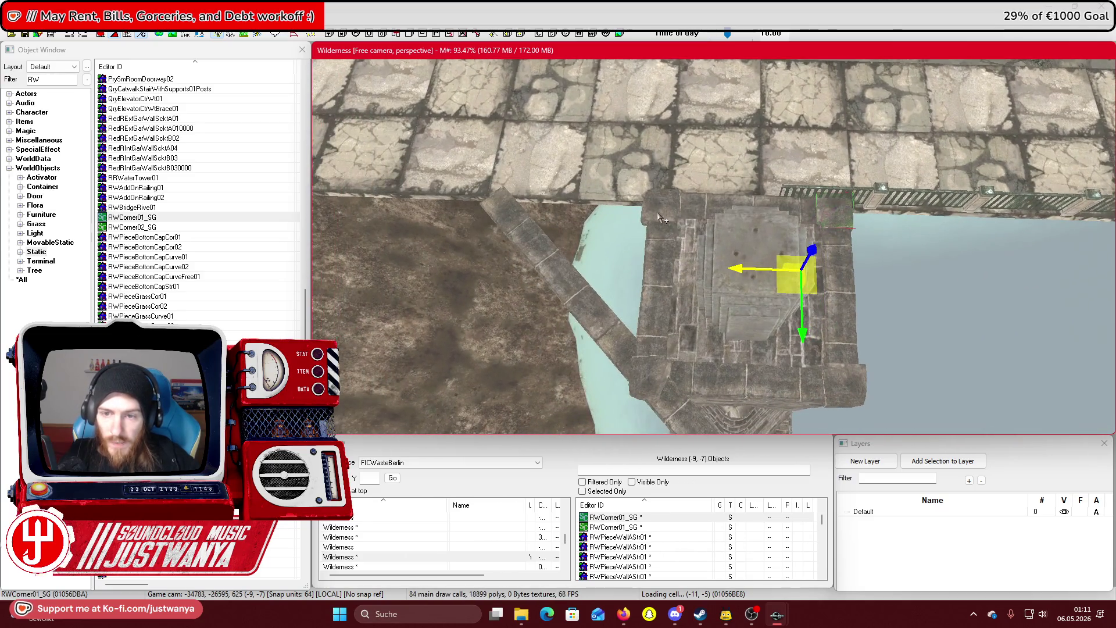
Add the pillar's top, side, lower-left corner and bottom wall pieces to the selection
{"action": "left_click", "coordinate": [711, 209], "text": "ctrl"}
{"action": "left_click", "coordinate": [663, 302], "text": "ctrl"}
{"action": "left_click", "coordinate": [779, 335], "text": "ctrl"}
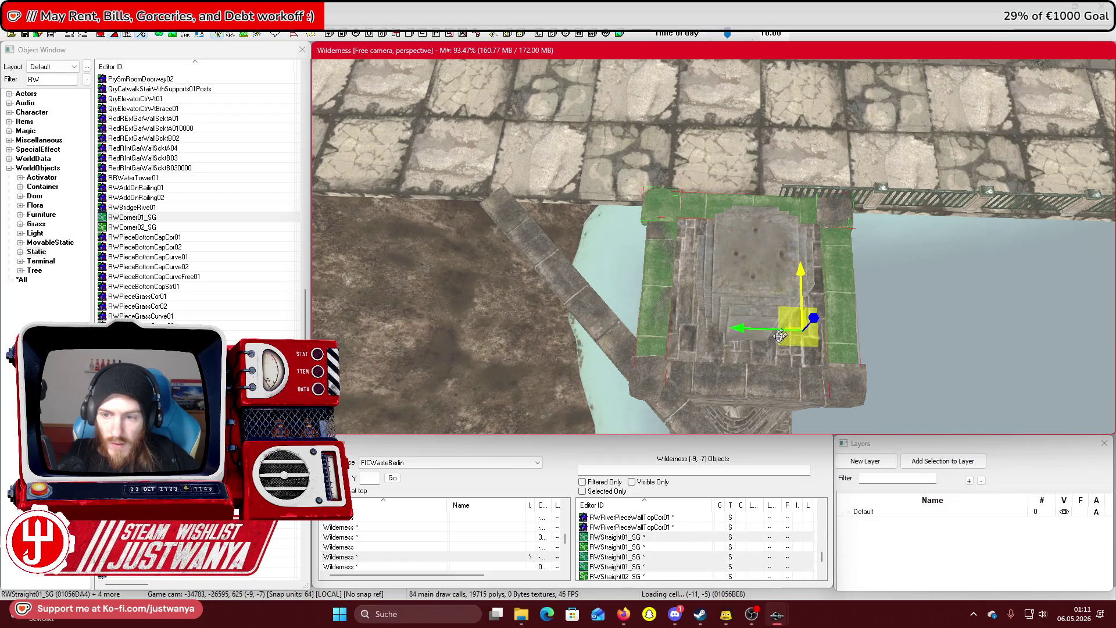
{"action": "left_click", "coordinate": [683, 389], "text": "ctrl"}
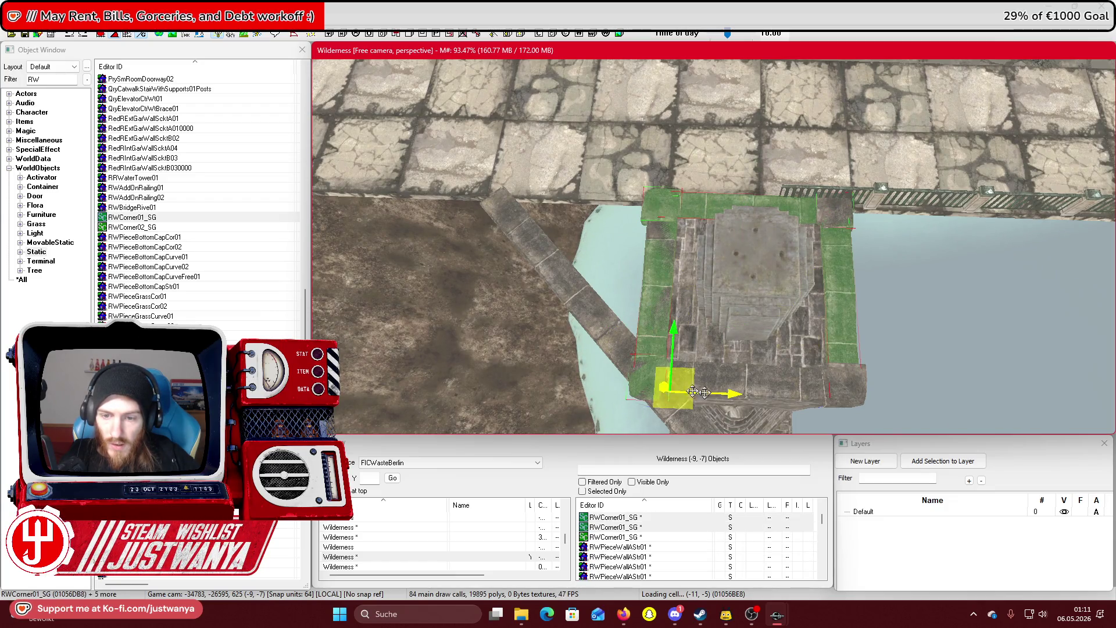
{"action": "left_click", "coordinate": [837, 388], "text": "ctrl"}
{"action": "left_click", "coordinate": [756, 387], "text": "ctrl"}
{"action": "left_click", "coordinate": [698, 352], "text": "ctrl"}
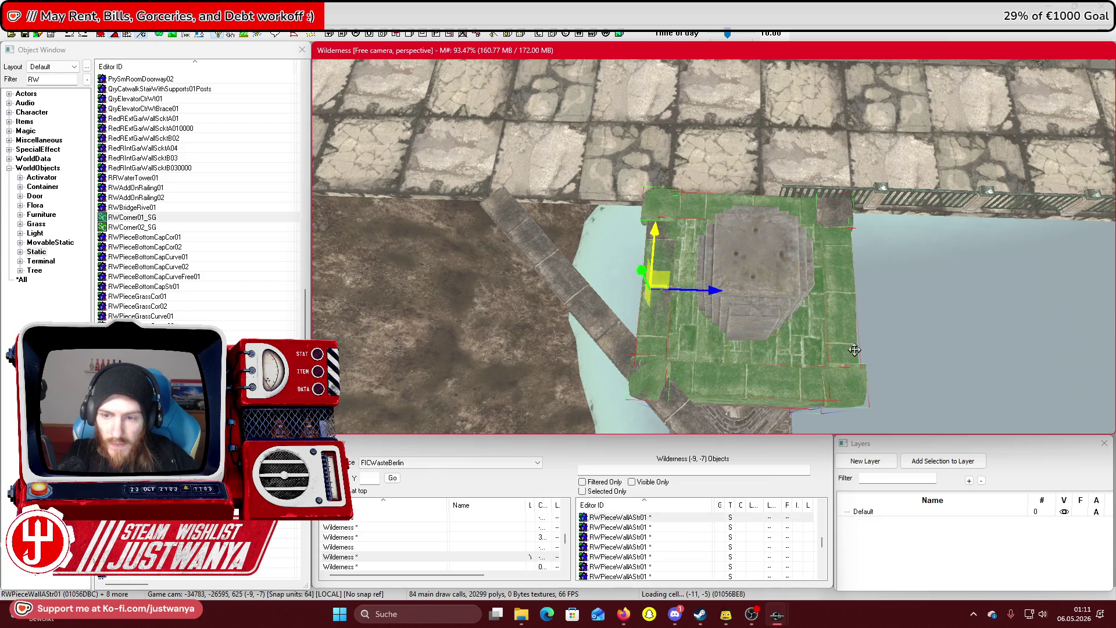
Add more pillar wall pieces and a railing post to the selection
{"action": "key", "text": "shift"}
{"action": "left_click", "coordinate": [737, 334], "text": "ctrl"}
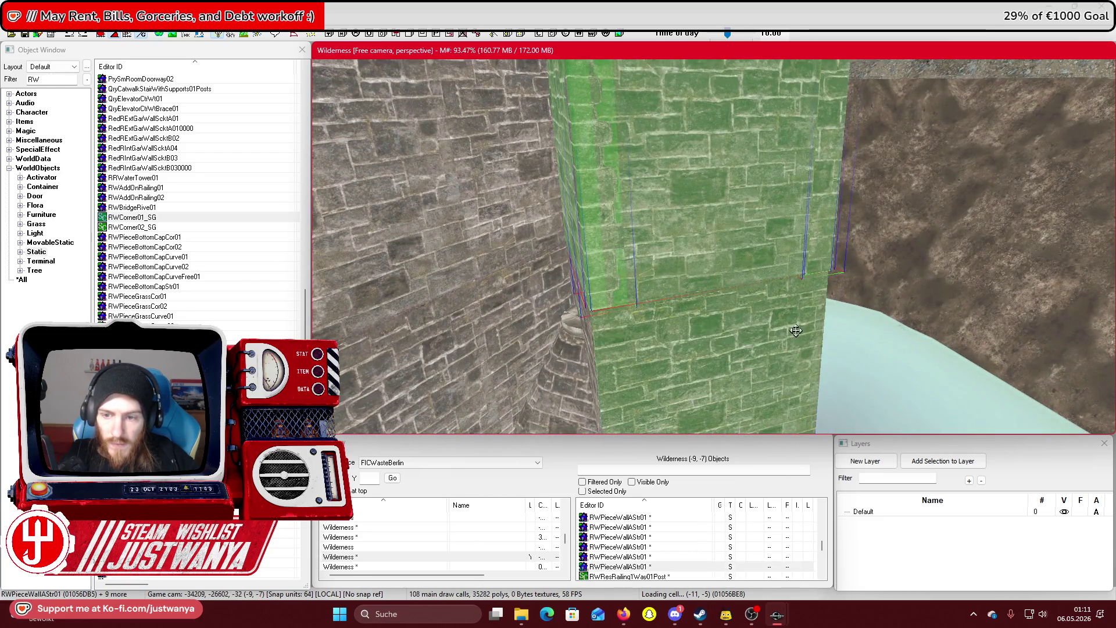
{"action": "key", "text": "shift"}
{"action": "left_click", "coordinate": [596, 353], "text": "ctrl"}
{"action": "left_click", "coordinate": [552, 410], "text": "ctrl"}
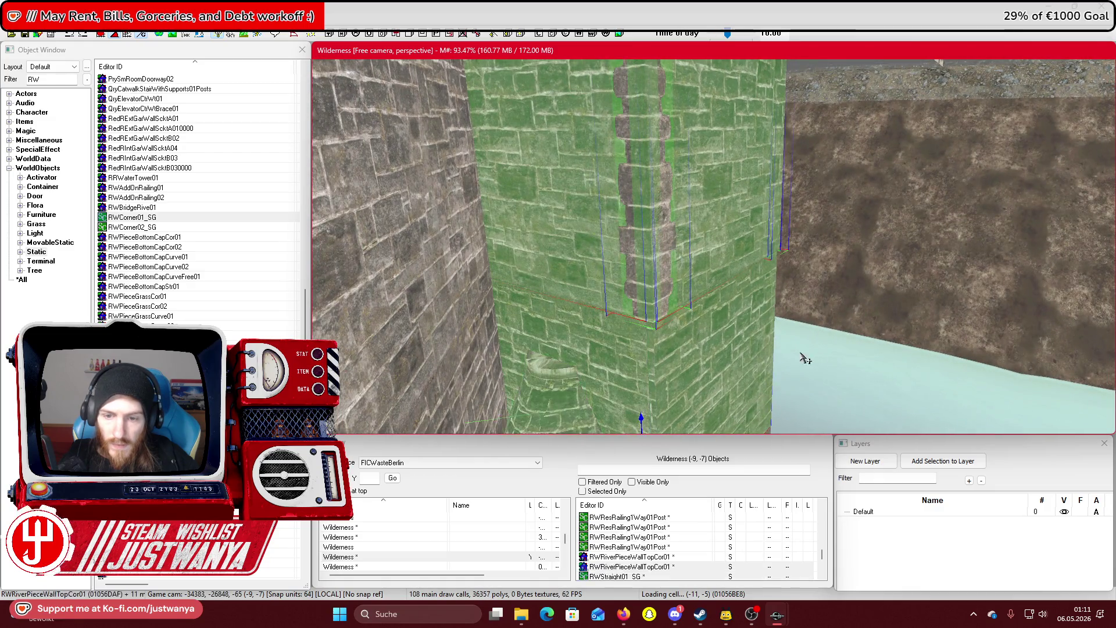
{"action": "key", "text": "shift"}
{"action": "left_click", "coordinate": [648, 353], "text": "ctrl"}
{"action": "key", "text": "shift"}
{"action": "left_click", "coordinate": [698, 348], "text": "ctrl"}
{"action": "key", "text": "shift"}
{"action": "key", "text": "shift"}
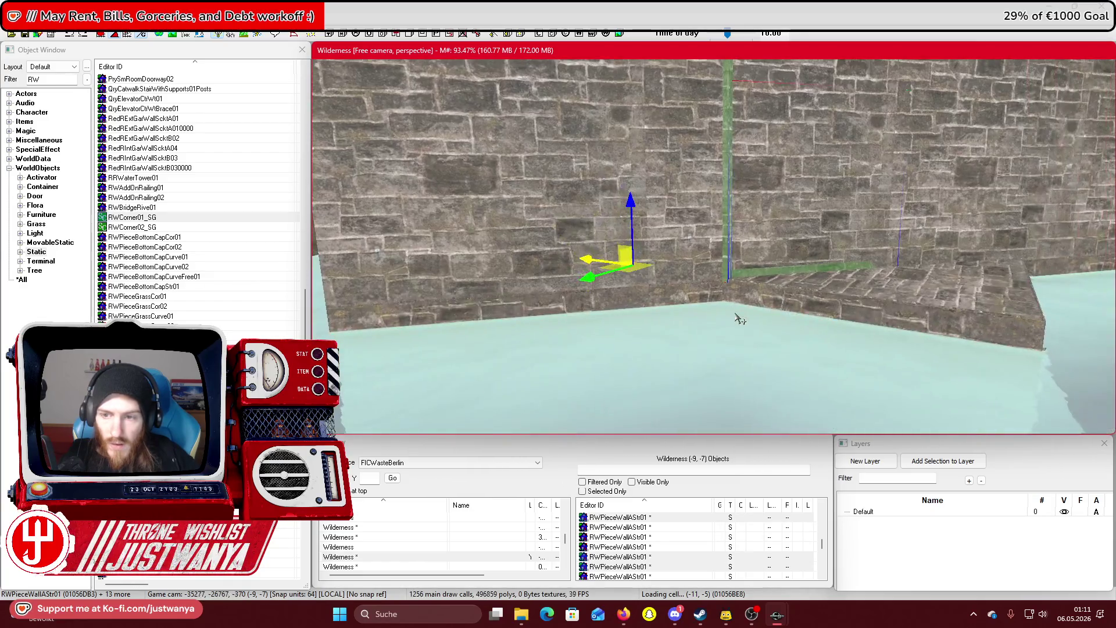
{"action": "left_click", "coordinate": [794, 315], "text": "ctrl"}
{"action": "key", "text": "shift"}
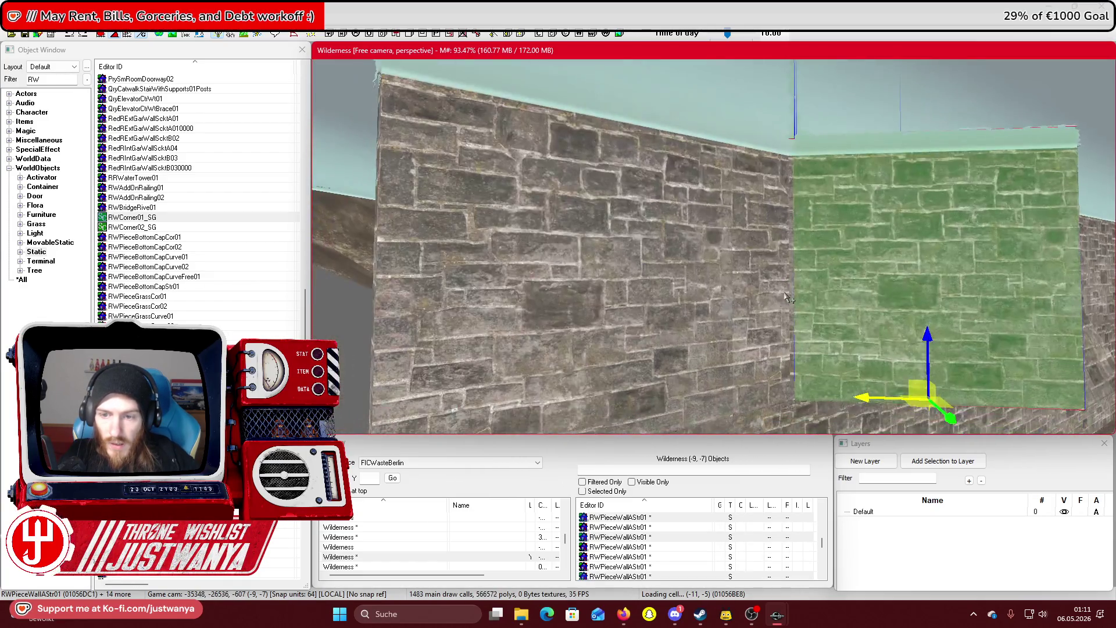
{"action": "key", "text": "shift"}
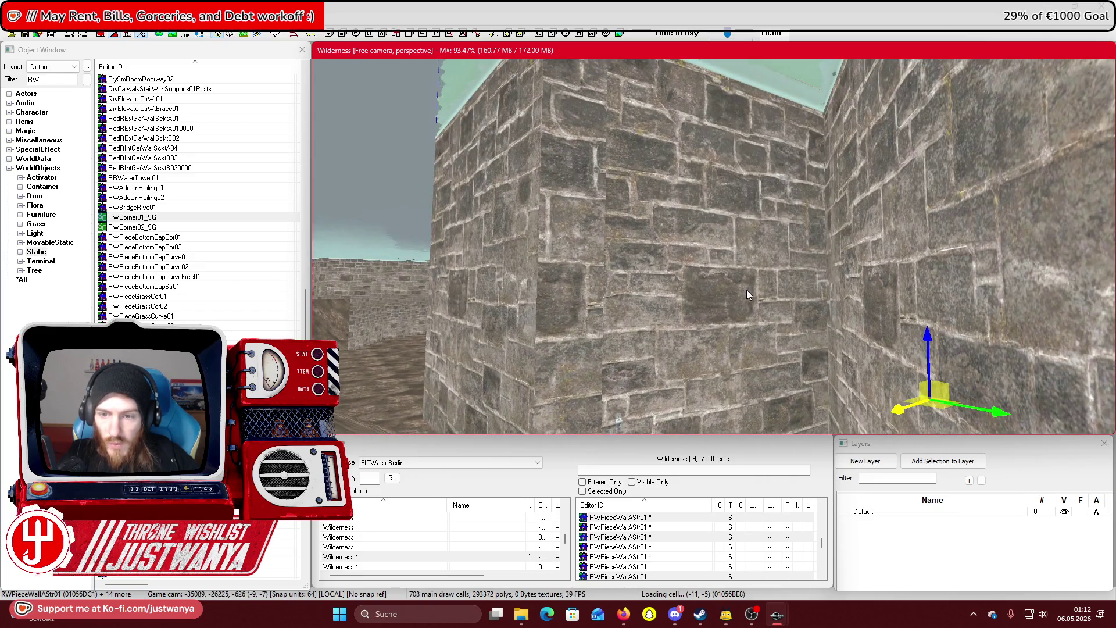
Add further canal wall pieces and the statue plinth to the selection
{"action": "left_click", "coordinate": [746, 291], "text": "ctrl"}
{"action": "left_click", "coordinate": [552, 285], "text": "ctrl"}
{"action": "key", "text": "shift"}
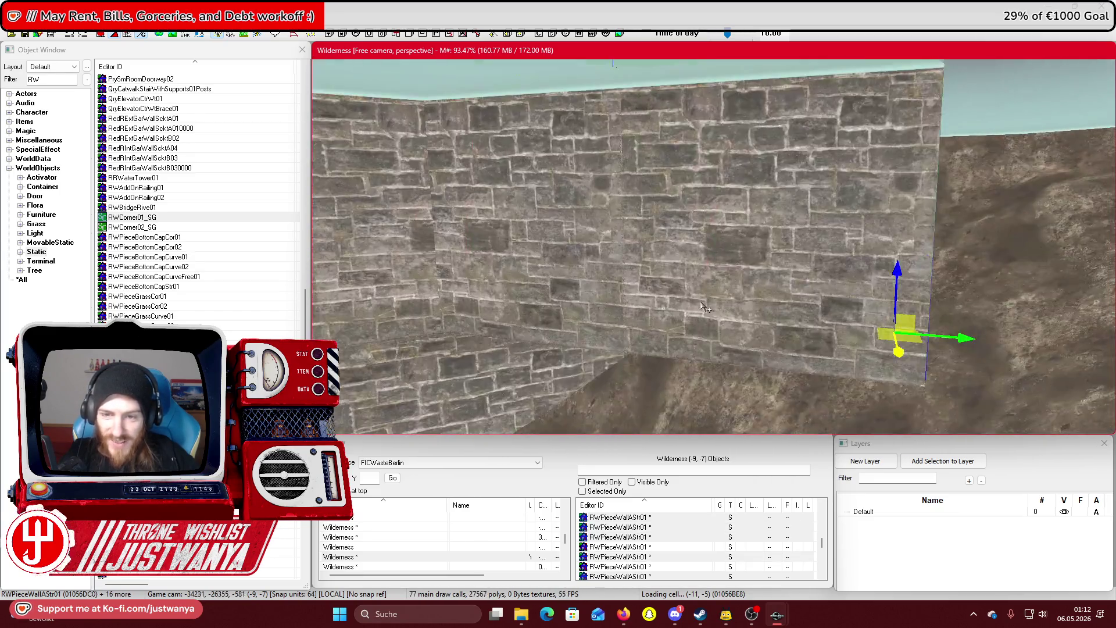
{"action": "left_click", "coordinate": [760, 263], "text": "ctrl"}
{"action": "left_click", "coordinate": [576, 273], "text": "ctrl"}
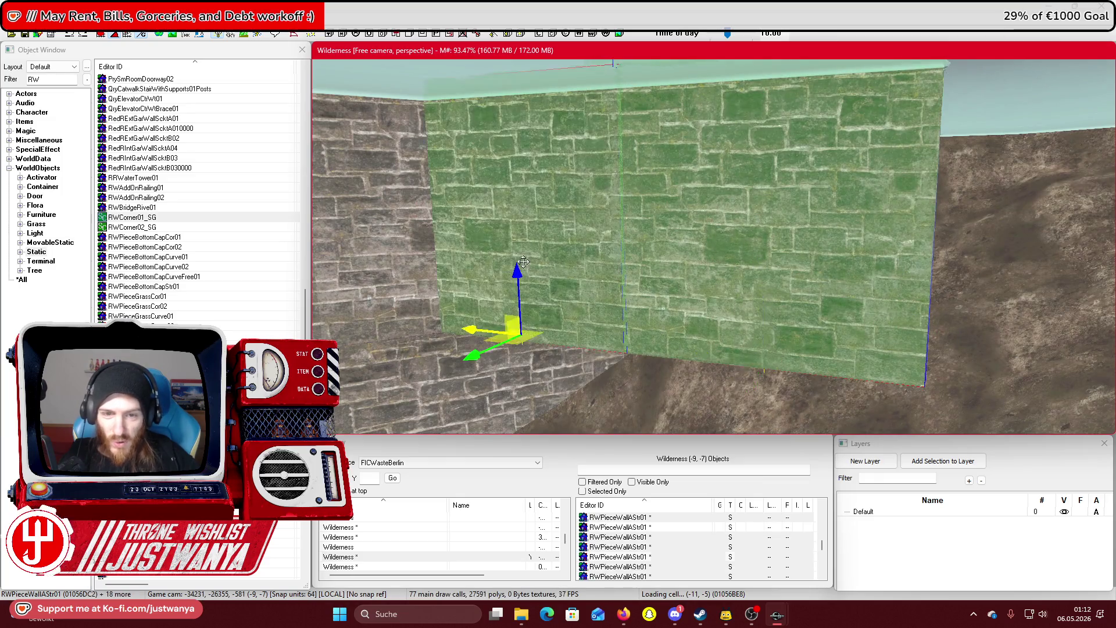
{"action": "key", "text": "shift"}
{"action": "key", "text": "shift"}
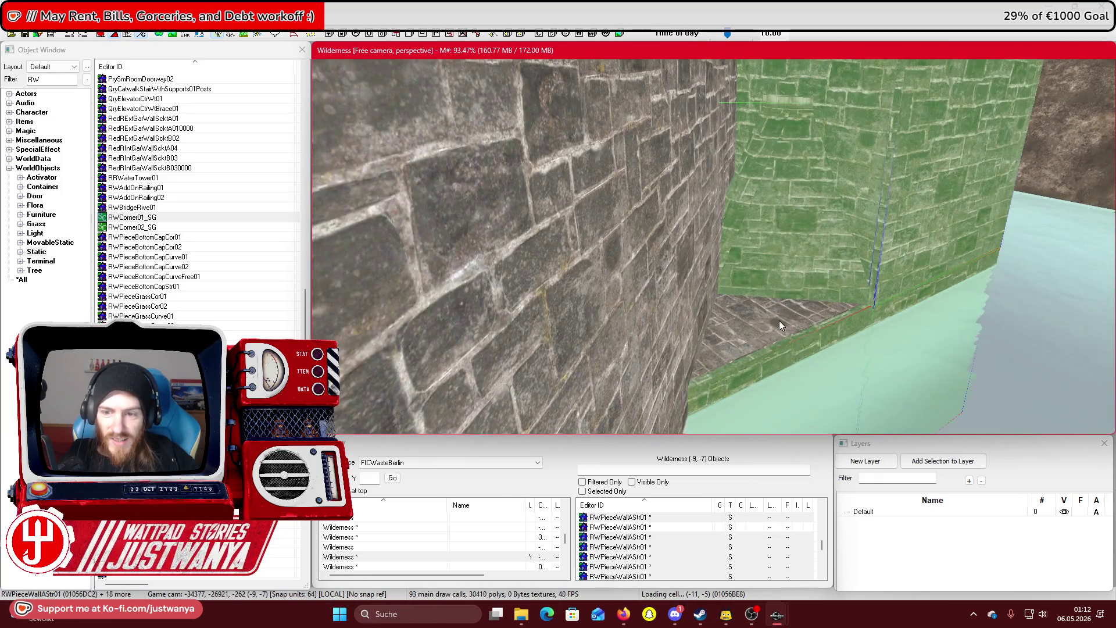
{"action": "left_click", "coordinate": [779, 320], "text": "ctrl"}
{"action": "key", "text": "shift"}
{"action": "left_click", "coordinate": [753, 233], "text": "ctrl"}
{"action": "left_click", "coordinate": [774, 196], "text": "ctrl"}
{"action": "key", "text": "shift"}
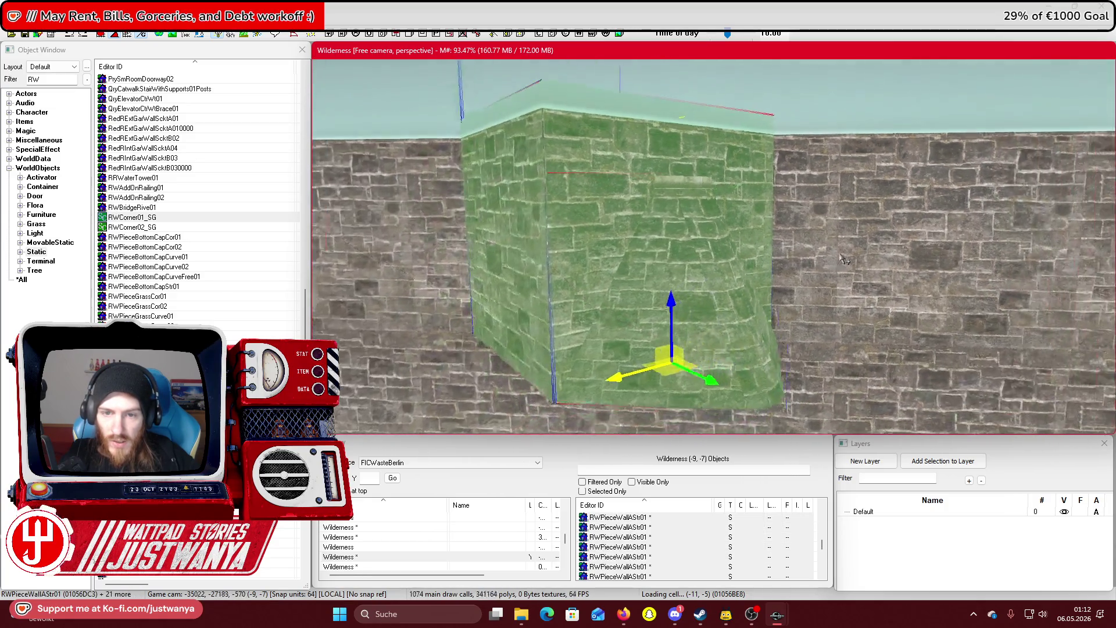
{"action": "key", "text": "shift"}
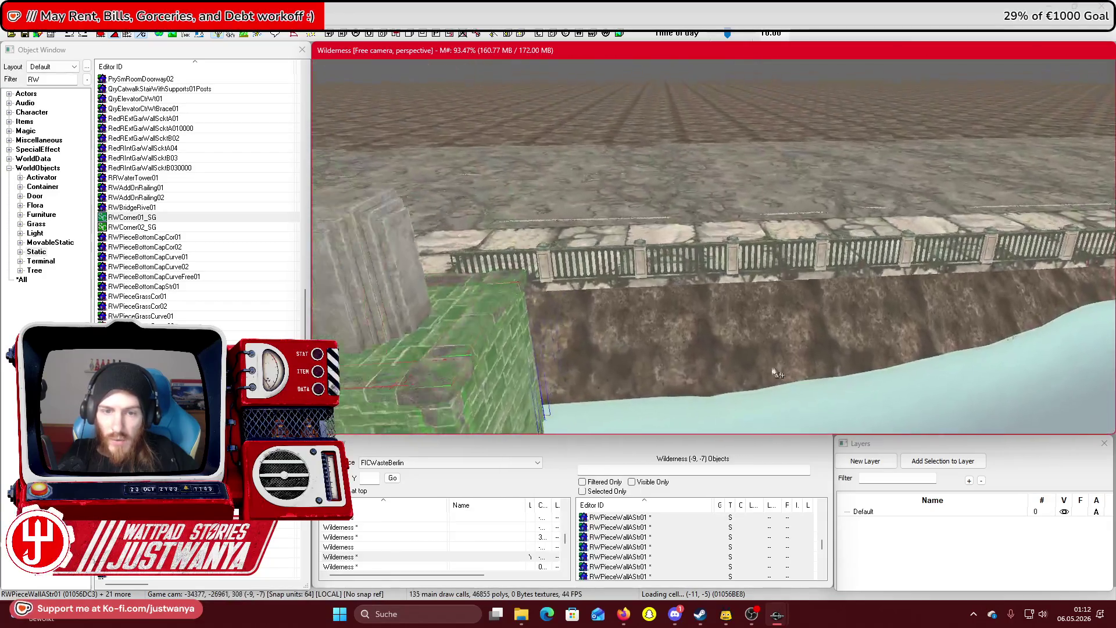
{"action": "left_click", "coordinate": [586, 251], "text": "ctrl"}
Orbit around the statue plinth to inspect its base, the road and the water channel
{"action": "key", "text": "shift"}
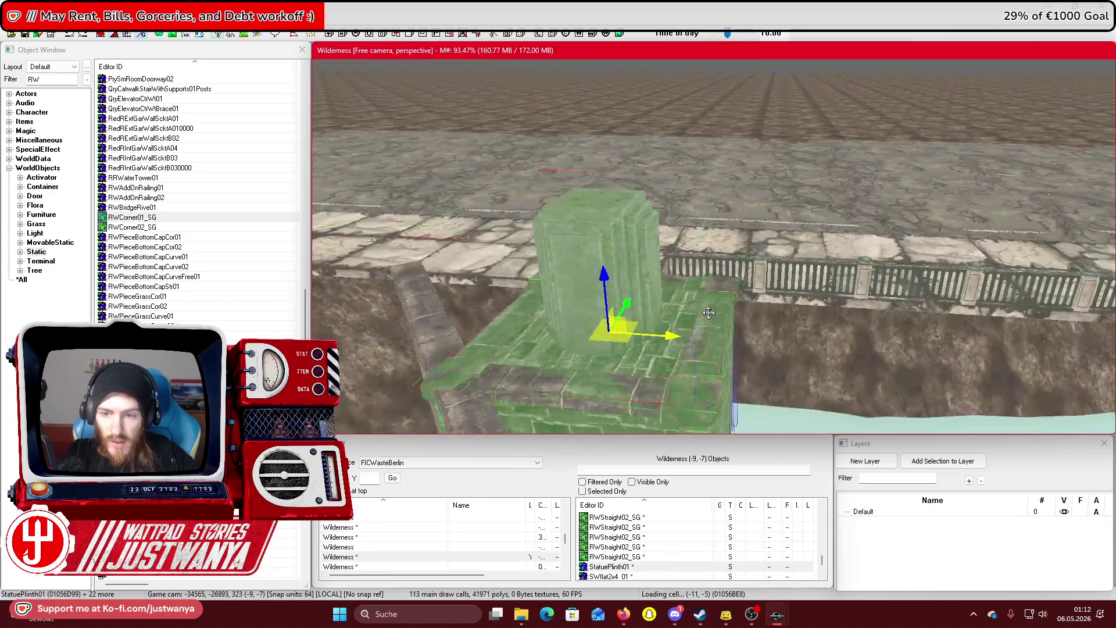
{"action": "key", "text": "shift"}
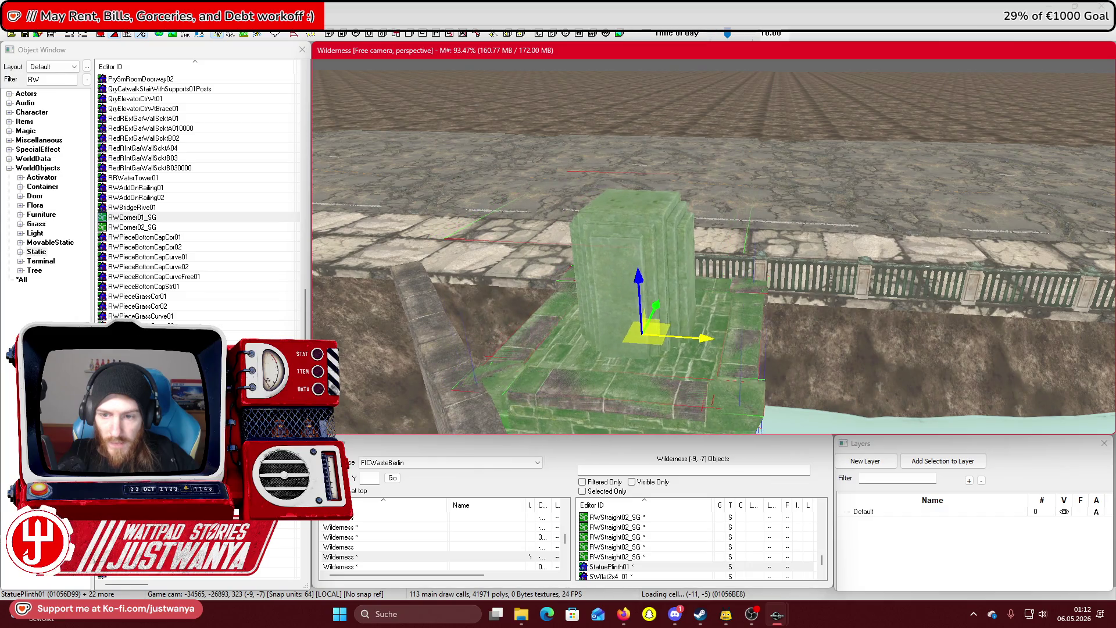
{"action": "key", "text": "shift"}
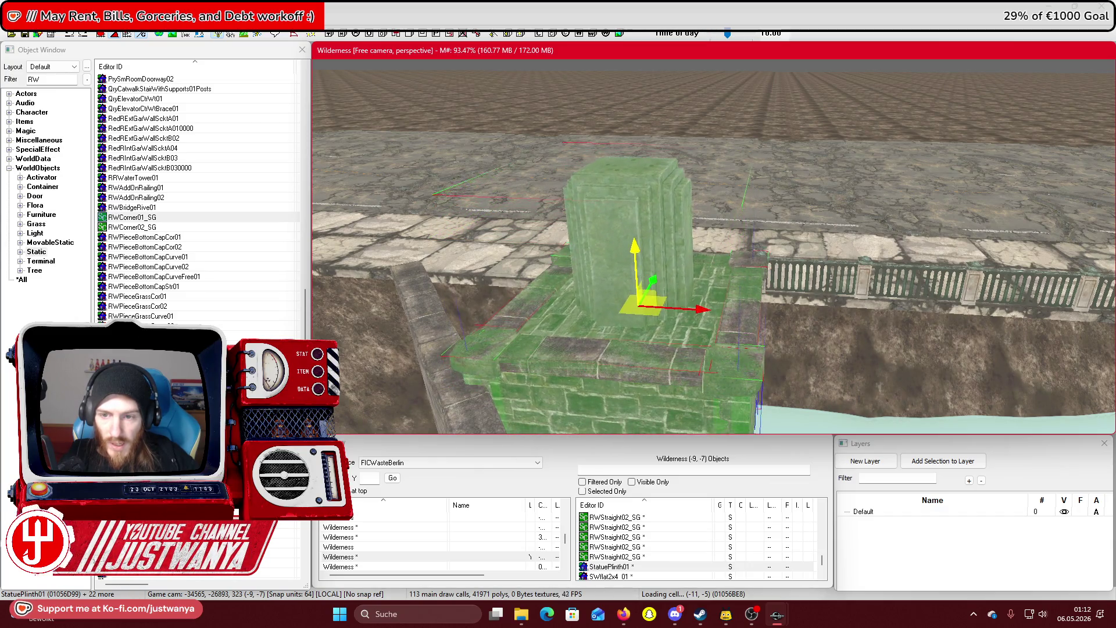
{"action": "key", "text": "shift"}
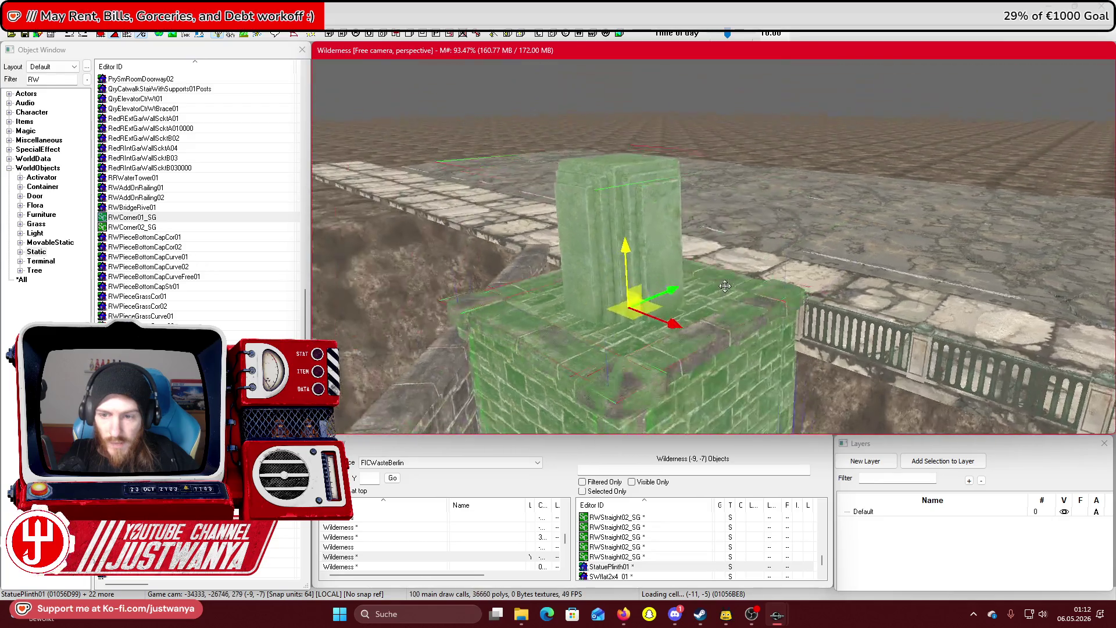
{"action": "key", "text": "shift"}
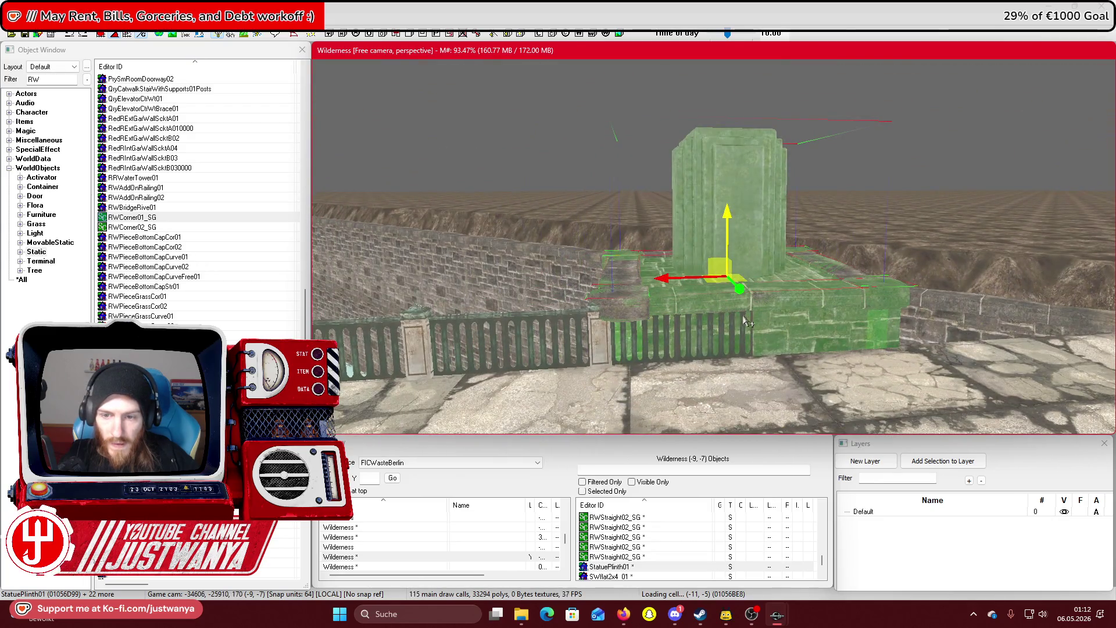
{"action": "key", "text": "shift"}
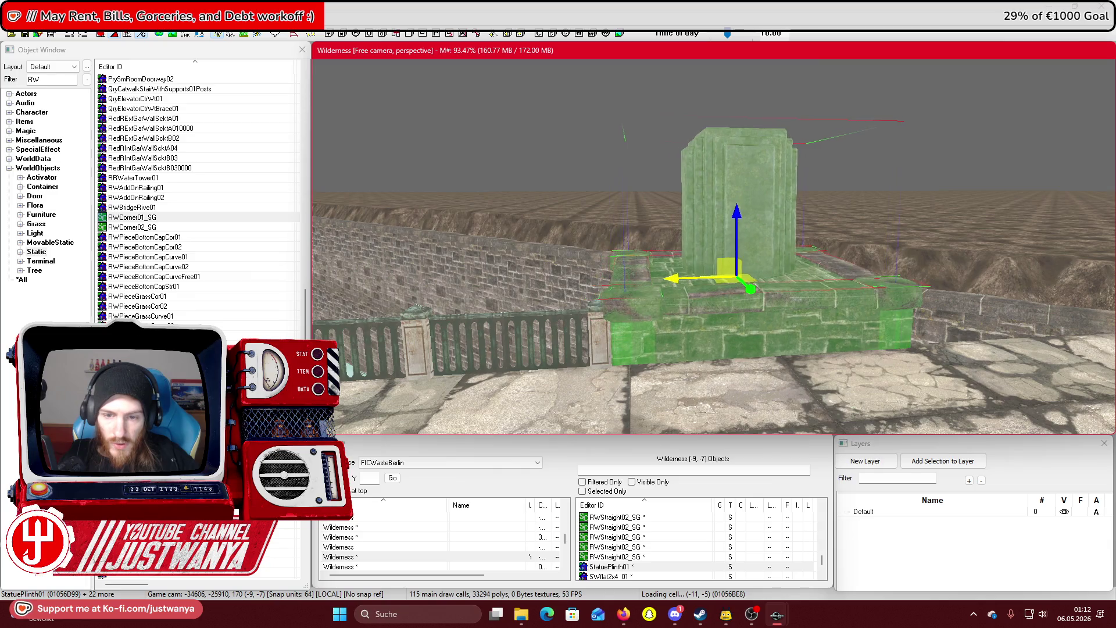
{"action": "key", "text": "shift"}
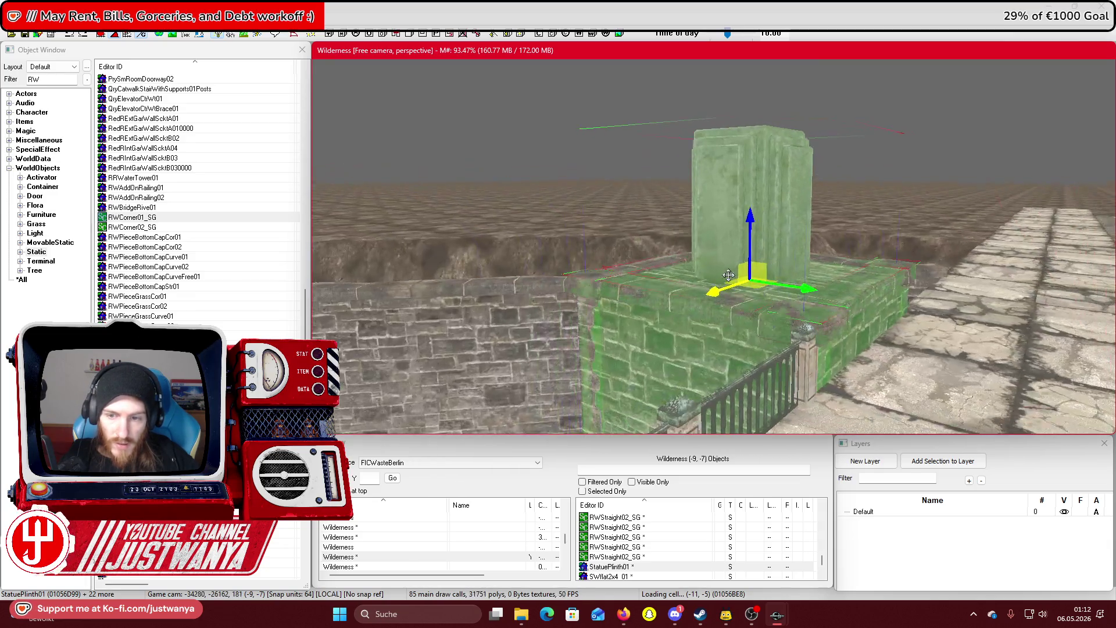
{"action": "key", "text": "shift"}
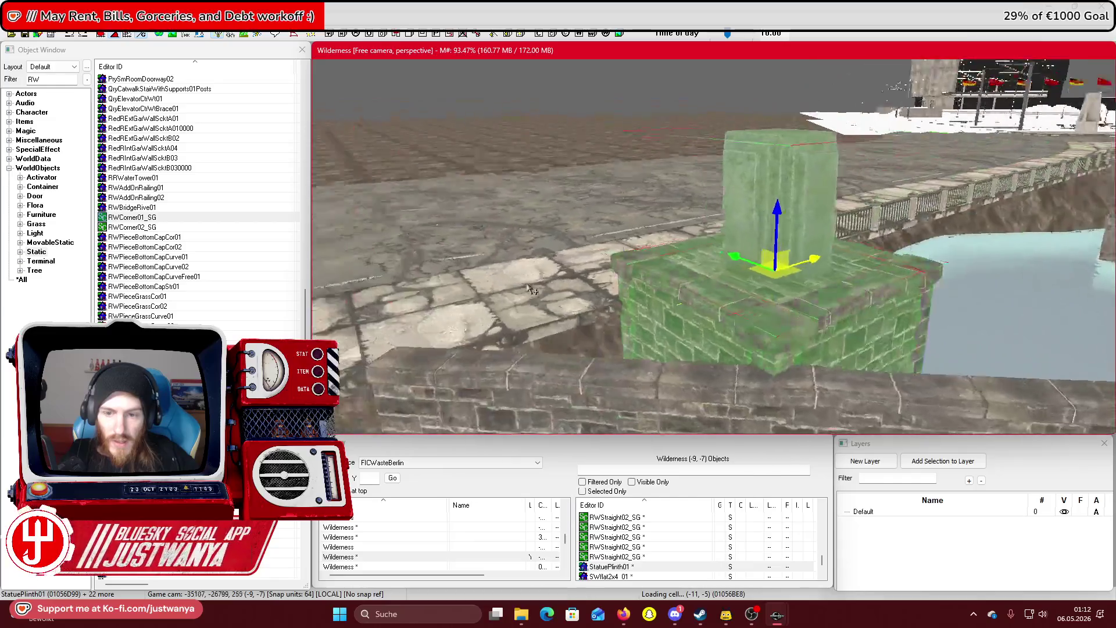
{"action": "key", "text": "shift"}
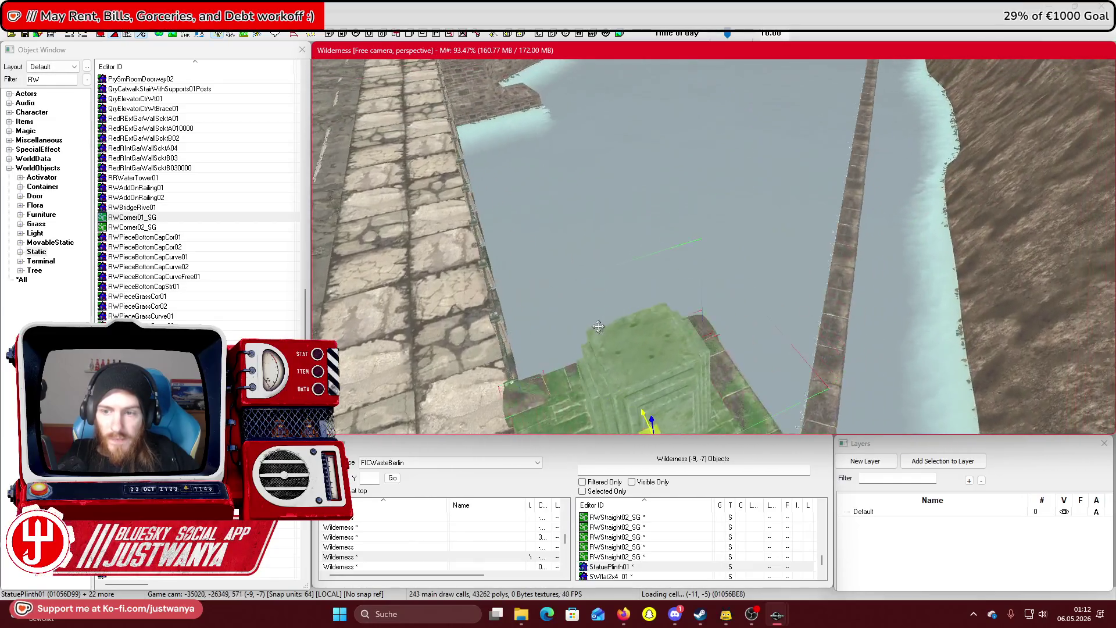
{"action": "left_click_drag", "start_coordinate": [755, 322], "coordinate": [787, 188]}
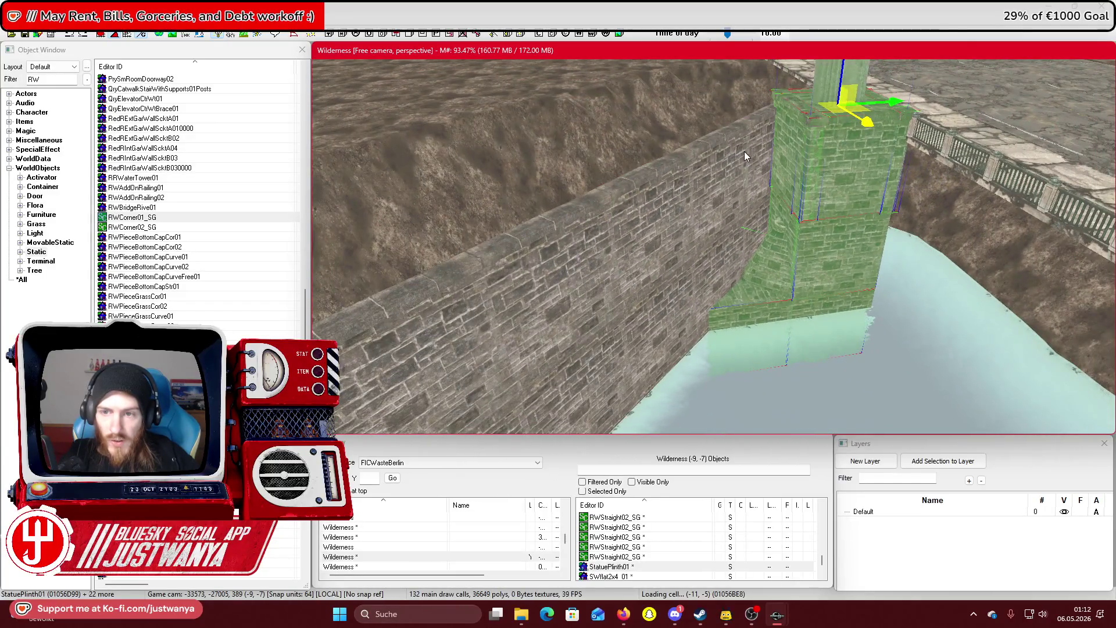
Remove the RWResCorIn01Grass corner piece beside the pillar, leaving the stair piece against the wall
{"action": "left_click", "coordinate": [745, 155]}
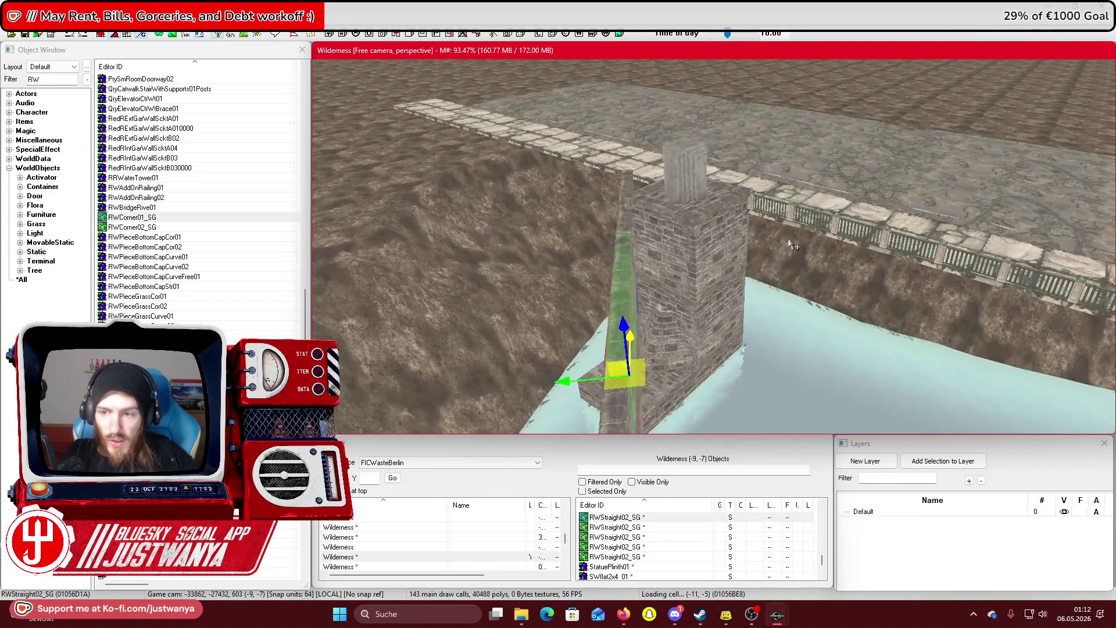
{"action": "left_click", "coordinate": [792, 244]}
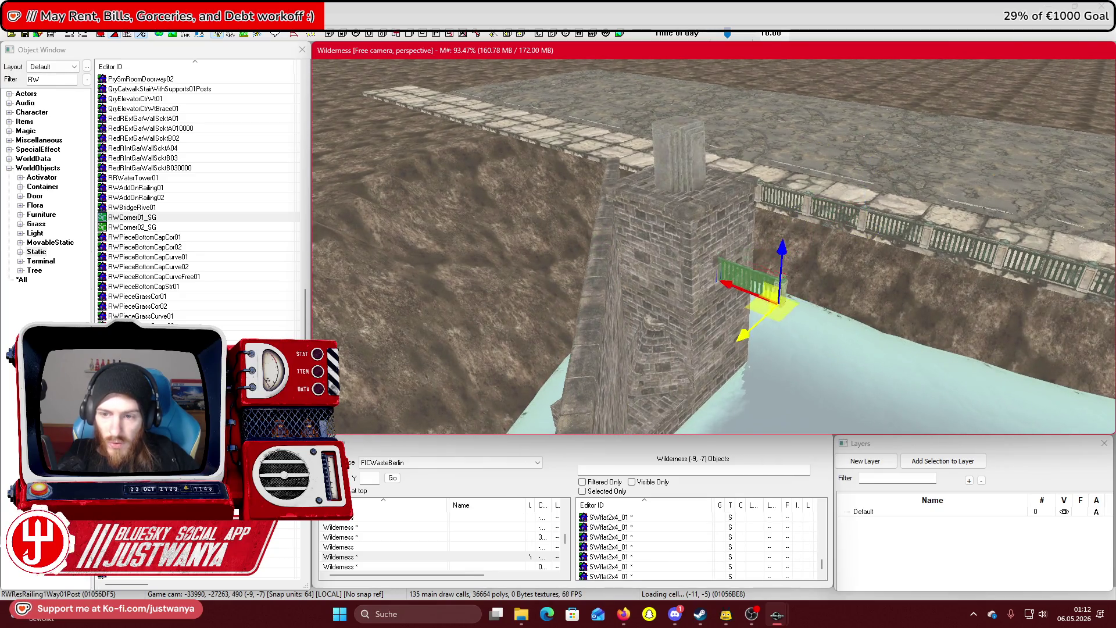
{"action": "left_click", "coordinate": [687, 330]}
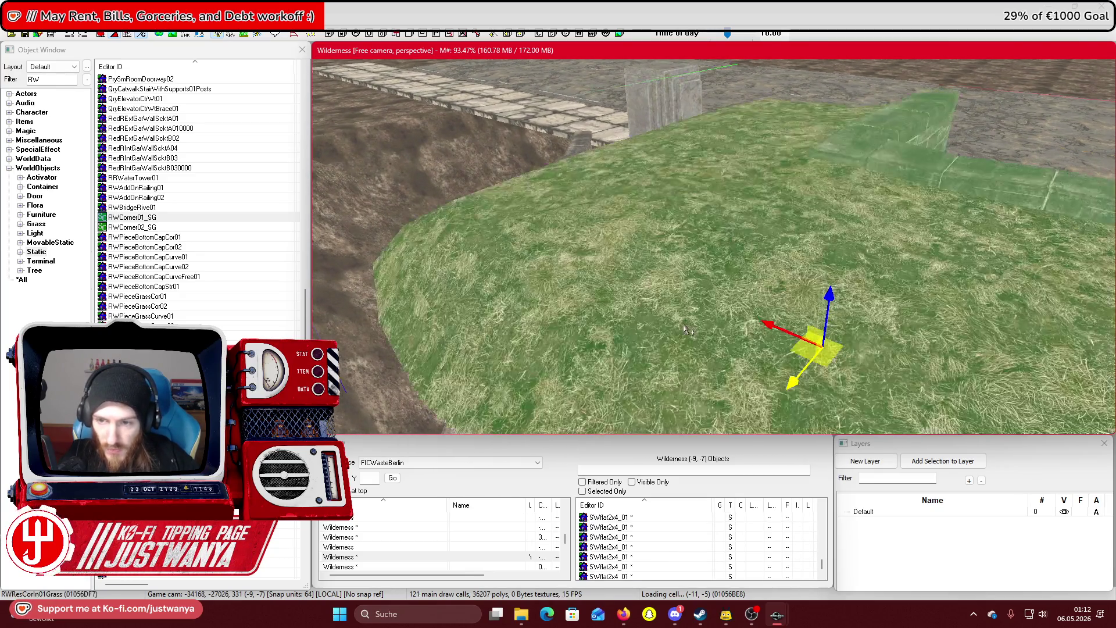
{"action": "key", "text": "1"}
{"action": "key", "text": "ctrl+z"}
Undo back to the grass-topped stairs variant and slide it down toward the brick pillar
{"action": "scroll", "coordinate": [659, 269], "scroll_direction": "up", "scroll_amount": 3}
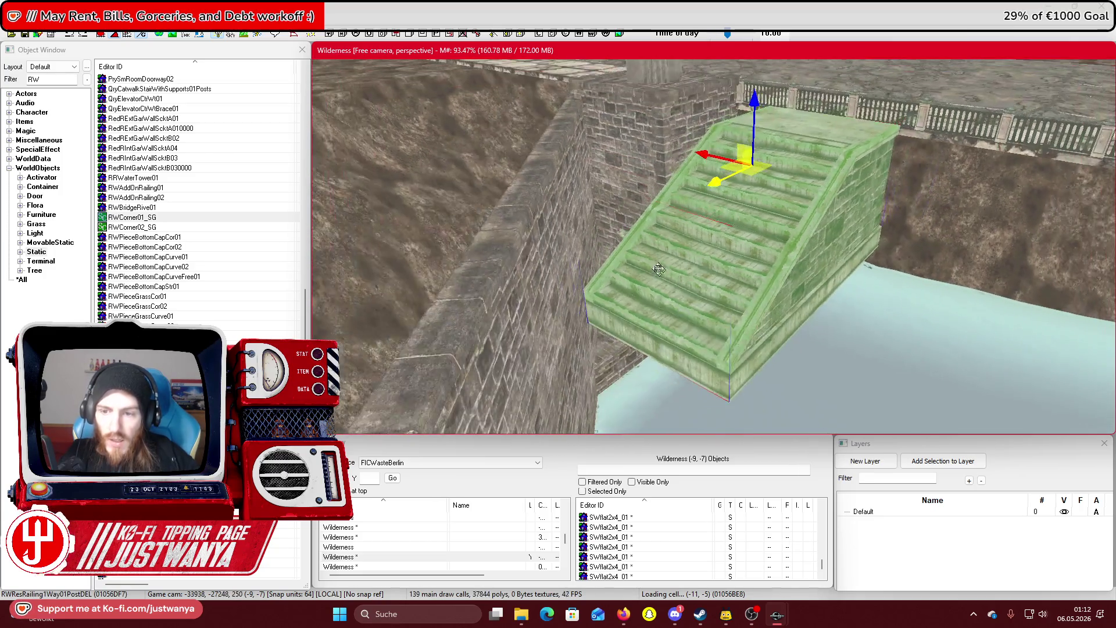
{"action": "key", "text": "ctrl+z"}
{"action": "key", "text": "ctrl+z"}
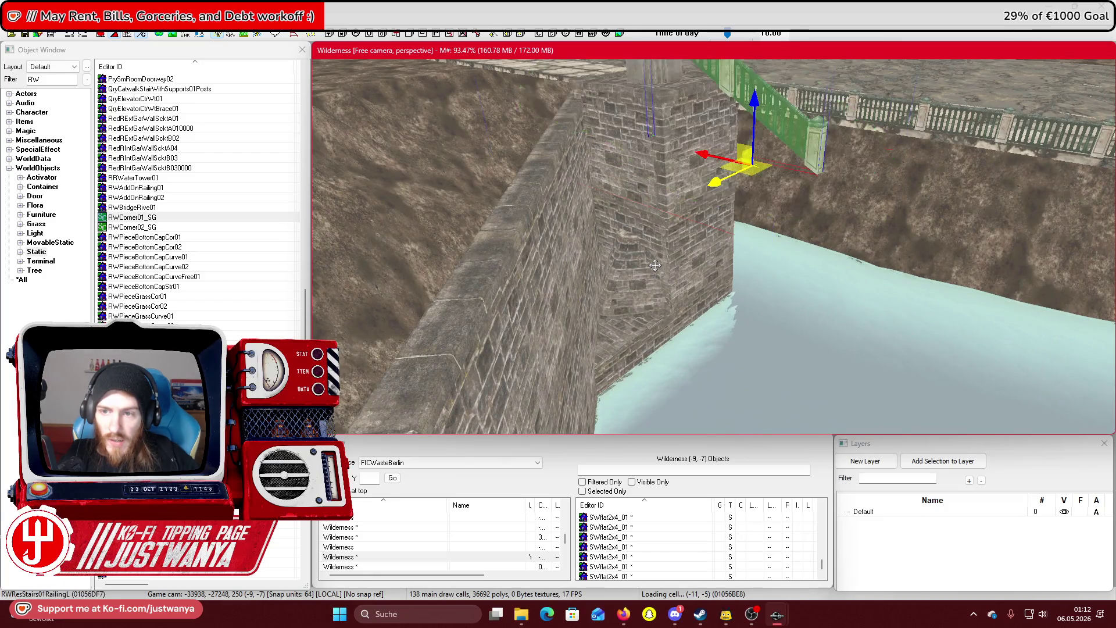
{"action": "scroll", "coordinate": [656, 276], "scroll_direction": "down", "scroll_amount": 2}
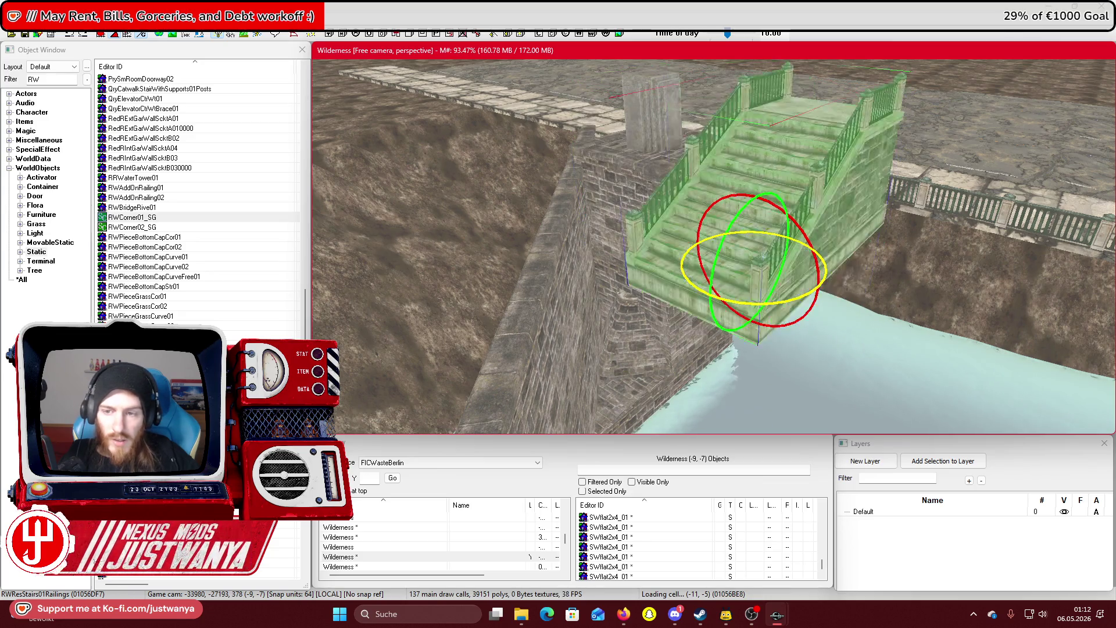
{"action": "scroll", "coordinate": [738, 284], "scroll_direction": "up", "scroll_amount": 2}
{"action": "key", "text": "w"}
{"action": "key", "text": "shift"}
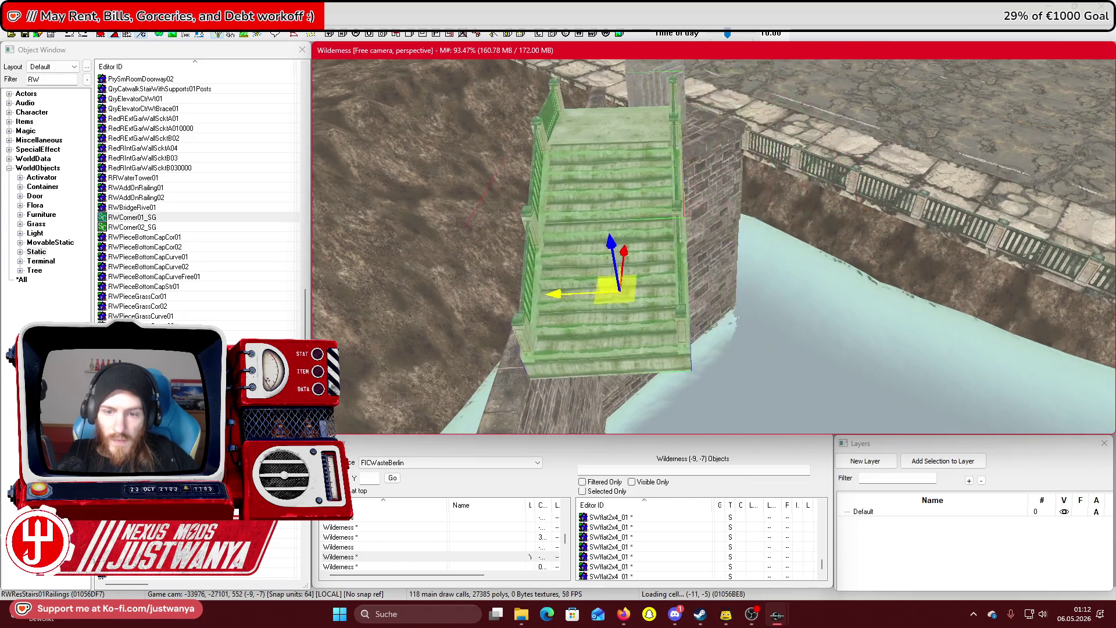
{"action": "left_click_drag", "start_coordinate": [608, 237], "coordinate": [623, 327]}
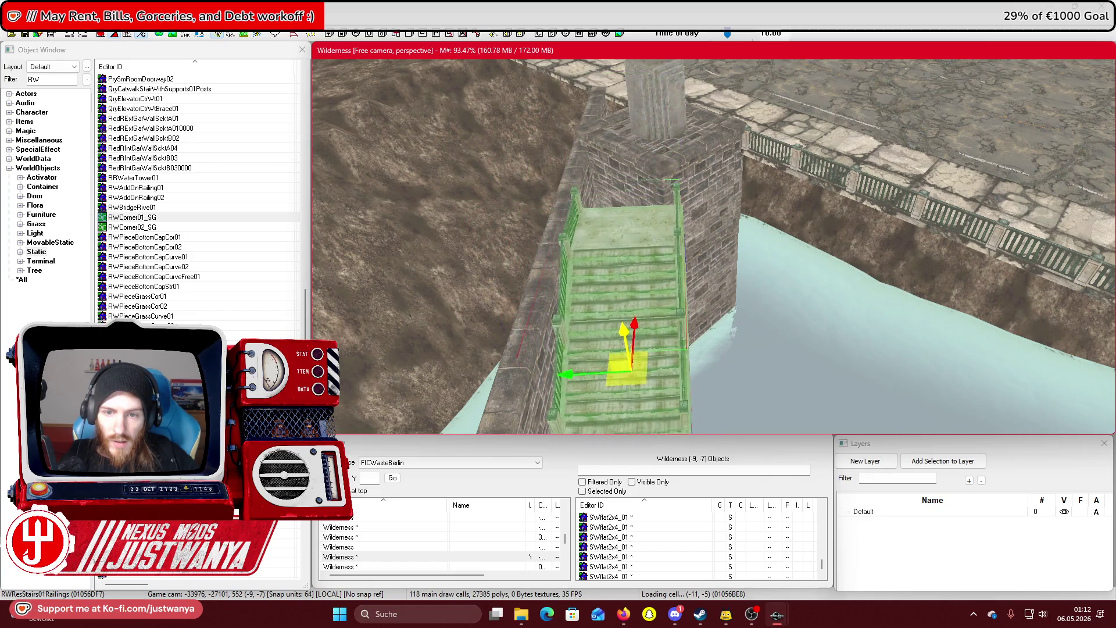
Swap in the plain RWResStairs01 without railings and nudge it slightly left along the canal wall
{"action": "key", "text": "shift"}
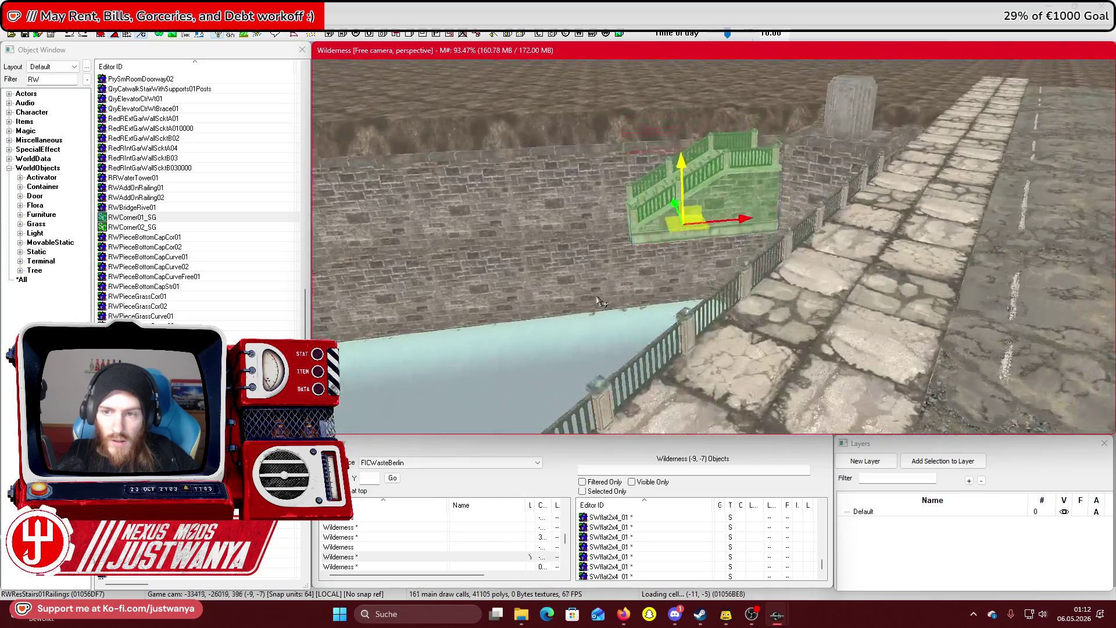
{"action": "scroll", "coordinate": [628, 330], "scroll_direction": "up", "scroll_amount": 3}
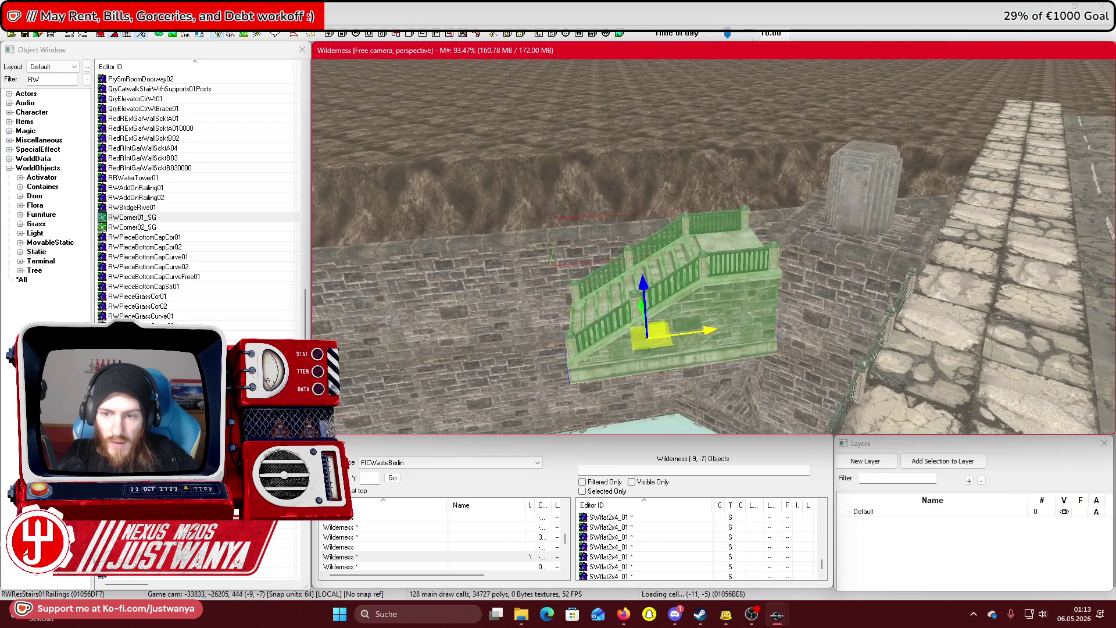
{"action": "key", "text": "shift"}
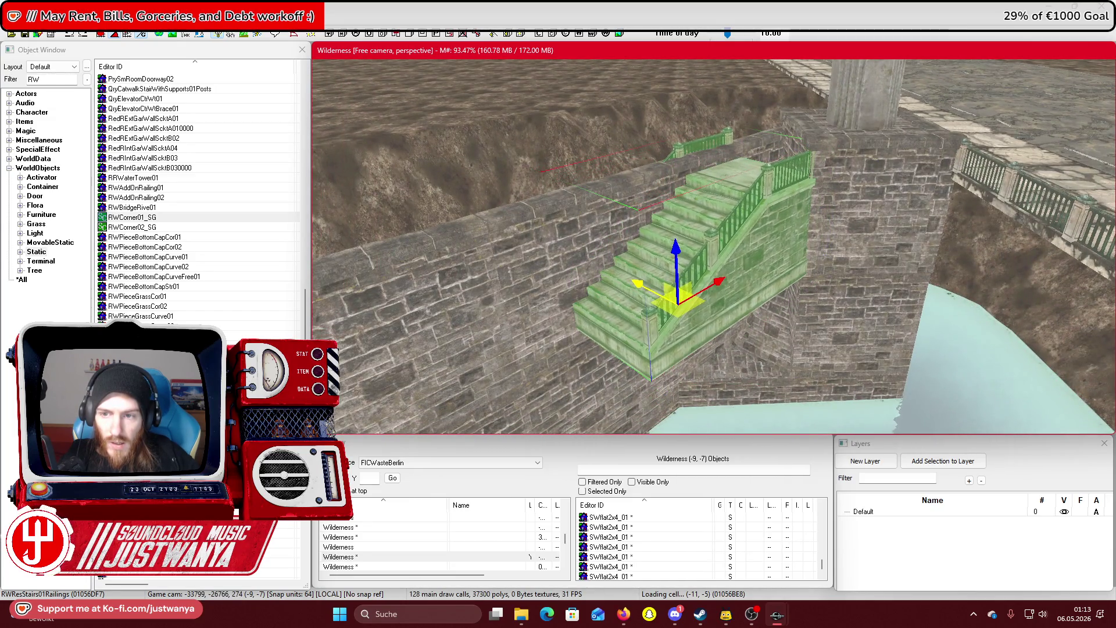
{"action": "key", "text": "shift"}
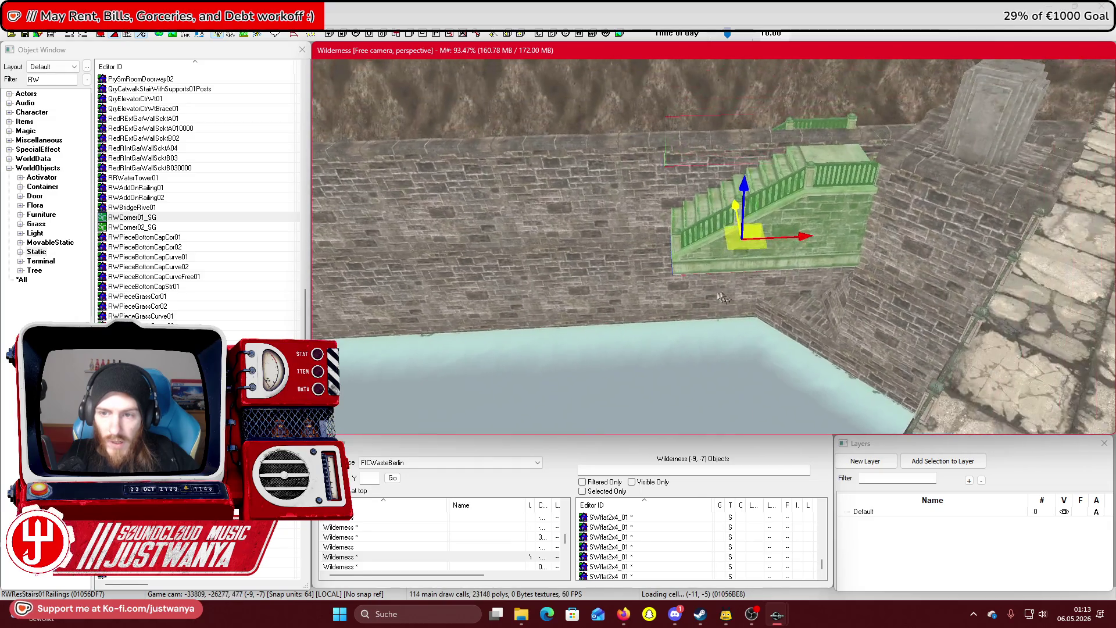
{"action": "left_click", "coordinate": [666, 231]}
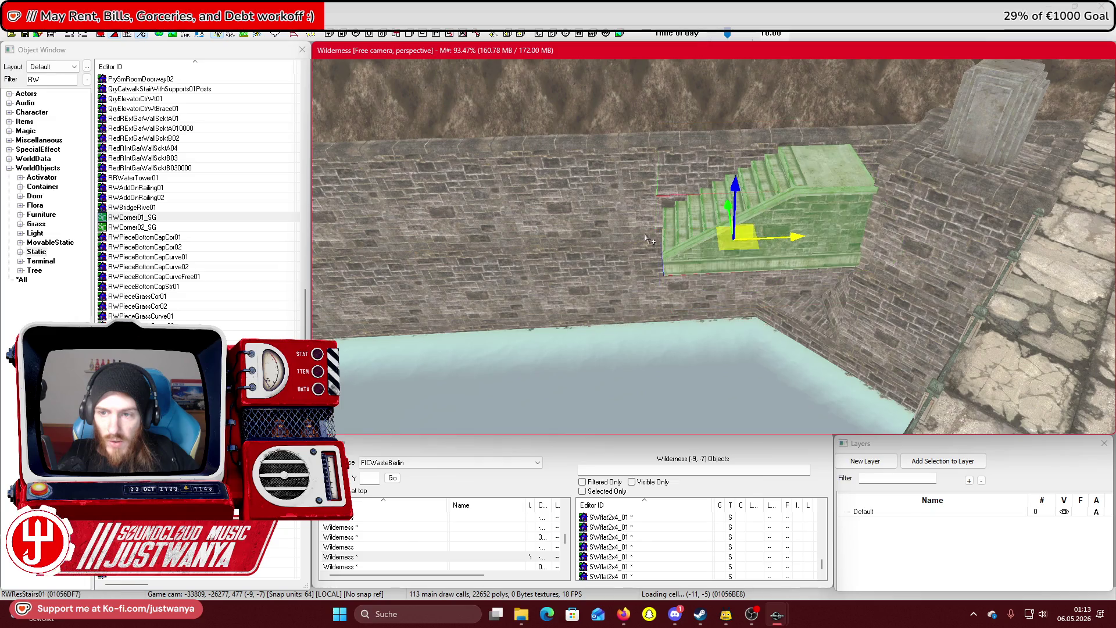
{"action": "left_click_drag", "start_coordinate": [648, 239], "coordinate": [600, 241]}
{"action": "scroll", "coordinate": [644, 183], "scroll_direction": "up", "scroll_amount": 3}
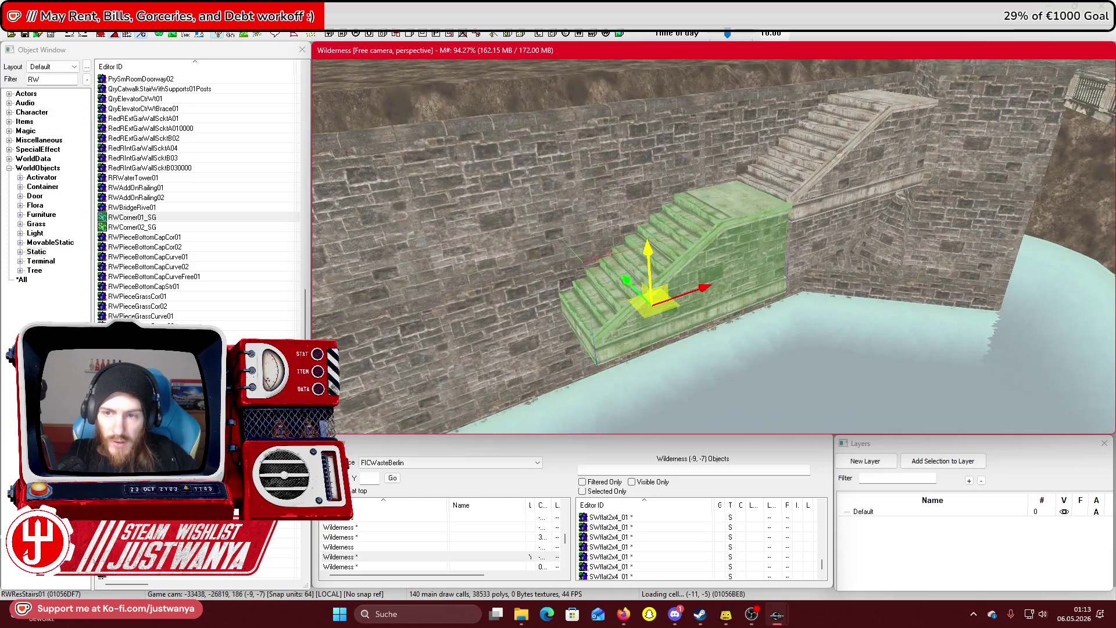
{"action": "scroll", "coordinate": [686, 268], "scroll_direction": "up", "scroll_amount": 3}
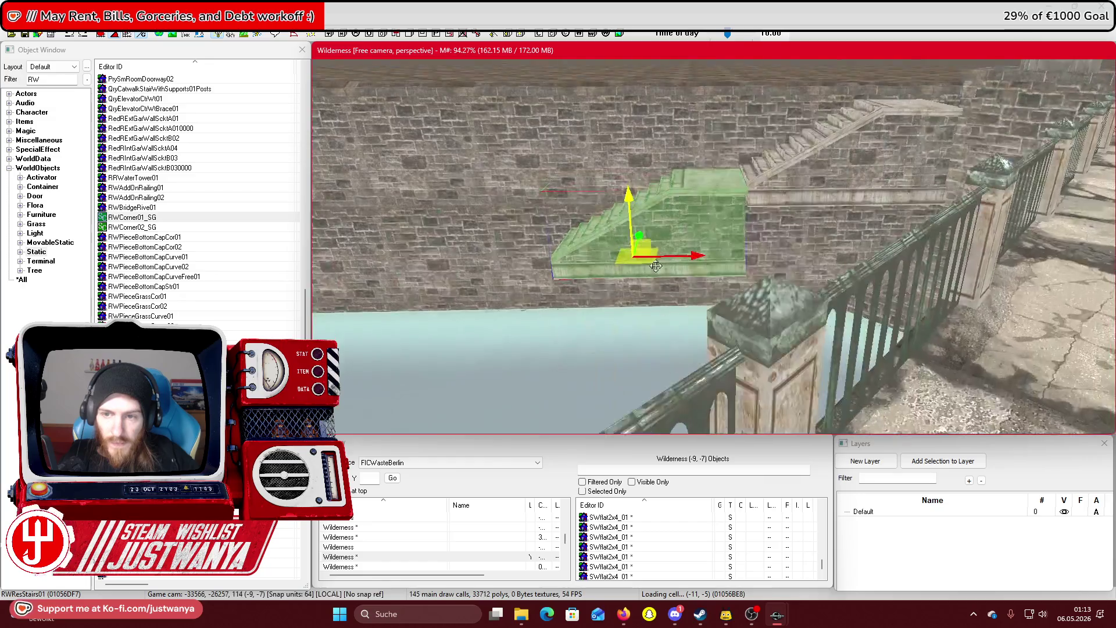
{"action": "scroll", "coordinate": [658, 275], "scroll_direction": "up", "scroll_amount": 2}
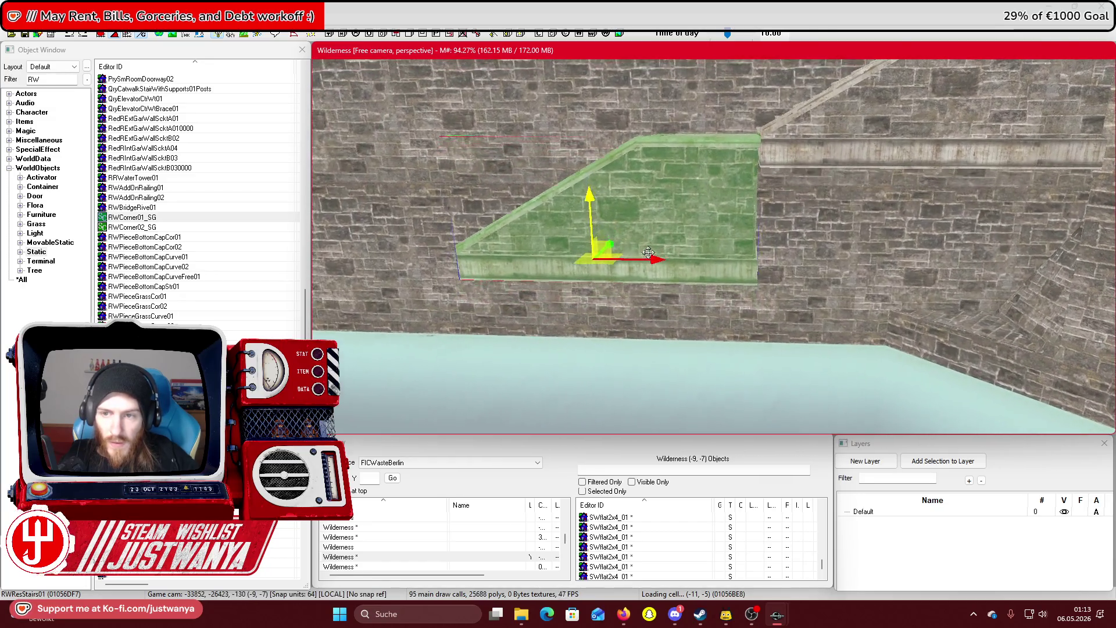
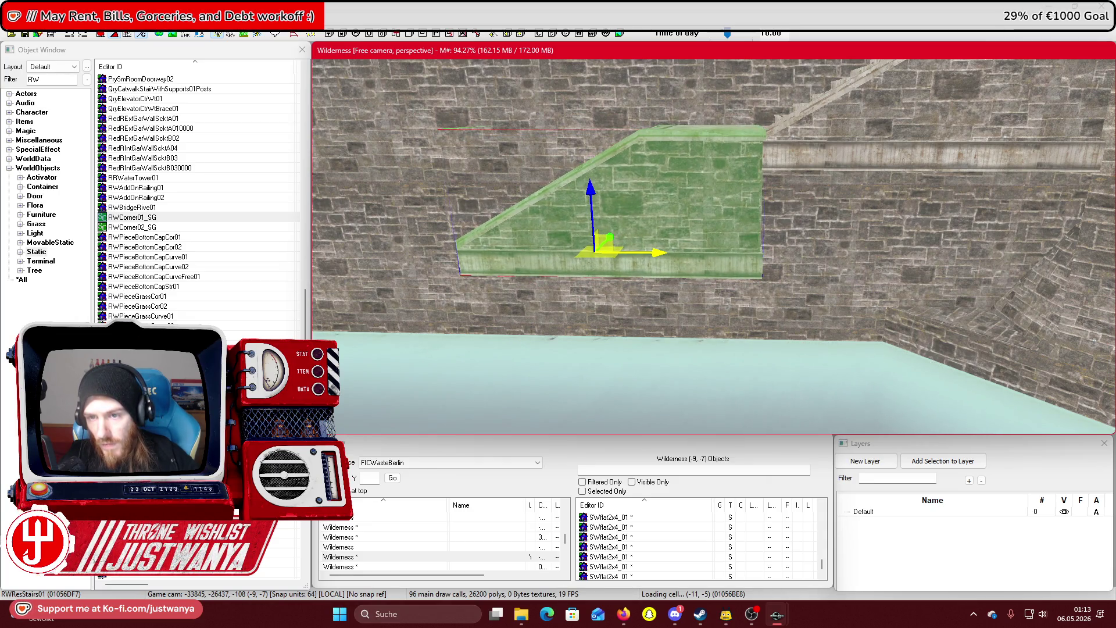
Slide the stair-and-wall piece far left along the quay wall and lower it toward the water
{"action": "scroll", "coordinate": [706, 271], "scroll_direction": "up", "scroll_amount": 3}
{"action": "mouse_move", "coordinate": [821, 253]}
{"action": "left_mouse_down"}
{"action": "mouse_move", "coordinate": [583, 254]}
{"action": "mouse_move", "coordinate": [539, 284]}
{"action": "left_mouse_up"}
{"action": "scroll", "coordinate": [714, 246], "scroll_direction": "down", "scroll_amount": 3}
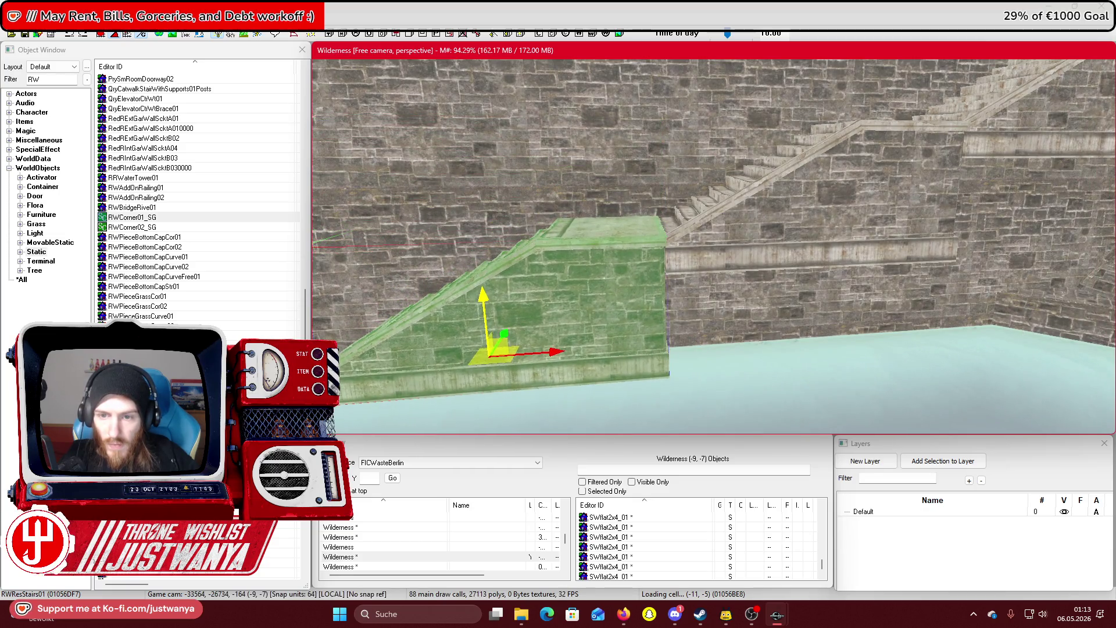
{"action": "scroll", "coordinate": [482, 299], "scroll_direction": "down", "scroll_amount": 3}
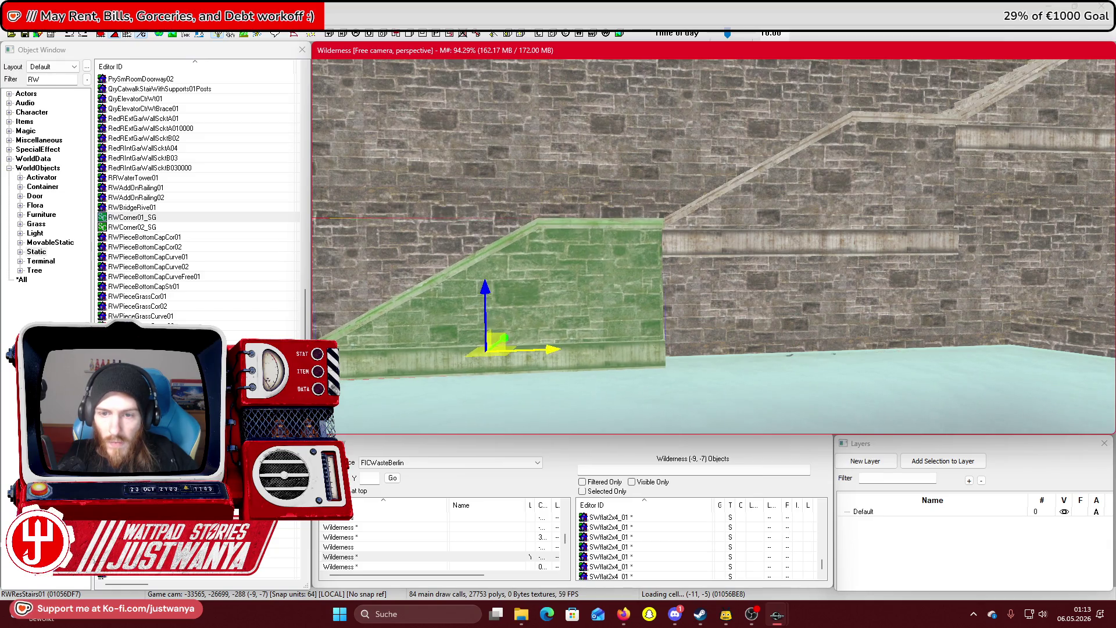
{"action": "mouse_move", "coordinate": [545, 349]}
{"action": "left_mouse_down"}
{"action": "mouse_move", "coordinate": [588, 363]}
{"action": "mouse_move", "coordinate": [608, 350]}
{"action": "left_mouse_up"}
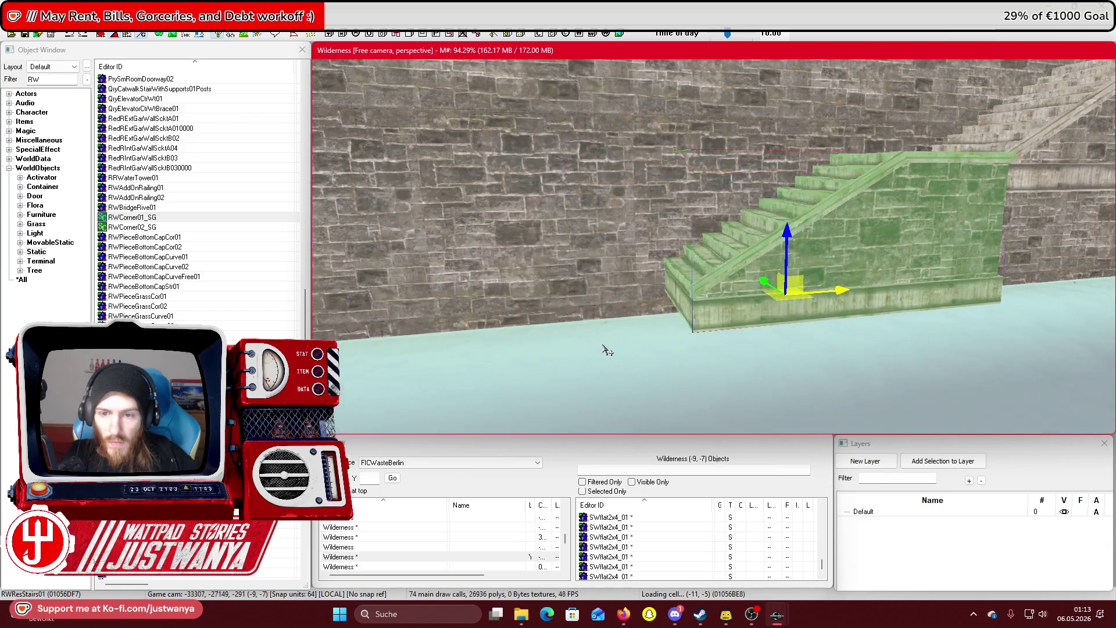
{"action": "left_click_drag", "start_coordinate": [797, 302], "coordinate": [468, 327]}
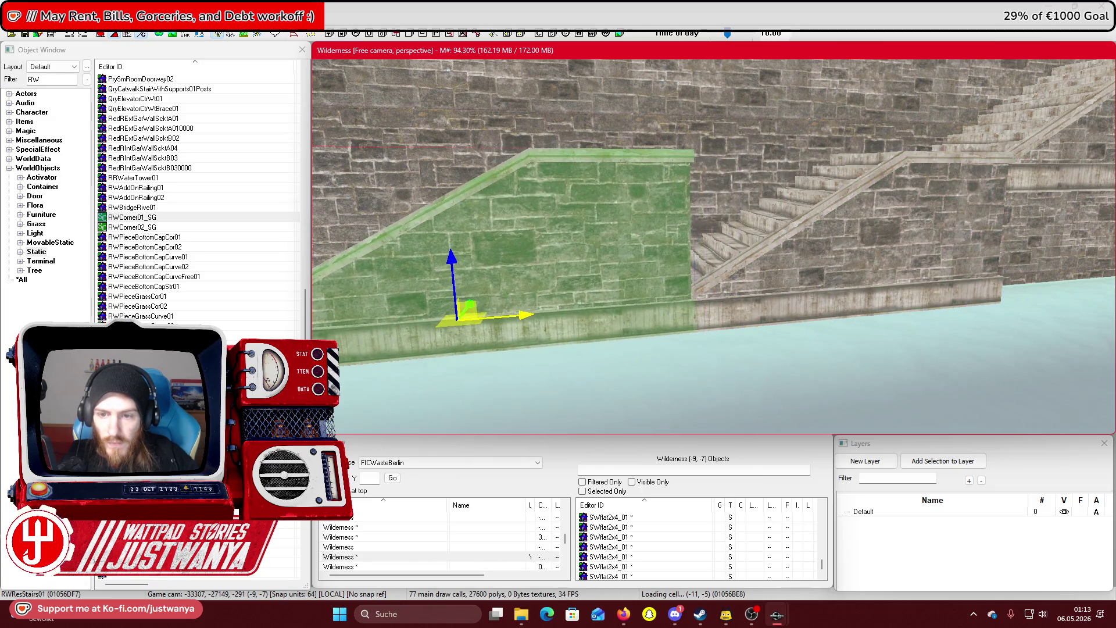
{"action": "left_click_drag", "start_coordinate": [450, 265], "coordinate": [458, 368]}
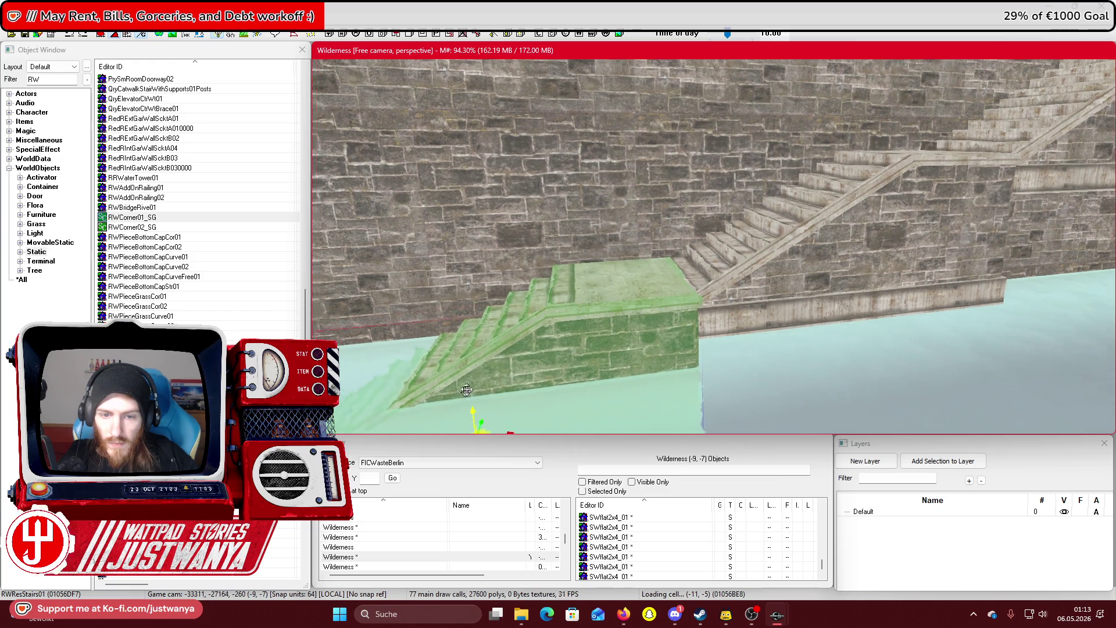
{"action": "key", "text": "f"}
Shift the wall piece further left along the quay and settle the stair piece at the waterline
{"action": "mouse_move", "coordinate": [838, 212]}
{"action": "left_mouse_down"}
{"action": "mouse_move", "coordinate": [448, 229]}
{"action": "mouse_move", "coordinate": [467, 230]}
{"action": "left_mouse_up"}
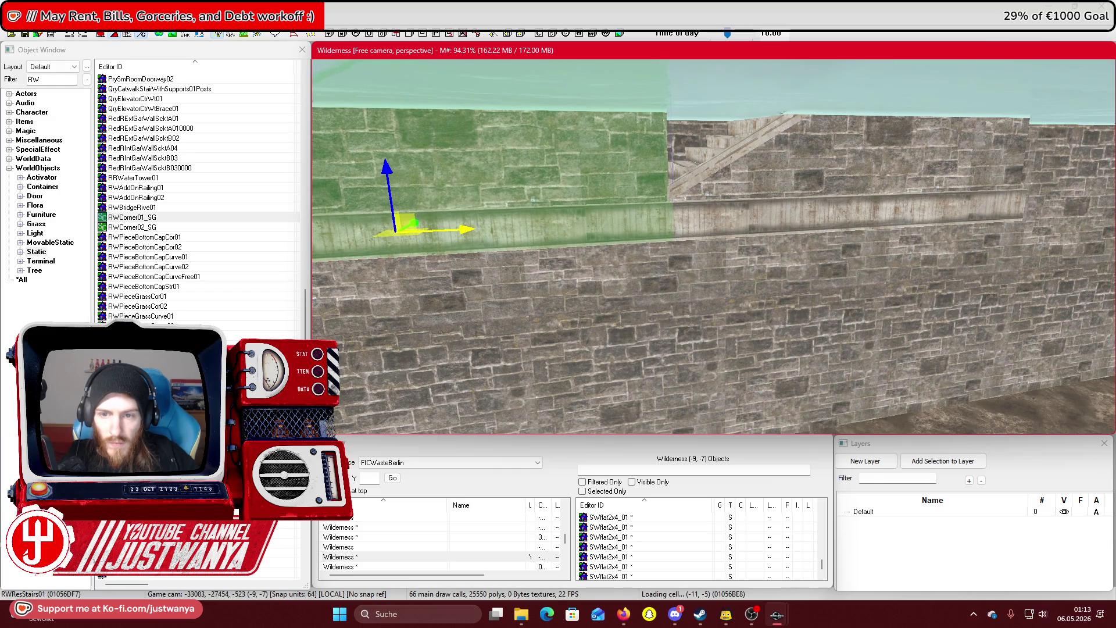
{"action": "left_click_drag", "start_coordinate": [376, 163], "coordinate": [379, 300]}
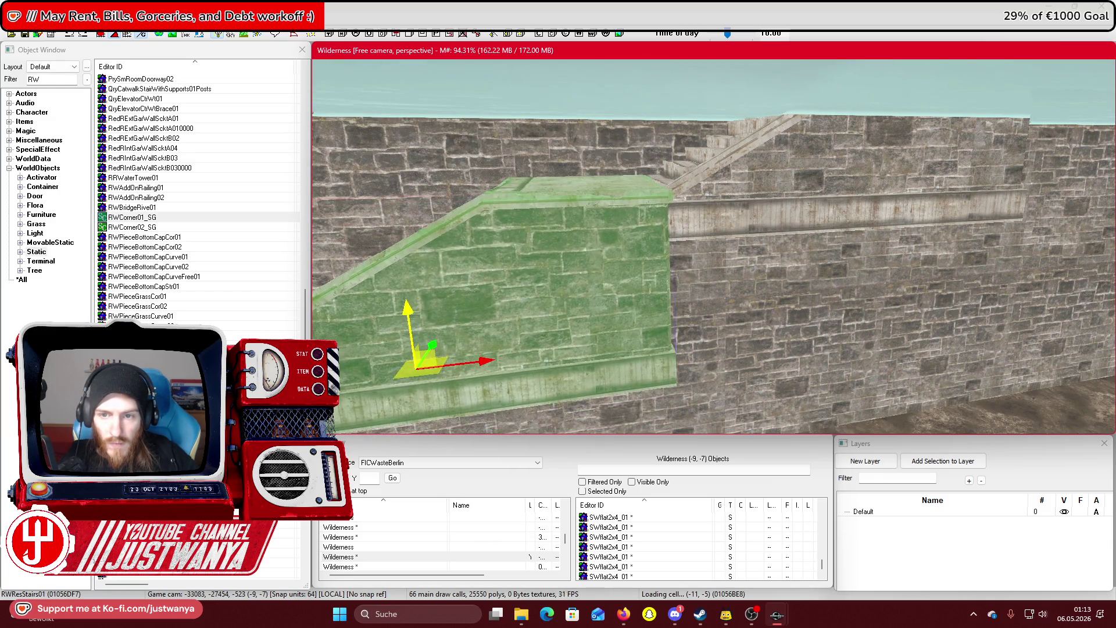
{"action": "scroll", "coordinate": [479, 292], "scroll_direction": "up", "scroll_amount": 3}
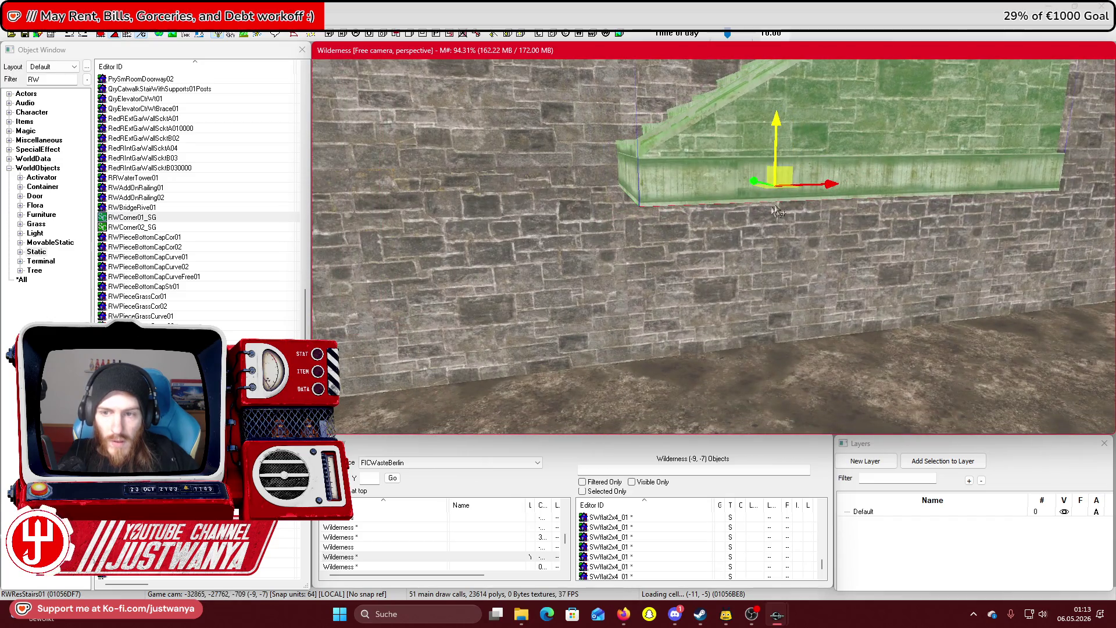
{"action": "left_click_drag", "start_coordinate": [831, 187], "coordinate": [388, 188]}
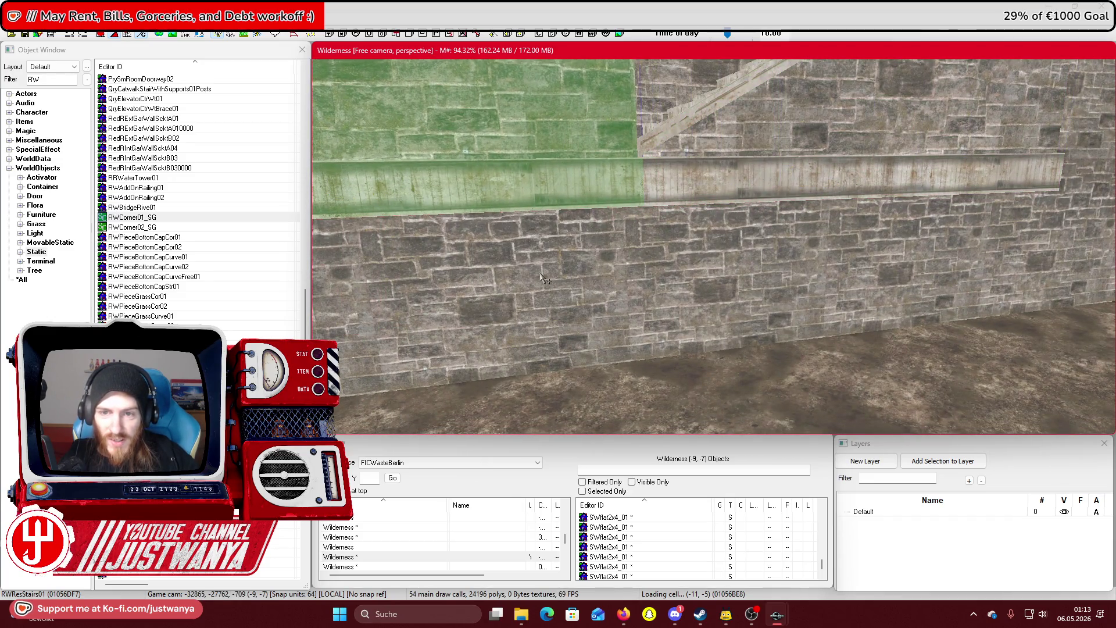
{"action": "scroll", "coordinate": [543, 279], "scroll_direction": "down", "scroll_amount": 10}
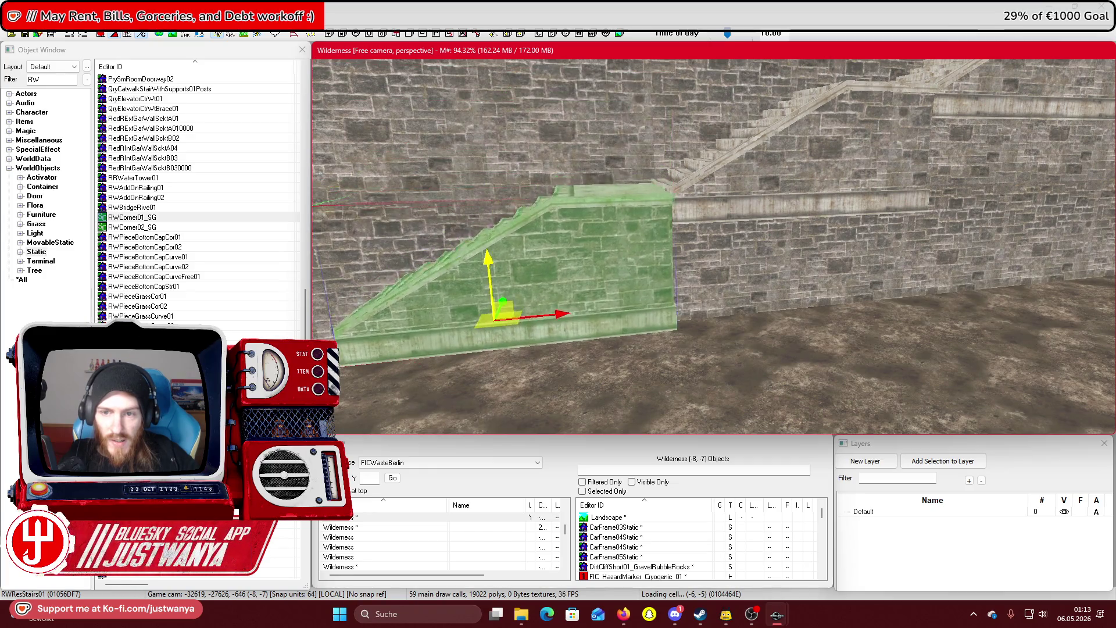
{"action": "mouse_move", "coordinate": [356, 267]}
{"action": "left_mouse_down"}
{"action": "mouse_move", "coordinate": [346, 237]}
{"action": "mouse_move", "coordinate": [533, 255]}
{"action": "mouse_move", "coordinate": [551, 268]}
{"action": "mouse_move", "coordinate": [523, 244]}
{"action": "left_mouse_up"}
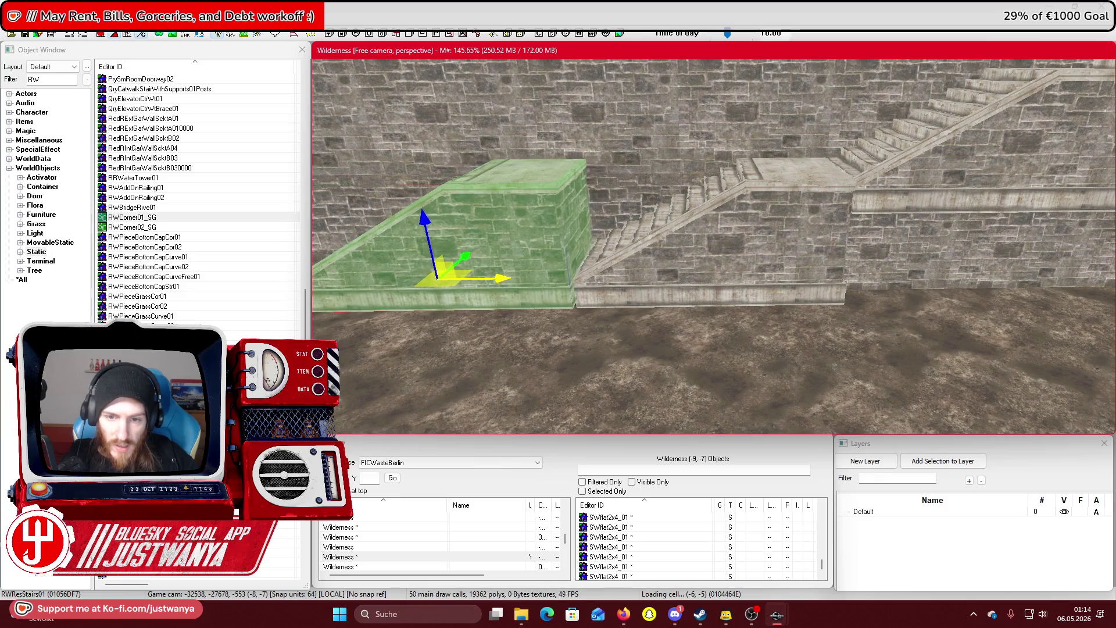
{"action": "mouse_move", "coordinate": [365, 321]}
{"action": "left_mouse_down"}
{"action": "mouse_move", "coordinate": [371, 292]}
{"action": "mouse_move", "coordinate": [594, 275]}
{"action": "left_mouse_up"}
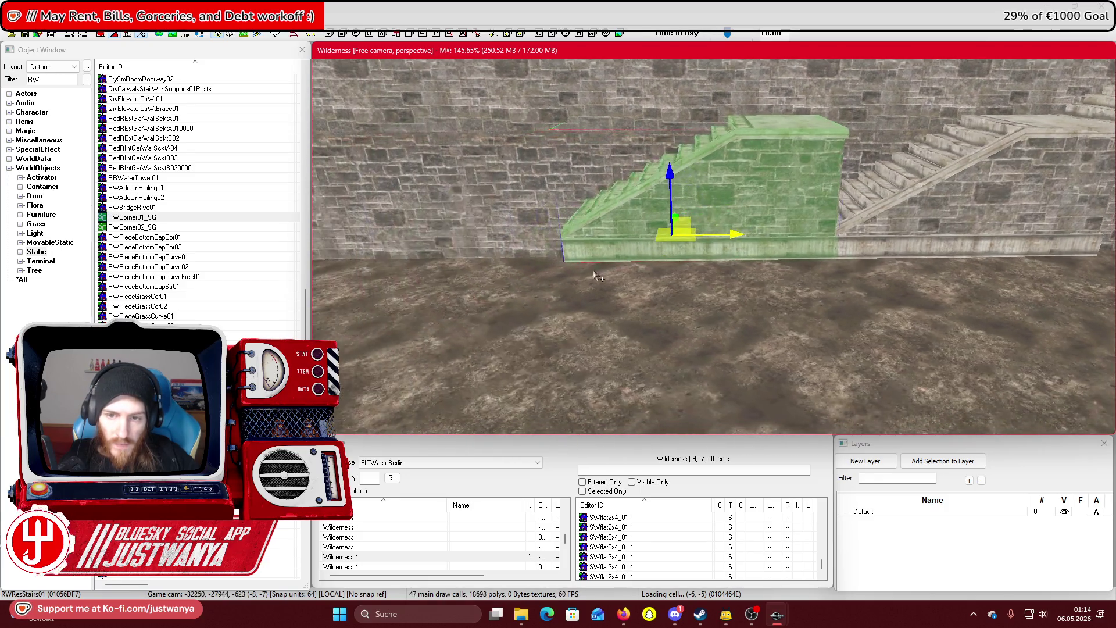
{"action": "mouse_move", "coordinate": [678, 176]}
{"action": "left_mouse_down"}
{"action": "mouse_move", "coordinate": [680, 273]}
{"action": "mouse_move", "coordinate": [704, 346]}
{"action": "mouse_move", "coordinate": [654, 416]}
{"action": "mouse_move", "coordinate": [407, 244]}
{"action": "left_mouse_up"}
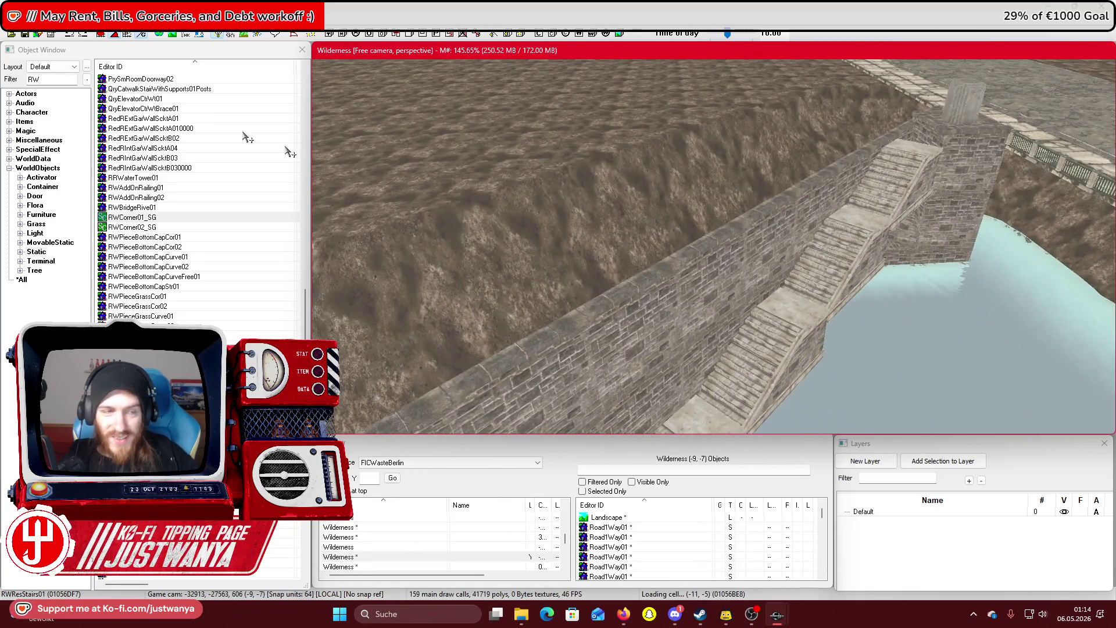
Save the plugin and bring up the Google Street View reference in the browser
{"action": "left_click", "coordinate": [31, 35]}
{"action": "mouse_move", "coordinate": [626, 621]}
{"action": "left_click", "coordinate": [721, 558]}
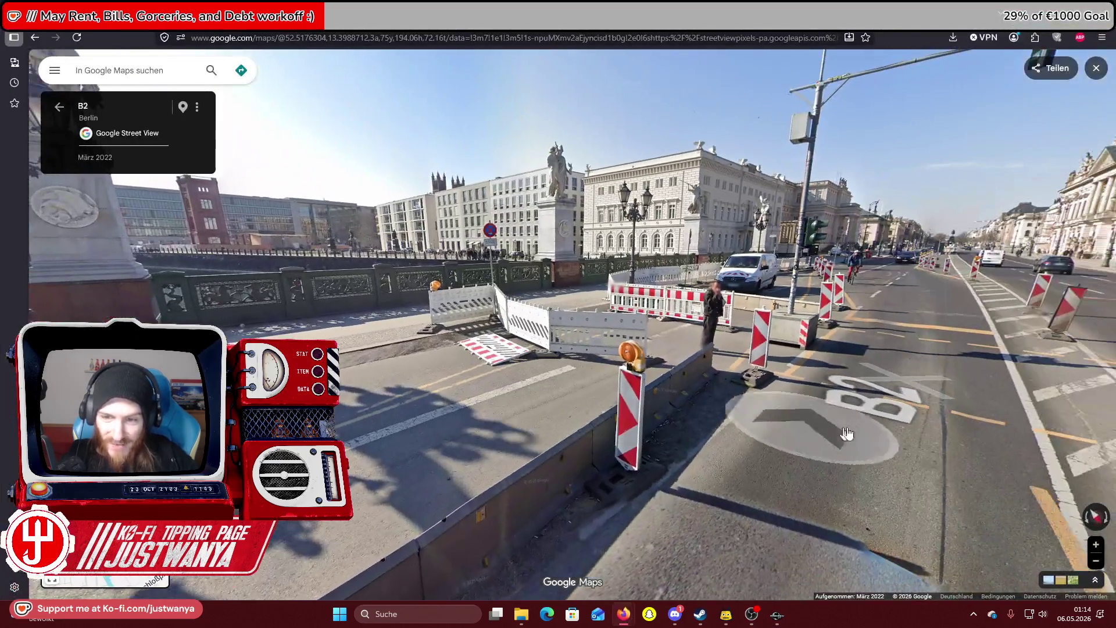
Walk Street View from the B2 road to Schinkelplatz, viewing the Schlossbrücke, cathedral and canal railing
{"action": "left_click", "coordinate": [847, 433]}
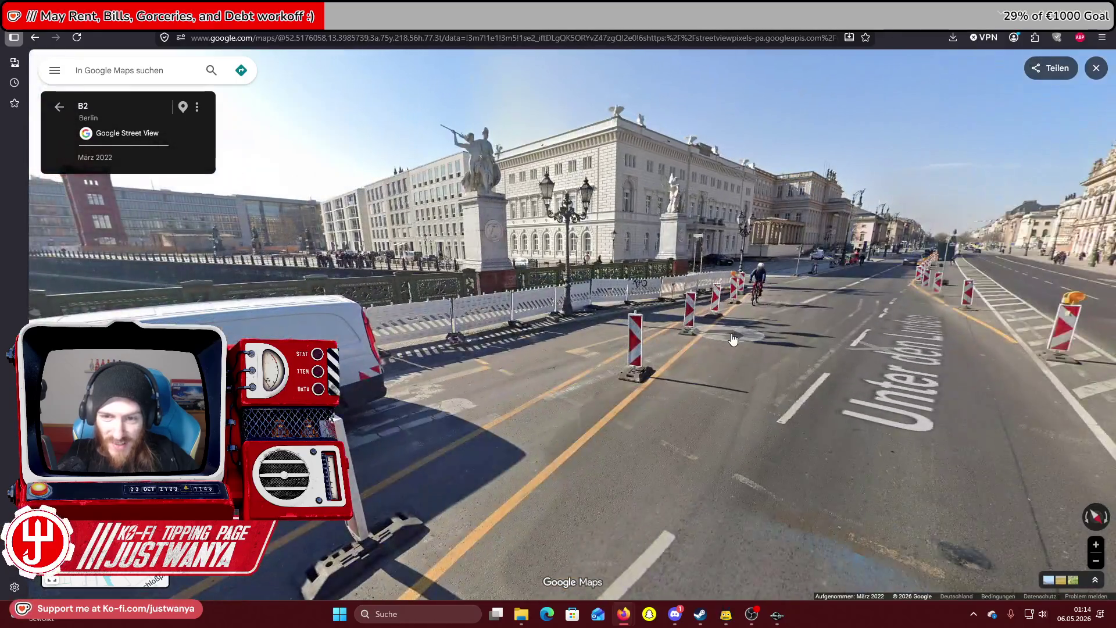
{"action": "left_click", "coordinate": [733, 339]}
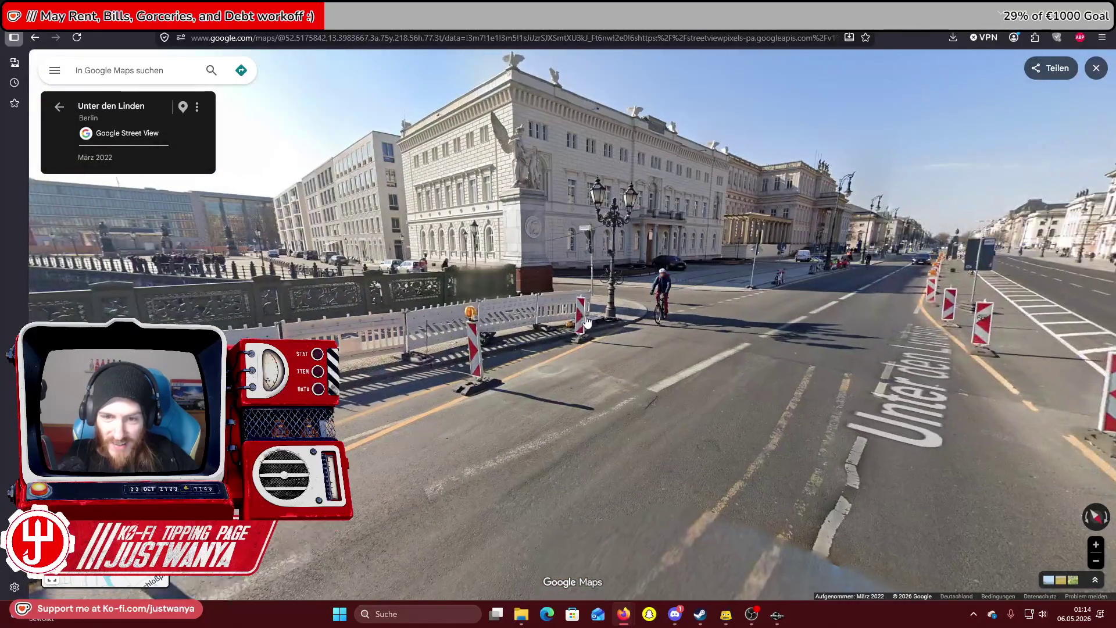
{"action": "left_click", "coordinate": [769, 369]}
{"action": "left_click", "coordinate": [343, 326]}
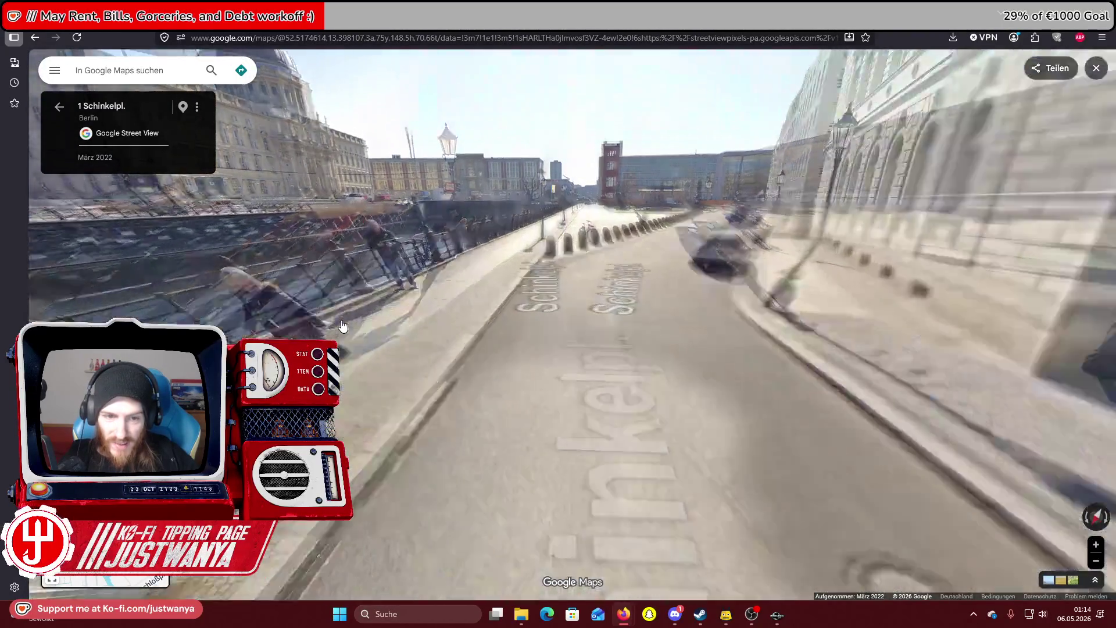
{"action": "left_click", "coordinate": [340, 361]}
{"action": "left_click", "coordinate": [341, 363]}
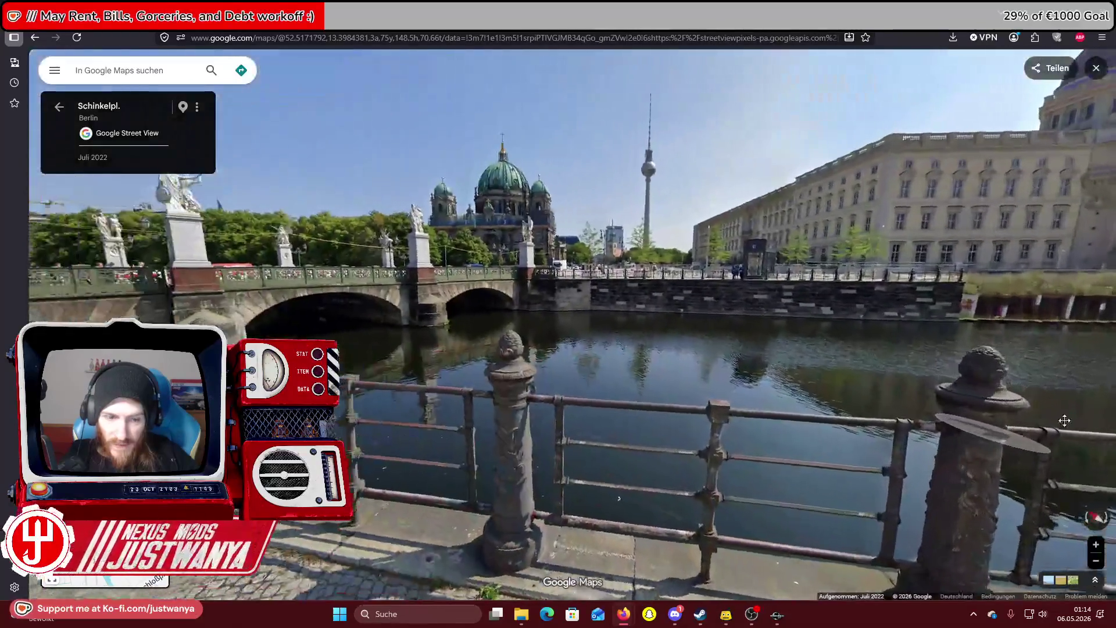
{"action": "left_click_drag", "start_coordinate": [349, 369], "coordinate": [722, 391]}
{"action": "left_click_drag", "start_coordinate": [668, 364], "coordinate": [689, 405]}
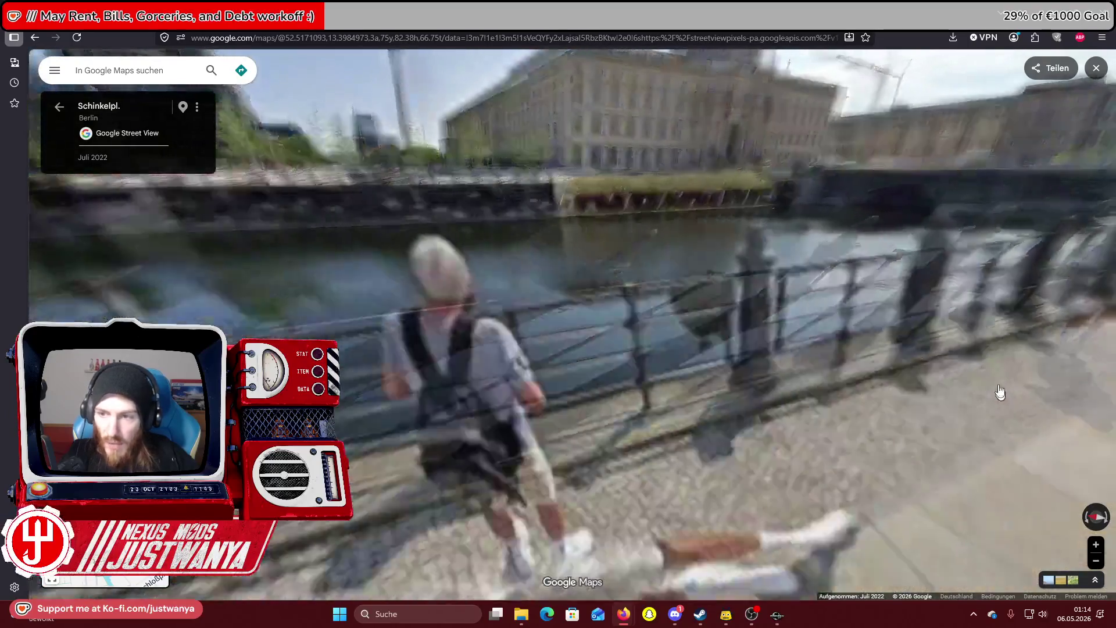
{"action": "left_click_drag", "start_coordinate": [1000, 393], "coordinate": [789, 272]}
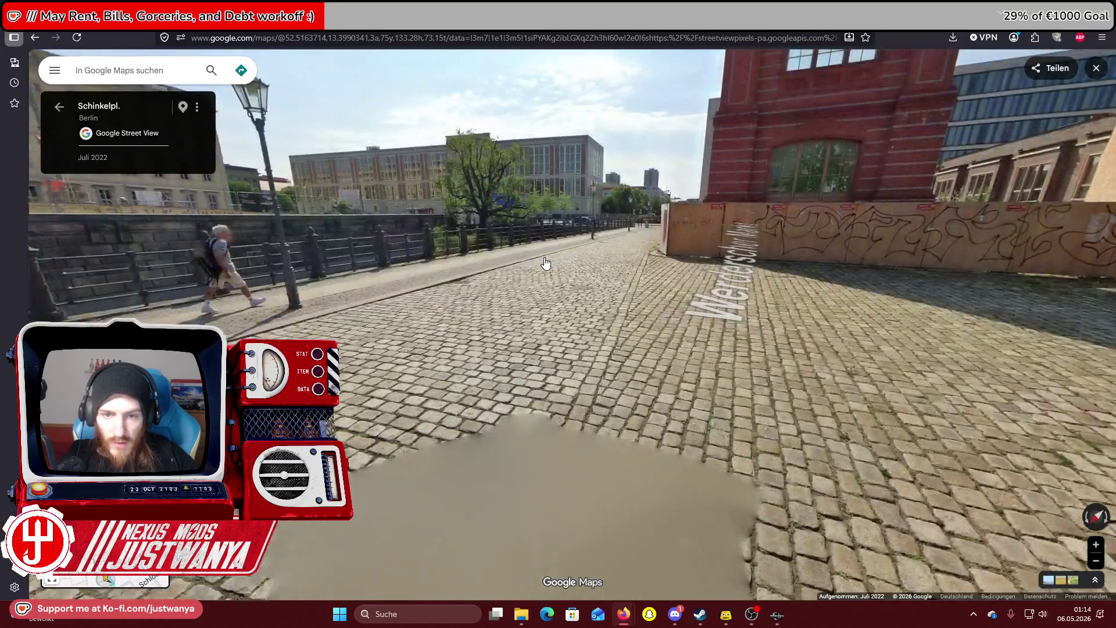
Continue onto the Werderscher Markt bridge, zoom on the canal, then return to Creation Kit
{"action": "left_click", "coordinate": [545, 263]}
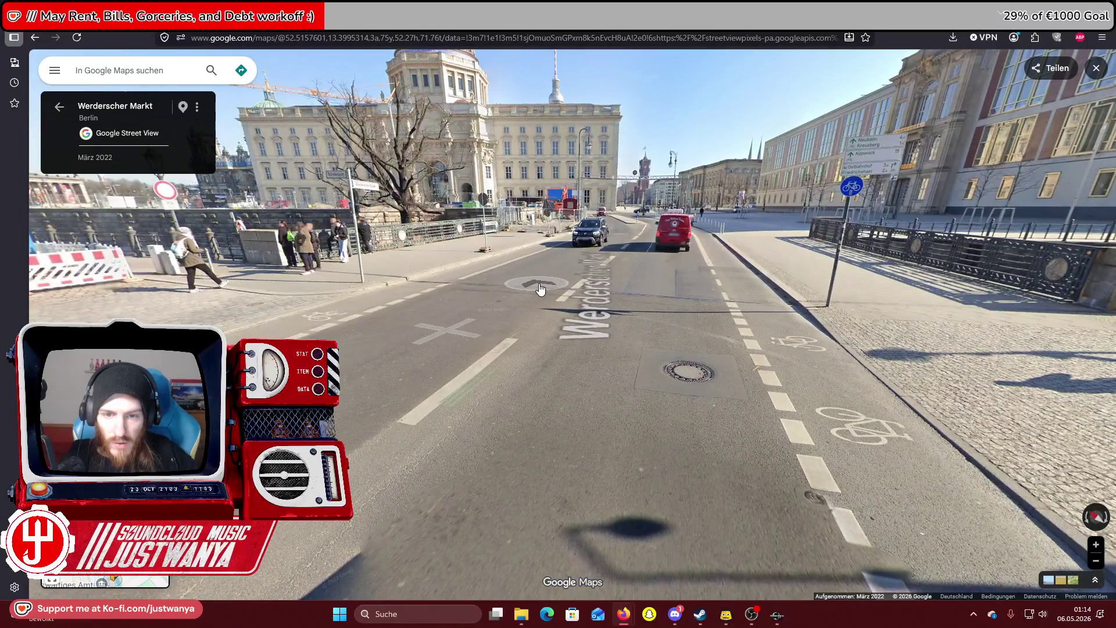
{"action": "left_click", "coordinate": [540, 286]}
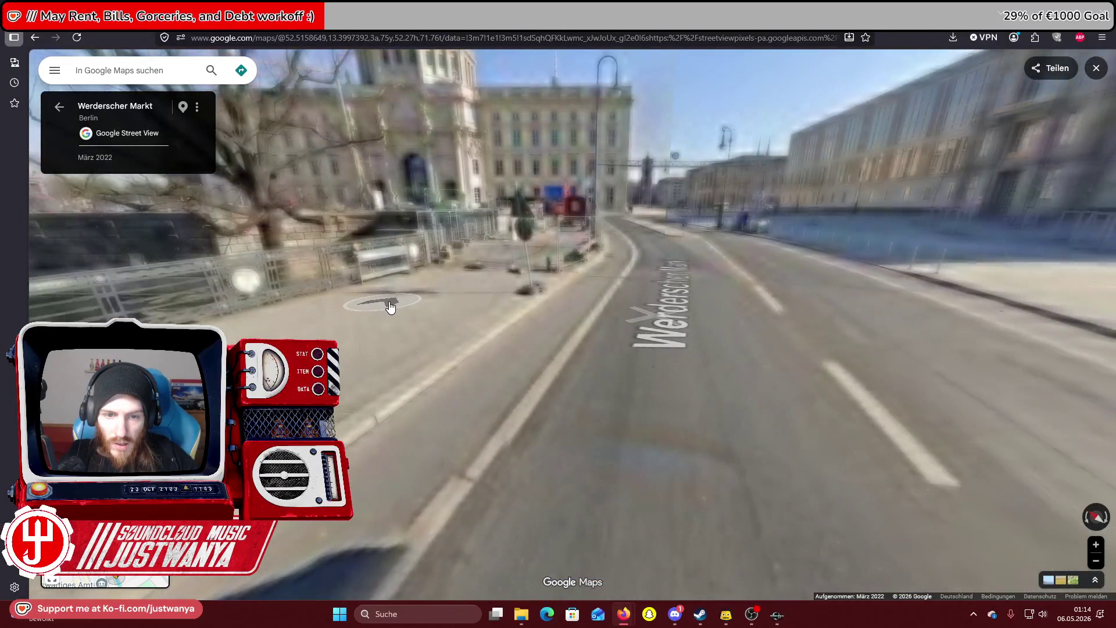
{"action": "left_click", "coordinate": [390, 306]}
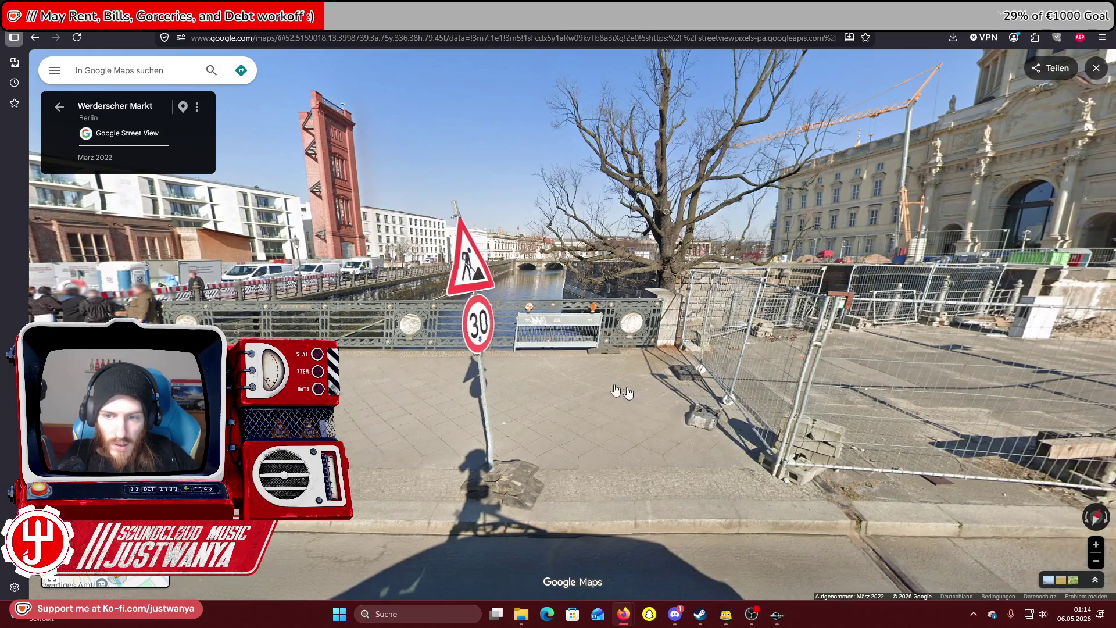
{"action": "left_click", "coordinate": [622, 392]}
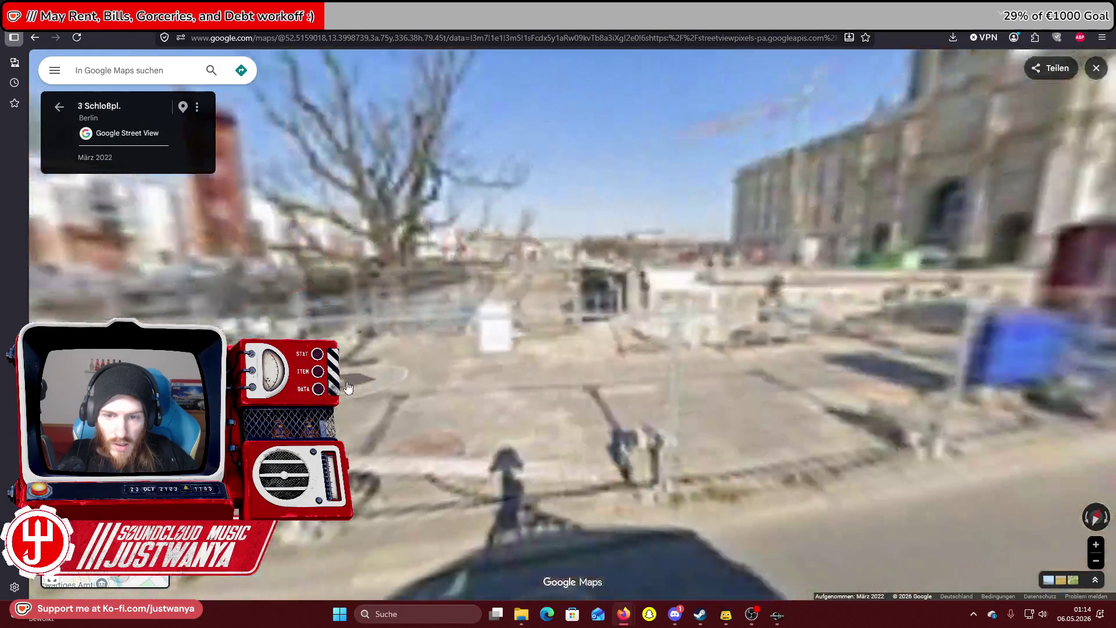
{"action": "left_click", "coordinate": [660, 240]}
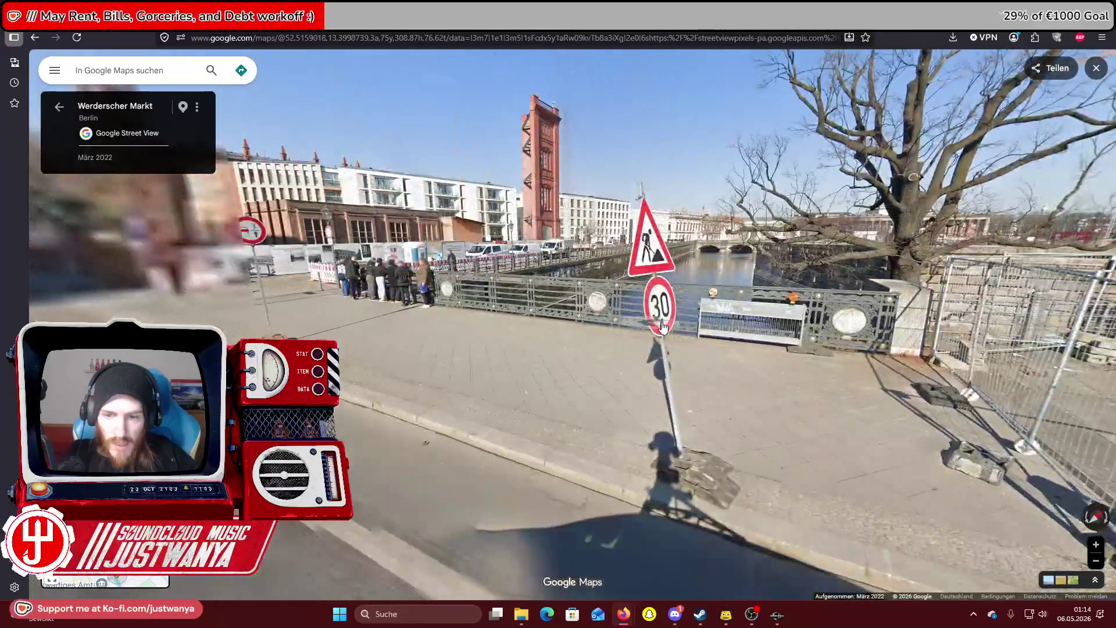
{"action": "scroll", "coordinate": [660, 240], "scroll_direction": "up", "scroll_amount": 3}
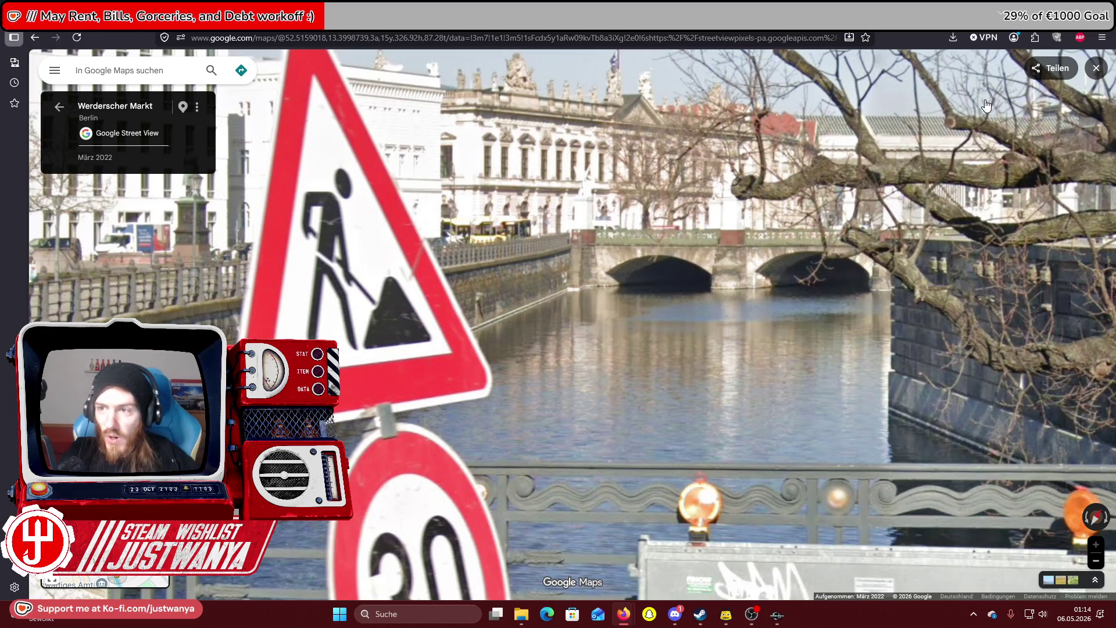
{"action": "key", "text": "alt+Tab"}
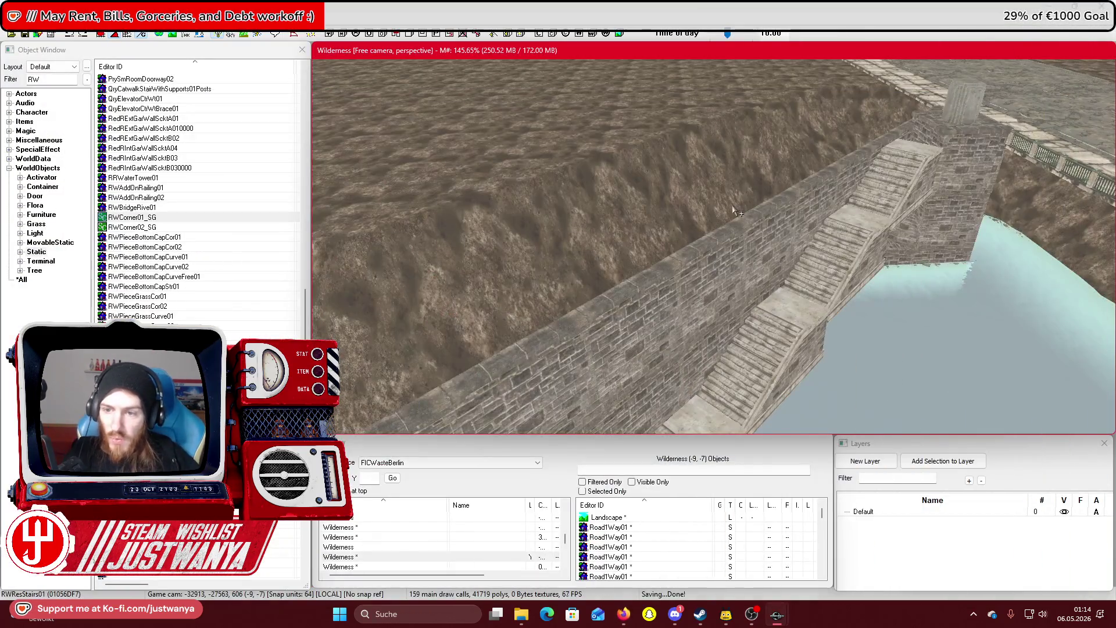
{"action": "scroll", "coordinate": [734, 211], "scroll_direction": "up", "scroll_amount": 5}
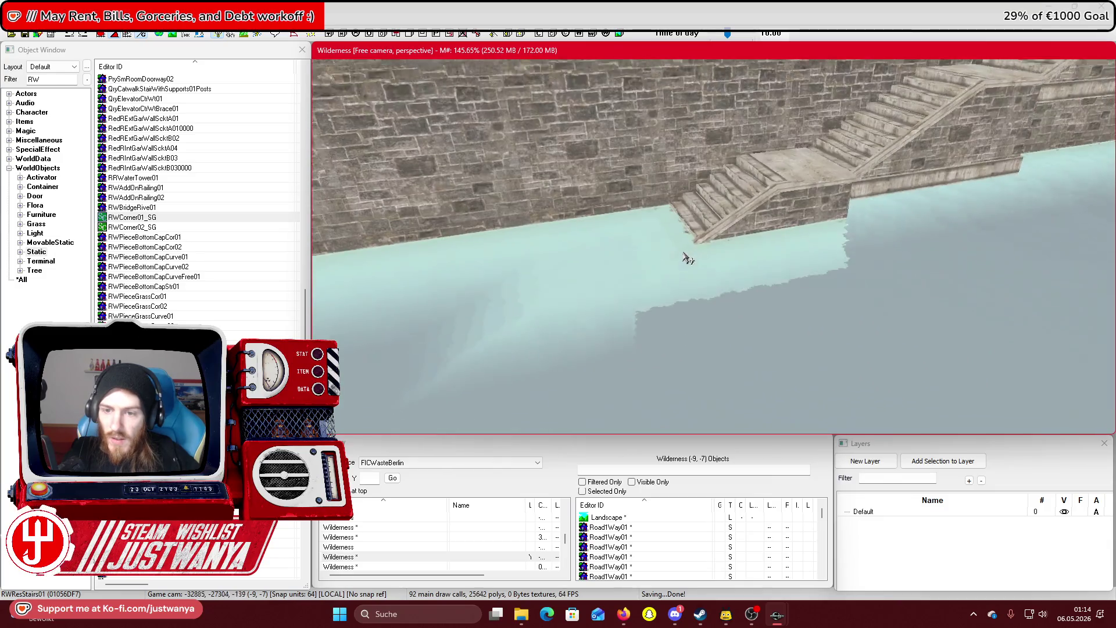
{"action": "scroll", "coordinate": [688, 258], "scroll_direction": "up", "scroll_amount": 4}
{"action": "left_click", "coordinate": [748, 215]}
{"action": "key", "text": "c"}
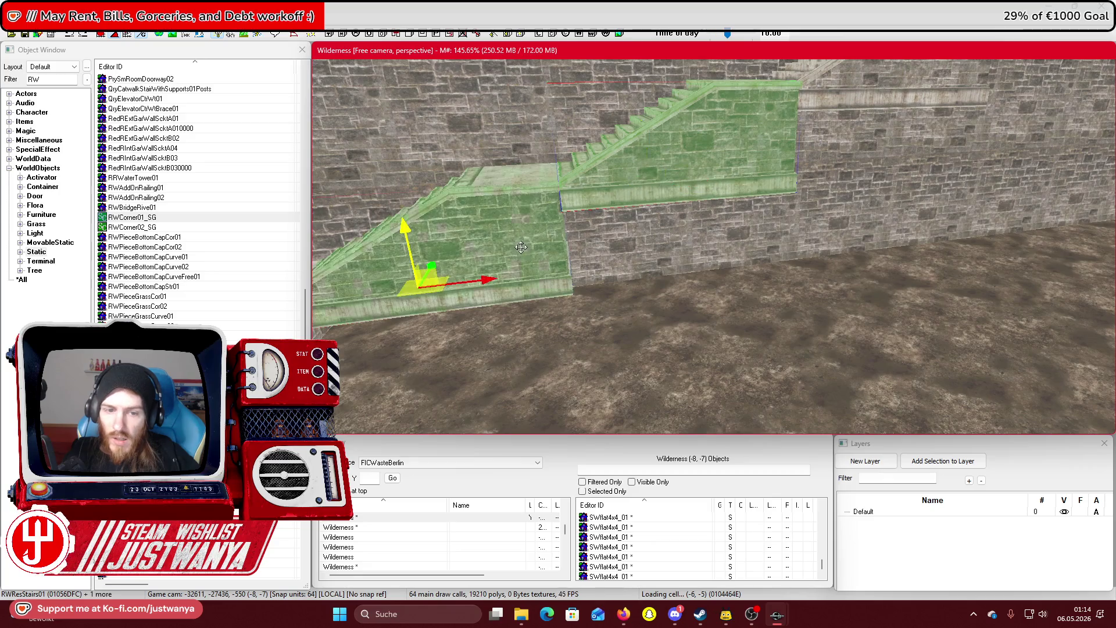
{"action": "left_click", "coordinate": [521, 247], "text": "ctrl"}
{"action": "key", "text": "c"}
{"action": "scroll", "coordinate": [833, 273], "scroll_direction": "down", "scroll_amount": 5}
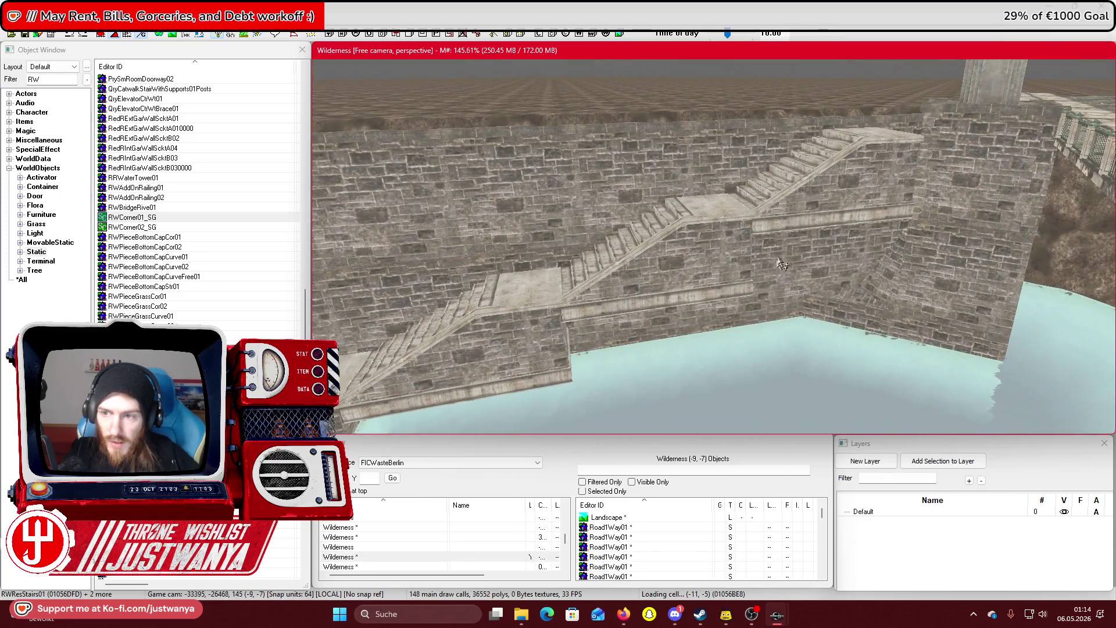
{"action": "left_click", "coordinate": [806, 192]}
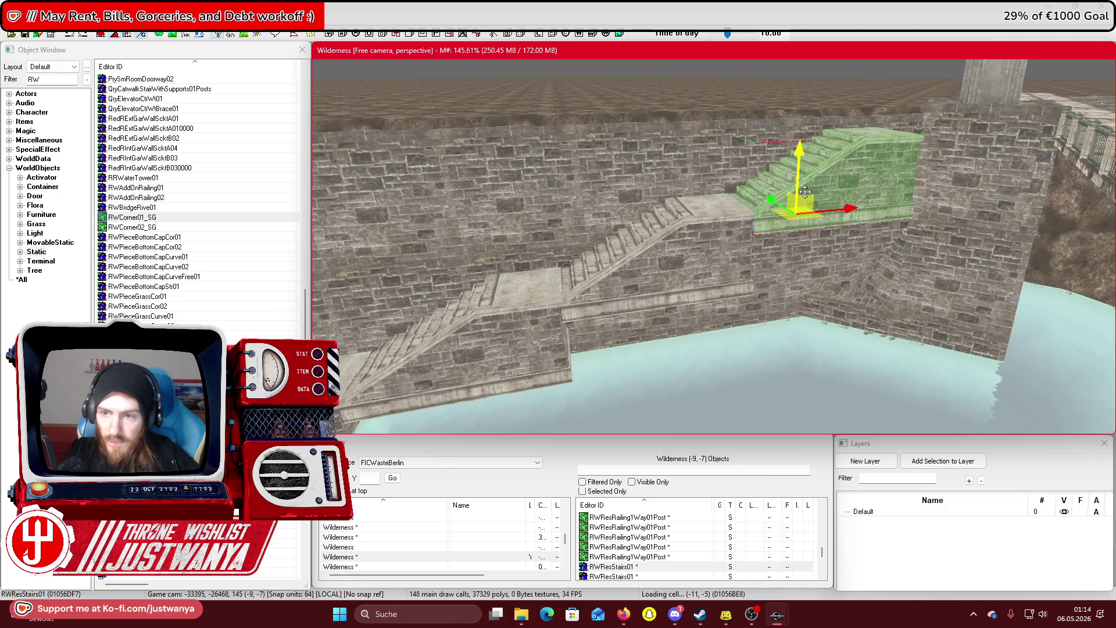
{"action": "key", "text": "ctrl+v"}
{"action": "left_click_drag", "start_coordinate": [802, 184], "coordinate": [796, 294]}
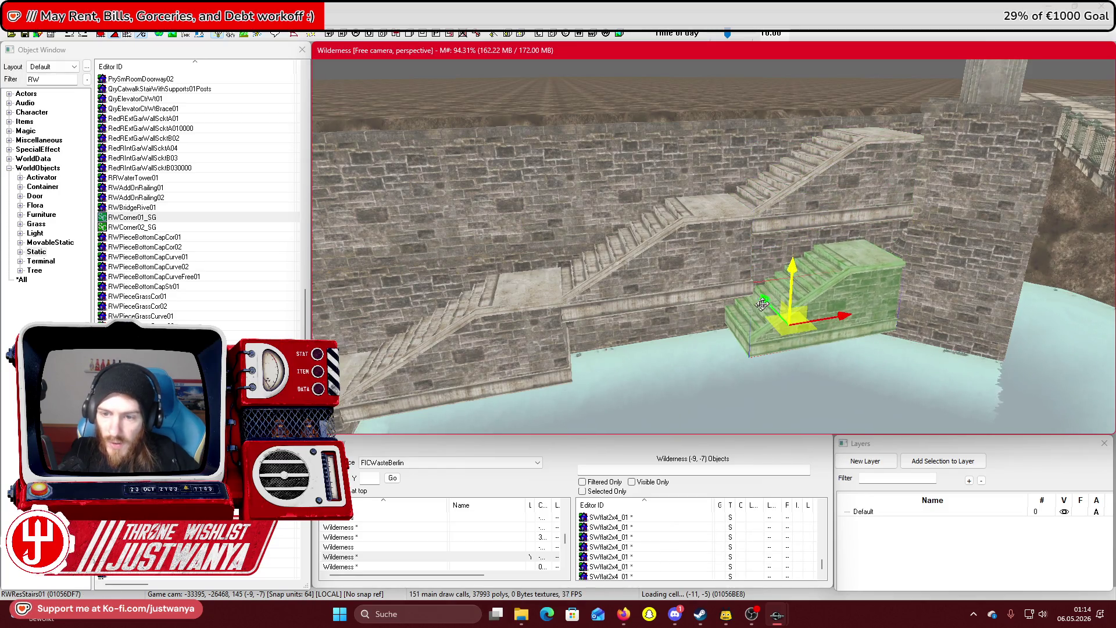
{"action": "scroll", "coordinate": [677, 245], "scroll_direction": "down", "scroll_amount": 3}
{"action": "key", "text": "Delete"}
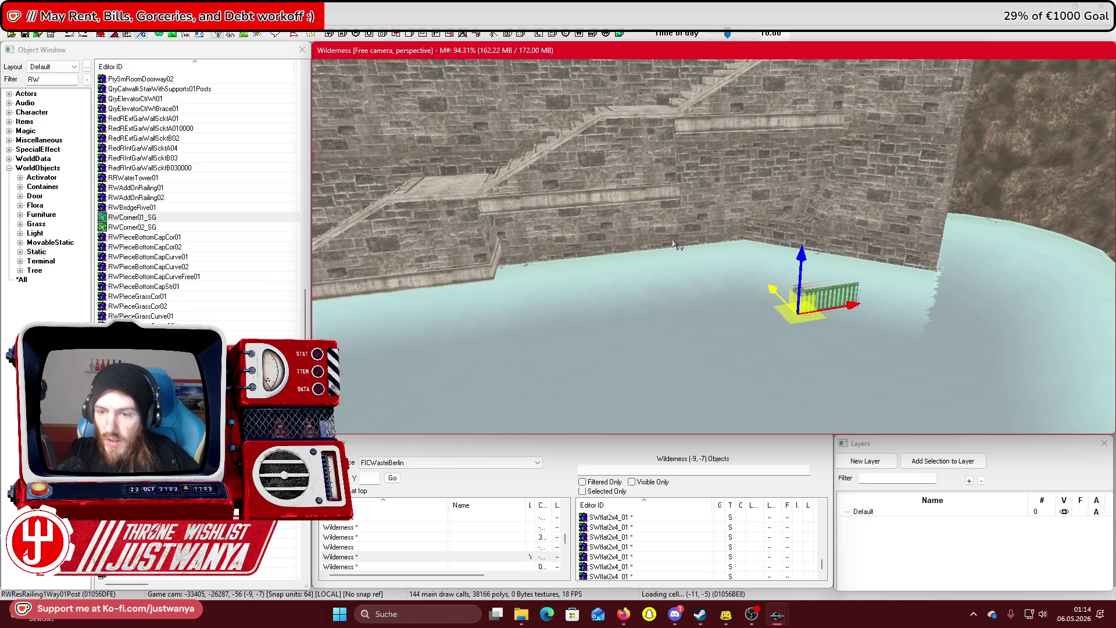
{"action": "key", "text": "ctrl+z"}
{"action": "left_click", "coordinate": [675, 245]}
{"action": "left_click", "coordinate": [674, 245]}
{"action": "left_click", "coordinate": [674, 245]}
{"action": "left_click", "coordinate": [674, 244]}
{"action": "key", "text": "Delete"}
{"action": "left_click", "coordinate": [678, 244]}
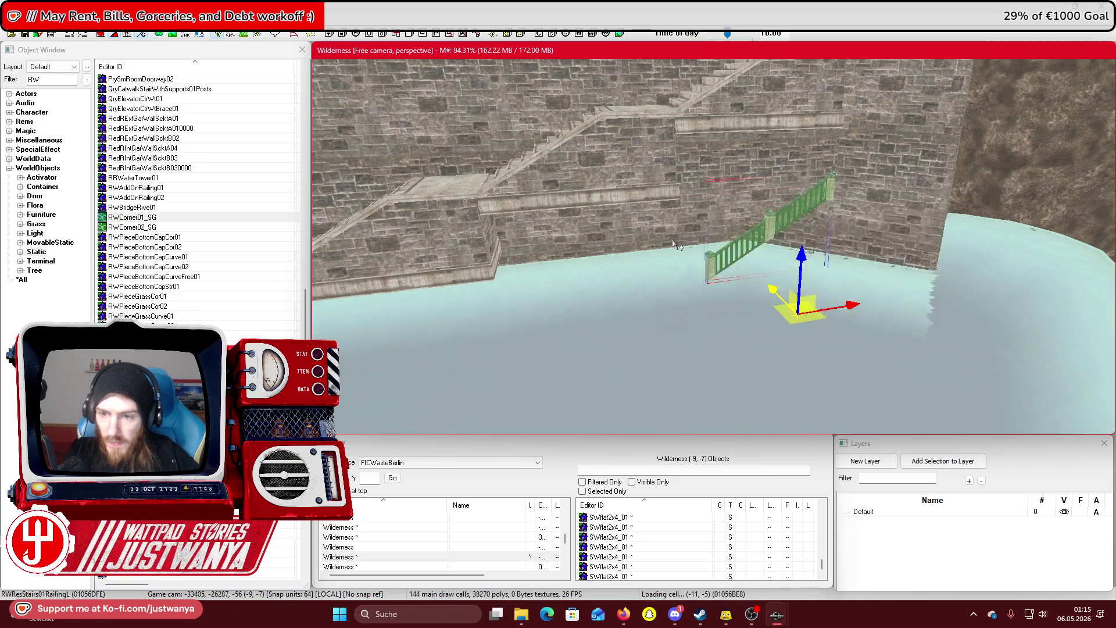
{"action": "left_click", "coordinate": [674, 244]}
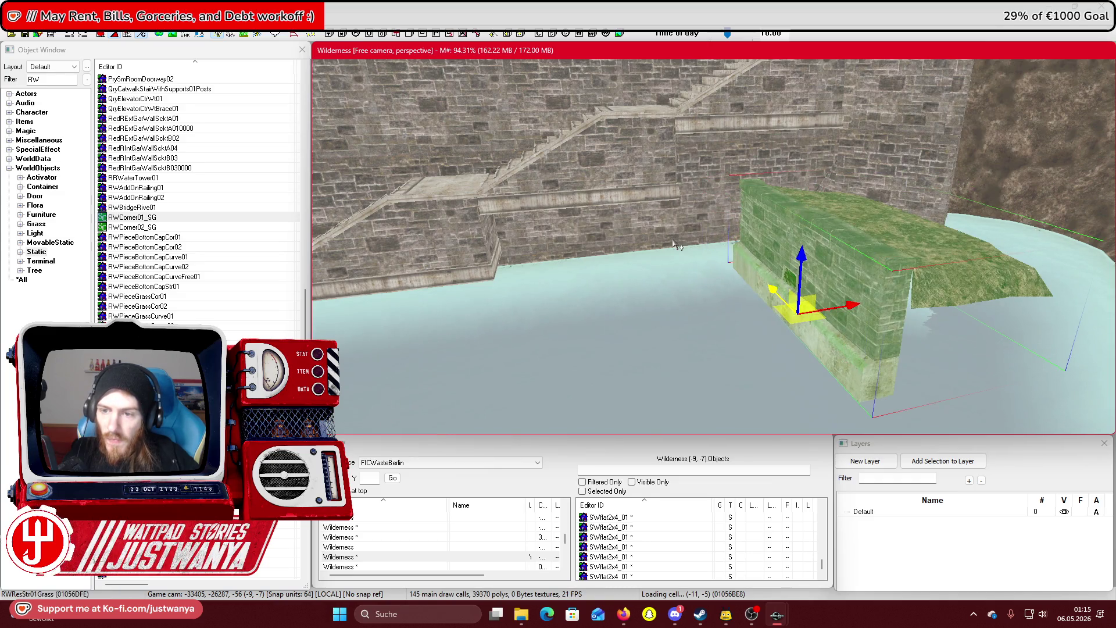
{"action": "left_click", "coordinate": [674, 244]}
{"action": "left_click", "coordinate": [674, 243]}
{"action": "left_click", "coordinate": [675, 243]}
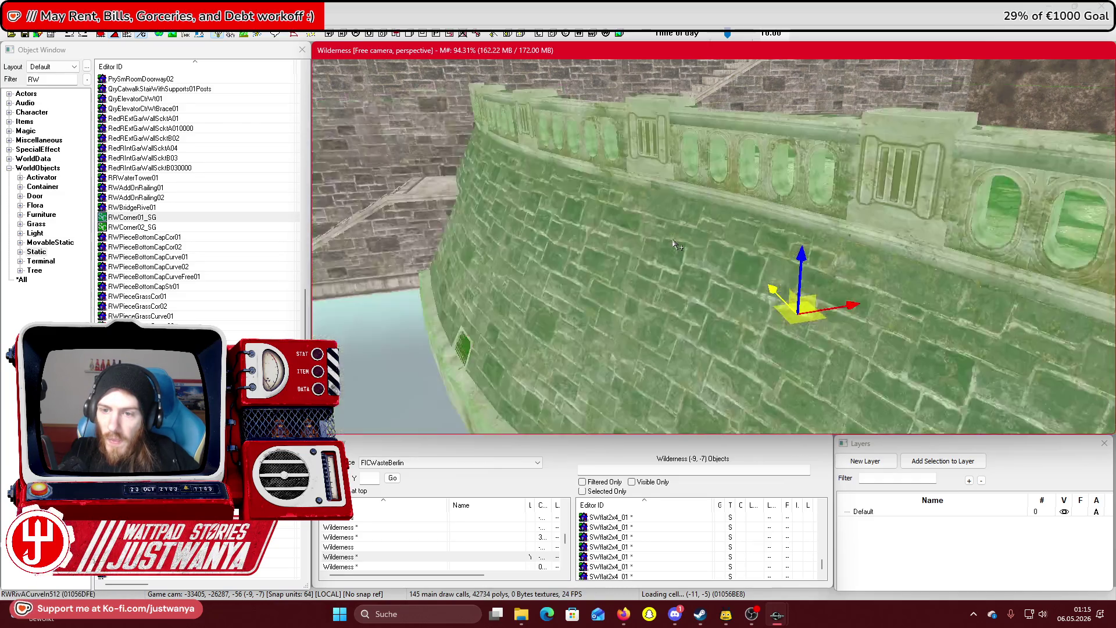
{"action": "left_click", "coordinate": [675, 243]}
{"action": "left_click", "coordinate": [674, 243]}
{"action": "left_click", "coordinate": [674, 243]}
{"action": "left_click", "coordinate": [675, 243]}
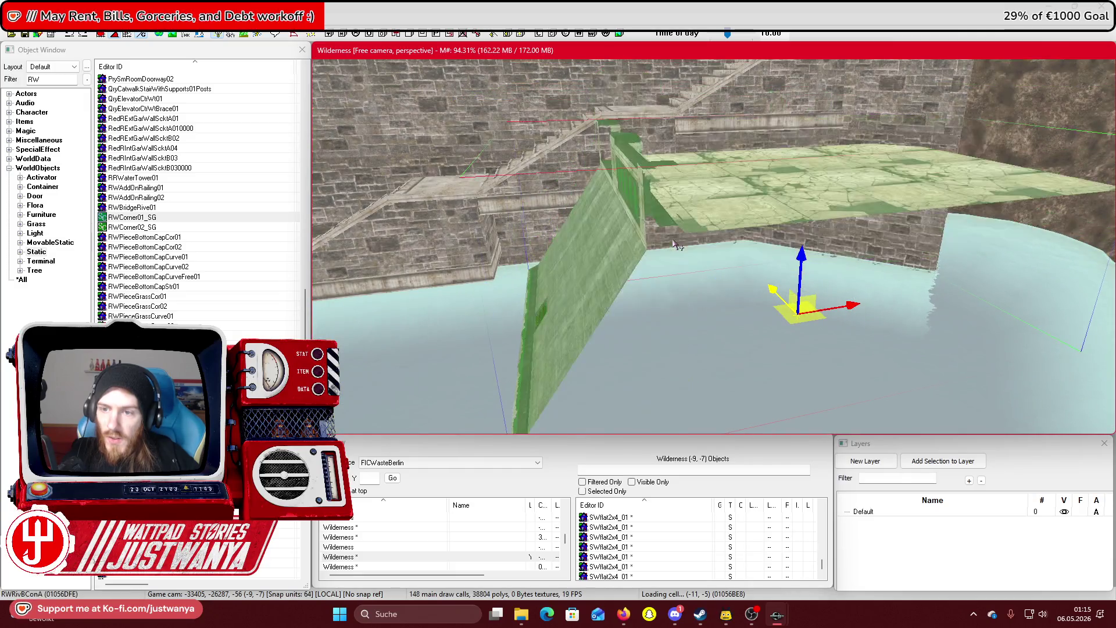
{"action": "left_click", "coordinate": [674, 243]}
{"action": "left_click", "coordinate": [674, 243]}
{"action": "left_click", "coordinate": [674, 243]}
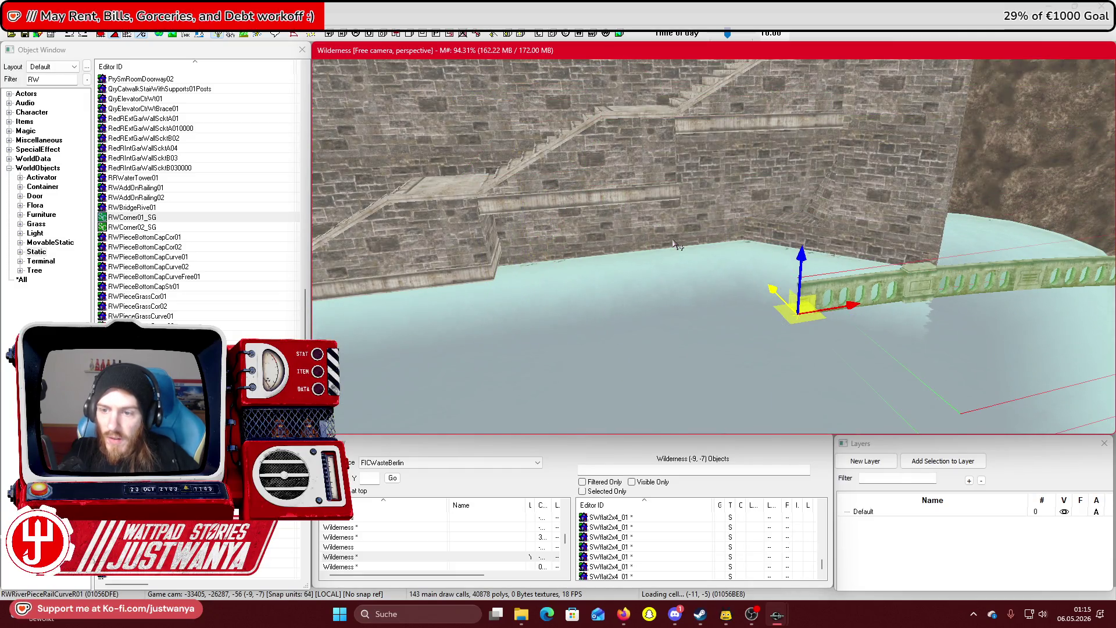
{"action": "left_click", "coordinate": [675, 243]}
{"action": "left_click", "coordinate": [674, 243]}
{"action": "left_click", "coordinate": [674, 243]}
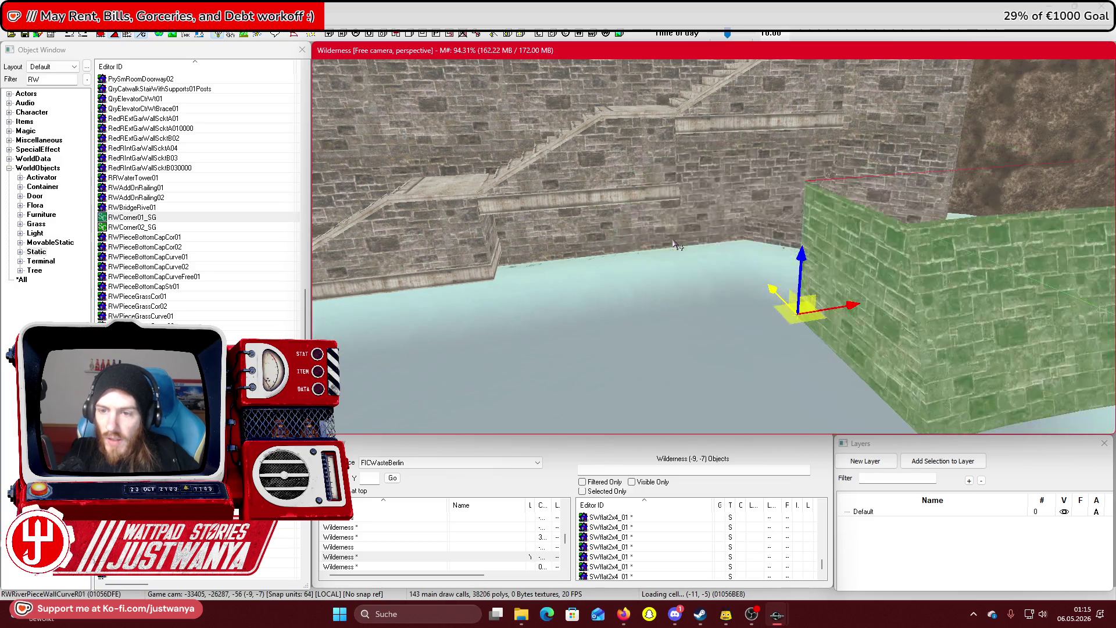
{"action": "left_click", "coordinate": [674, 243]}
{"action": "key", "text": "c"}
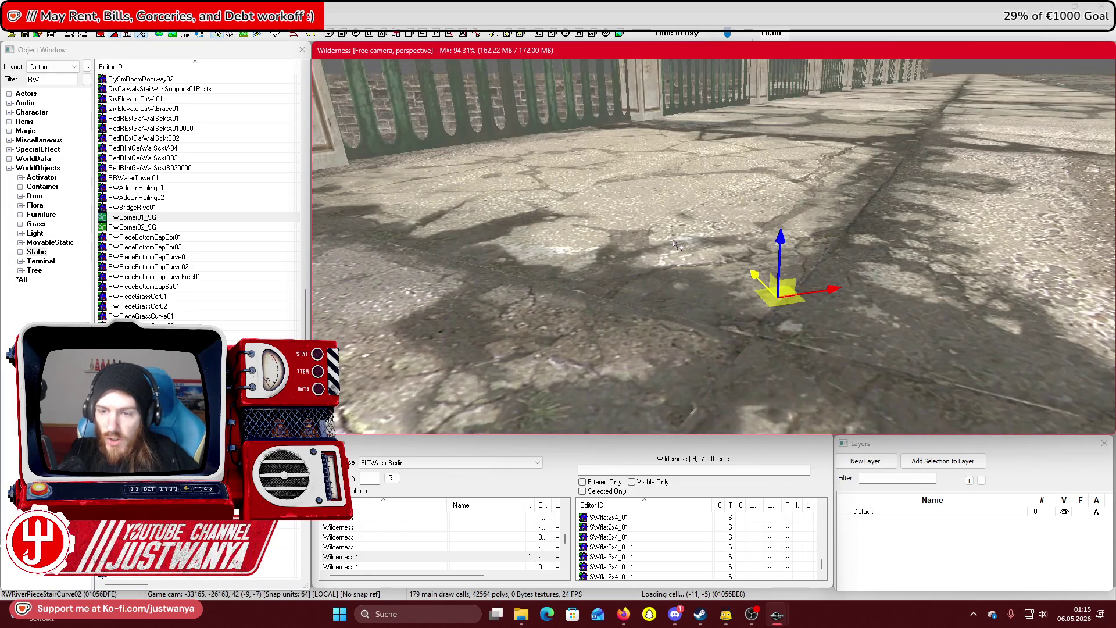
{"action": "scroll", "coordinate": [676, 242], "scroll_direction": "down", "scroll_amount": 5}
{"action": "left_click", "coordinate": [683, 236]}
{"action": "left_click", "coordinate": [685, 233]}
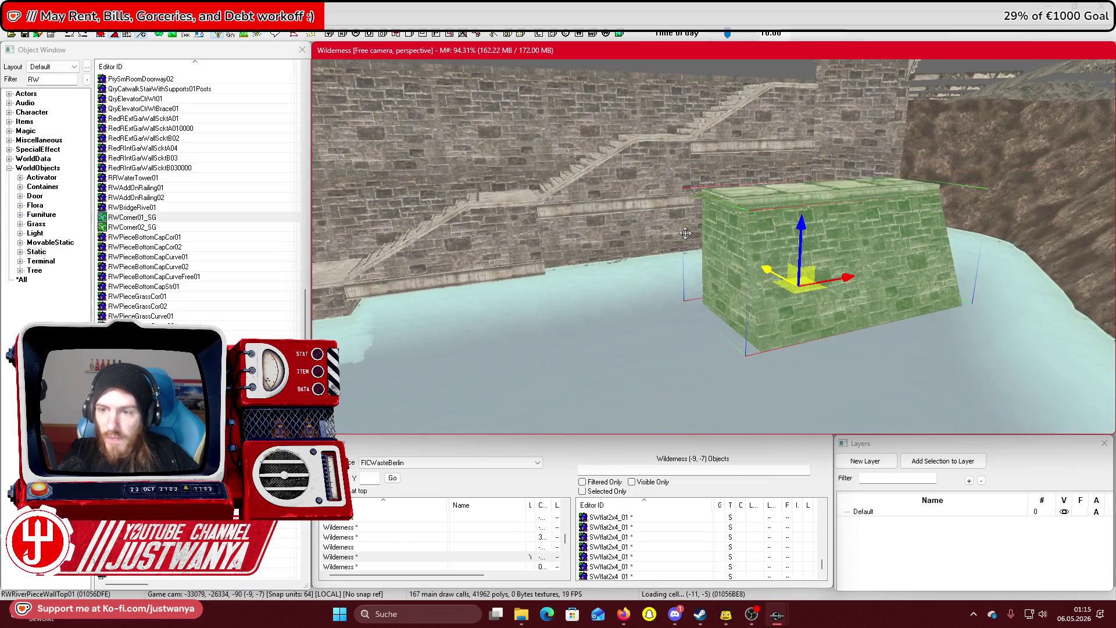
{"action": "left_click", "coordinate": [685, 233]}
{"action": "left_click", "coordinate": [685, 234]}
{"action": "left_click", "coordinate": [686, 233]}
{"action": "left_click", "coordinate": [686, 233]}
{"action": "key", "text": "1"}
{"action": "left_click", "coordinate": [752, 262]}
{"action": "left_click", "coordinate": [752, 262]}
{"action": "left_click", "coordinate": [752, 262]}
{"action": "left_click_drag", "start_coordinate": [752, 262], "coordinate": [787, 283]}
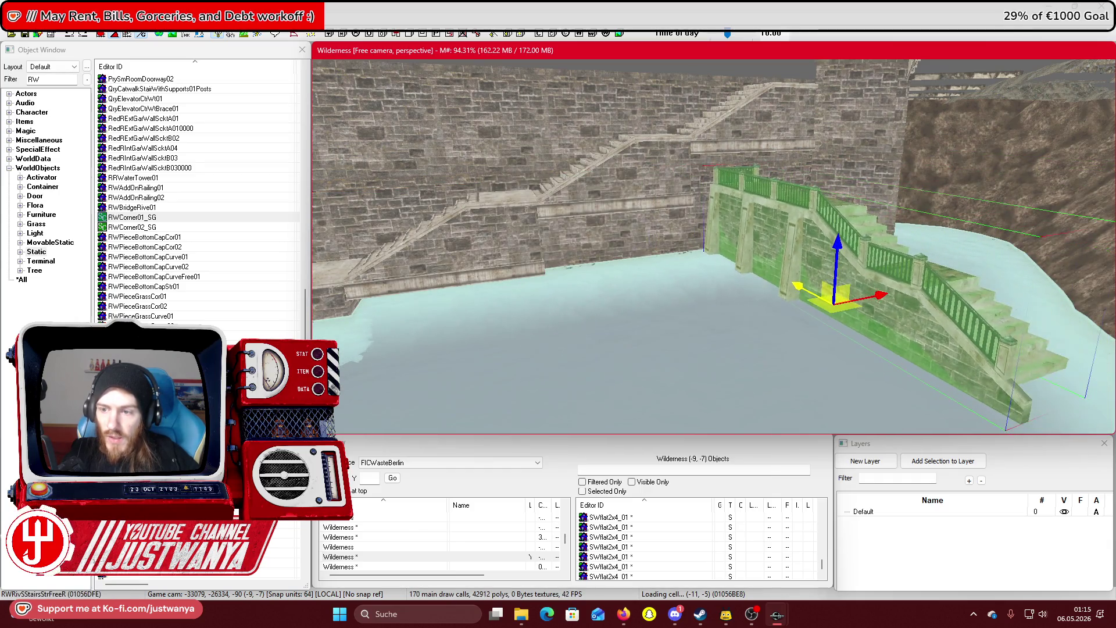
{"action": "key", "text": "ctrl+z"}
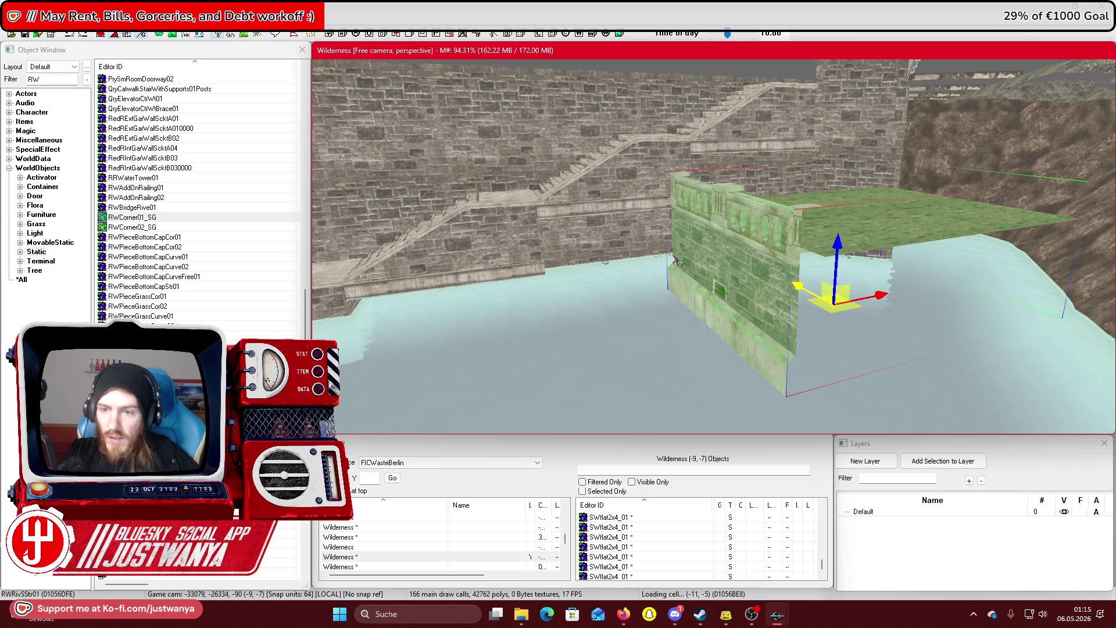
{"action": "key", "text": "ctrl+z"}
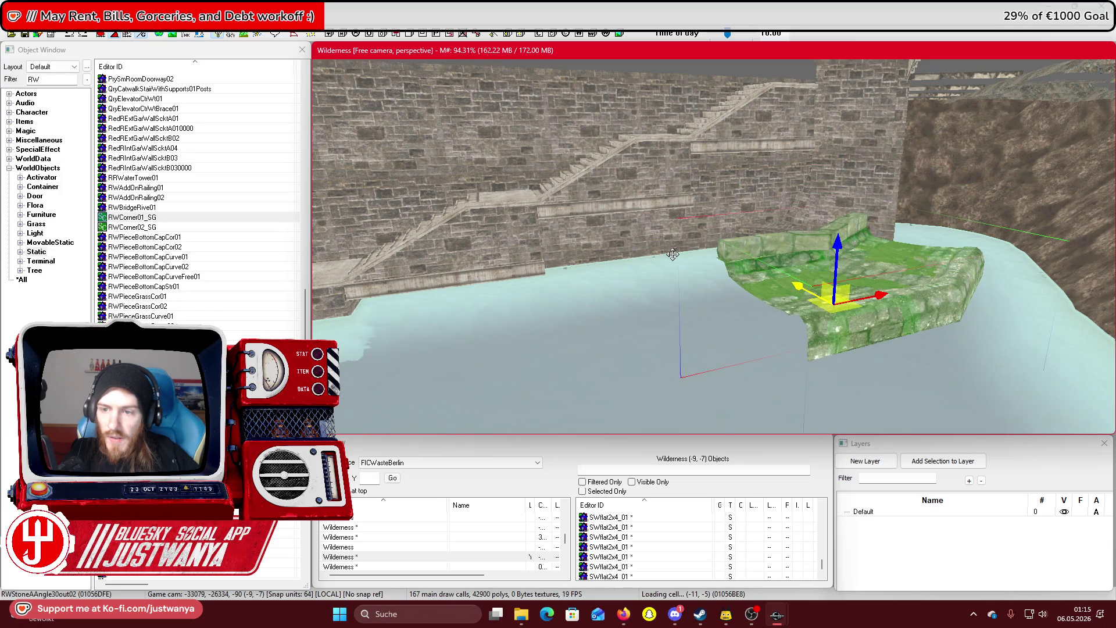
{"action": "key", "text": "ctrl+z"}
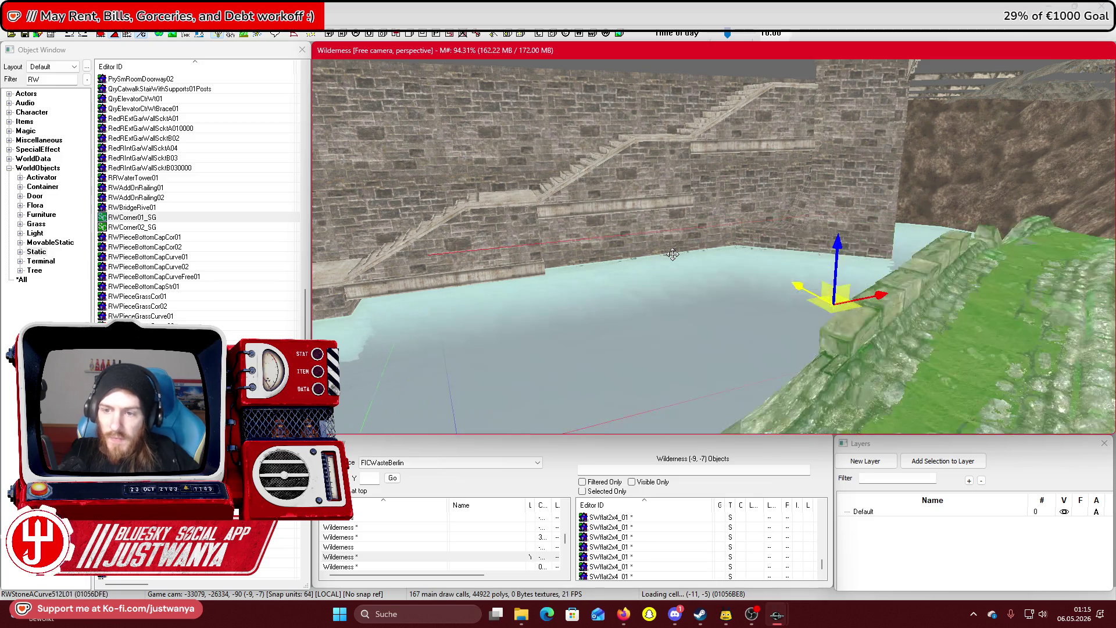
{"action": "key", "text": "ctrl+z"}
{"action": "key", "text": "ctrl+z"}
{"action": "key", "text": "ctrl+z"}
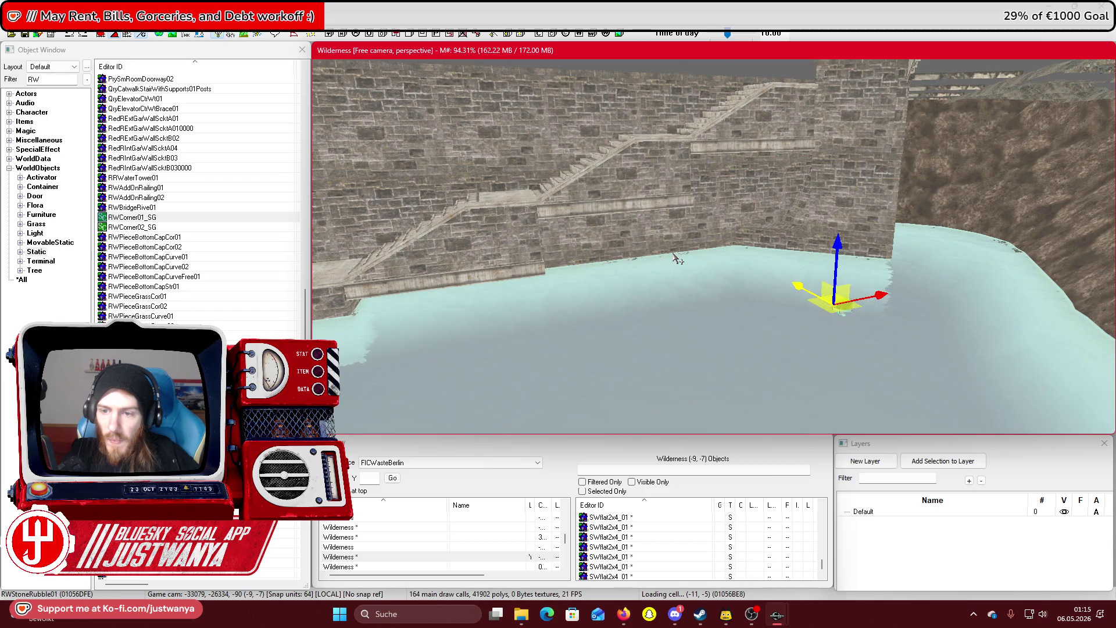
{"action": "key", "text": "ctrl+z"}
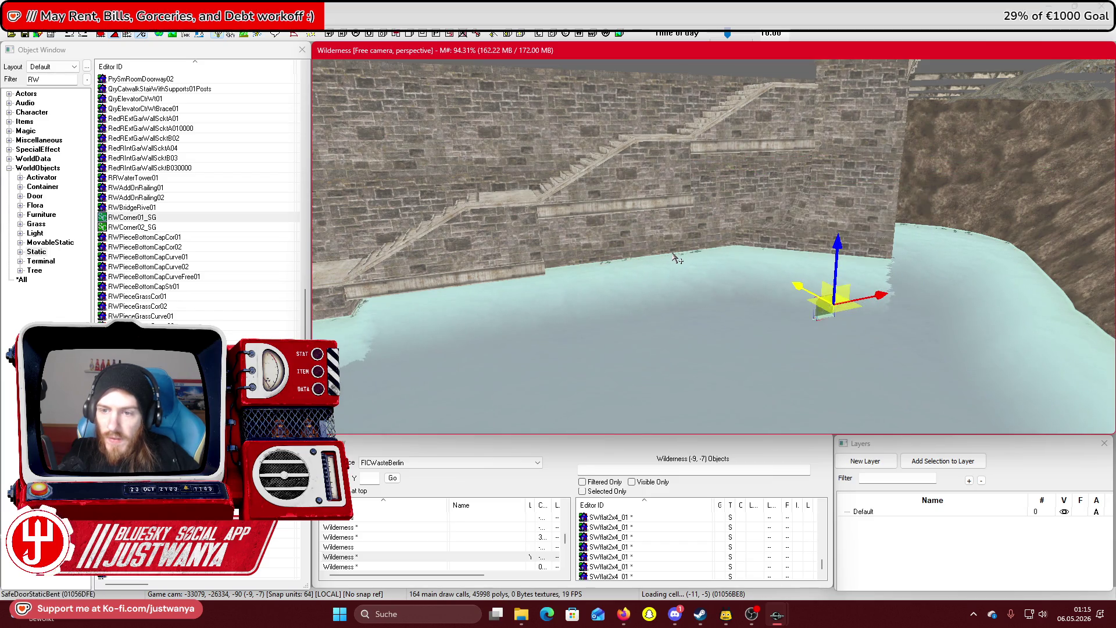
{"action": "key", "text": "ctrl+z"}
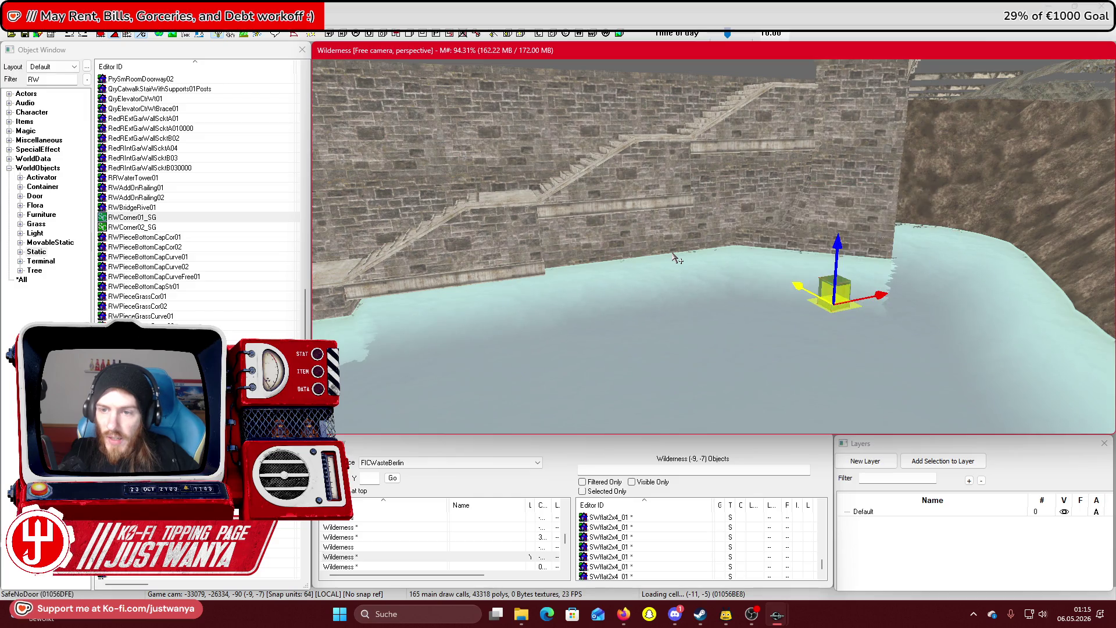
{"action": "key", "text": "ctrl+z"}
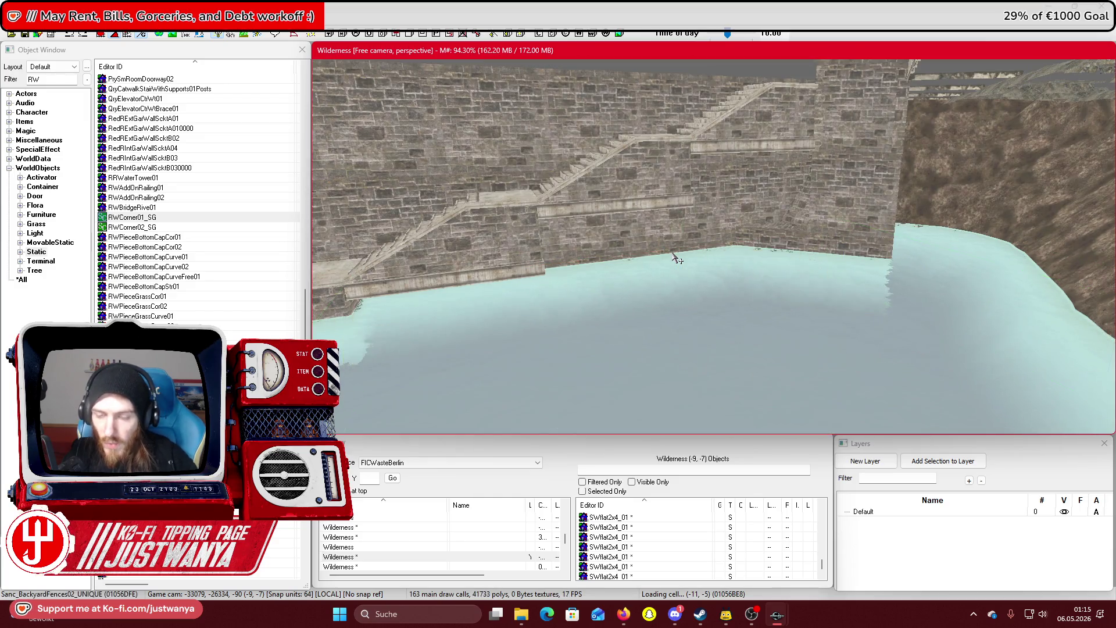
{"action": "left_click", "coordinate": [619, 152]}
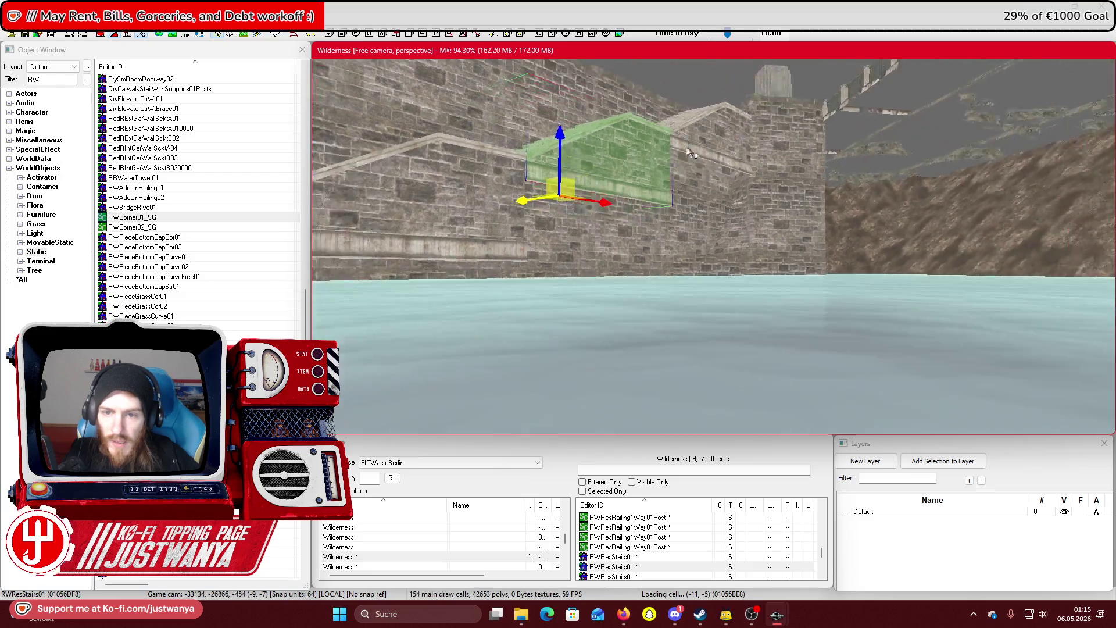
Select the RWPieceWallAStr01 quay wall pieces beside the stairs and slide one left along the quay
{"action": "scroll", "coordinate": [740, 130], "scroll_direction": "up", "scroll_amount": 3}
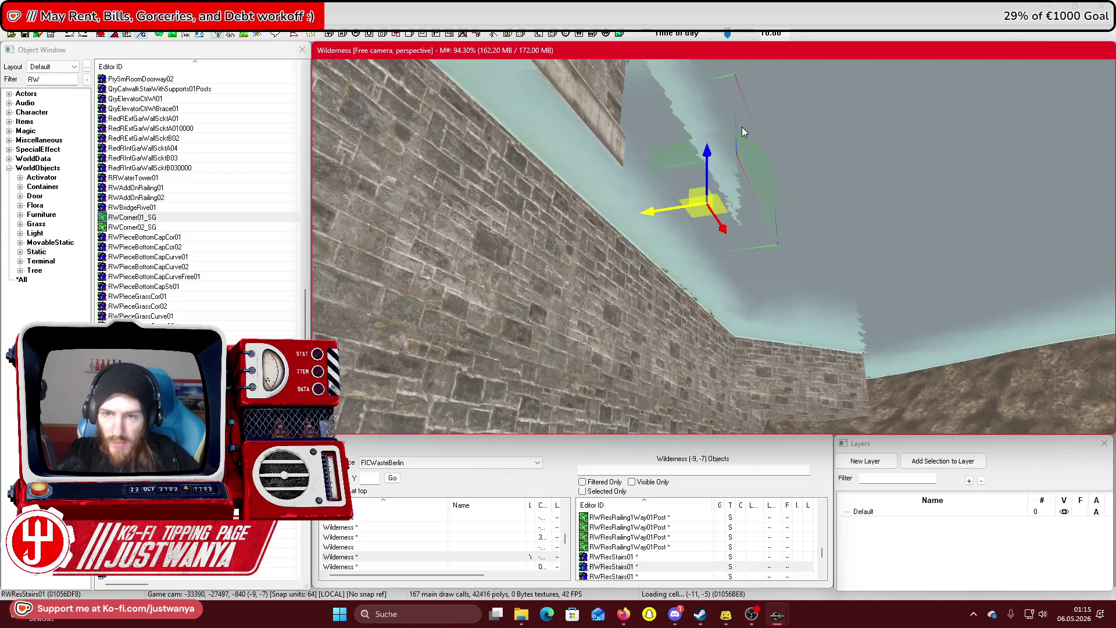
{"action": "scroll", "coordinate": [742, 127], "scroll_direction": "down", "scroll_amount": 3}
{"action": "left_click_drag", "start_coordinate": [731, 155], "coordinate": [687, 192]}
{"action": "left_click", "coordinate": [773, 244]}
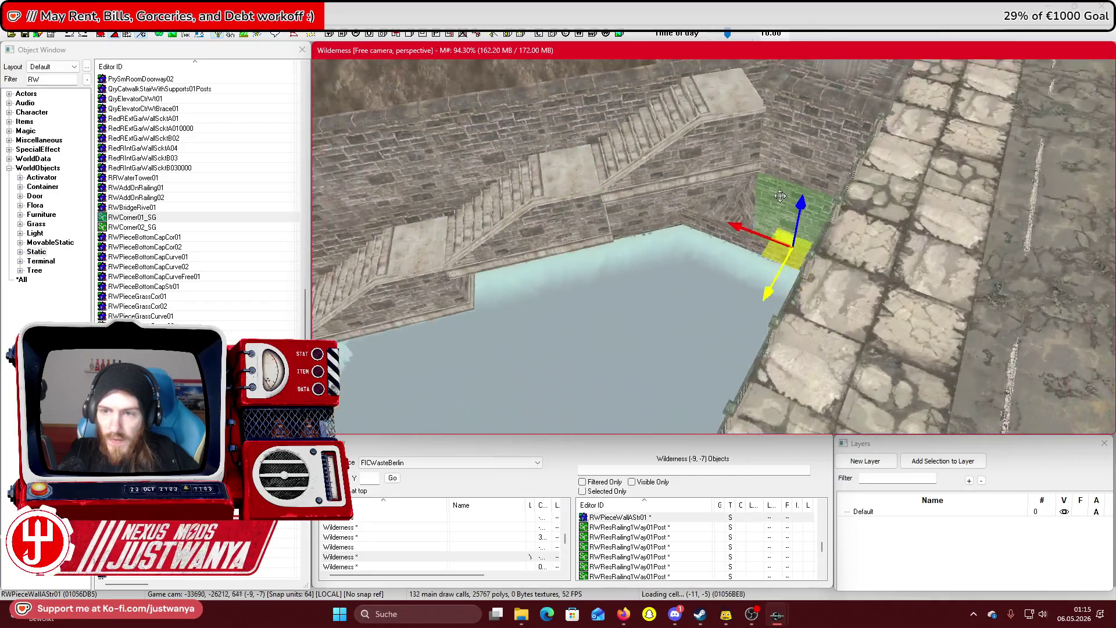
{"action": "left_click_drag", "start_coordinate": [798, 223], "coordinate": [777, 239]}
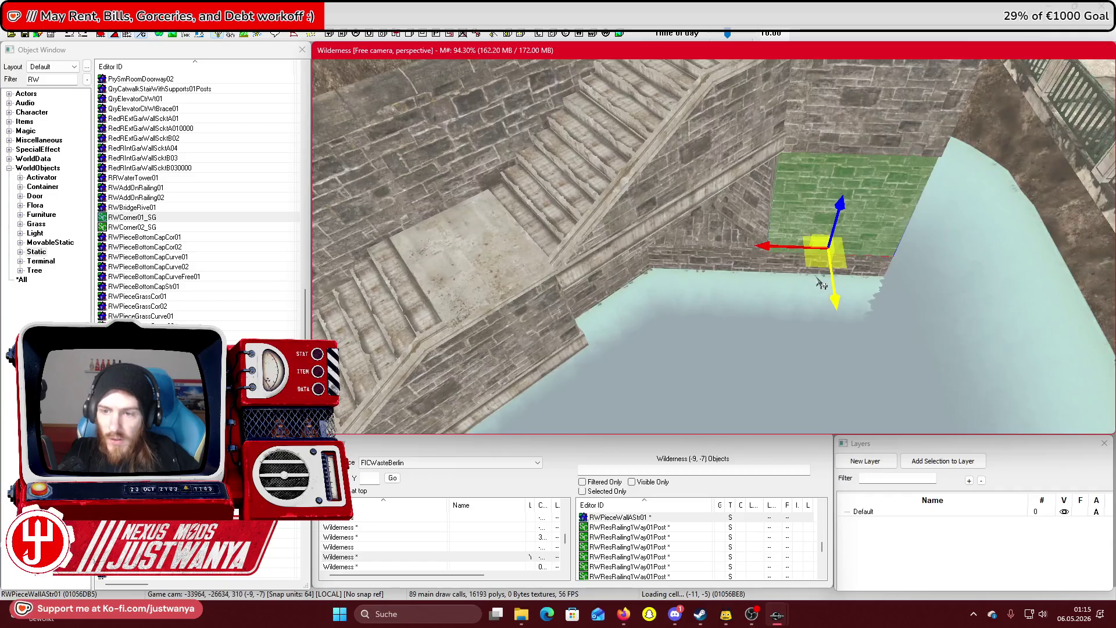
{"action": "left_click", "coordinate": [754, 275]}
{"action": "key", "text": "e"}
{"action": "key", "text": "w"}
{"action": "left_click_drag", "start_coordinate": [733, 303], "coordinate": [763, 215]}
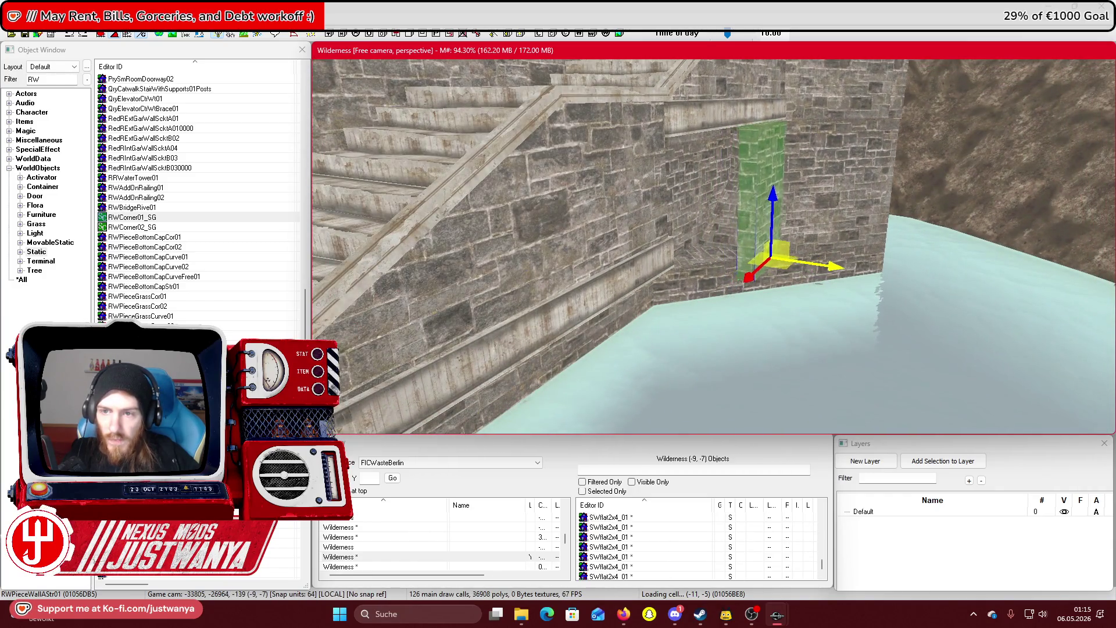
{"action": "scroll", "coordinate": [837, 265], "scroll_direction": "down", "scroll_amount": 5}
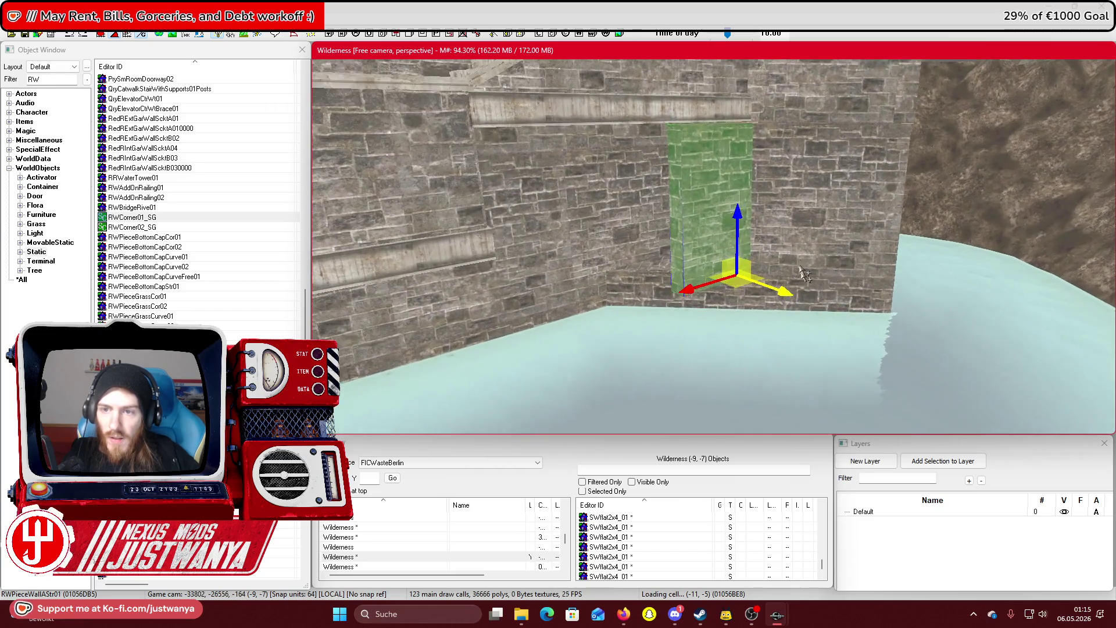
{"action": "scroll", "coordinate": [779, 246], "scroll_direction": "up", "scroll_amount": 4}
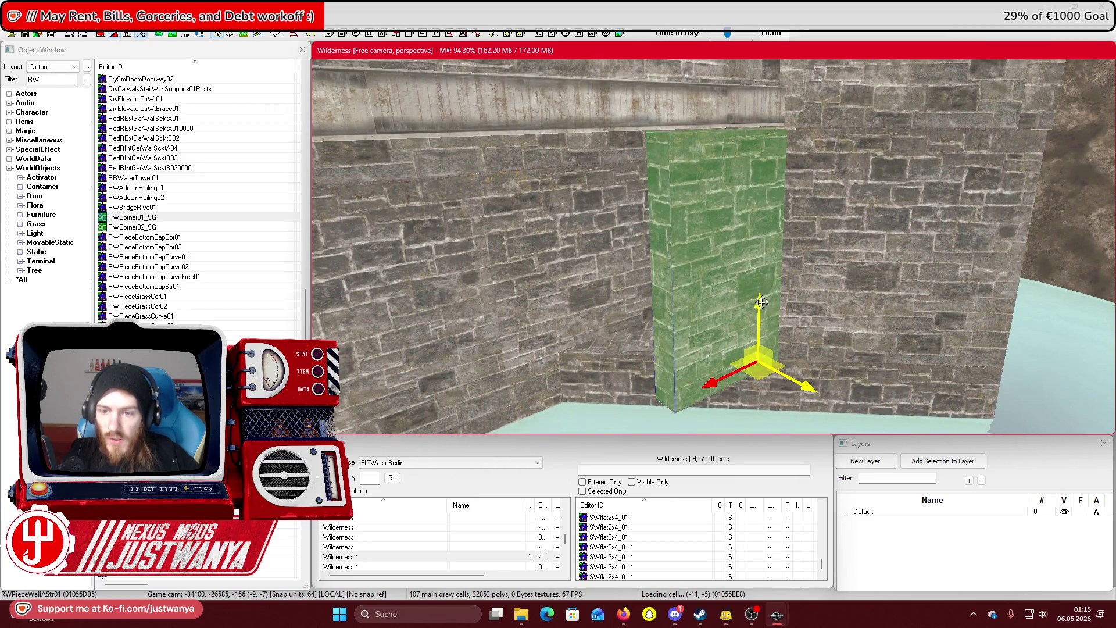
{"action": "mouse_move", "coordinate": [758, 357]}
{"action": "left_mouse_down"}
{"action": "mouse_move", "coordinate": [685, 317]}
{"action": "mouse_move", "coordinate": [663, 321]}
{"action": "left_mouse_up"}
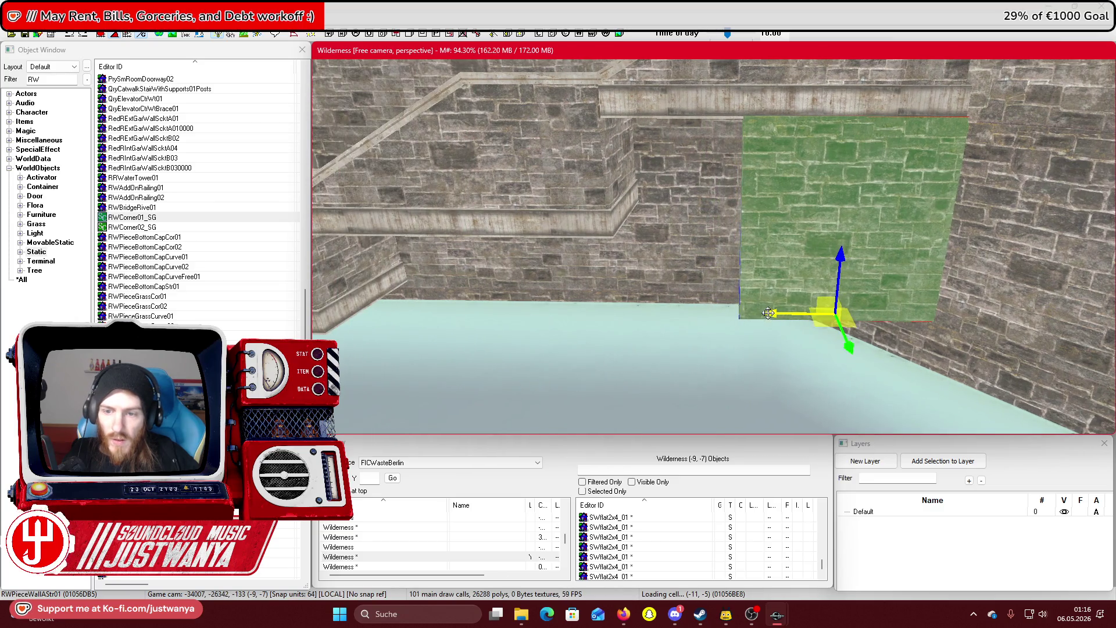
{"action": "left_click_drag", "start_coordinate": [769, 313], "coordinate": [647, 313]}
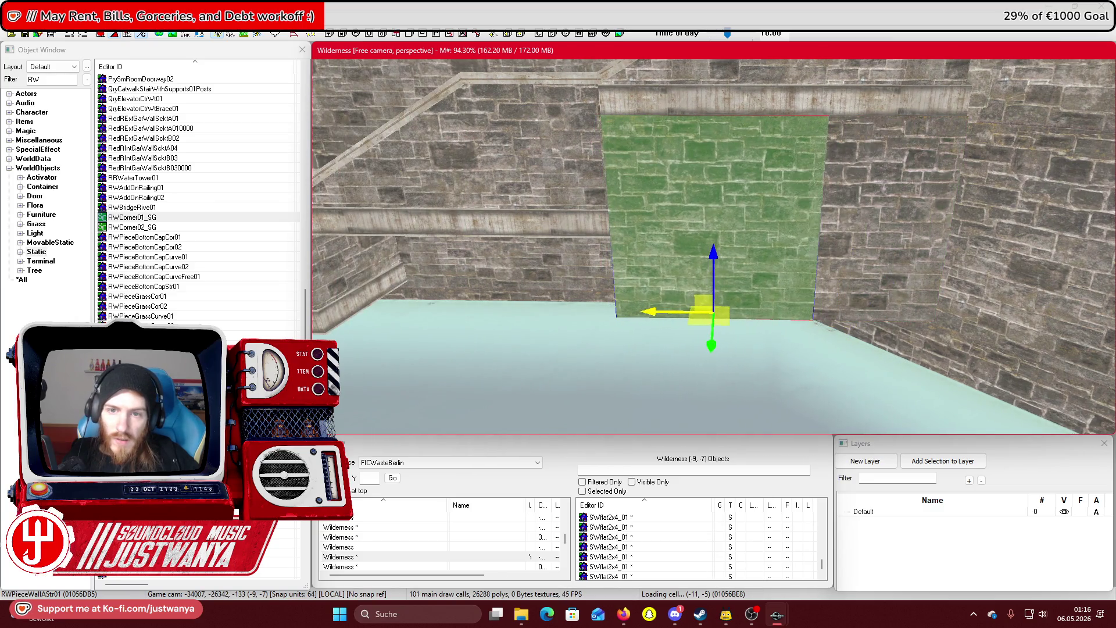
Slide the right-hand wall piece into the gap and lower the selected pieces down the wall
{"action": "left_click", "coordinate": [886, 227]}
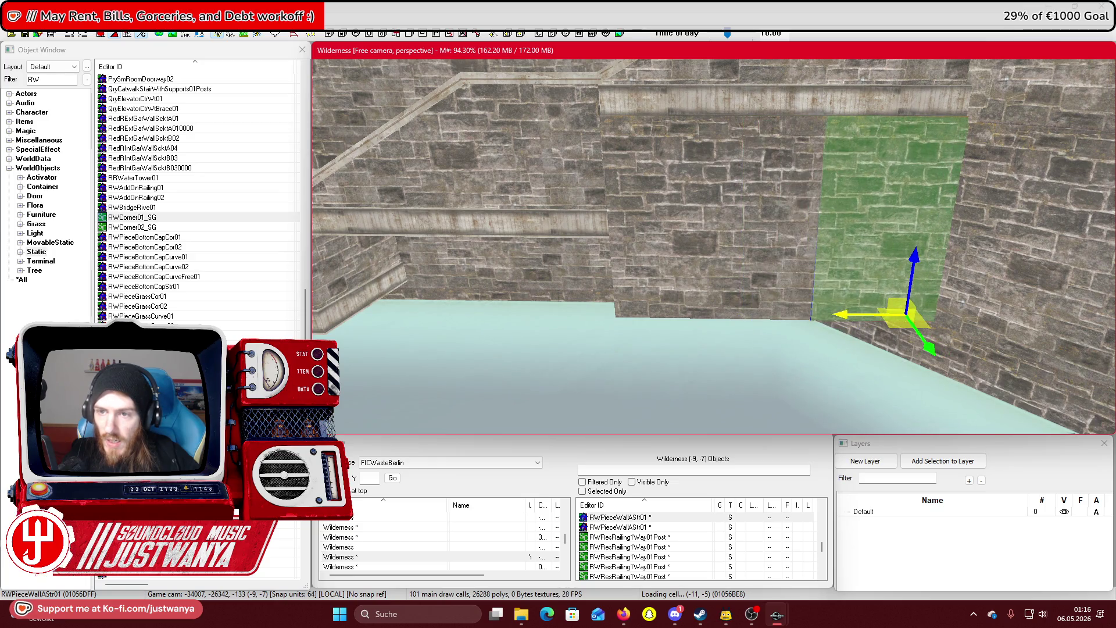
{"action": "mouse_move", "coordinate": [747, 282]}
{"action": "left_mouse_down"}
{"action": "mouse_move", "coordinate": [558, 282]}
{"action": "mouse_move", "coordinate": [558, 456]}
{"action": "left_mouse_up"}
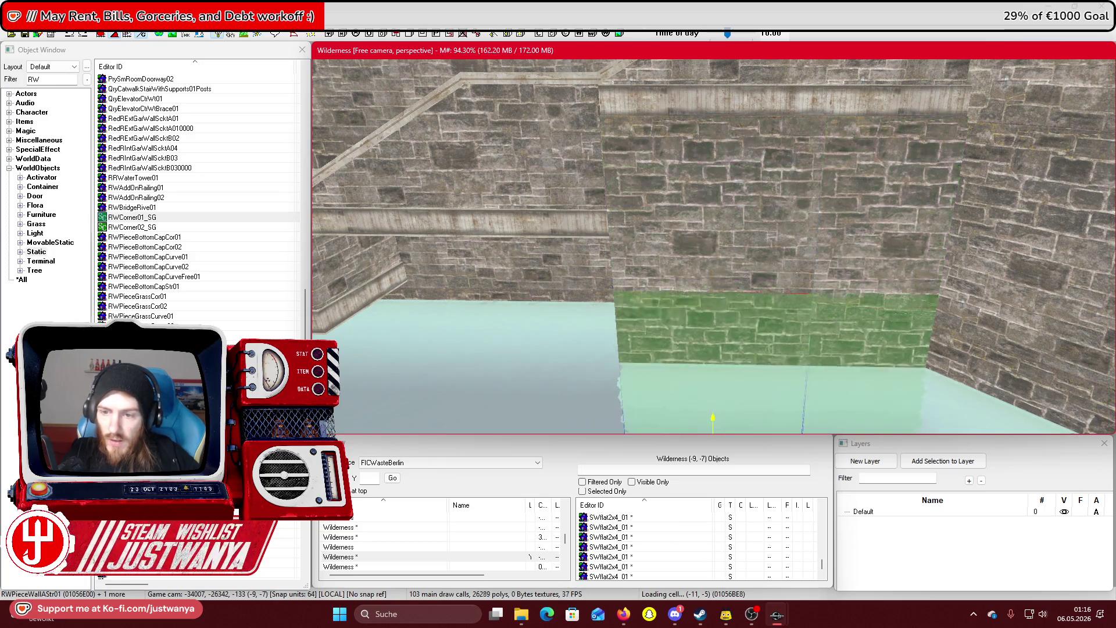
{"action": "mouse_move", "coordinate": [713, 423]}
{"action": "left_mouse_down"}
{"action": "mouse_move", "coordinate": [694, 192]}
{"action": "mouse_move", "coordinate": [704, 165]}
{"action": "left_mouse_up"}
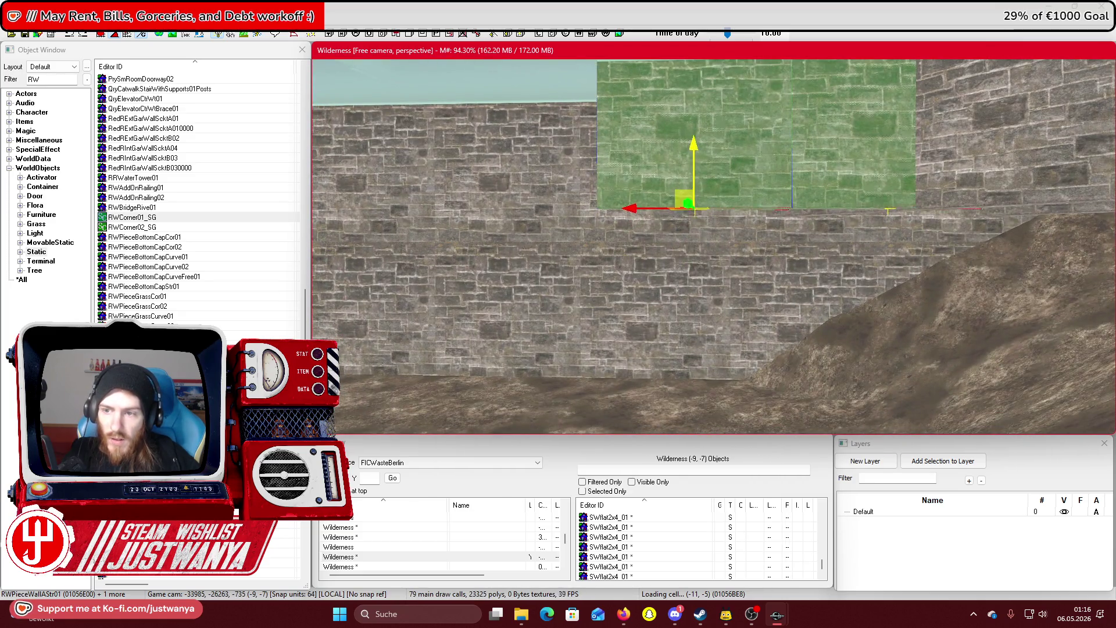
{"action": "mouse_move", "coordinate": [687, 203]}
{"action": "left_mouse_down"}
{"action": "mouse_move", "coordinate": [688, 418]}
{"action": "mouse_move", "coordinate": [697, 308]}
{"action": "mouse_move", "coordinate": [698, 409]}
{"action": "left_mouse_up"}
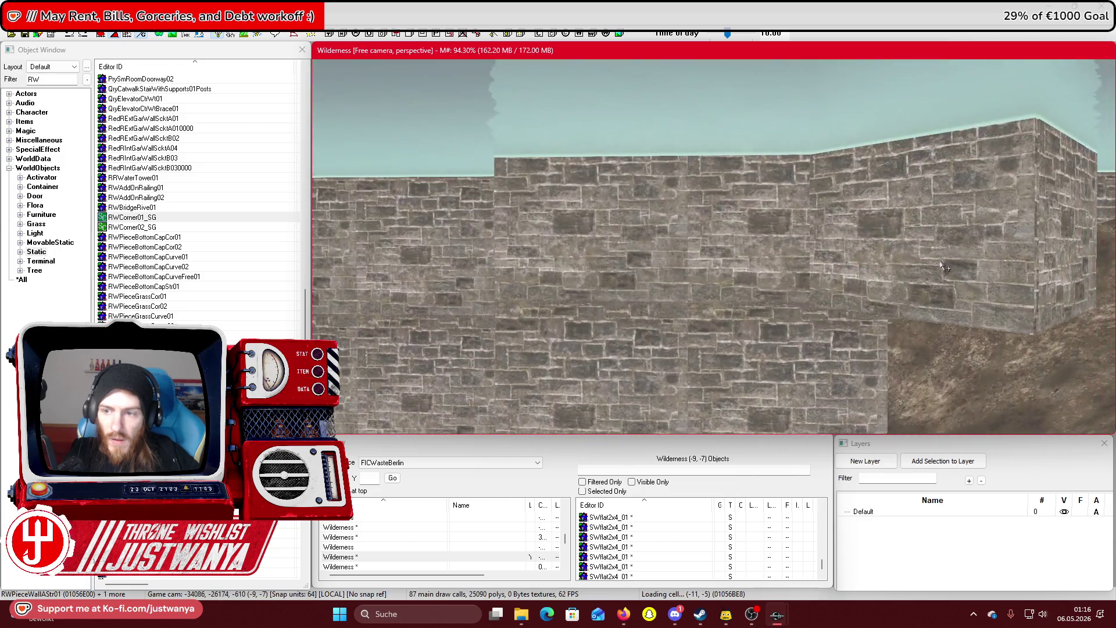
Lower the next wall piece on the right and slide it left to close the gap
{"action": "left_click", "coordinate": [961, 260]}
{"action": "left_click_drag", "start_coordinate": [1042, 287], "coordinate": [1042, 406]}
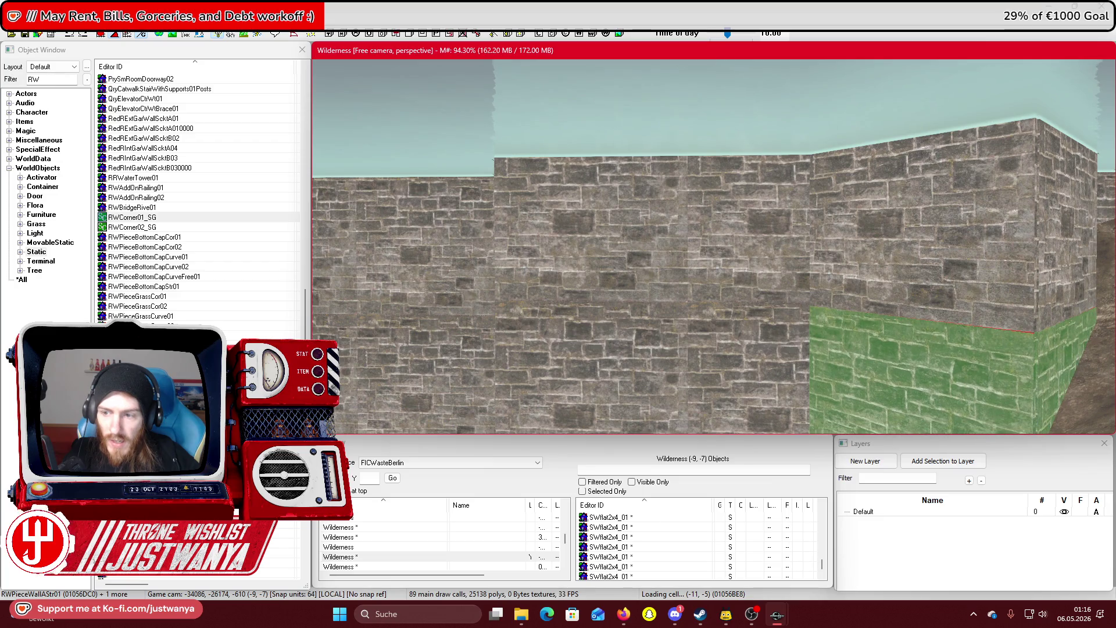
{"action": "scroll", "coordinate": [719, 243], "scroll_direction": "down", "scroll_amount": 3}
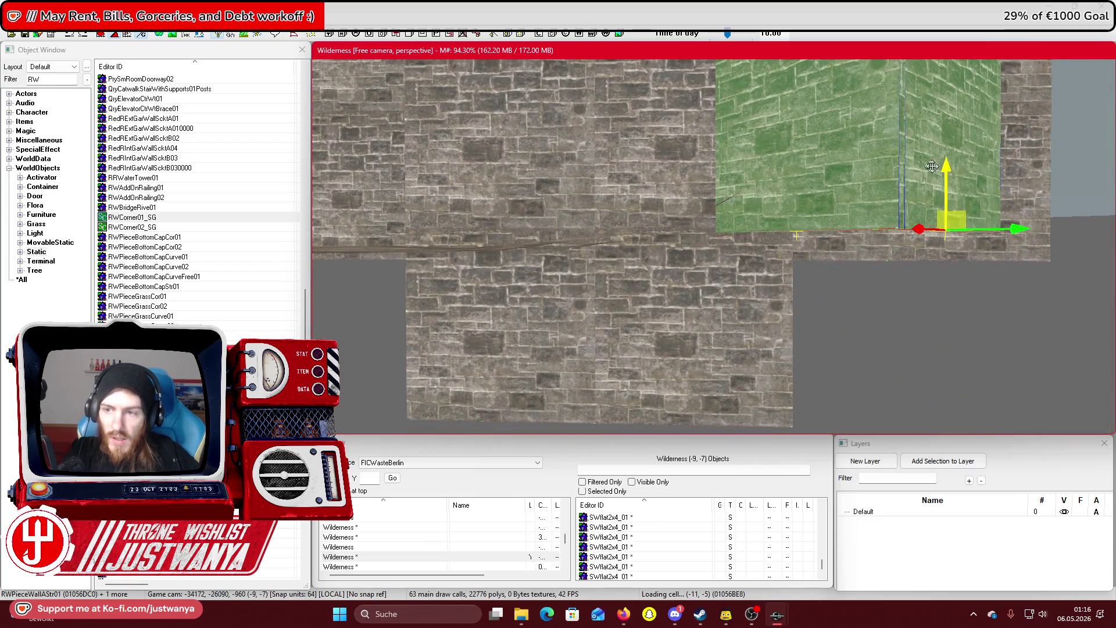
{"action": "mouse_move", "coordinate": [949, 170]}
{"action": "left_mouse_down"}
{"action": "mouse_move", "coordinate": [860, 313]}
{"action": "mouse_move", "coordinate": [776, 375]}
{"action": "left_mouse_up"}
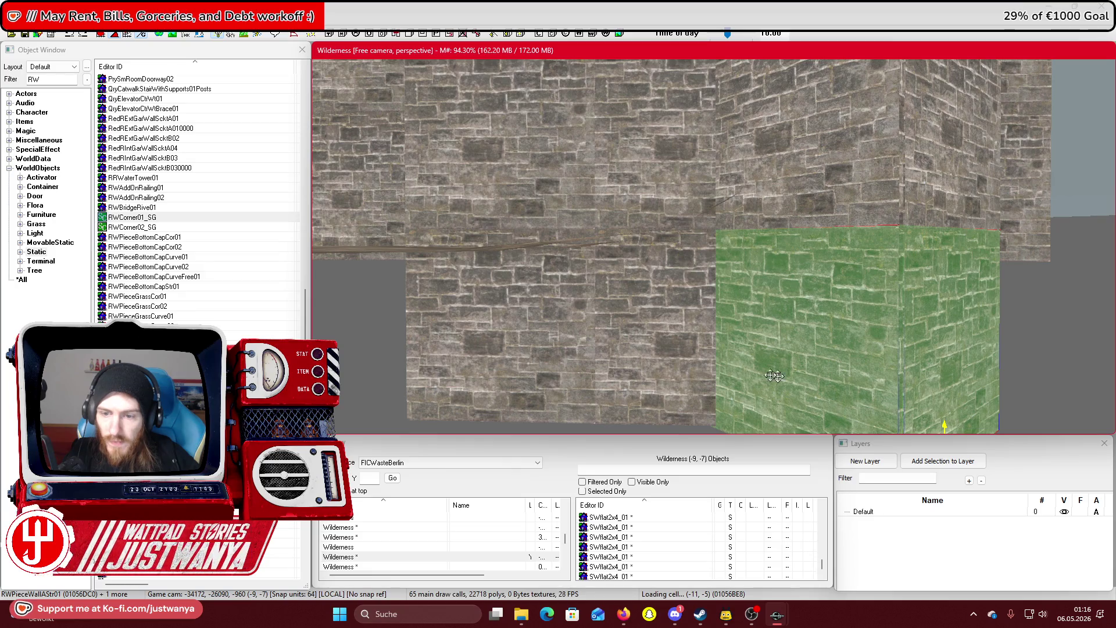
{"action": "scroll", "coordinate": [795, 413], "scroll_direction": "down", "scroll_amount": 3}
{"action": "scroll", "coordinate": [795, 414], "scroll_direction": "up", "scroll_amount": 2}
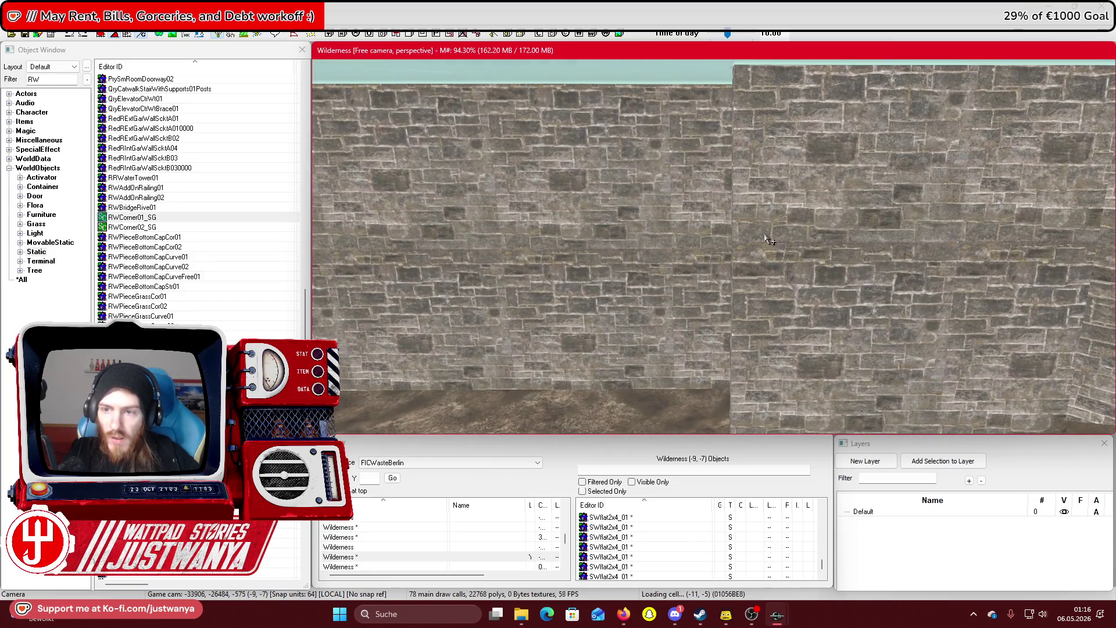
{"action": "scroll", "coordinate": [766, 247], "scroll_direction": "up", "scroll_amount": 5}
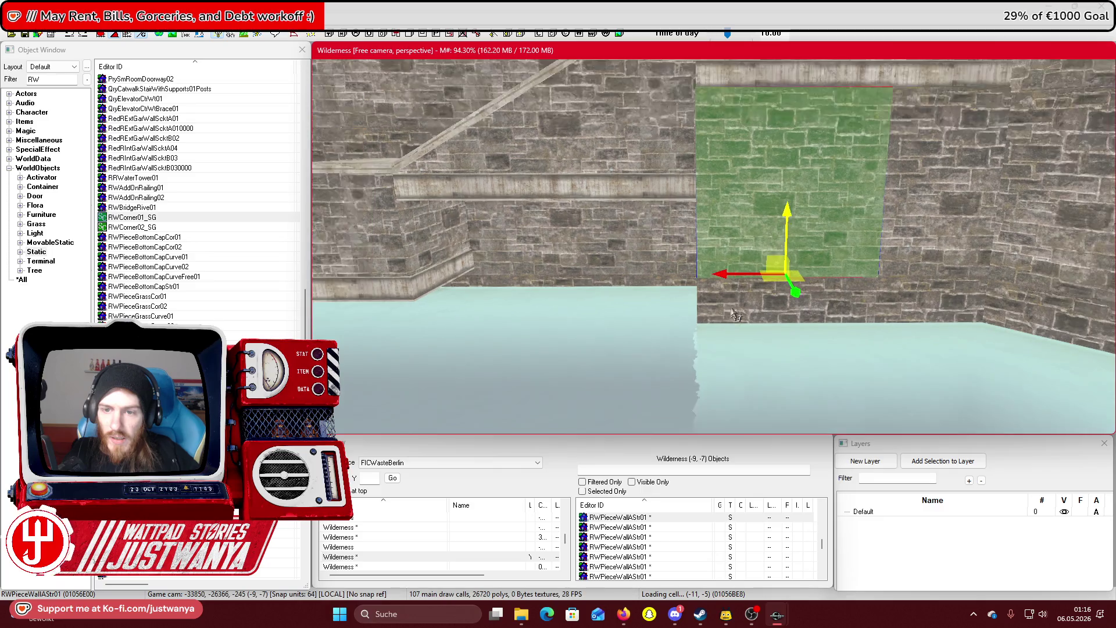
{"action": "mouse_move", "coordinate": [738, 275]}
{"action": "left_mouse_down"}
{"action": "mouse_move", "coordinate": [555, 274]}
{"action": "mouse_move", "coordinate": [575, 320]}
{"action": "mouse_move", "coordinate": [575, 363]}
{"action": "left_mouse_up"}
Lock movement to Z and line up the wall piece by nudging it right, then left
{"action": "key", "text": "z"}
{"action": "left_click_drag", "start_coordinate": [604, 308], "coordinate": [669, 318]}
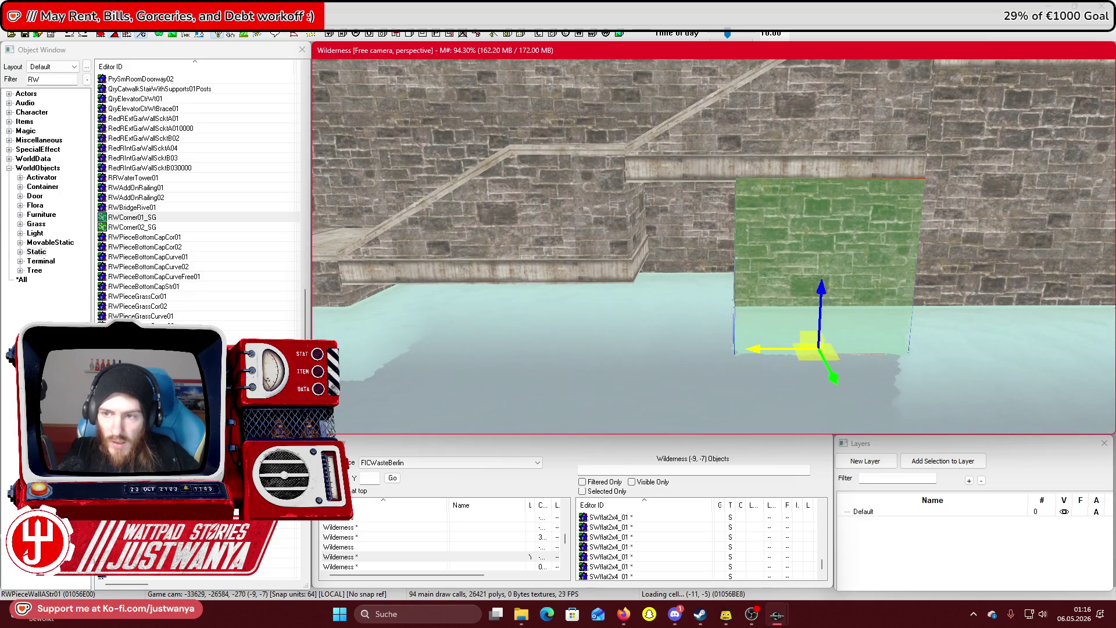
{"action": "left_click_drag", "start_coordinate": [734, 301], "coordinate": [794, 301]}
{"action": "left_click_drag", "start_coordinate": [822, 354], "coordinate": [656, 352]}
Select the adjacent wall piece to the right and move it down to the ground
{"action": "left_click", "coordinate": [866, 300]}
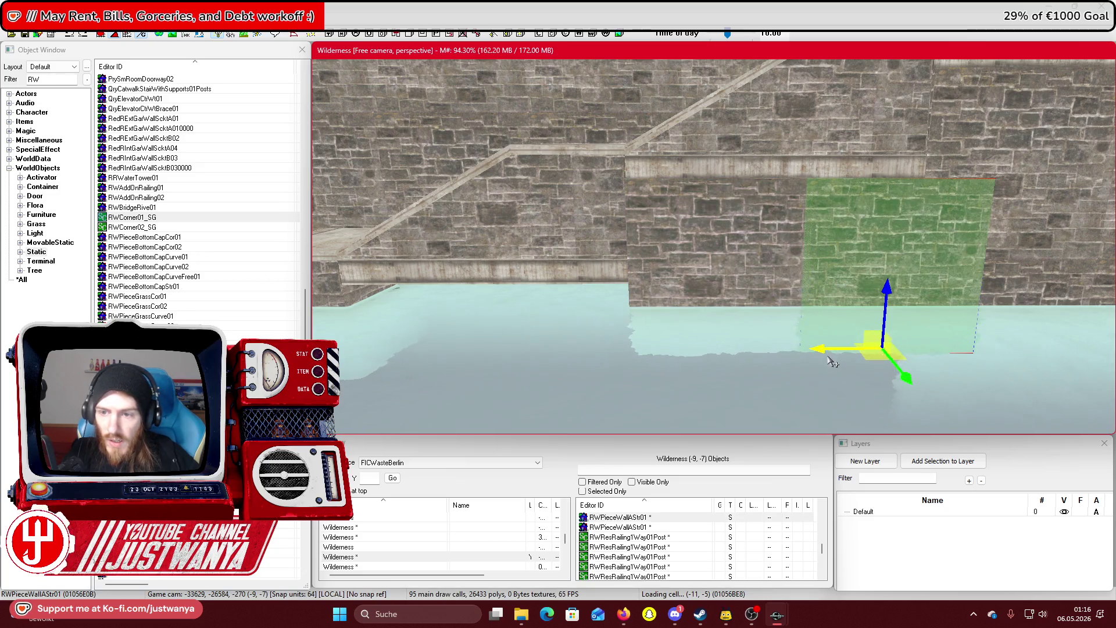
{"action": "mouse_move", "coordinate": [831, 362]}
{"action": "left_mouse_down"}
{"action": "mouse_move", "coordinate": [764, 305]}
{"action": "mouse_move", "coordinate": [738, 332]}
{"action": "left_mouse_up"}
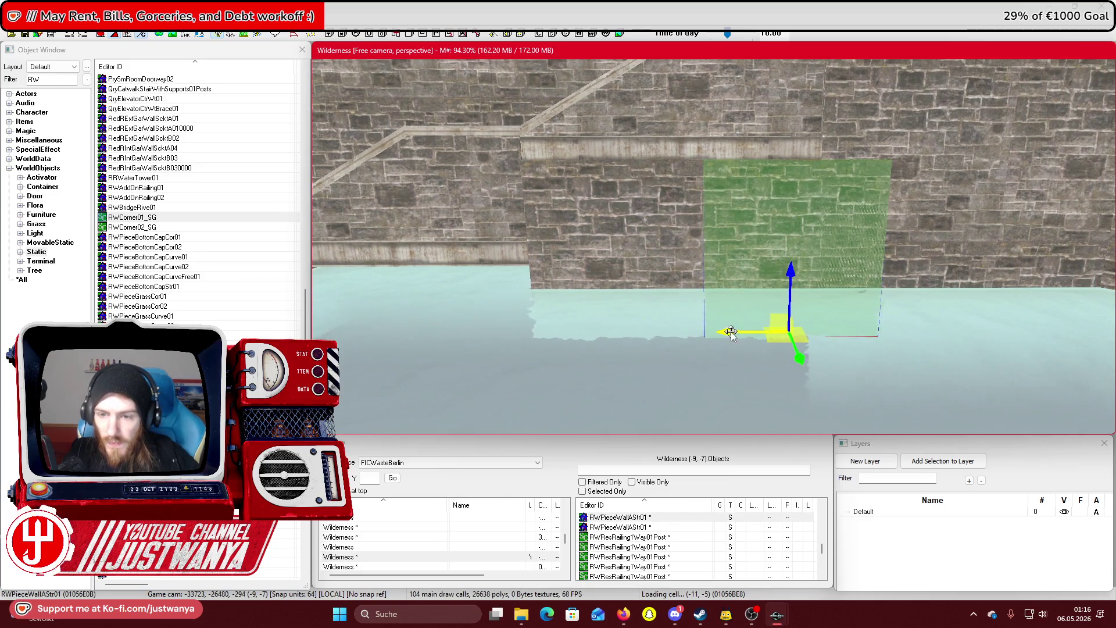
{"action": "mouse_move", "coordinate": [812, 371]}
{"action": "left_mouse_down"}
{"action": "mouse_move", "coordinate": [872, 386]}
{"action": "mouse_move", "coordinate": [814, 381]}
{"action": "left_mouse_up"}
{"action": "scroll", "coordinate": [768, 389], "scroll_direction": "up", "scroll_amount": 2}
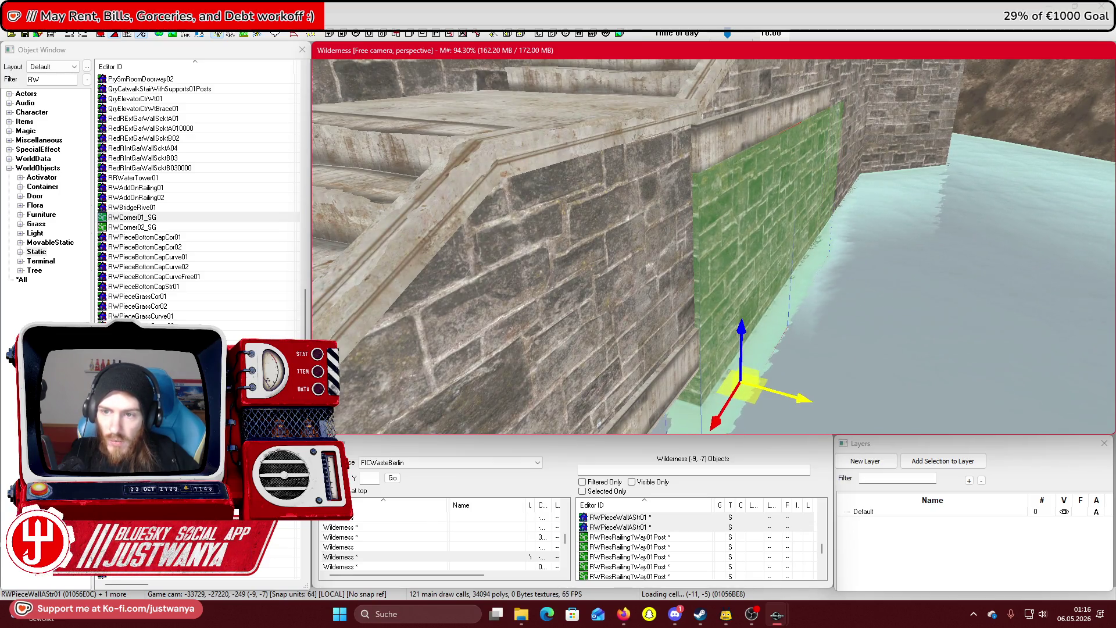
{"action": "mouse_move", "coordinate": [808, 398]}
{"action": "left_mouse_down"}
{"action": "mouse_move", "coordinate": [860, 400]}
{"action": "mouse_move", "coordinate": [807, 398]}
{"action": "mouse_move", "coordinate": [714, 351]}
{"action": "left_mouse_up"}
{"action": "mouse_move", "coordinate": [723, 312]}
{"action": "left_mouse_down"}
{"action": "mouse_move", "coordinate": [752, 110]}
{"action": "mouse_move", "coordinate": [752, 334]}
{"action": "mouse_move", "coordinate": [765, 314]}
{"action": "left_mouse_up"}
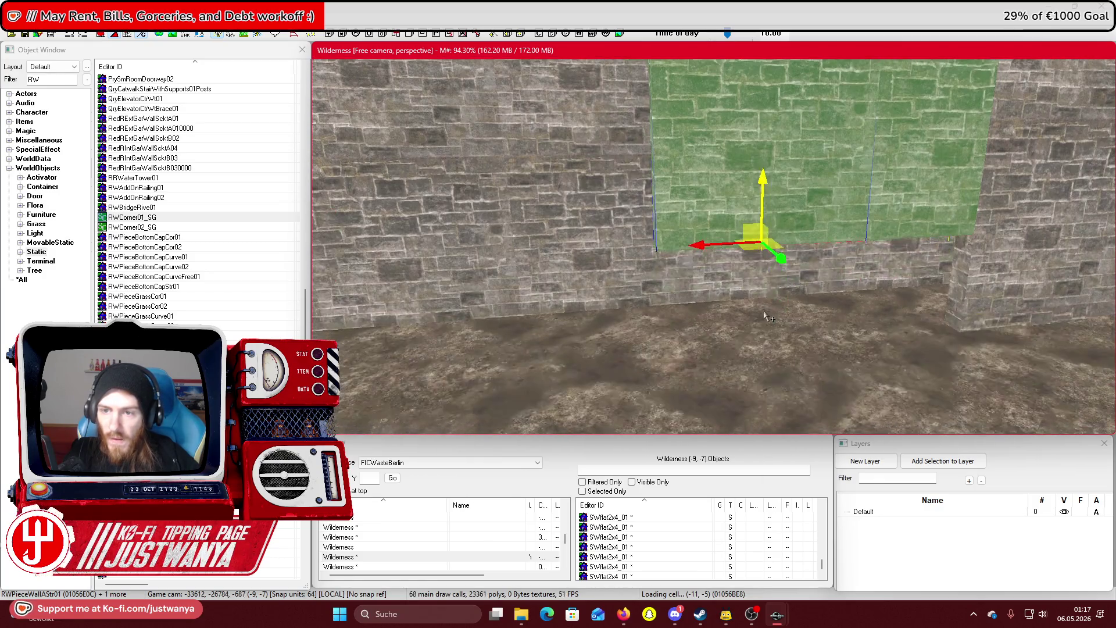
{"action": "mouse_move", "coordinate": [770, 186]}
{"action": "left_mouse_down"}
{"action": "mouse_move", "coordinate": [765, 383]}
{"action": "mouse_move", "coordinate": [746, 366]}
{"action": "mouse_move", "coordinate": [747, 341]}
{"action": "mouse_move", "coordinate": [749, 388]}
{"action": "mouse_move", "coordinate": [730, 329]}
{"action": "mouse_move", "coordinate": [730, 349]}
{"action": "mouse_move", "coordinate": [748, 249]}
{"action": "left_mouse_up"}
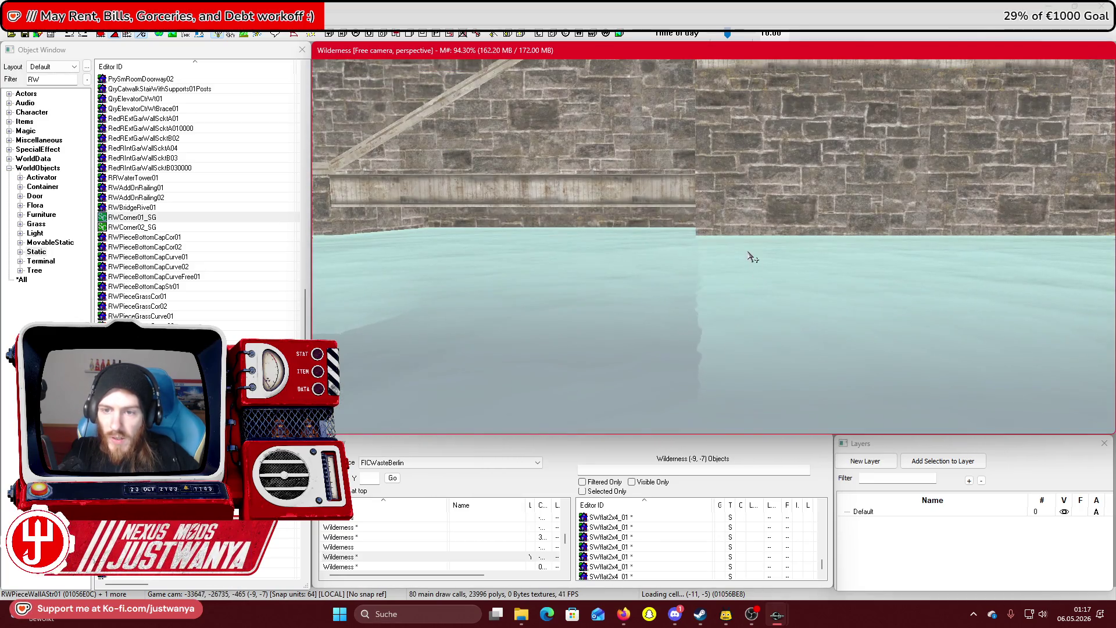
Drop the wall piece straight down, align it along the wall, and add its neighbour to the selection
{"action": "mouse_move", "coordinate": [749, 299]}
{"action": "left_mouse_down"}
{"action": "mouse_move", "coordinate": [554, 298]}
{"action": "mouse_move", "coordinate": [785, 239]}
{"action": "left_mouse_up"}
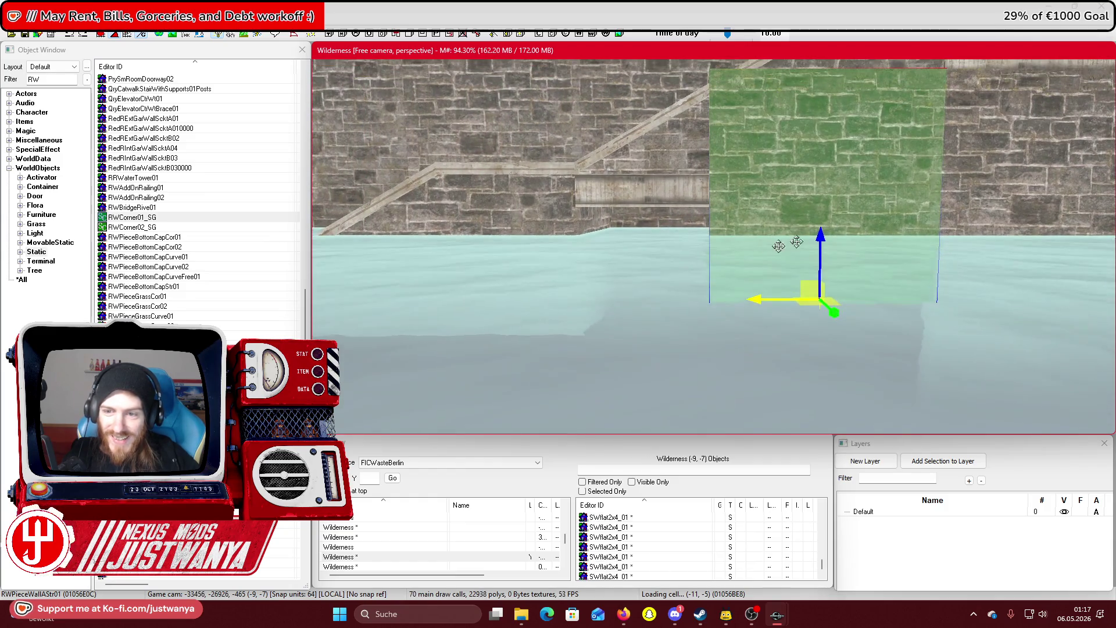
{"action": "key", "text": "f"}
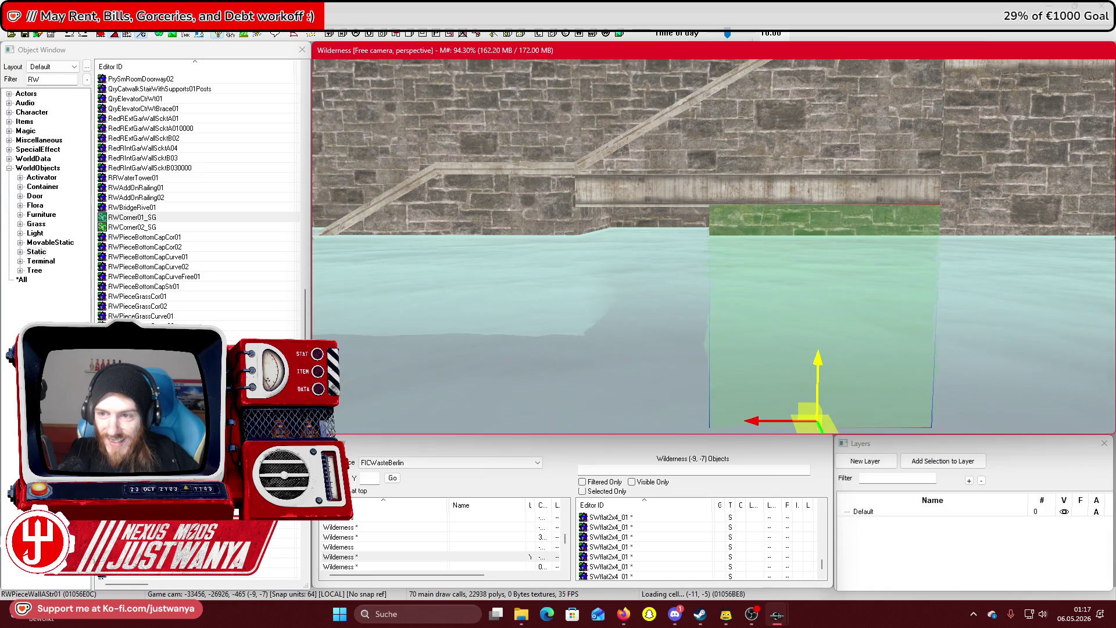
{"action": "mouse_move", "coordinate": [767, 419]}
{"action": "left_mouse_down"}
{"action": "mouse_move", "coordinate": [640, 418]}
{"action": "mouse_move", "coordinate": [750, 427]}
{"action": "mouse_move", "coordinate": [727, 401]}
{"action": "left_mouse_up"}
{"action": "left_click_drag", "start_coordinate": [825, 349], "coordinate": [837, 340]}
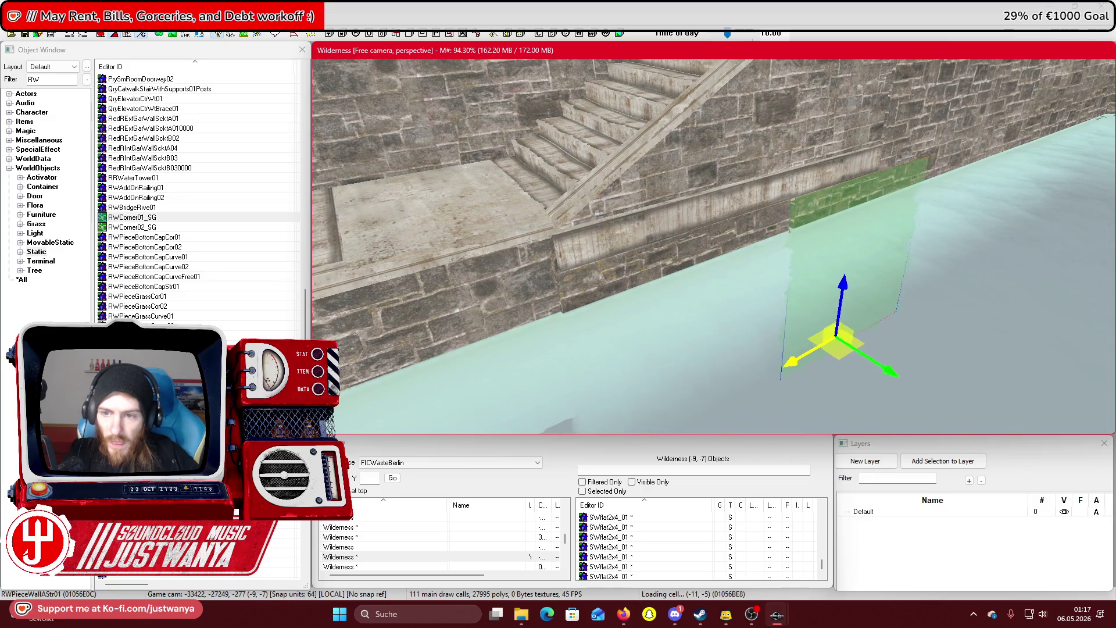
{"action": "left_click", "coordinate": [708, 243], "text": "ctrl"}
{"action": "mouse_move", "coordinate": [738, 428]}
{"action": "left_mouse_down"}
{"action": "mouse_move", "coordinate": [754, 409]}
{"action": "mouse_move", "coordinate": [657, 301]}
{"action": "left_mouse_up"}
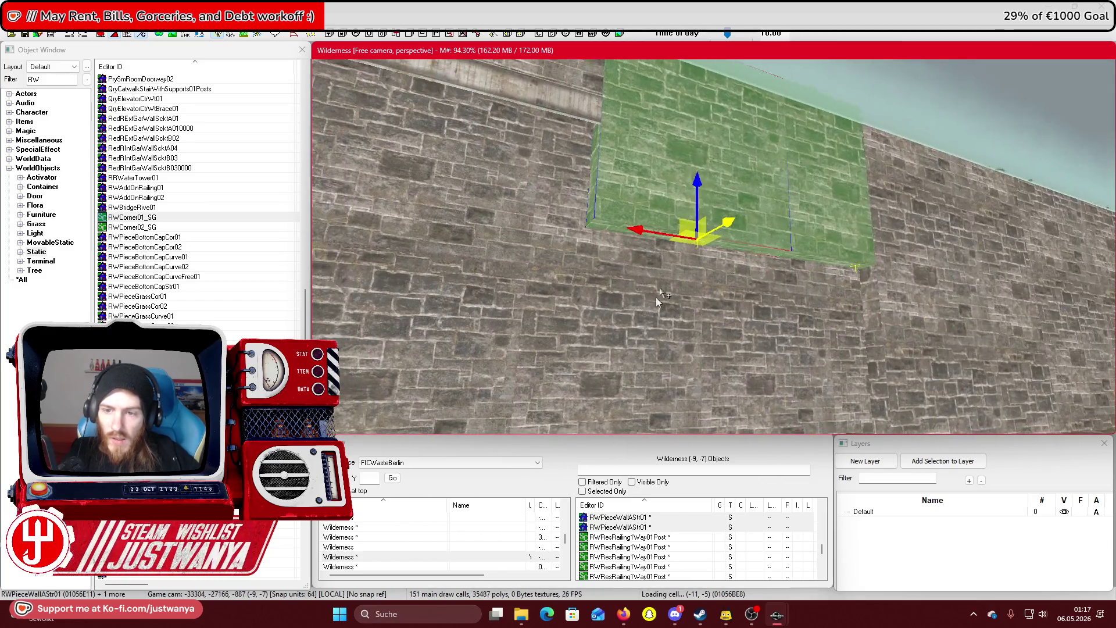
Lower the selected wall pieces, then slide another wall section left and down the wall
{"action": "left_click_drag", "start_coordinate": [703, 181], "coordinate": [703, 343]}
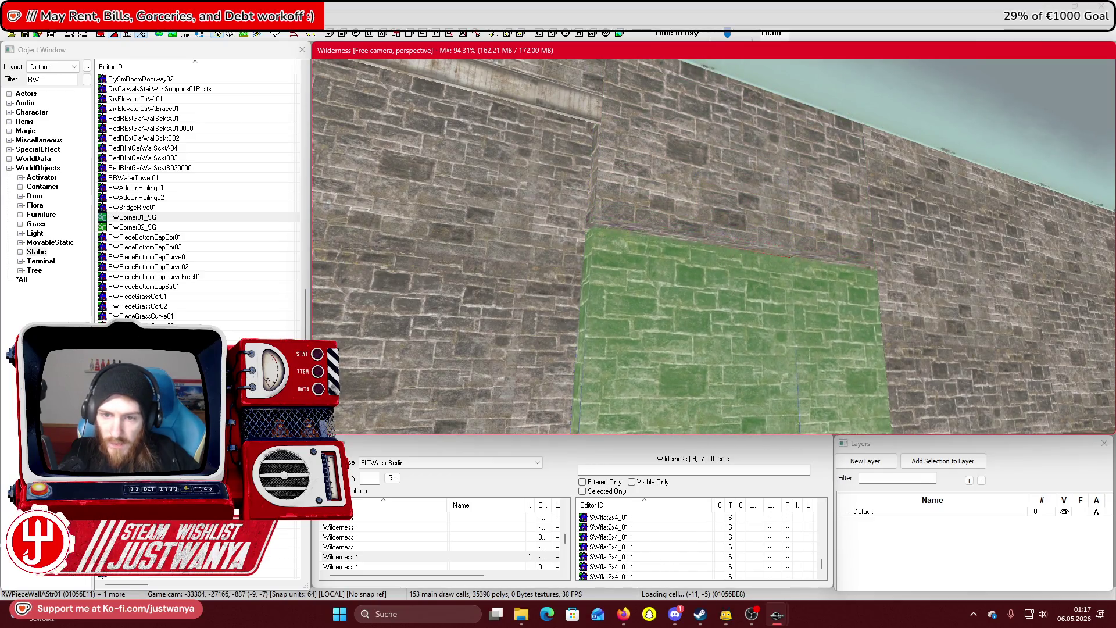
{"action": "left_click", "coordinate": [697, 403]}
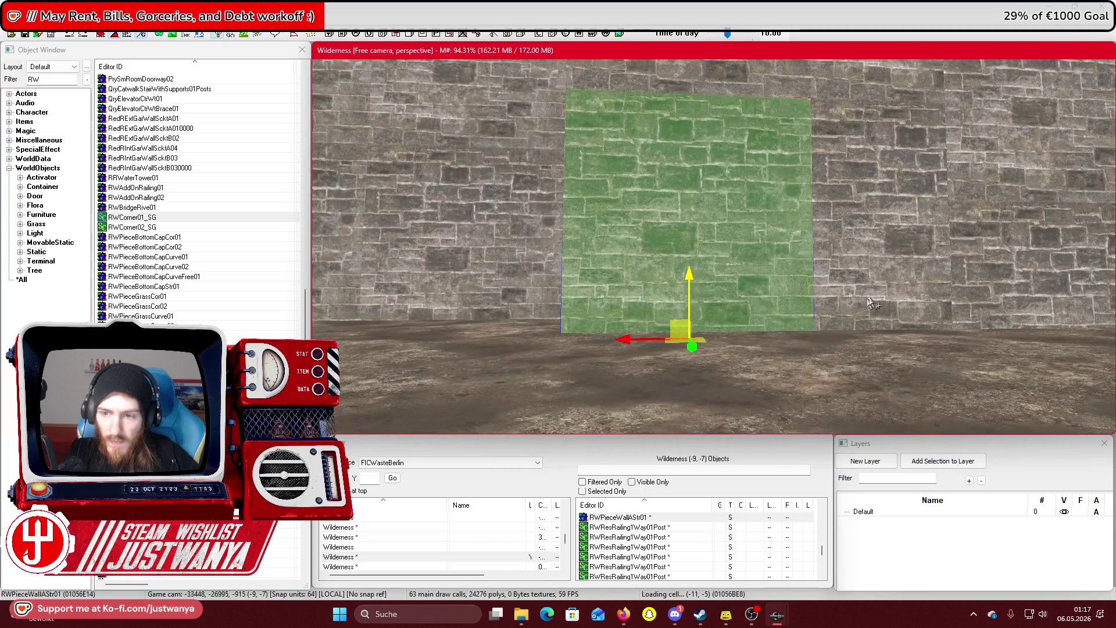
{"action": "left_click", "coordinate": [855, 286], "text": "ctrl"}
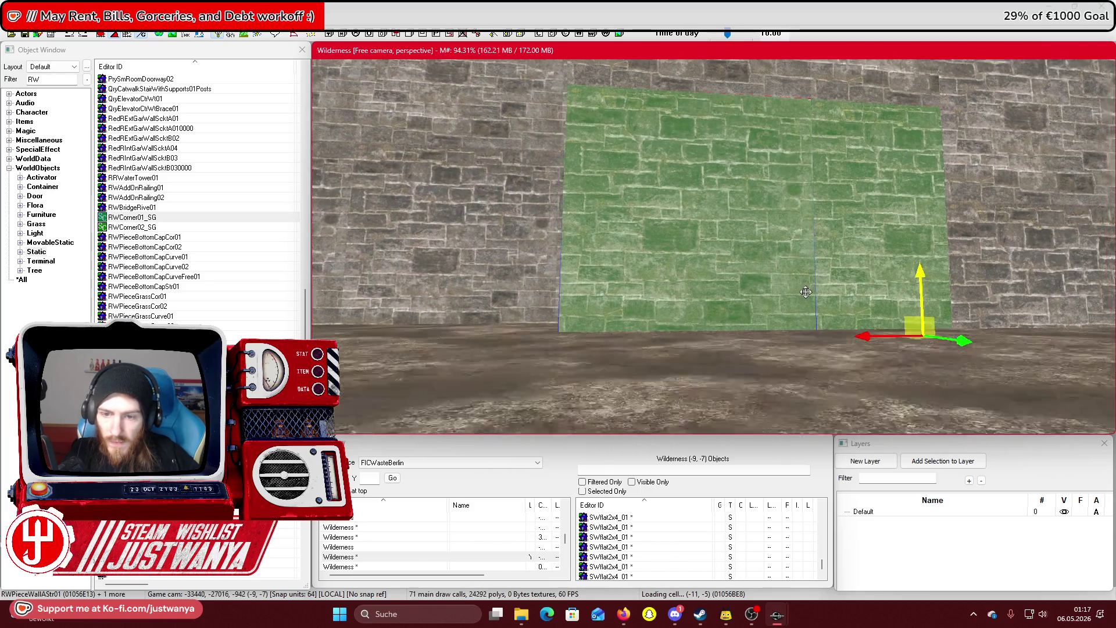
{"action": "key", "text": "shift"}
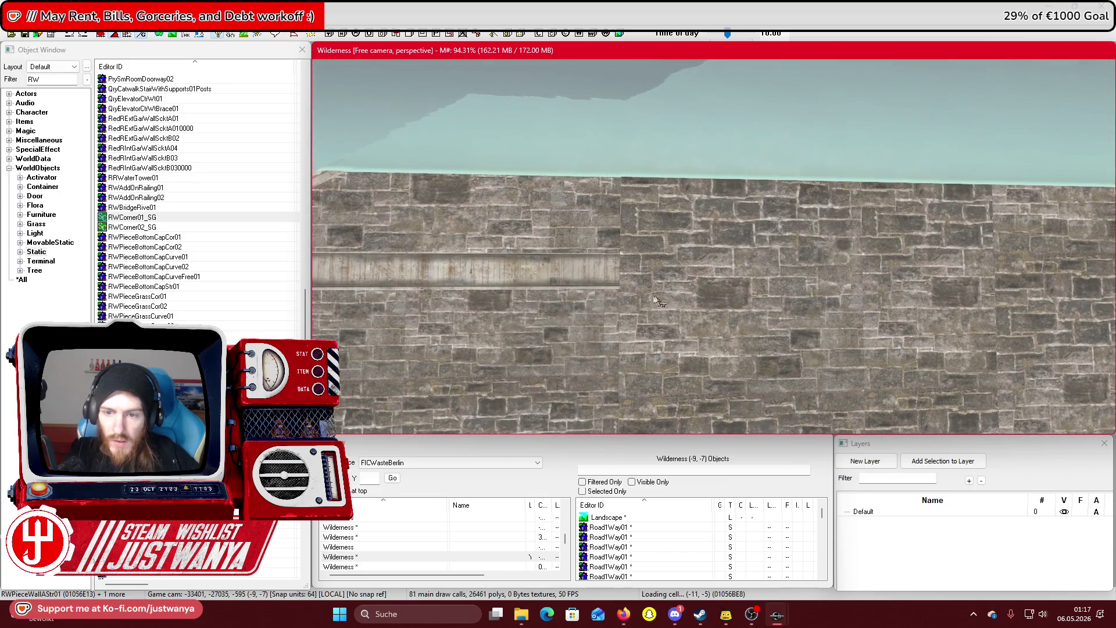
{"action": "left_click", "coordinate": [668, 359]}
{"action": "left_click_drag", "start_coordinate": [668, 359], "coordinate": [700, 351]}
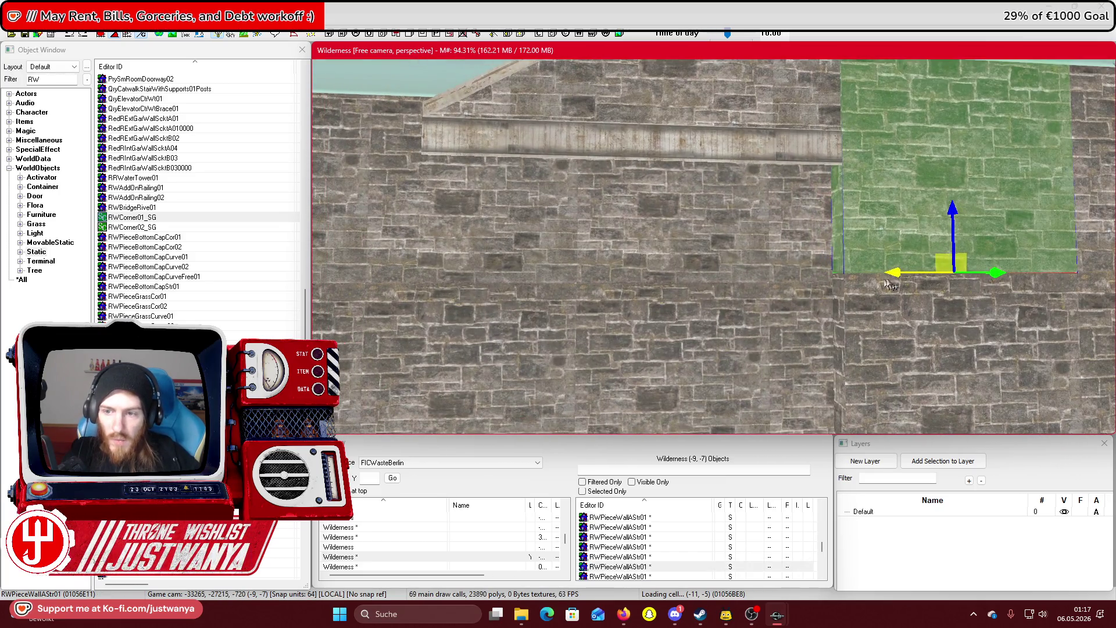
{"action": "mouse_move", "coordinate": [889, 285]}
{"action": "left_mouse_down"}
{"action": "mouse_move", "coordinate": [636, 285]}
{"action": "mouse_move", "coordinate": [651, 285]}
{"action": "left_mouse_up"}
{"action": "mouse_move", "coordinate": [702, 218]}
{"action": "left_mouse_down"}
{"action": "mouse_move", "coordinate": [703, 370]}
{"action": "mouse_move", "coordinate": [728, 369]}
{"action": "mouse_move", "coordinate": [622, 370]}
{"action": "left_mouse_up"}
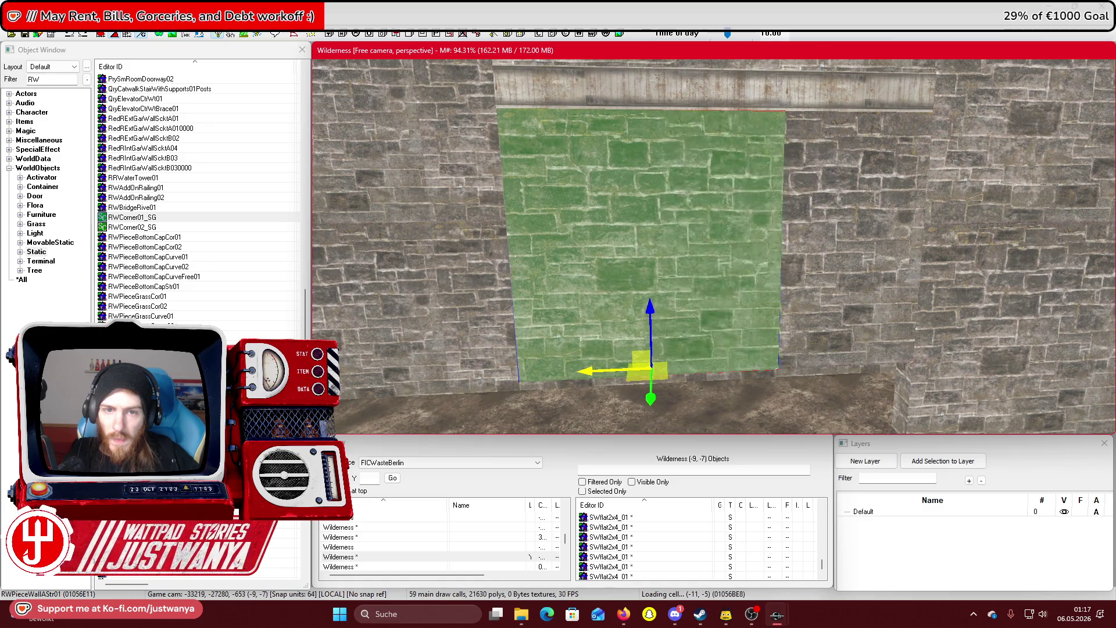
{"action": "left_click_drag", "start_coordinate": [591, 373], "coordinate": [660, 399]}
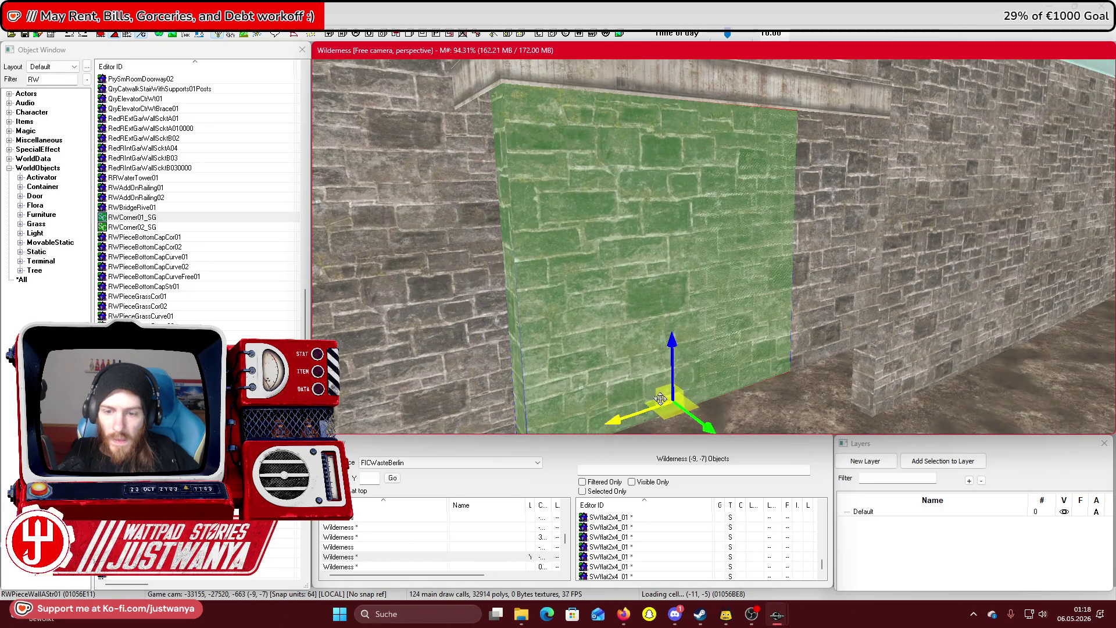
Duplicate the wall piece with Ctrl+D and move the copy down and to the side
{"action": "key", "text": "ctrl+d"}
{"action": "mouse_move", "coordinate": [790, 302]}
{"action": "left_mouse_down"}
{"action": "mouse_move", "coordinate": [797, 360]}
{"action": "mouse_move", "coordinate": [825, 378]}
{"action": "left_mouse_up"}
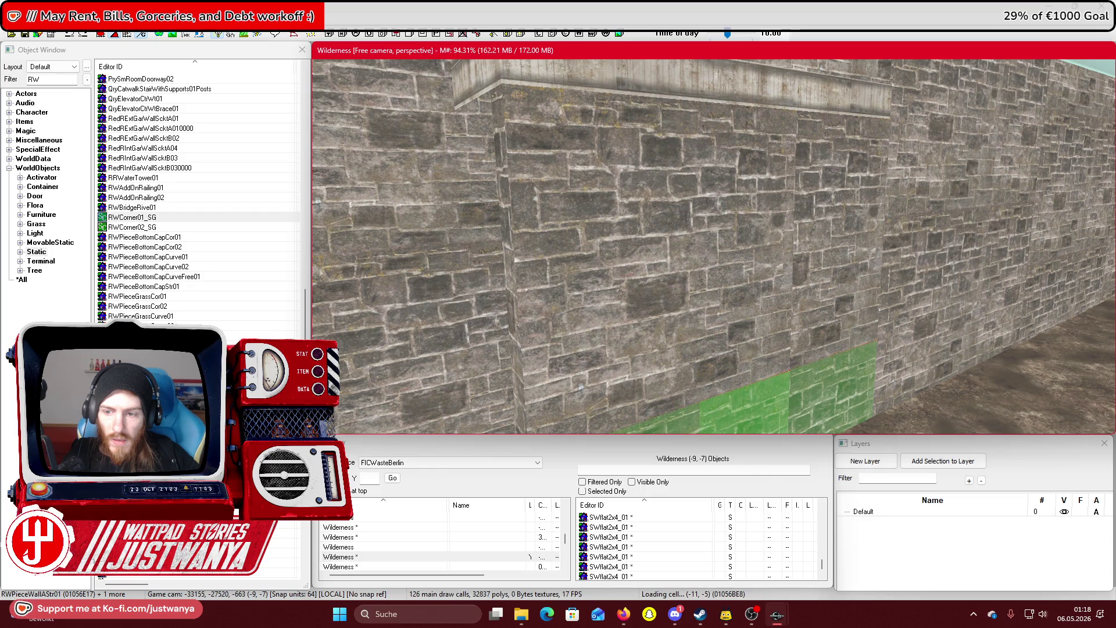
{"action": "scroll", "coordinate": [721, 243], "scroll_direction": "down", "scroll_amount": 3}
Rotate the taller wall piece to close the corner, sink it into the ground, and select the stairs
{"action": "left_click", "coordinate": [875, 319]}
{"action": "key", "text": "e"}
{"action": "mouse_move", "coordinate": [875, 319]}
{"action": "left_mouse_down"}
{"action": "mouse_move", "coordinate": [930, 319]}
{"action": "mouse_move", "coordinate": [788, 326]}
{"action": "mouse_move", "coordinate": [802, 331]}
{"action": "left_mouse_up"}
{"action": "key", "text": "shift"}
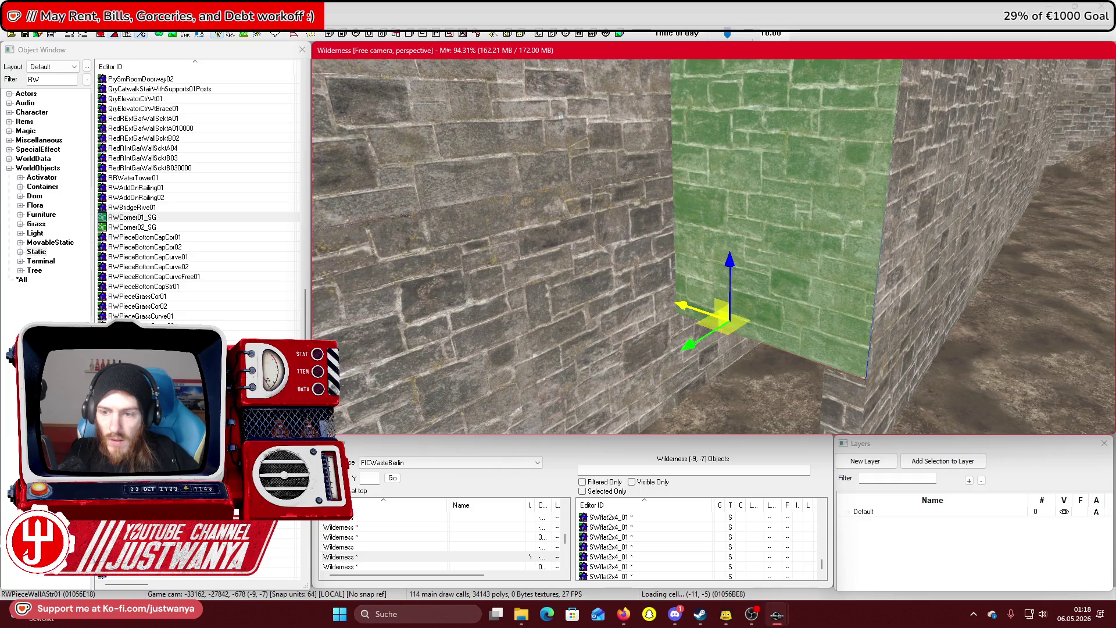
{"action": "key", "text": "shift"}
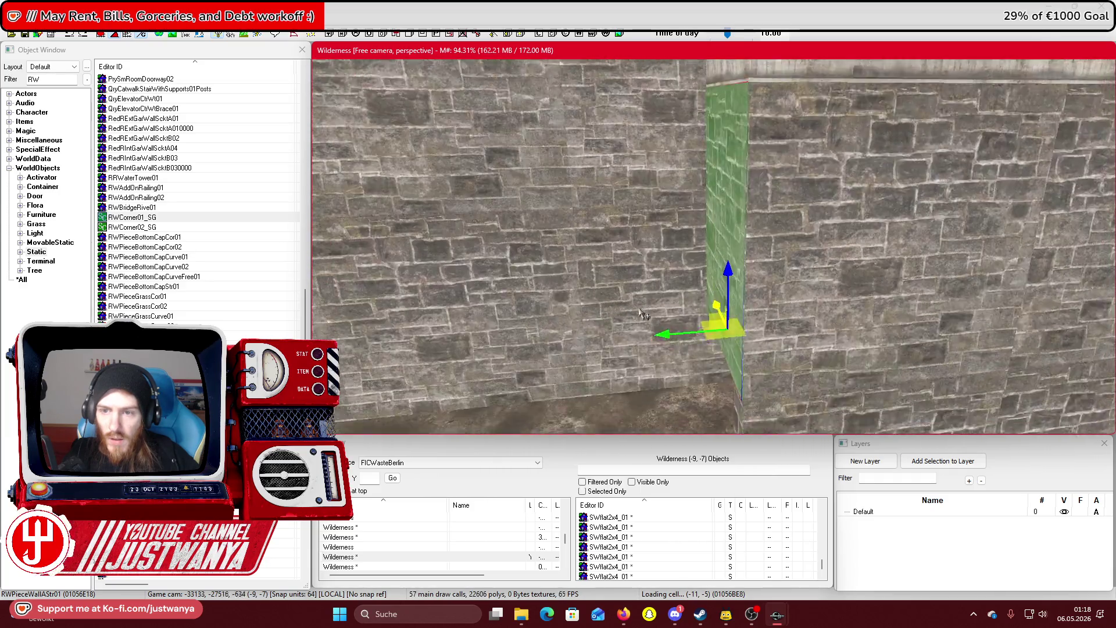
{"action": "key", "text": "shift"}
{"action": "left_click_drag", "start_coordinate": [727, 157], "coordinate": [726, 369]}
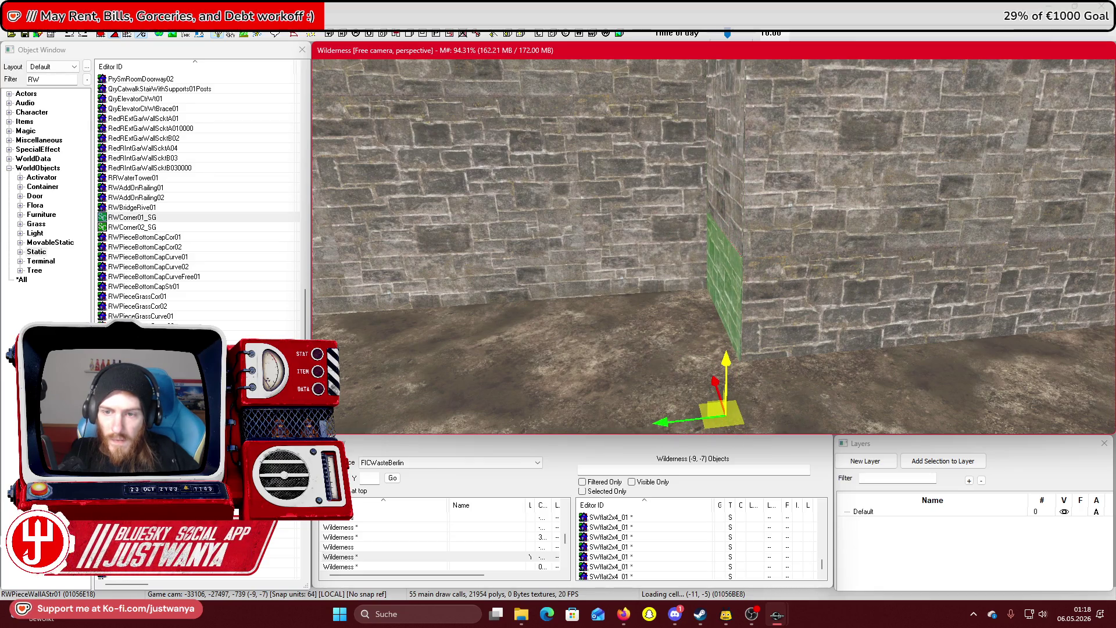
{"action": "key", "text": "shift"}
{"action": "key", "text": "shift"}
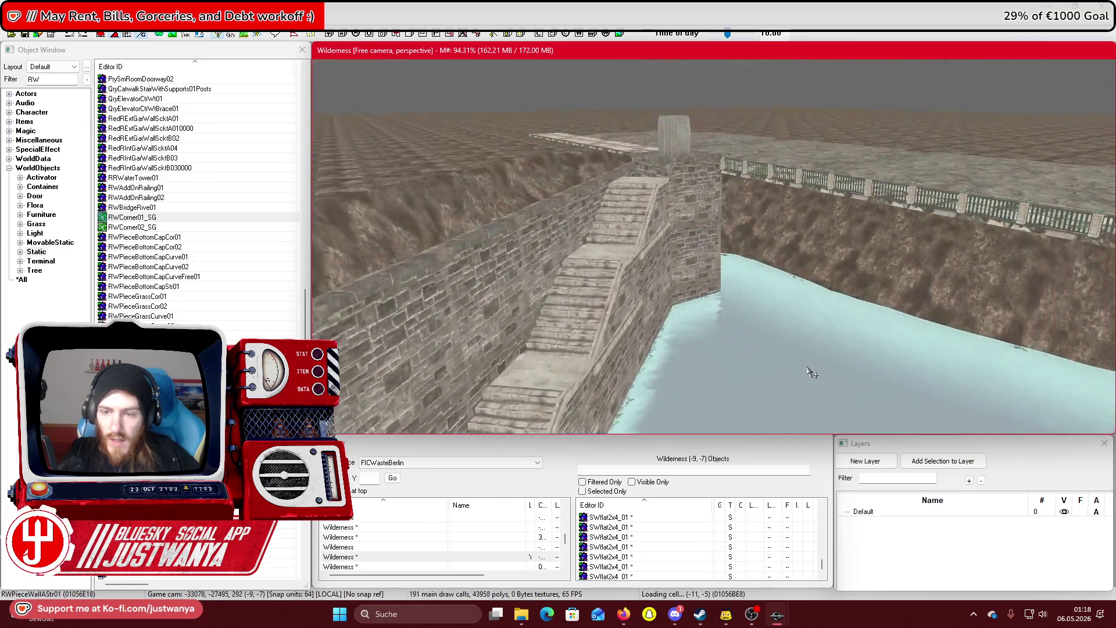
{"action": "left_click", "coordinate": [625, 285]}
{"action": "scroll", "coordinate": [640, 297], "scroll_direction": "up", "scroll_amount": 5}
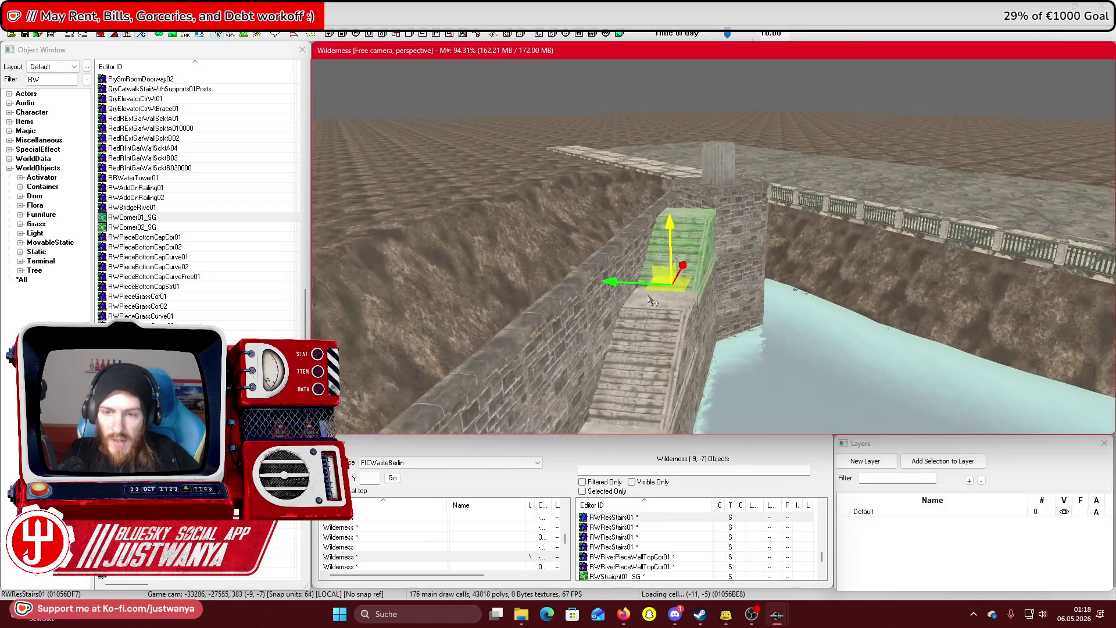
{"action": "scroll", "coordinate": [674, 308], "scroll_direction": "up", "scroll_amount": 3}
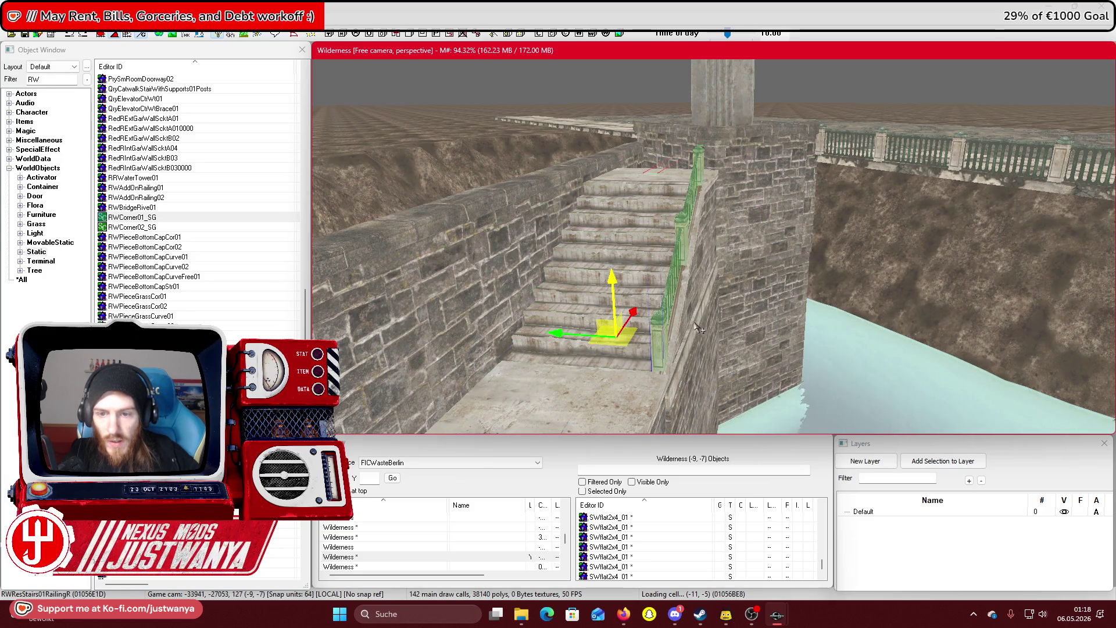
Undo the extra landing railing, restore the lower stair railing, and slide it onto the right-hand stairs
{"action": "scroll", "coordinate": [617, 319], "scroll_direction": "down", "scroll_amount": 5}
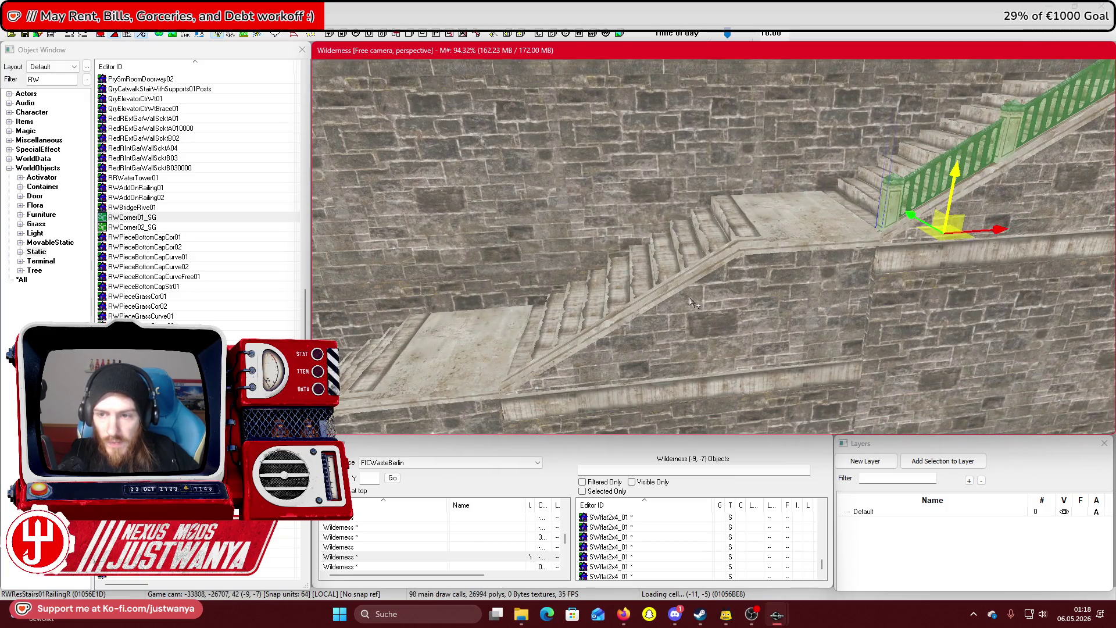
{"action": "left_click", "coordinate": [690, 298]}
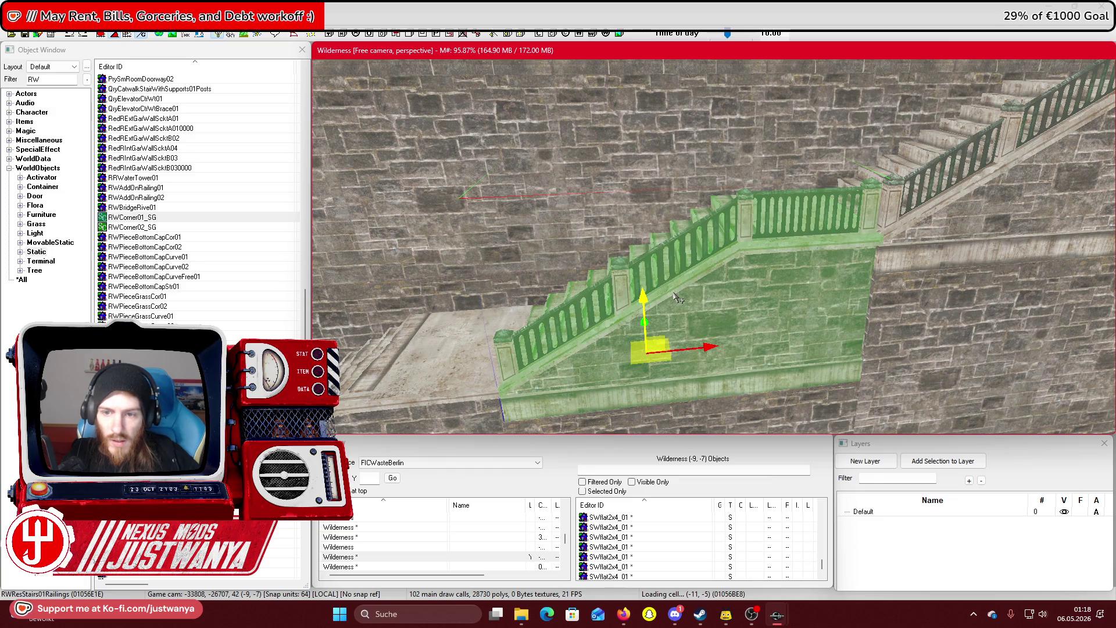
{"action": "key", "text": "ctrl+z"}
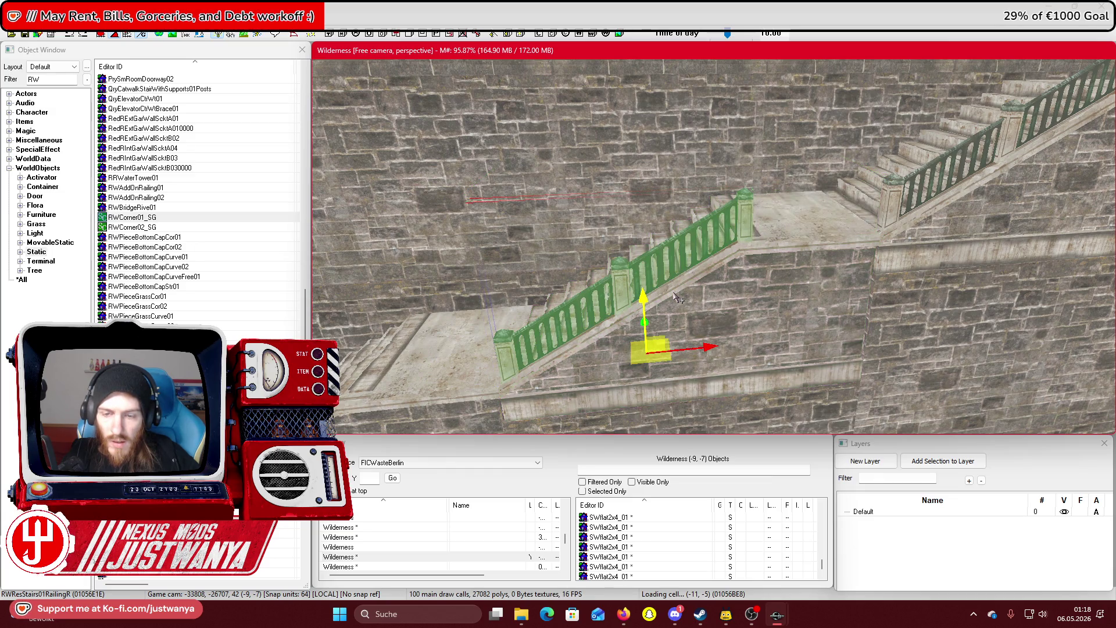
{"action": "key", "text": "ctrl+z"}
{"action": "left_click", "coordinate": [729, 283]}
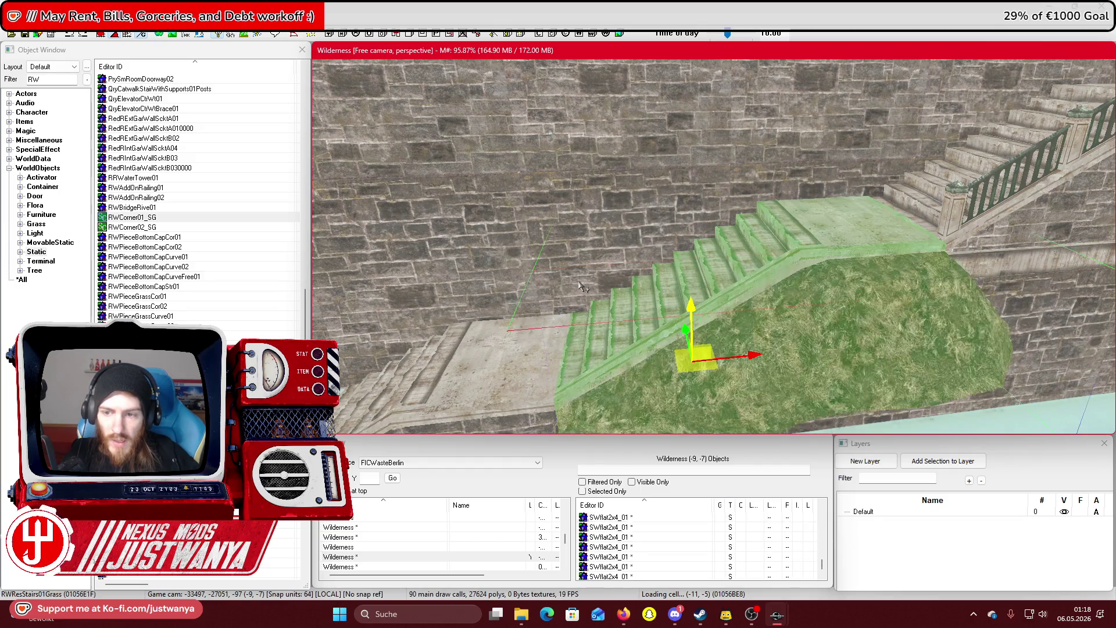
{"action": "key", "text": "ctrl+y"}
{"action": "left_click_drag", "start_coordinate": [587, 289], "coordinate": [674, 299]}
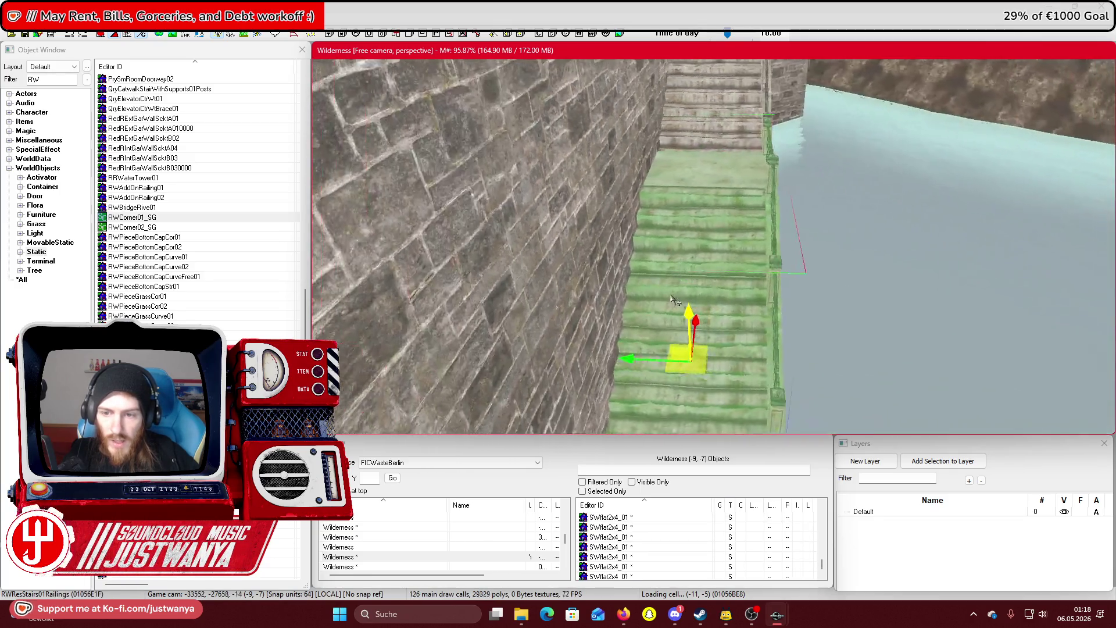
{"action": "left_click_drag", "start_coordinate": [632, 358], "coordinate": [766, 331]}
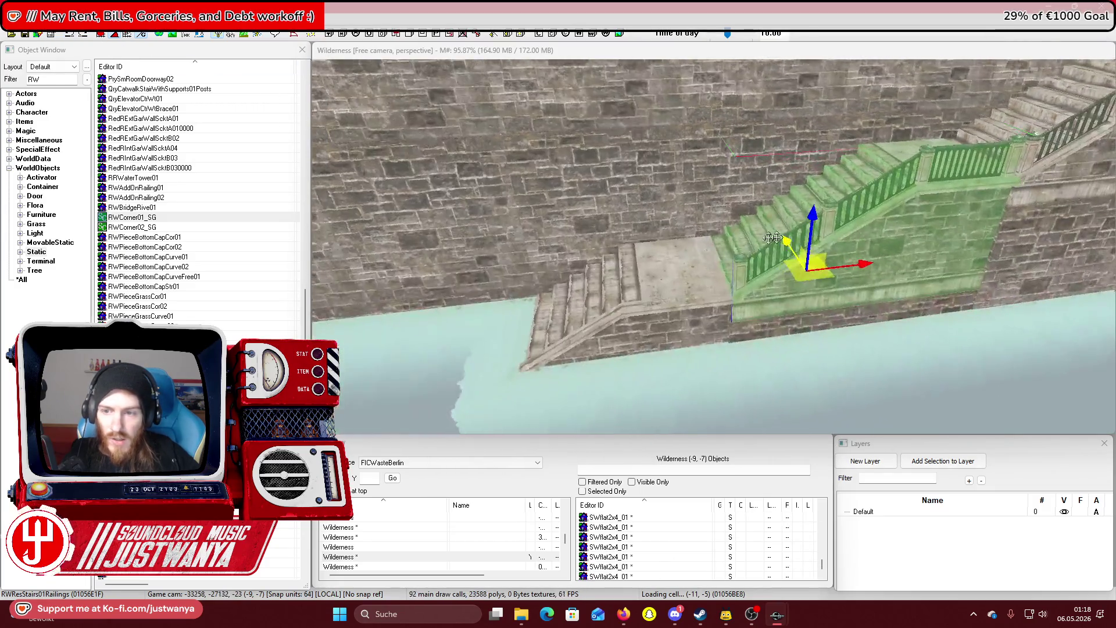
Move the RWResStairs01RailingR railing further along the lower flight toward the water
{"action": "left_click", "coordinate": [771, 237]}
{"action": "left_click", "coordinate": [881, 183]}
{"action": "left_click_drag", "start_coordinate": [746, 249], "coordinate": [866, 293]}
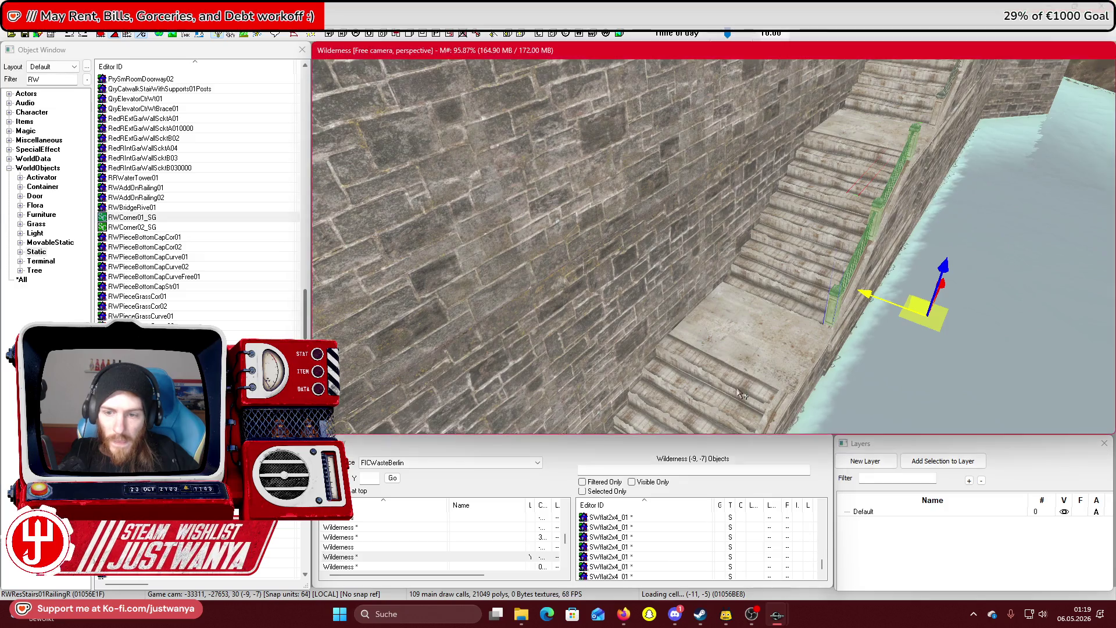
{"action": "double_click", "coordinate": [611, 517]}
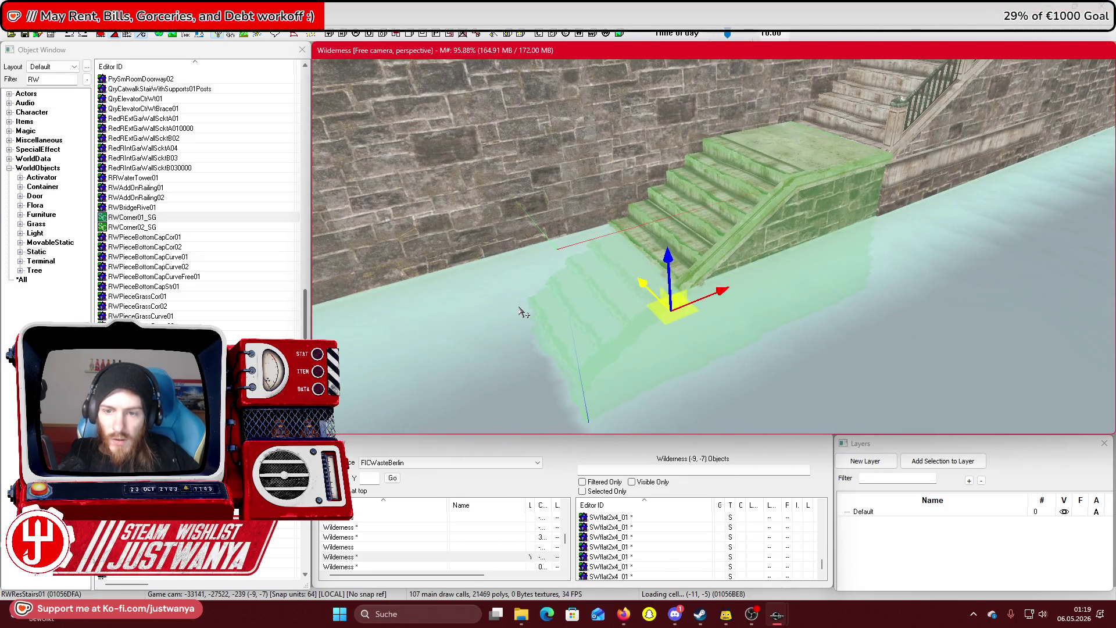
{"action": "key", "text": "ctrl+z"}
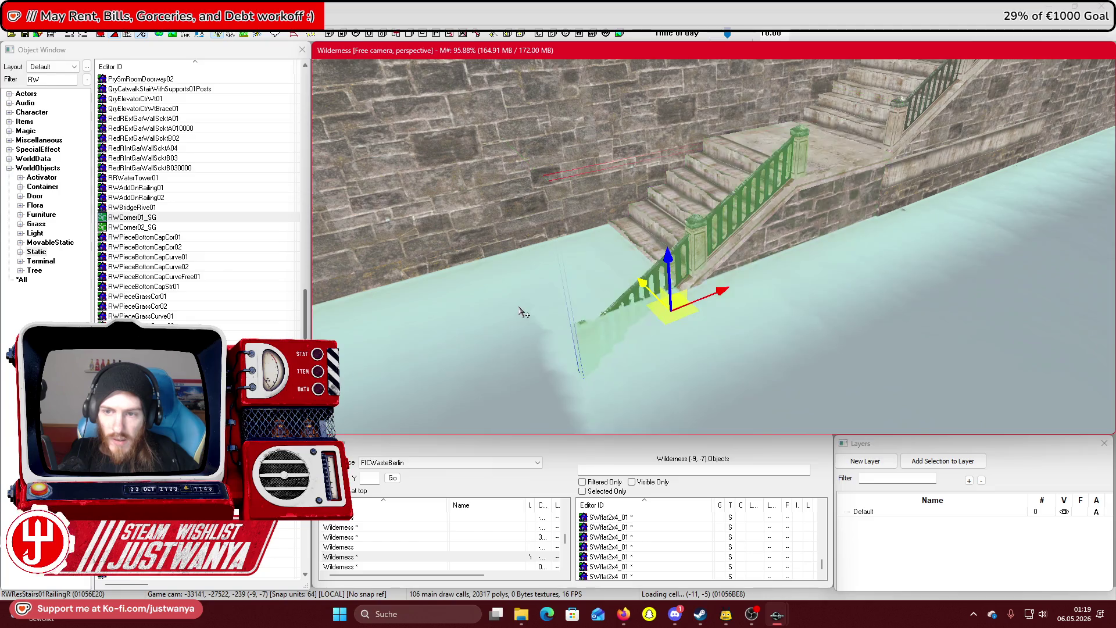
{"action": "key", "text": "shift"}
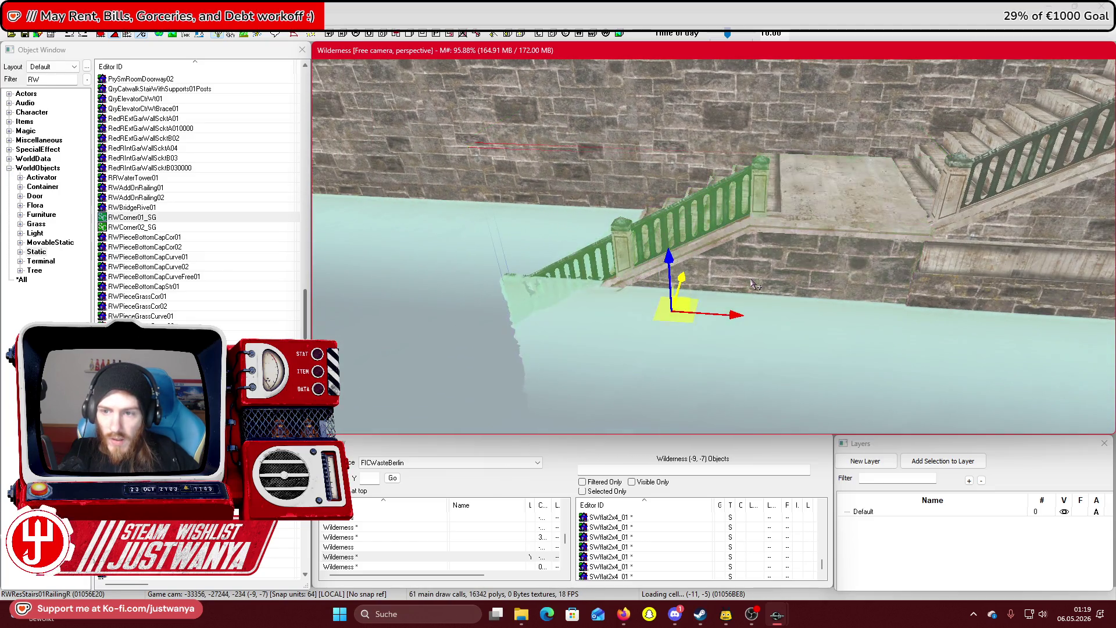
{"action": "key", "text": "shift"}
{"action": "scroll", "coordinate": [914, 229], "scroll_direction": "down", "scroll_amount": 5}
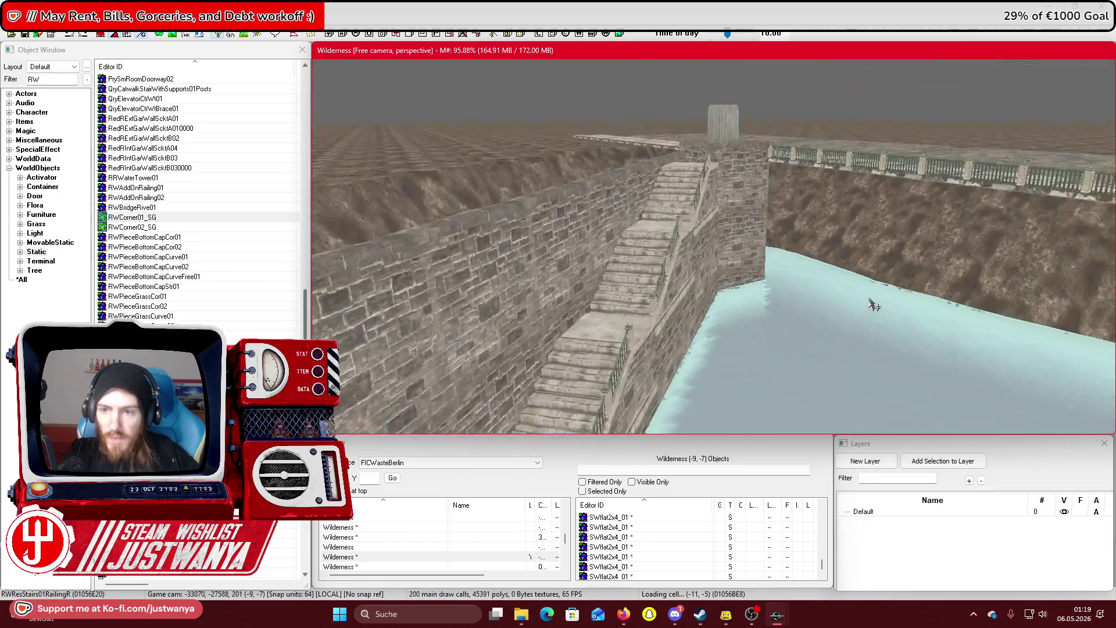
Move the RWResRailing1Way01Post railing post onto the stone wall top beside the pillar
{"action": "left_click", "coordinate": [850, 224]}
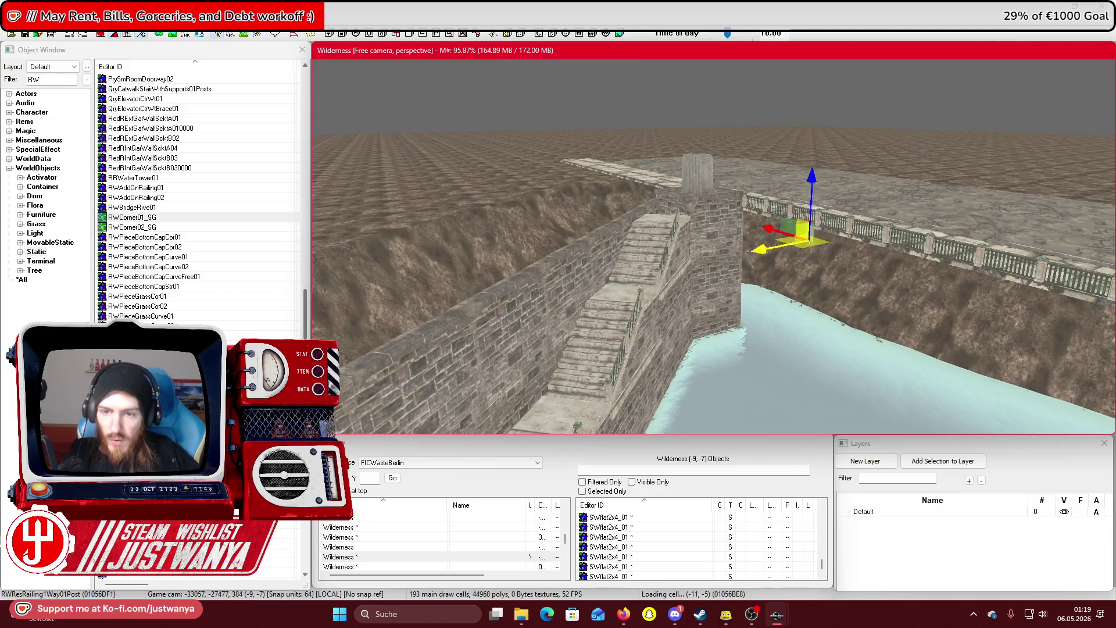
{"action": "left_click_drag", "start_coordinate": [801, 235], "coordinate": [720, 288]}
{"action": "key", "text": "2"}
{"action": "key", "text": "1"}
{"action": "scroll", "coordinate": [764, 319], "scroll_direction": "up", "scroll_amount": 8}
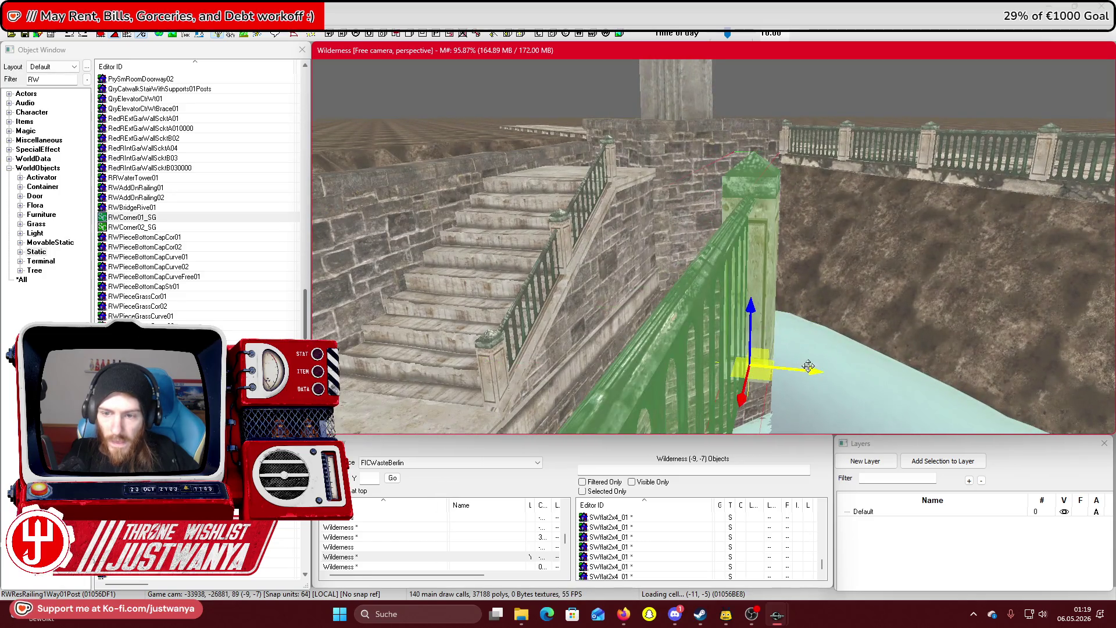
{"action": "left_click_drag", "start_coordinate": [808, 366], "coordinate": [389, 307]}
{"action": "scroll", "coordinate": [388, 307], "scroll_direction": "down", "scroll_amount": 3}
{"action": "left_click_drag", "start_coordinate": [489, 274], "coordinate": [680, 195]}
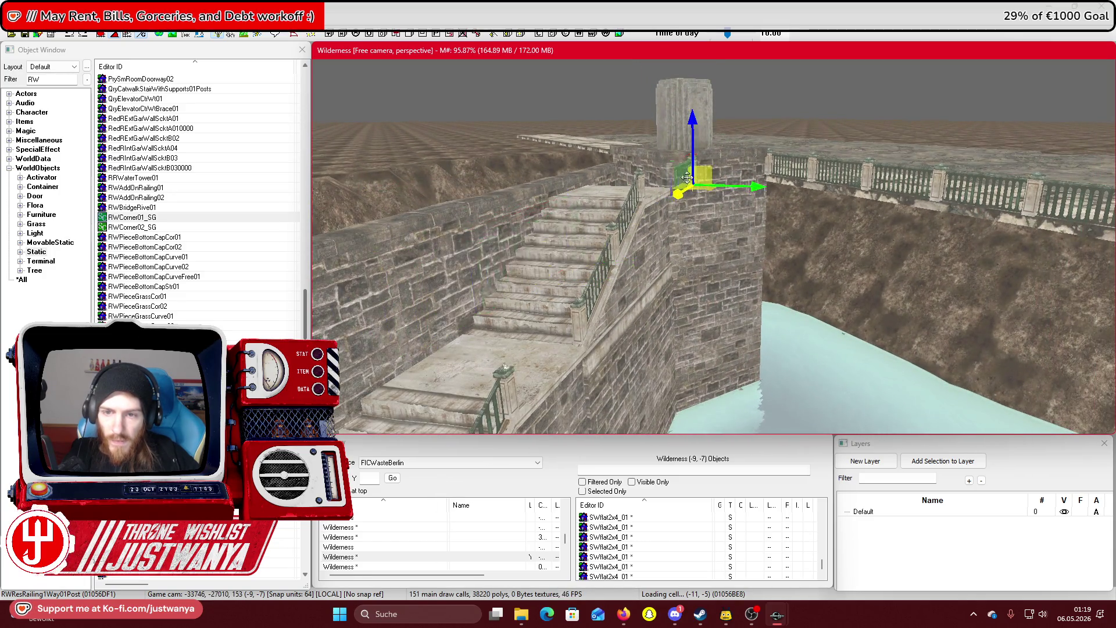
{"action": "scroll", "coordinate": [632, 310], "scroll_direction": "up", "scroll_amount": 5}
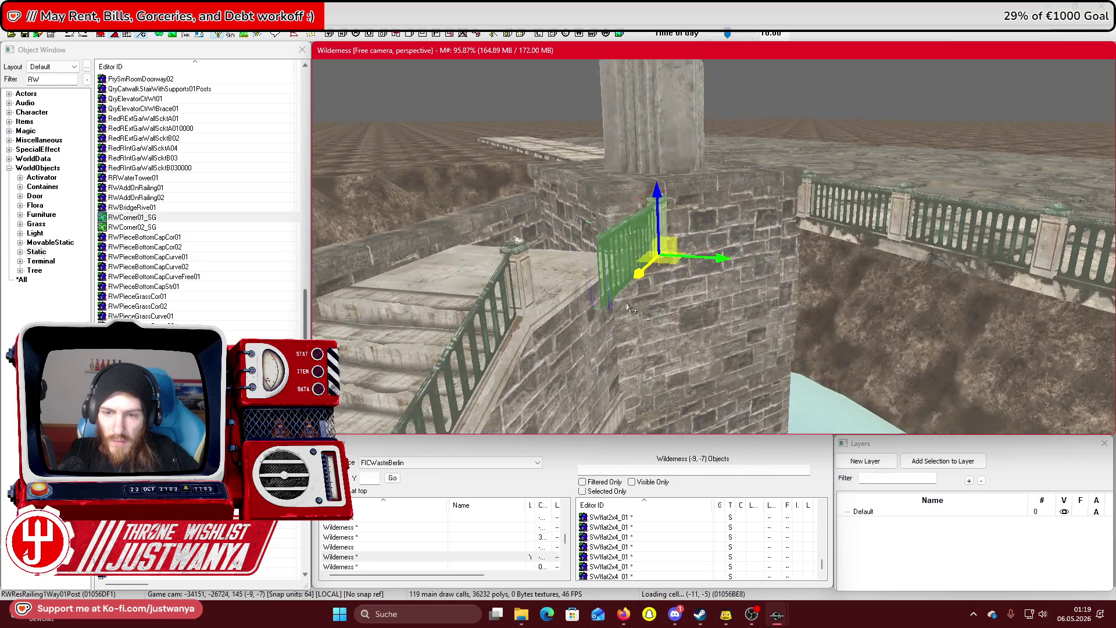
{"action": "scroll", "coordinate": [632, 309], "scroll_direction": "up", "scroll_amount": 3}
{"action": "mouse_move", "coordinate": [619, 258]}
{"action": "left_mouse_down"}
{"action": "mouse_move", "coordinate": [512, 256]}
{"action": "mouse_move", "coordinate": [523, 249]}
{"action": "left_mouse_up"}
{"action": "key", "text": "shift"}
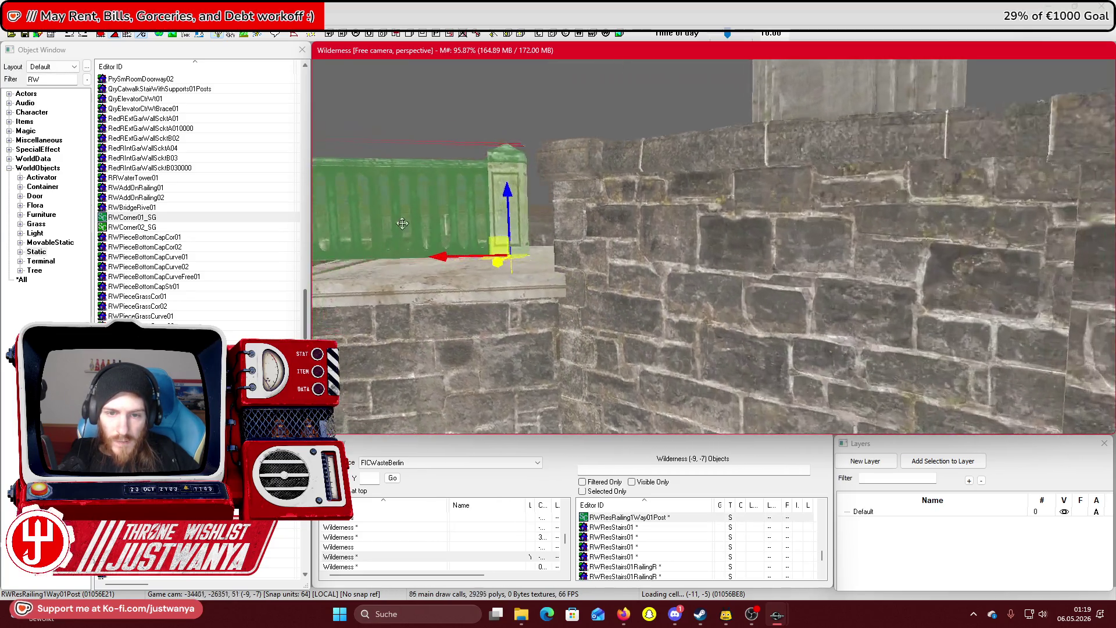
{"action": "left_click_drag", "start_coordinate": [739, 225], "coordinate": [739, 245]}
{"action": "key", "text": "shift"}
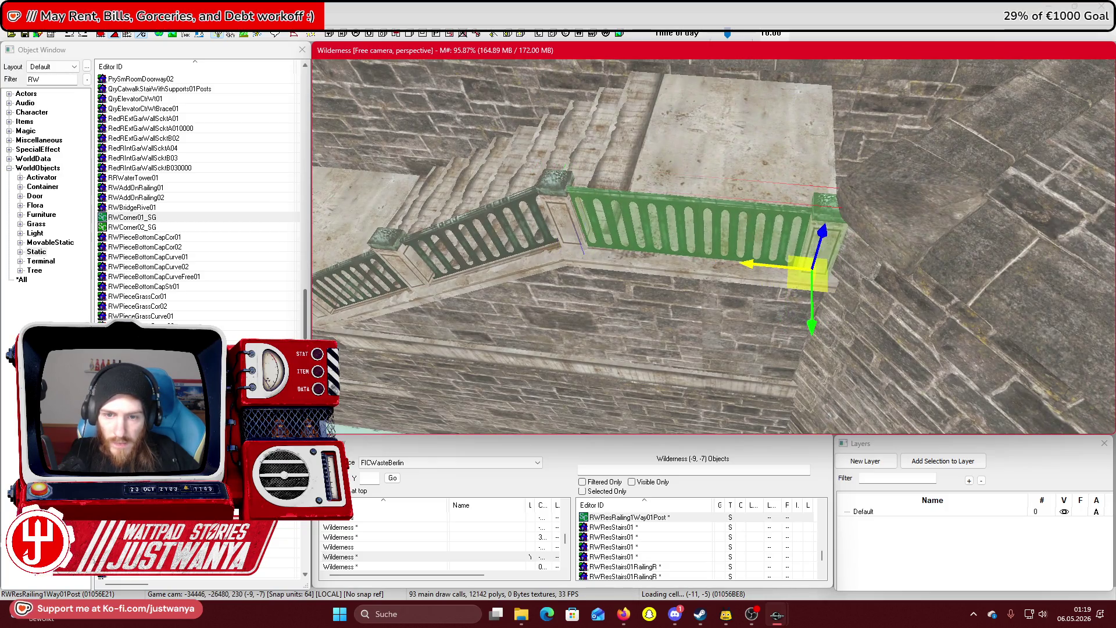
{"action": "key", "text": "shift"}
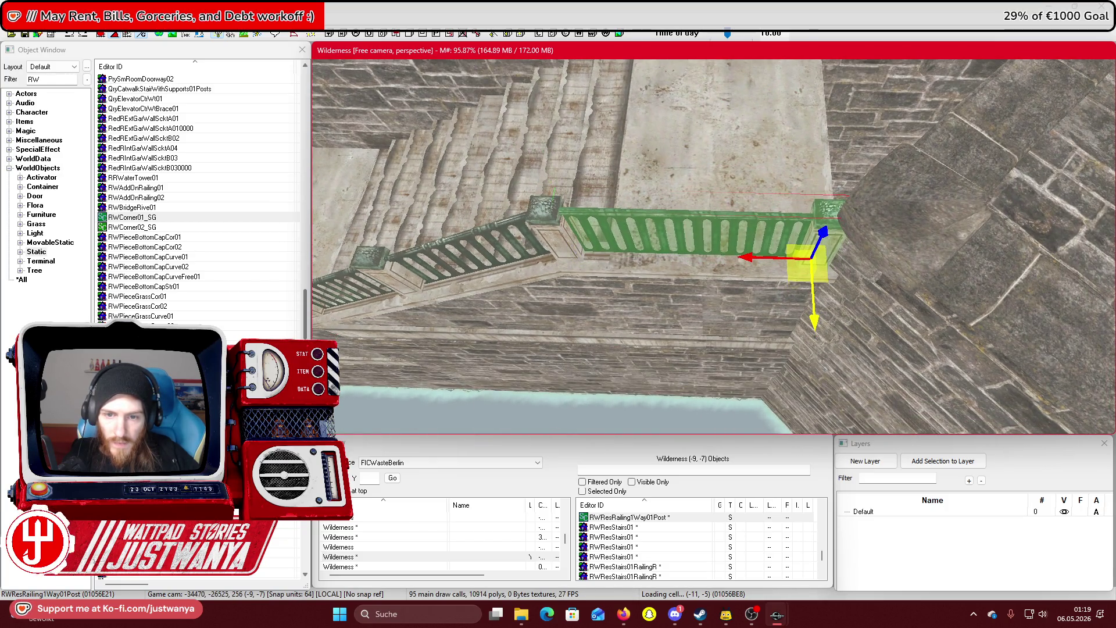
{"action": "key", "text": "shift"}
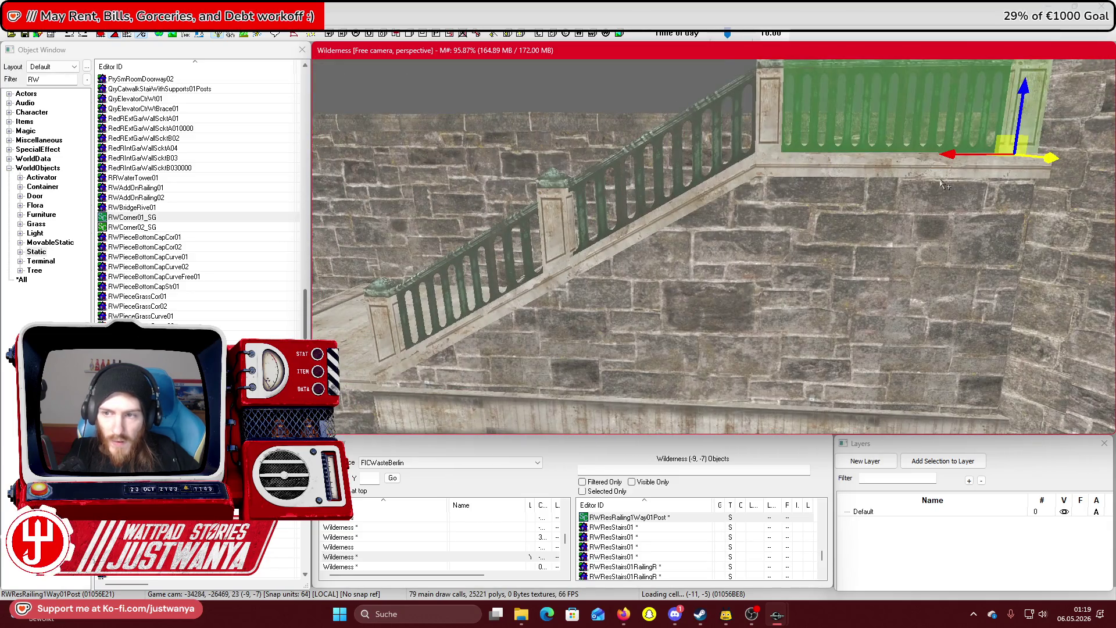
Bring the railing down onto the river-side landing, fitted between the two stair railings
{"action": "left_click", "coordinate": [361, 117]}
{"action": "key", "text": "shift"}
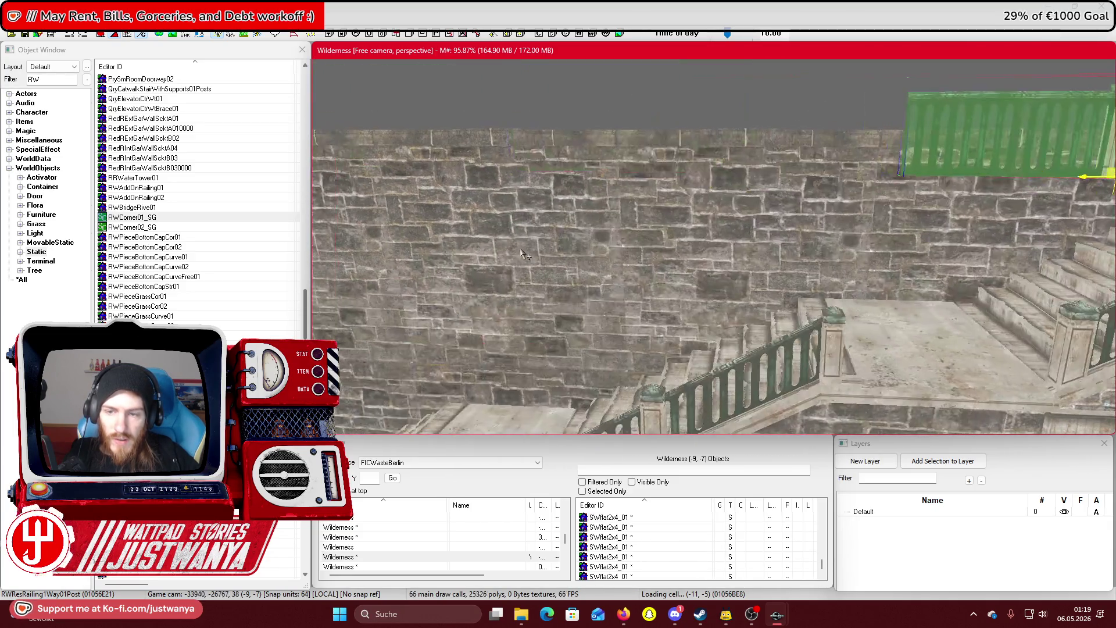
{"action": "left_click_drag", "start_coordinate": [863, 94], "coordinate": [844, 305]}
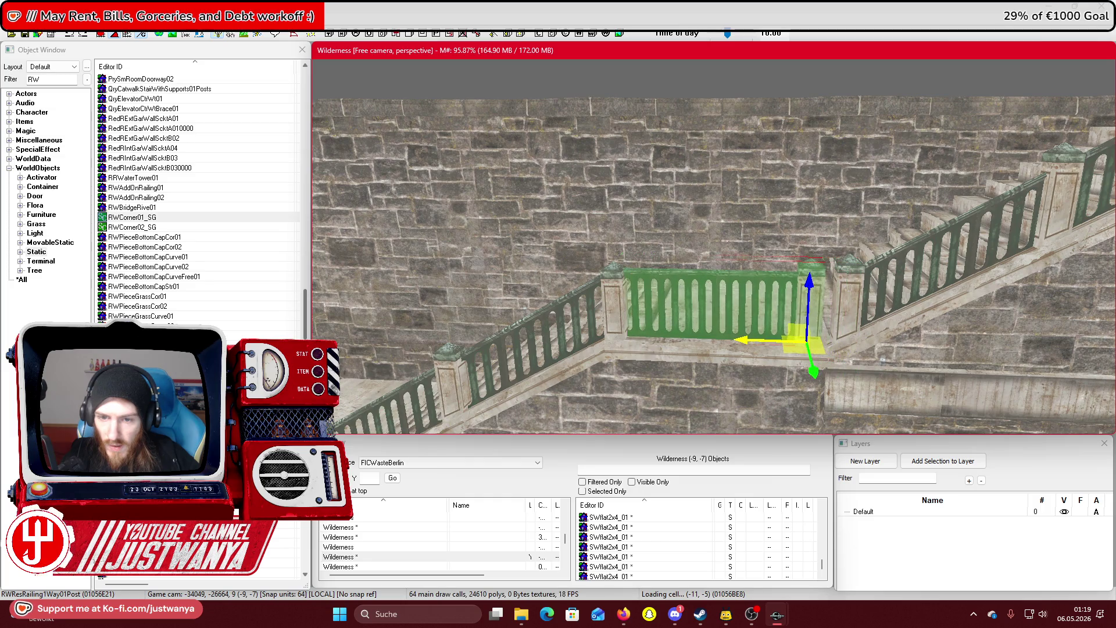
{"action": "key", "text": "shift"}
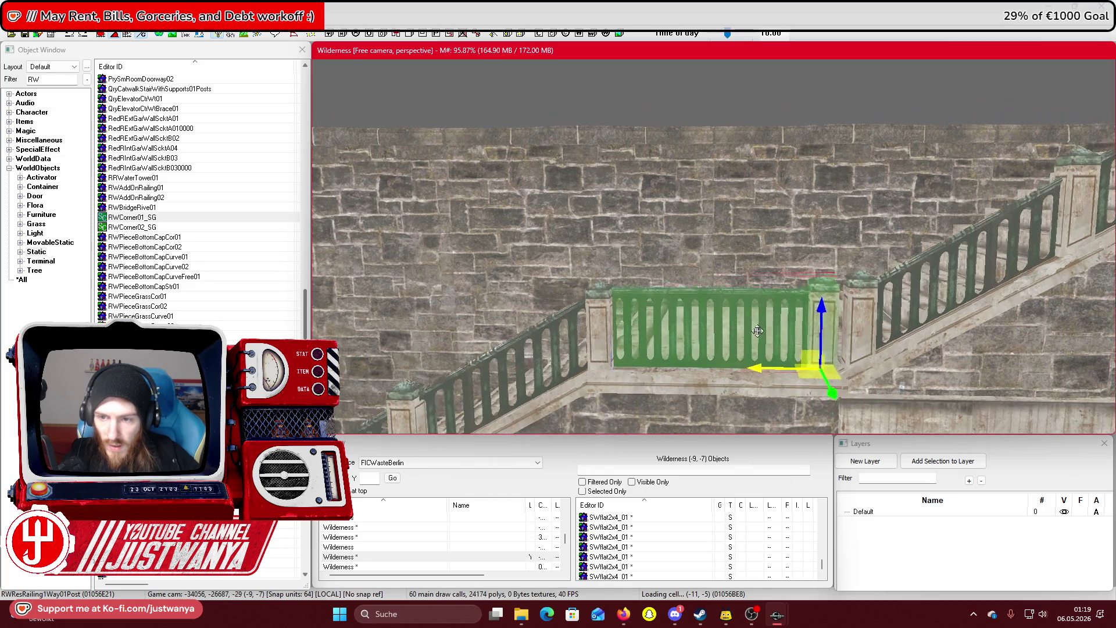
{"action": "key", "text": "shift"}
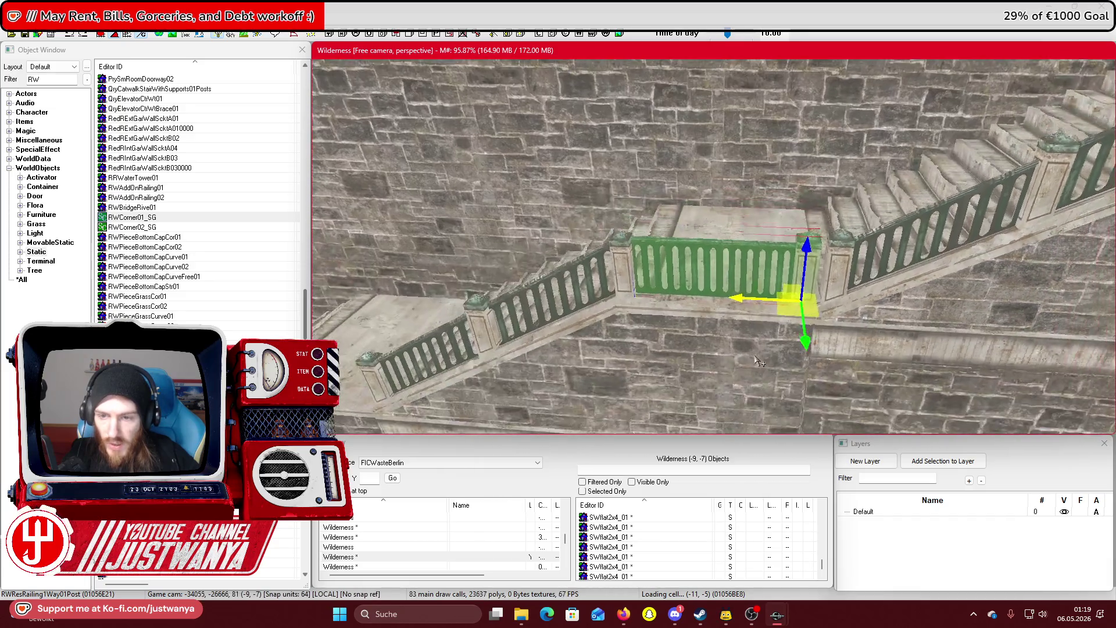
{"action": "mouse_move", "coordinate": [841, 251]}
{"action": "left_mouse_down"}
{"action": "mouse_move", "coordinate": [451, 244]}
{"action": "mouse_move", "coordinate": [369, 230]}
{"action": "left_mouse_up"}
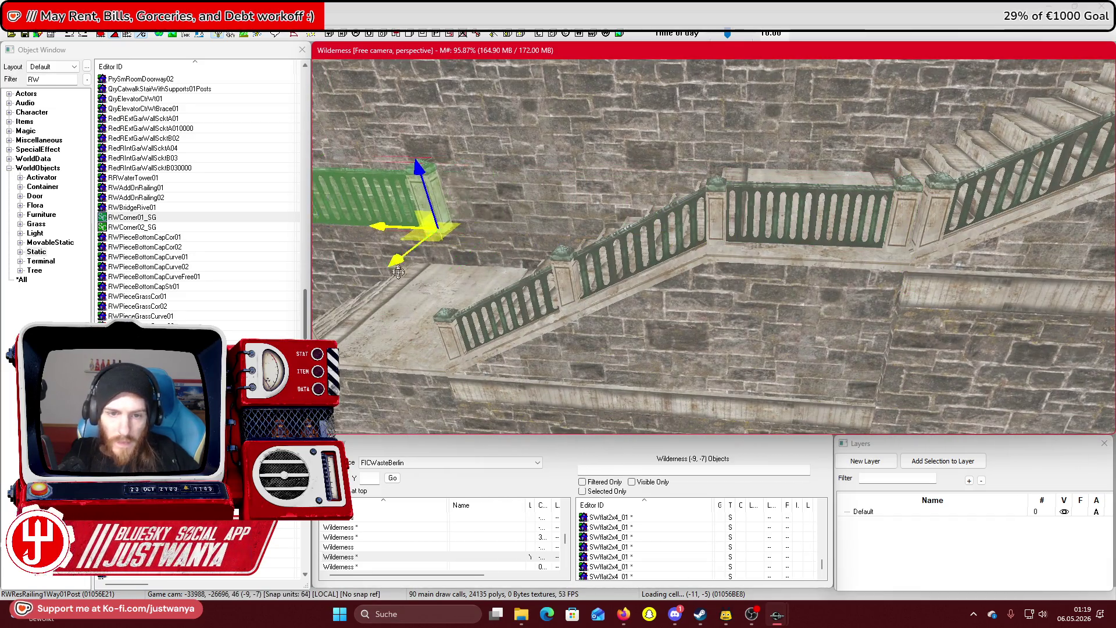
{"action": "key", "text": "shift"}
{"action": "left_click_drag", "start_coordinate": [723, 203], "coordinate": [680, 203]}
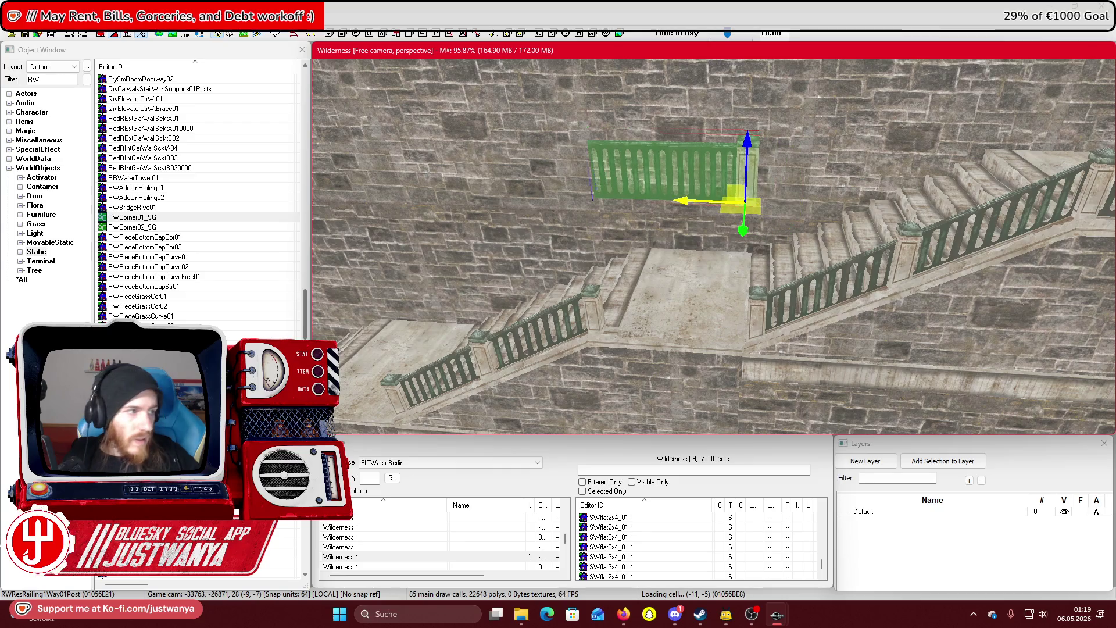
{"action": "scroll", "coordinate": [679, 215], "scroll_direction": "up", "scroll_amount": 5}
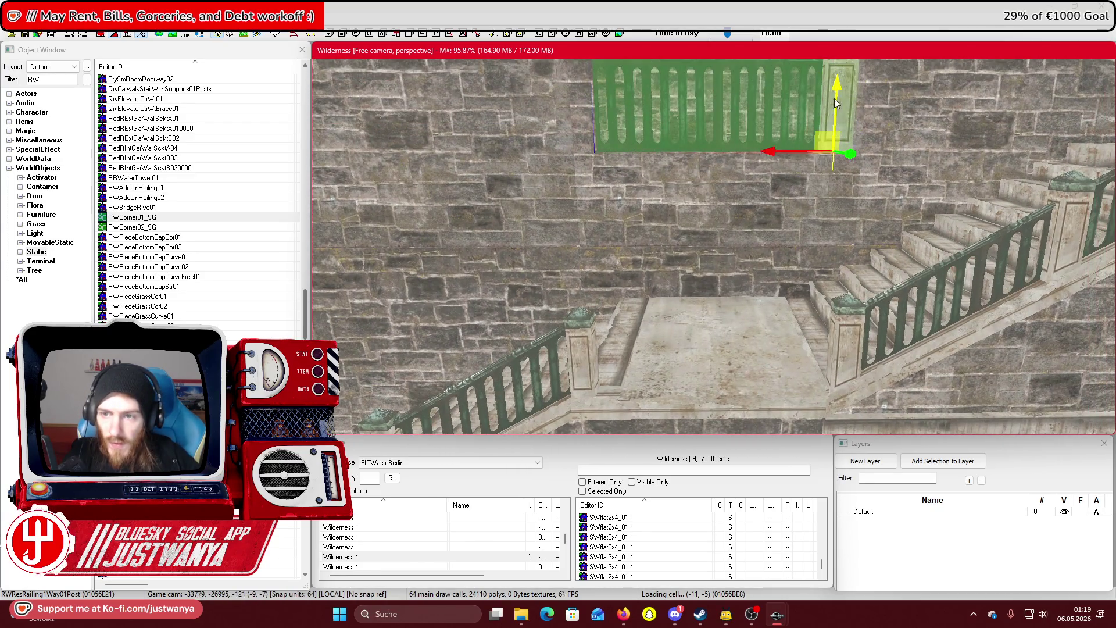
{"action": "mouse_move", "coordinate": [835, 103]}
{"action": "left_mouse_down"}
{"action": "mouse_move", "coordinate": [826, 349]}
{"action": "mouse_move", "coordinate": [822, 335]}
{"action": "left_mouse_up"}
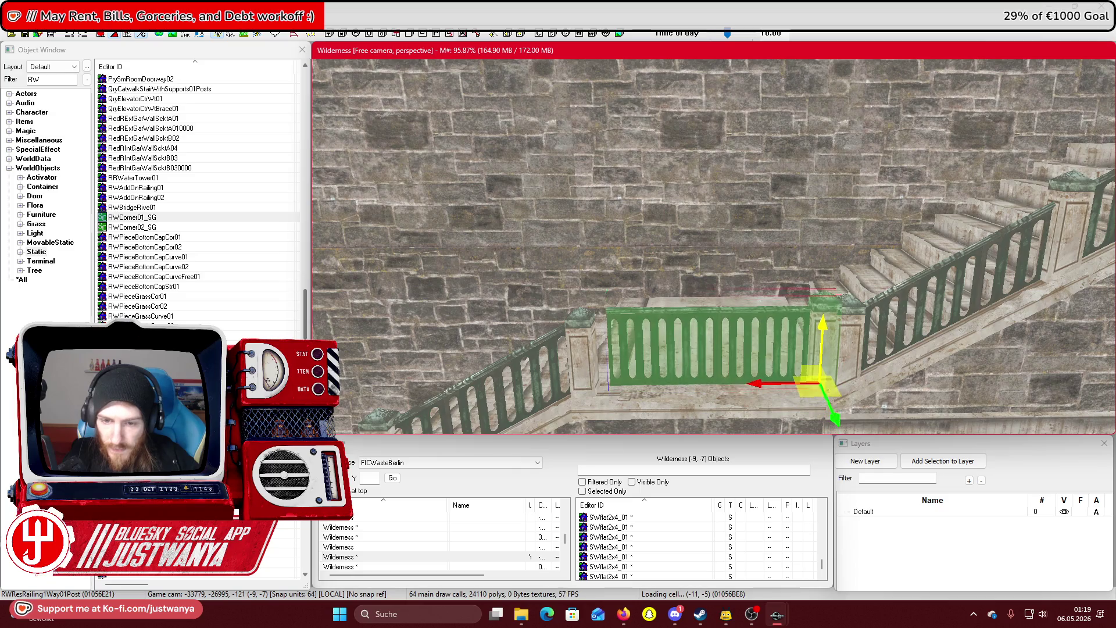
{"action": "key", "text": "shift"}
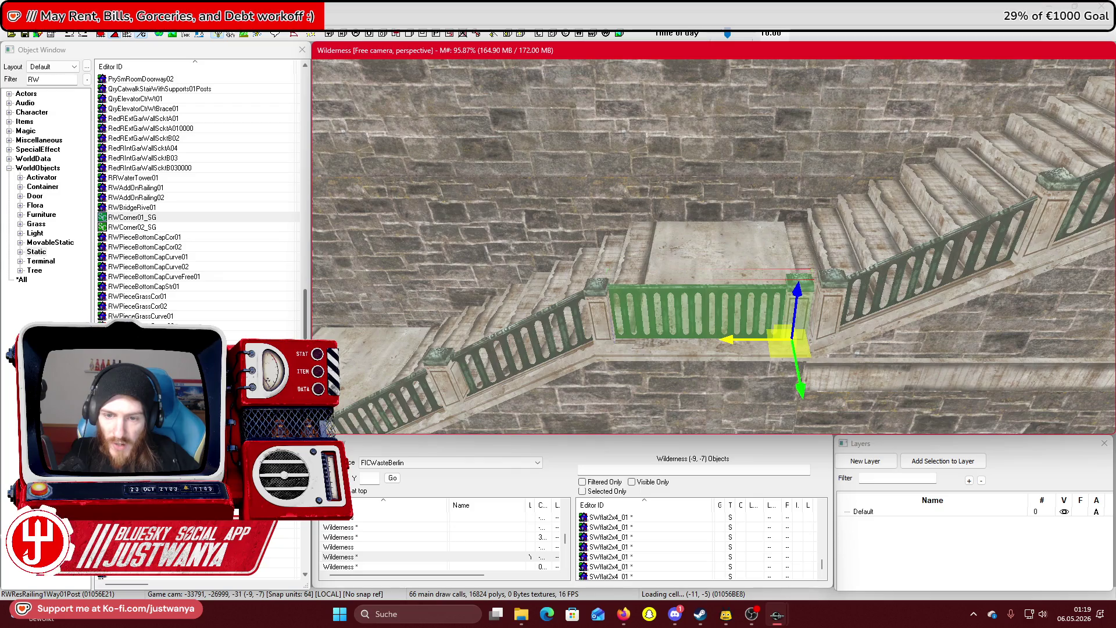
{"action": "left_click_drag", "start_coordinate": [737, 340], "coordinate": [314, 340]}
{"action": "scroll", "coordinate": [727, 340], "scroll_direction": "down", "scroll_amount": 3}
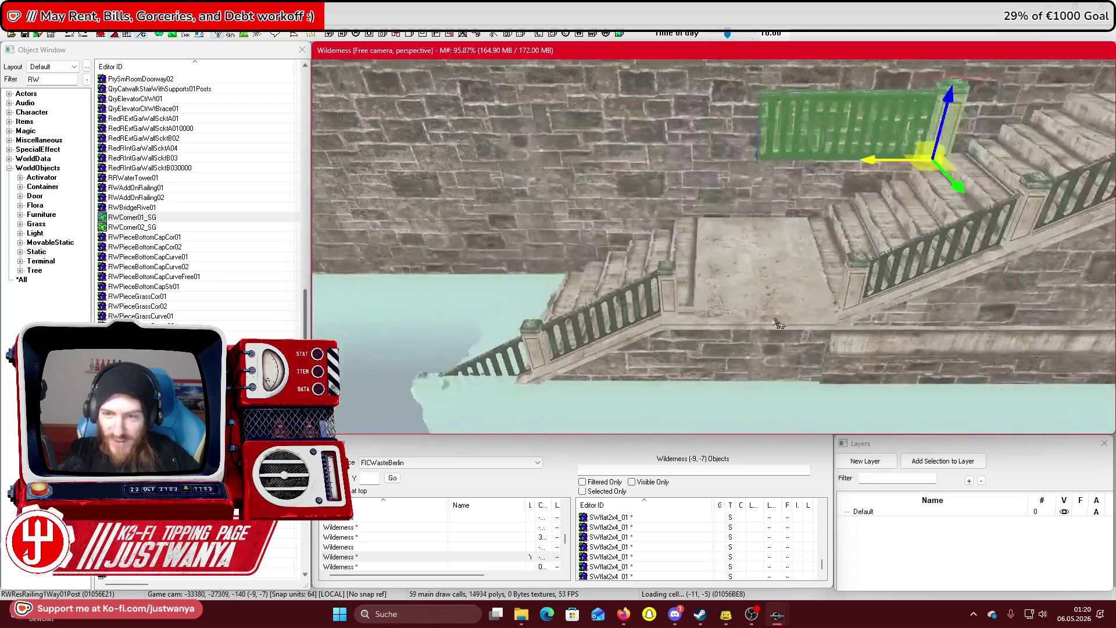
{"action": "mouse_move", "coordinate": [639, 174]}
{"action": "left_mouse_down"}
{"action": "mouse_move", "coordinate": [615, 175]}
{"action": "mouse_move", "coordinate": [654, 174]}
{"action": "mouse_move", "coordinate": [661, 351]}
{"action": "left_mouse_up"}
{"action": "key", "text": "z"}
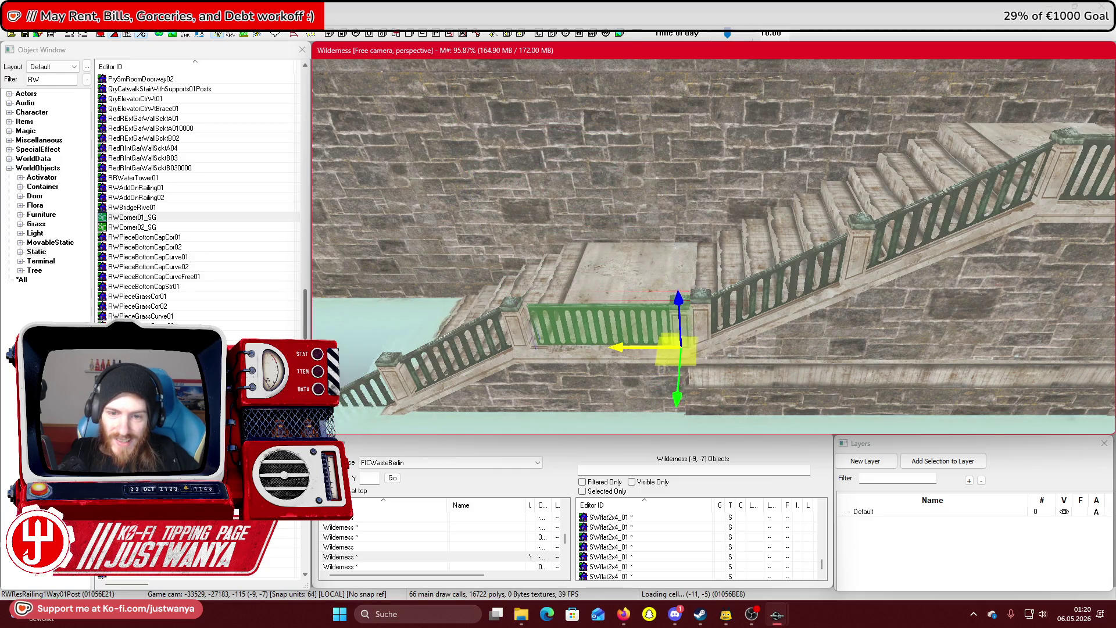
{"action": "scroll", "coordinate": [587, 375], "scroll_direction": "down", "scroll_amount": 3}
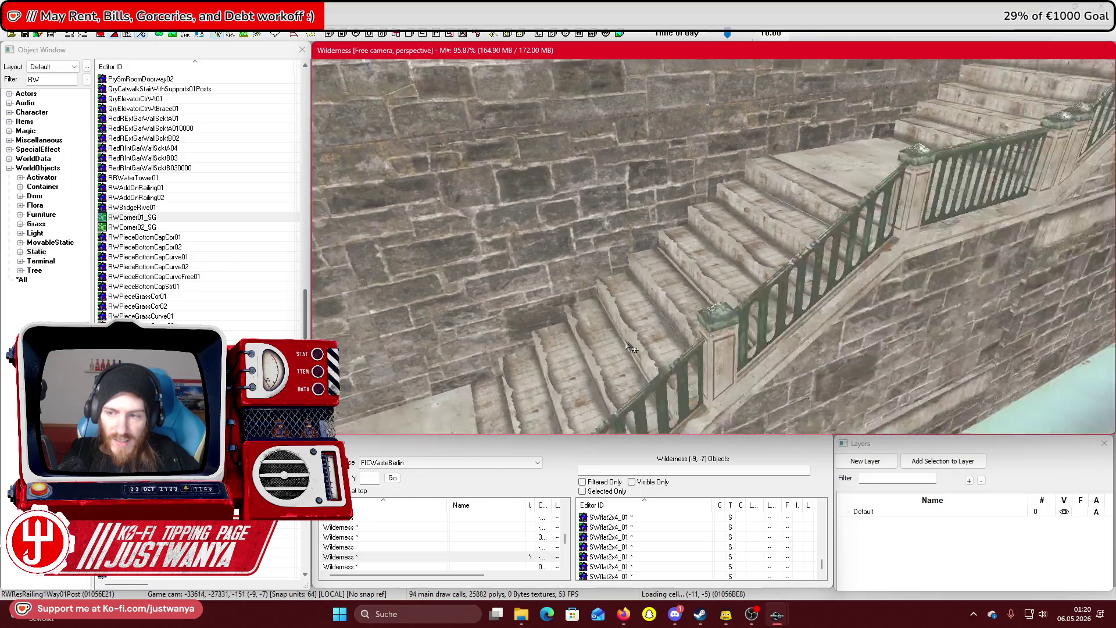
Save the current work
{"action": "scroll", "coordinate": [587, 375], "scroll_direction": "down", "scroll_amount": 3}
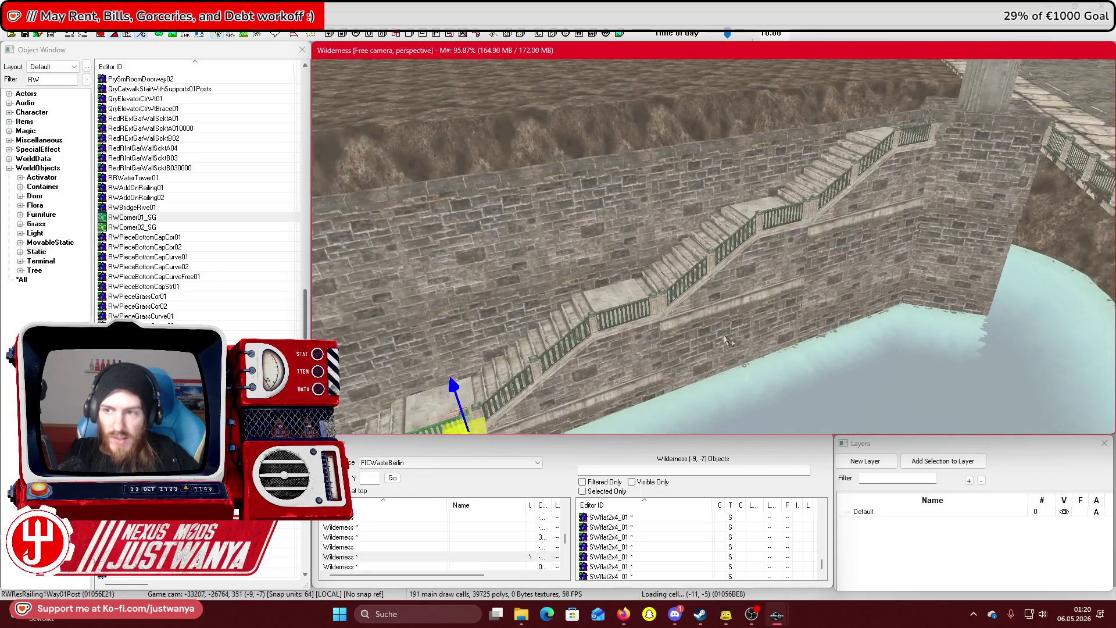
{"action": "scroll", "coordinate": [729, 342], "scroll_direction": "down", "scroll_amount": 5}
{"action": "scroll", "coordinate": [738, 361], "scroll_direction": "down", "scroll_amount": 3}
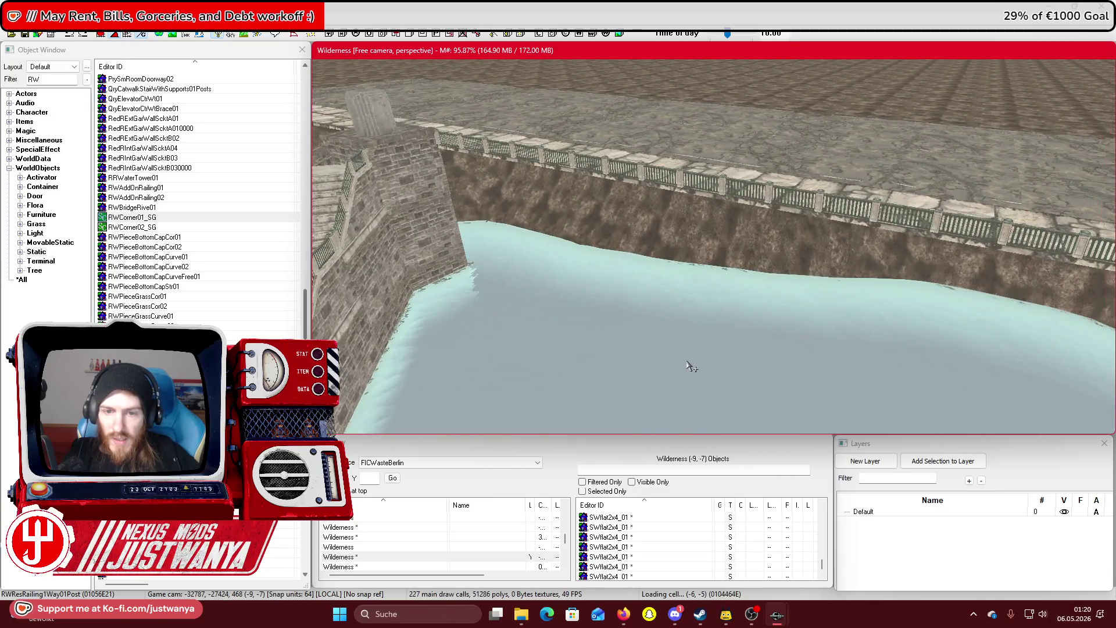
{"action": "scroll", "coordinate": [690, 362], "scroll_direction": "down", "scroll_amount": 4}
{"action": "scroll", "coordinate": [690, 363], "scroll_direction": "down", "scroll_amount": 2}
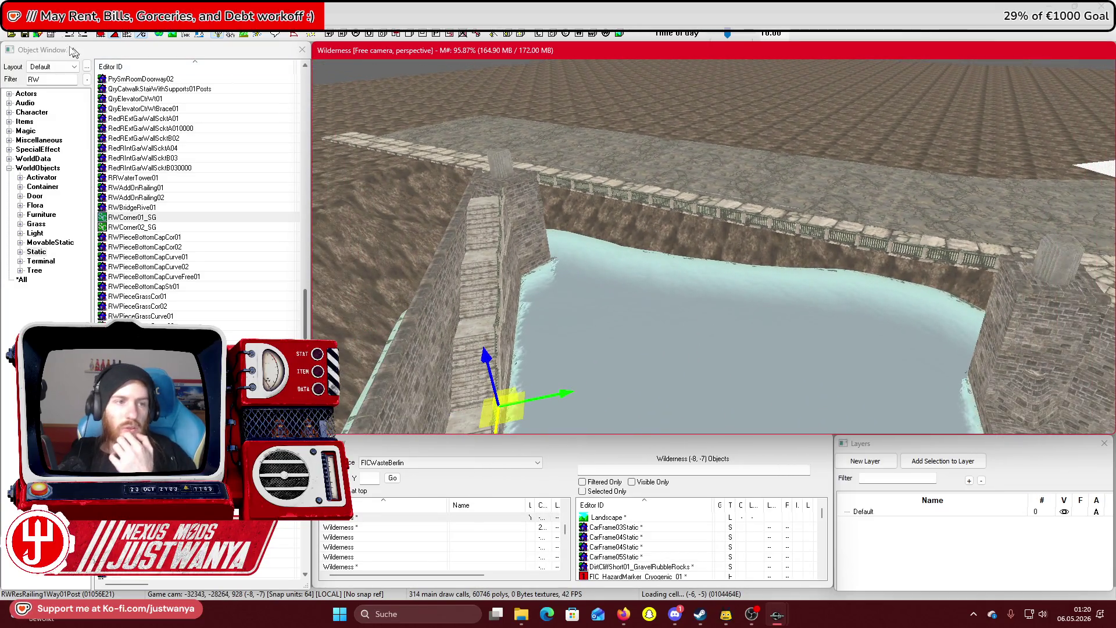
{"action": "left_click", "coordinate": [25, 34]}
Rotate the SWflat2x4_01 paving tile two quarter turns and slide it along the wall top
{"action": "scroll", "coordinate": [465, 171], "scroll_direction": "up", "scroll_amount": 5}
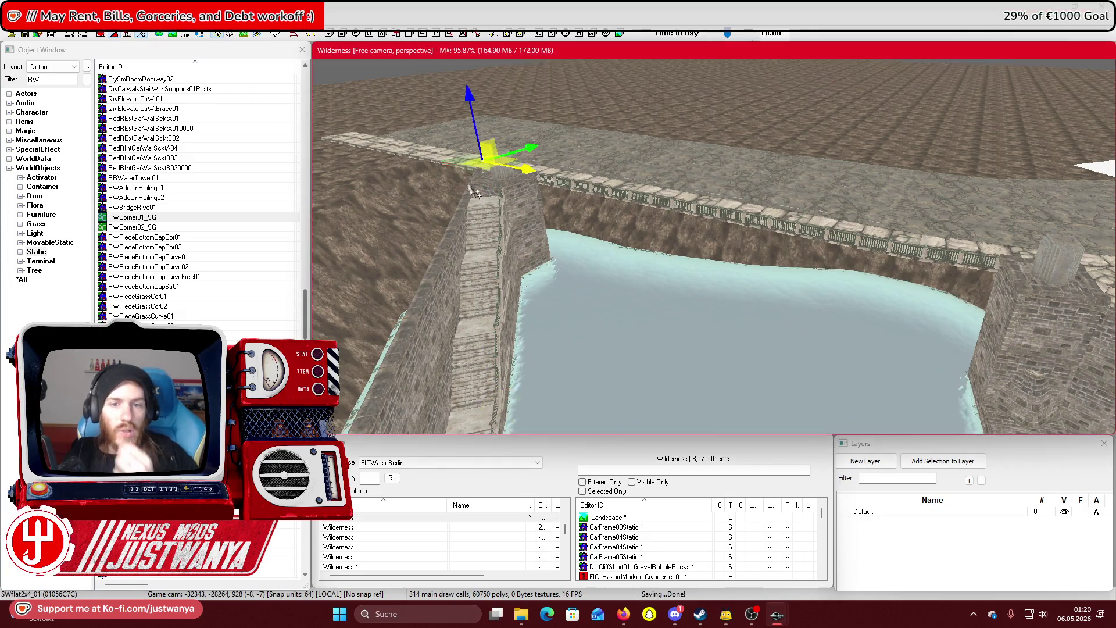
{"action": "scroll", "coordinate": [704, 329], "scroll_direction": "up", "scroll_amount": 5}
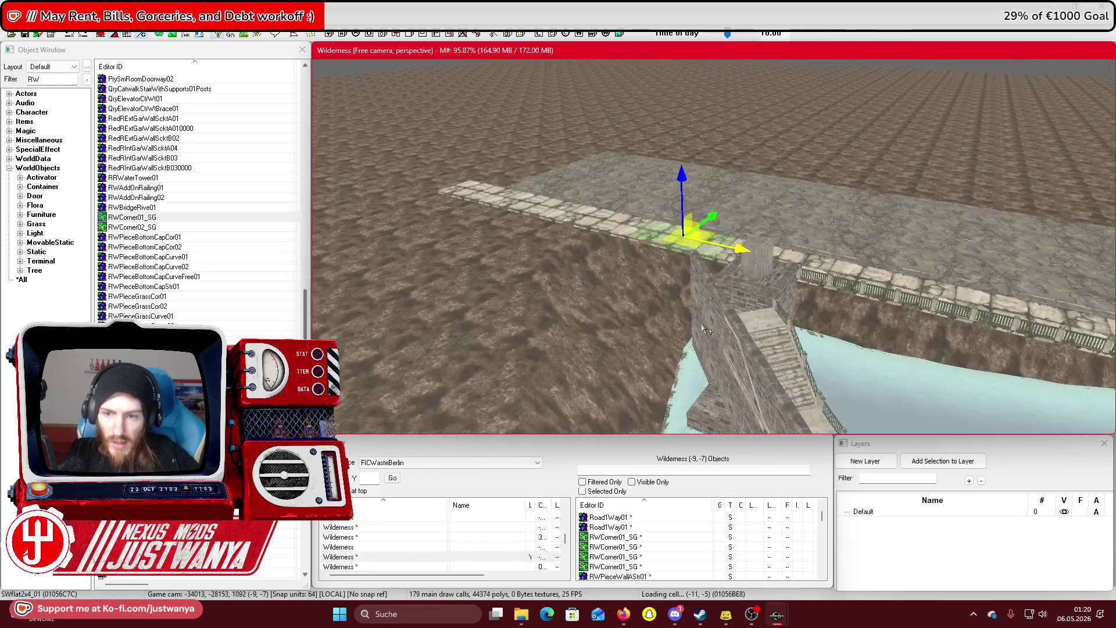
{"action": "scroll", "coordinate": [704, 328], "scroll_direction": "up", "scroll_amount": 5}
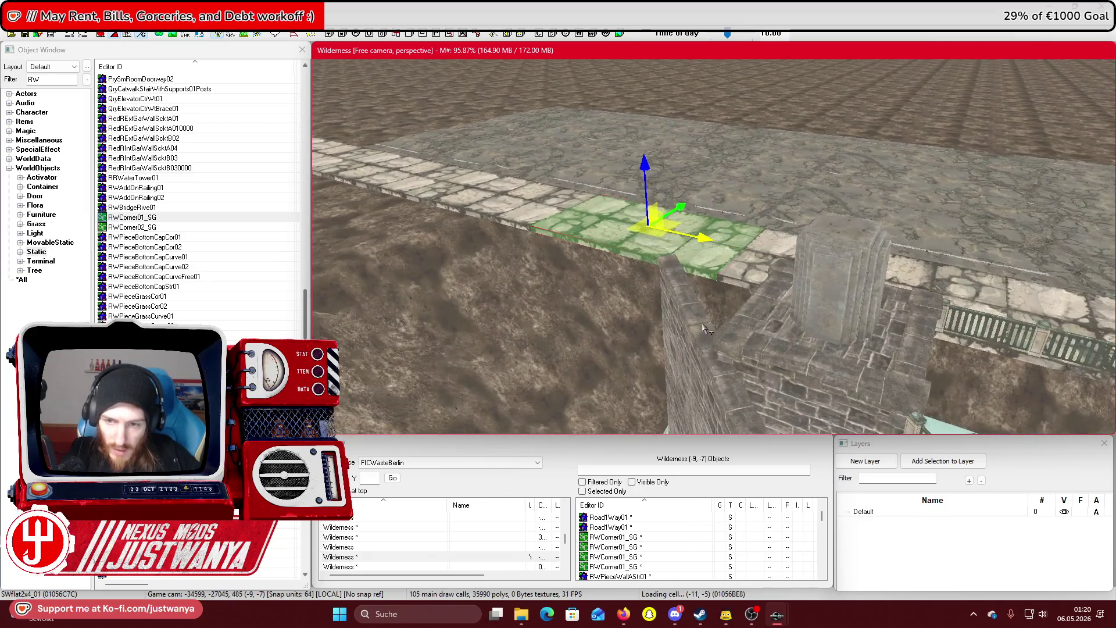
{"action": "scroll", "coordinate": [861, 311], "scroll_direction": "up", "scroll_amount": 2}
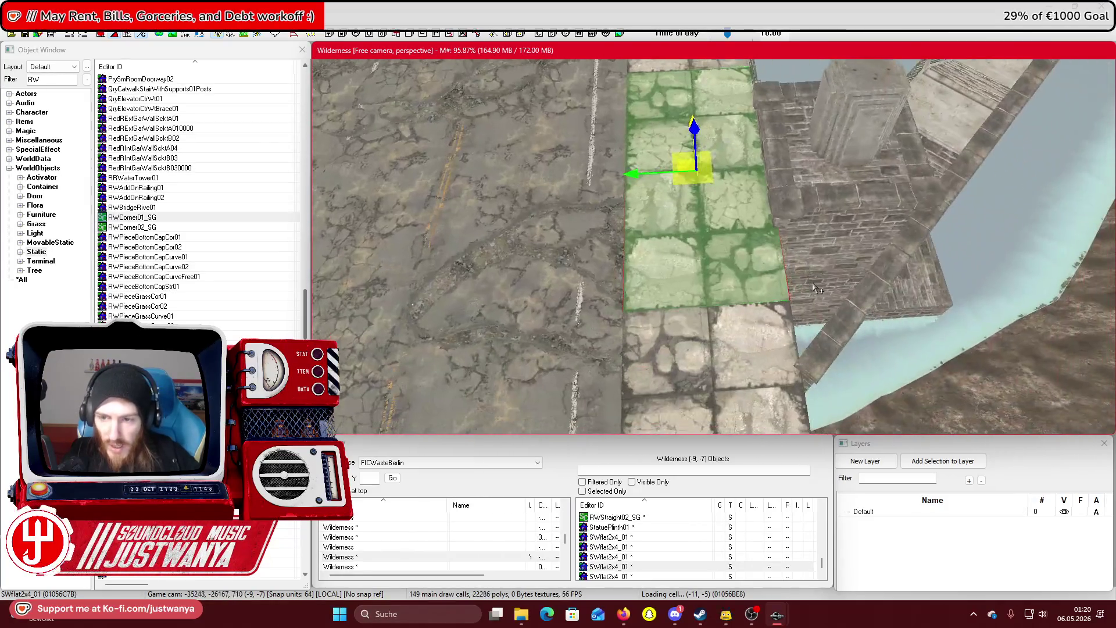
{"action": "left_click_drag", "start_coordinate": [686, 231], "coordinate": [639, 233]}
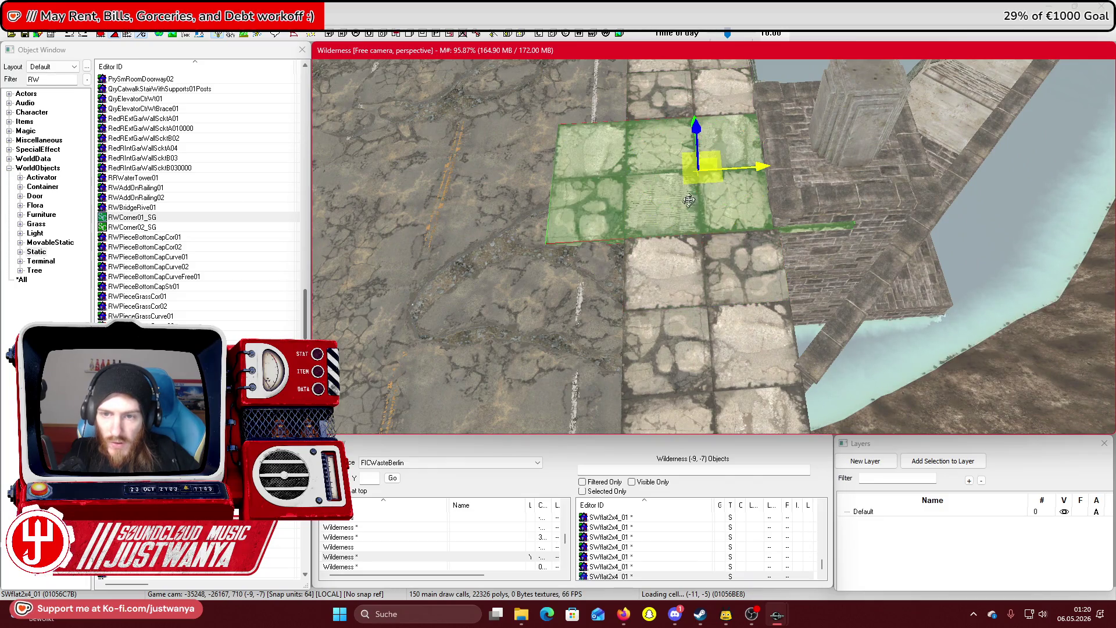
{"action": "key", "text": "shift"}
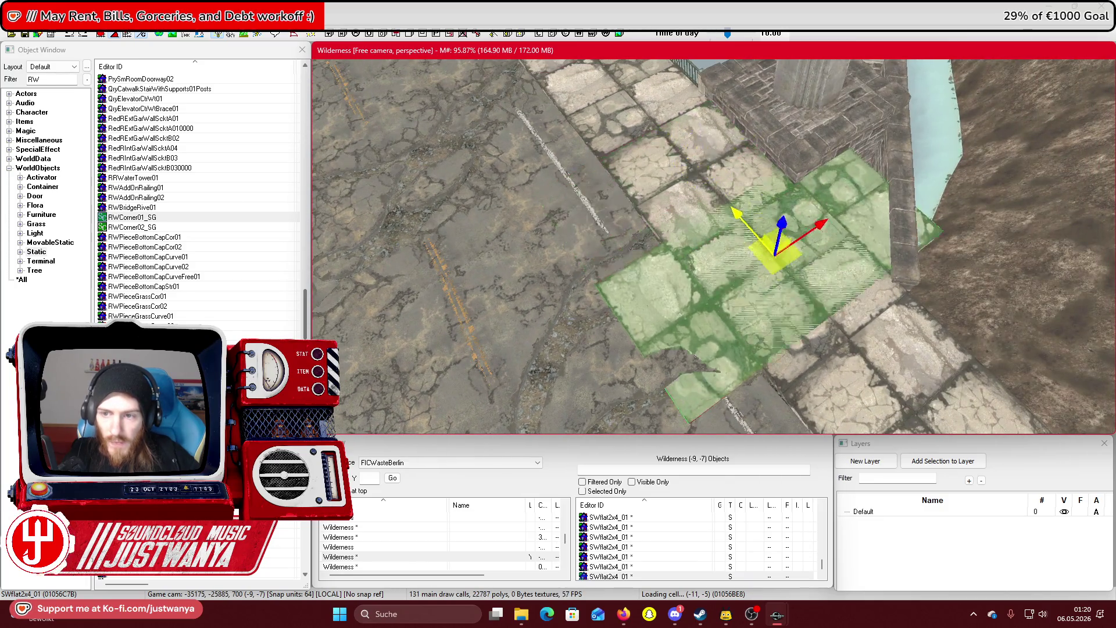
{"action": "left_click_drag", "start_coordinate": [776, 251], "coordinate": [752, 225]}
{"action": "left_click_drag", "start_coordinate": [839, 244], "coordinate": [793, 245]}
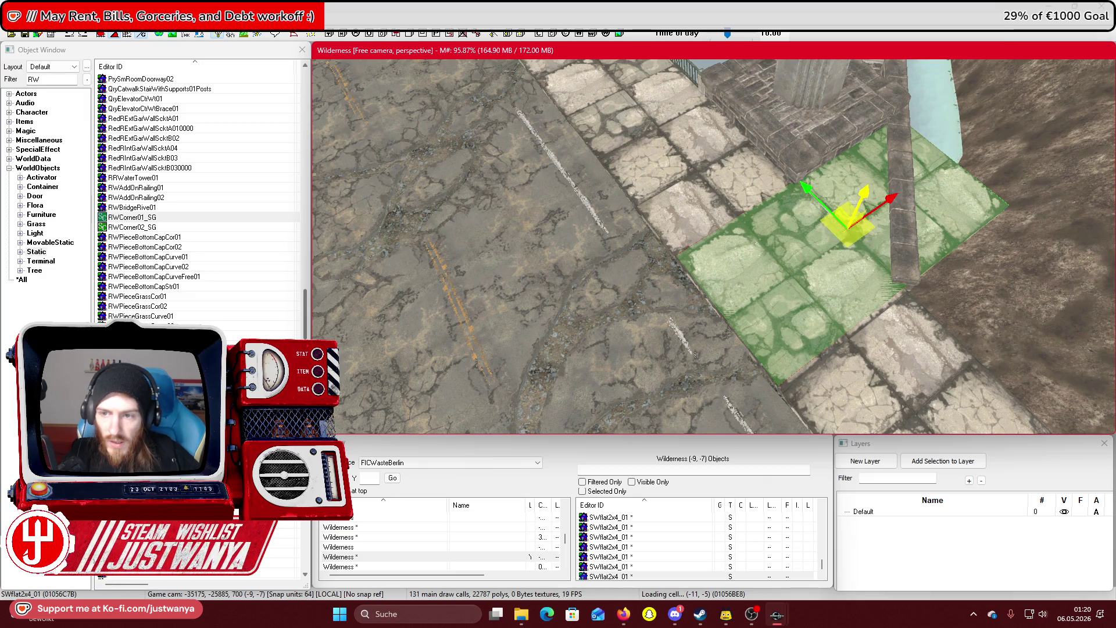
Line the SWflat2x4_01 tile up with the existing walkway paving on the wall top
{"action": "left_click_drag", "start_coordinate": [855, 187], "coordinate": [802, 253]}
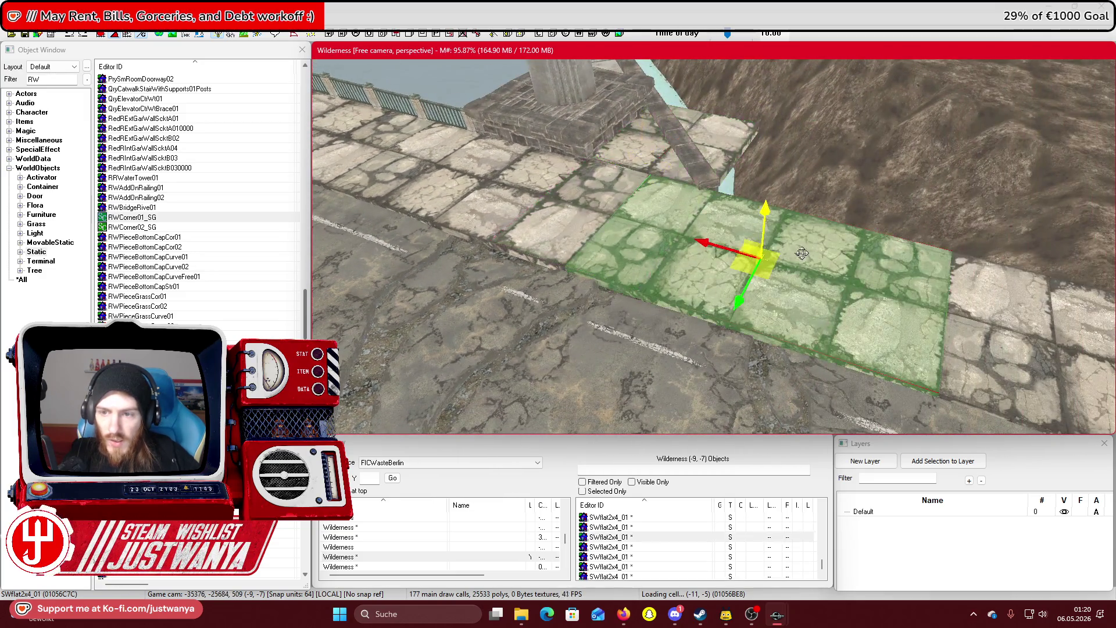
{"action": "left_click_drag", "start_coordinate": [742, 302], "coordinate": [808, 175]}
{"action": "key", "text": "e"}
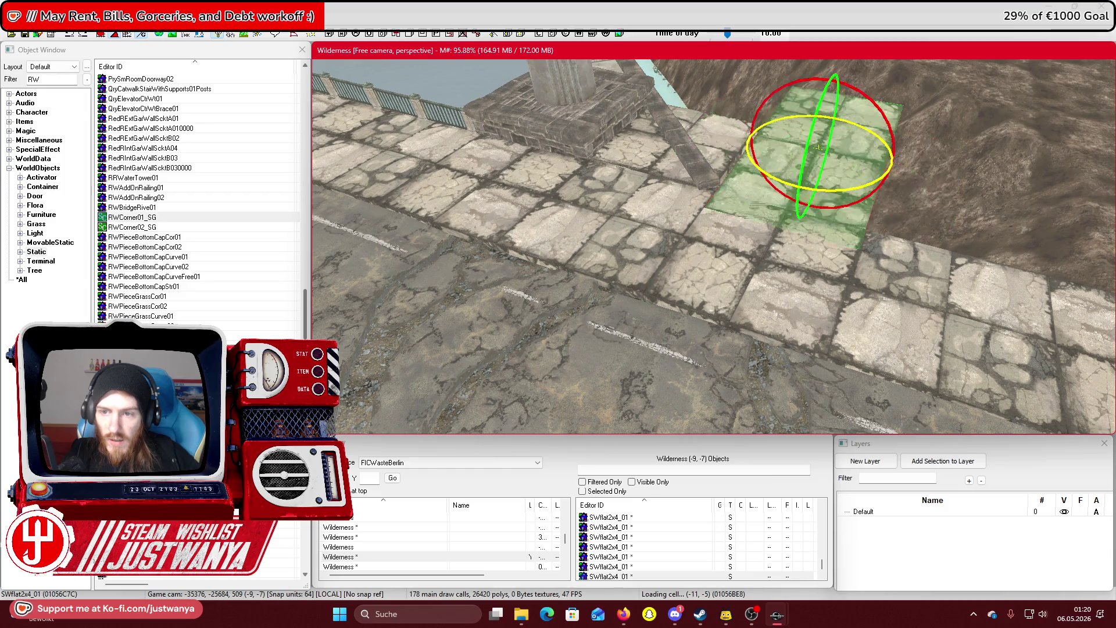
{"action": "key", "text": "w"}
{"action": "scroll", "coordinate": [713, 246], "scroll_direction": "down", "scroll_amount": 2}
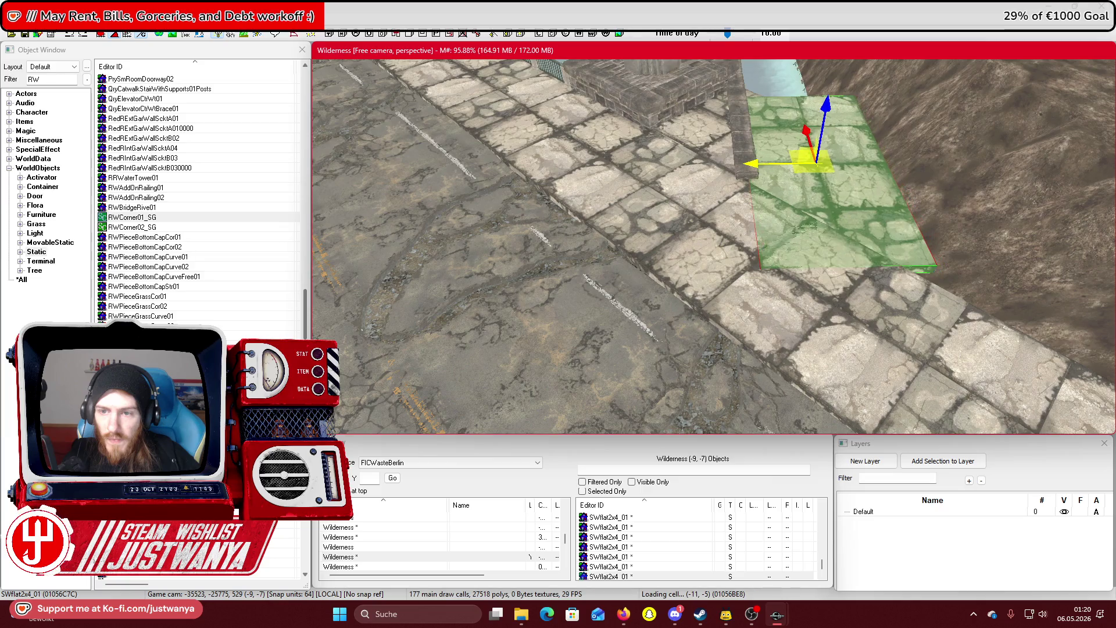
{"action": "left_click_drag", "start_coordinate": [769, 163], "coordinate": [777, 174]}
{"action": "left_click_drag", "start_coordinate": [781, 243], "coordinate": [851, 239]}
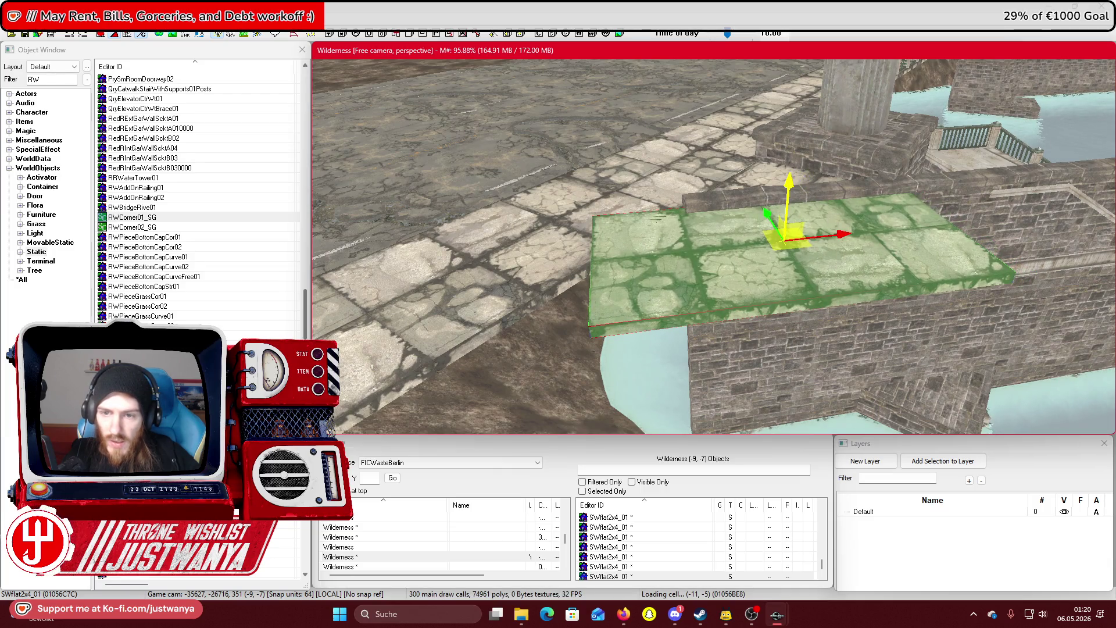
{"action": "left_click_drag", "start_coordinate": [863, 197], "coordinate": [825, 222]}
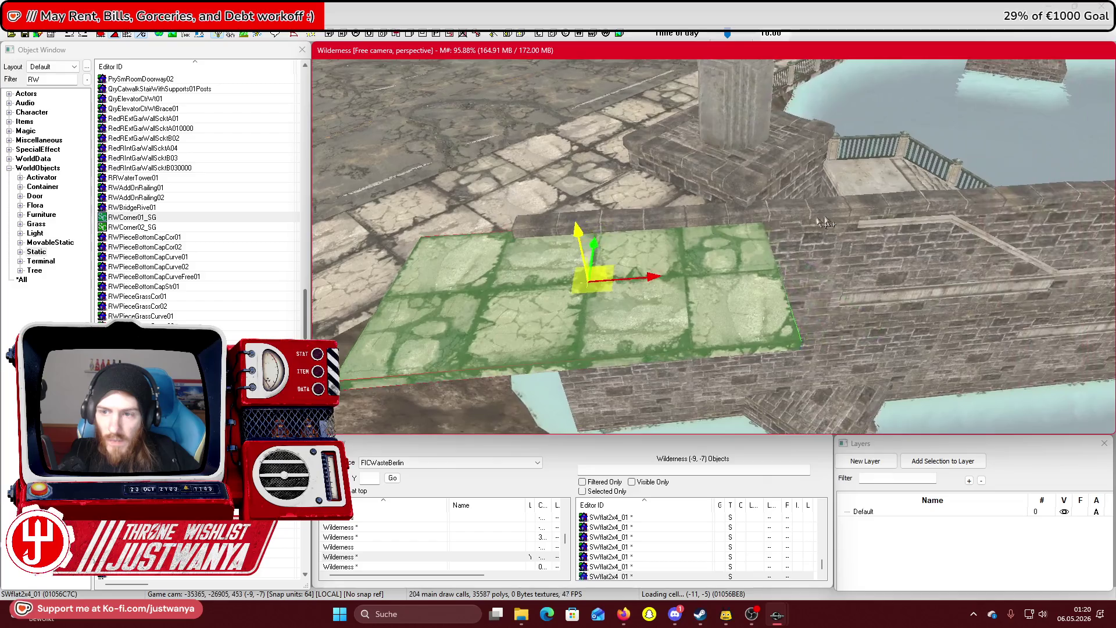
{"action": "left_click_drag", "start_coordinate": [648, 279], "coordinate": [1019, 252]}
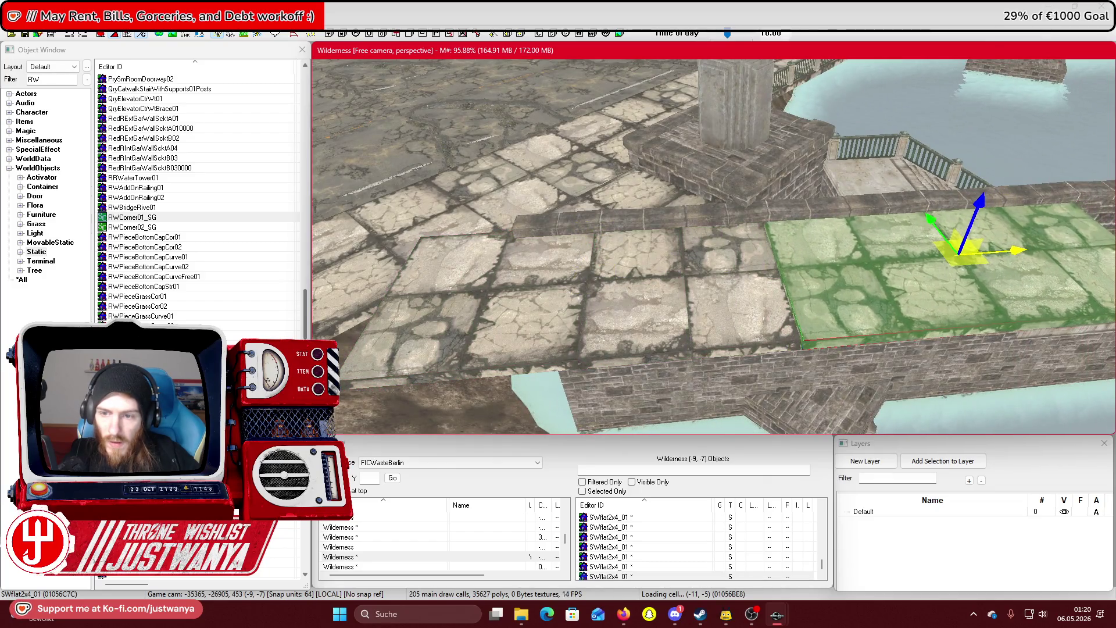
{"action": "mouse_move", "coordinate": [867, 236]}
{"action": "left_mouse_down"}
{"action": "mouse_move", "coordinate": [755, 244]}
{"action": "mouse_move", "coordinate": [708, 278]}
{"action": "mouse_move", "coordinate": [892, 299]}
{"action": "left_mouse_up"}
Select the staircase with its railings, railing post and surrounding quay wall pieces
{"action": "left_click", "coordinate": [892, 300]}
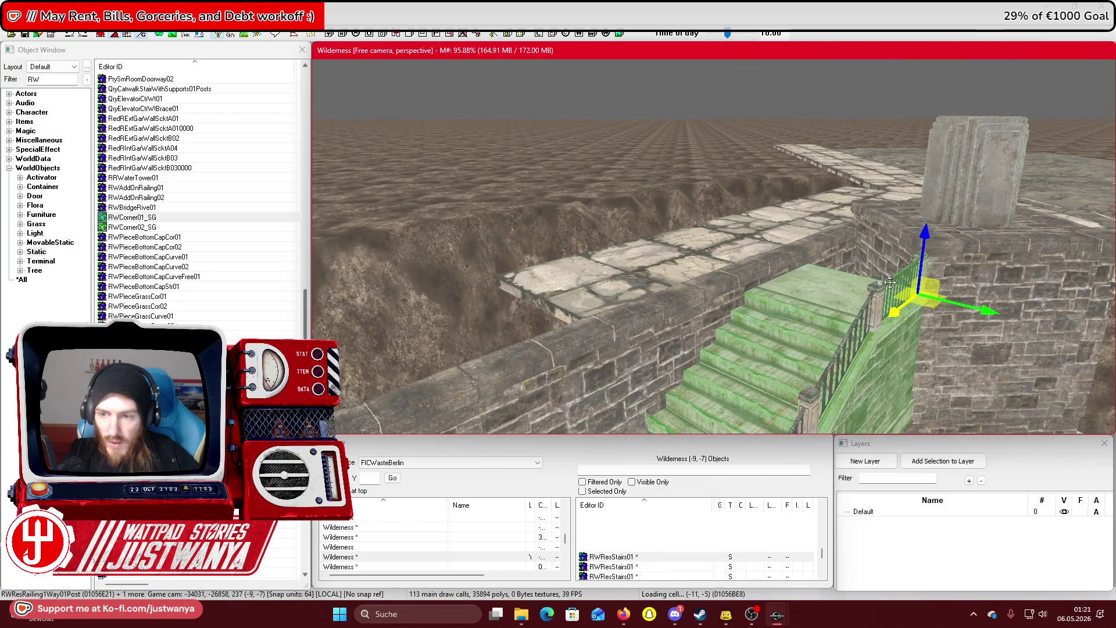
{"action": "left_click", "coordinate": [890, 283], "text": "ctrl"}
{"action": "left_click", "coordinate": [696, 328], "text": "ctrl"}
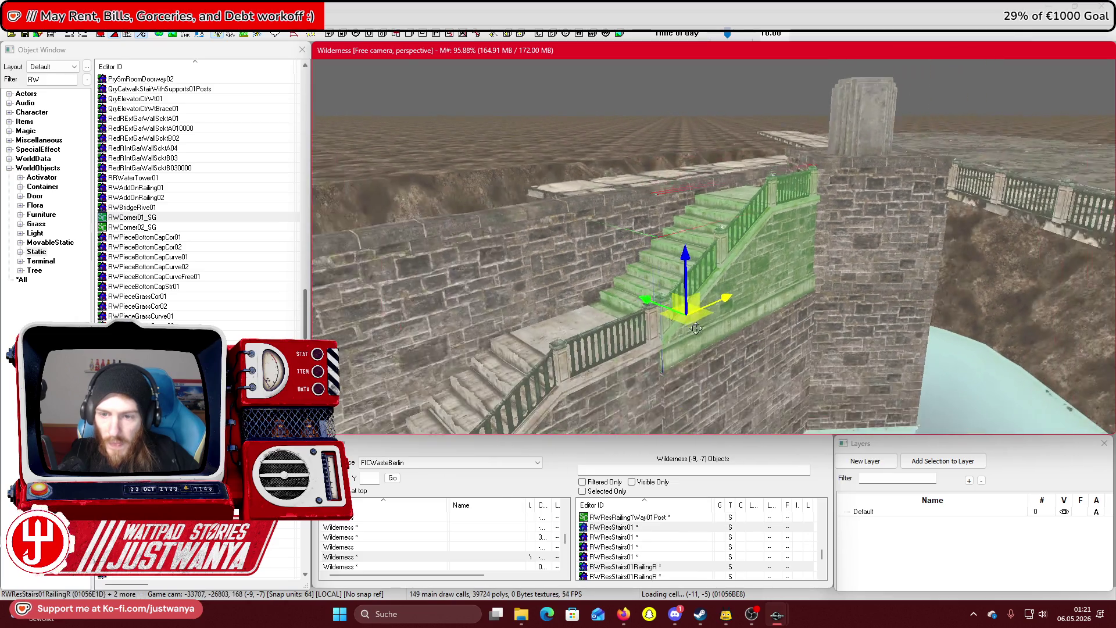
{"action": "scroll", "coordinate": [695, 329], "scroll_direction": "up", "scroll_amount": 5}
{"action": "left_click", "coordinate": [708, 365], "text": "ctrl"}
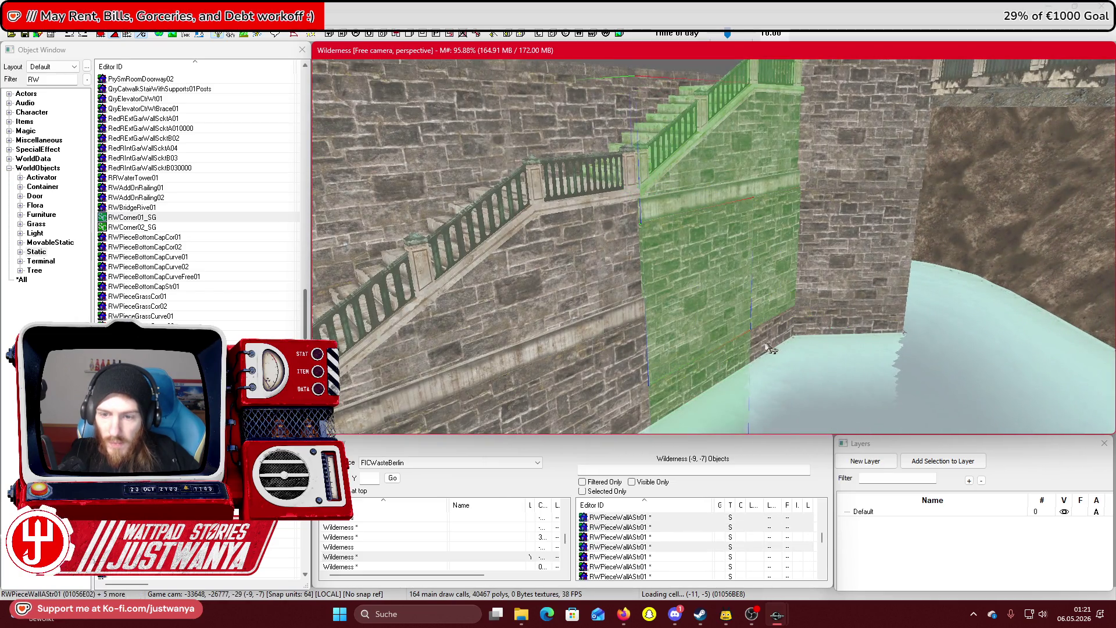
{"action": "scroll", "coordinate": [770, 349], "scroll_direction": "up", "scroll_amount": 5}
{"action": "left_click", "coordinate": [748, 266], "text": "ctrl"}
{"action": "left_click", "coordinate": [641, 231], "text": "ctrl"}
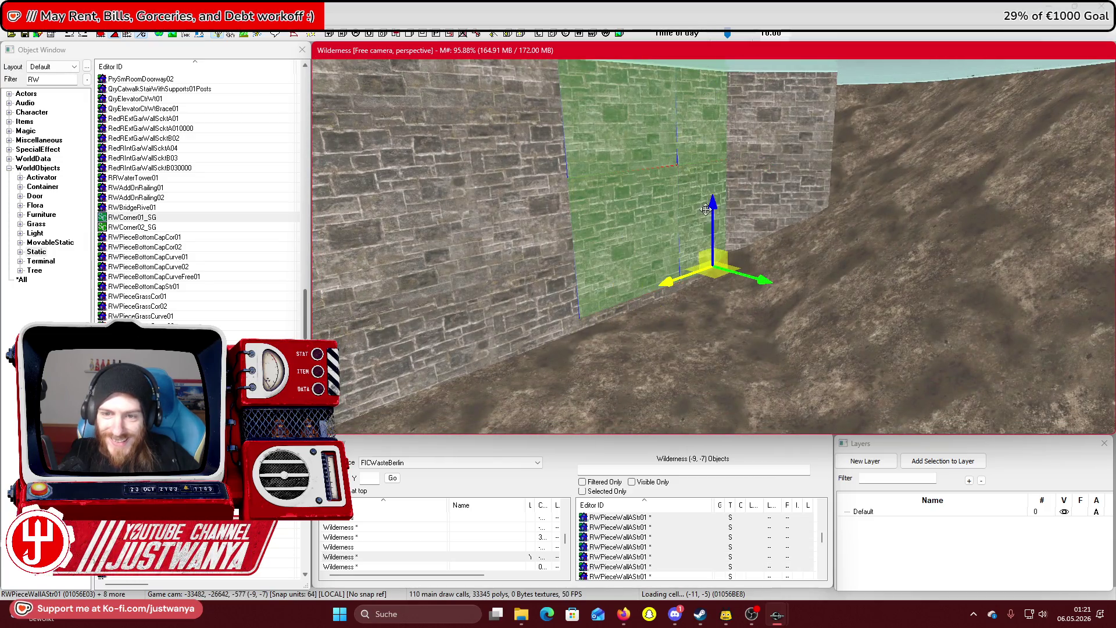
{"action": "left_click", "coordinate": [635, 312], "text": "ctrl"}
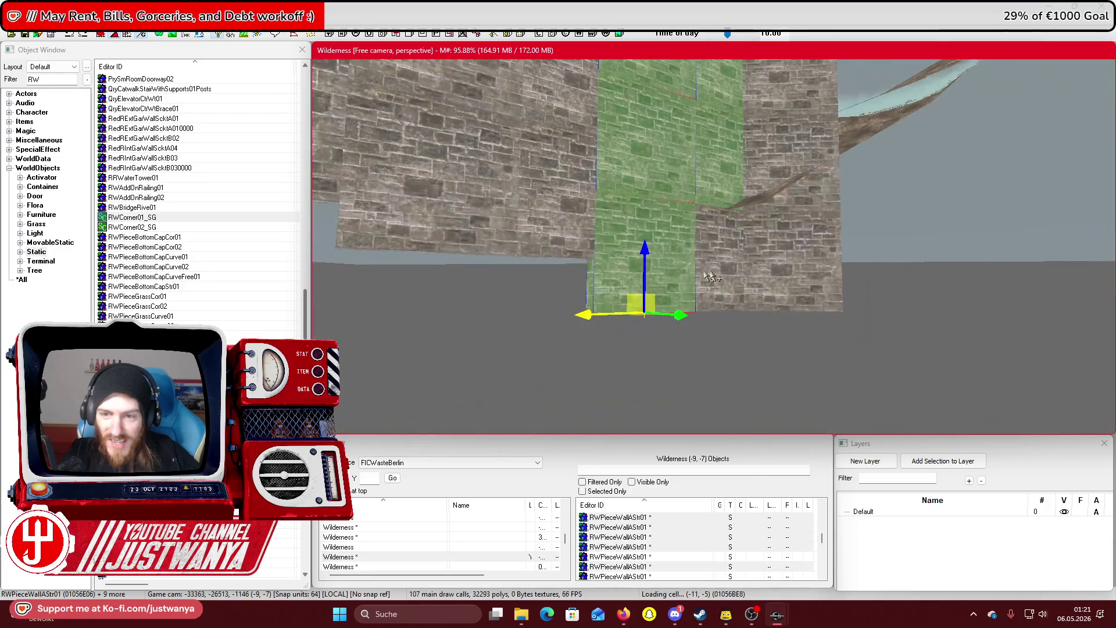
{"action": "left_click", "coordinate": [697, 263], "text": "ctrl"}
{"action": "scroll", "coordinate": [697, 263], "scroll_direction": "down", "scroll_amount": 3}
{"action": "left_click", "coordinate": [756, 308], "text": "ctrl"}
{"action": "left_click", "coordinate": [645, 262], "text": "ctrl"}
{"action": "left_click", "coordinate": [741, 110], "text": "ctrl"}
{"action": "left_click", "coordinate": [647, 162], "text": "ctrl"}
{"action": "left_click", "coordinate": [705, 288], "text": "ctrl"}
{"action": "left_click", "coordinate": [748, 246], "text": "ctrl"}
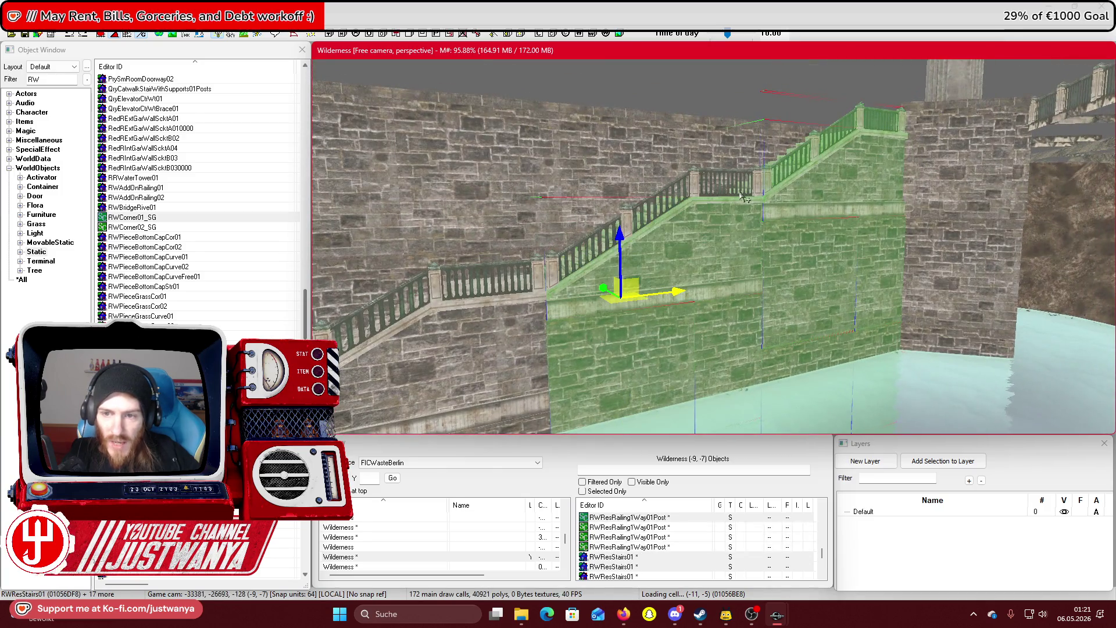
{"action": "left_click", "coordinate": [734, 177], "text": "ctrl"}
{"action": "left_click", "coordinate": [685, 205], "text": "ctrl"}
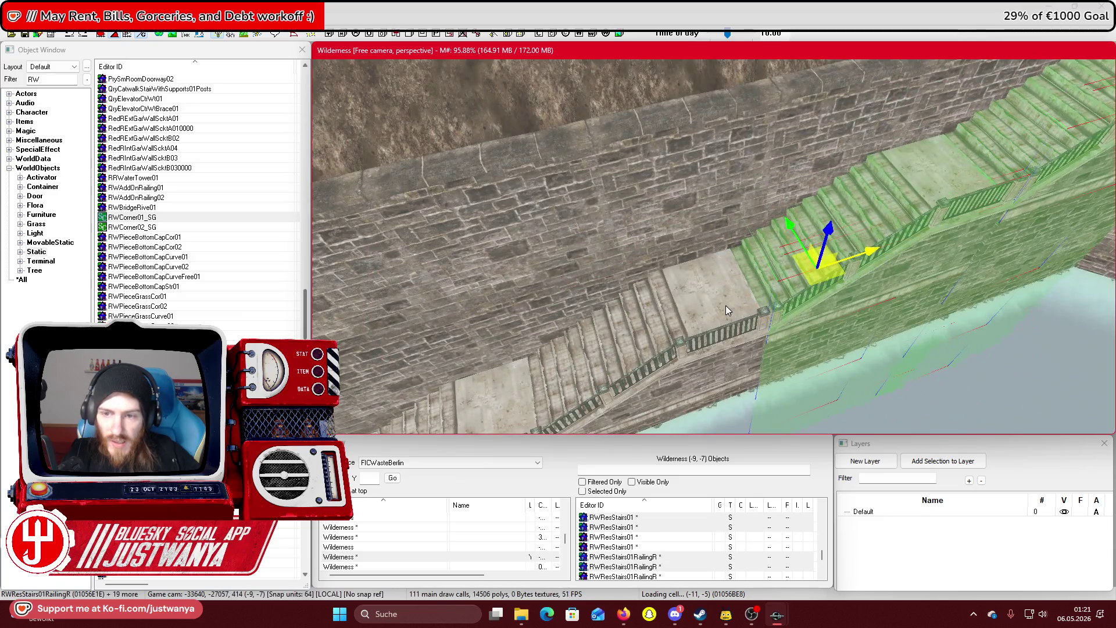
{"action": "left_click", "coordinate": [726, 310], "text": "ctrl"}
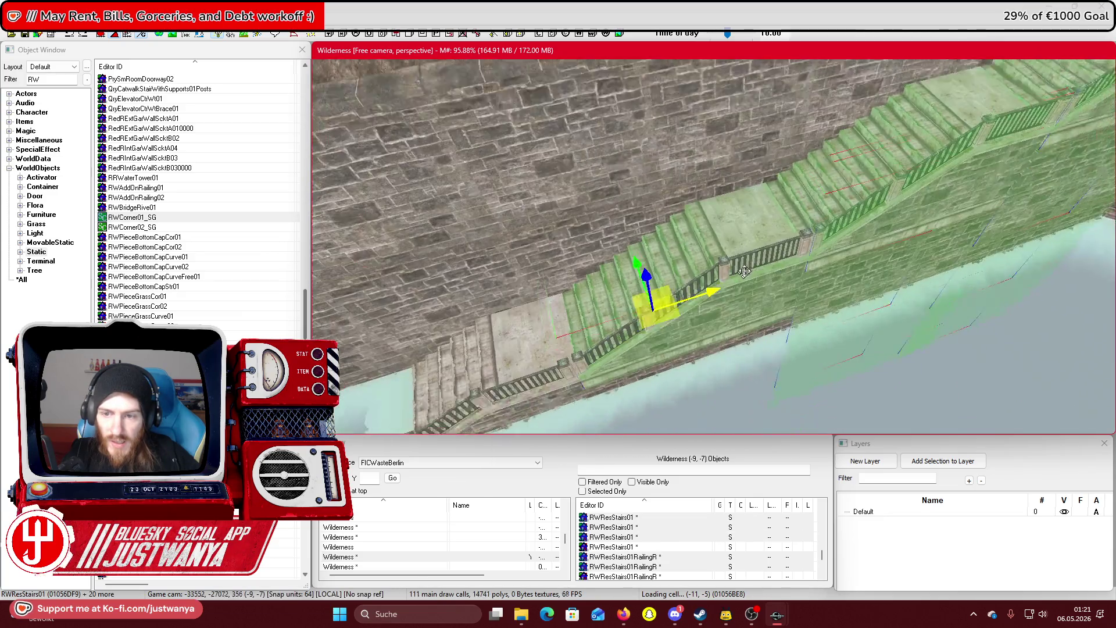
{"action": "left_click", "coordinate": [785, 206], "text": "ctrl"}
{"action": "left_click", "coordinate": [762, 224], "text": "ctrl"}
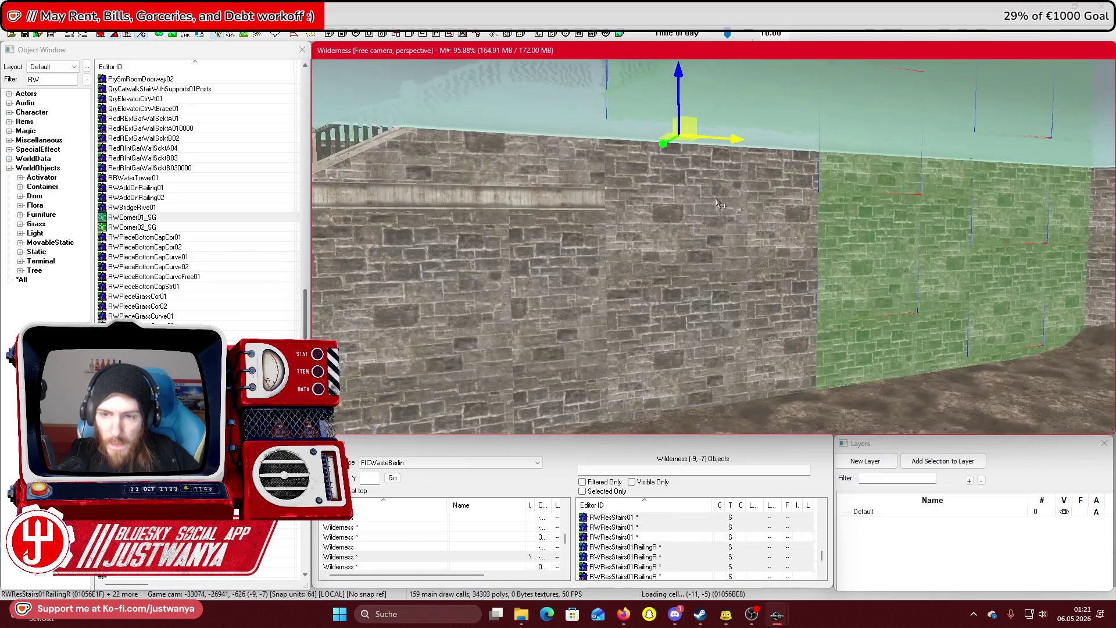
{"action": "left_click", "coordinate": [719, 205], "text": "ctrl"}
{"action": "left_click", "coordinate": [782, 232], "text": "ctrl"}
{"action": "left_click", "coordinate": [681, 366], "text": "ctrl"}
{"action": "left_click", "coordinate": [787, 349], "text": "ctrl"}
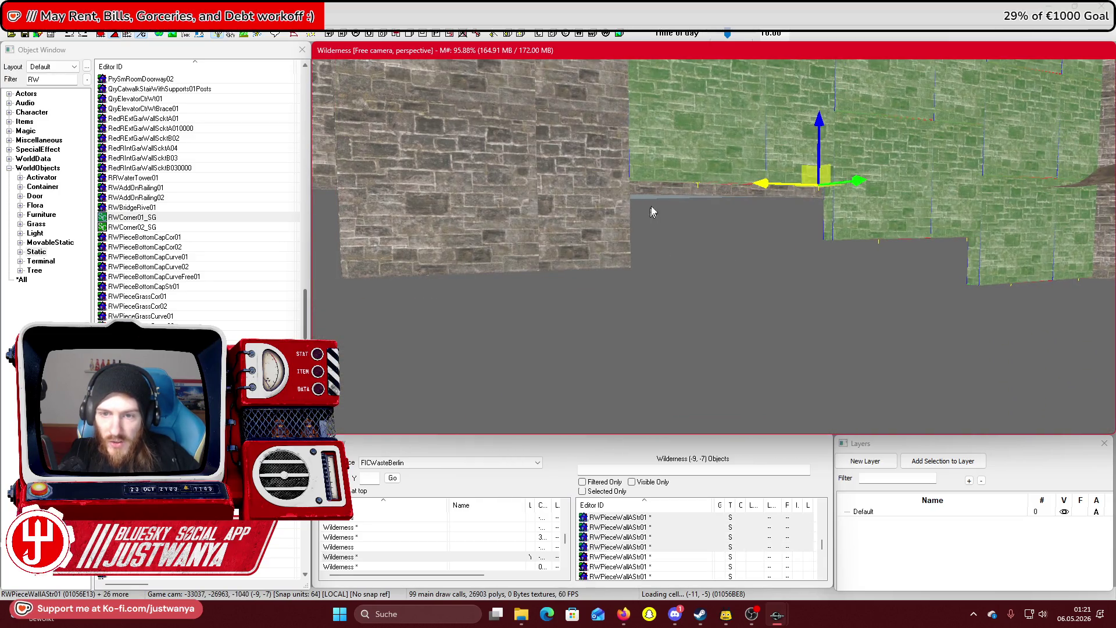
{"action": "left_click", "coordinate": [661, 191], "text": "ctrl"}
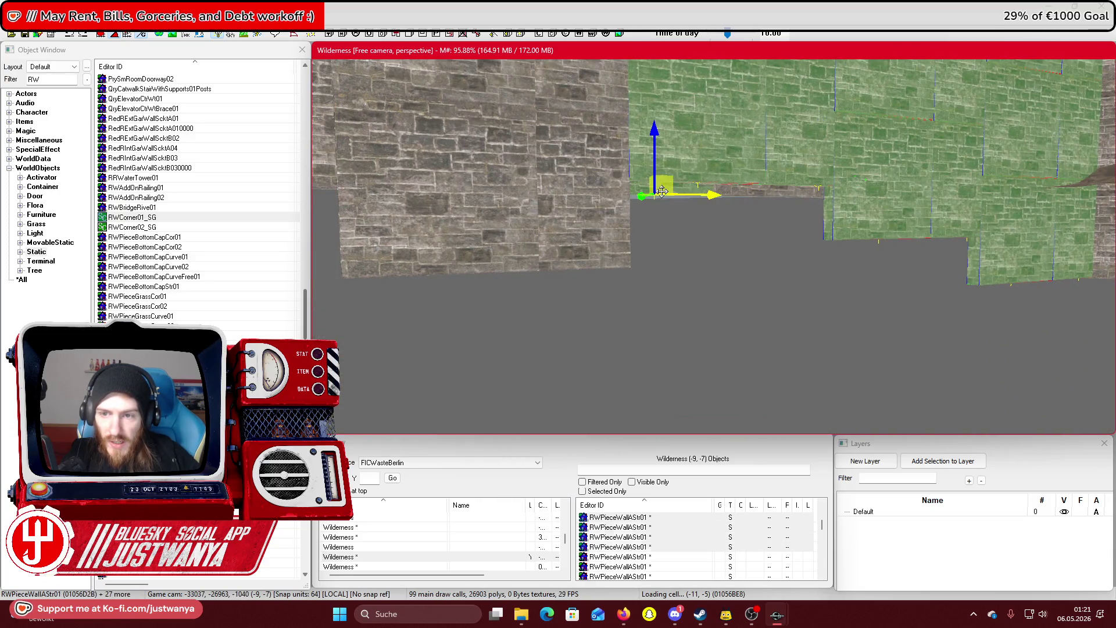
{"action": "left_click", "coordinate": [593, 241], "text": "ctrl"}
{"action": "left_click", "coordinate": [404, 239], "text": "ctrl"}
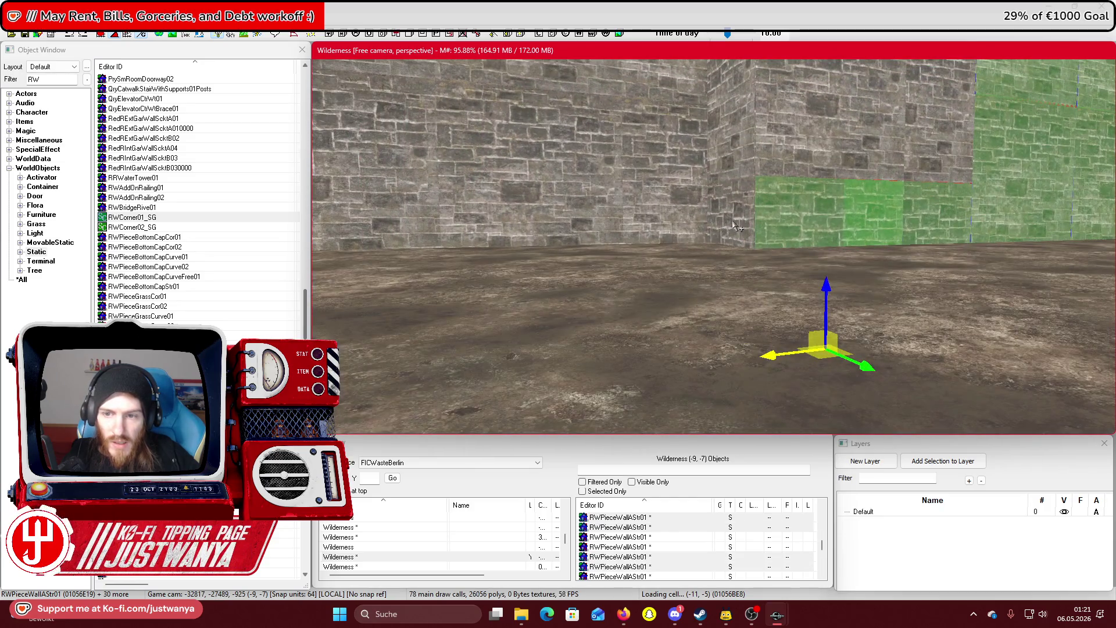
{"action": "left_click", "coordinate": [737, 228], "text": "ctrl"}
{"action": "left_click", "coordinate": [746, 159], "text": "ctrl"}
{"action": "left_click", "coordinate": [790, 157], "text": "ctrl"}
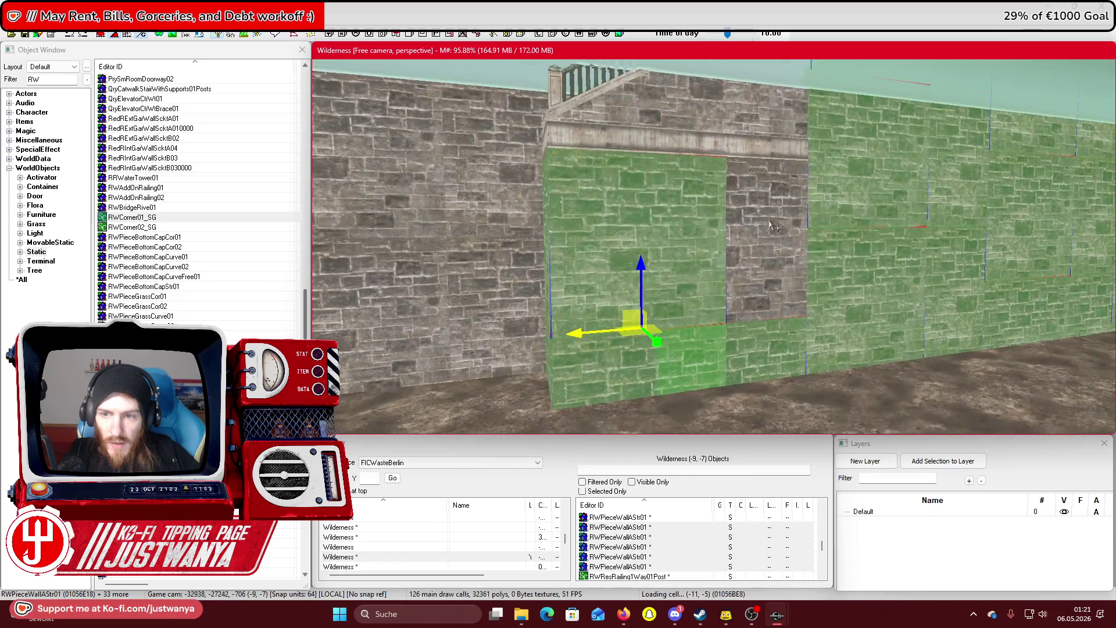
{"action": "left_click", "coordinate": [775, 224], "text": "ctrl"}
{"action": "left_click", "coordinate": [590, 244], "text": "ctrl"}
{"action": "left_click", "coordinate": [561, 247], "text": "ctrl"}
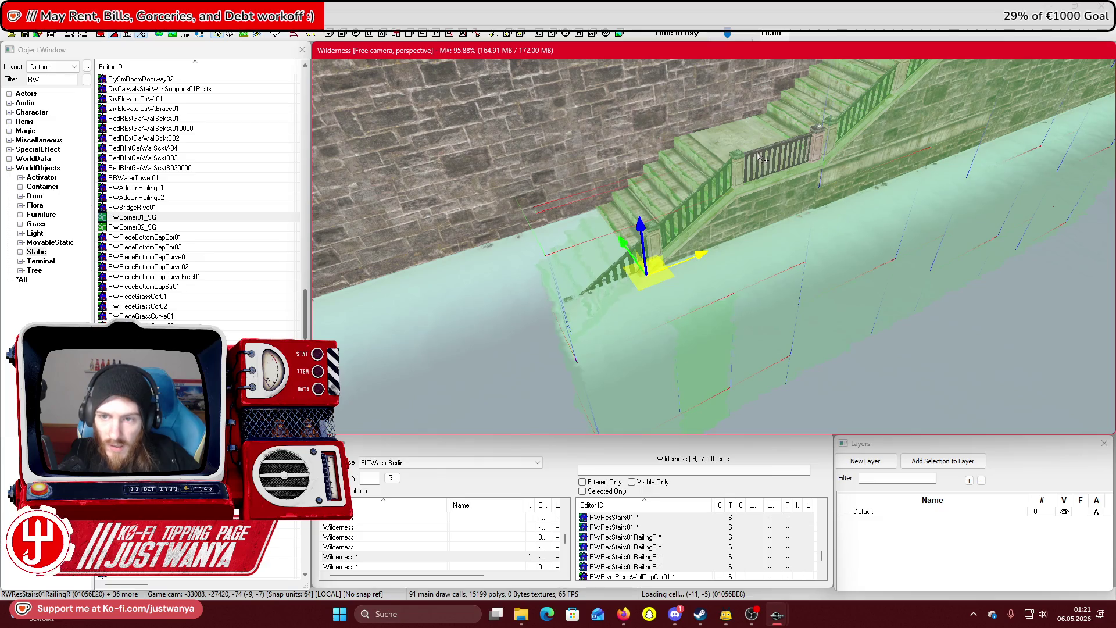
{"action": "left_click", "coordinate": [759, 157], "text": "ctrl"}
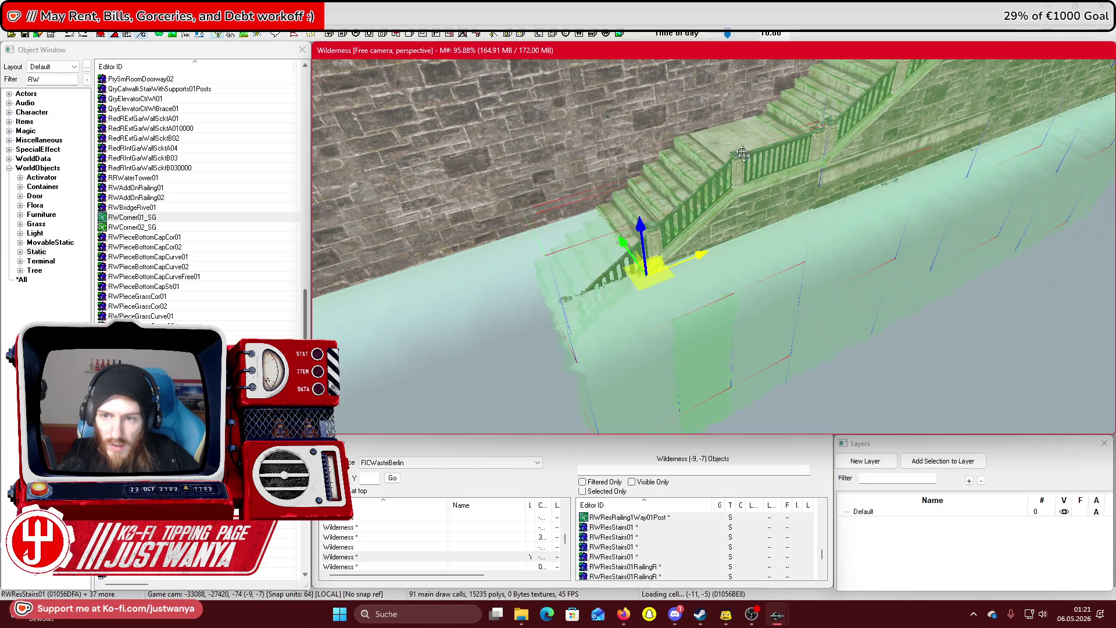
Select the two adjacent RWPieceWallStr01 pieces and drag them far down along Z
{"action": "key", "text": "shift"}
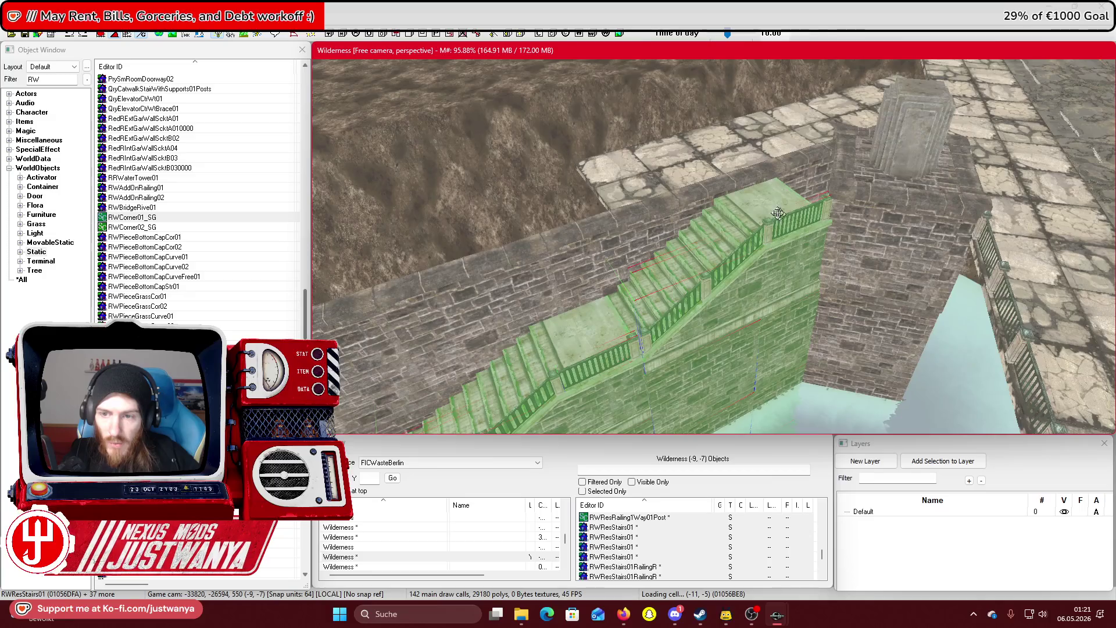
{"action": "key", "text": "shift"}
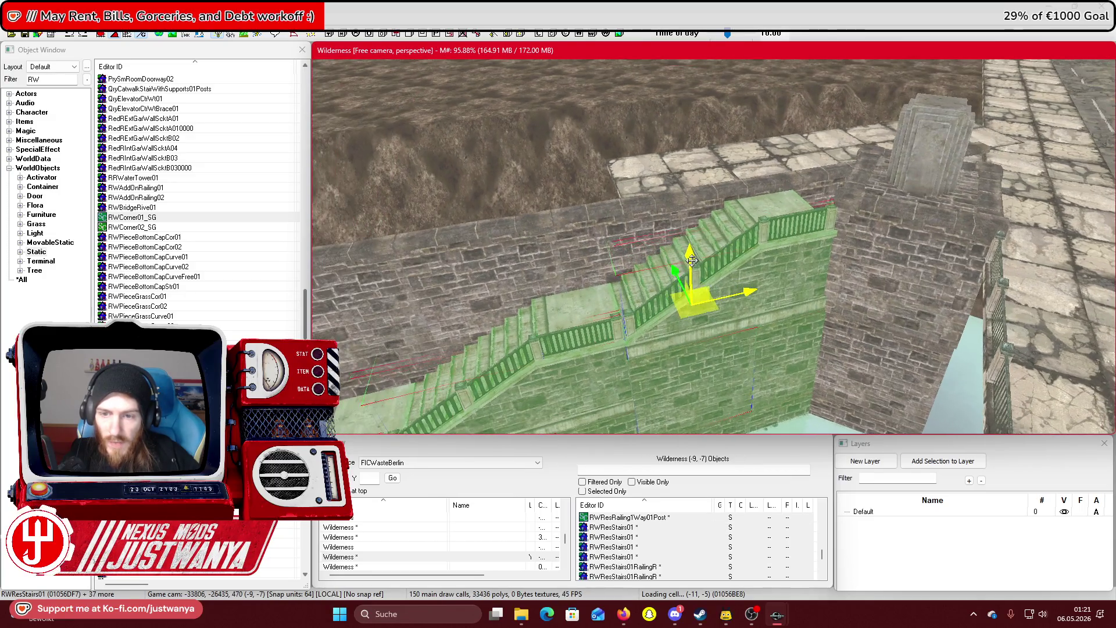
{"action": "key", "text": "shift"}
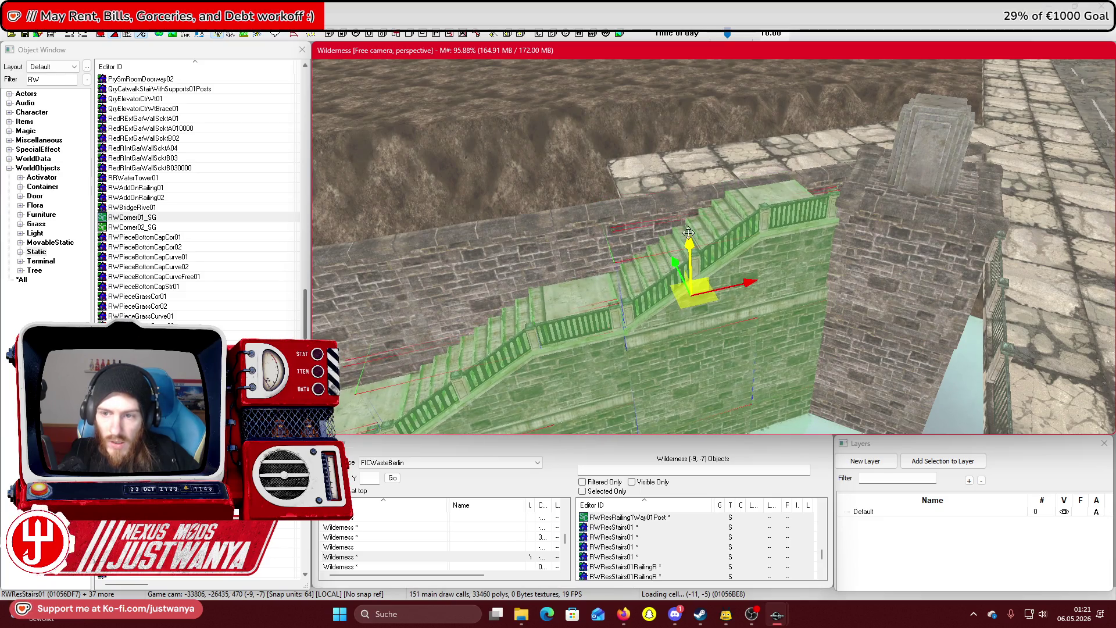
{"action": "key", "text": "shift"}
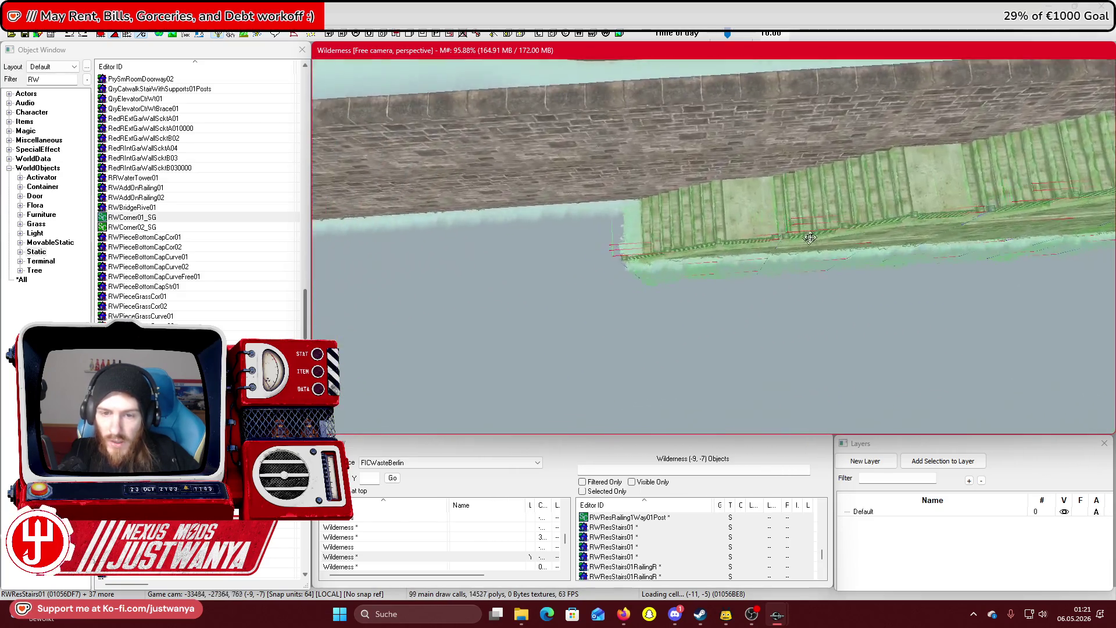
{"action": "key", "text": "shift"}
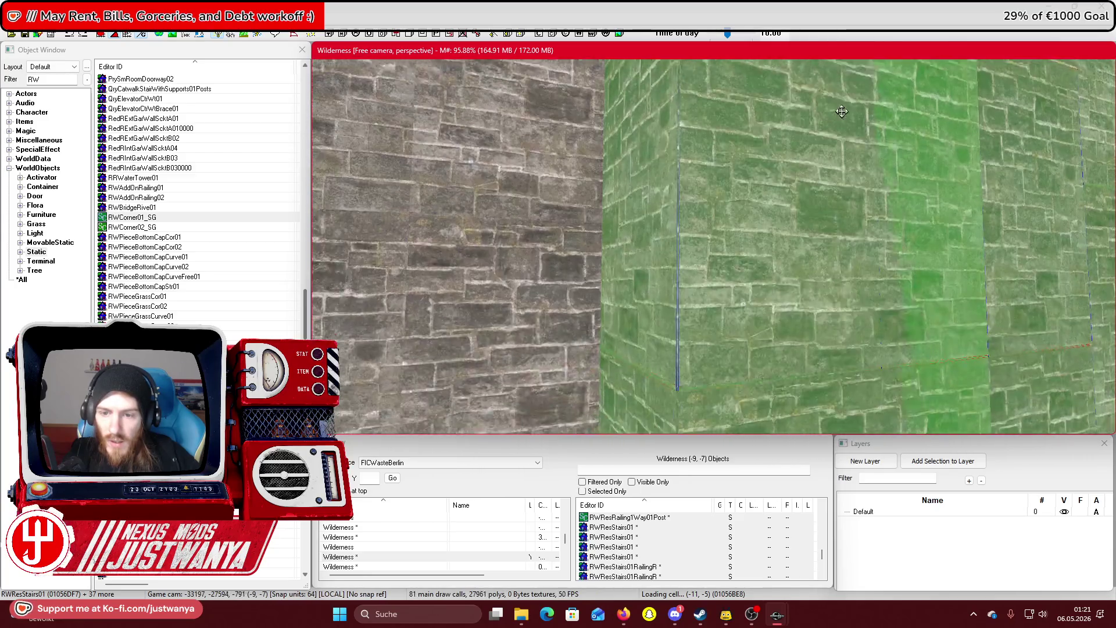
{"action": "key", "text": "shift"}
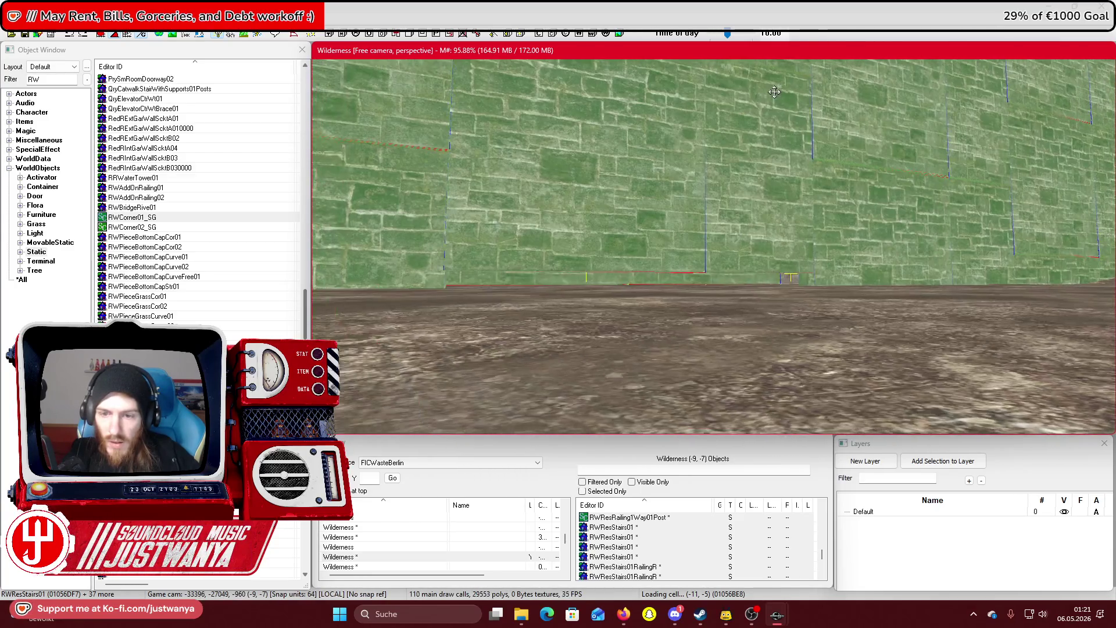
{"action": "left_click", "coordinate": [619, 262]}
{"action": "left_click", "coordinate": [730, 269], "text": "ctrl"}
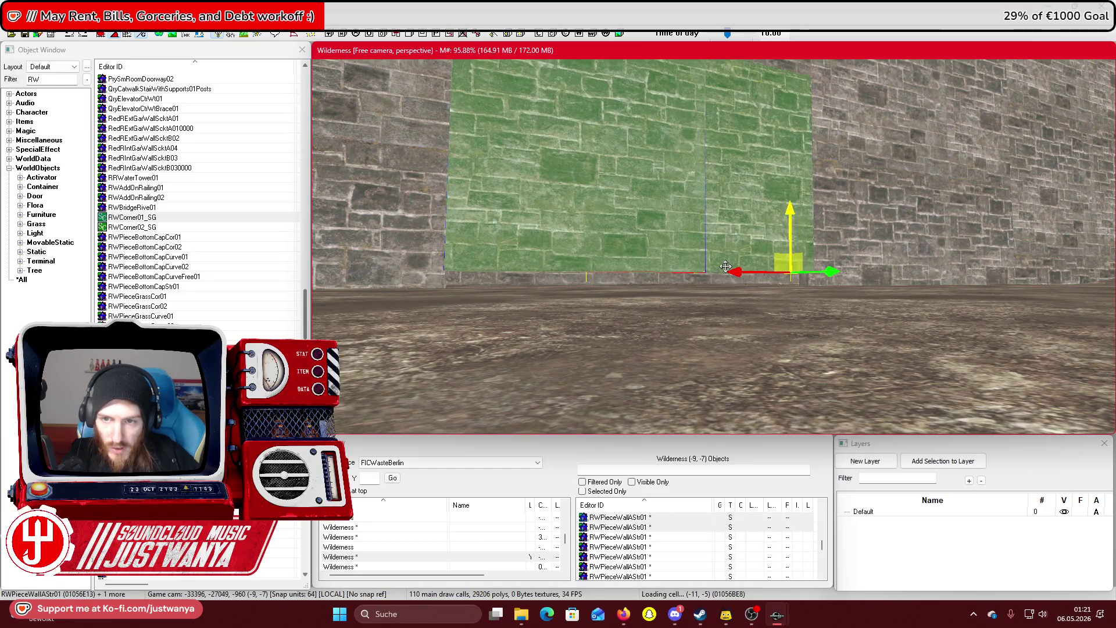
{"action": "key", "text": "shift"}
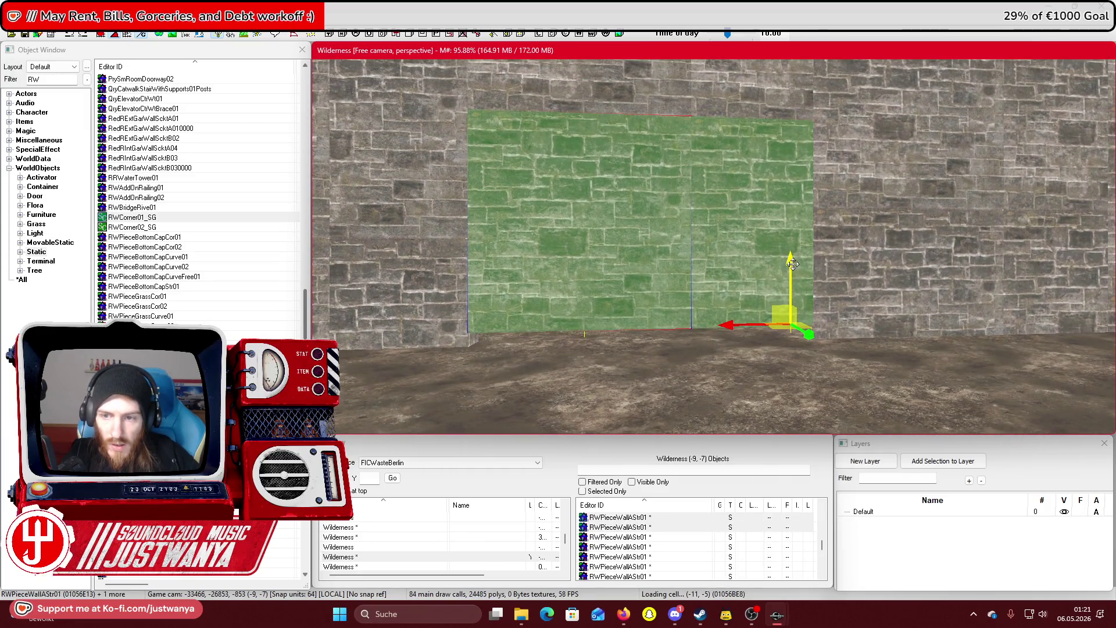
{"action": "left_click_drag", "start_coordinate": [792, 265], "coordinate": [793, 284]}
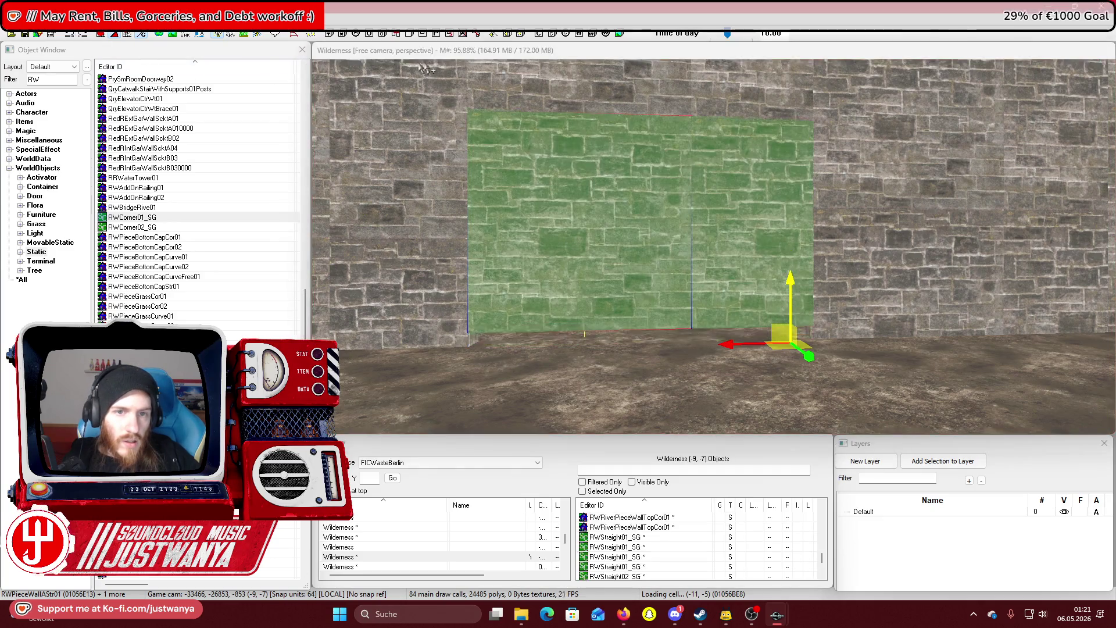
{"action": "left_click_drag", "start_coordinate": [578, 348], "coordinate": [579, 182]}
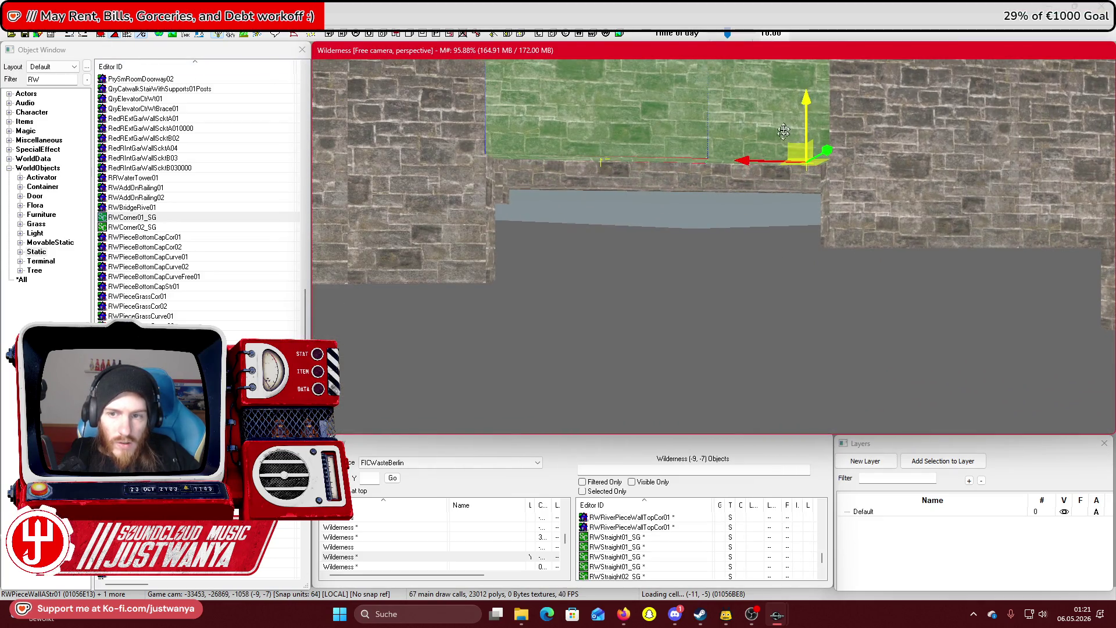
{"action": "mouse_move", "coordinate": [804, 101]}
{"action": "left_mouse_down"}
{"action": "mouse_move", "coordinate": [804, 315]}
{"action": "mouse_move", "coordinate": [773, 264]}
{"action": "mouse_move", "coordinate": [811, 326]}
{"action": "mouse_move", "coordinate": [766, 338]}
{"action": "mouse_move", "coordinate": [781, 322]}
{"action": "left_mouse_up"}
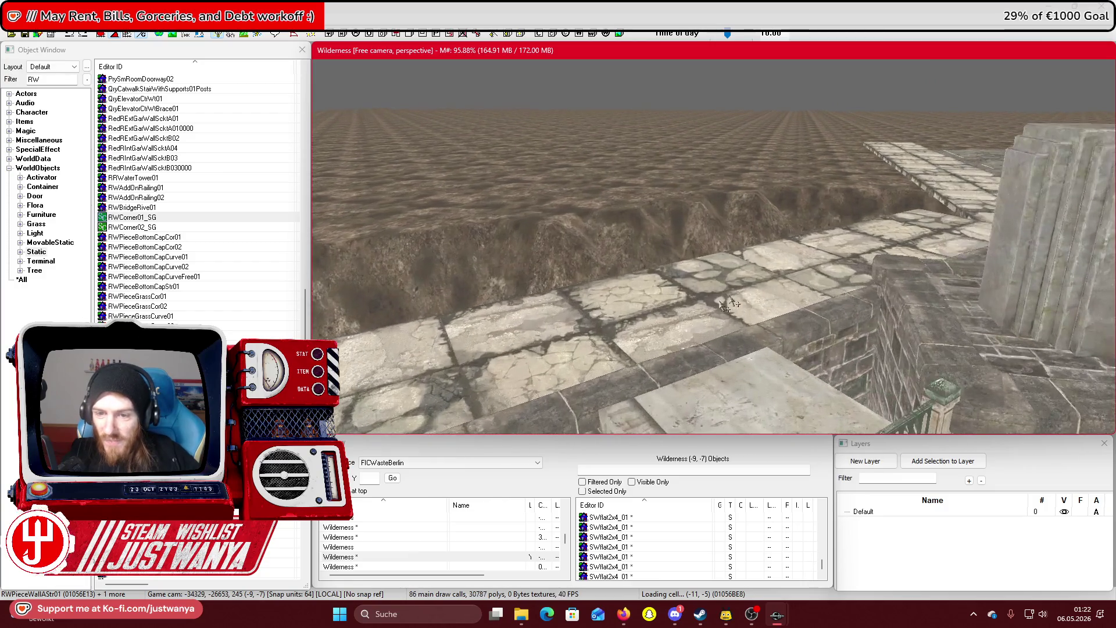
Duplicate a paving slab and push it against the wall top beneath the stone curb
{"action": "left_click", "coordinate": [789, 314]}
{"action": "key", "text": "ctrl+d"}
{"action": "key", "text": "e"}
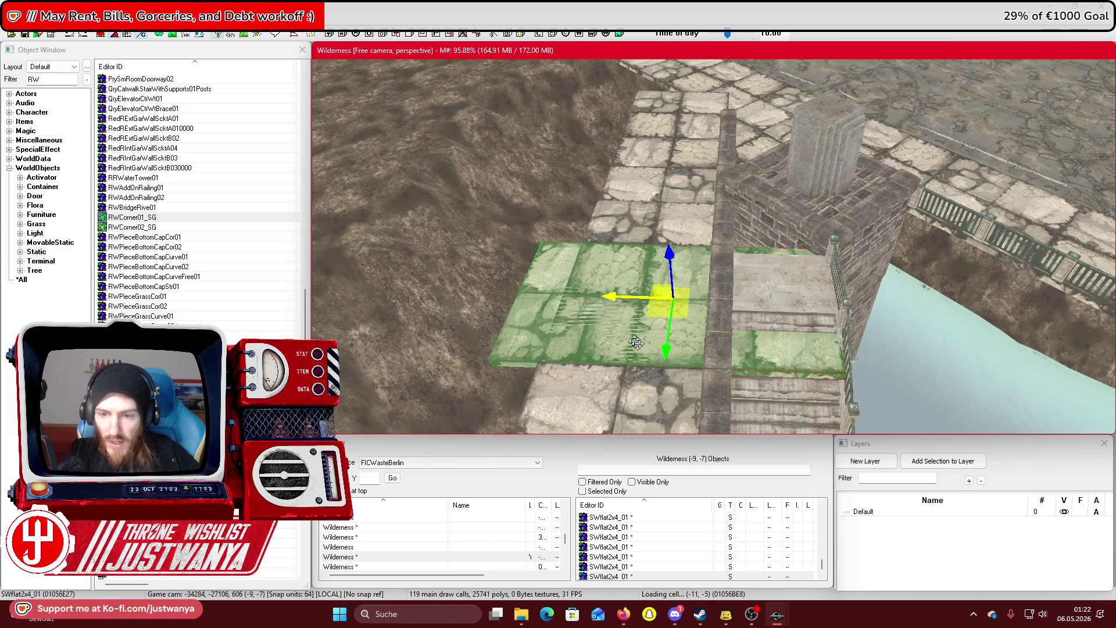
{"action": "mouse_move", "coordinate": [670, 351]}
{"action": "left_mouse_down"}
{"action": "mouse_move", "coordinate": [678, 265]}
{"action": "mouse_move", "coordinate": [714, 263]}
{"action": "mouse_move", "coordinate": [675, 253]}
{"action": "mouse_move", "coordinate": [951, 197]}
{"action": "mouse_move", "coordinate": [525, 321]}
{"action": "left_mouse_up"}
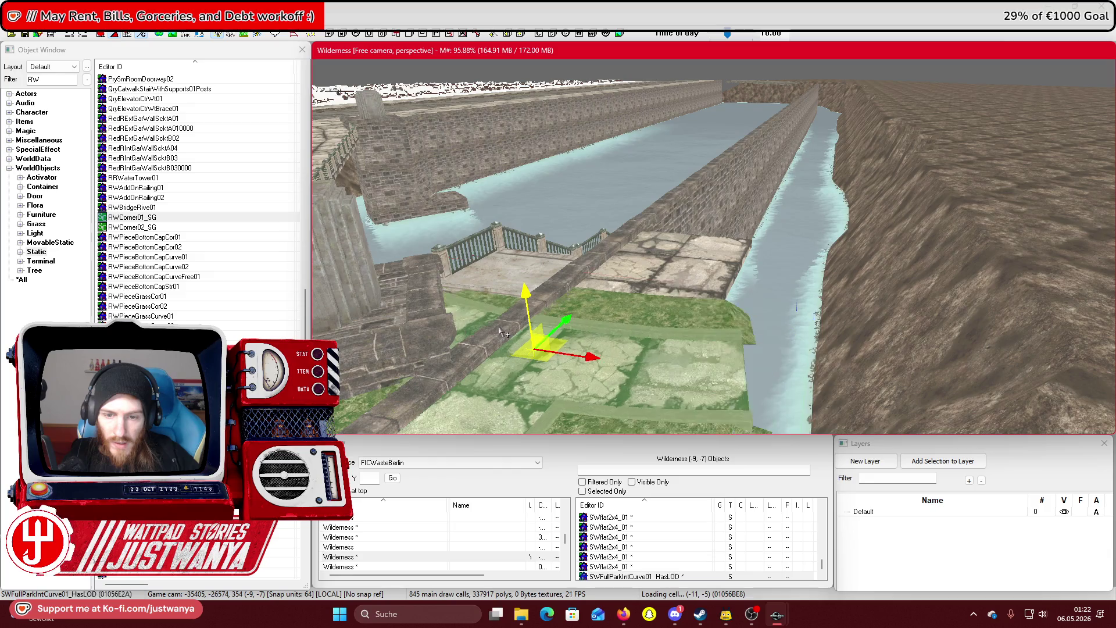
{"action": "left_click_drag", "start_coordinate": [503, 333], "coordinate": [632, 292]}
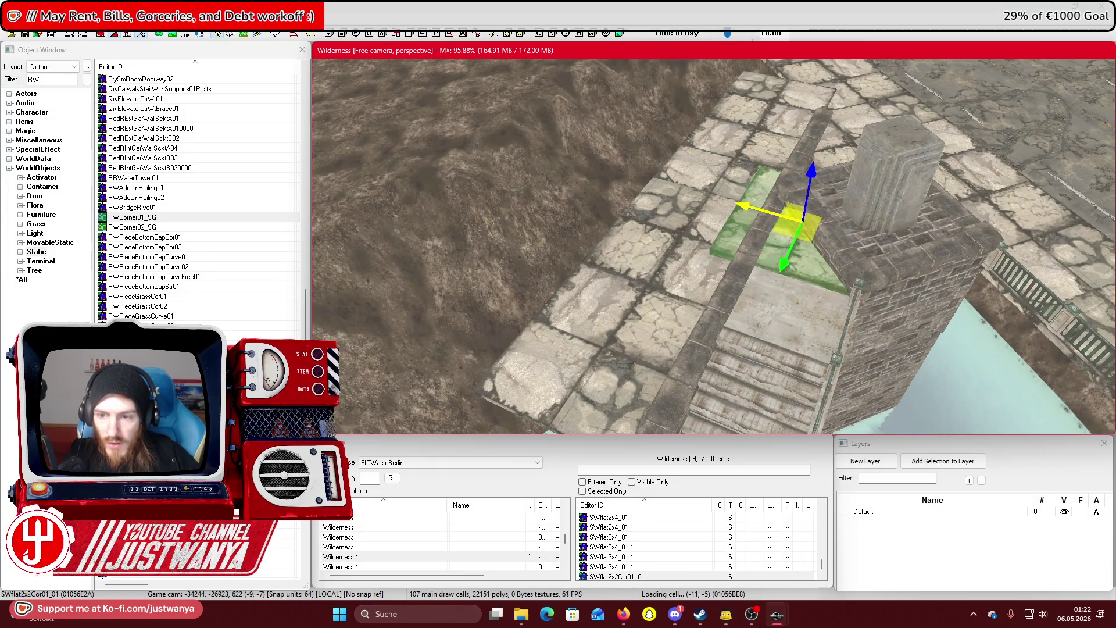
{"action": "mouse_move", "coordinate": [737, 283]}
{"action": "left_mouse_down"}
{"action": "mouse_move", "coordinate": [639, 279]}
{"action": "mouse_move", "coordinate": [737, 283]}
{"action": "left_mouse_up"}
{"action": "scroll", "coordinate": [672, 319], "scroll_direction": "up", "scroll_amount": 2}
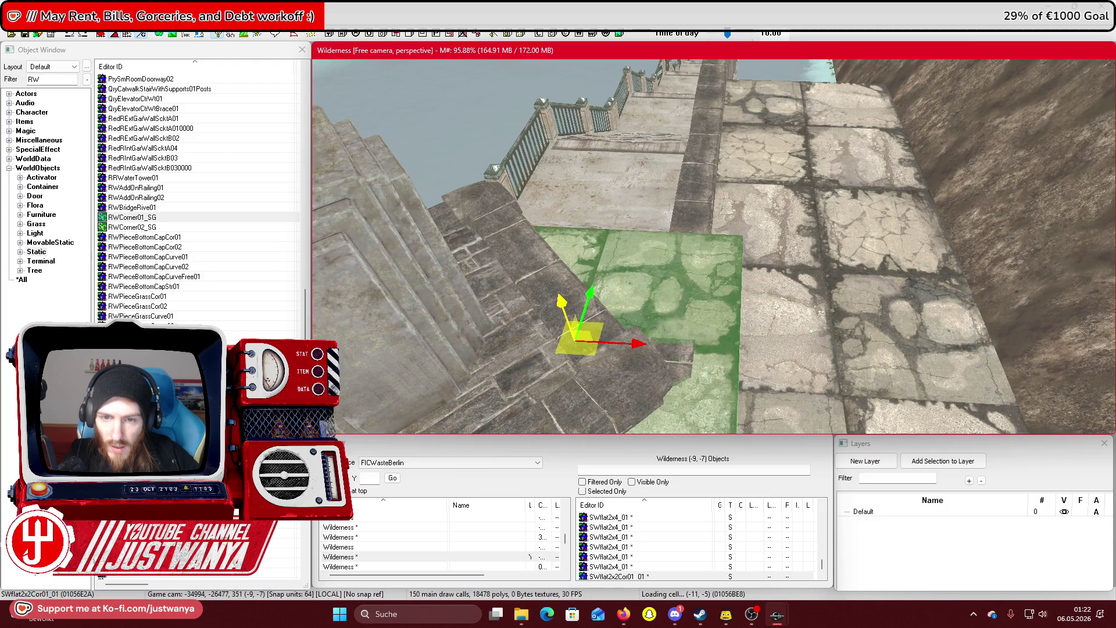
{"action": "mouse_move", "coordinate": [661, 283]}
{"action": "left_mouse_down"}
{"action": "mouse_move", "coordinate": [610, 282]}
{"action": "mouse_move", "coordinate": [661, 283]}
{"action": "mouse_move", "coordinate": [709, 186]}
{"action": "left_mouse_up"}
{"action": "scroll", "coordinate": [724, 140], "scroll_direction": "up", "scroll_amount": 3}
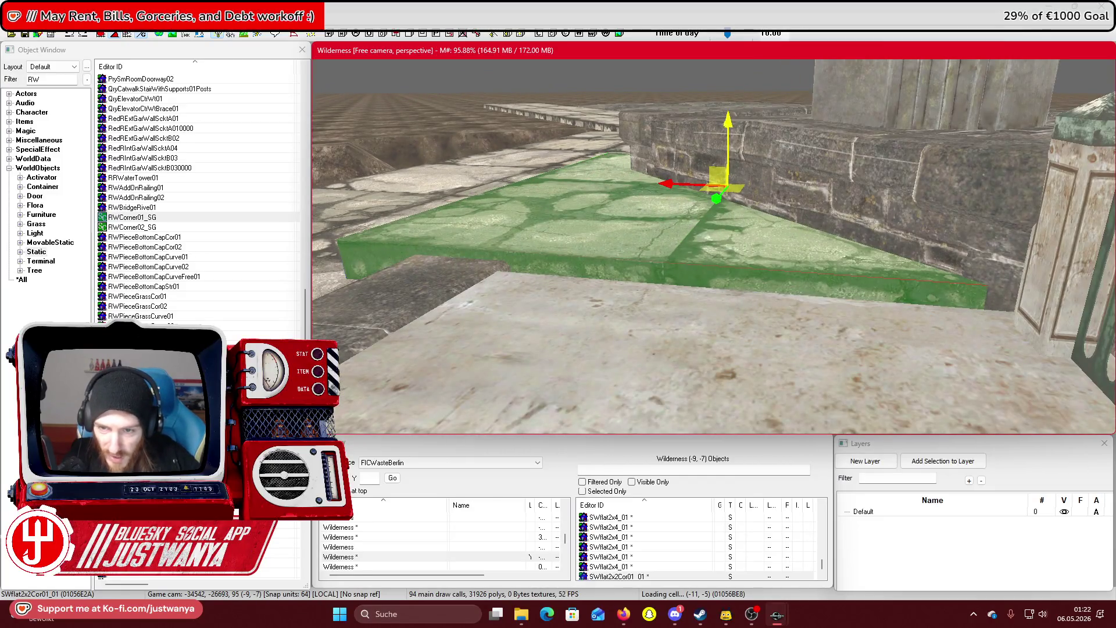
{"action": "key", "text": "f"}
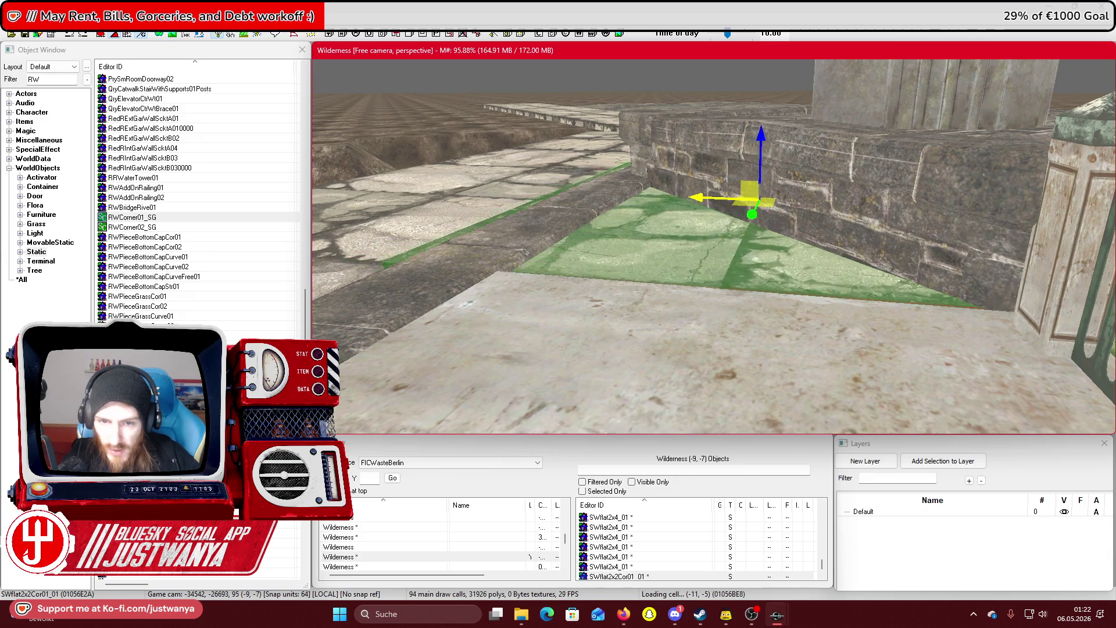
{"action": "left_click_drag", "start_coordinate": [691, 215], "coordinate": [708, 195]}
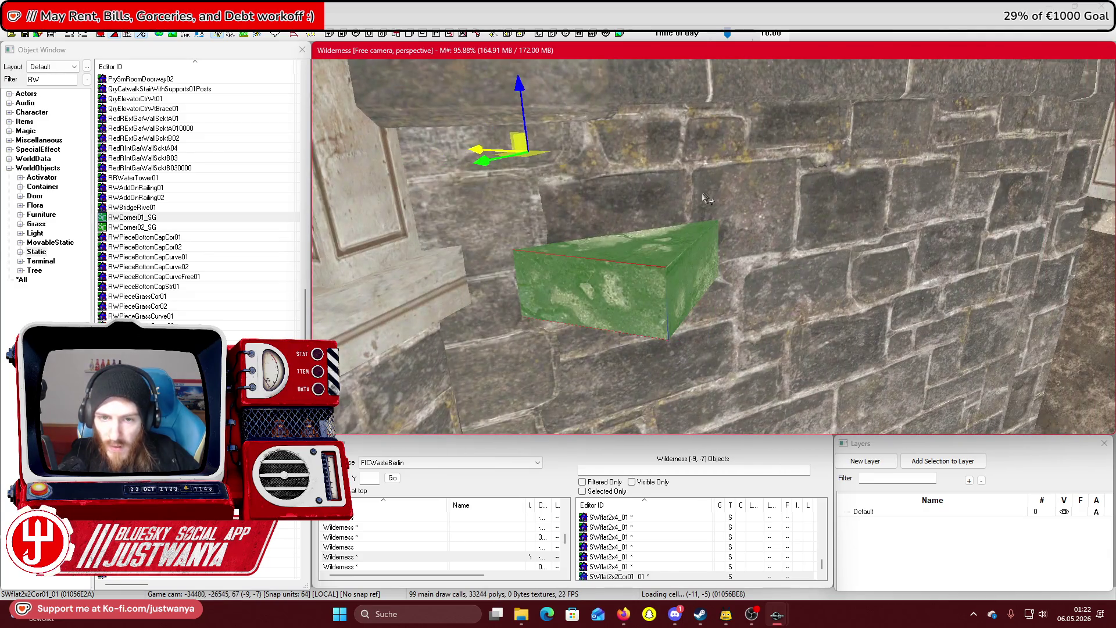
{"action": "mouse_move", "coordinate": [692, 326]}
{"action": "left_mouse_down"}
{"action": "mouse_move", "coordinate": [682, 358]}
{"action": "mouse_move", "coordinate": [822, 342]}
{"action": "mouse_move", "coordinate": [668, 342]}
{"action": "mouse_move", "coordinate": [673, 357]}
{"action": "mouse_move", "coordinate": [605, 287]}
{"action": "mouse_move", "coordinate": [561, 297]}
{"action": "left_mouse_up"}
Swap the slab for the SWEndCap01a end cap and nudge it beside the pillar
{"action": "key", "text": "."}
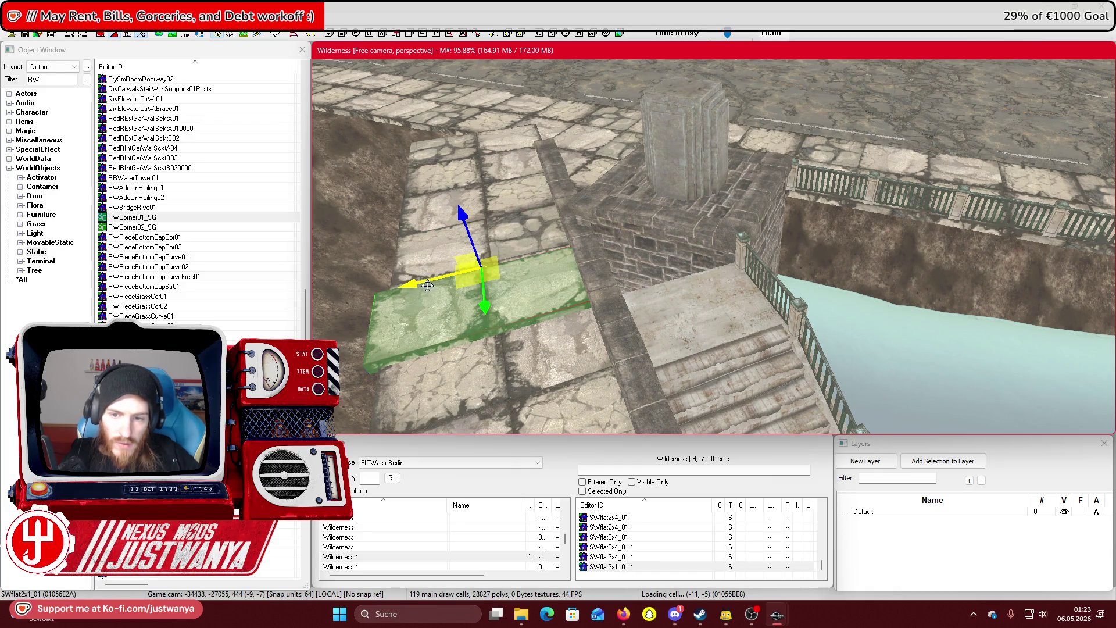
{"action": "left_click_drag", "start_coordinate": [427, 285], "coordinate": [492, 269]}
{"action": "scroll", "coordinate": [493, 299], "scroll_direction": "up", "scroll_amount": 5}
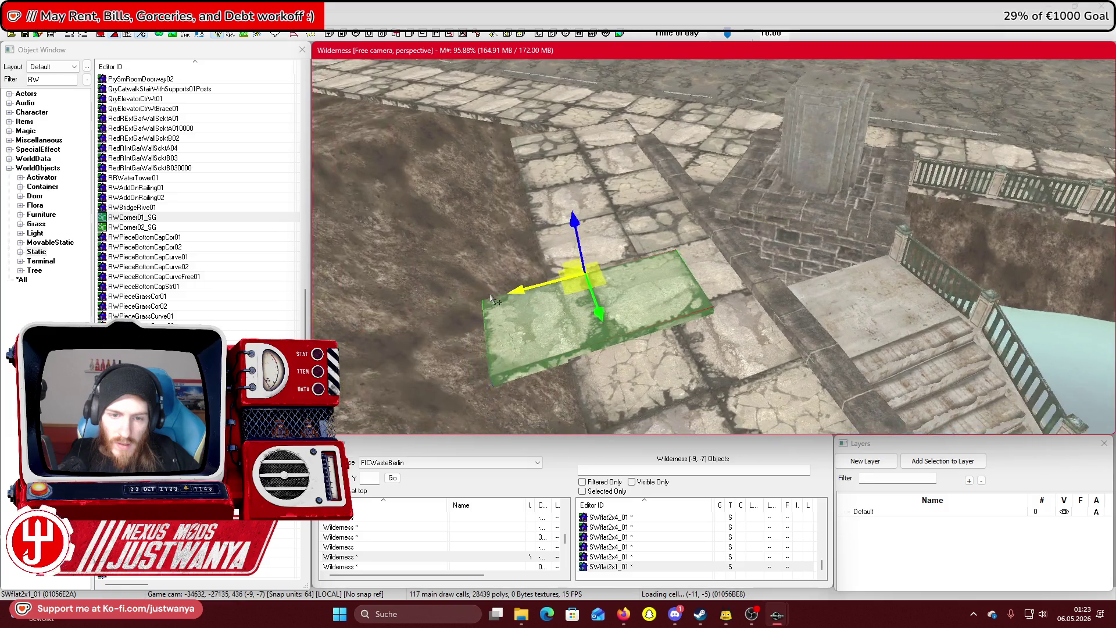
{"action": "key", "text": "period"}
{"action": "key", "text": "period"}
{"action": "key", "text": "period"}
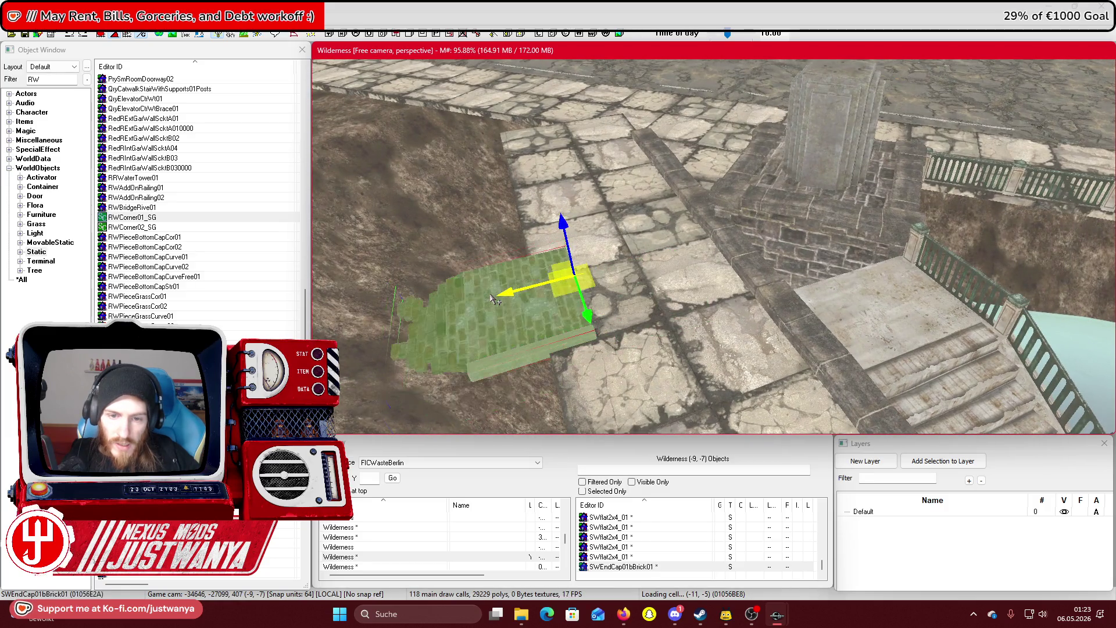
{"action": "key", "text": "period"}
{"action": "key", "text": "period"}
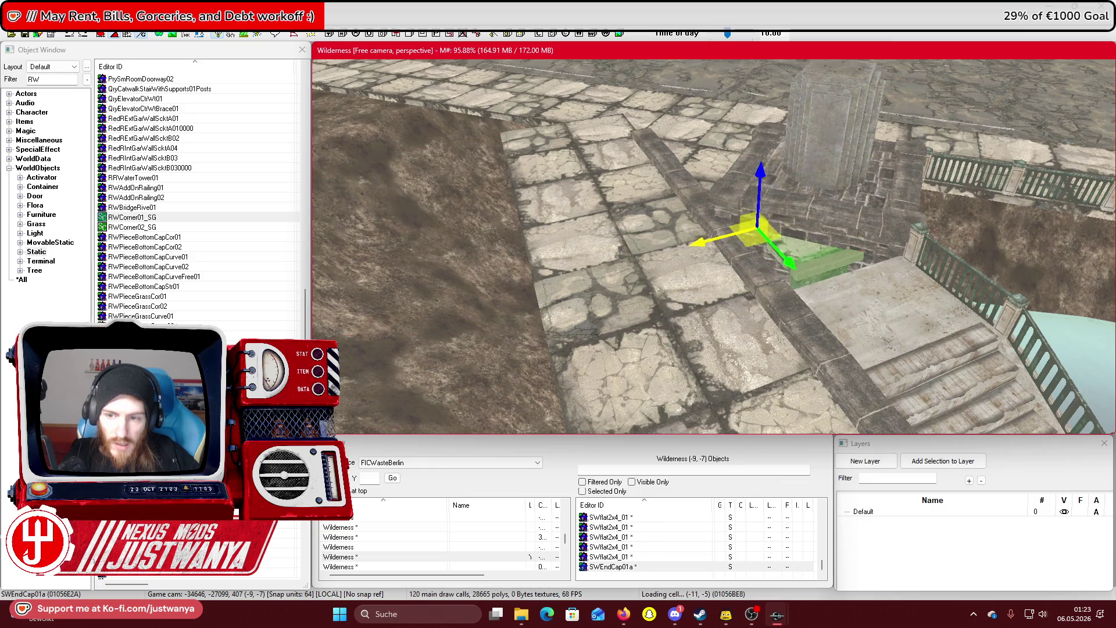
{"action": "left_click_drag", "start_coordinate": [581, 273], "coordinate": [618, 269]}
{"action": "left_click_drag", "start_coordinate": [747, 192], "coordinate": [728, 200]}
{"action": "left_click_drag", "start_coordinate": [651, 250], "coordinate": [676, 254]}
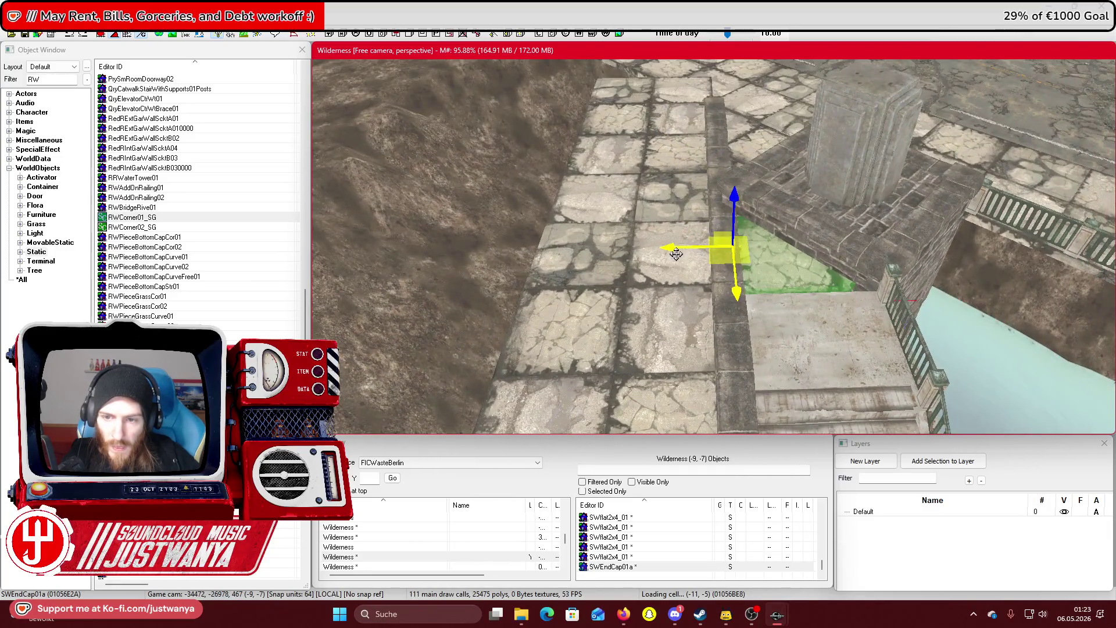
{"action": "mouse_move", "coordinate": [611, 303]}
{"action": "left_mouse_down"}
{"action": "mouse_move", "coordinate": [628, 306]}
{"action": "mouse_move", "coordinate": [631, 219]}
{"action": "mouse_move", "coordinate": [822, 265]}
{"action": "left_mouse_up"}
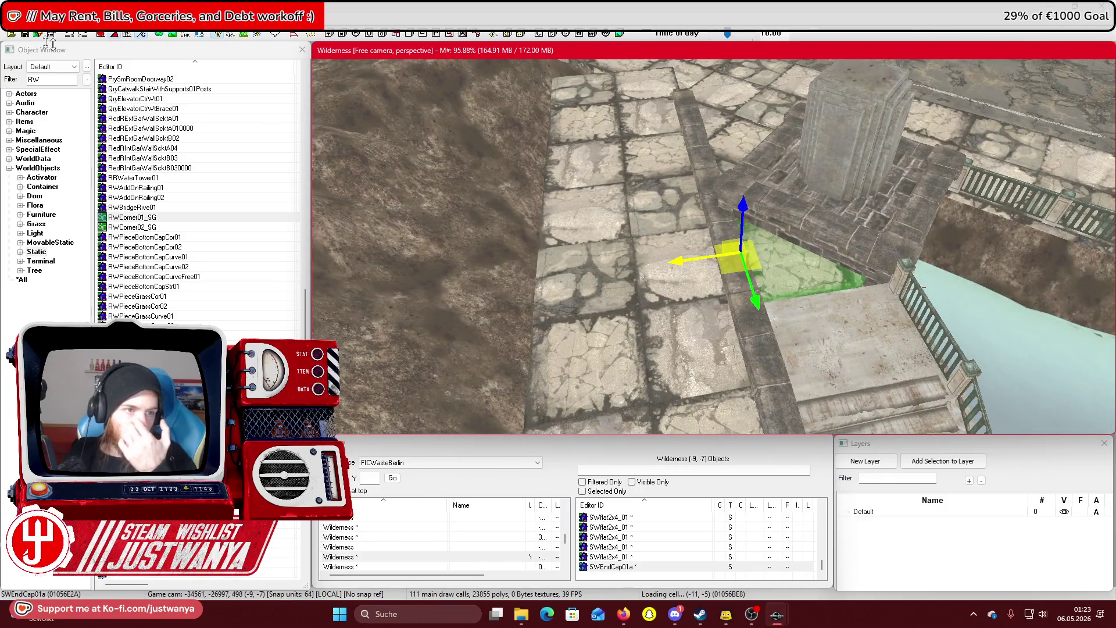